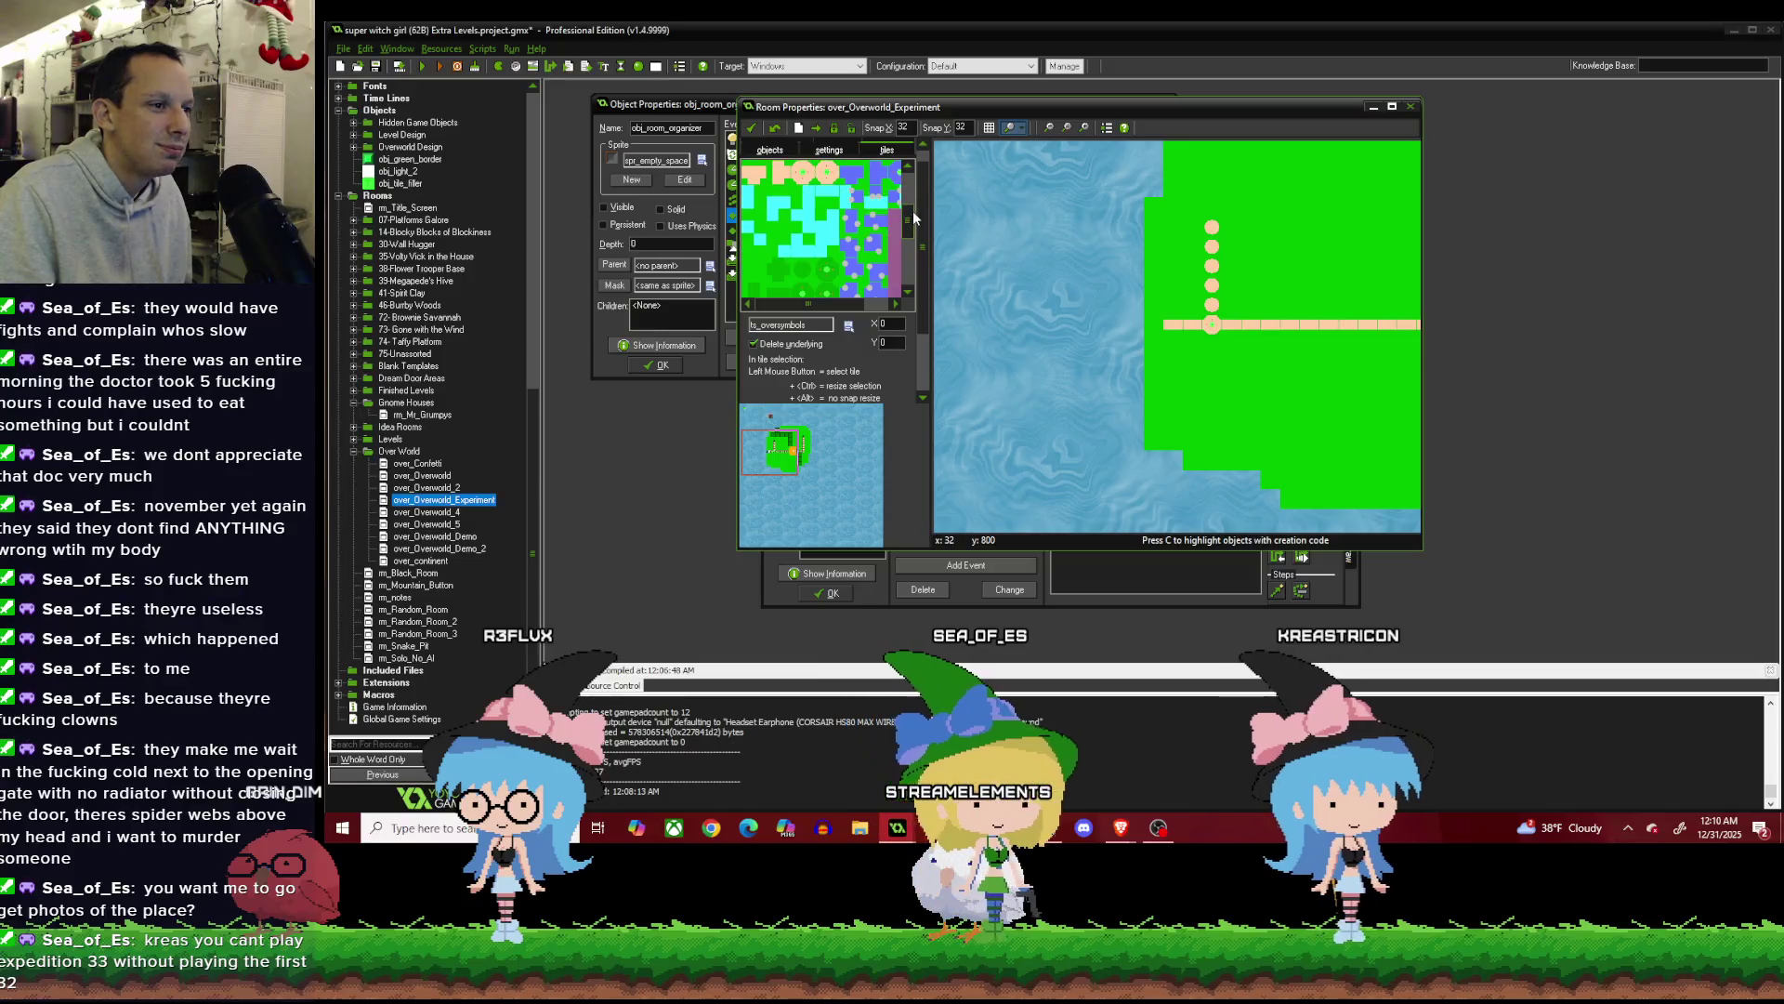
Pick a tileset tile and open the Shift tiles in layer dialog, showing 32 horizontal and 32 vertical.
left_click(825, 247)
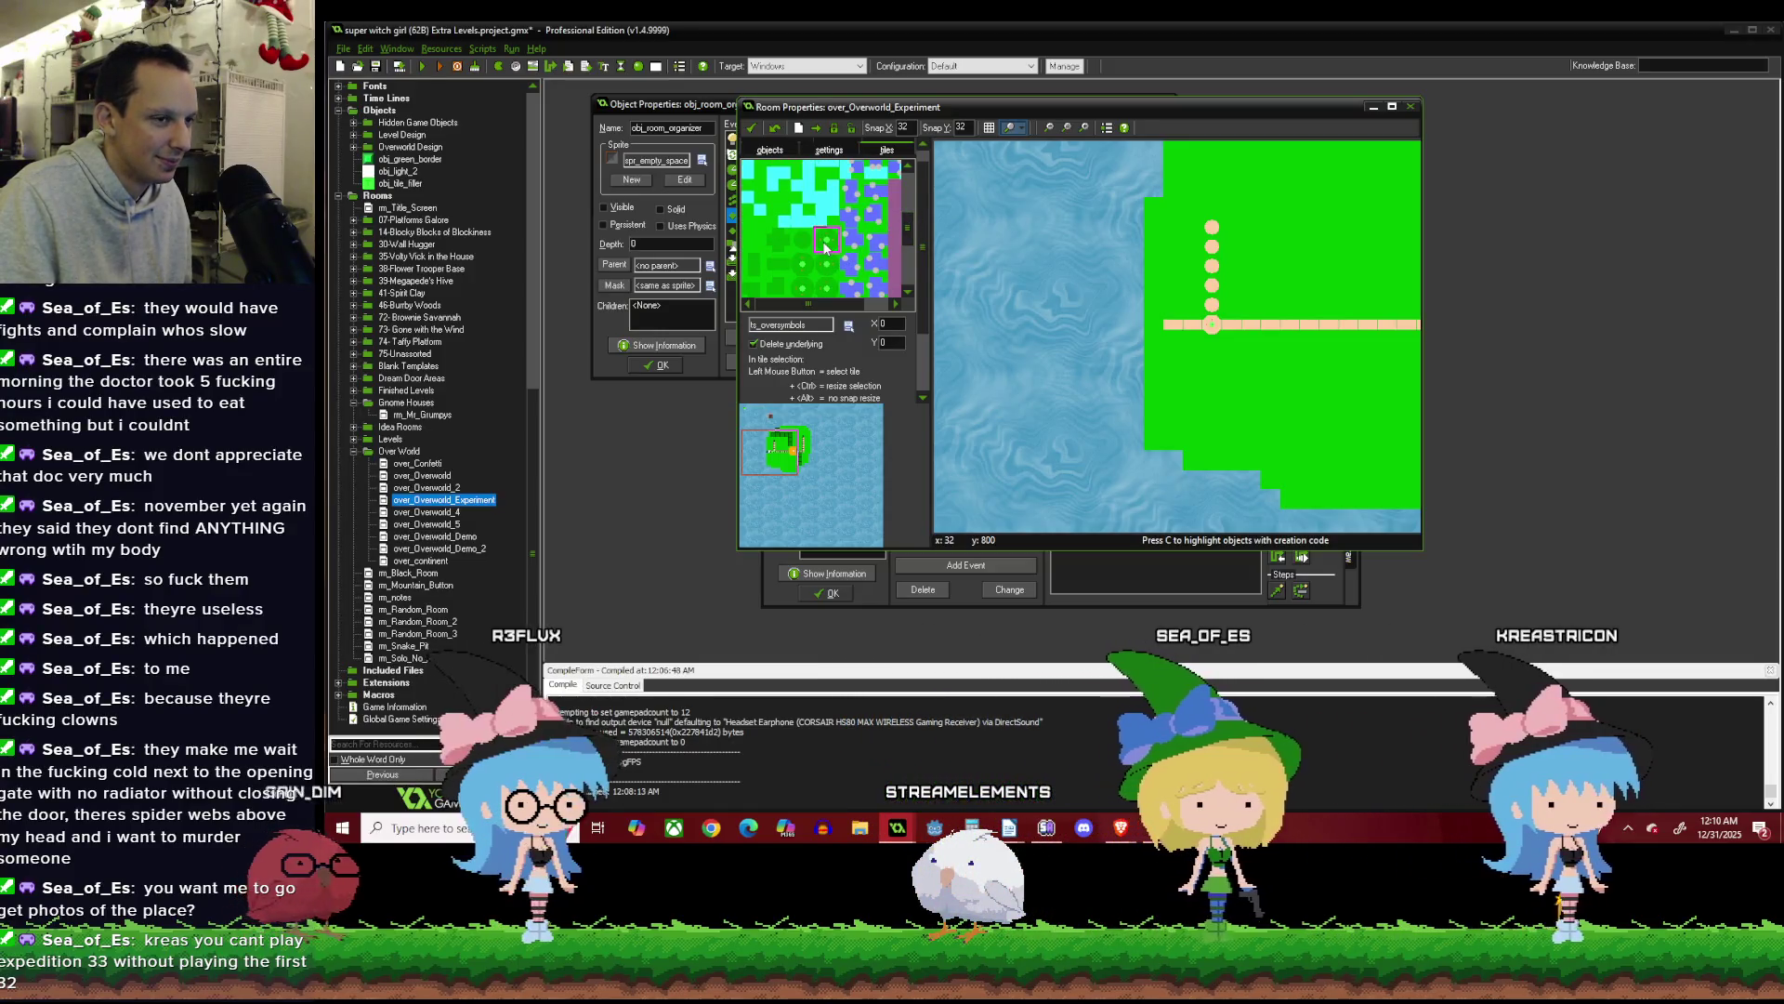
scroll(900, 219, "down", 1)
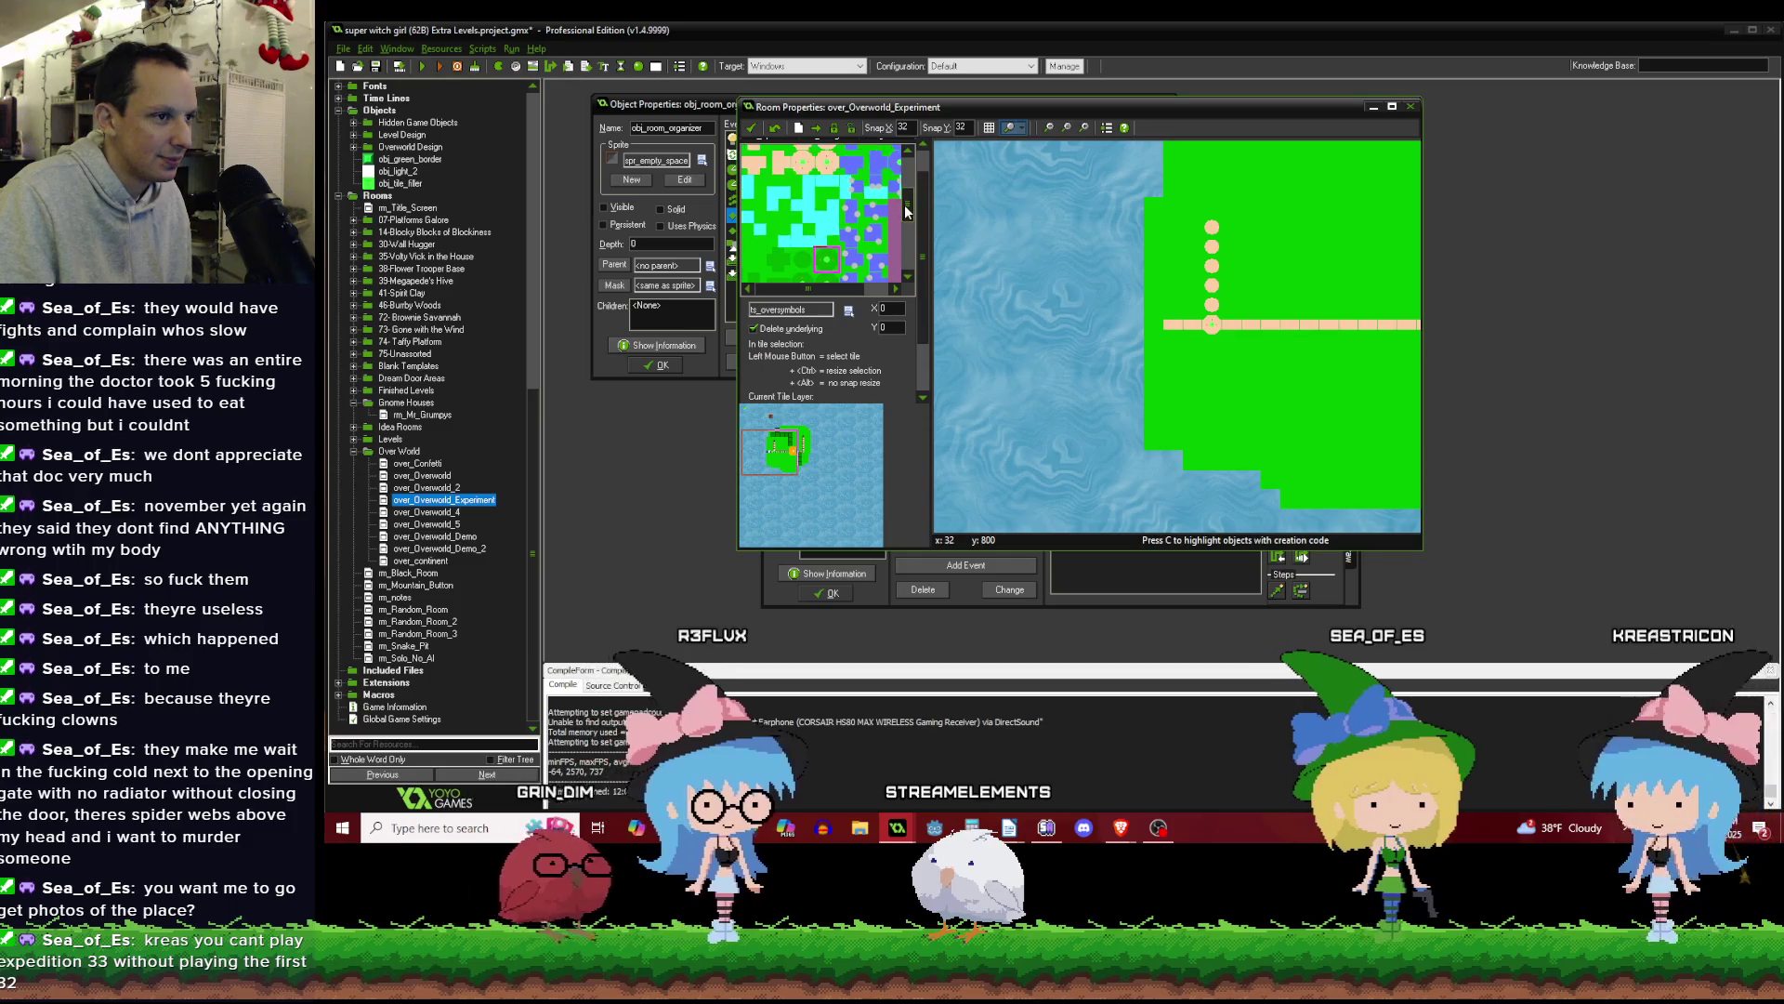
left_click_drag(905, 205, 907, 180)
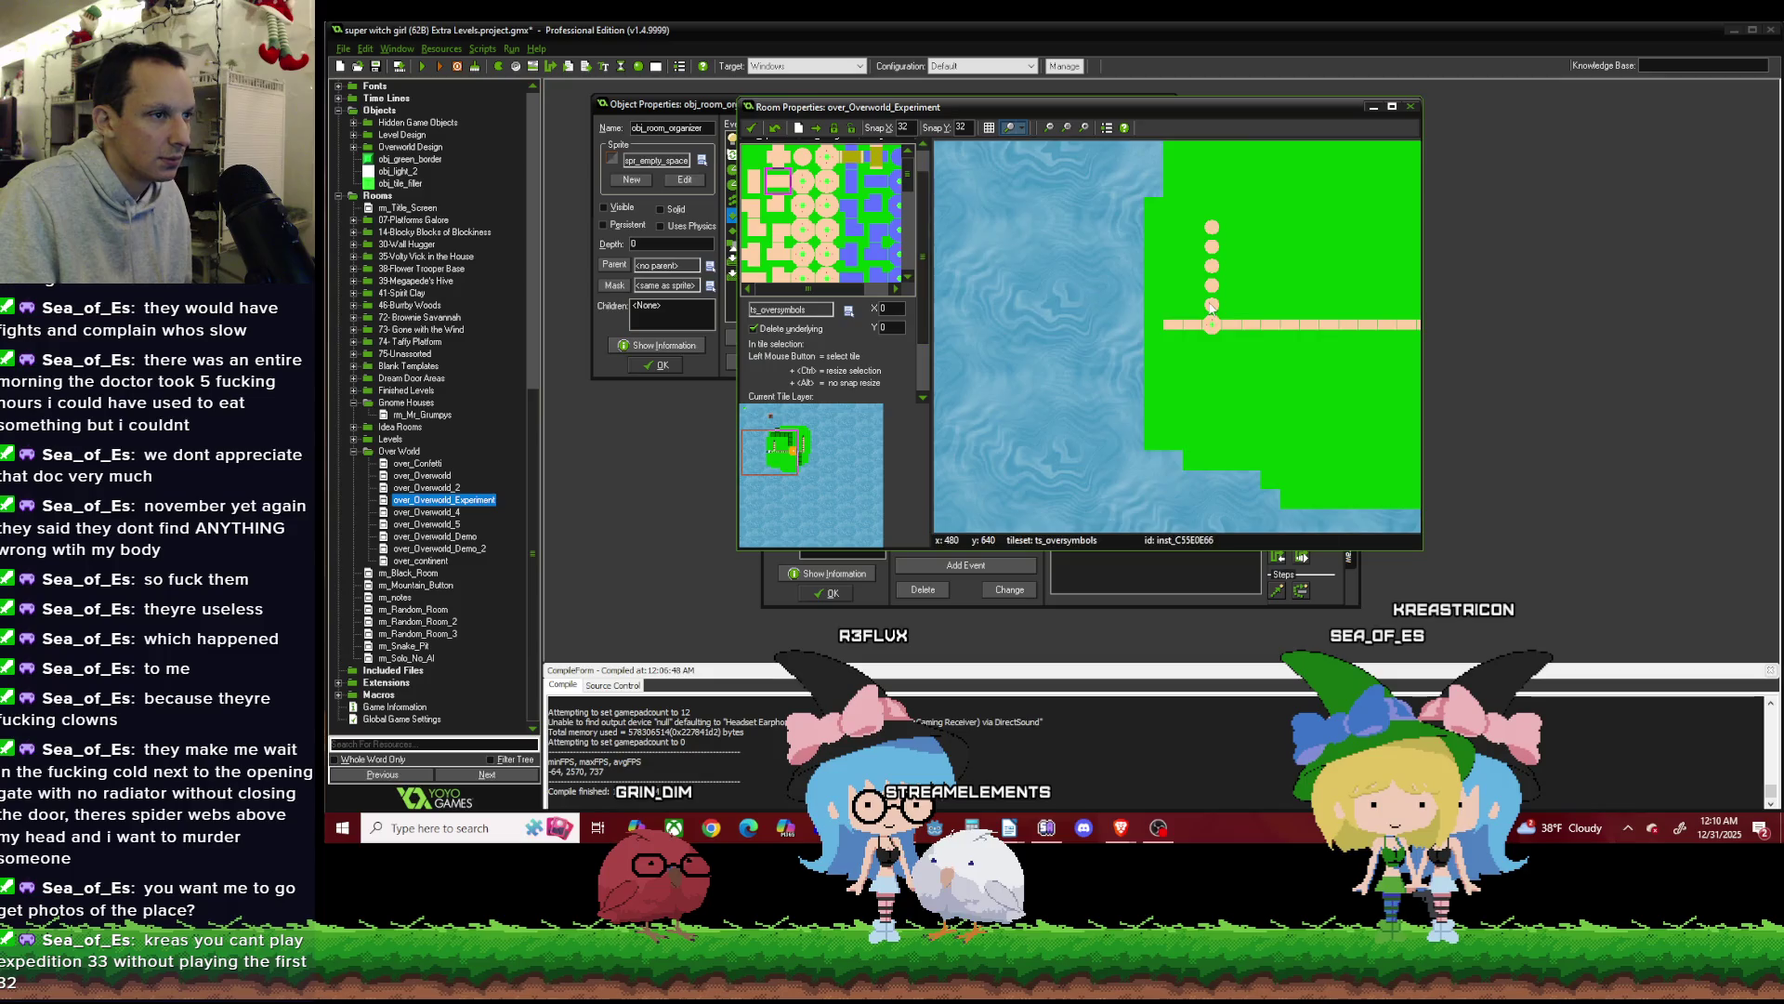
scroll(1211, 307, "down", 2)
scroll(1076, 305, "up", 2)
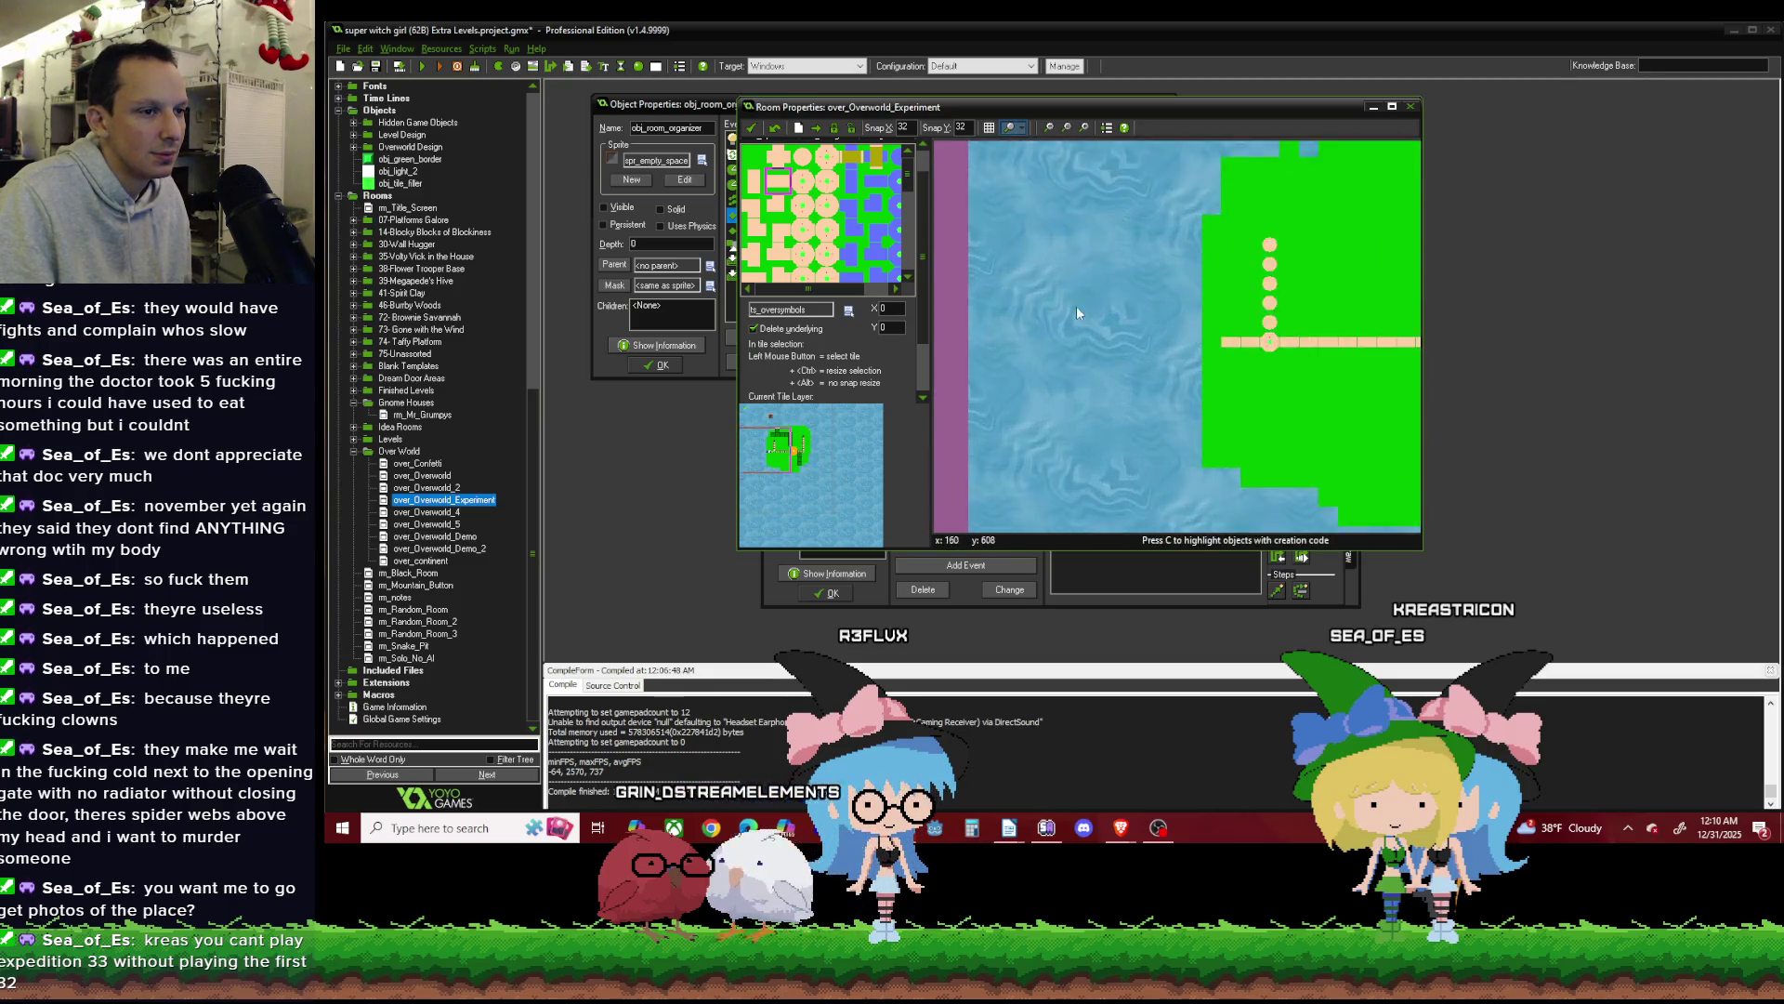
scroll(1045, 310, "down", 2)
scroll(1132, 277, "up", 2)
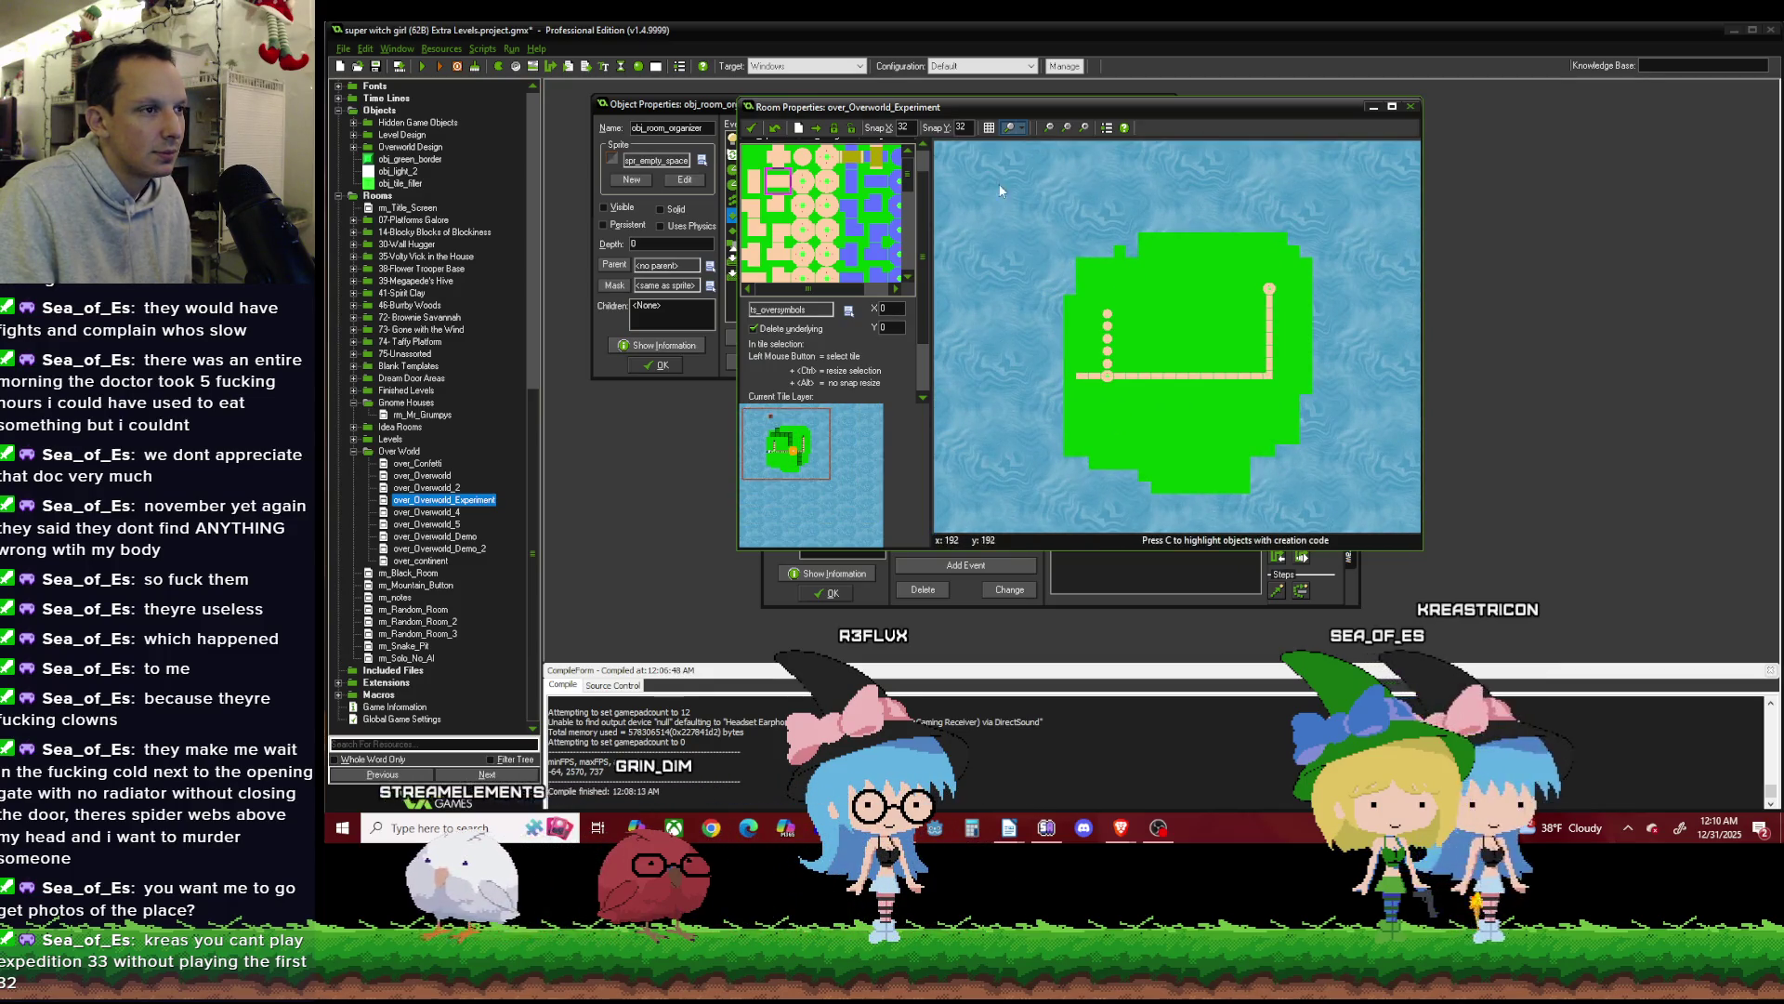
left_click(816, 127)
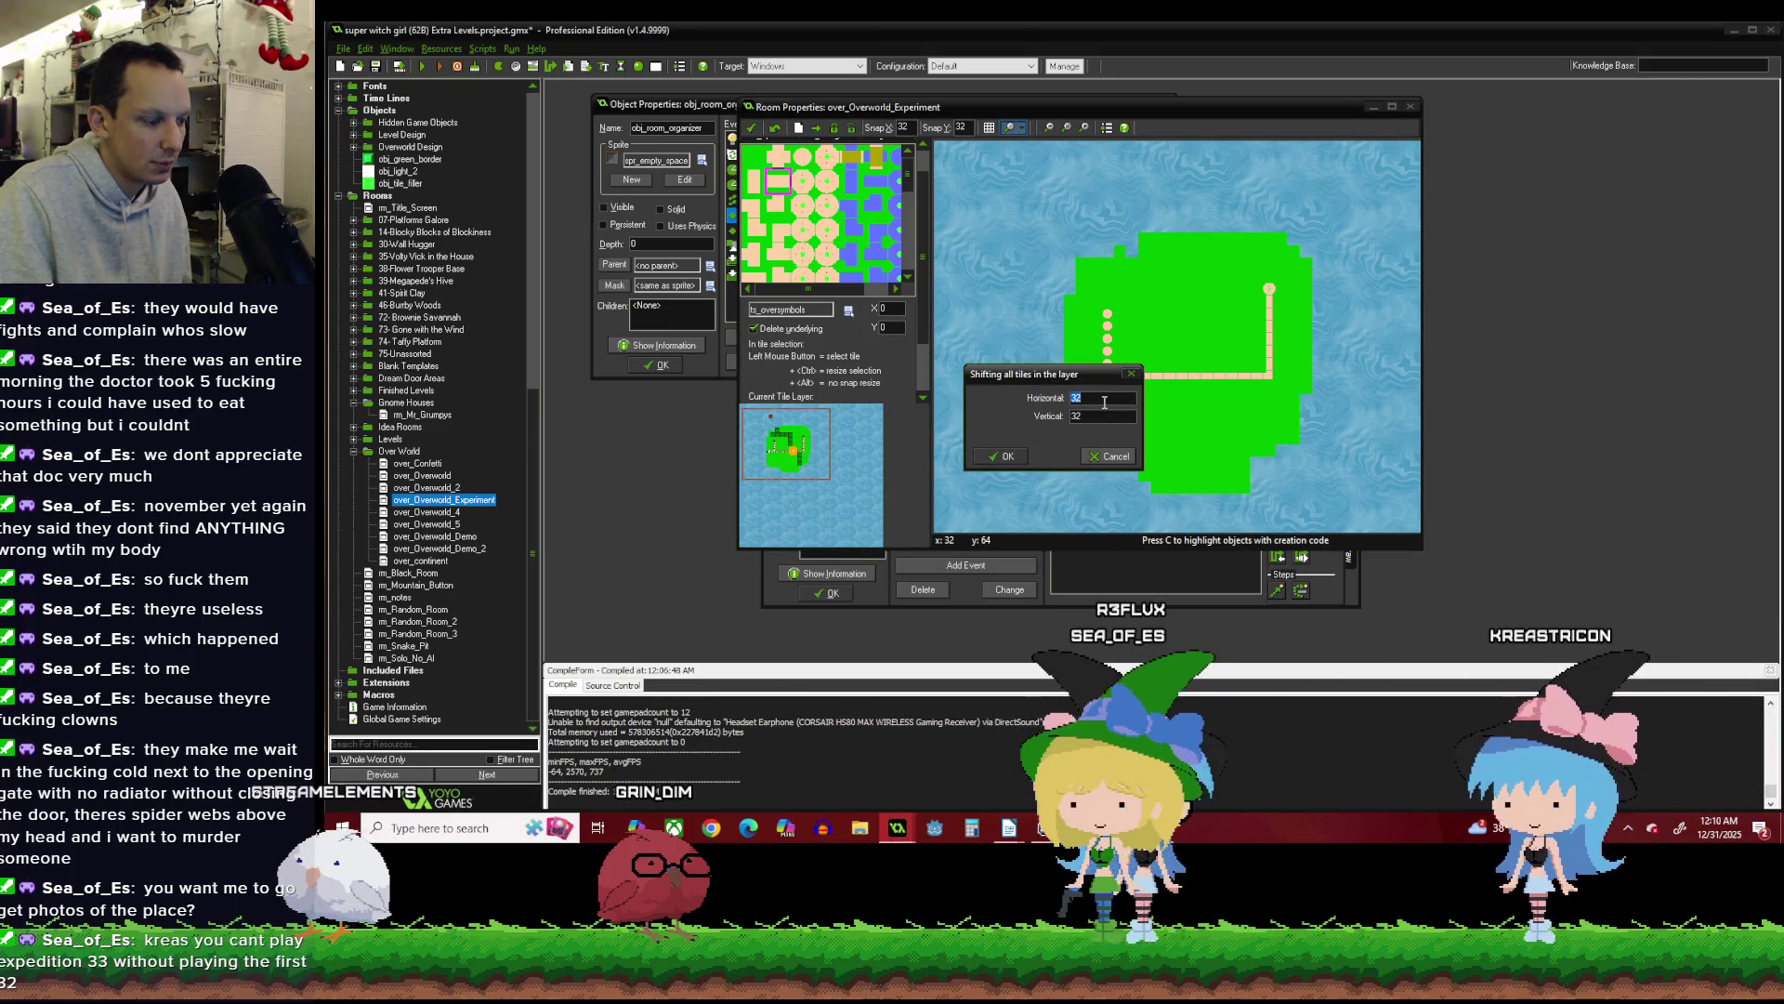
Shift all tiles in the layer by 256 horizontal and 2 vertical, and confirm.
type("256")
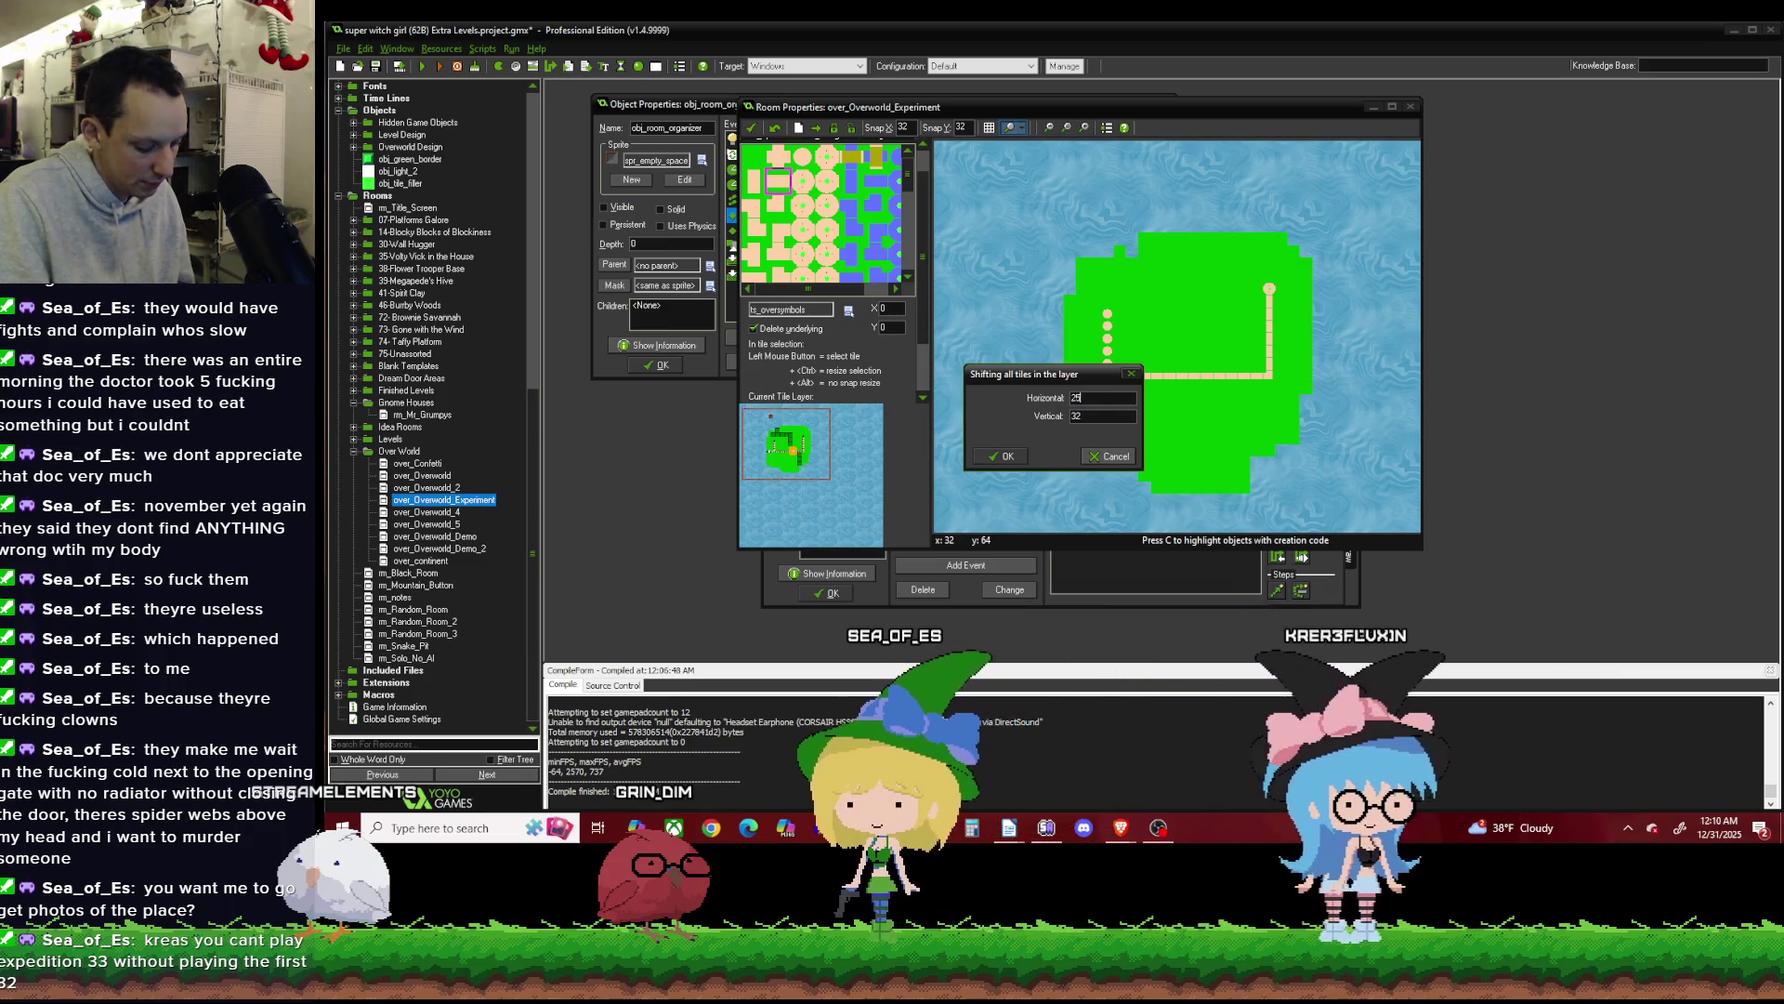
key("Tab")
type("2")
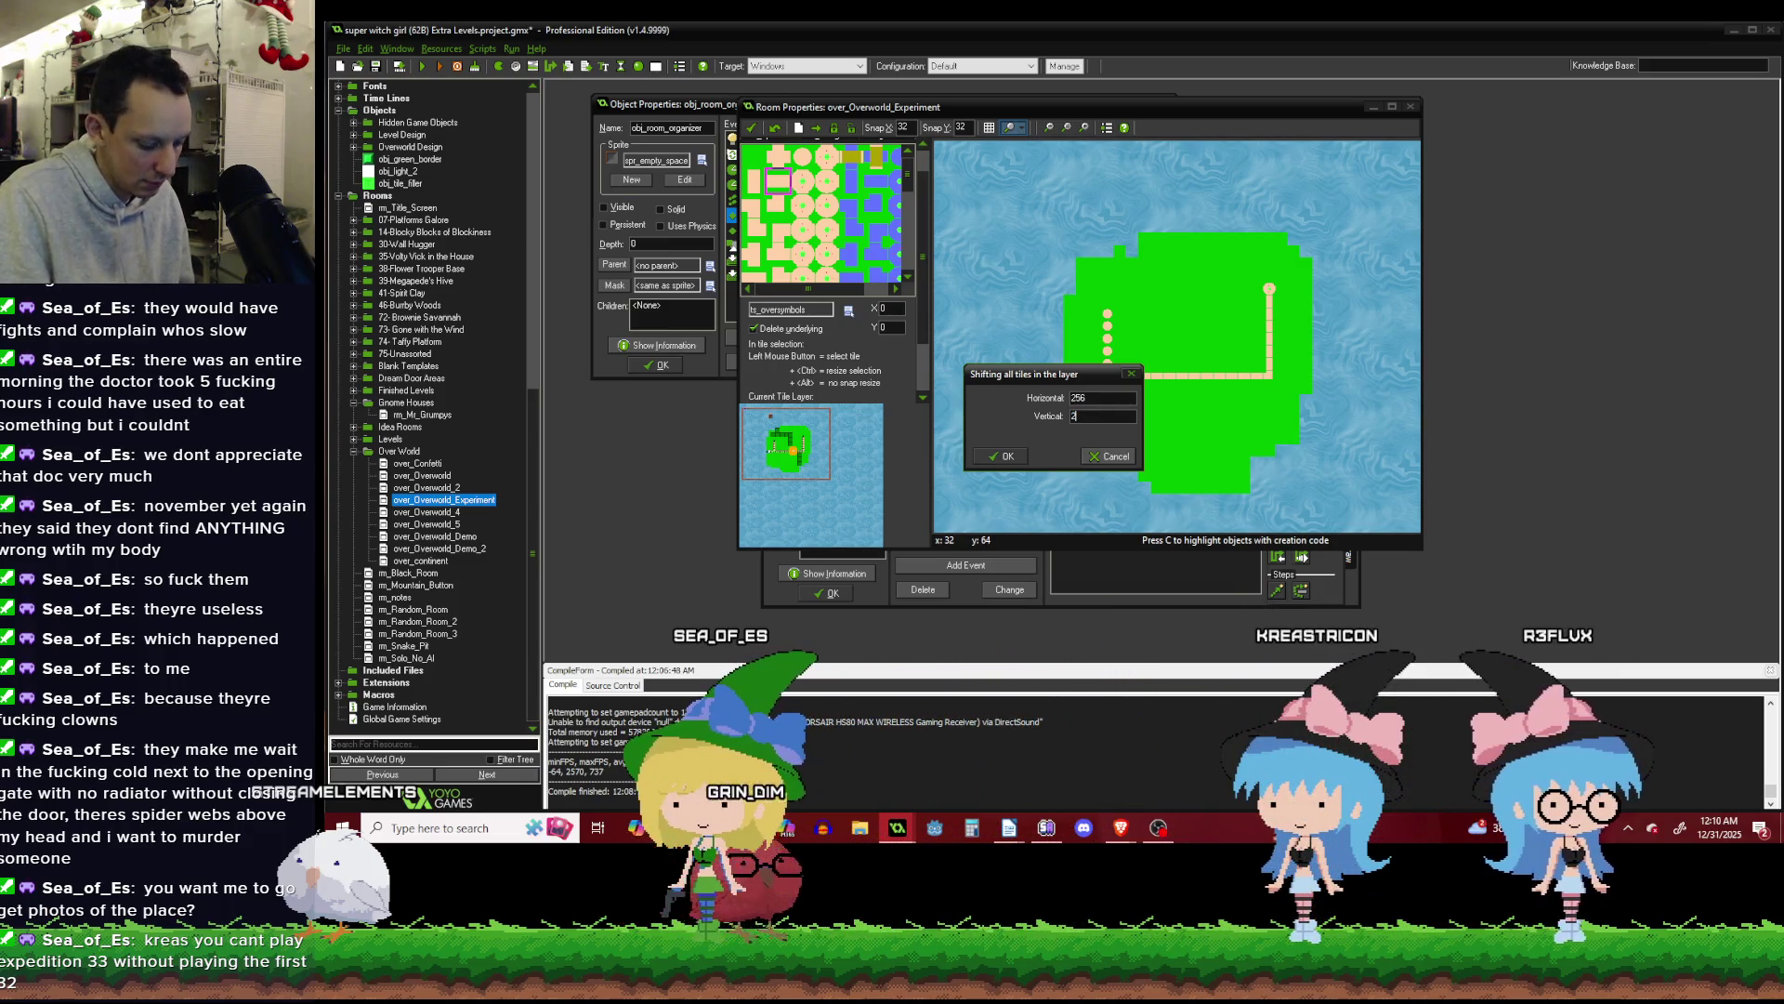
left_click(1006, 457)
scroll(1123, 335, "up", 3)
scroll(1113, 279, "down", 2)
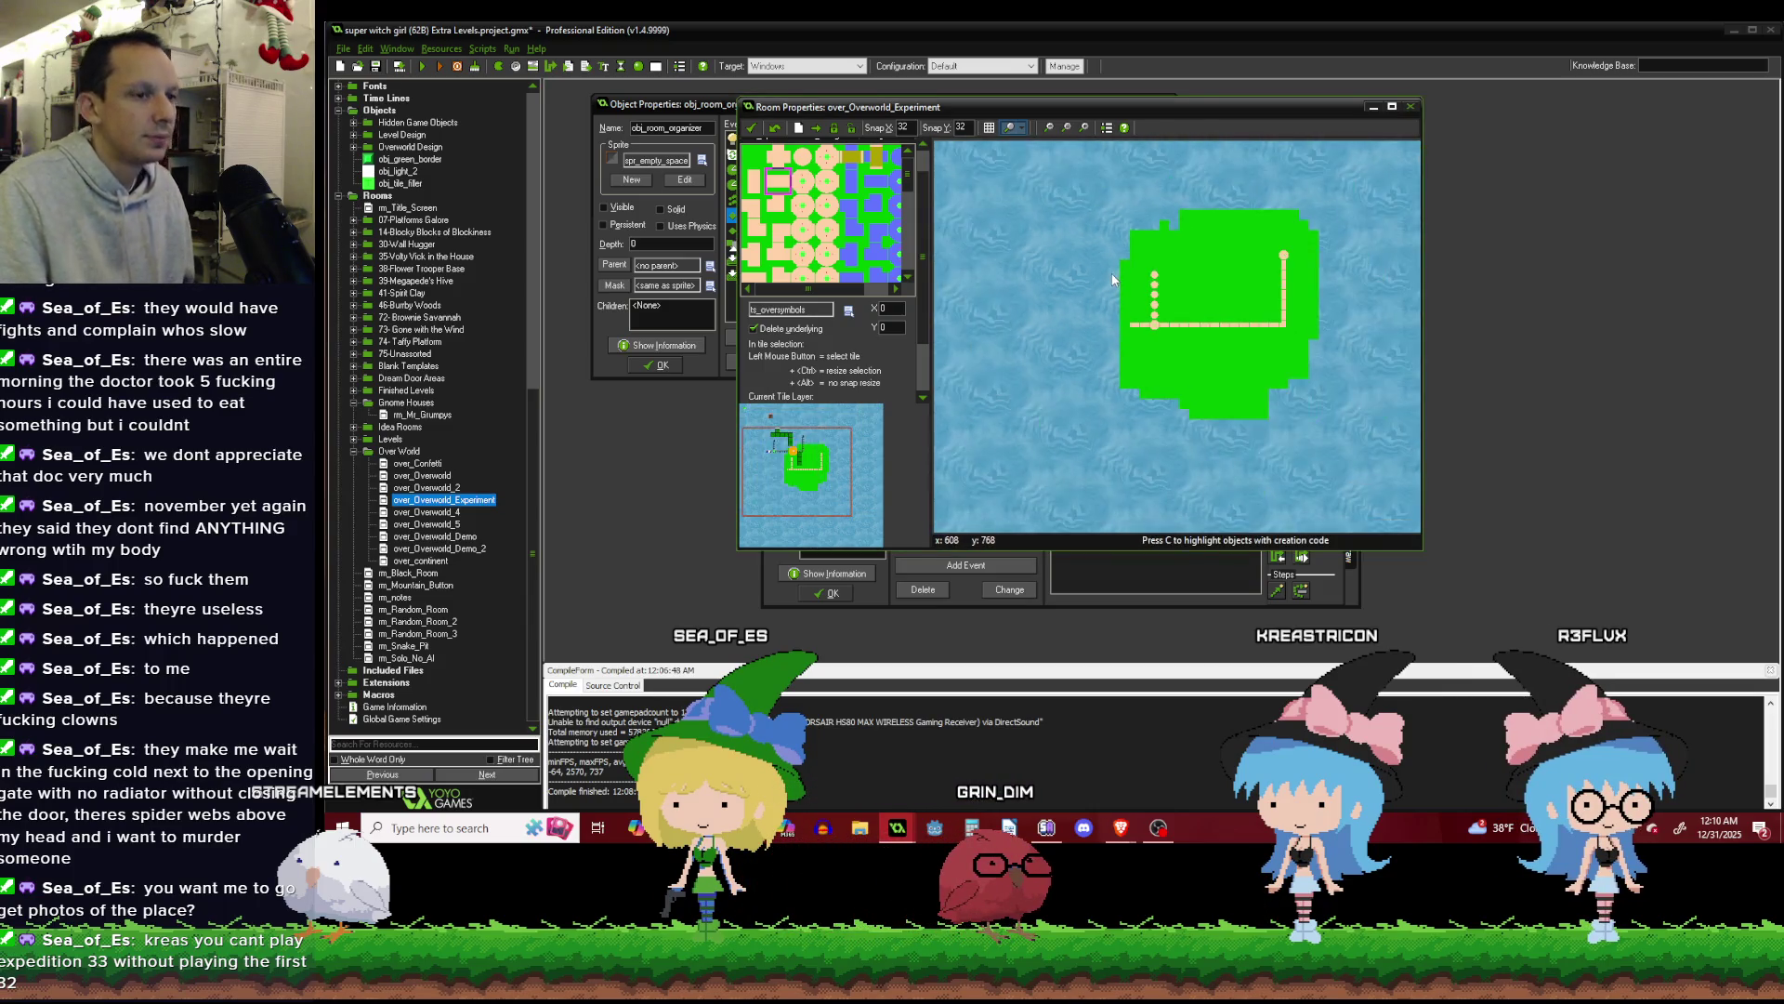
Browse the tileset palette to the path tiles and select the vertical path tile.
scroll(1115, 219, "up", 1)
scroll(1149, 296, "up", 1)
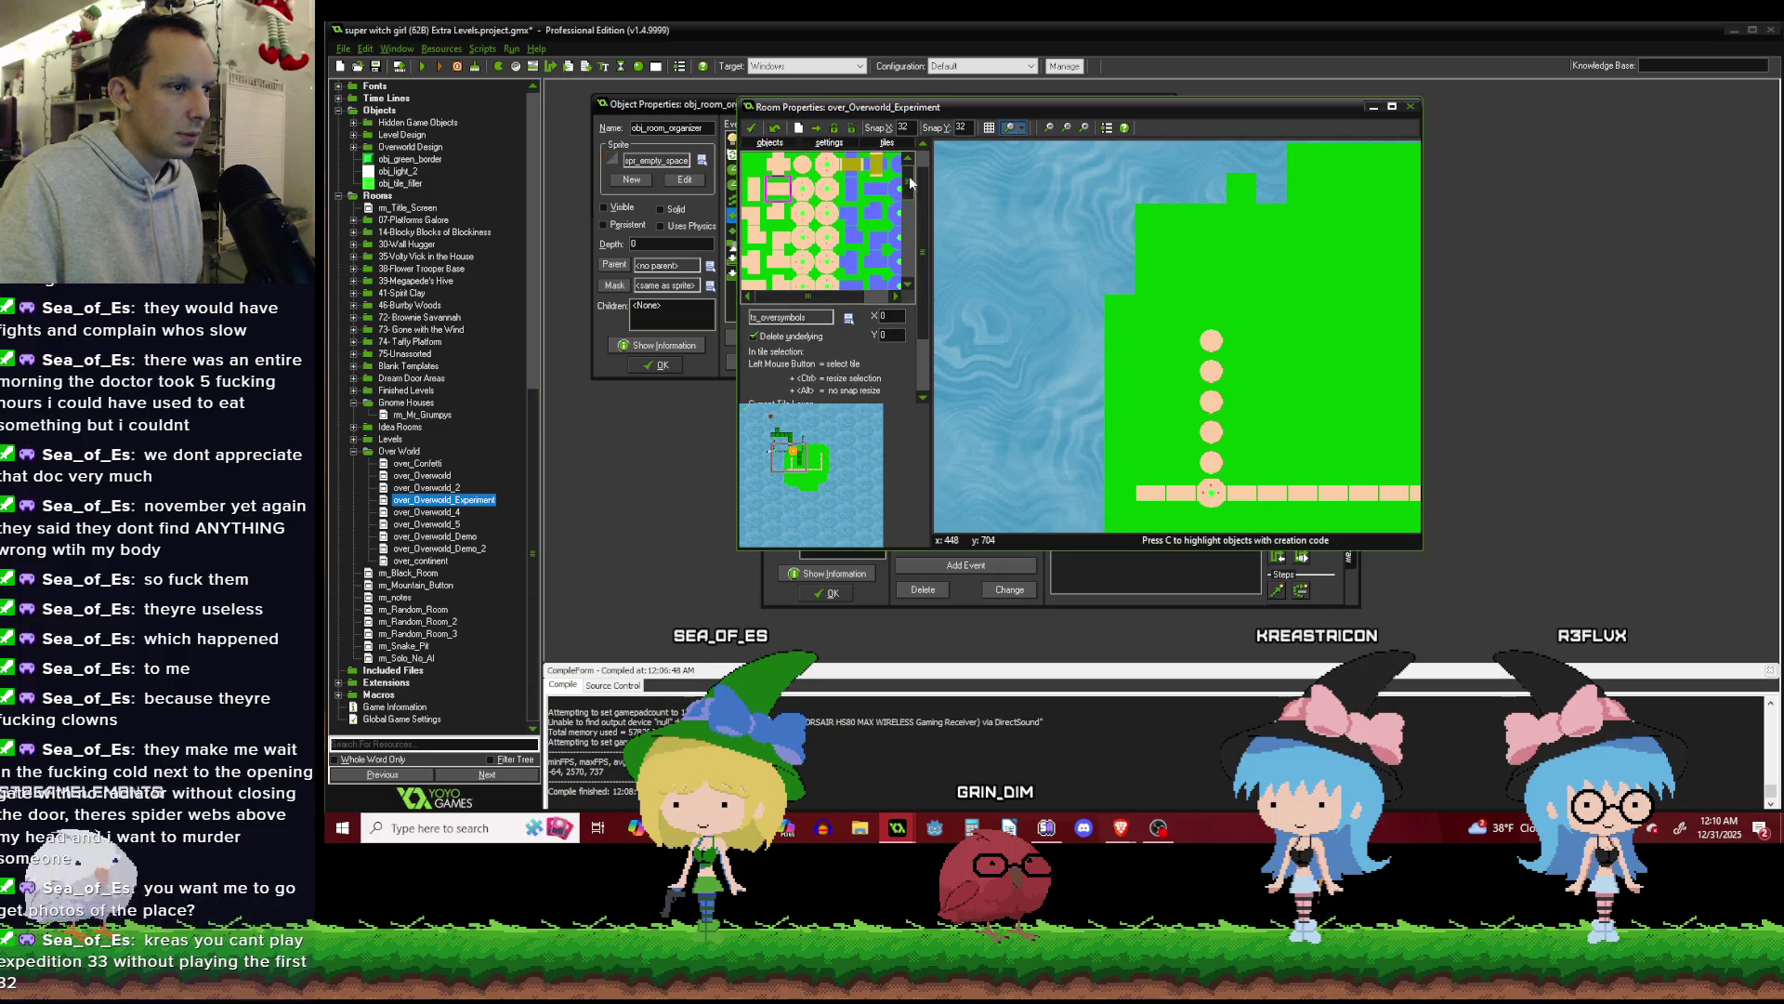
scroll(910, 183, "down", 3)
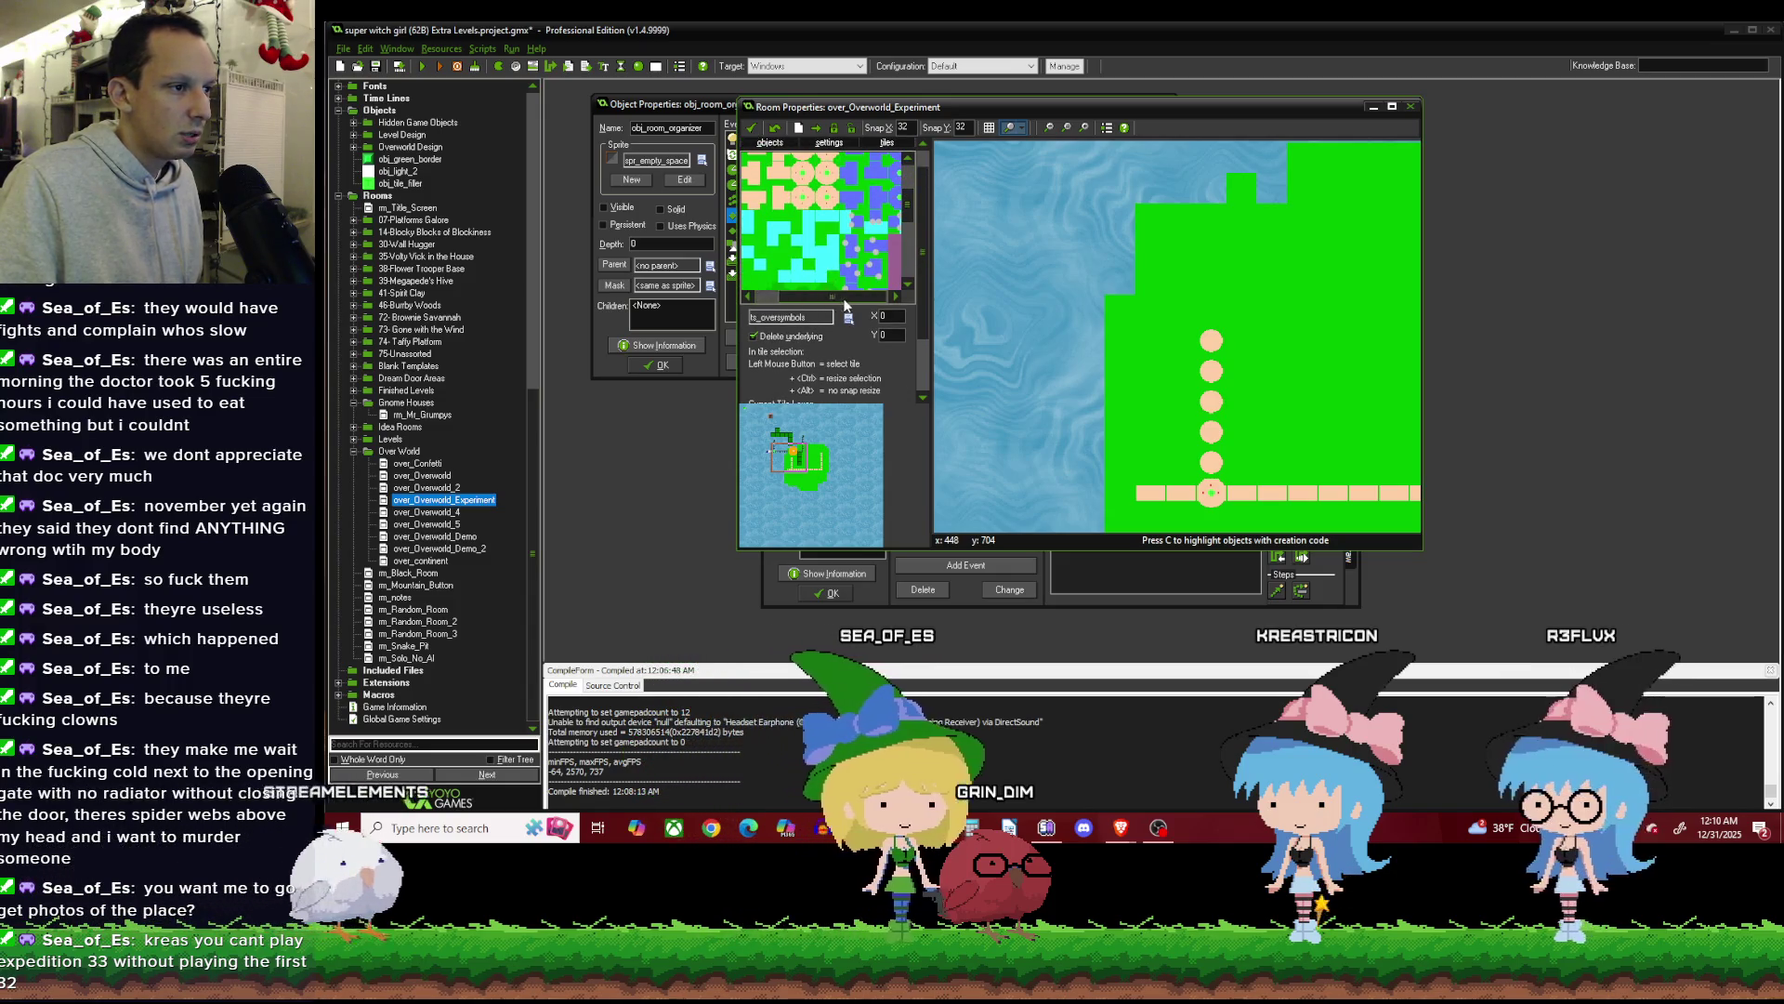
scroll(910, 183, "up", 3)
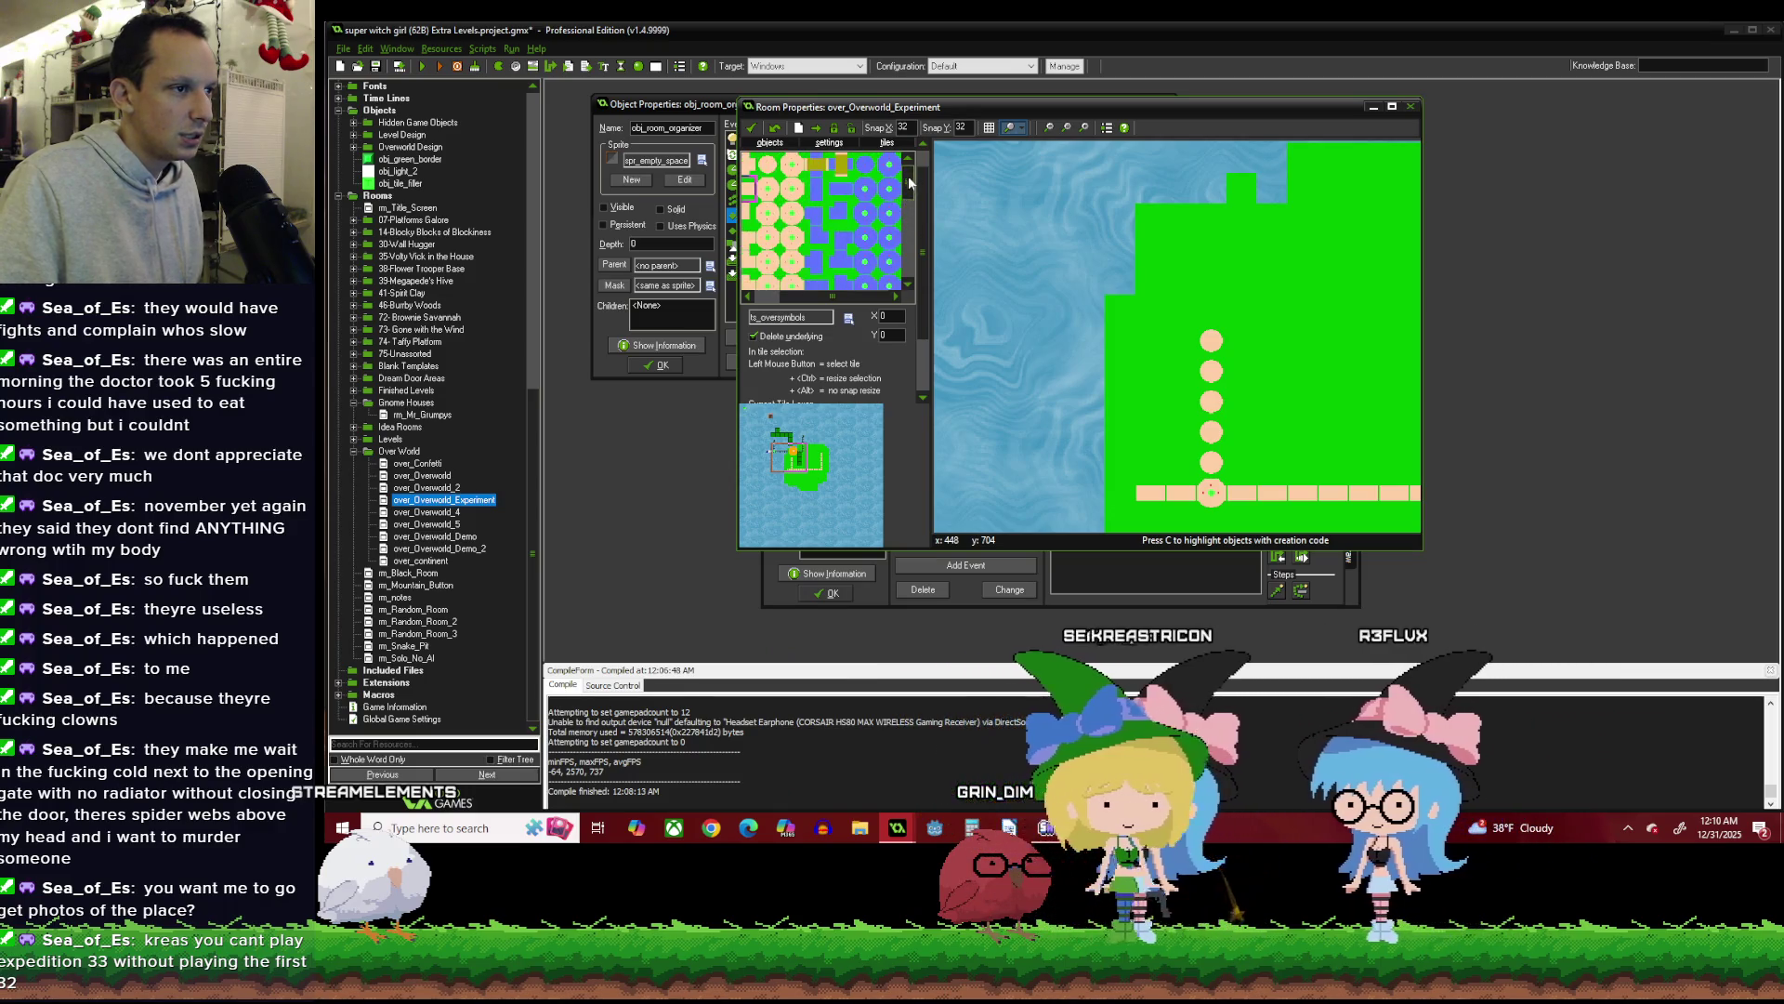
scroll(911, 191, "down", 2)
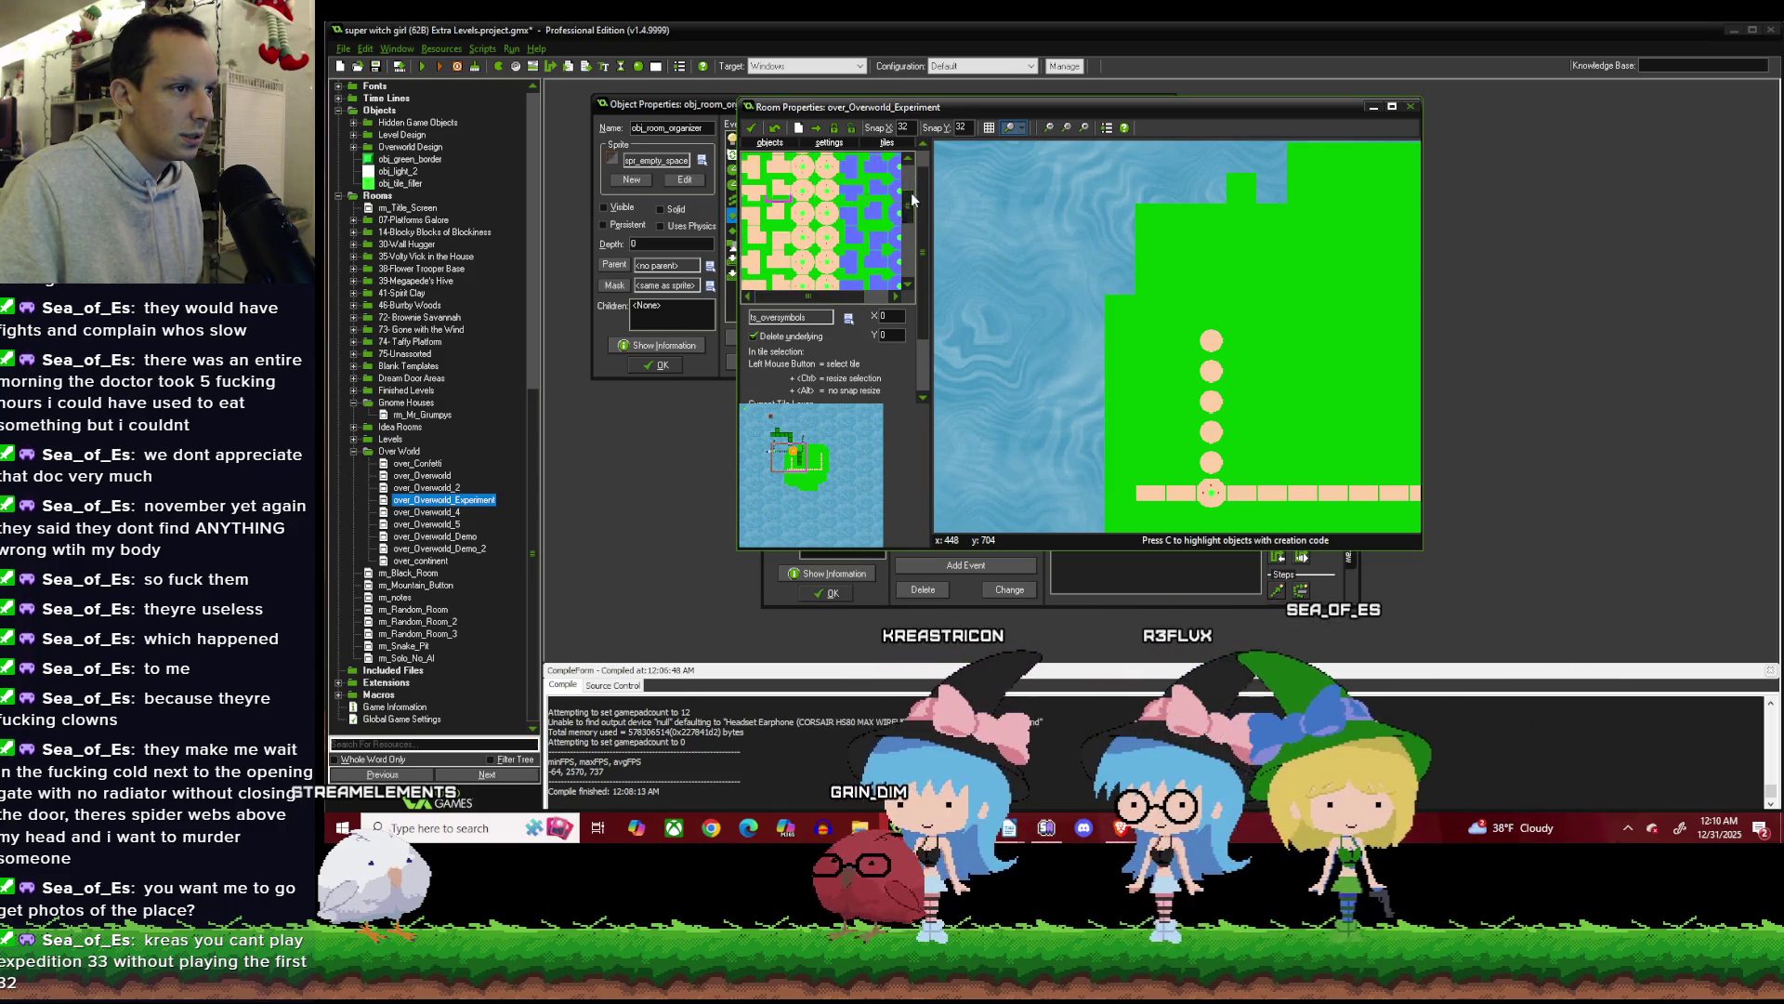
scroll(911, 198, "down", 2)
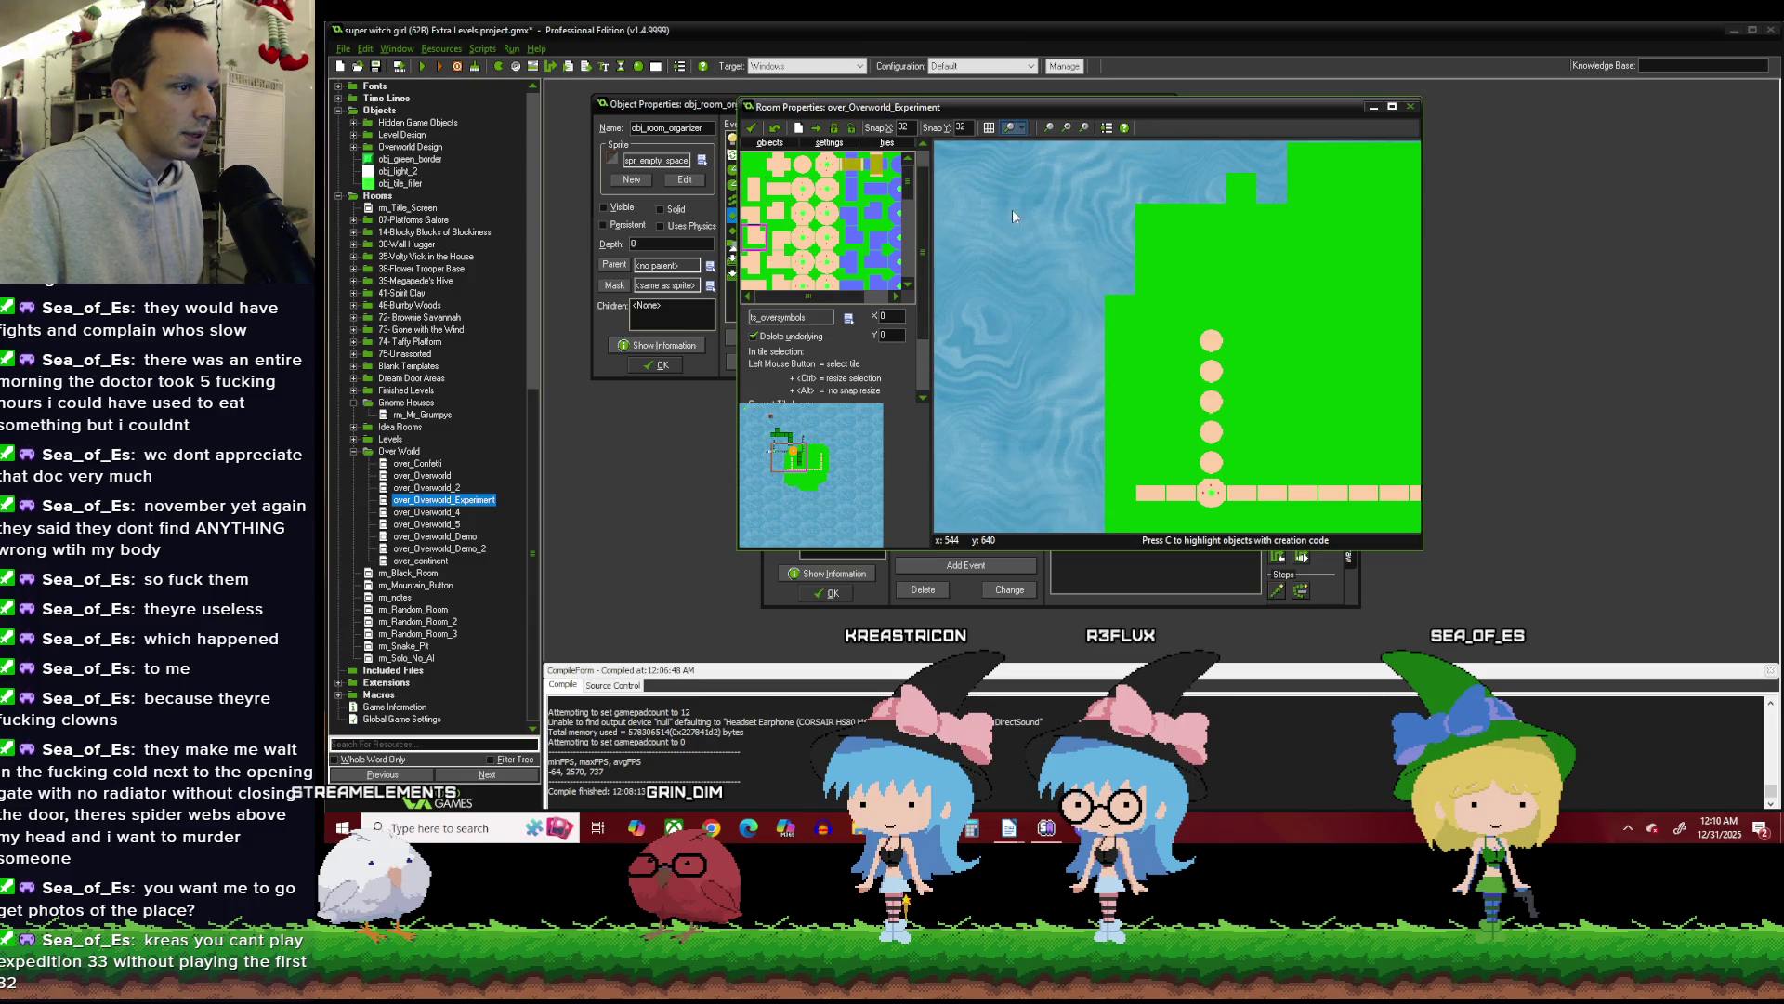
scroll(1012, 216, "down", 5)
scroll(1001, 270, "up", 2)
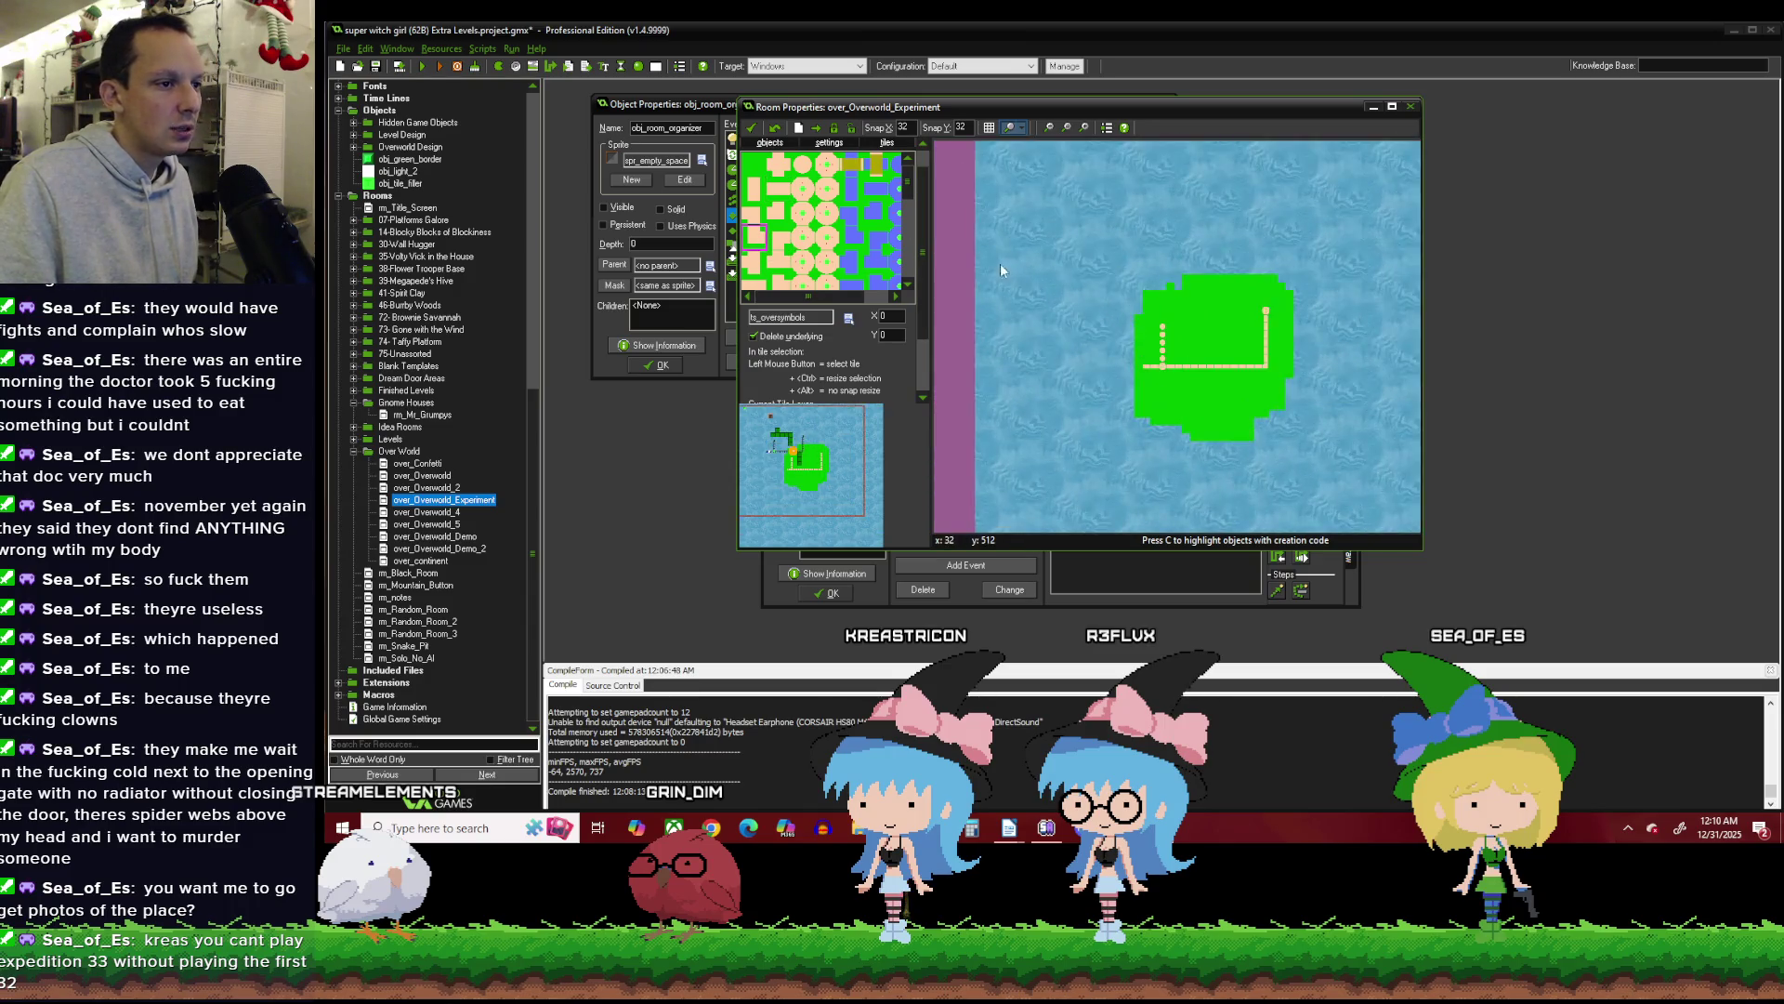
scroll(1083, 309, "up", 2)
scroll(1143, 402, "down", 2)
scroll(1177, 417, "up", 3)
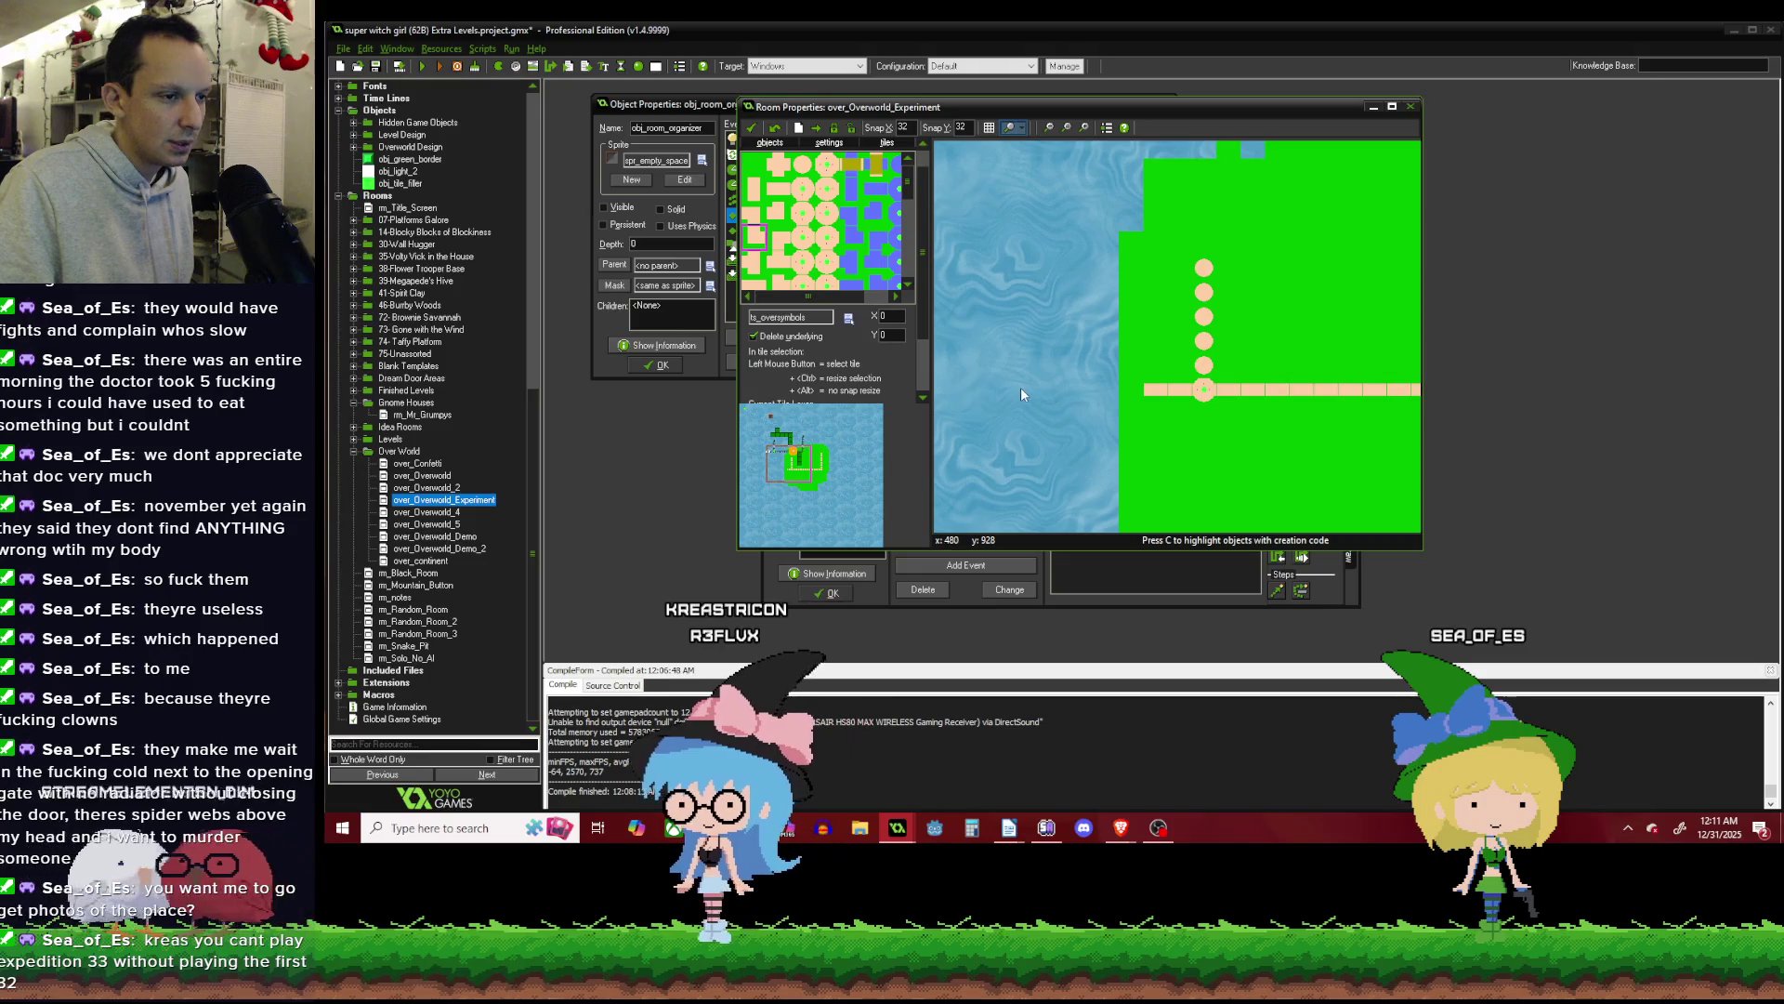
scroll(1217, 335, "down", 1)
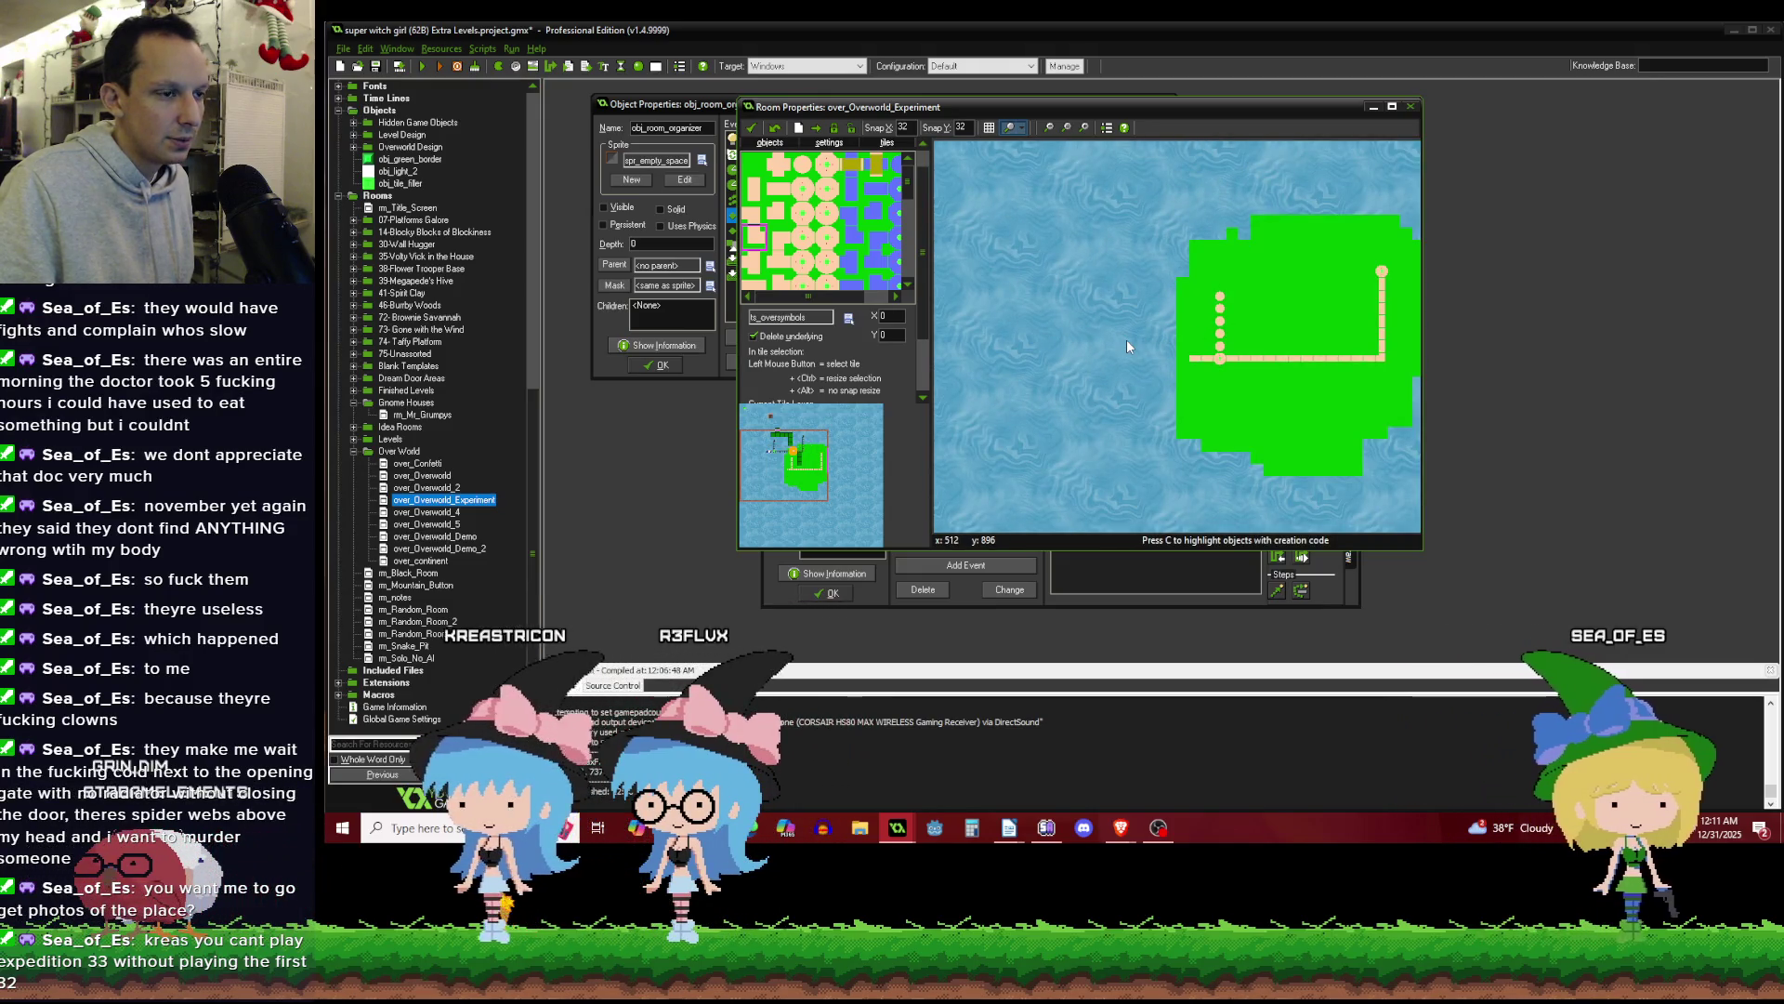
scroll(1237, 284, "up", 1)
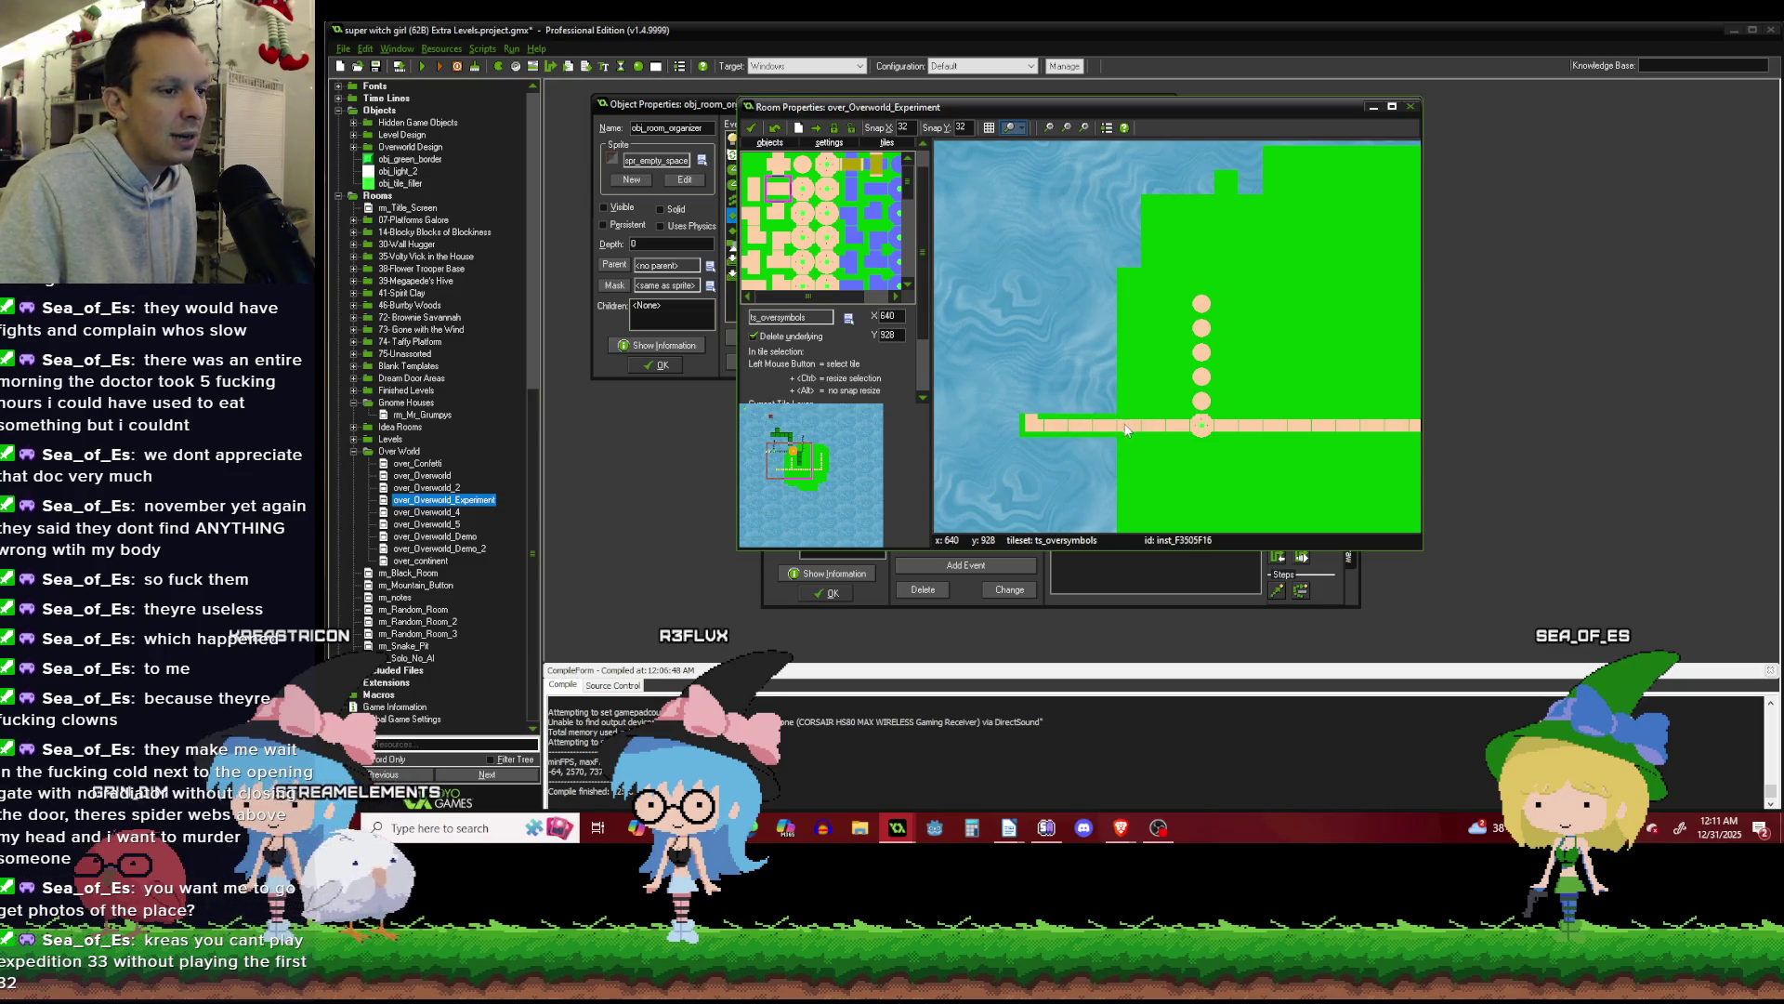
left_click(752, 189)
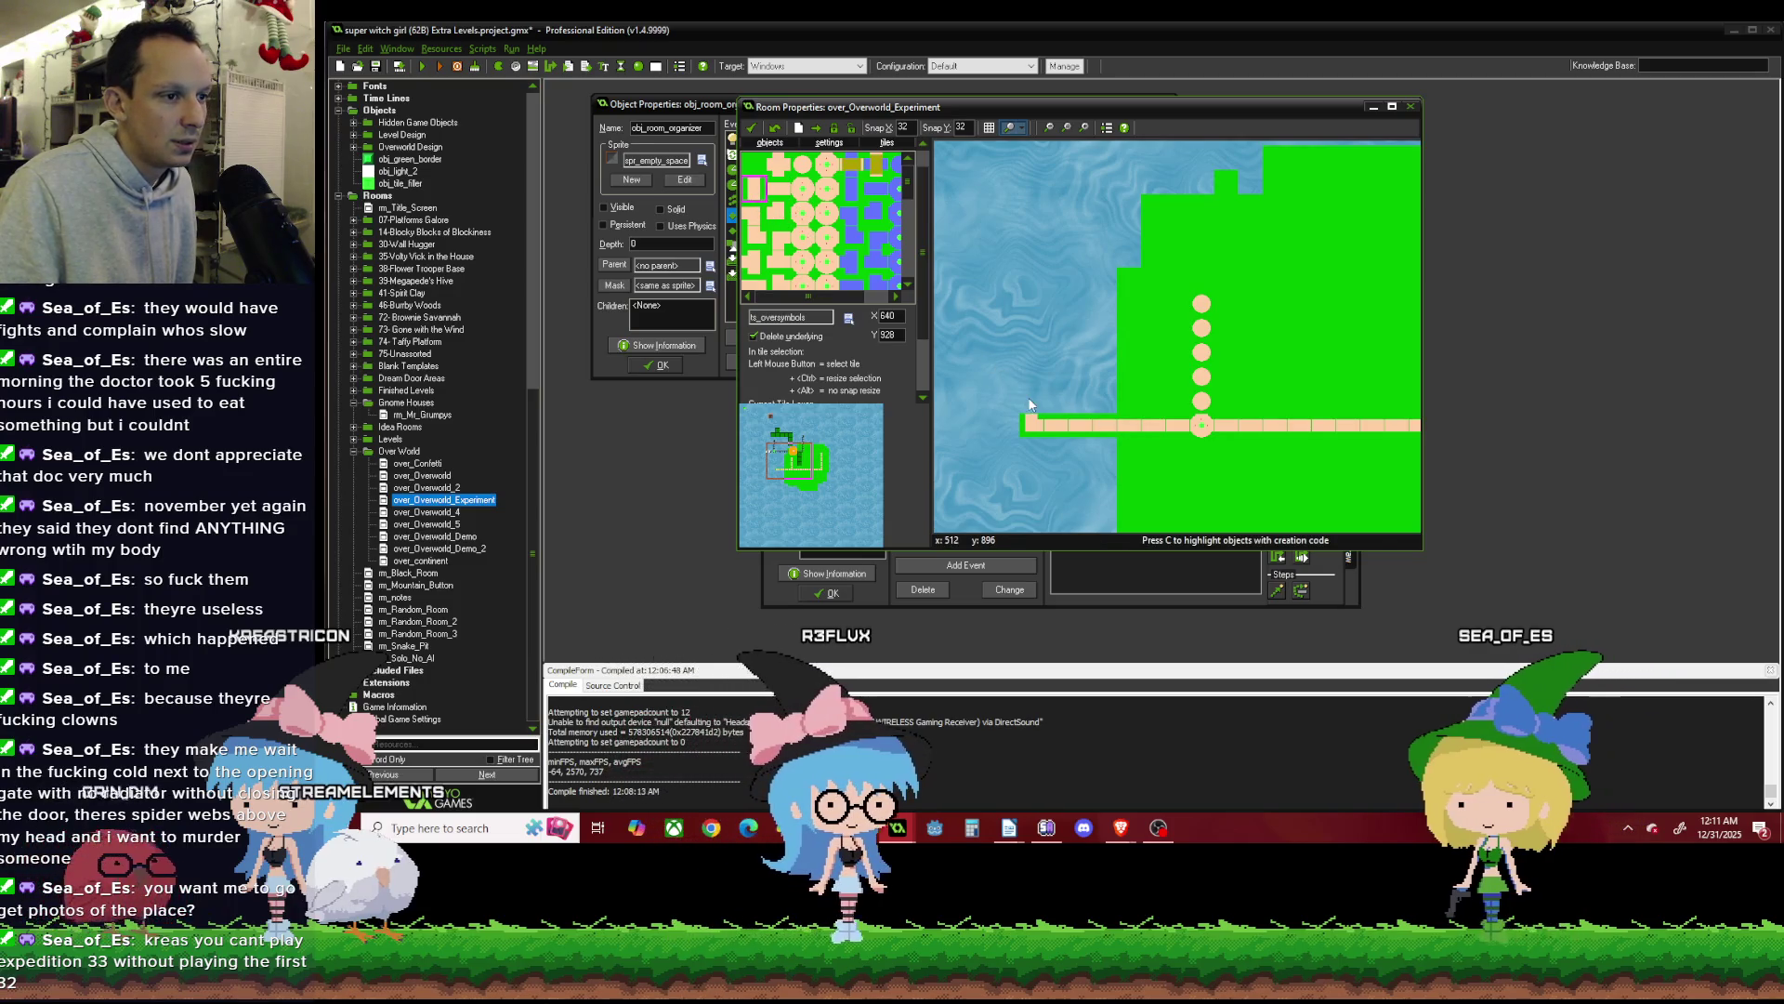
Paint a vertical path strip north from the road's west end into the water.
left_click_drag(1028, 398, 1028, 323)
scroll(1028, 323, "down", 3)
scroll(1028, 323, "up", 3)
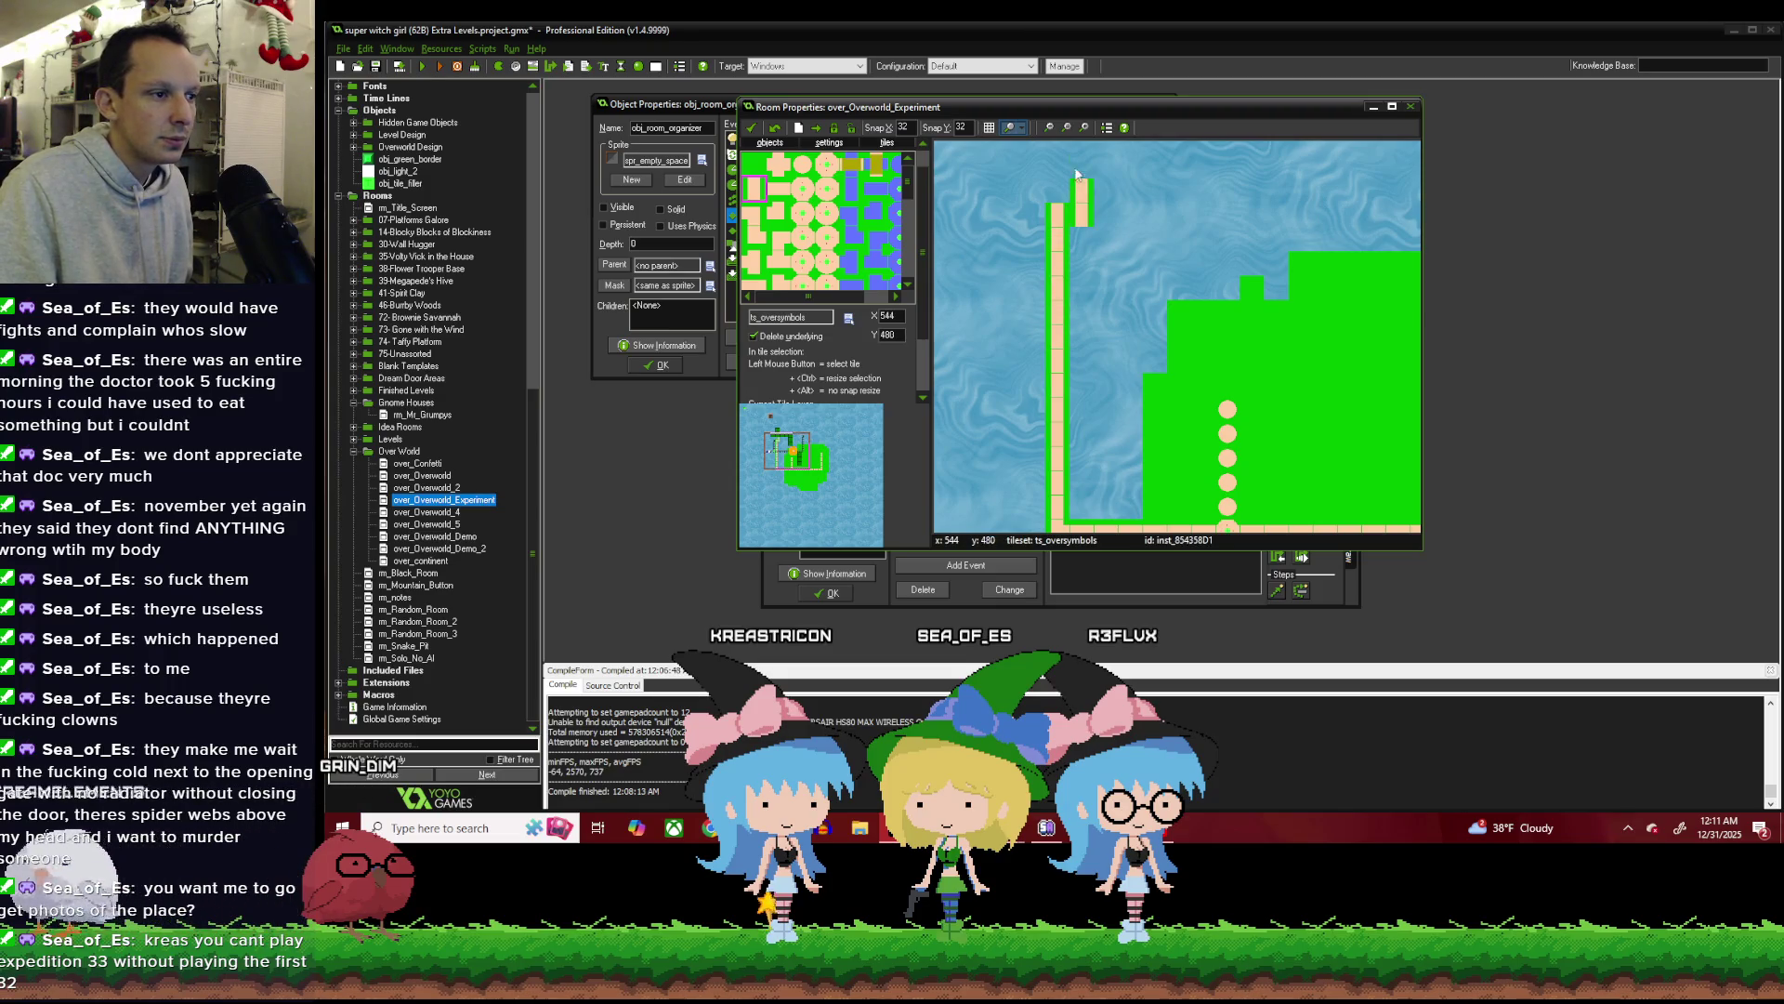
scroll(1077, 177, "down", 3)
scroll(1073, 231, "up", 2)
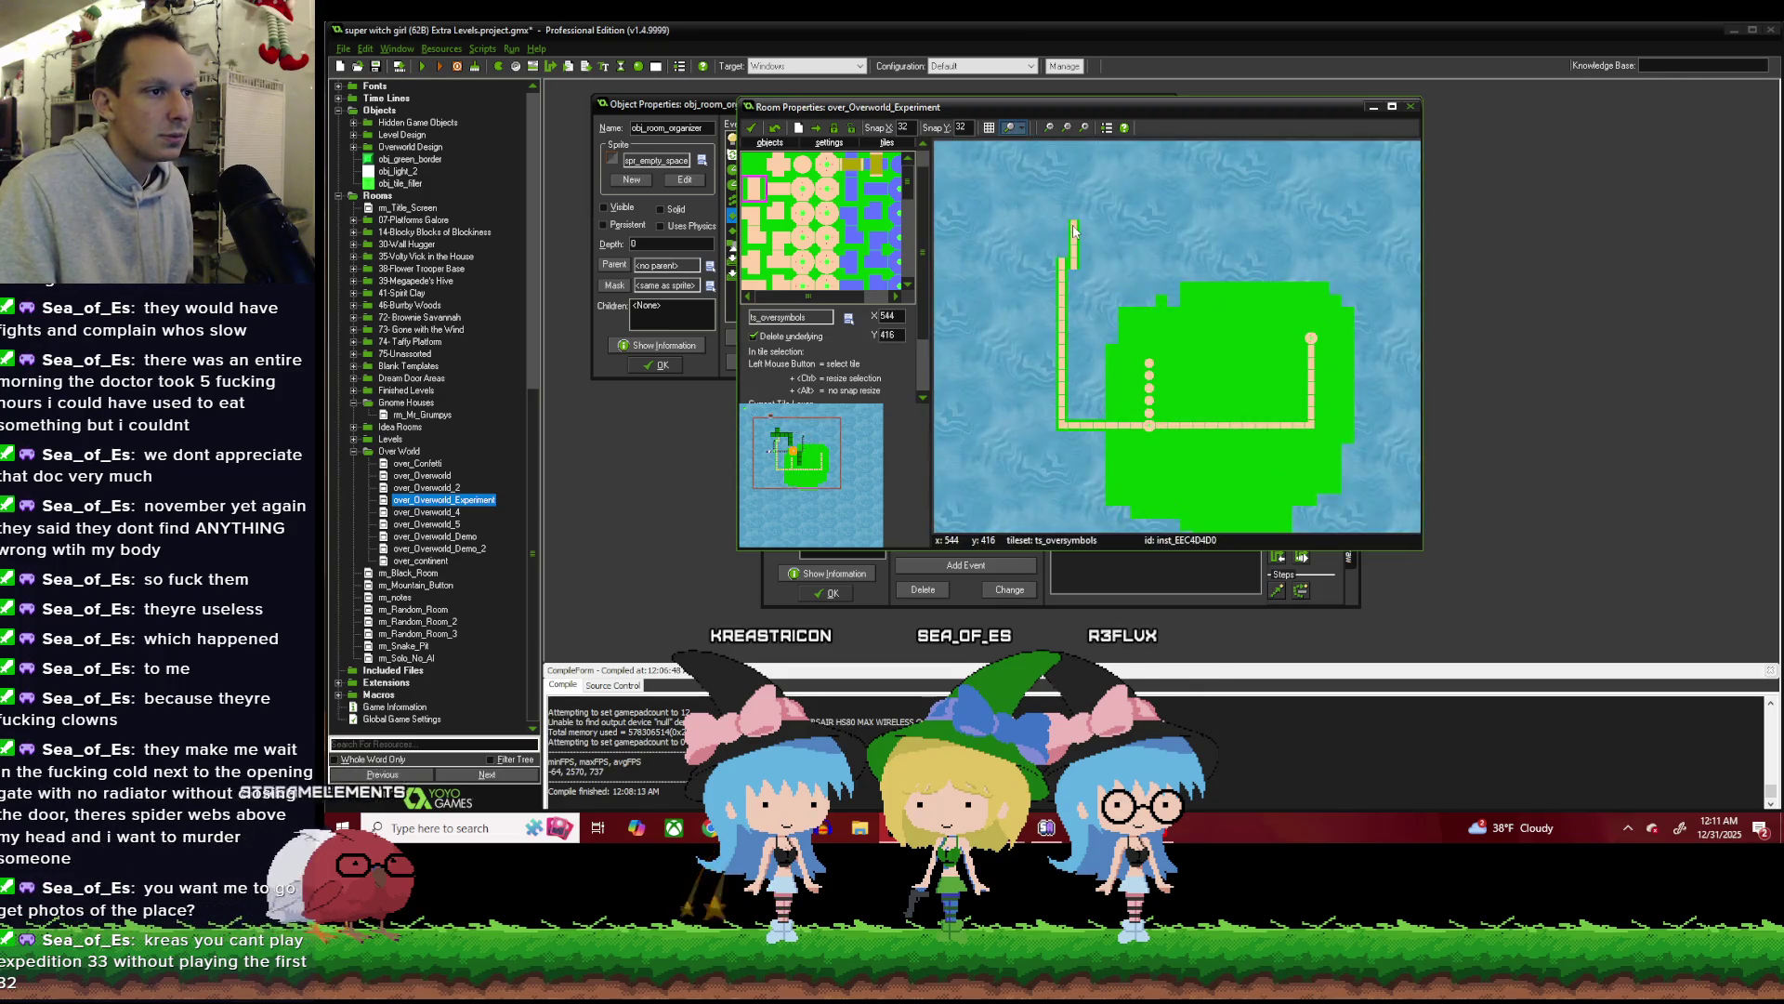
scroll(1051, 223, "down", 1)
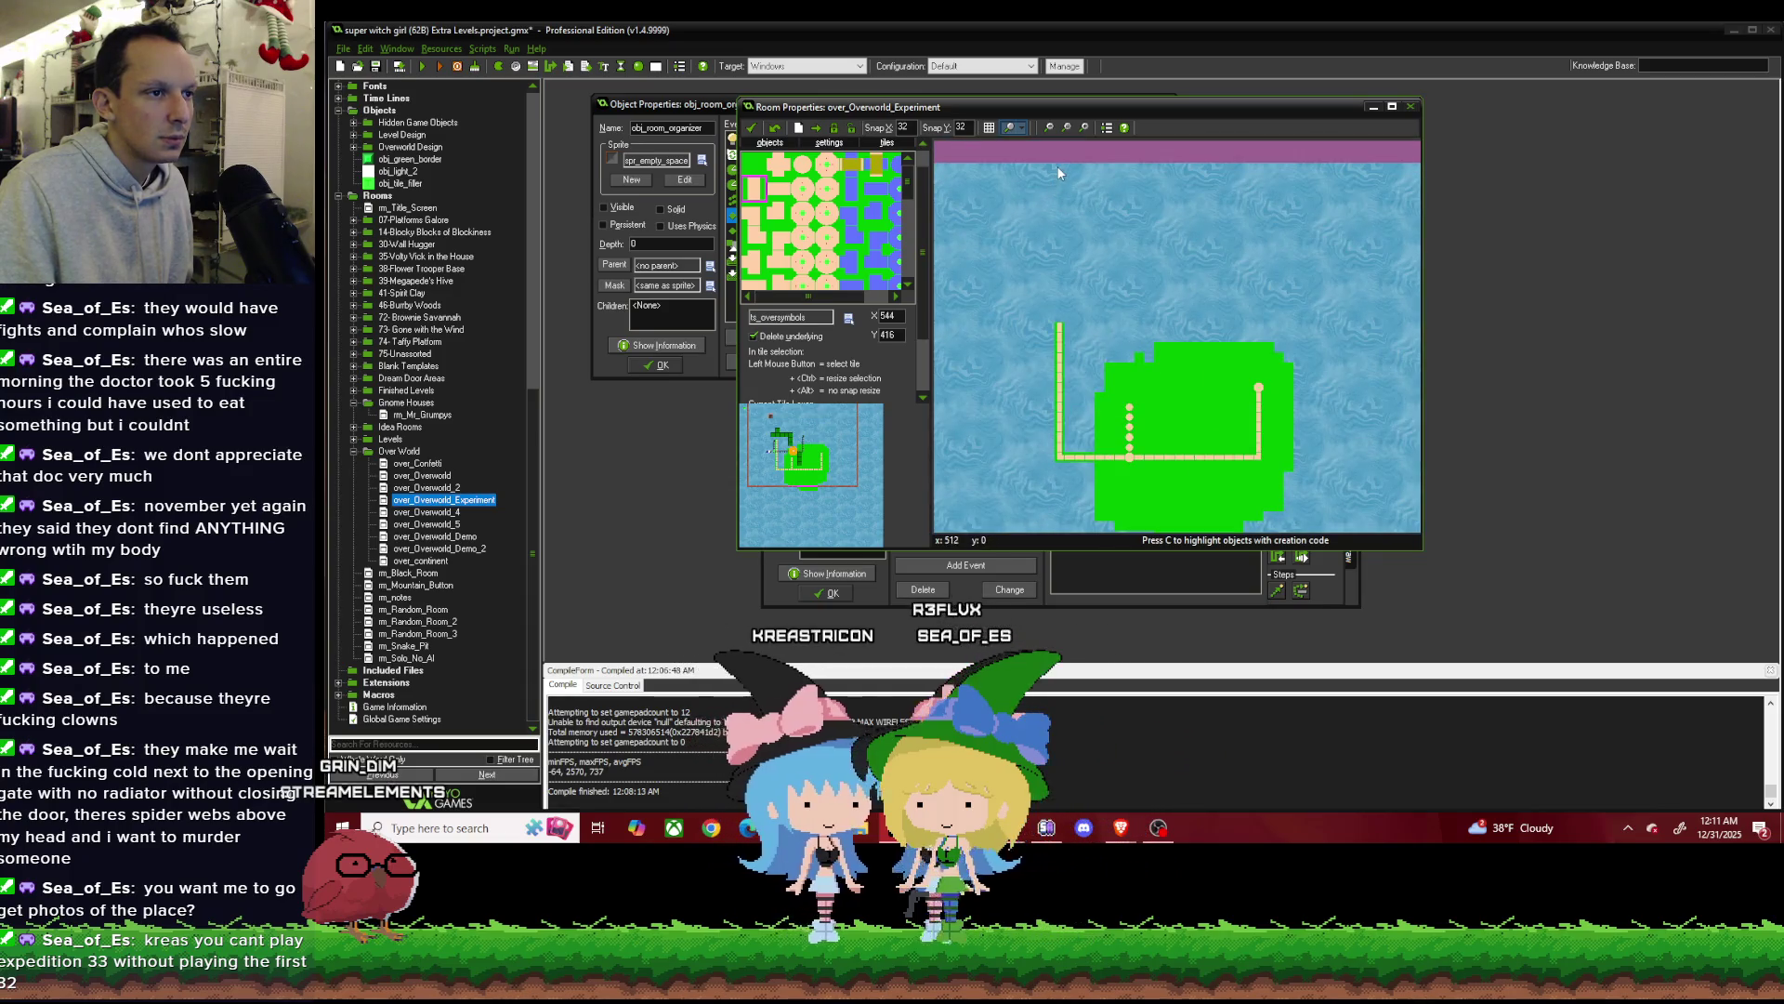
Add a path tile at the room's top edge and fill the gap in the northward column.
left_click(1056, 174)
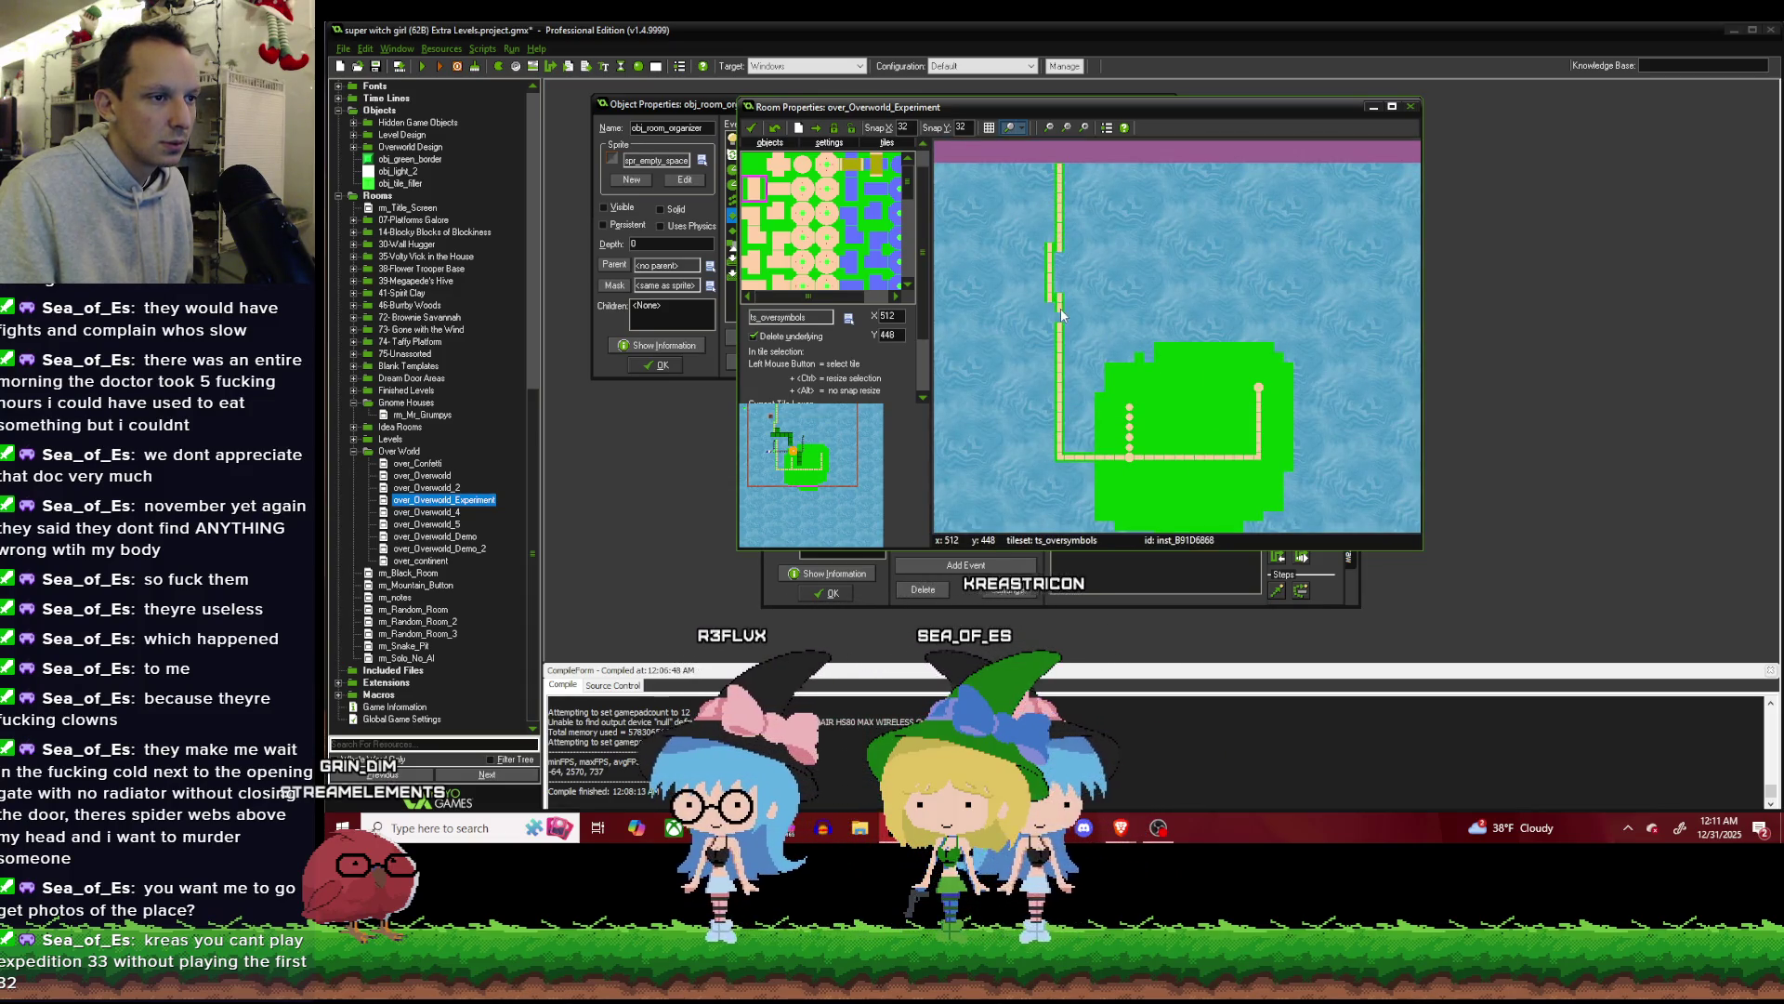
scroll(1059, 270, "up", 2)
mouse_move(1059, 266)
left_mouse_down()
mouse_move(1064, 228)
mouse_move(1069, 334)
mouse_move(1076, 238)
mouse_move(1077, 295)
left_mouse_up()
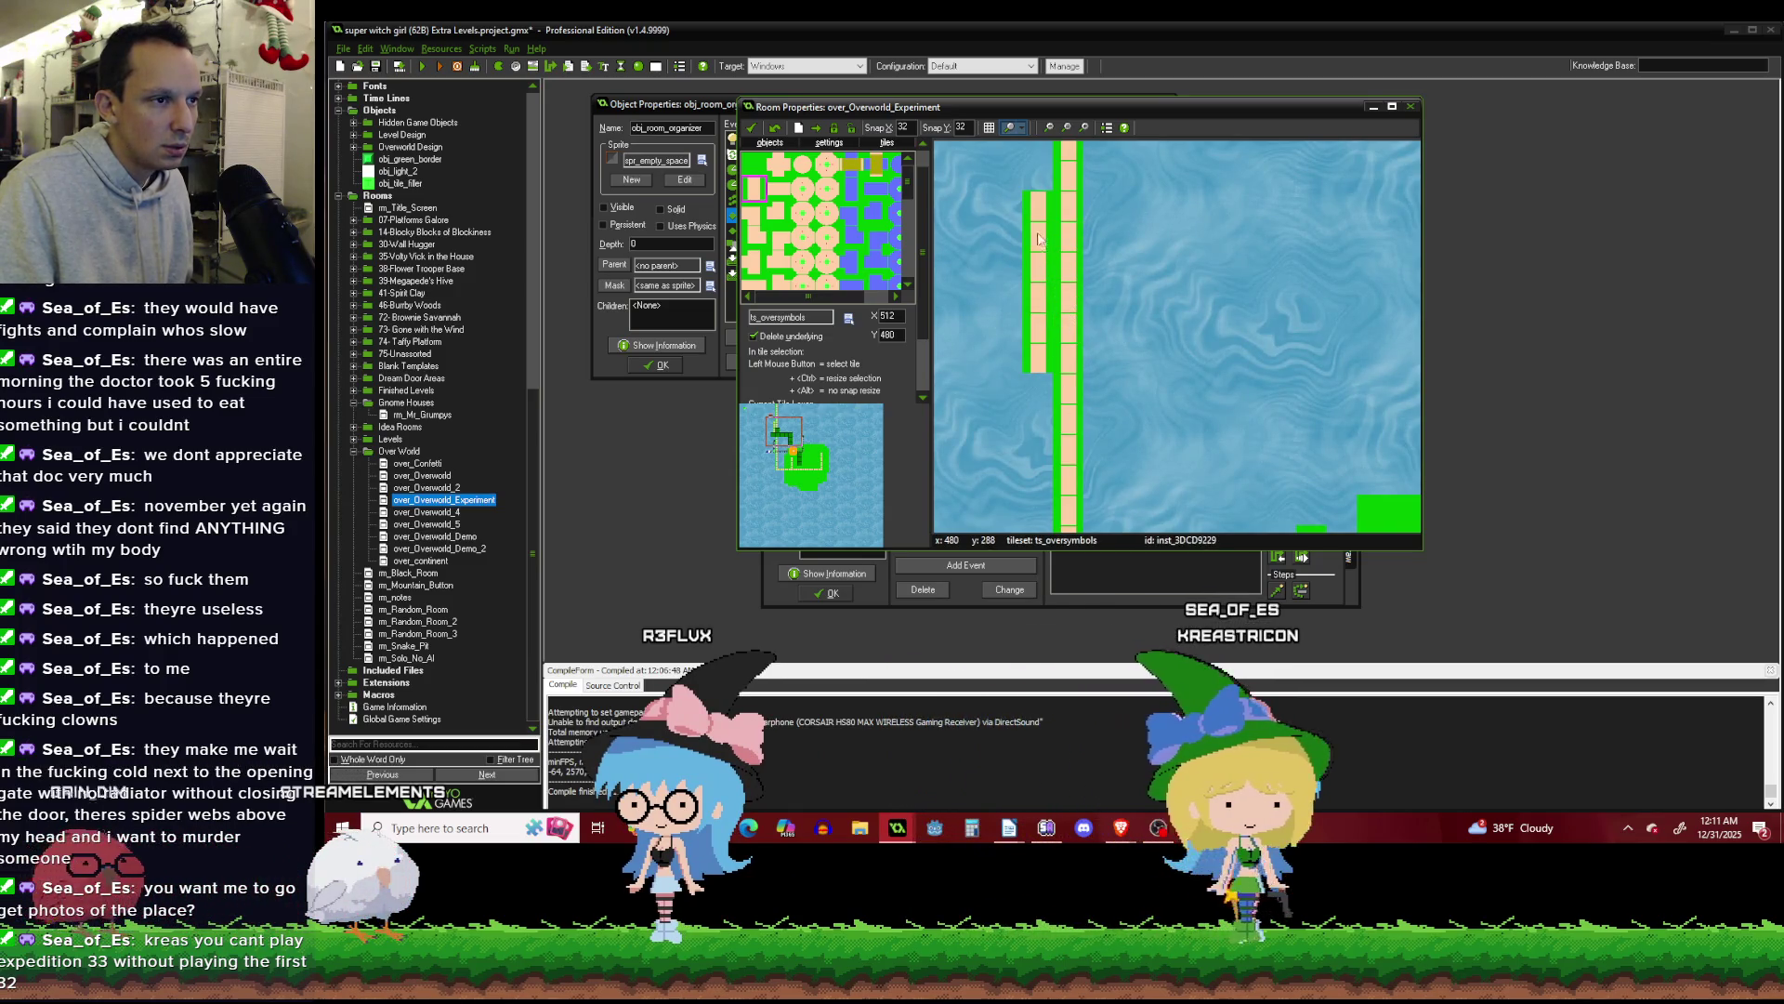
scroll(1013, 313, "down", 3)
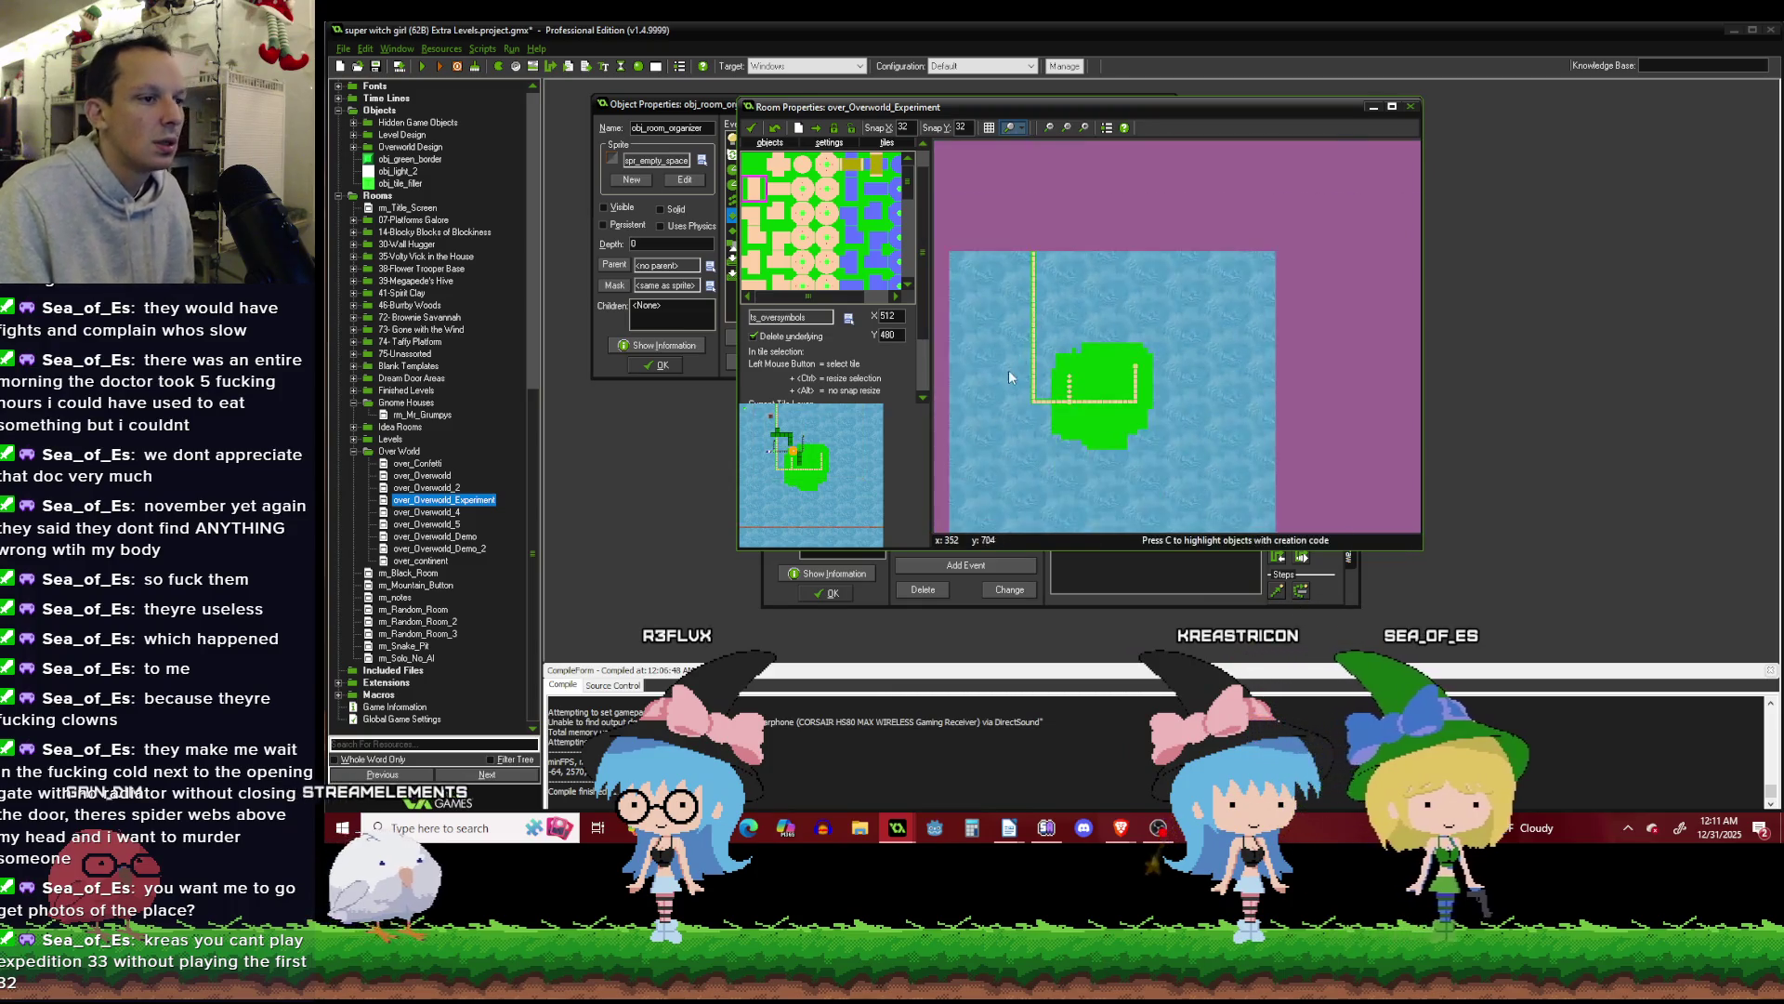
scroll(1007, 370, "up", 2)
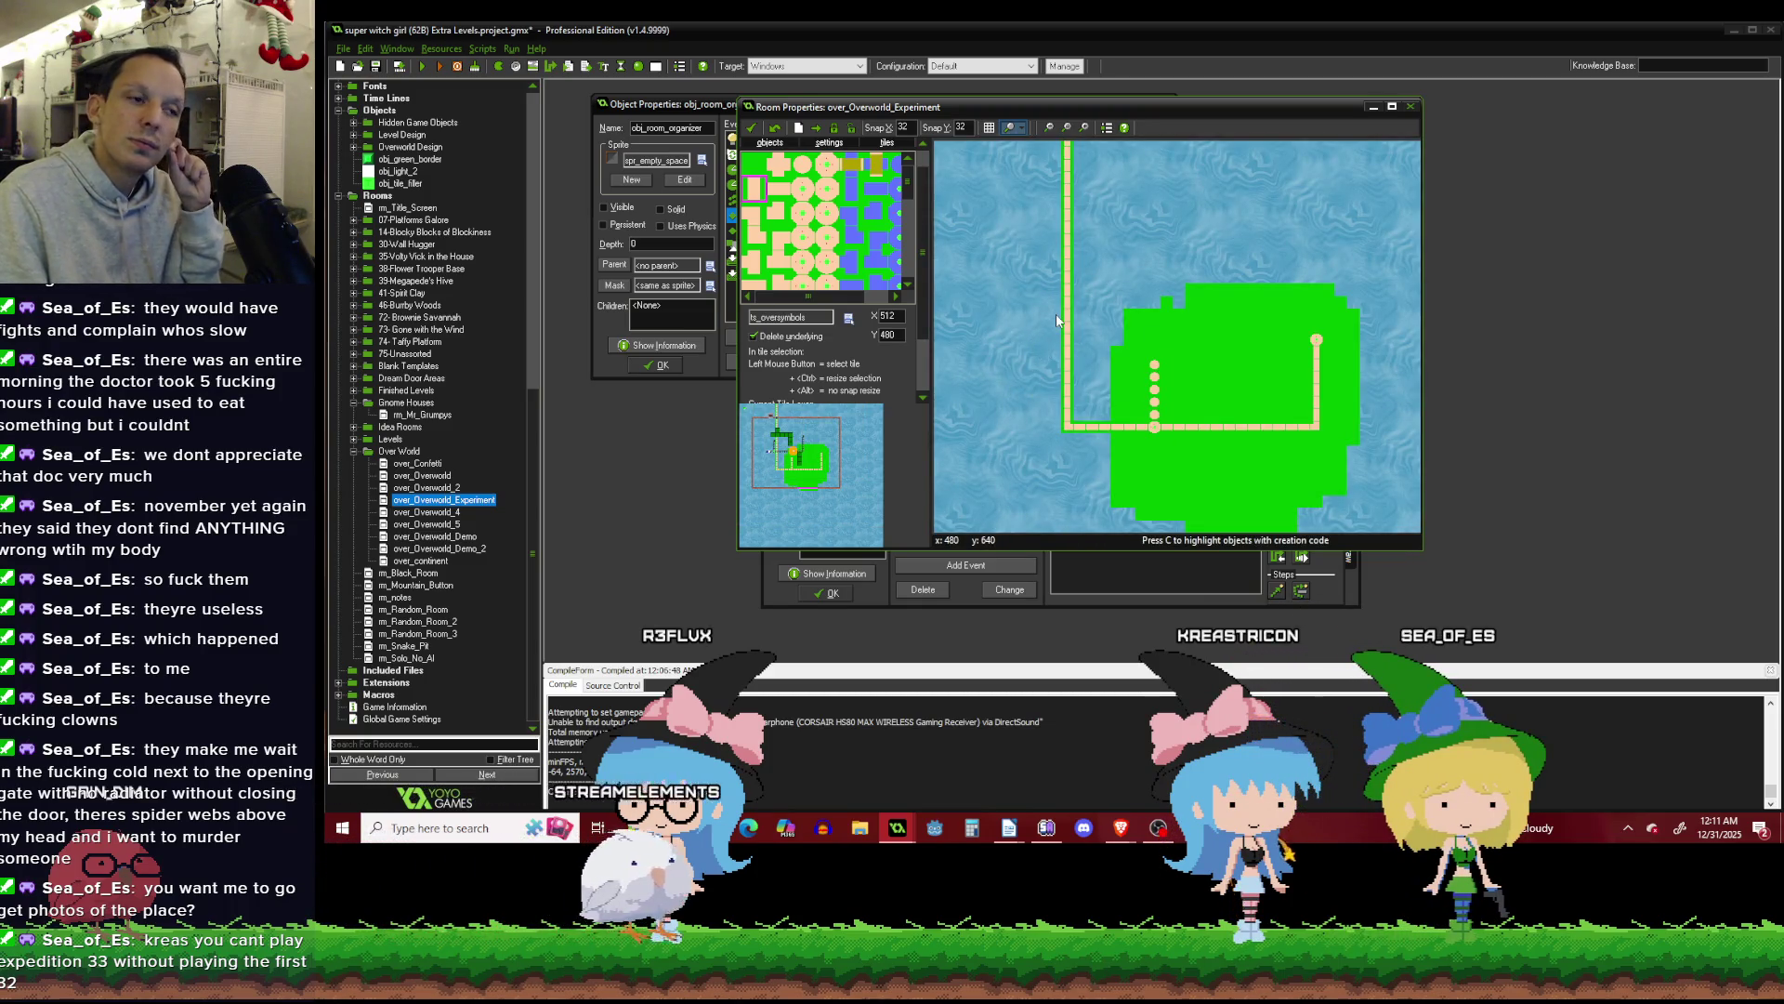
scroll(1056, 321, "up", 1)
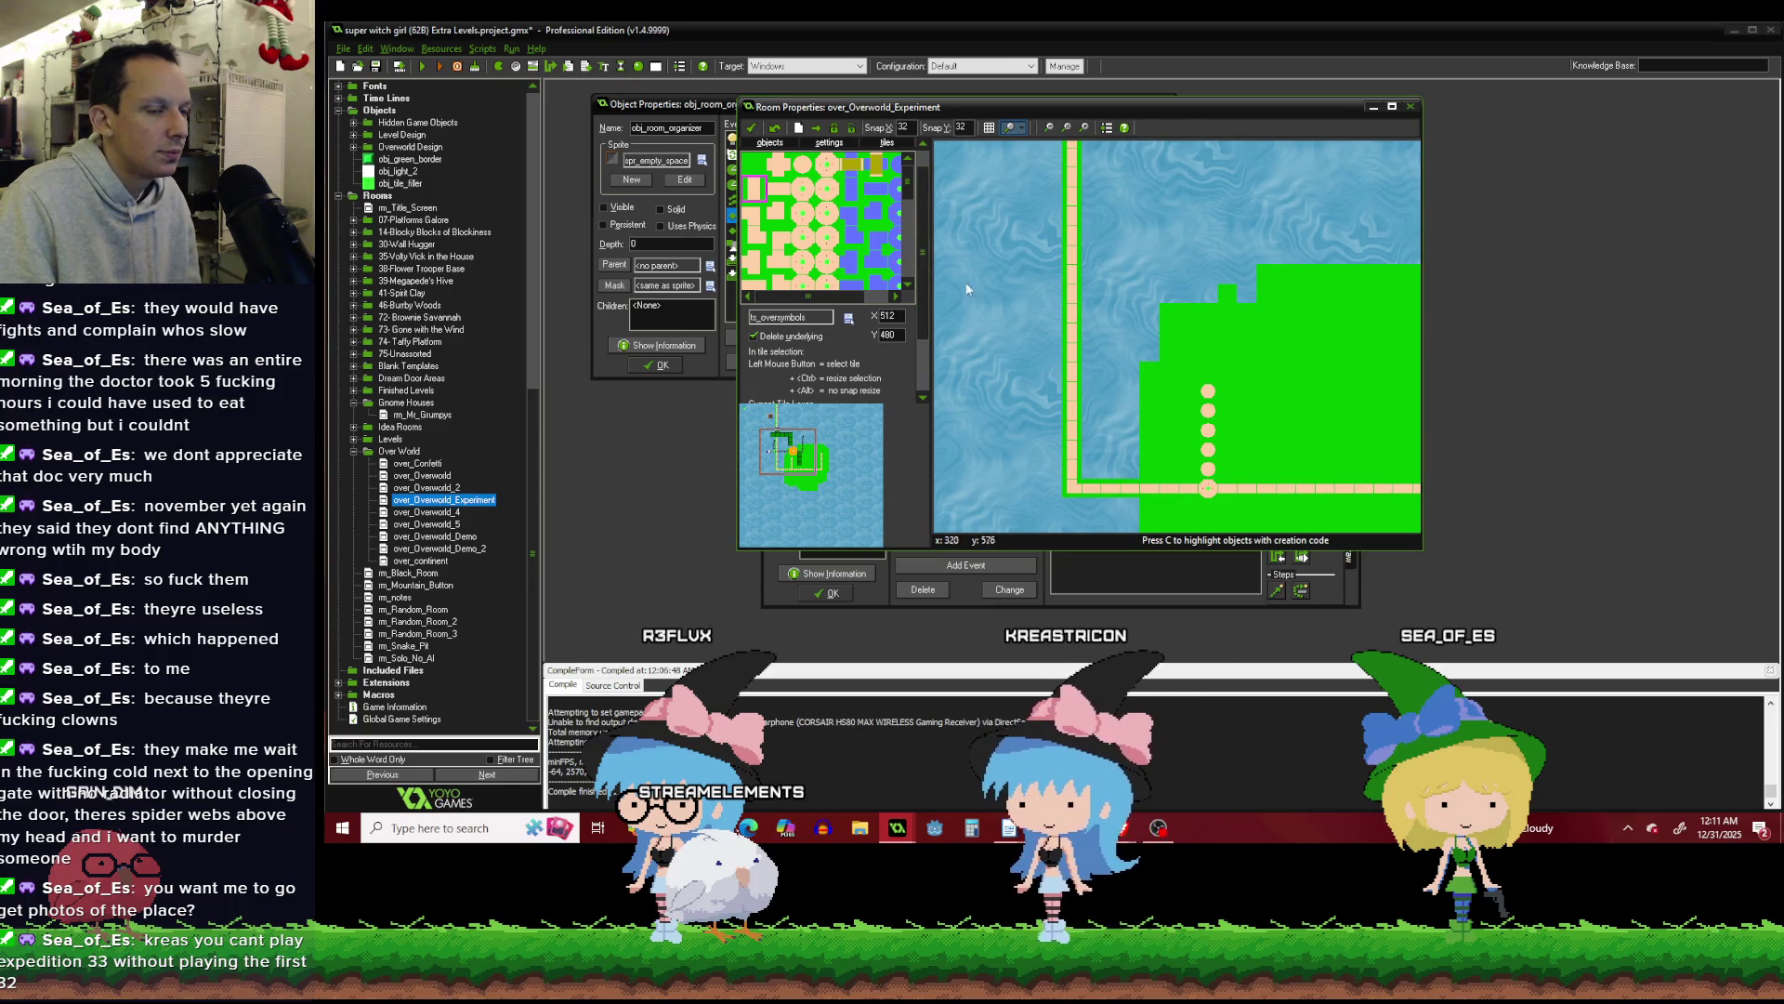
left_click(769, 143)
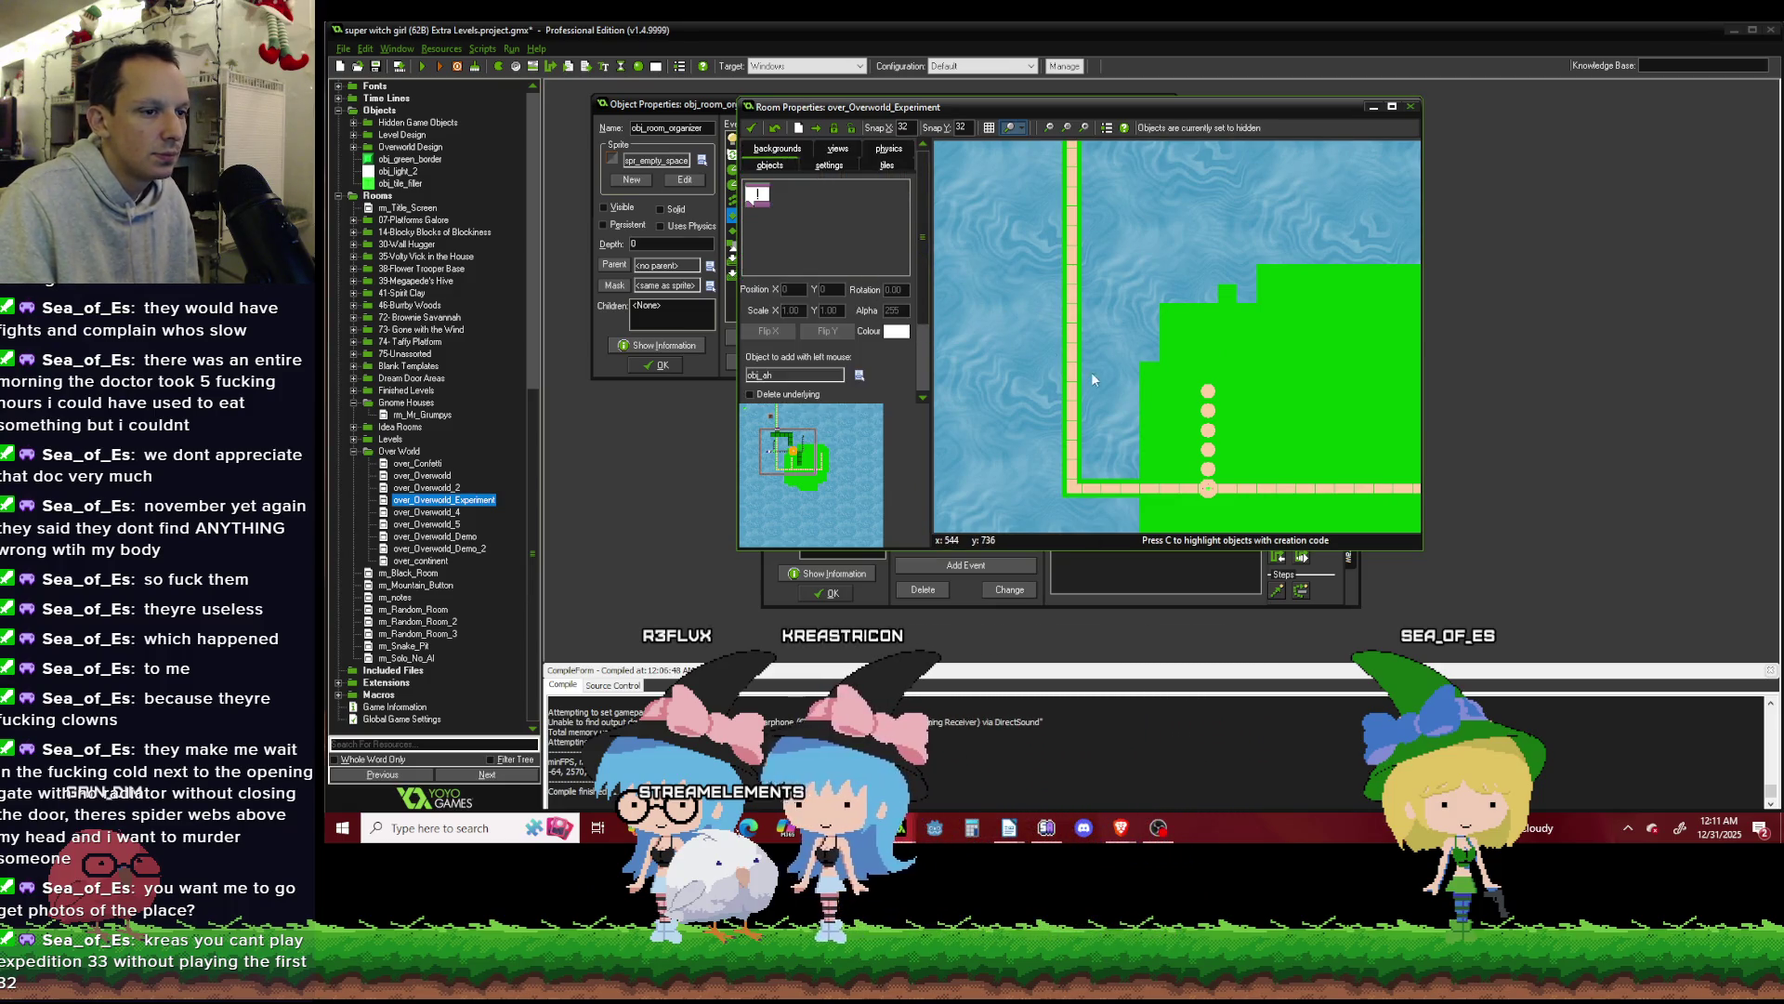
Choose an object from the Level Design > 1. Absolute Neccesities group.
scroll(1091, 372, "down", 2)
scroll(1191, 398, "up", 3)
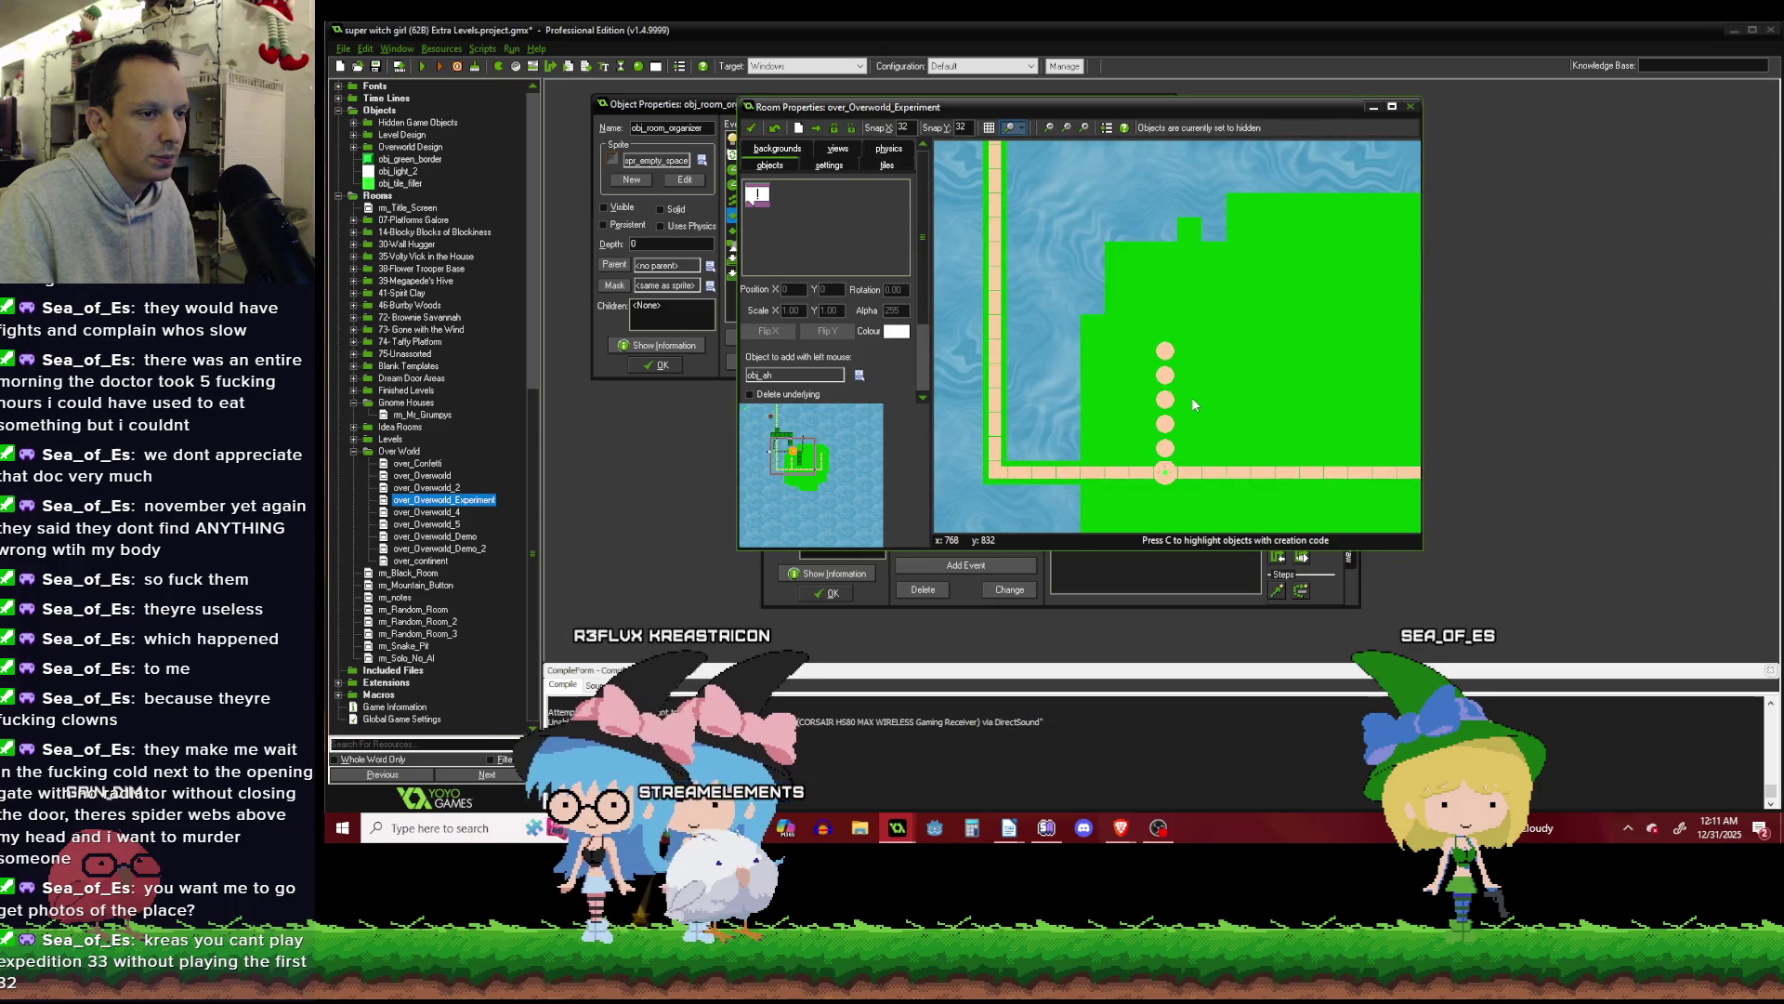
left_click(861, 375)
mouse_move(930, 405)
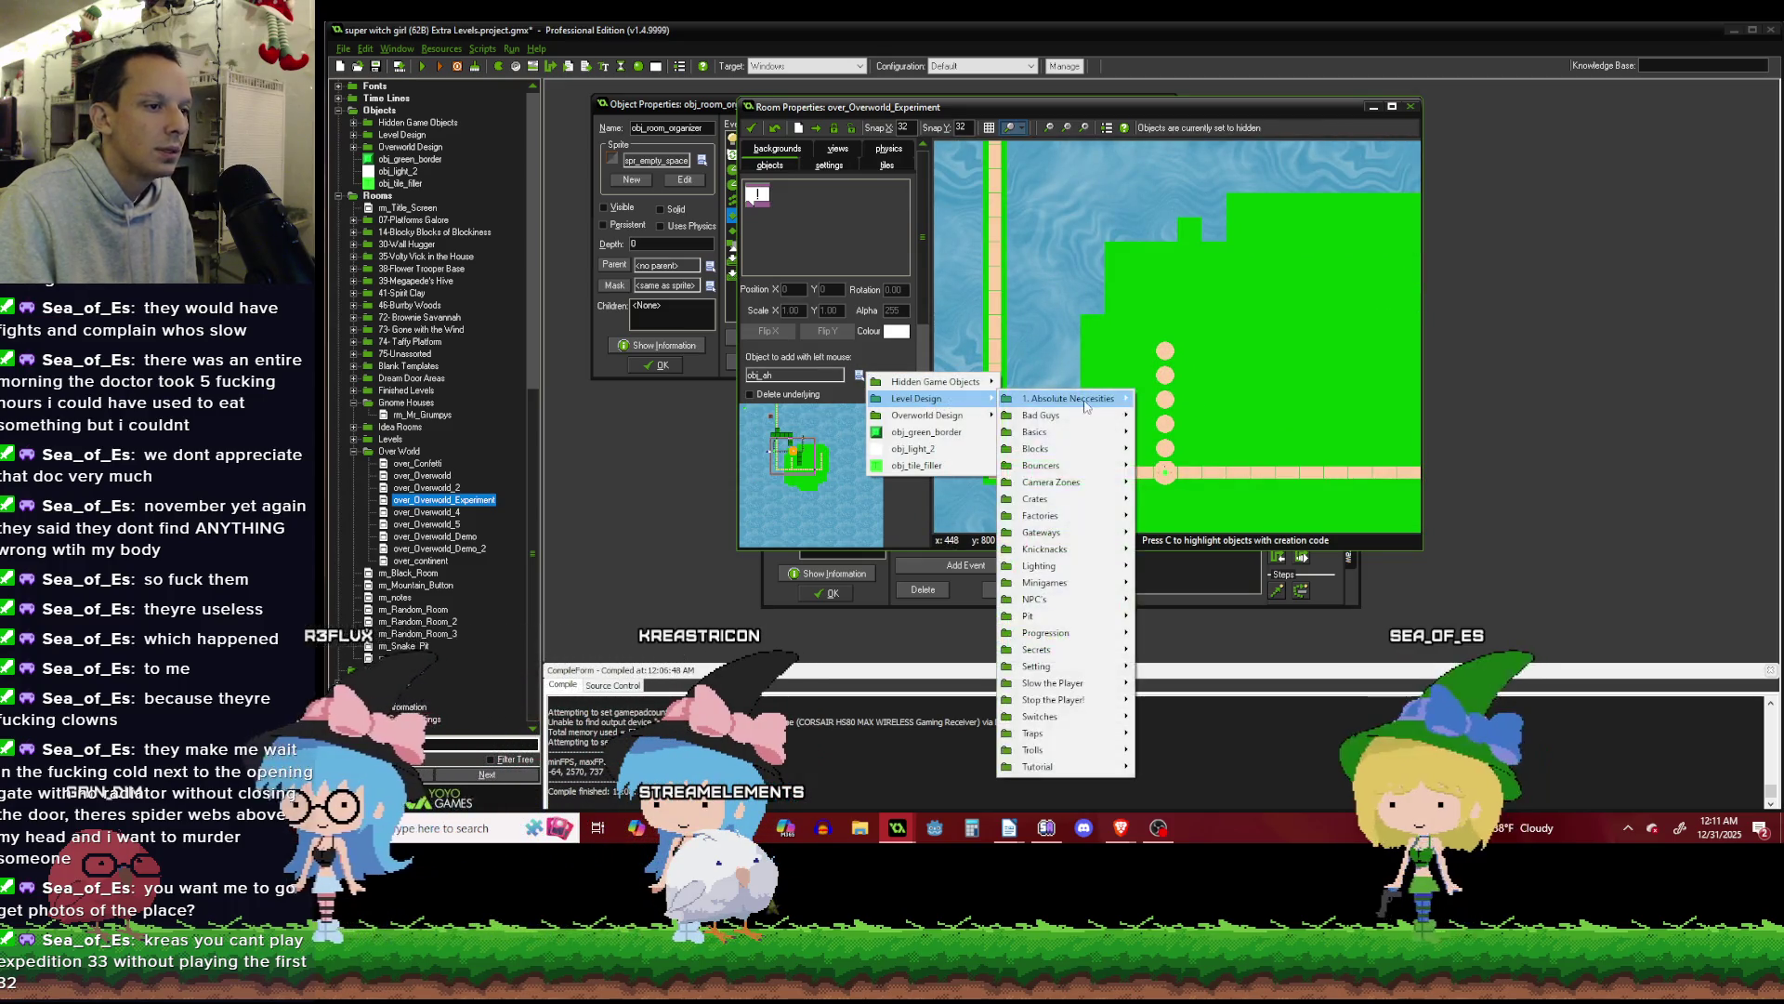
mouse_move(1094, 406)
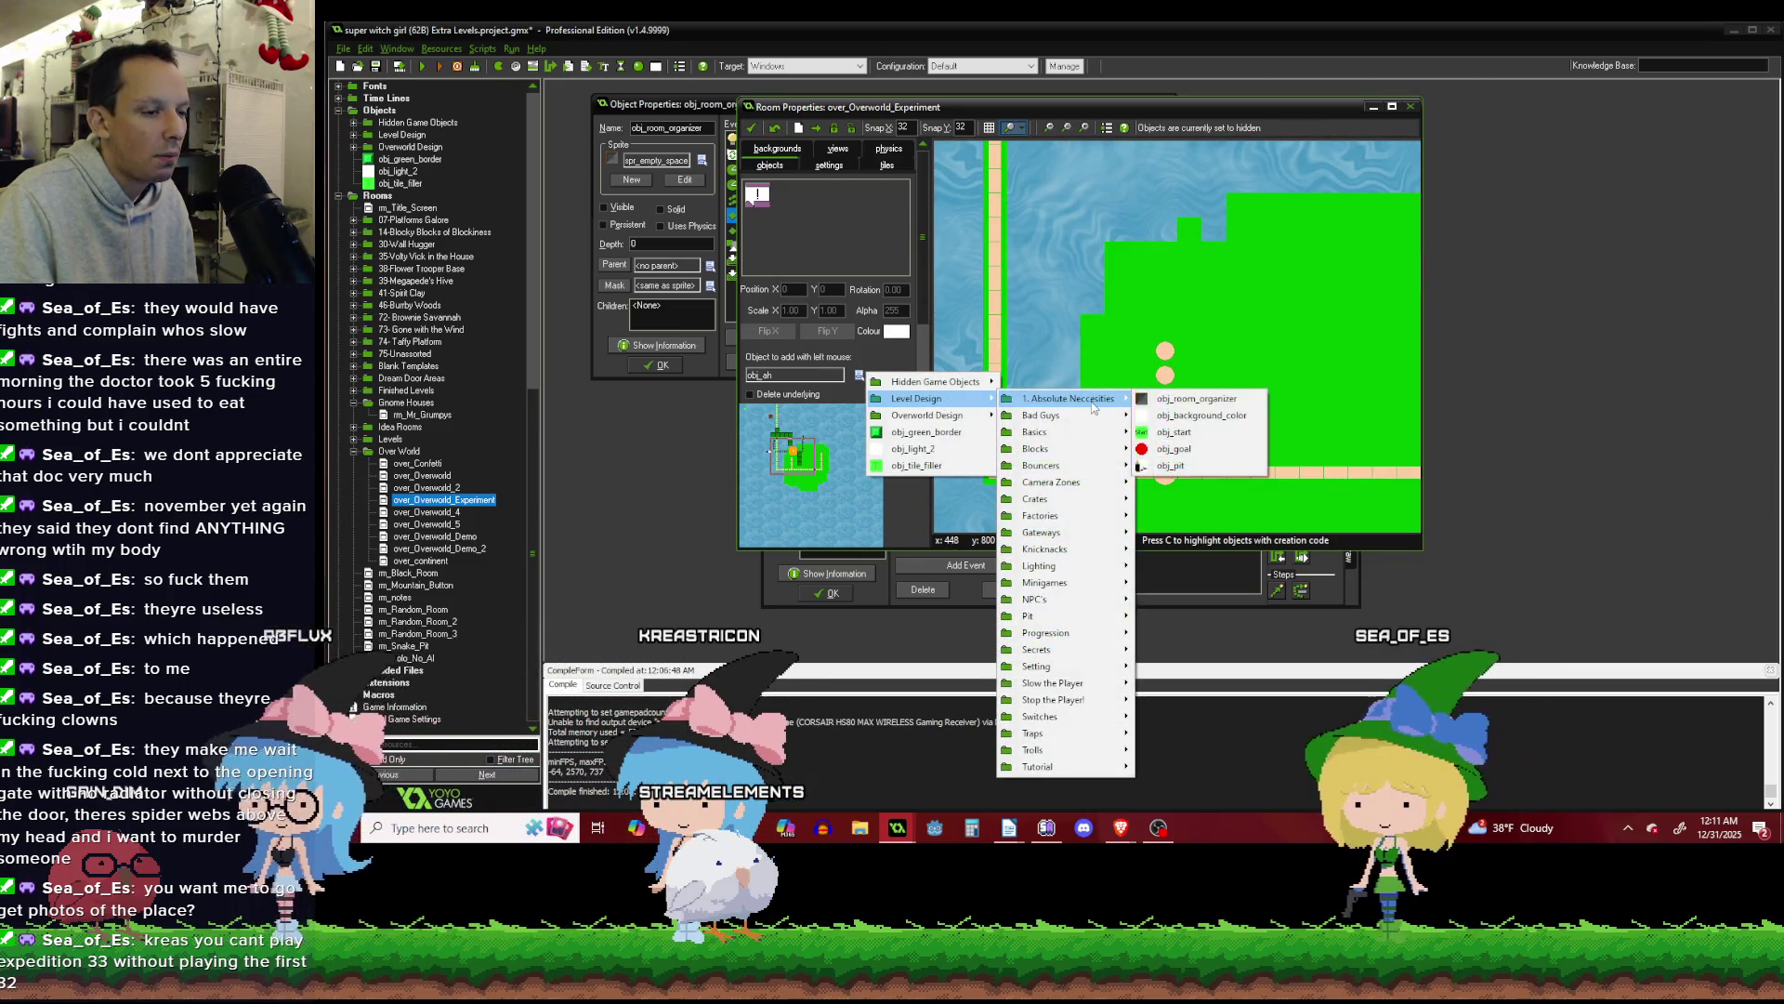
left_click(1165, 352)
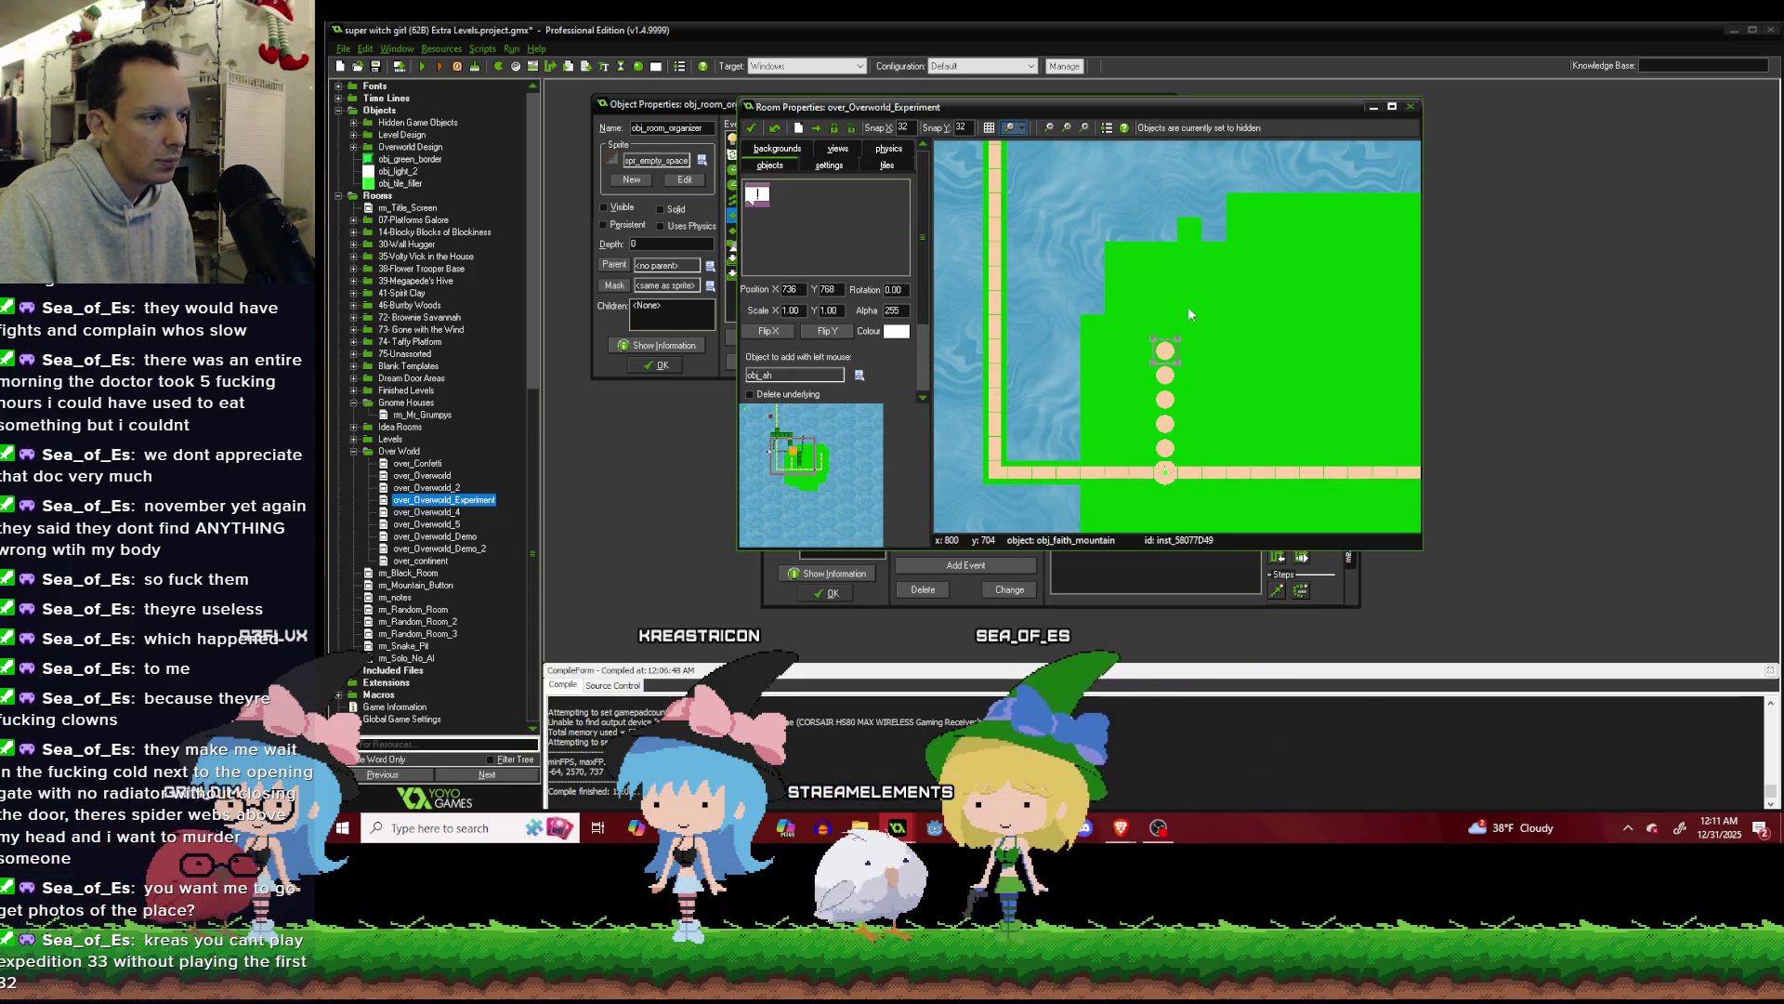
Switch the room editor back to placing tiles from ts_oversymbols.
scroll(1190, 314, "down", 2)
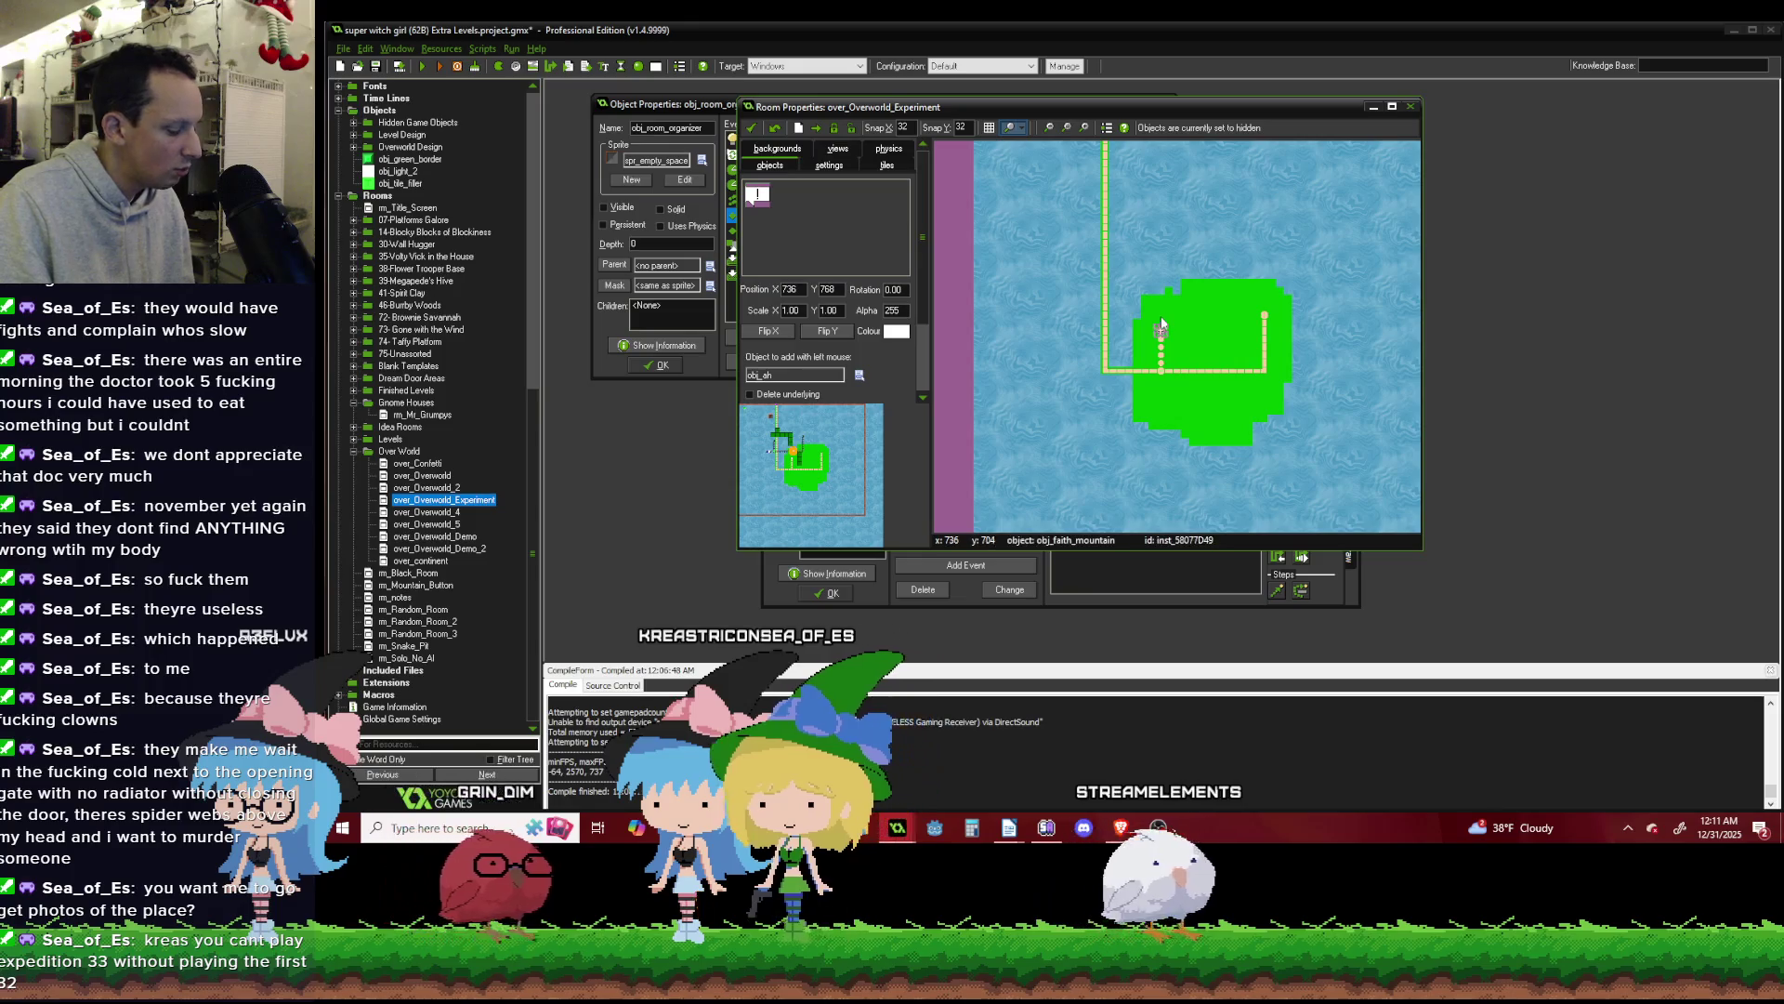
scroll(1171, 293, "up", 1)
scroll(1132, 246, "down", 2)
scroll(1237, 344, "up", 1)
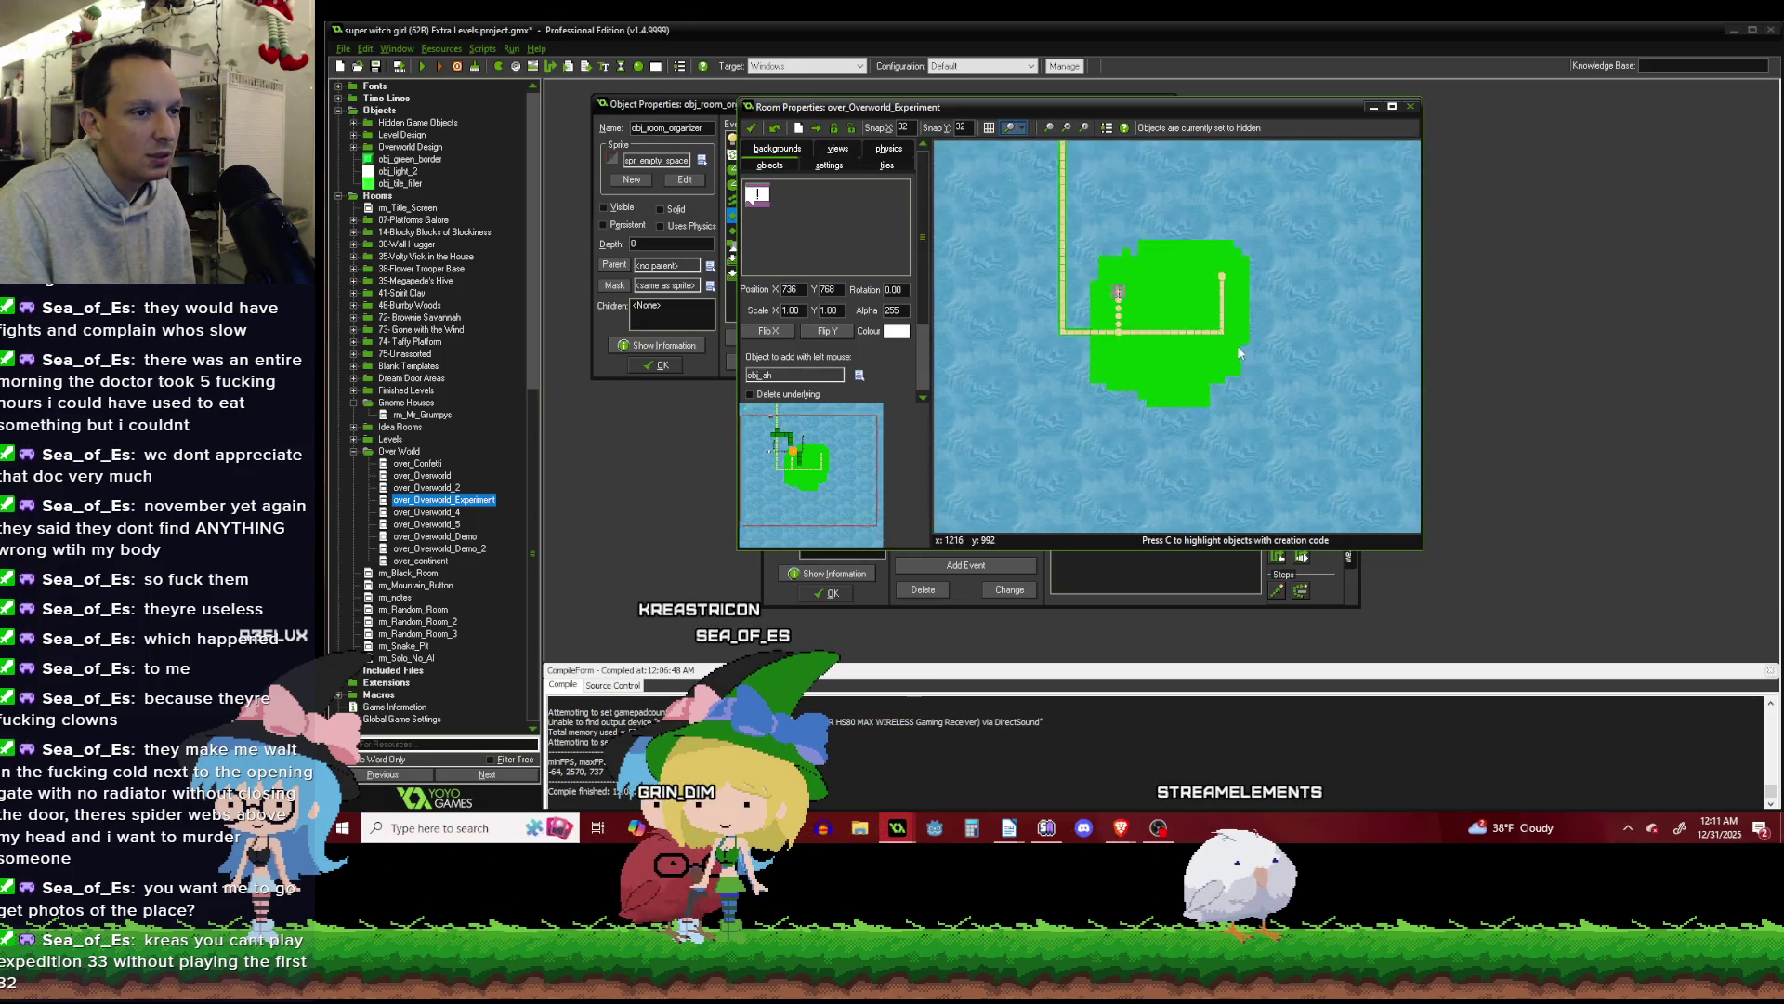
scroll(1238, 350, "up", 1)
scroll(1157, 356, "up", 1)
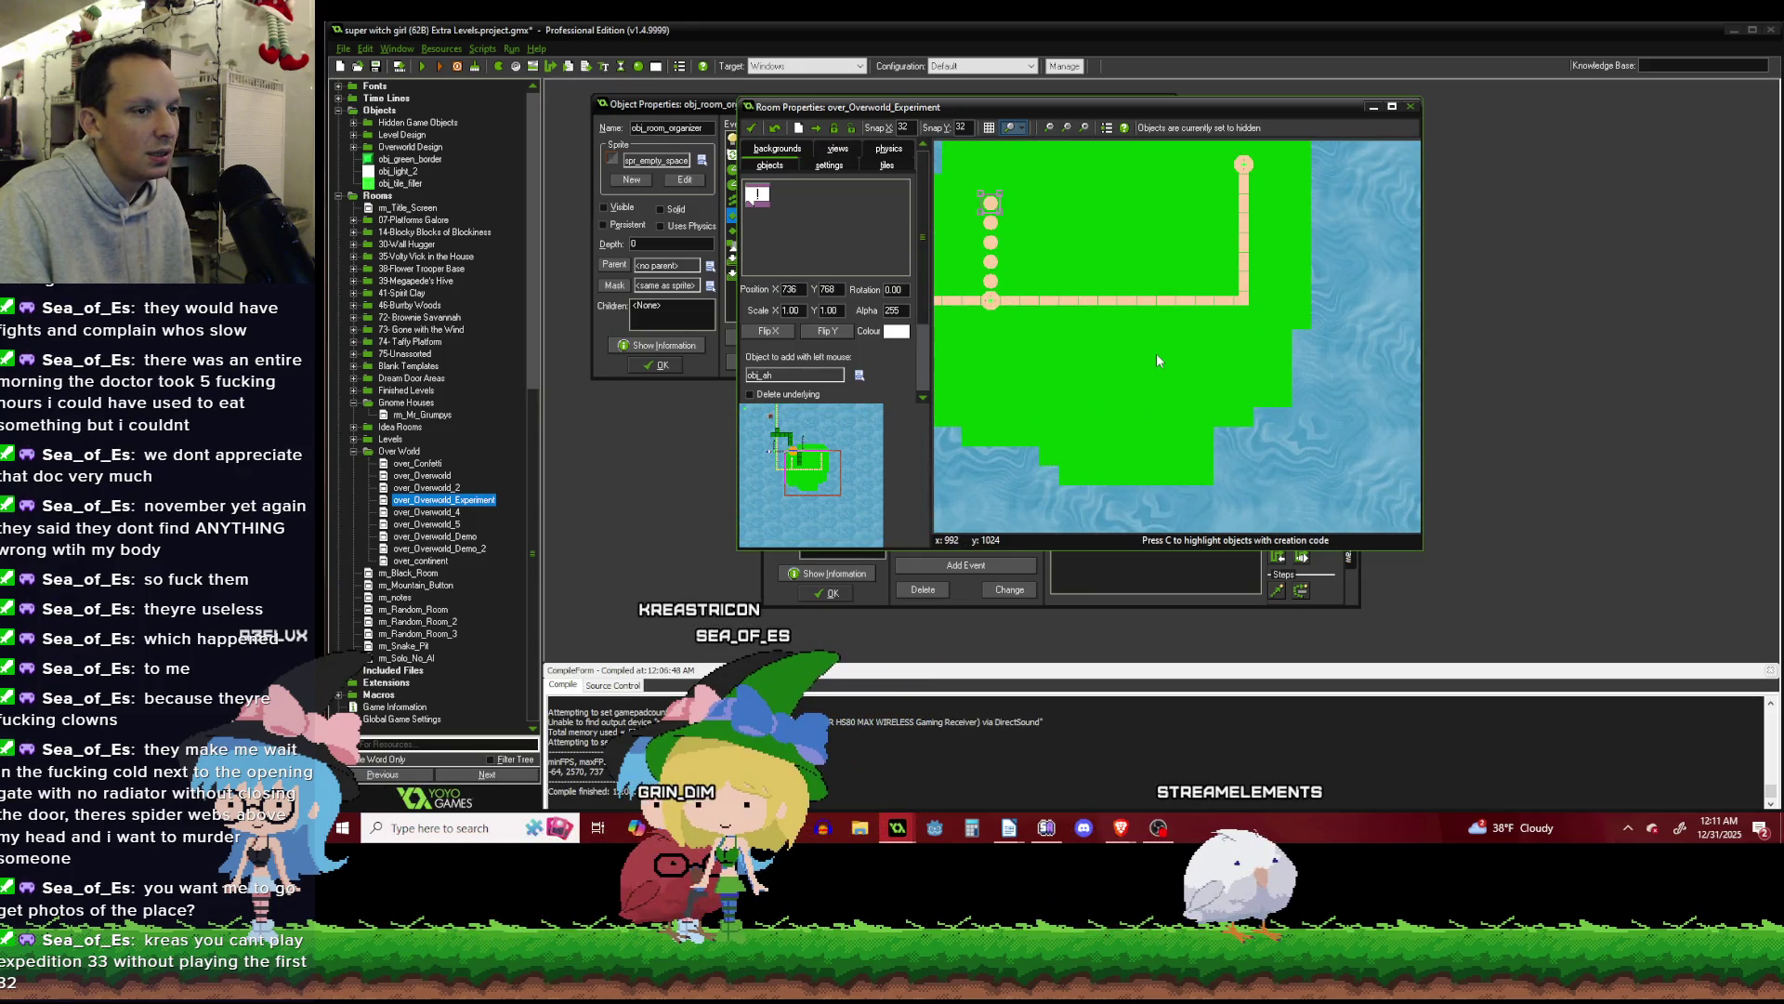
left_click(889, 166)
Paint water tiles over a stretch of the island's horizontal path.
left_click(1183, 304)
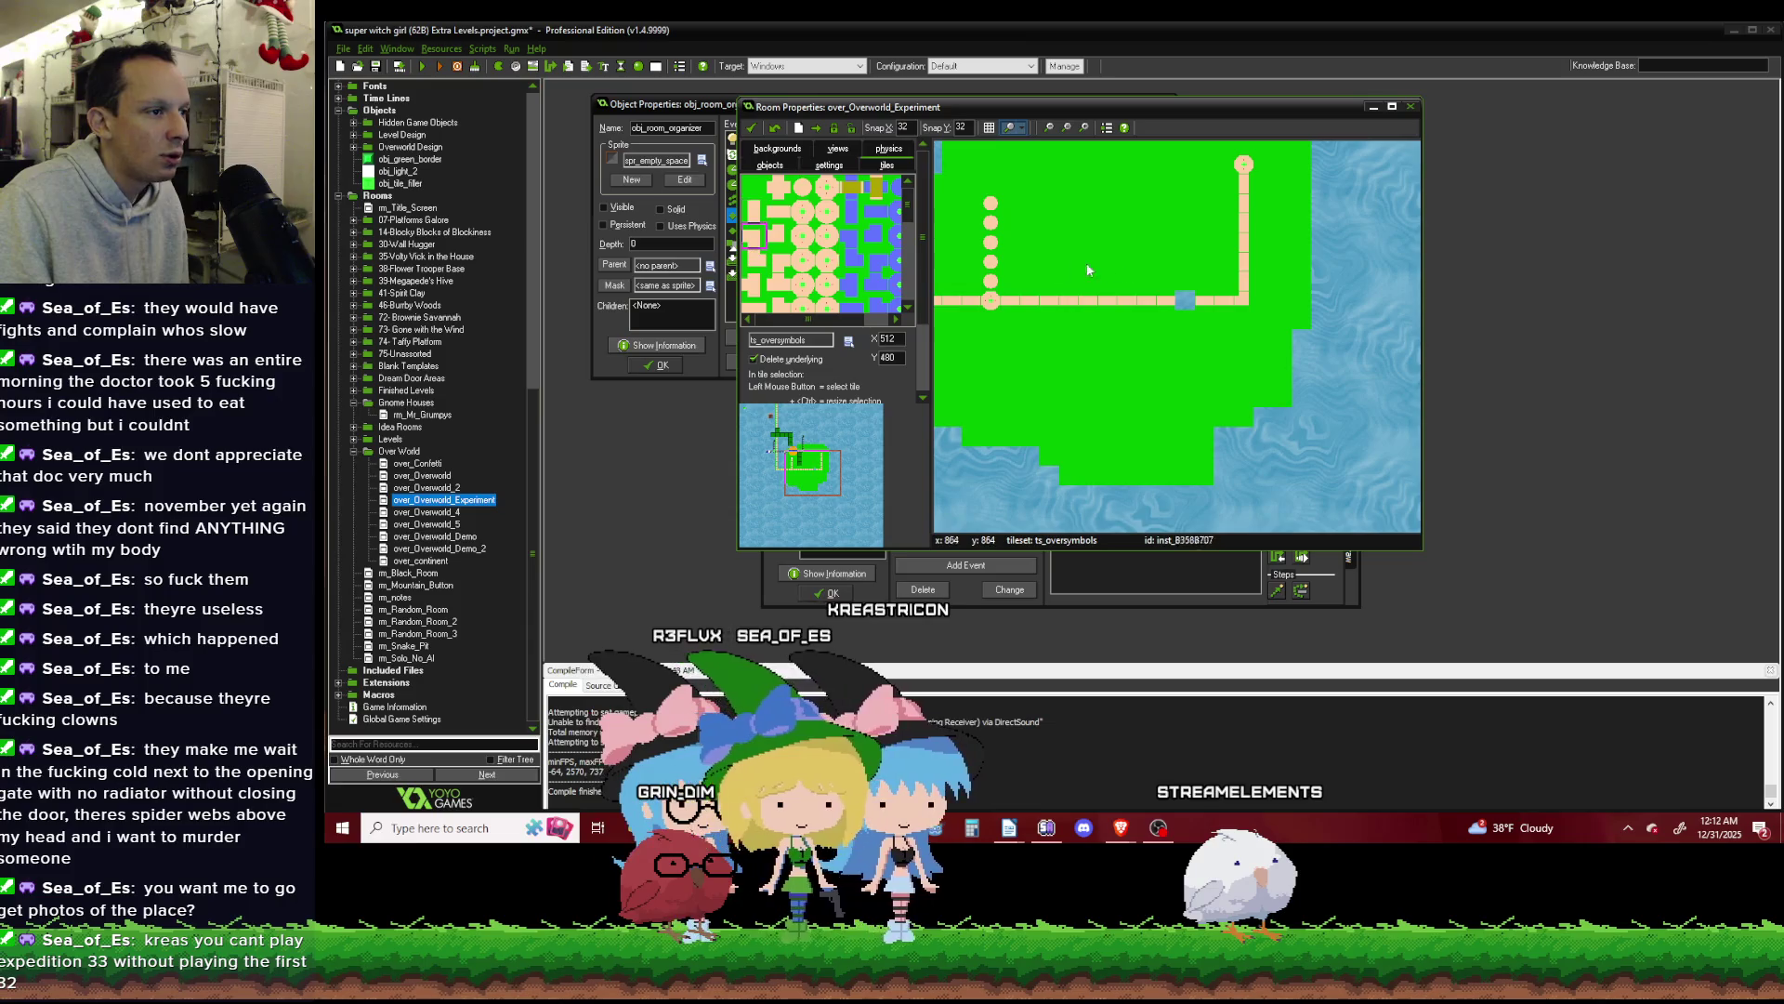
mouse_move(1186, 303)
left_mouse_down()
mouse_move(1202, 299)
mouse_move(1144, 299)
left_mouse_up()
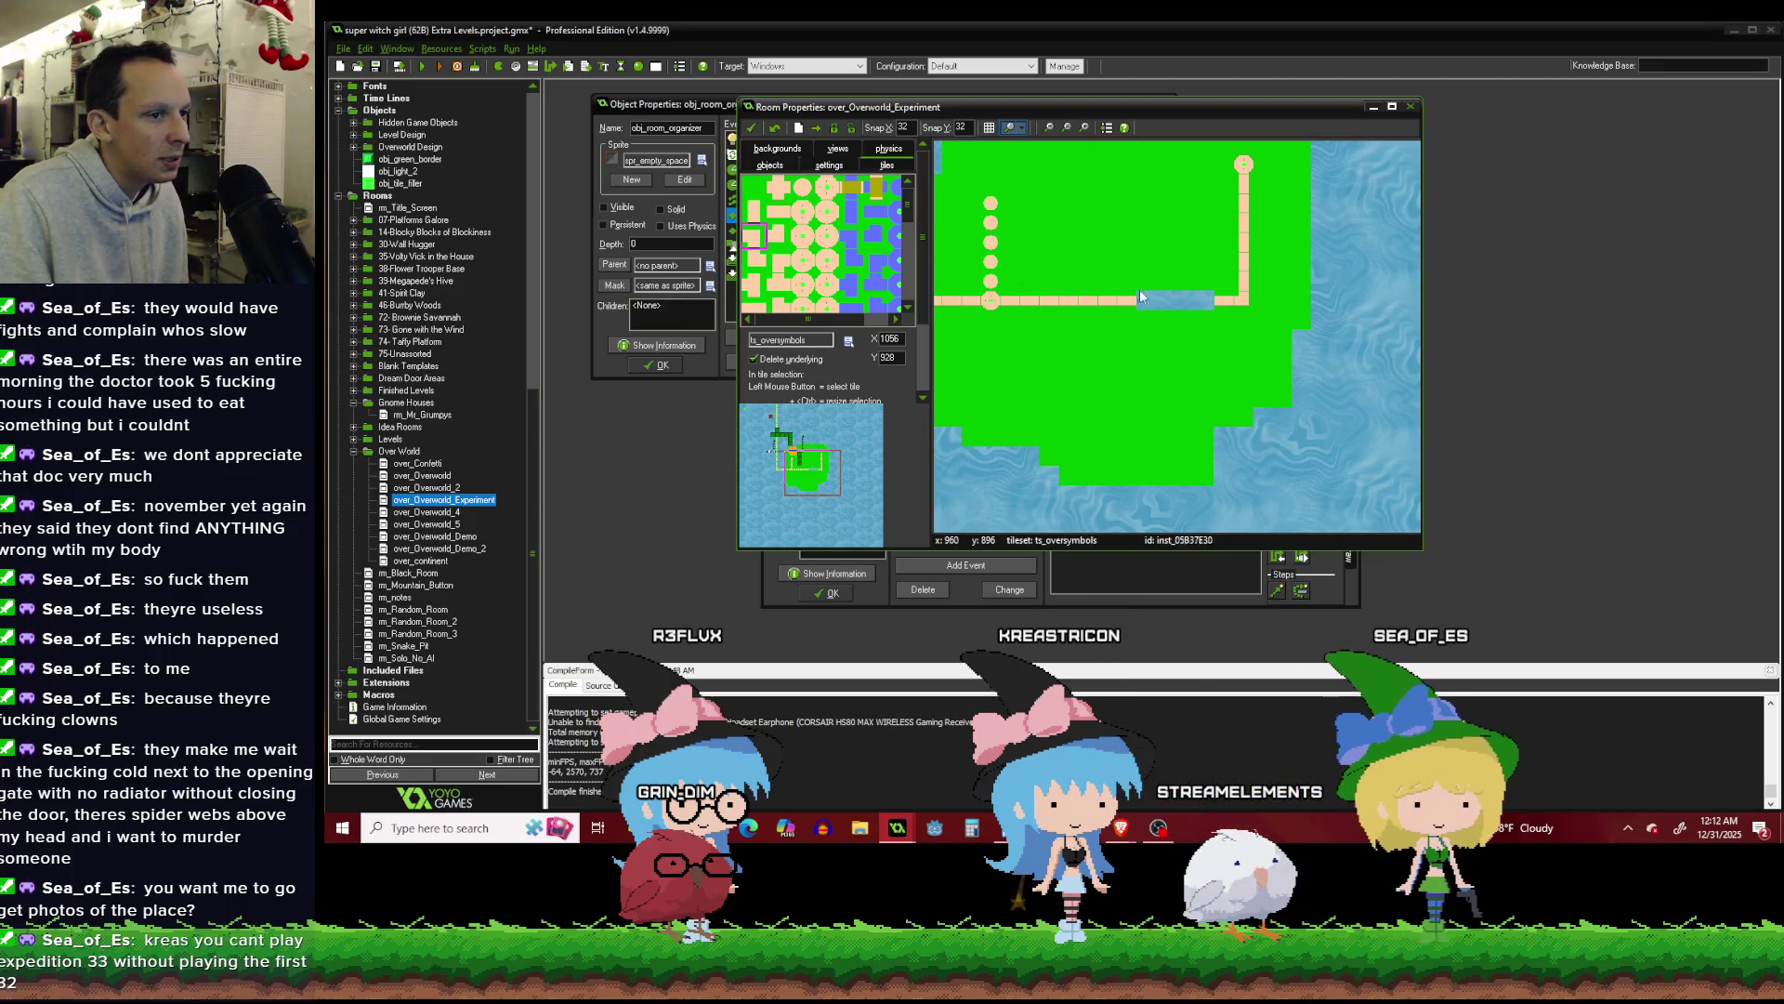
scroll(1076, 296, "up", 1)
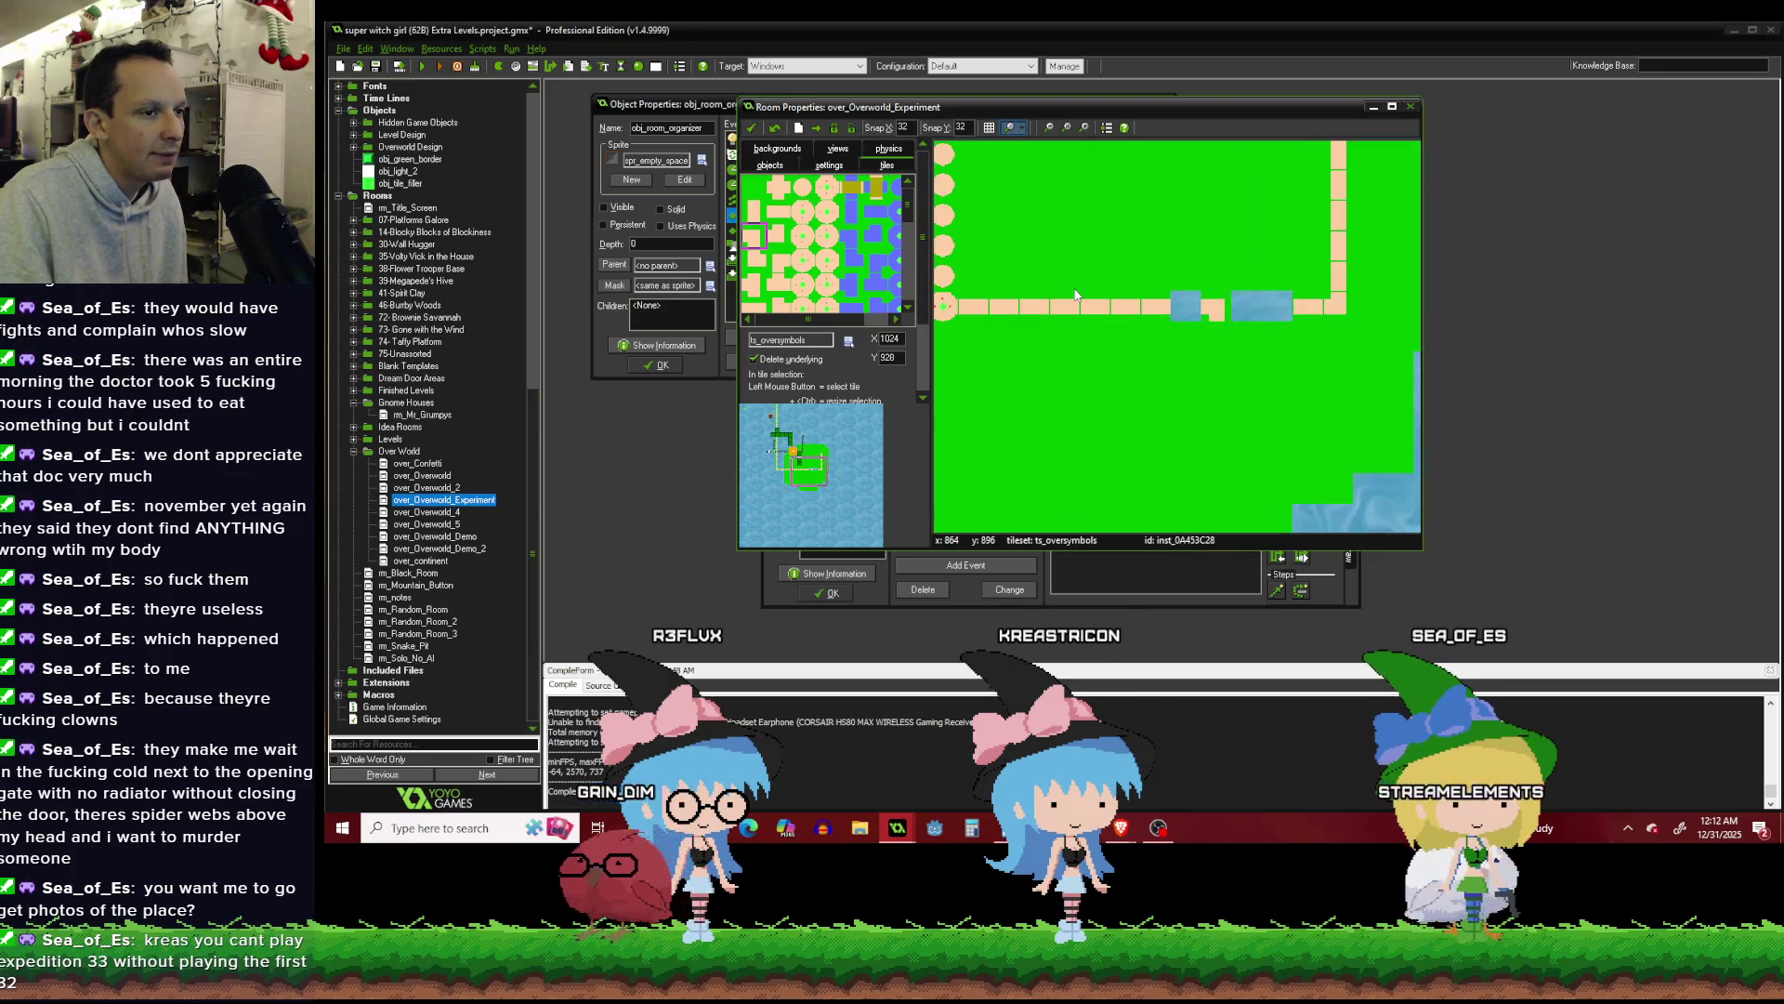
left_click_drag(1207, 311, 1119, 305)
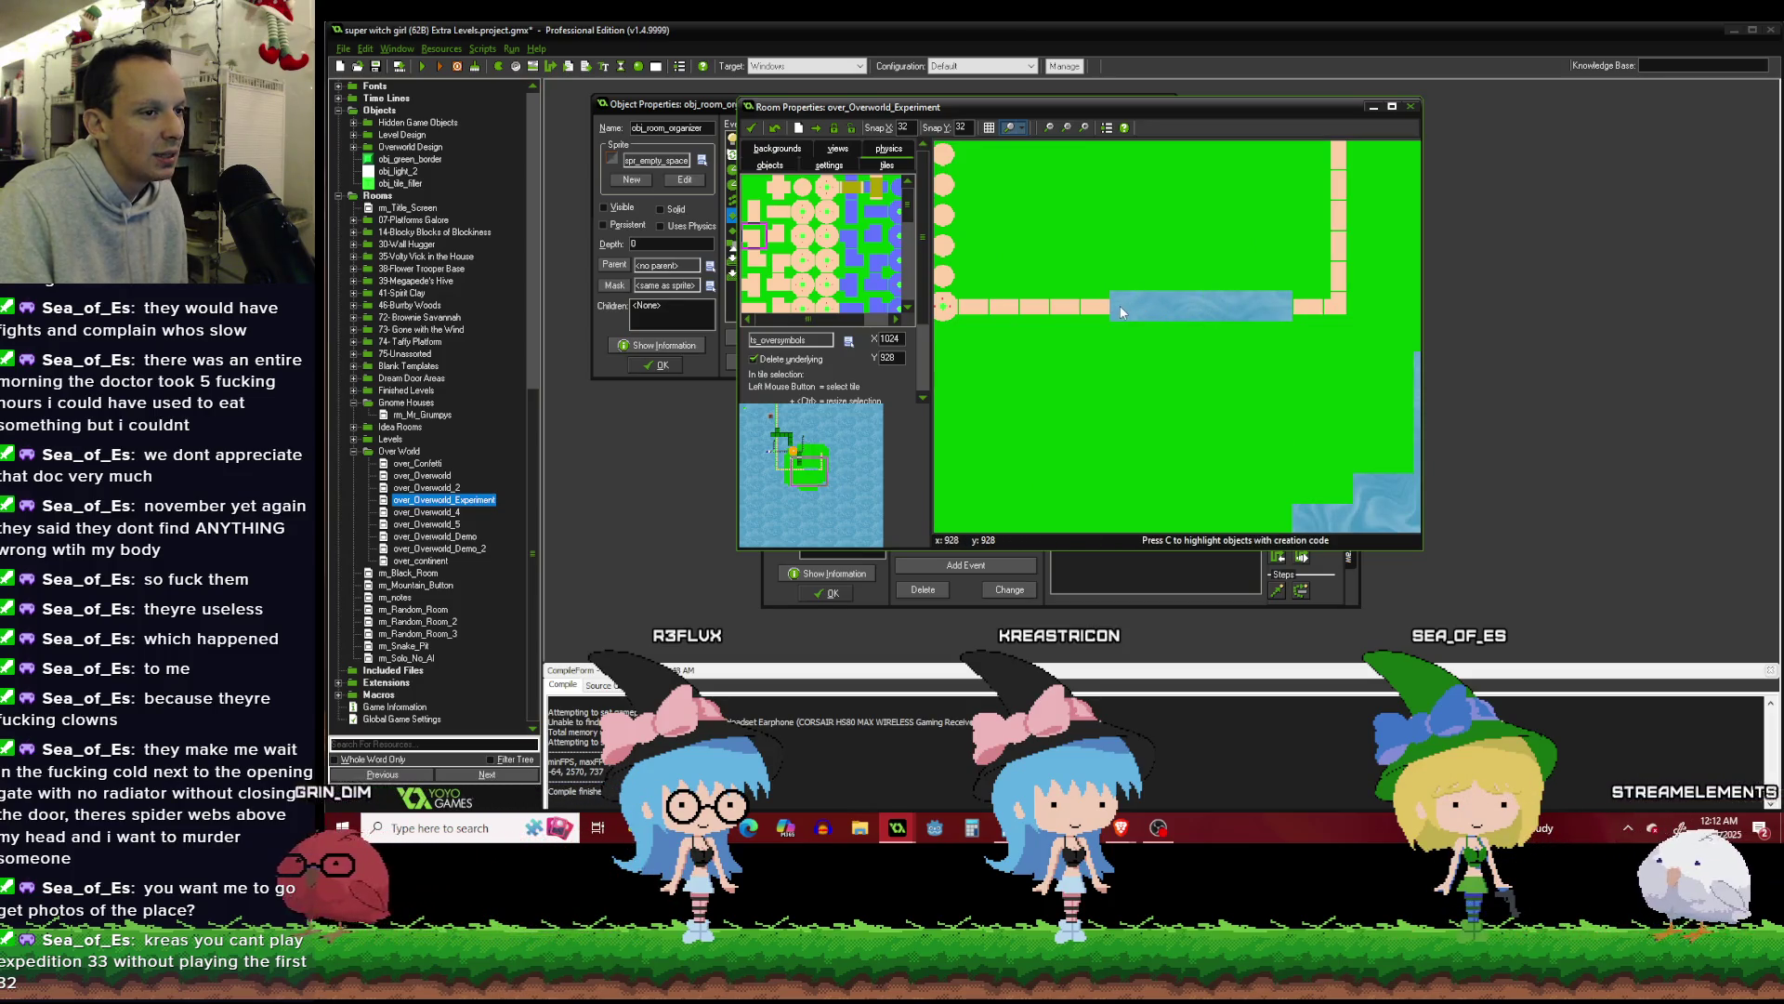
Repaint part of the water strip back to path tiles, leaving a water gap.
left_click(879, 281)
left_click(1179, 305)
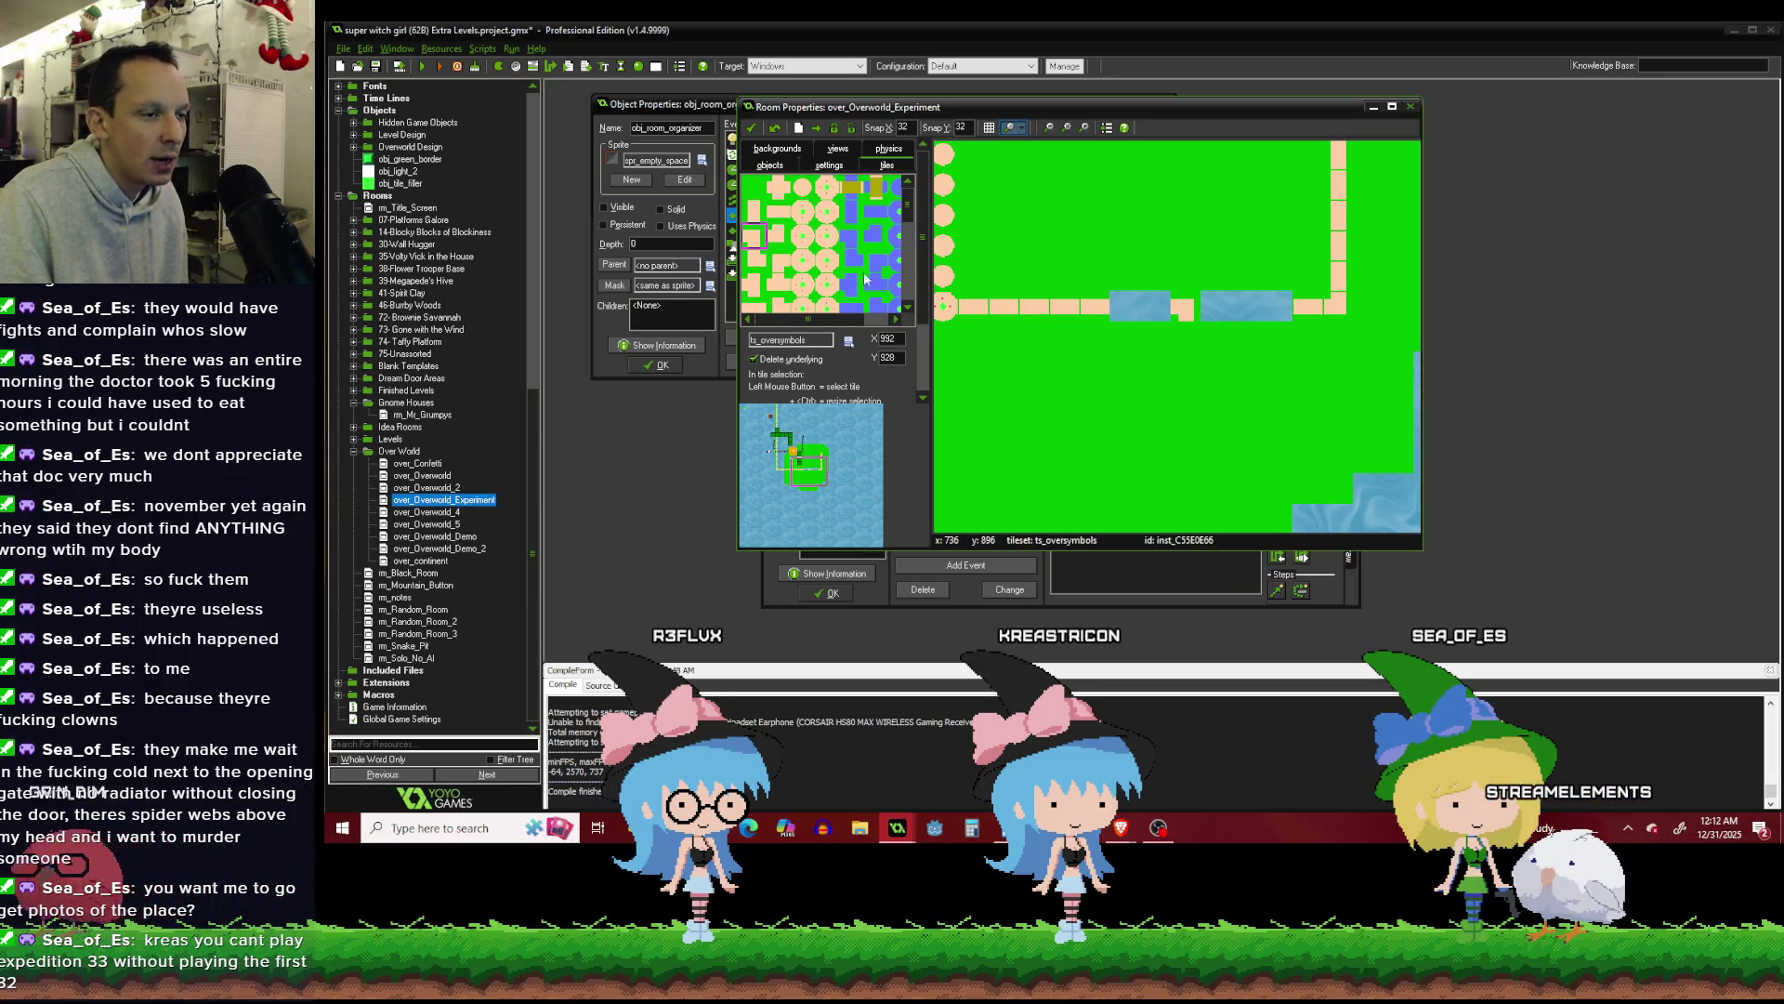
left_click_drag(1119, 312, 1163, 305)
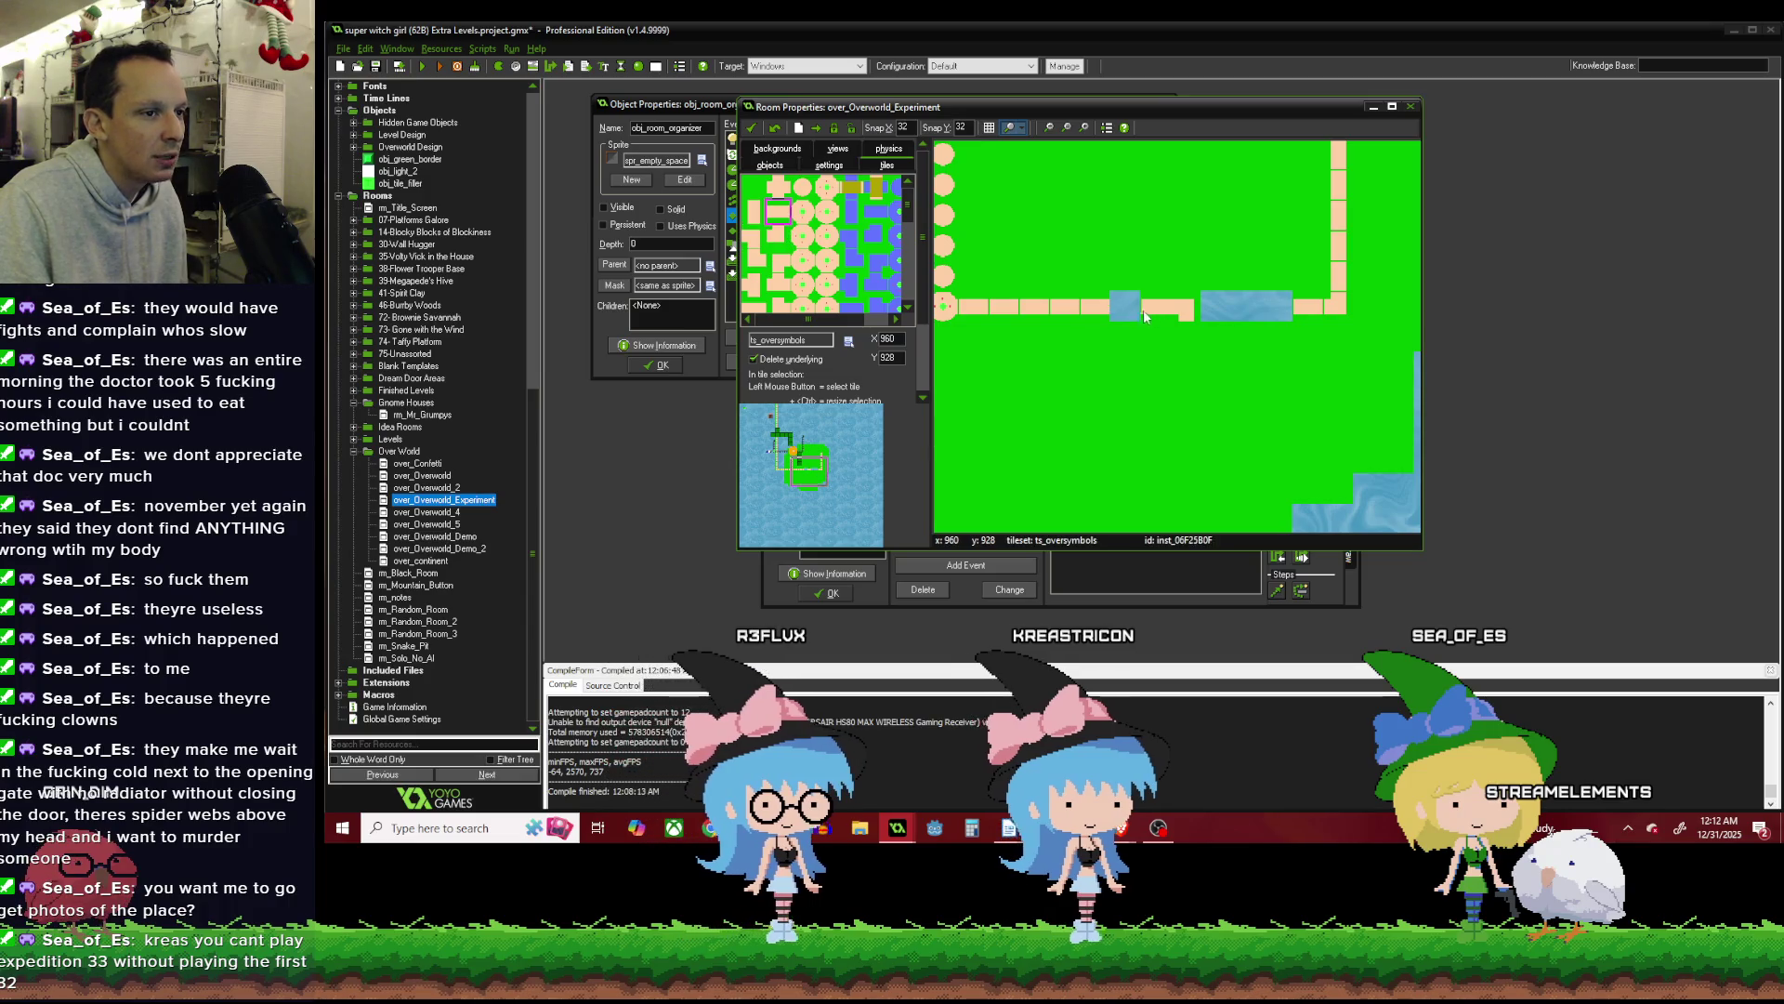
scroll(1162, 302, "down", 1)
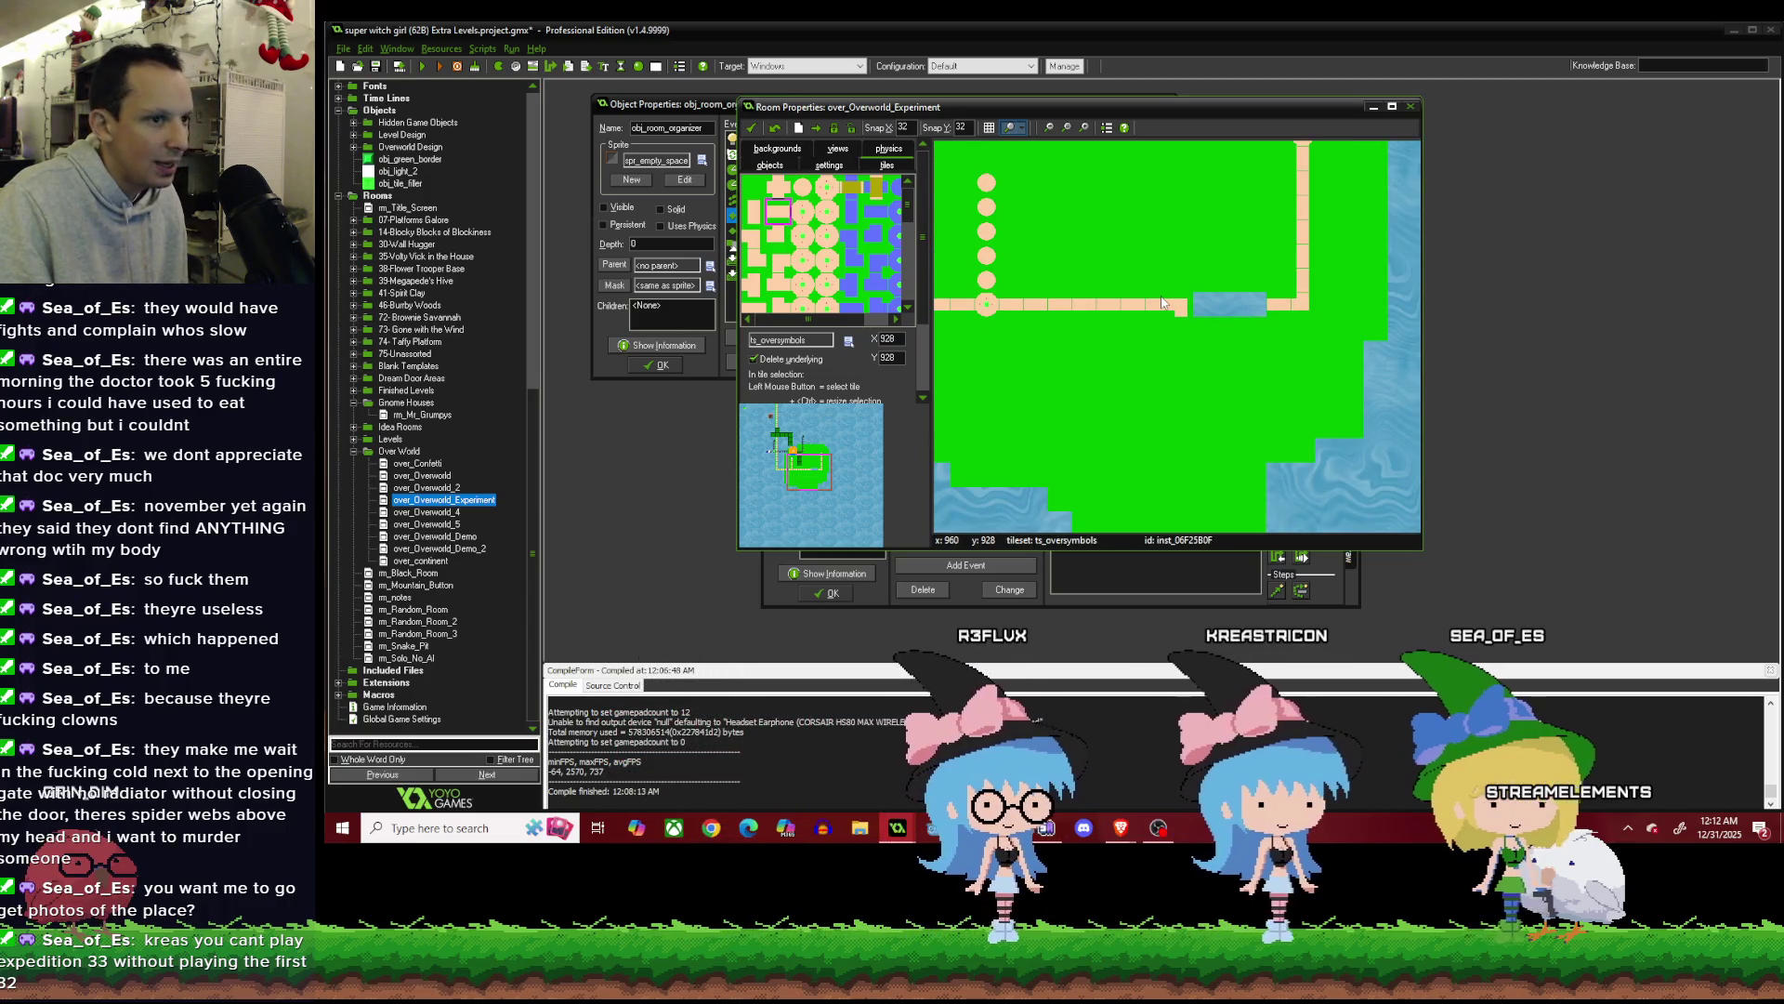
scroll(1162, 302, "up", 1)
Paint a vertical water strip below the path and place a new tile on it.
left_click_drag(1195, 340, 1197, 454)
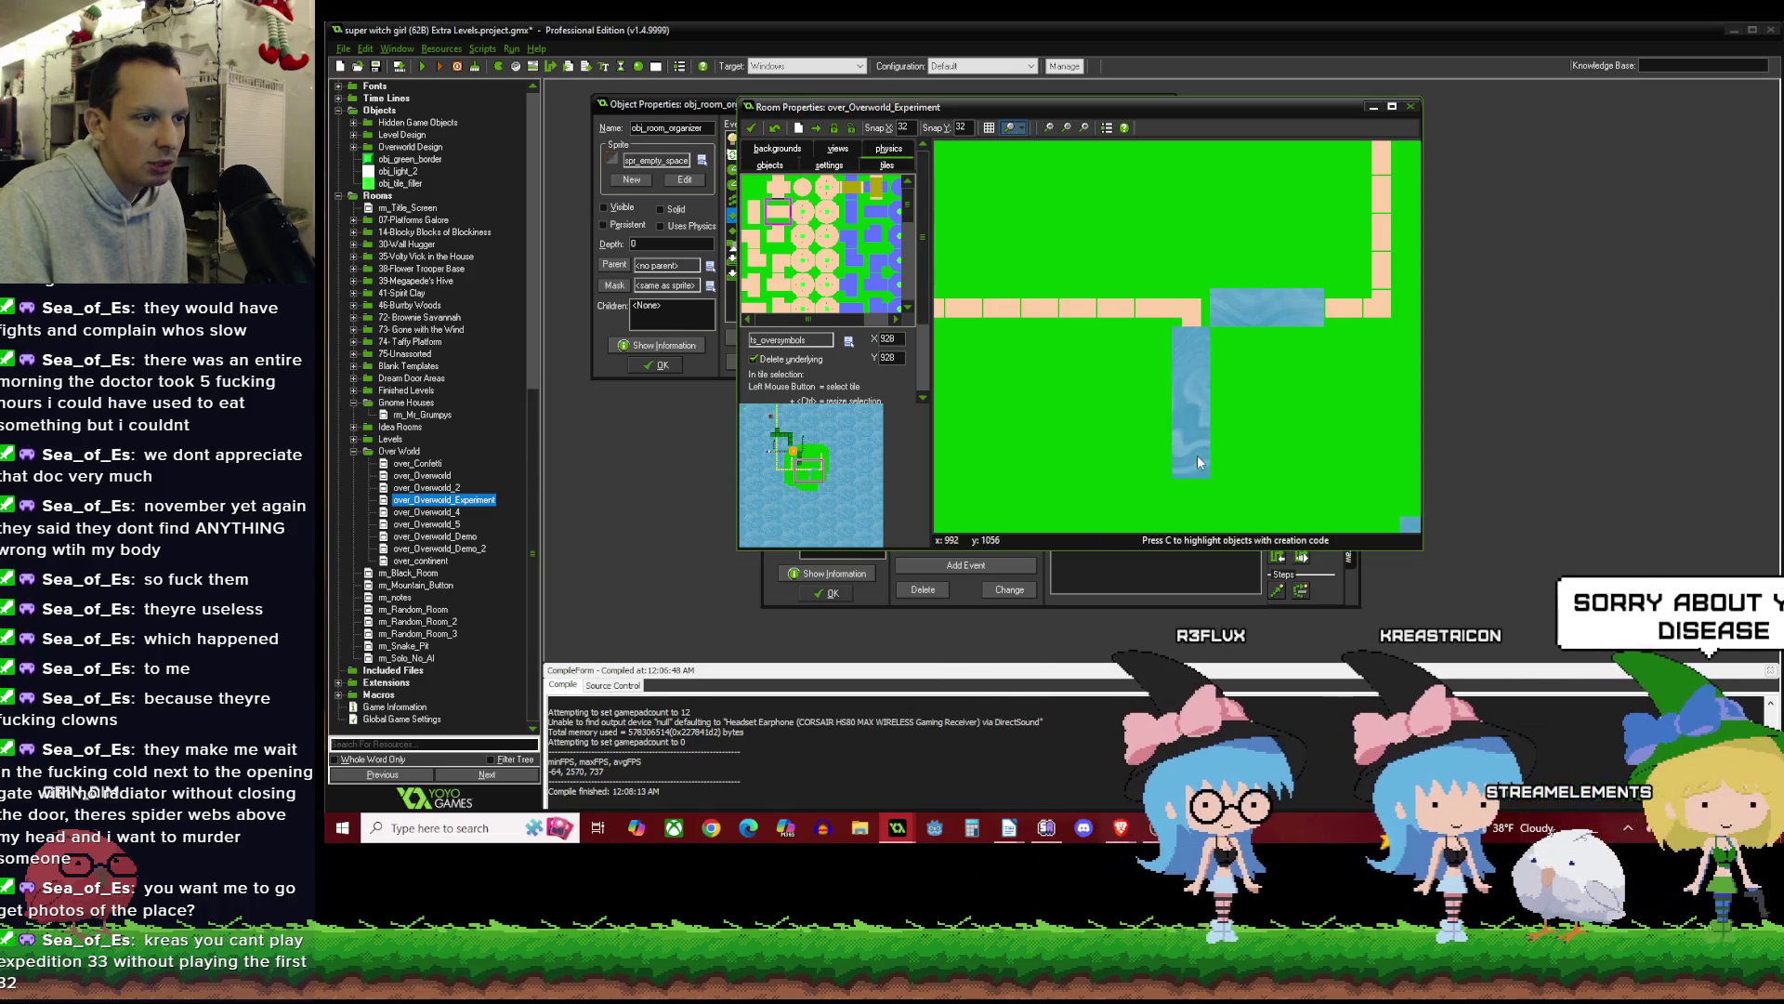
scroll(1193, 366, "down", 1)
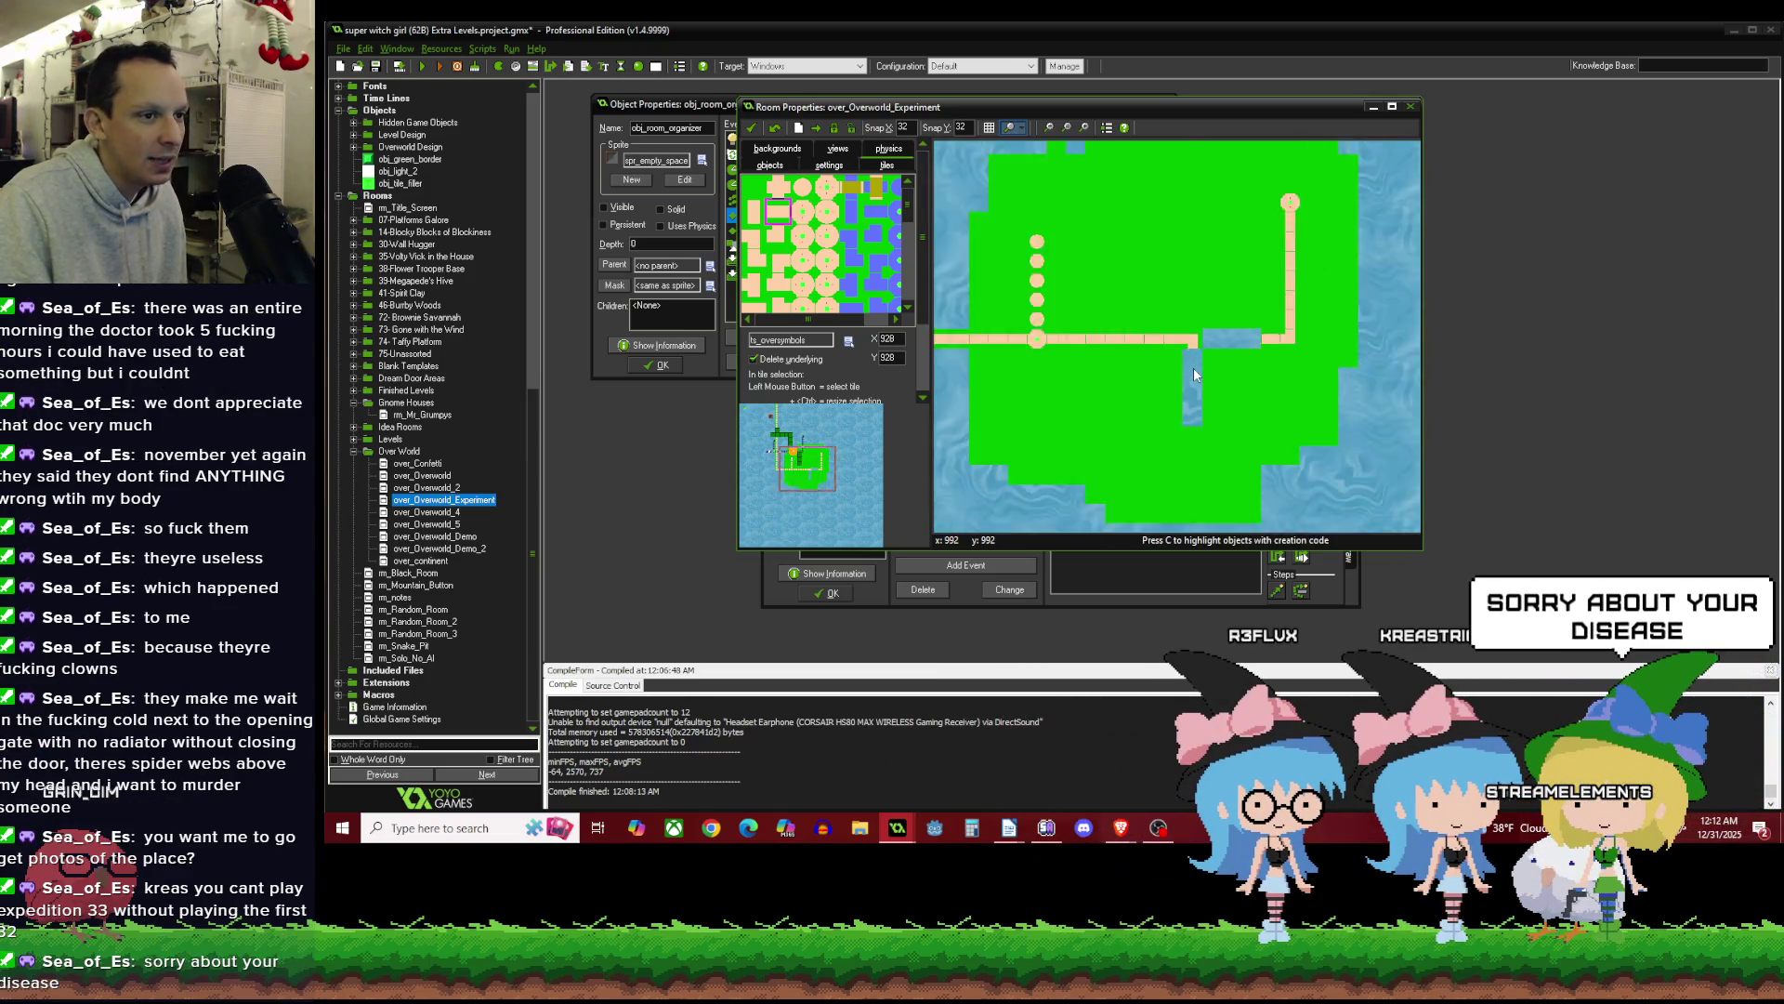
scroll(1193, 366, "up", 1)
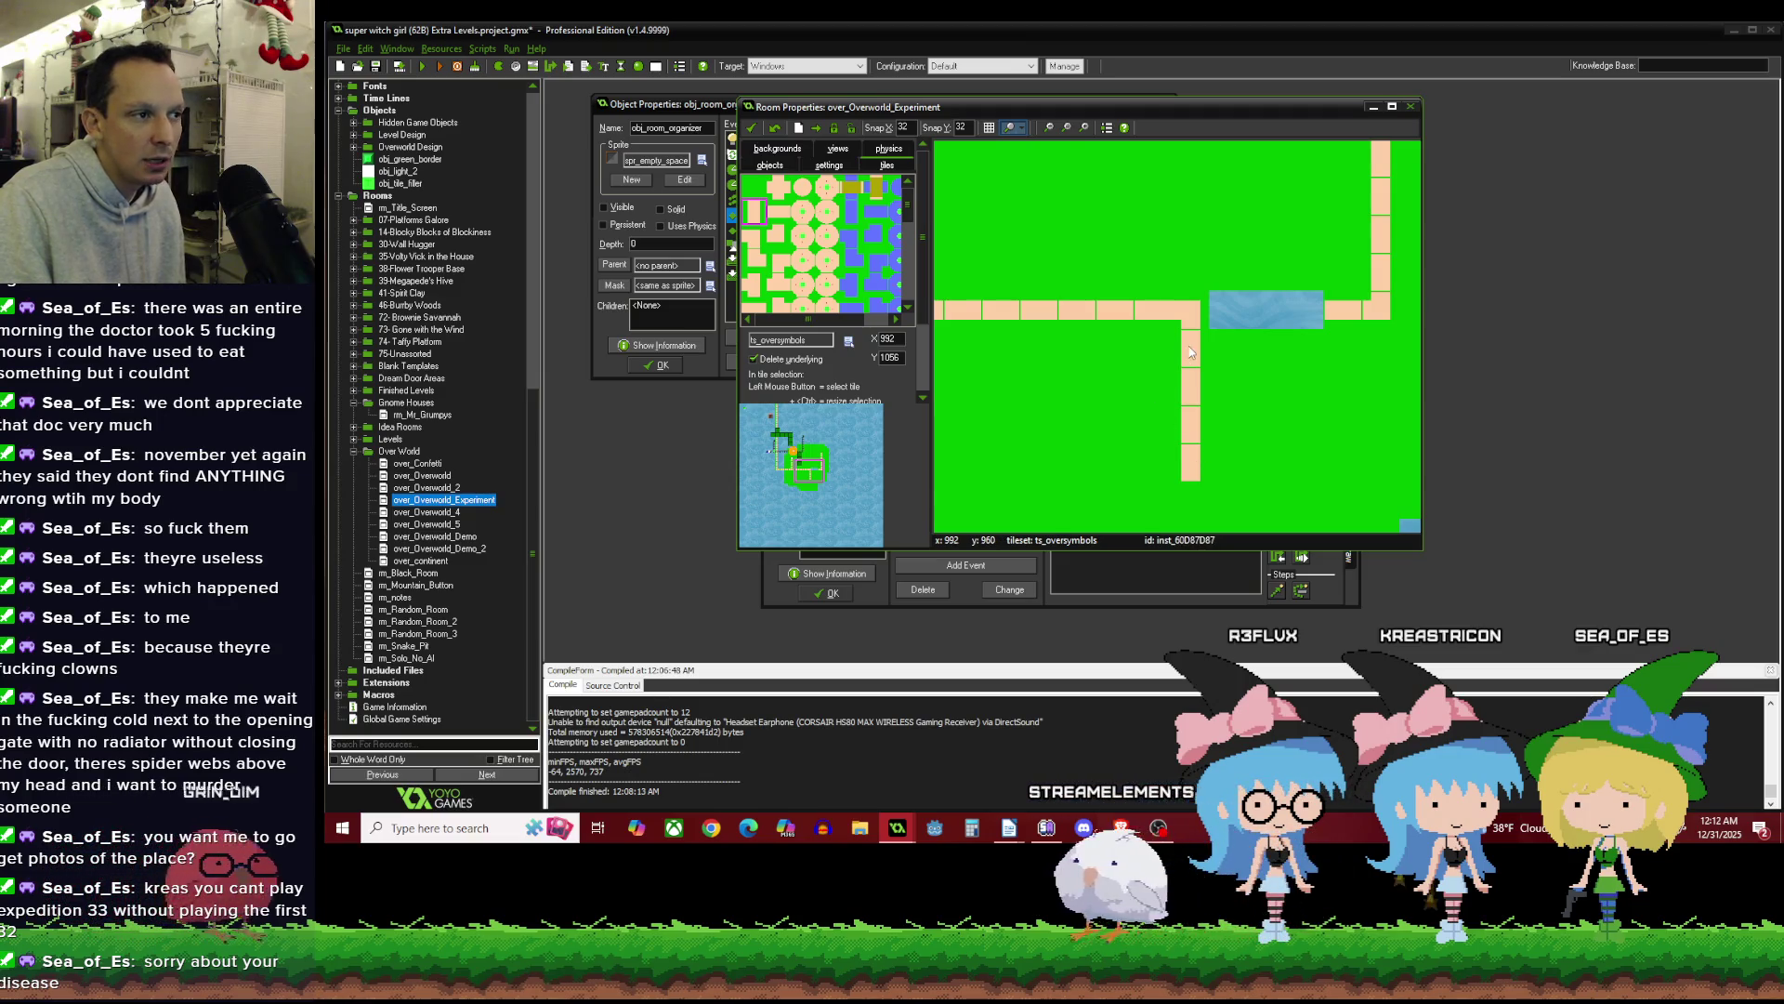
scroll(1192, 352, "down", 1)
left_click(805, 209)
scroll(1129, 432, "up", 1)
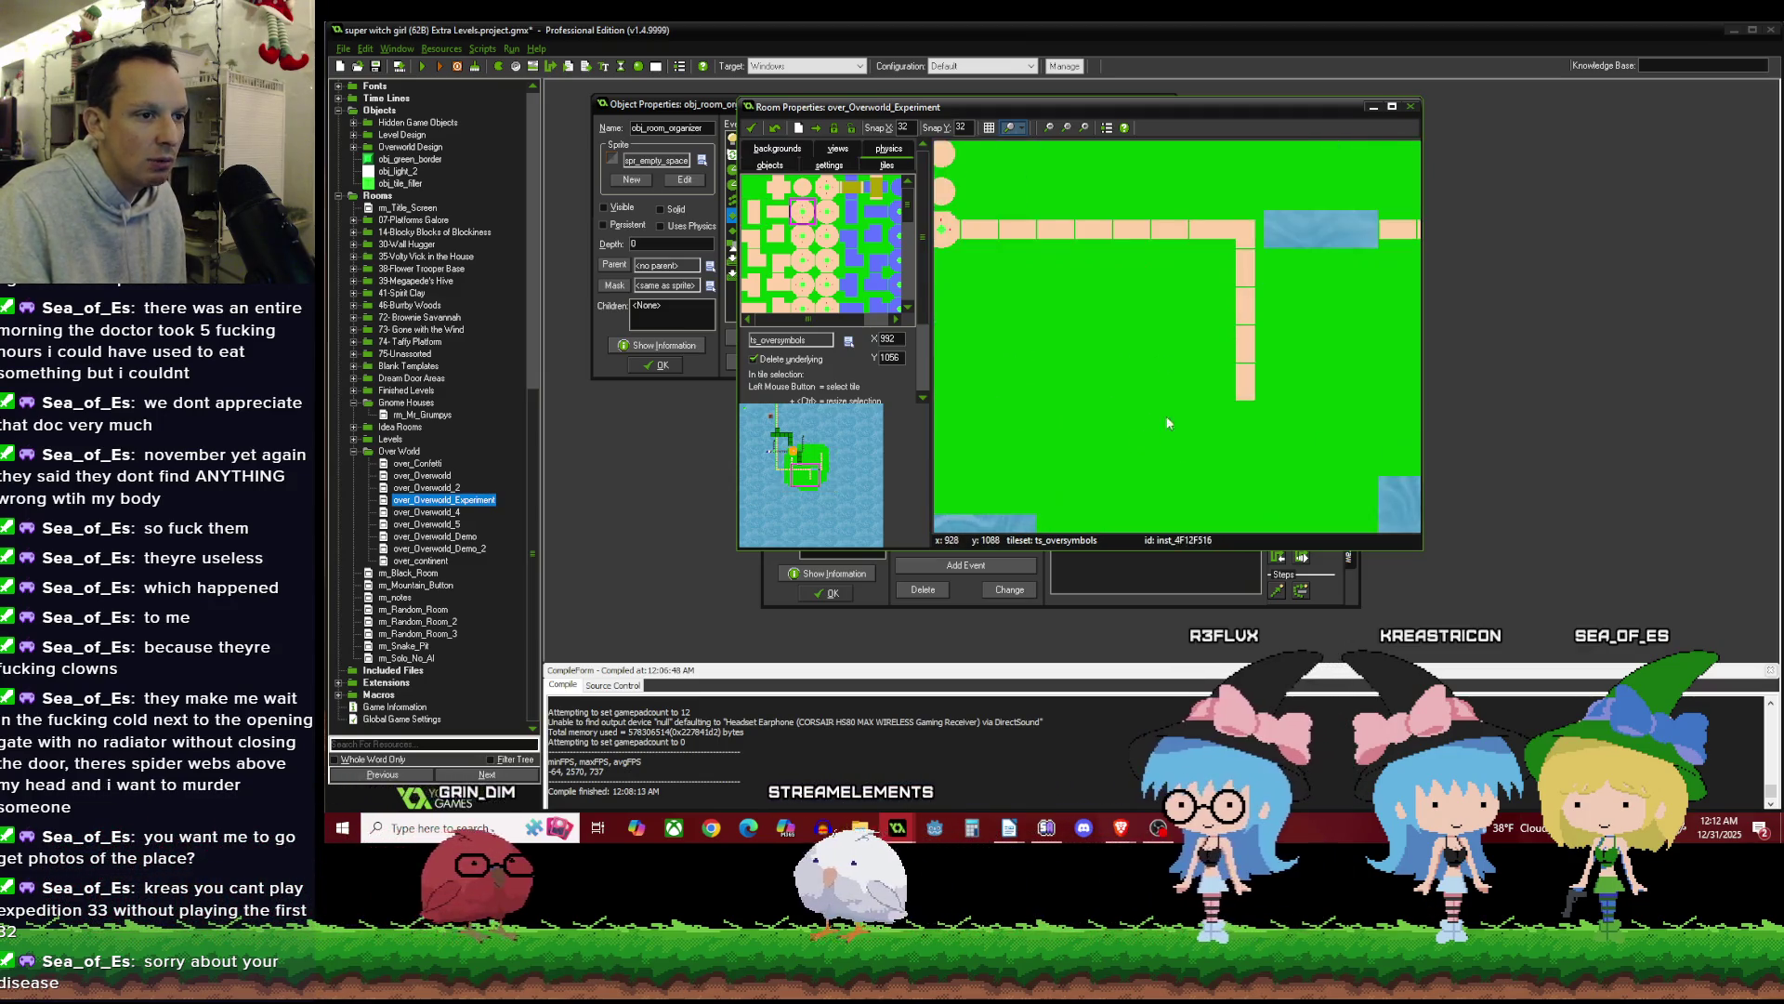
left_click(1246, 352)
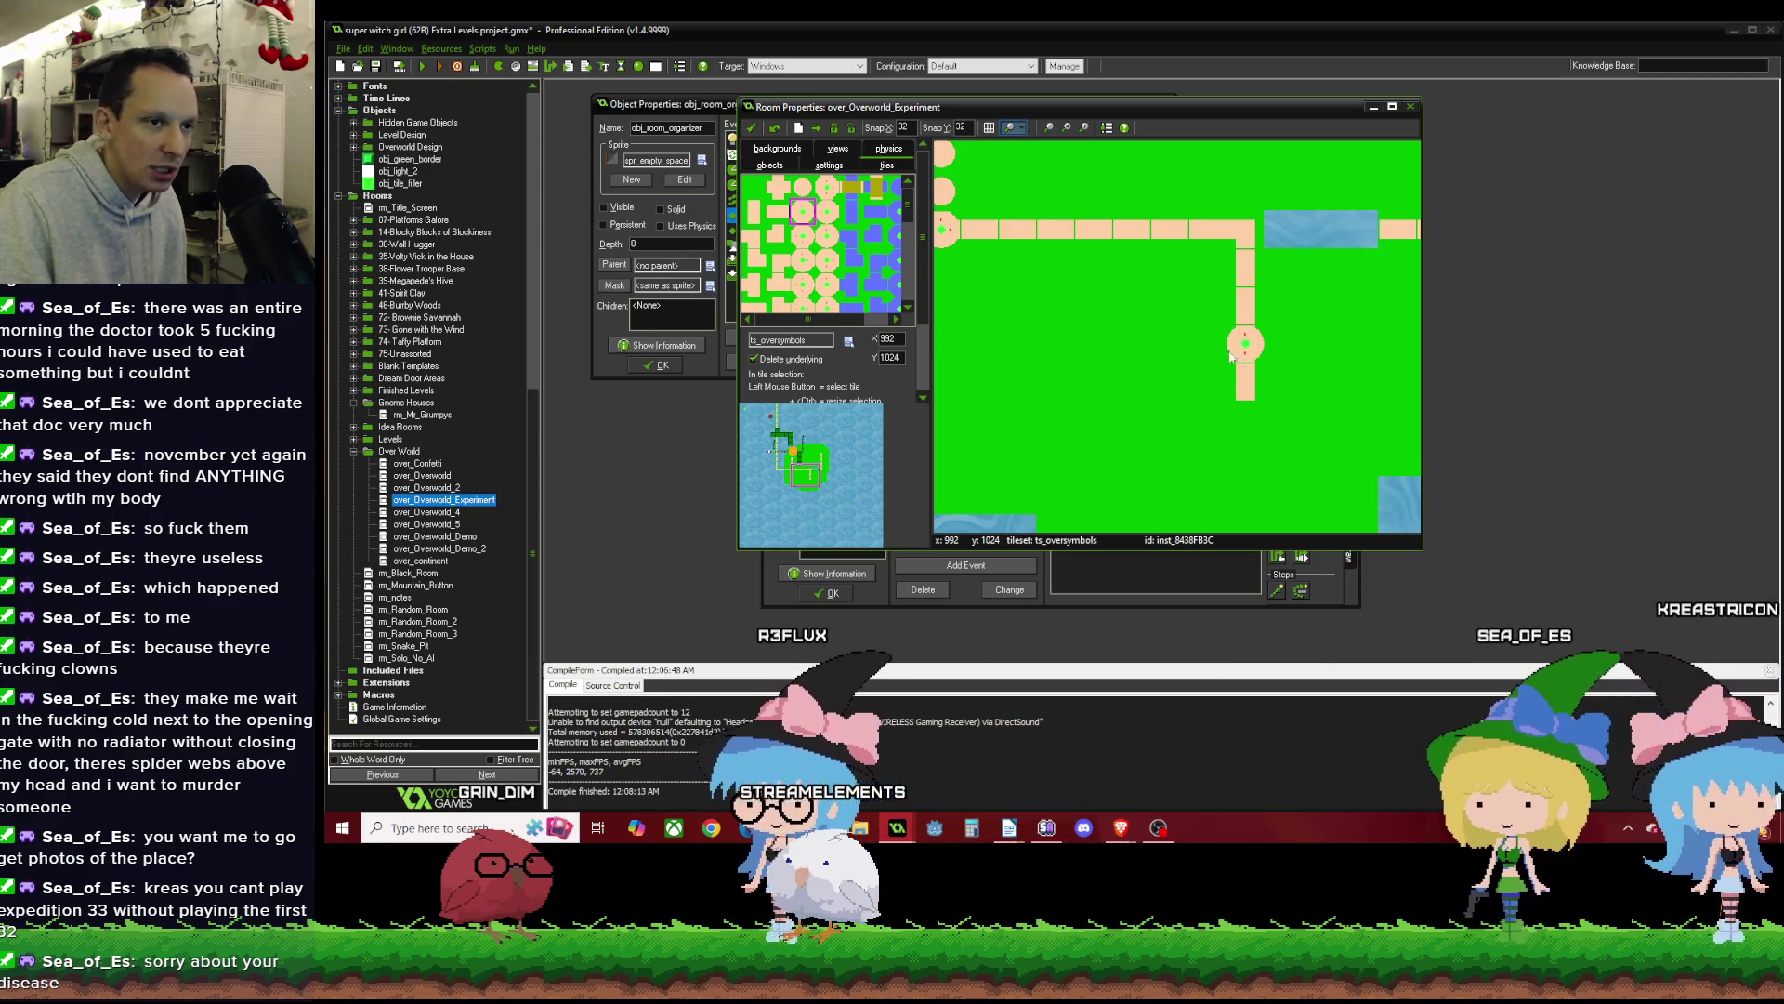
Remove the stray water tile and extend the branch path downward with new path tiles.
scroll(1199, 318, "down", 1)
scroll(1198, 317, "up", 1)
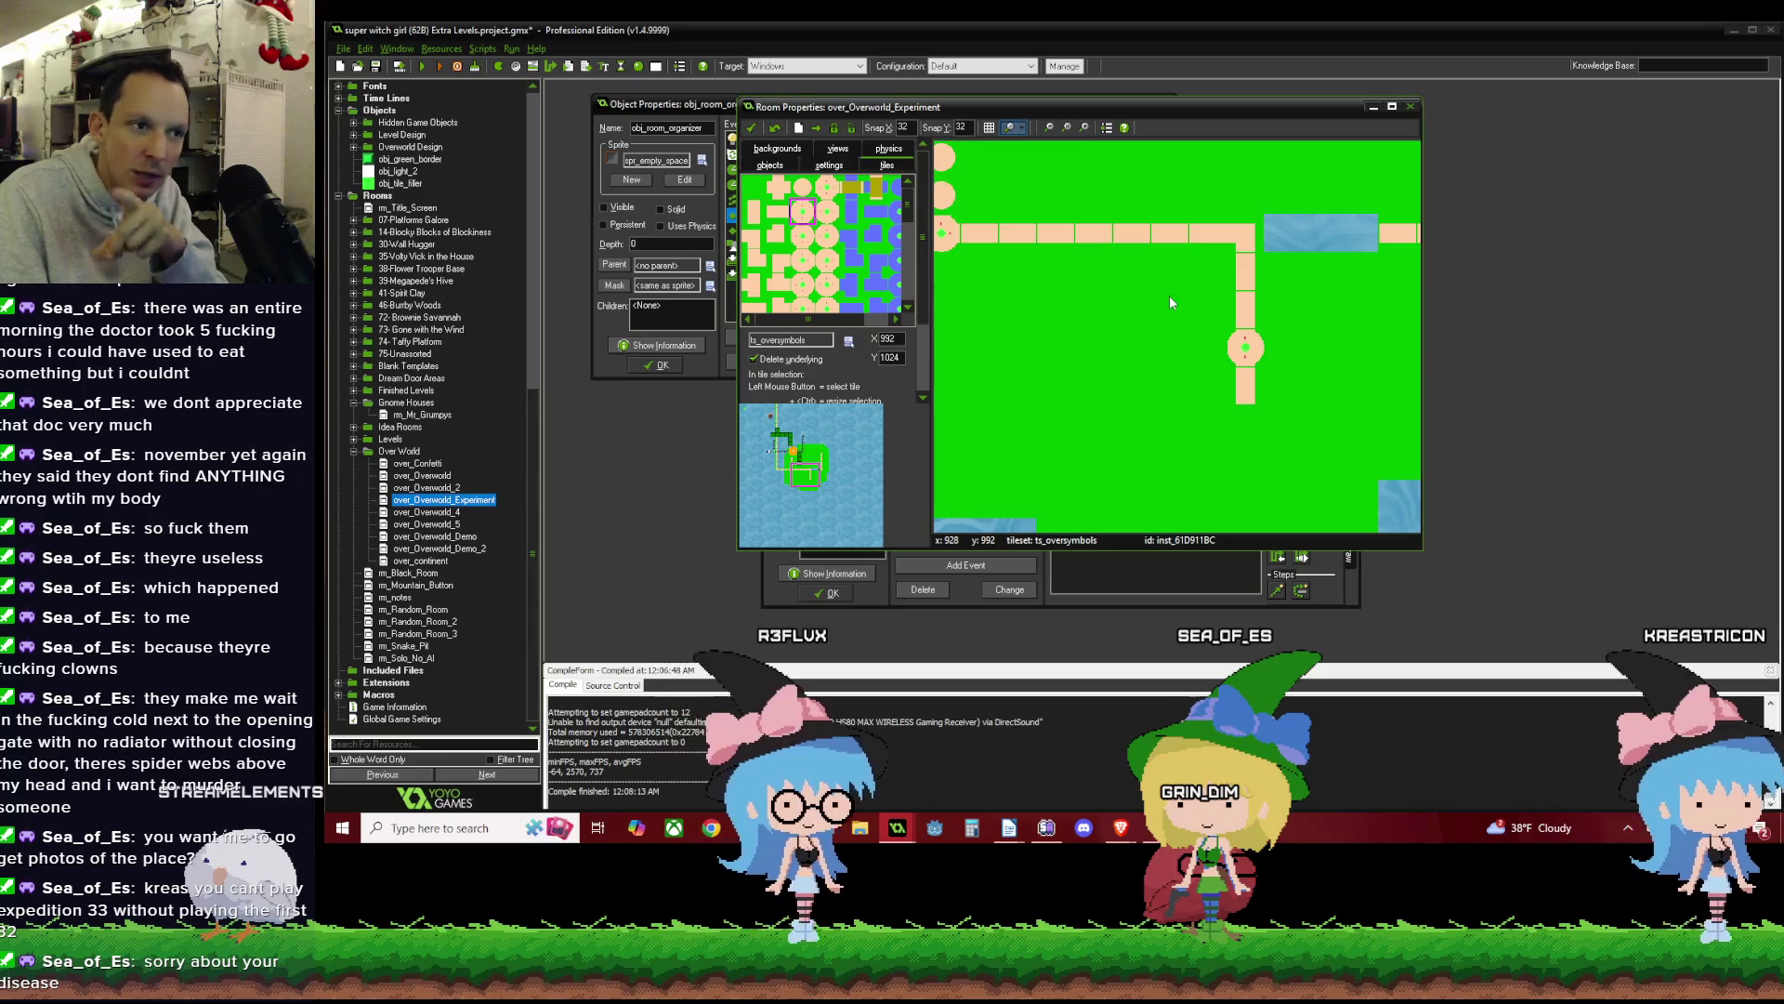
scroll(1126, 302, "down", 1)
scroll(1219, 240, "up", 1)
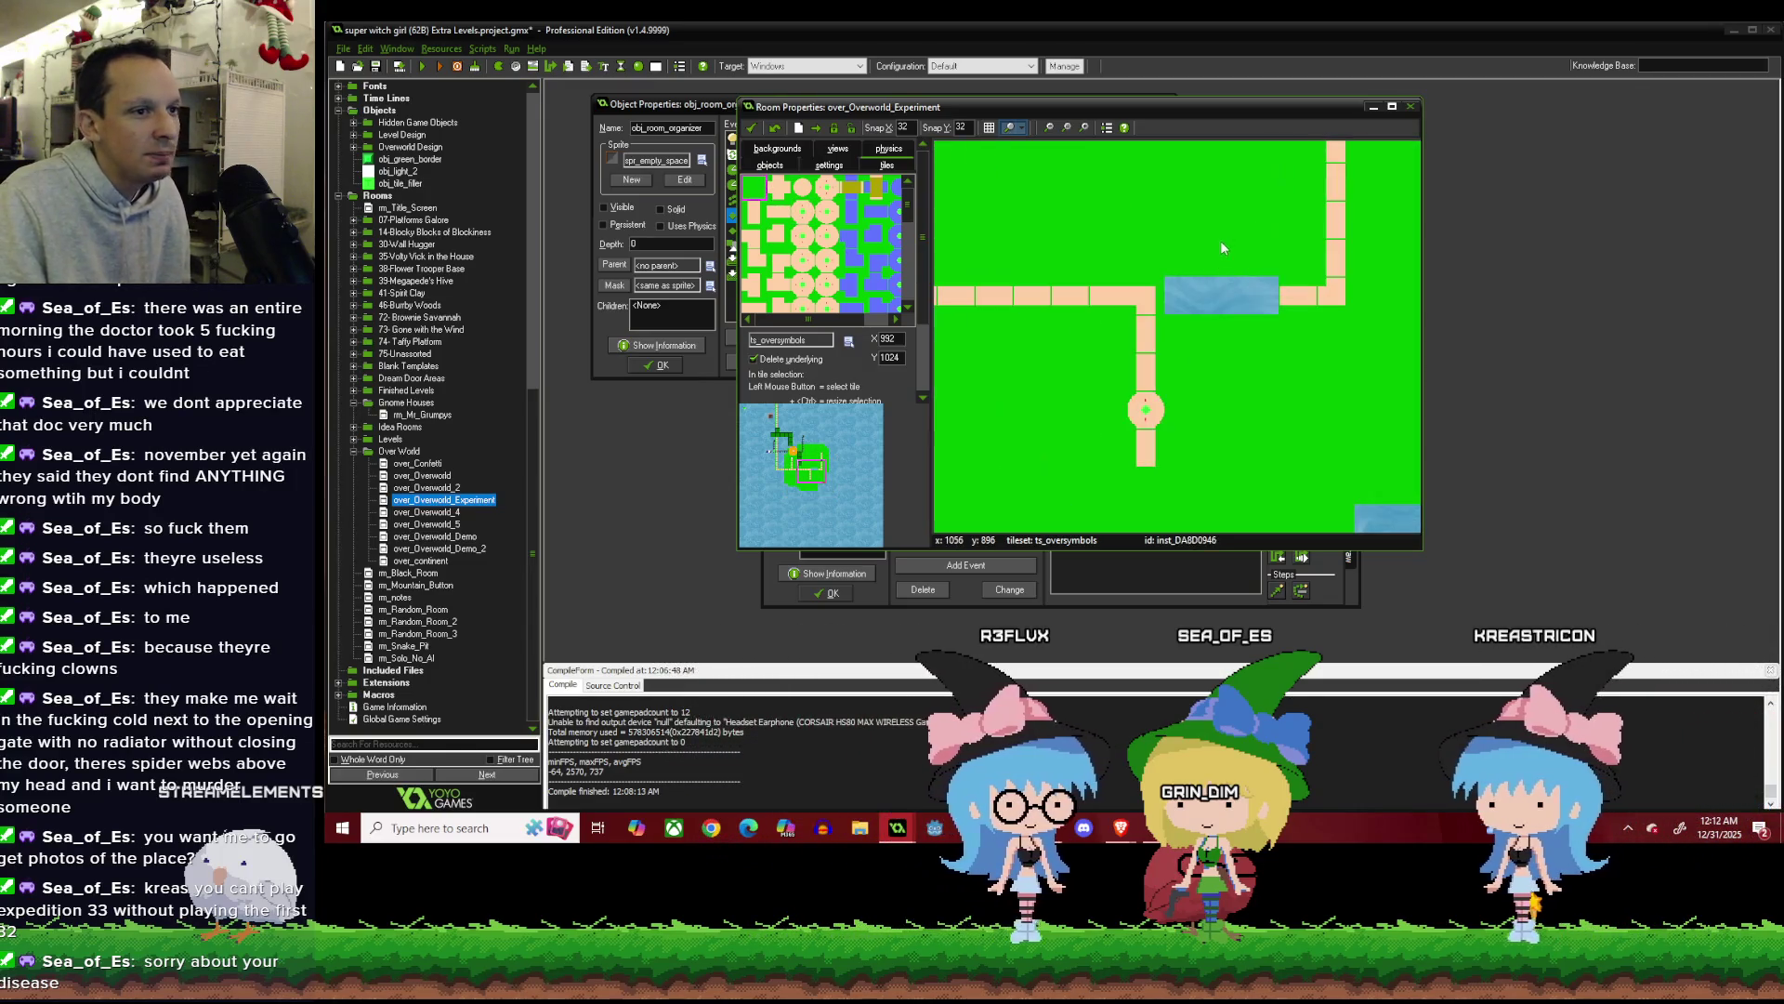
right_click(1251, 291)
scroll(1201, 298, "down", 2)
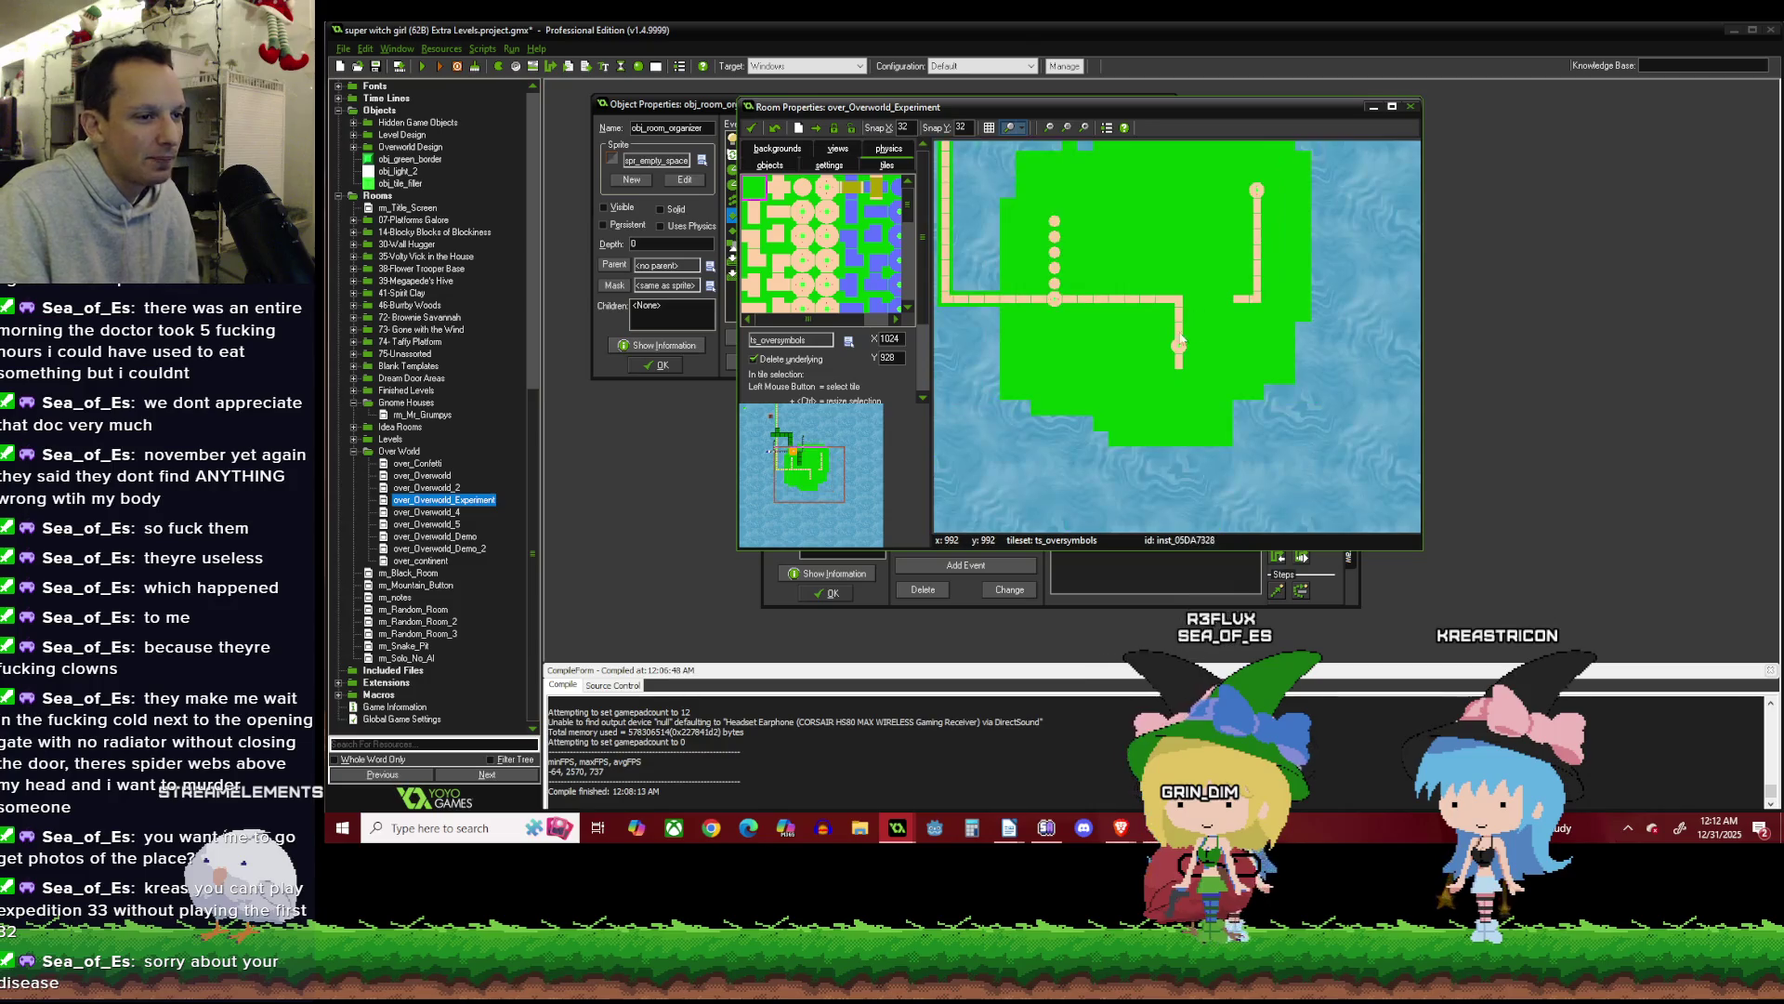
scroll(1173, 353, "up", 1)
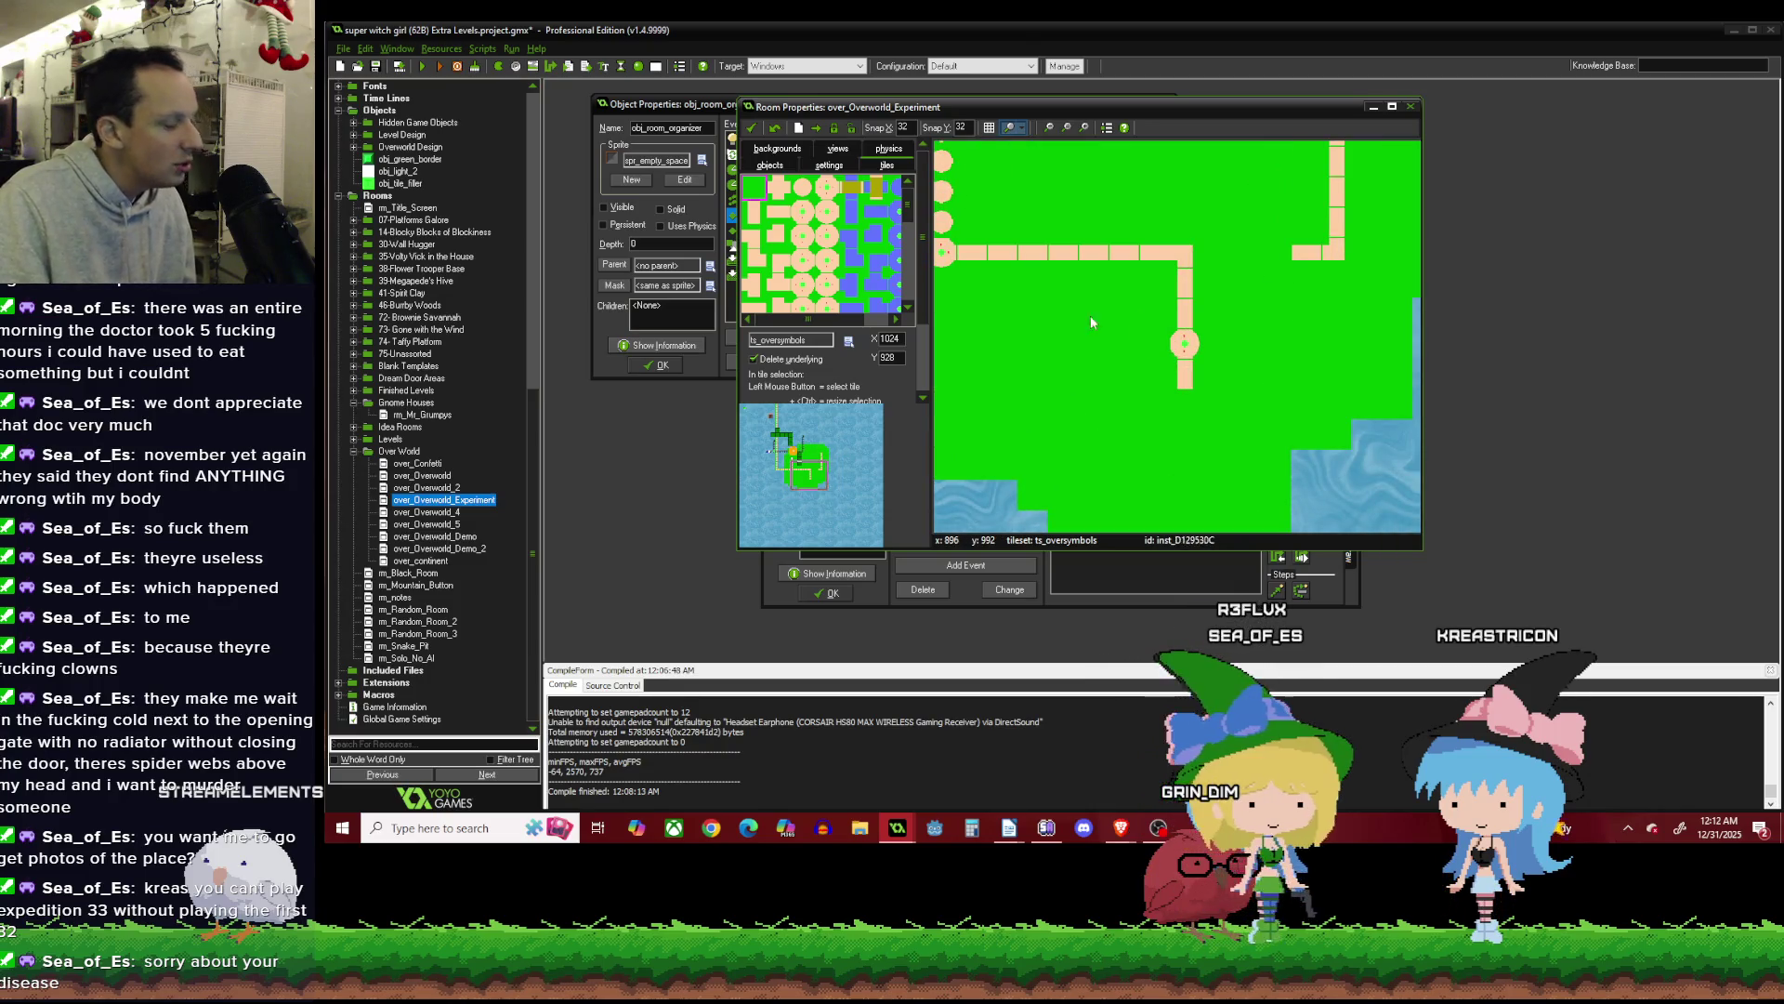
left_click(758, 217)
scroll(1164, 348, "down", 1)
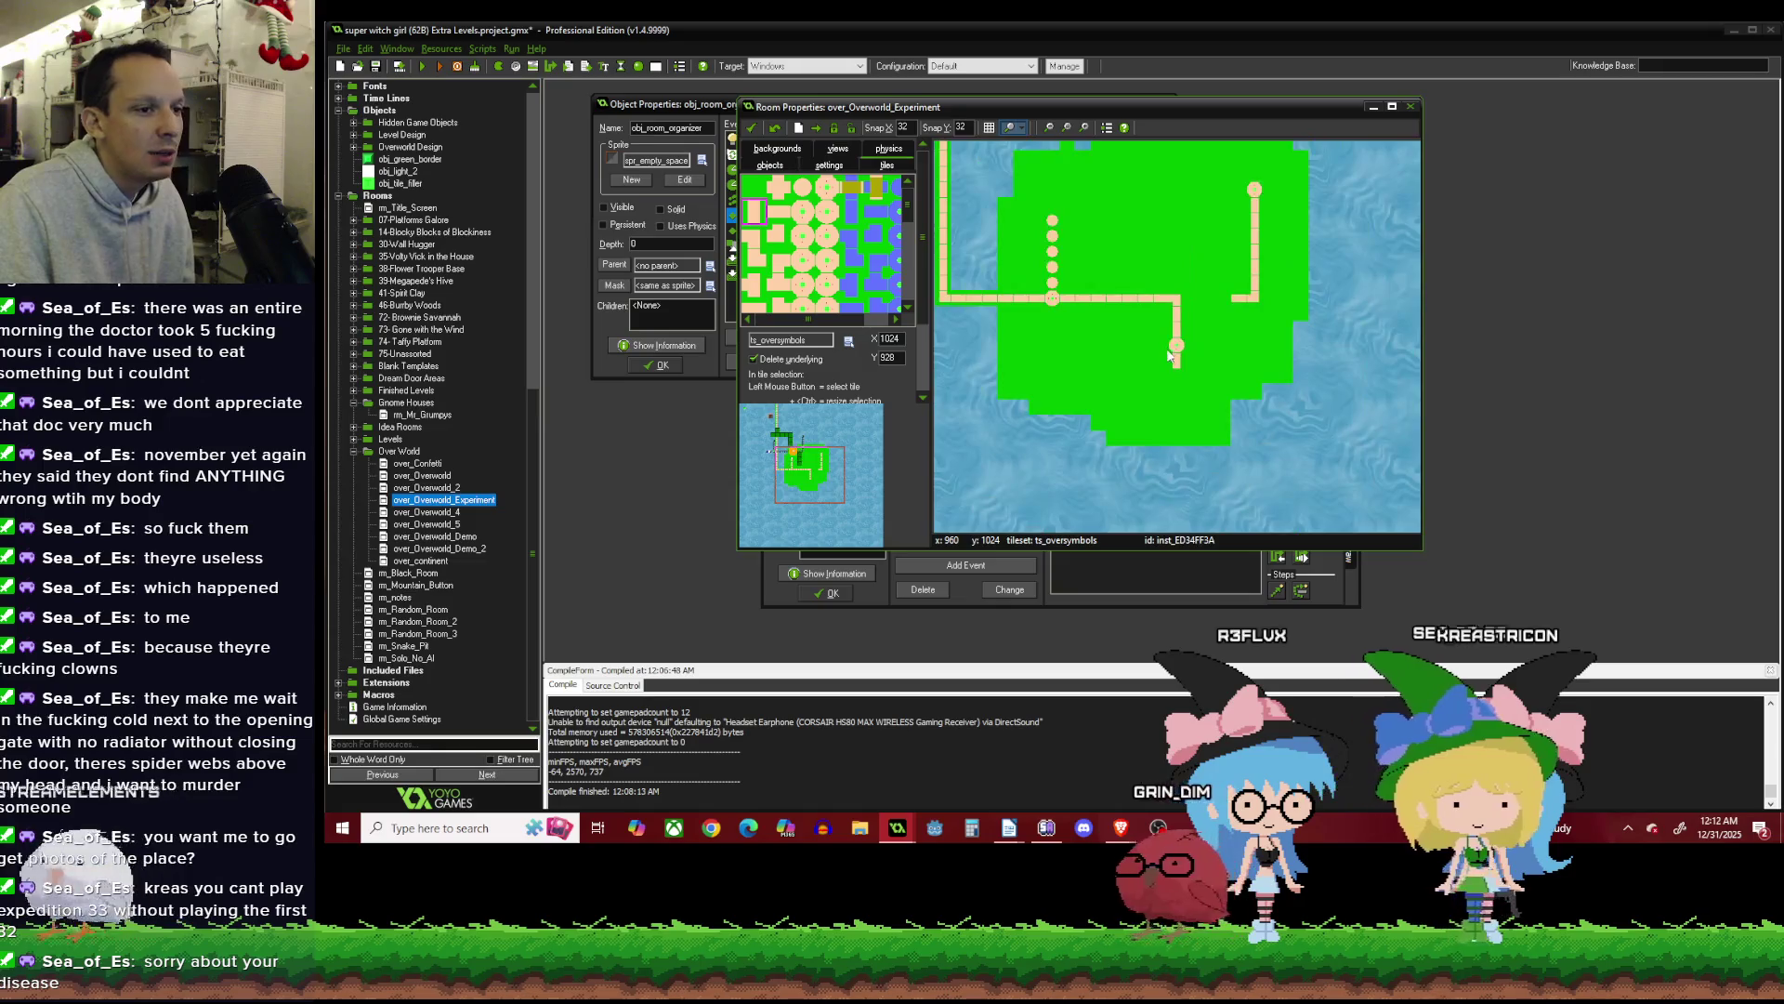
scroll(1181, 381, "up", 1)
left_click(1184, 398)
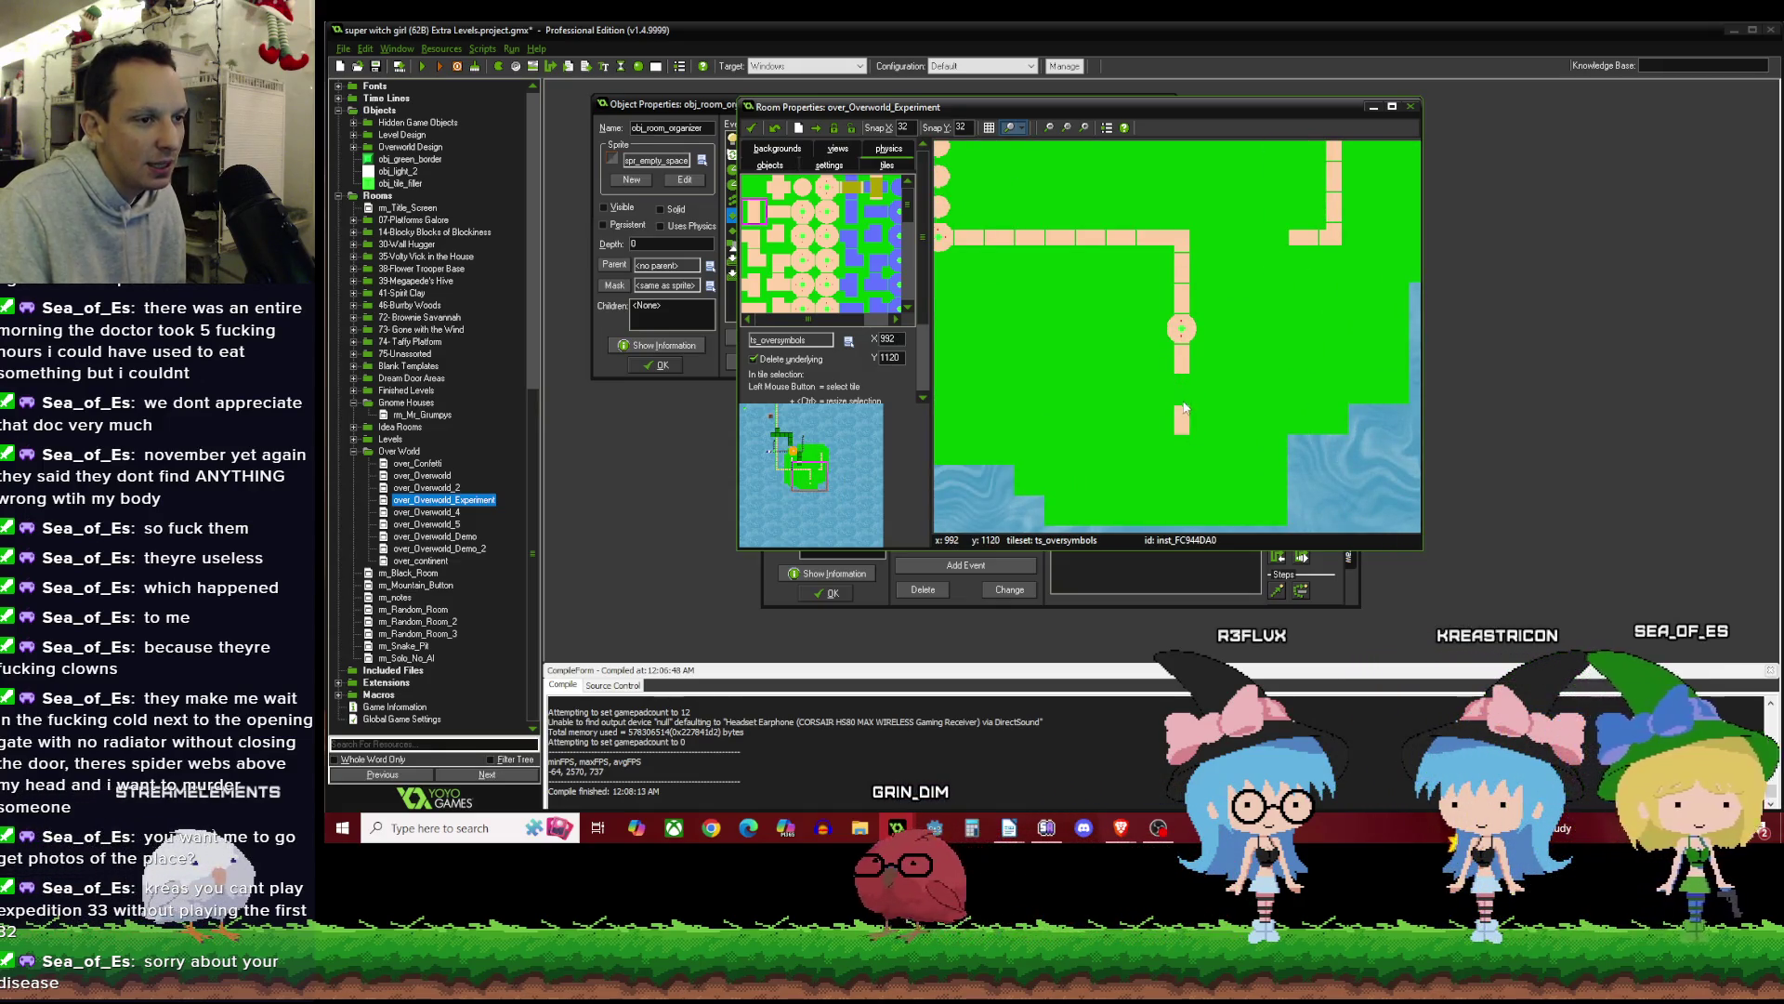
right_click(1184, 396)
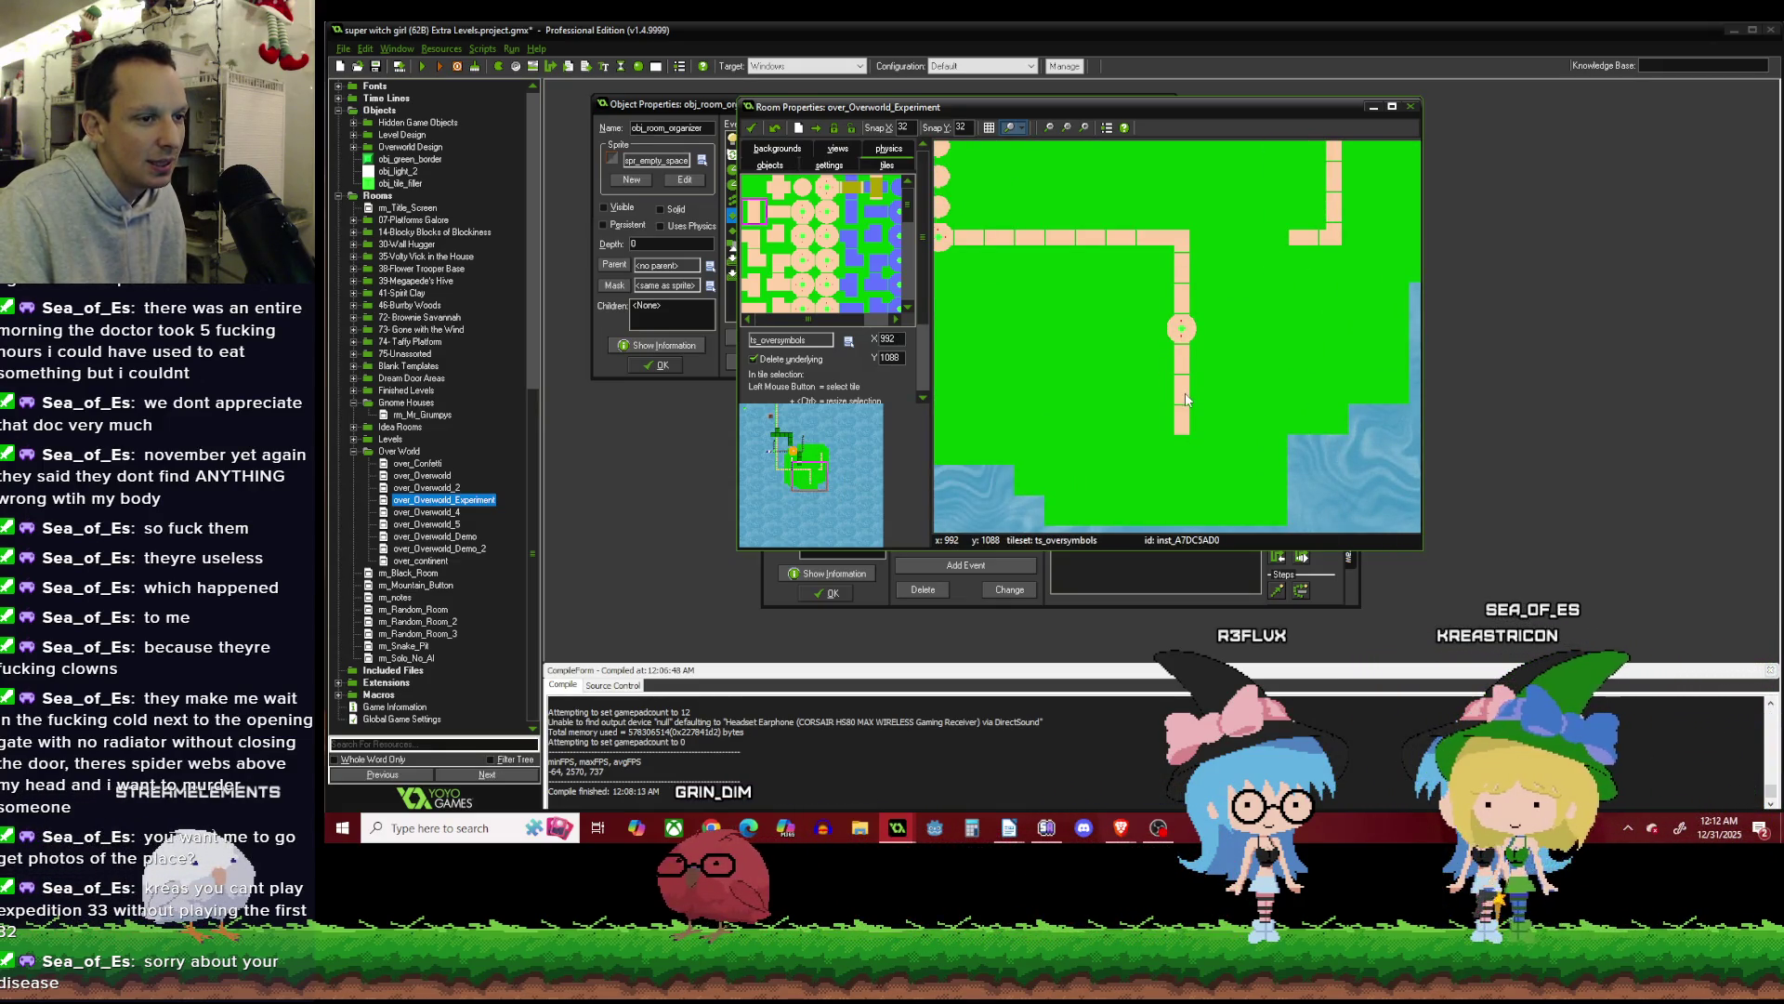
left_click(1183, 444)
Select another tileset tile and place it at the island's edge.
left_click(776, 239)
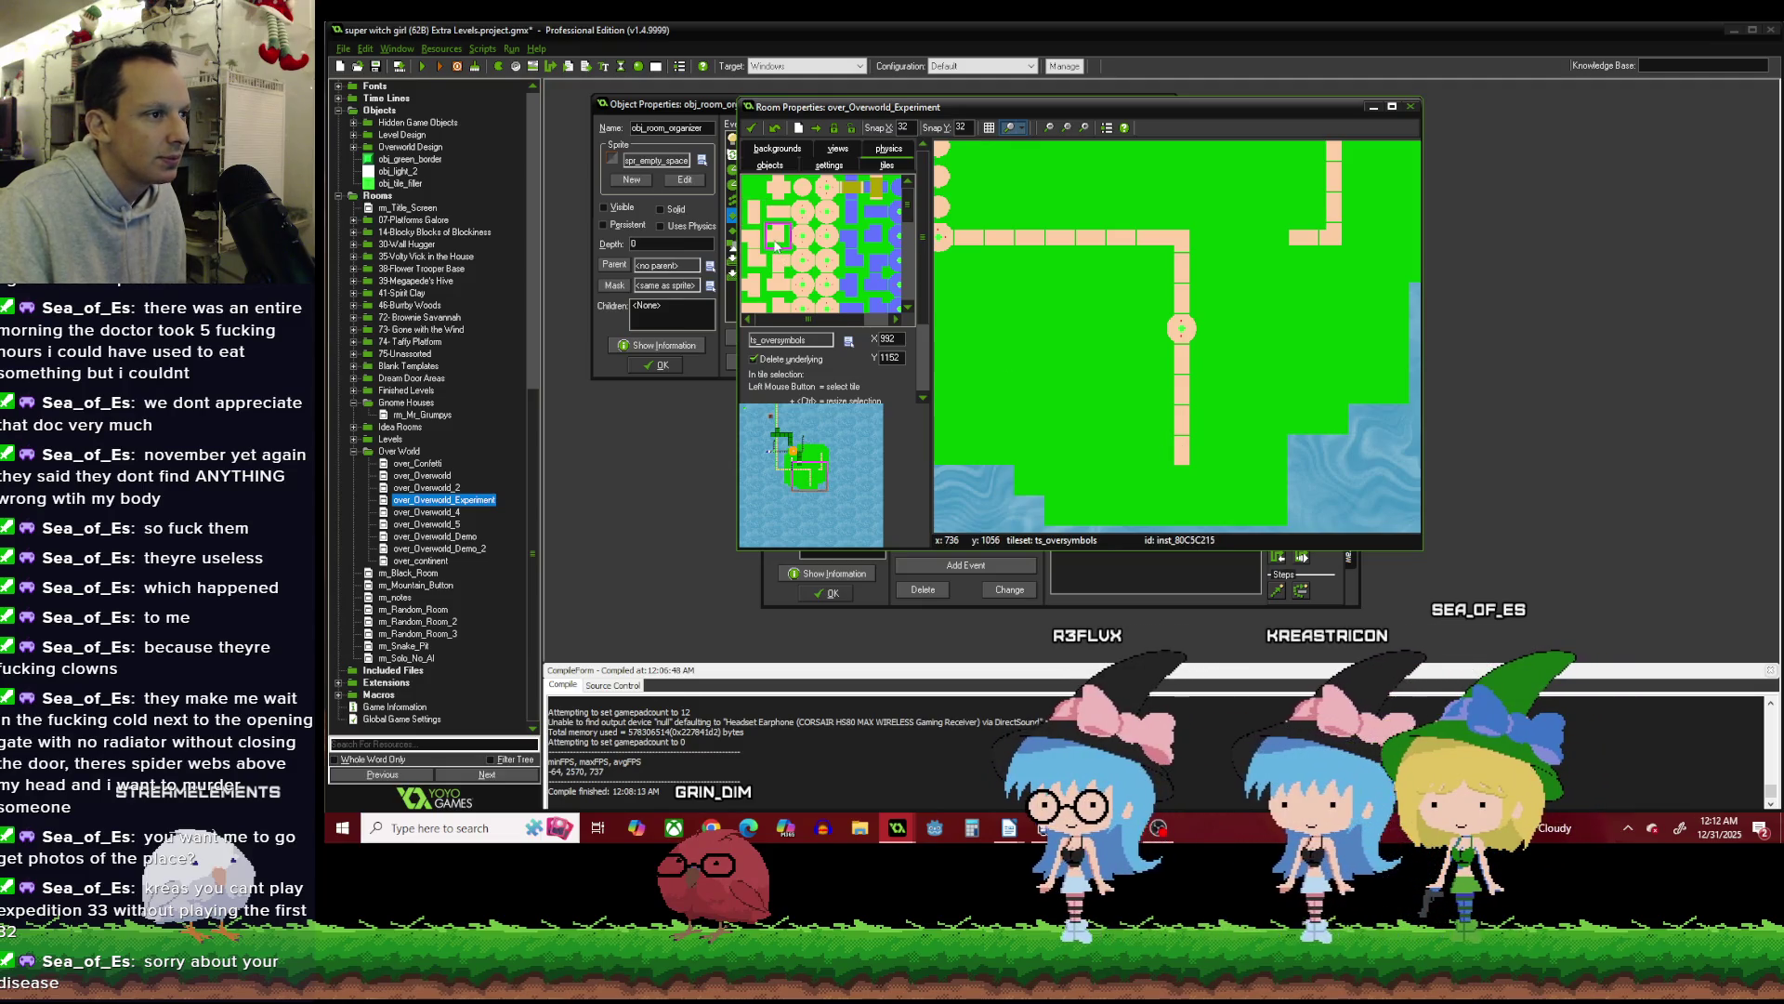
left_click(821, 485)
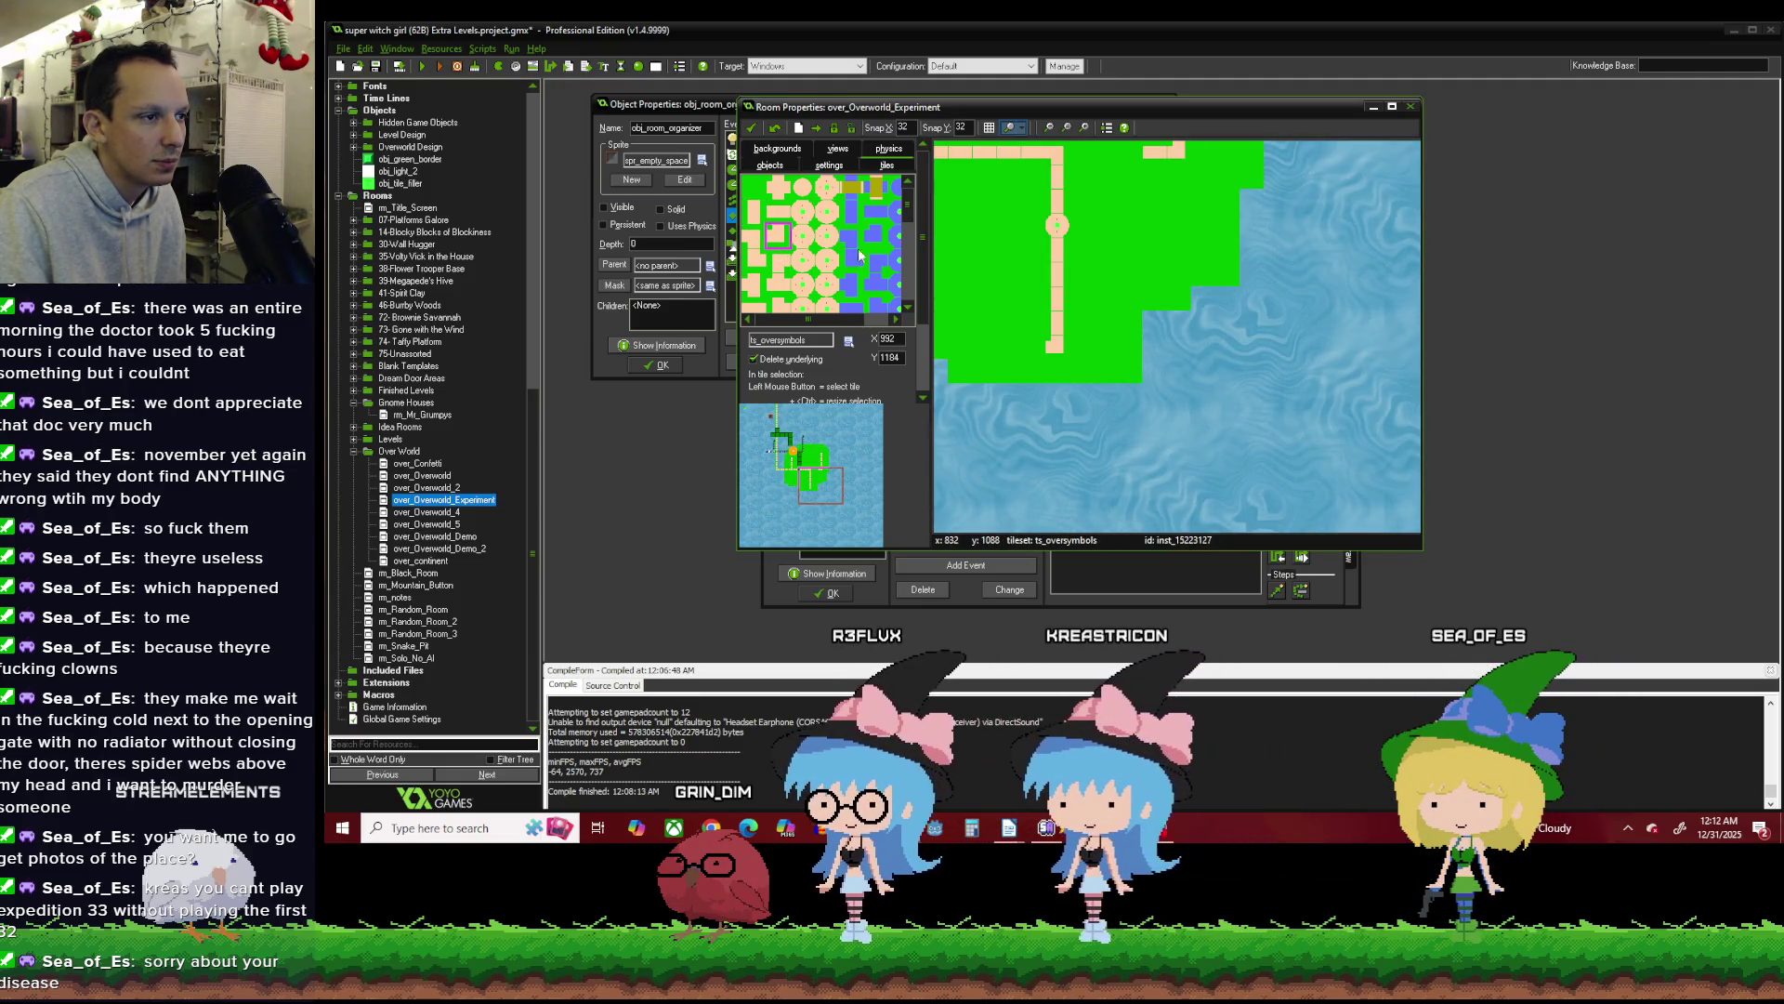
left_click(777, 212)
left_click(1028, 346)
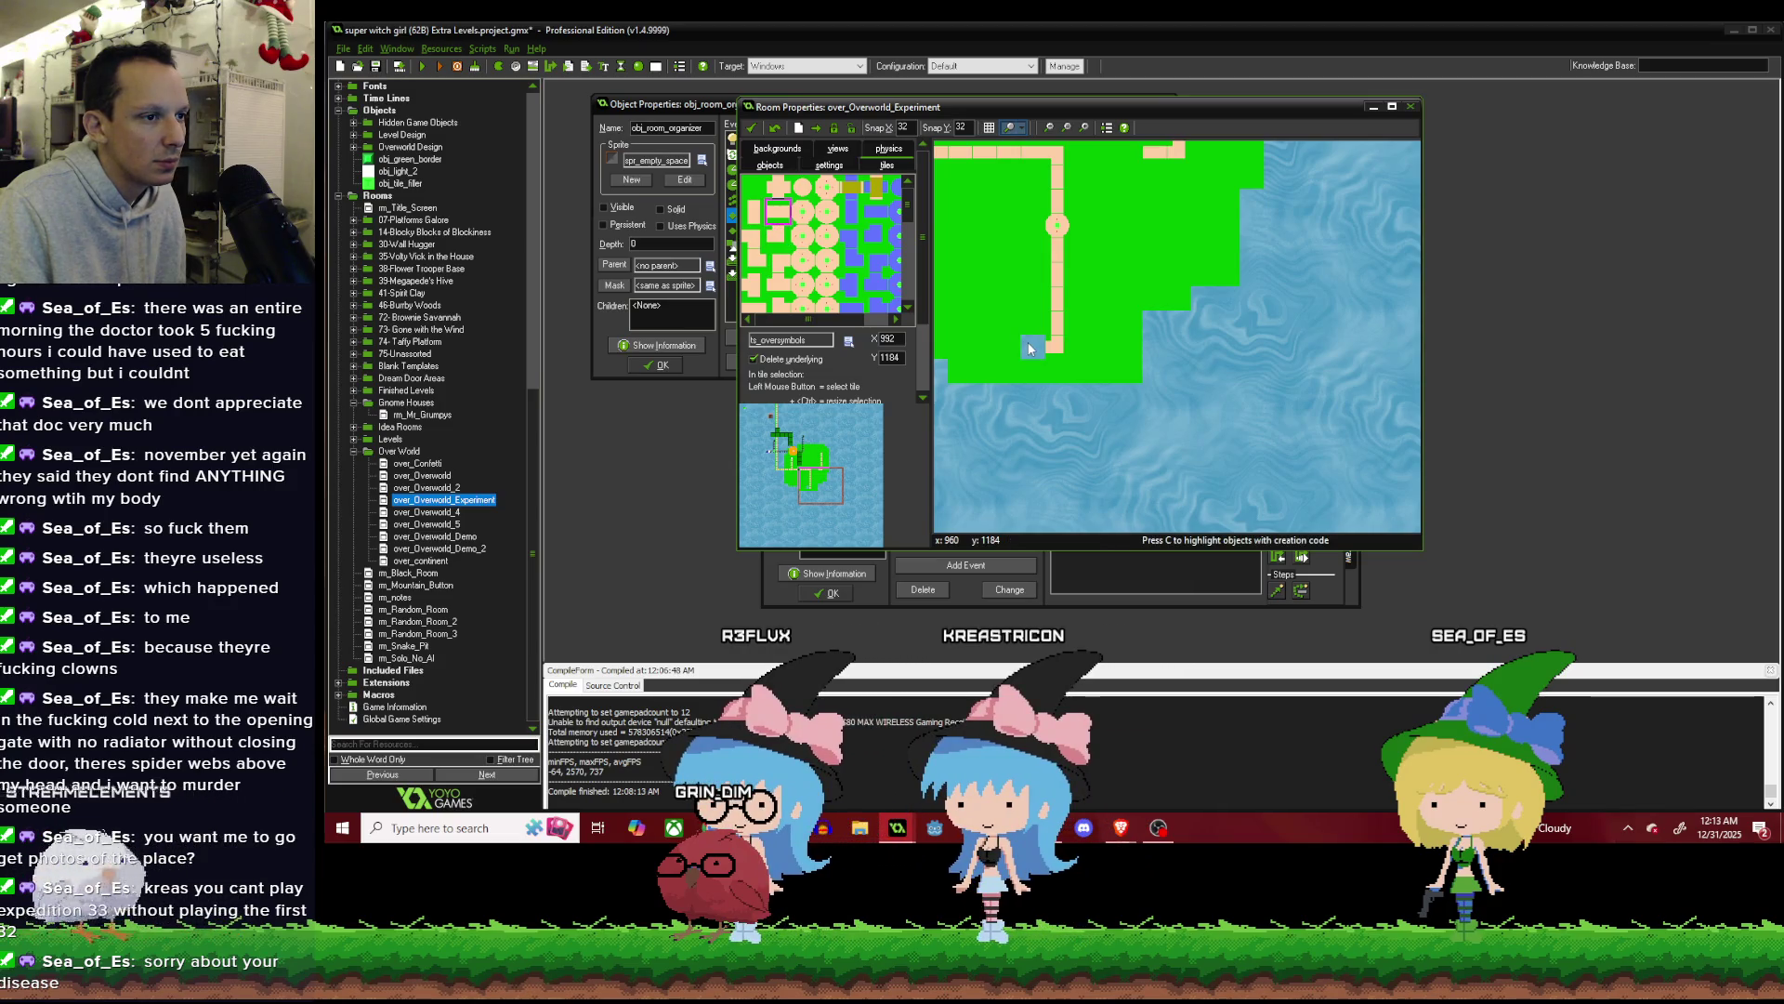
Extend the path four vertical path tiles further south into the sea.
scroll(985, 339, "up", 1)
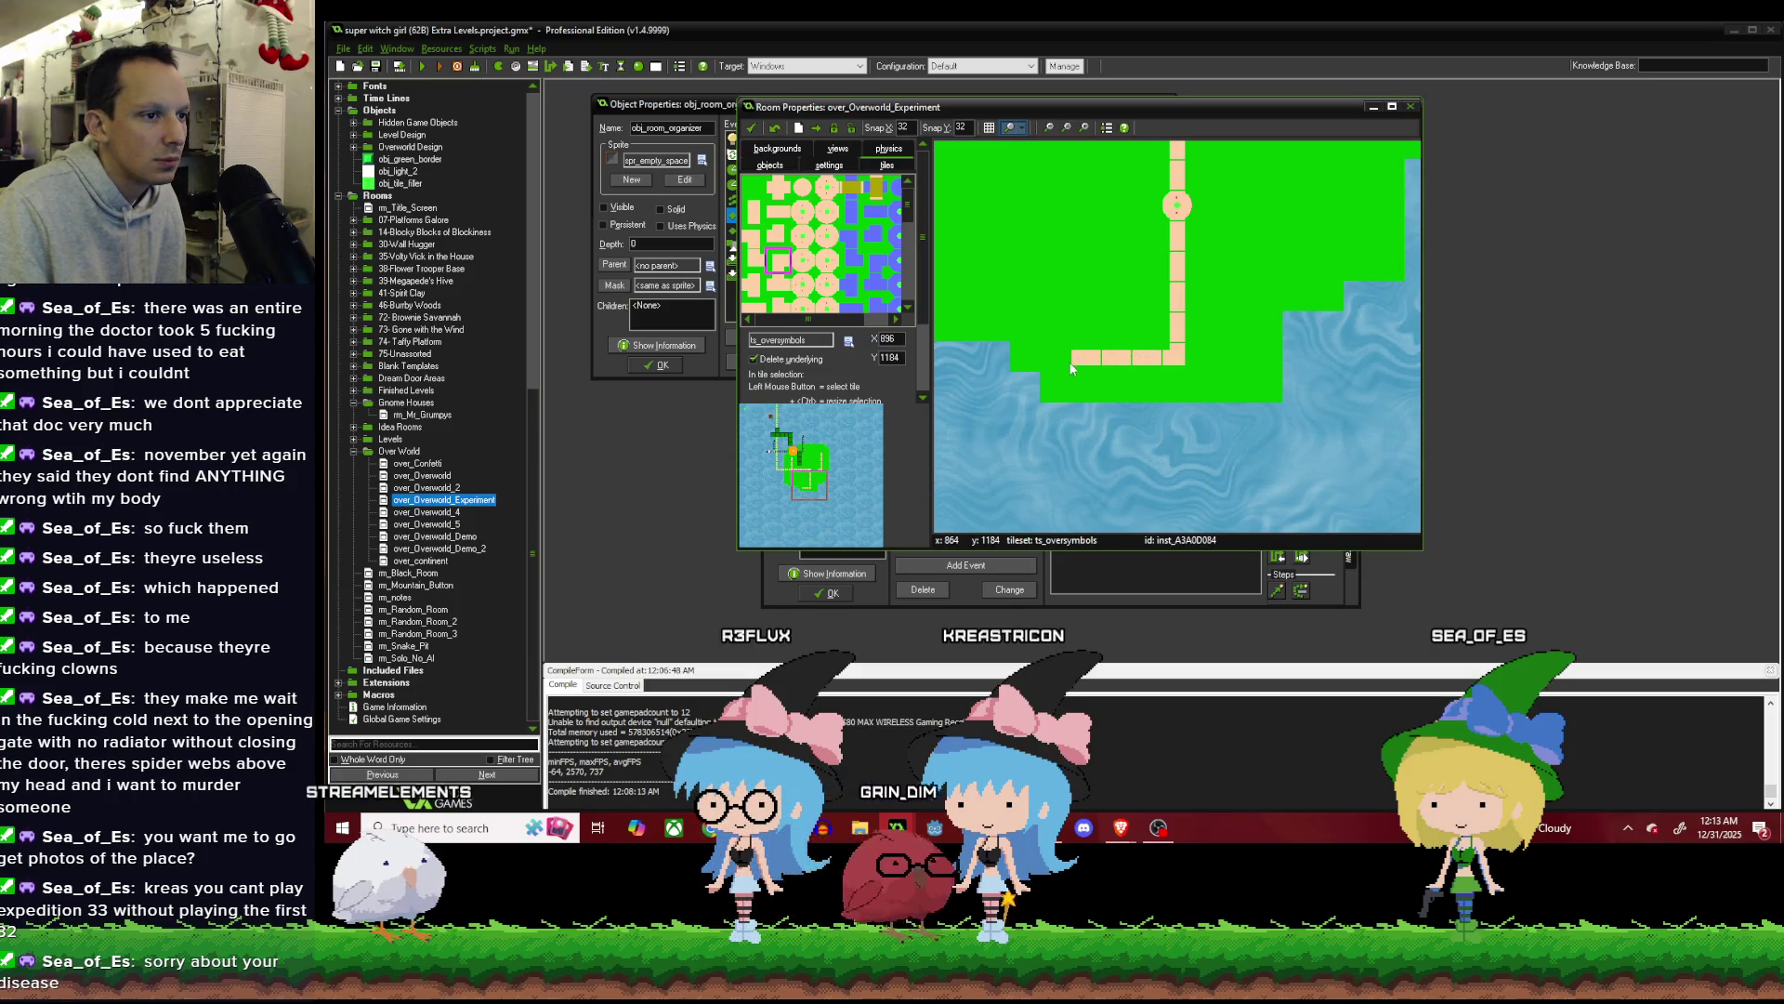
scroll(1059, 358, "down", 2)
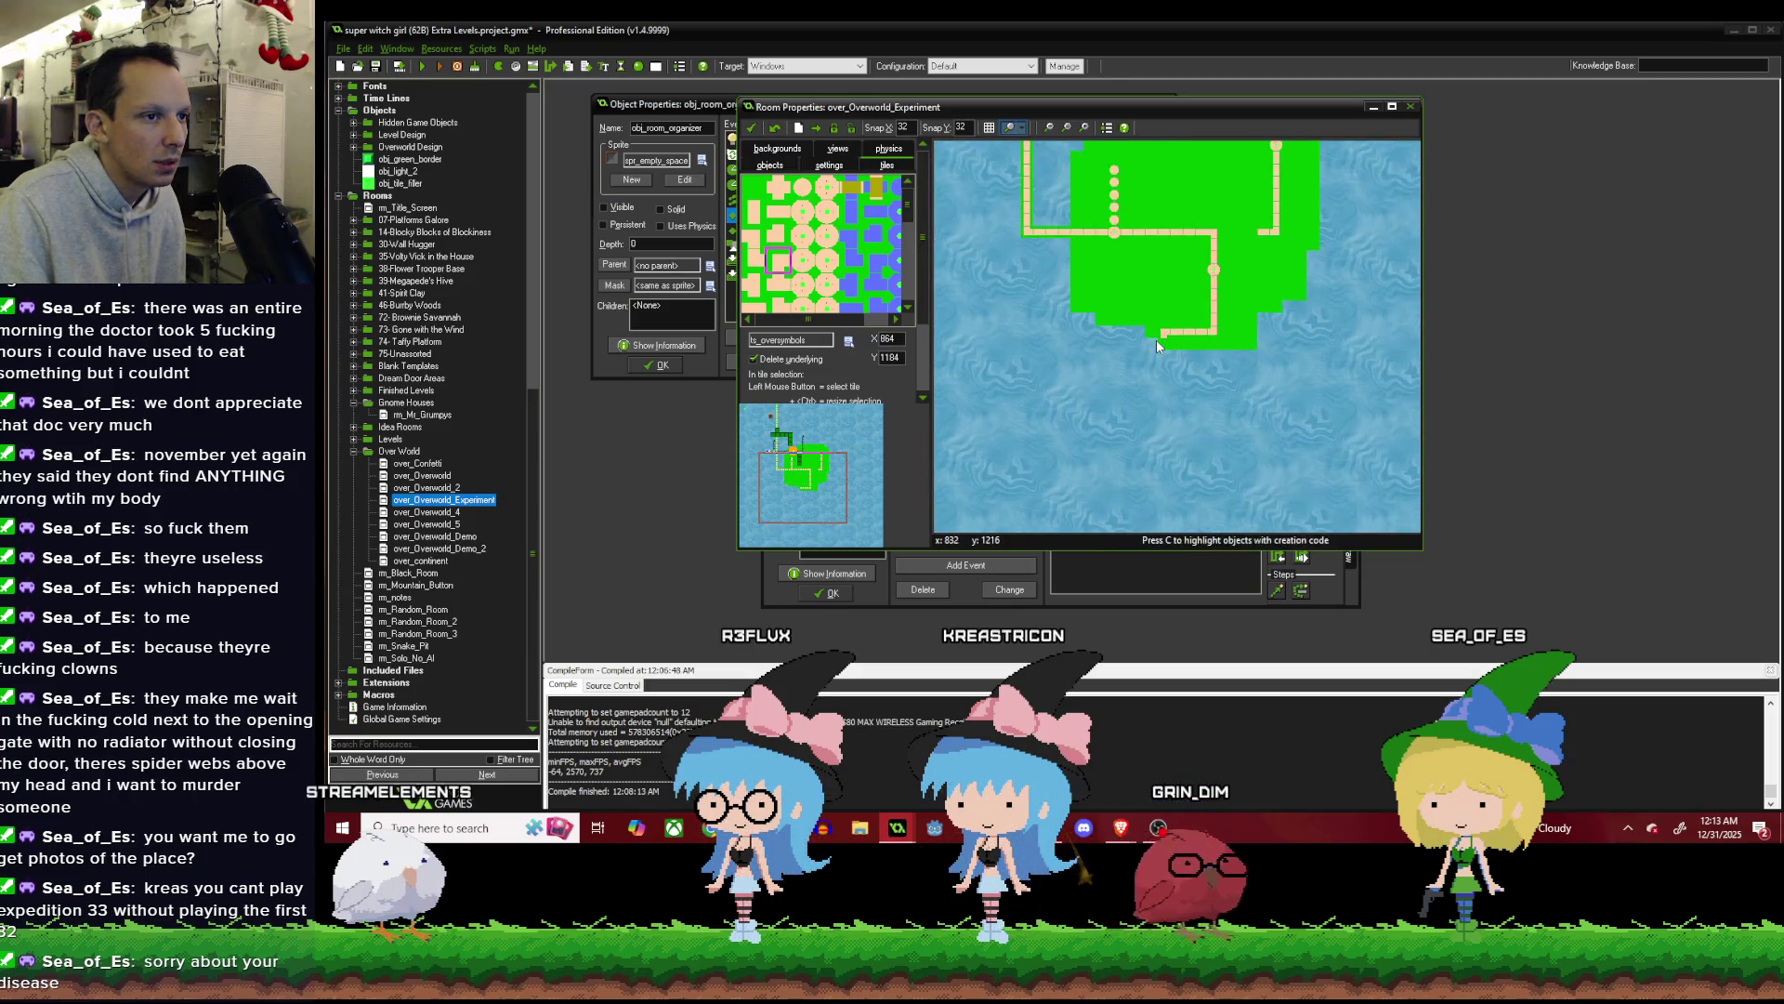
scroll(1165, 343, "up", 1)
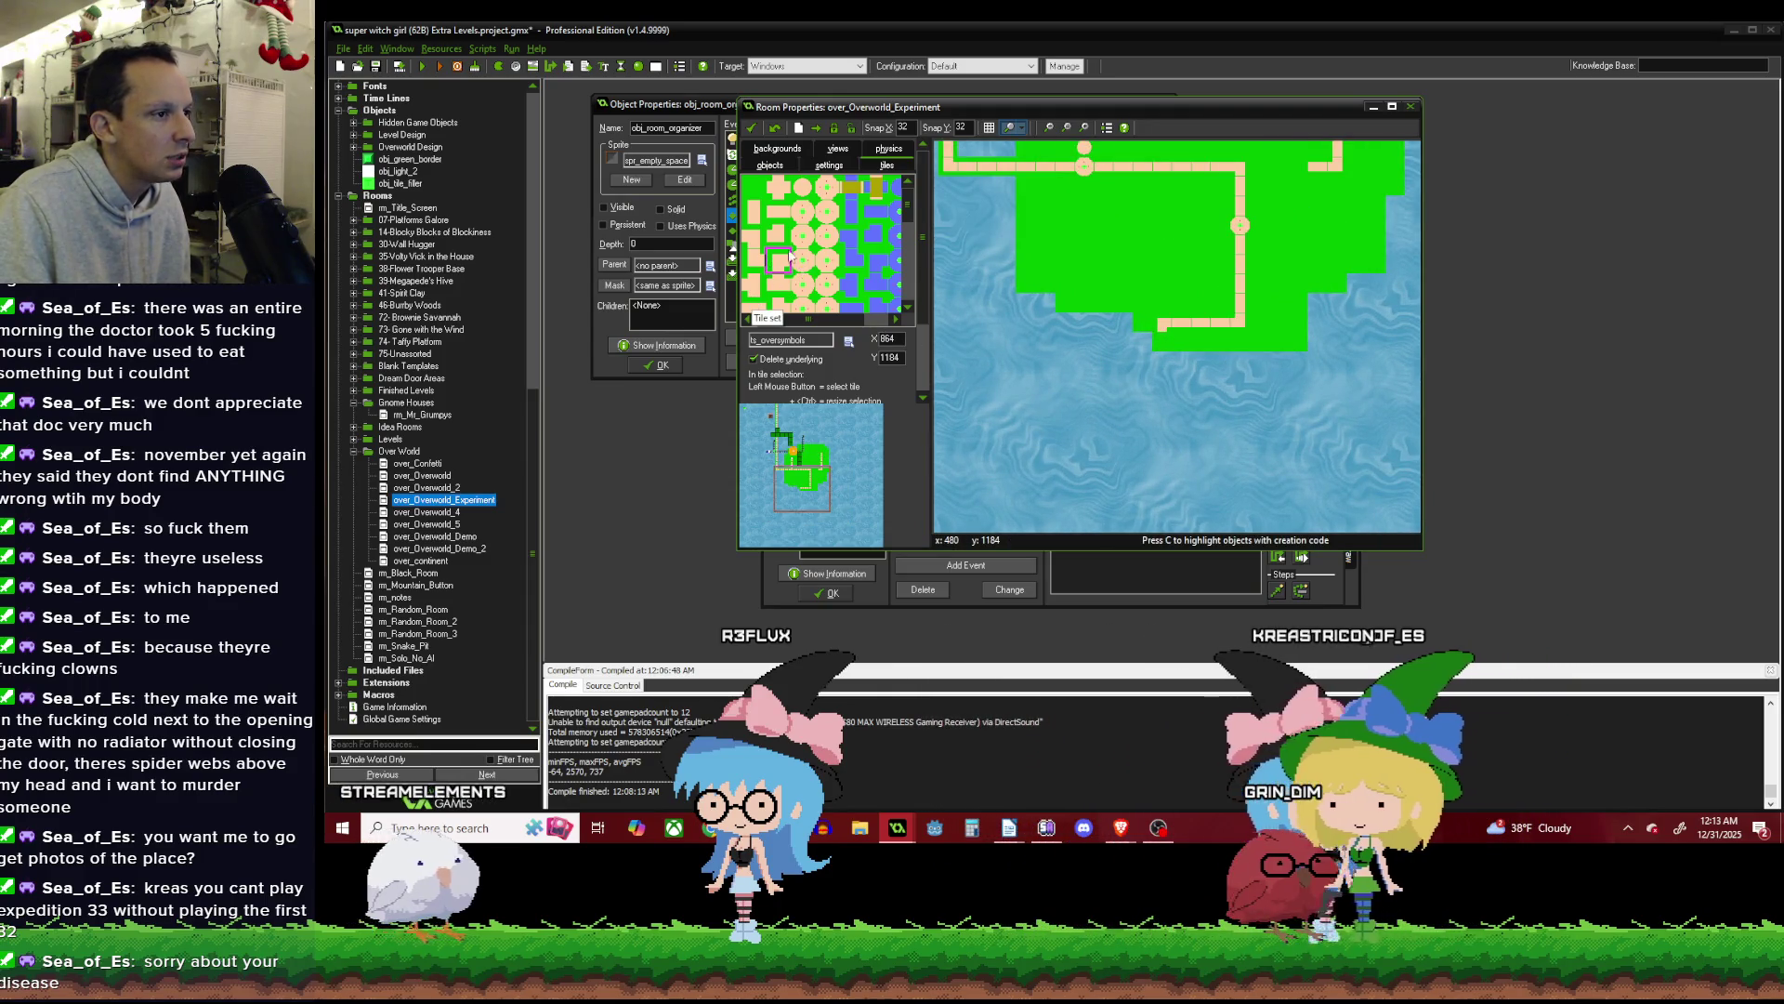
left_click(754, 217)
left_click(1163, 340)
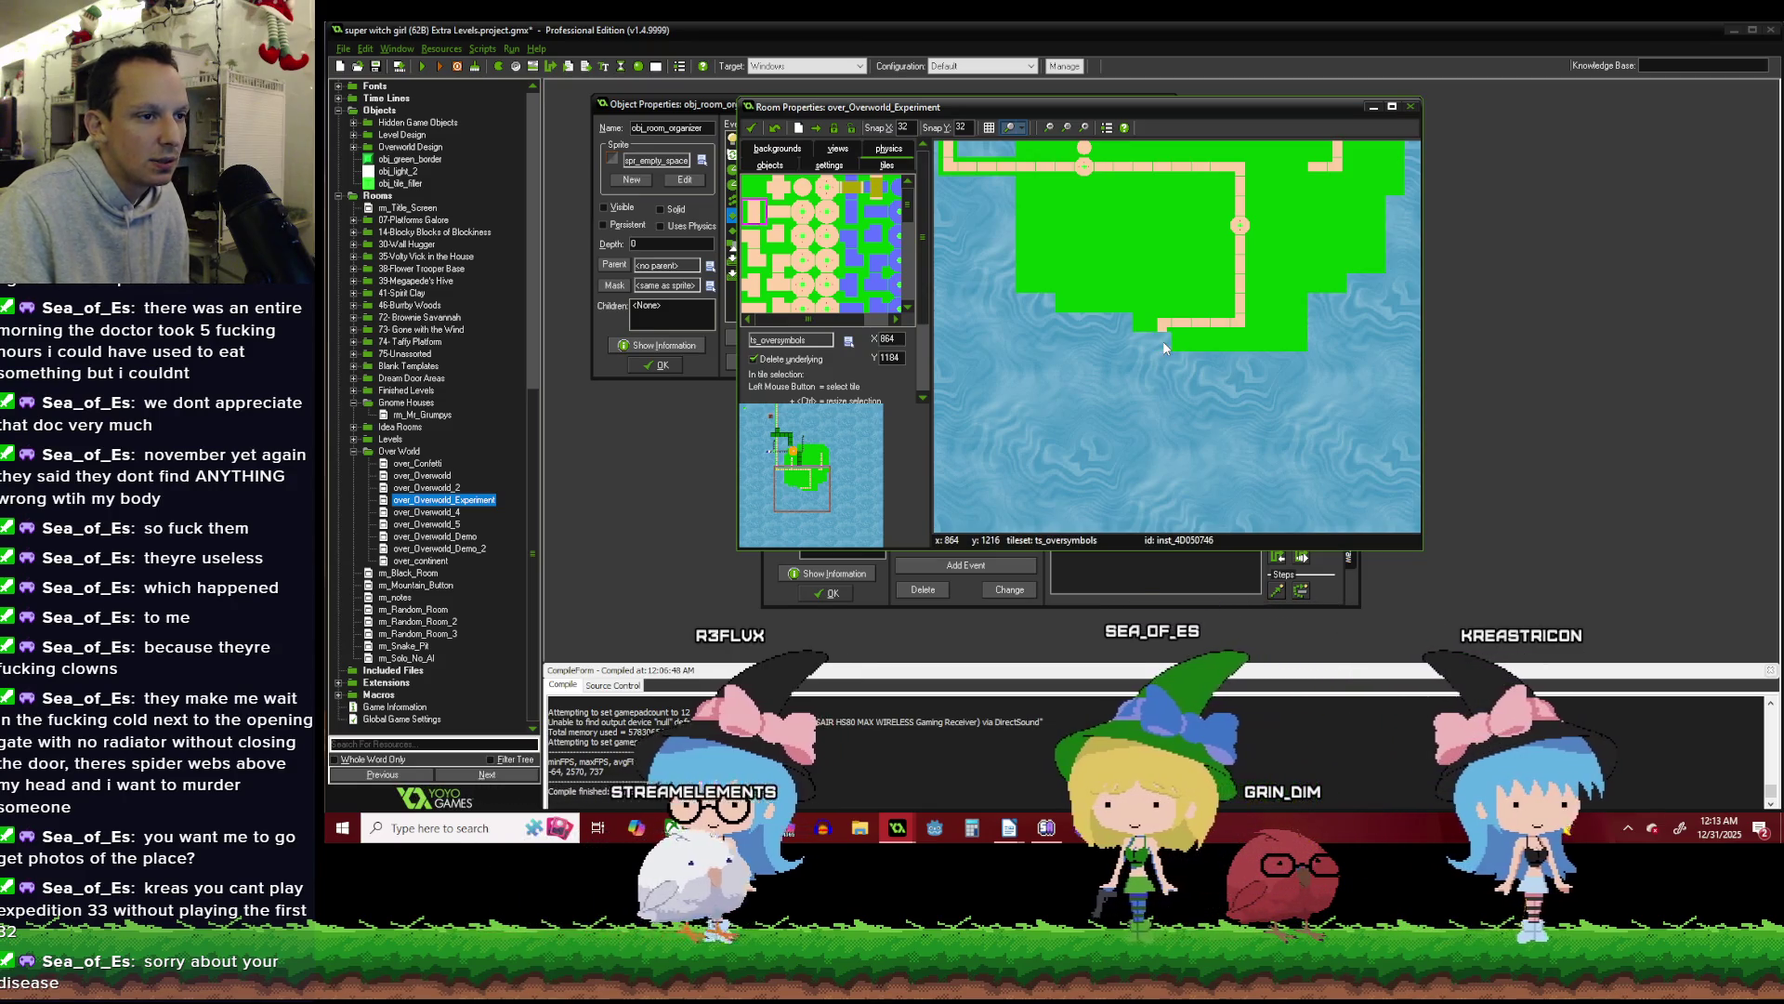
left_click_drag(1163, 351, 1163, 384)
scroll(1162, 362, "down", 1)
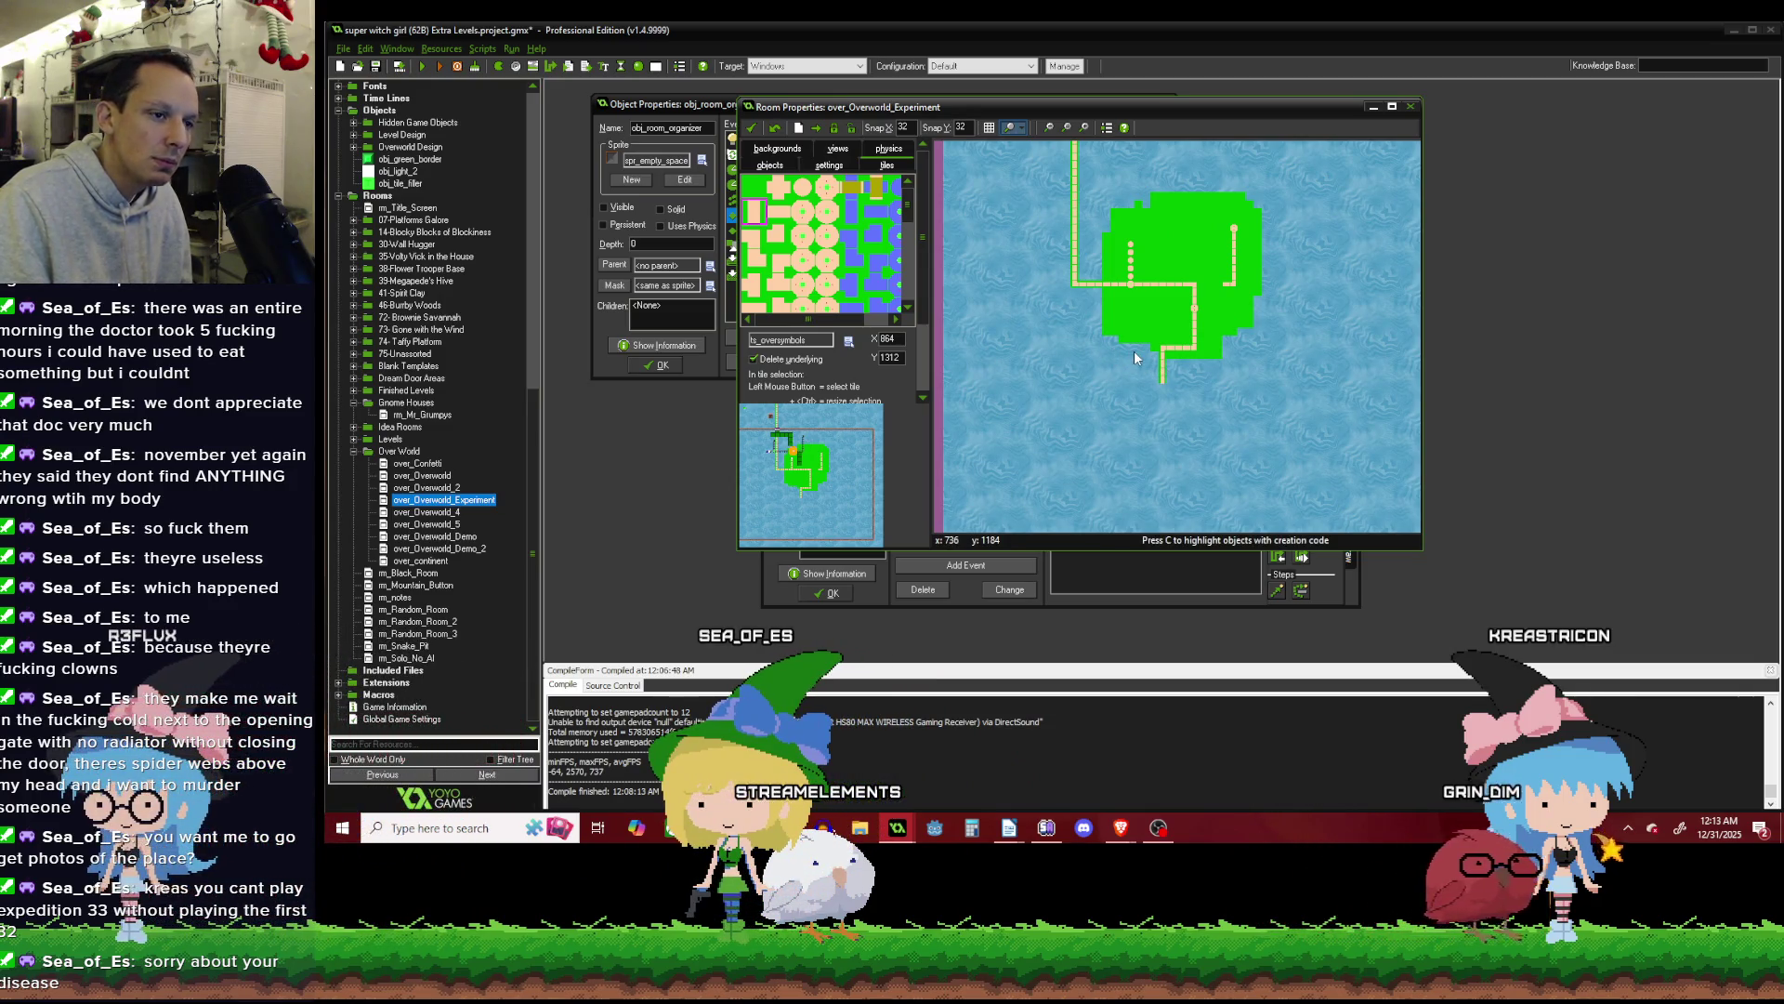
scroll(1135, 353, "up", 2)
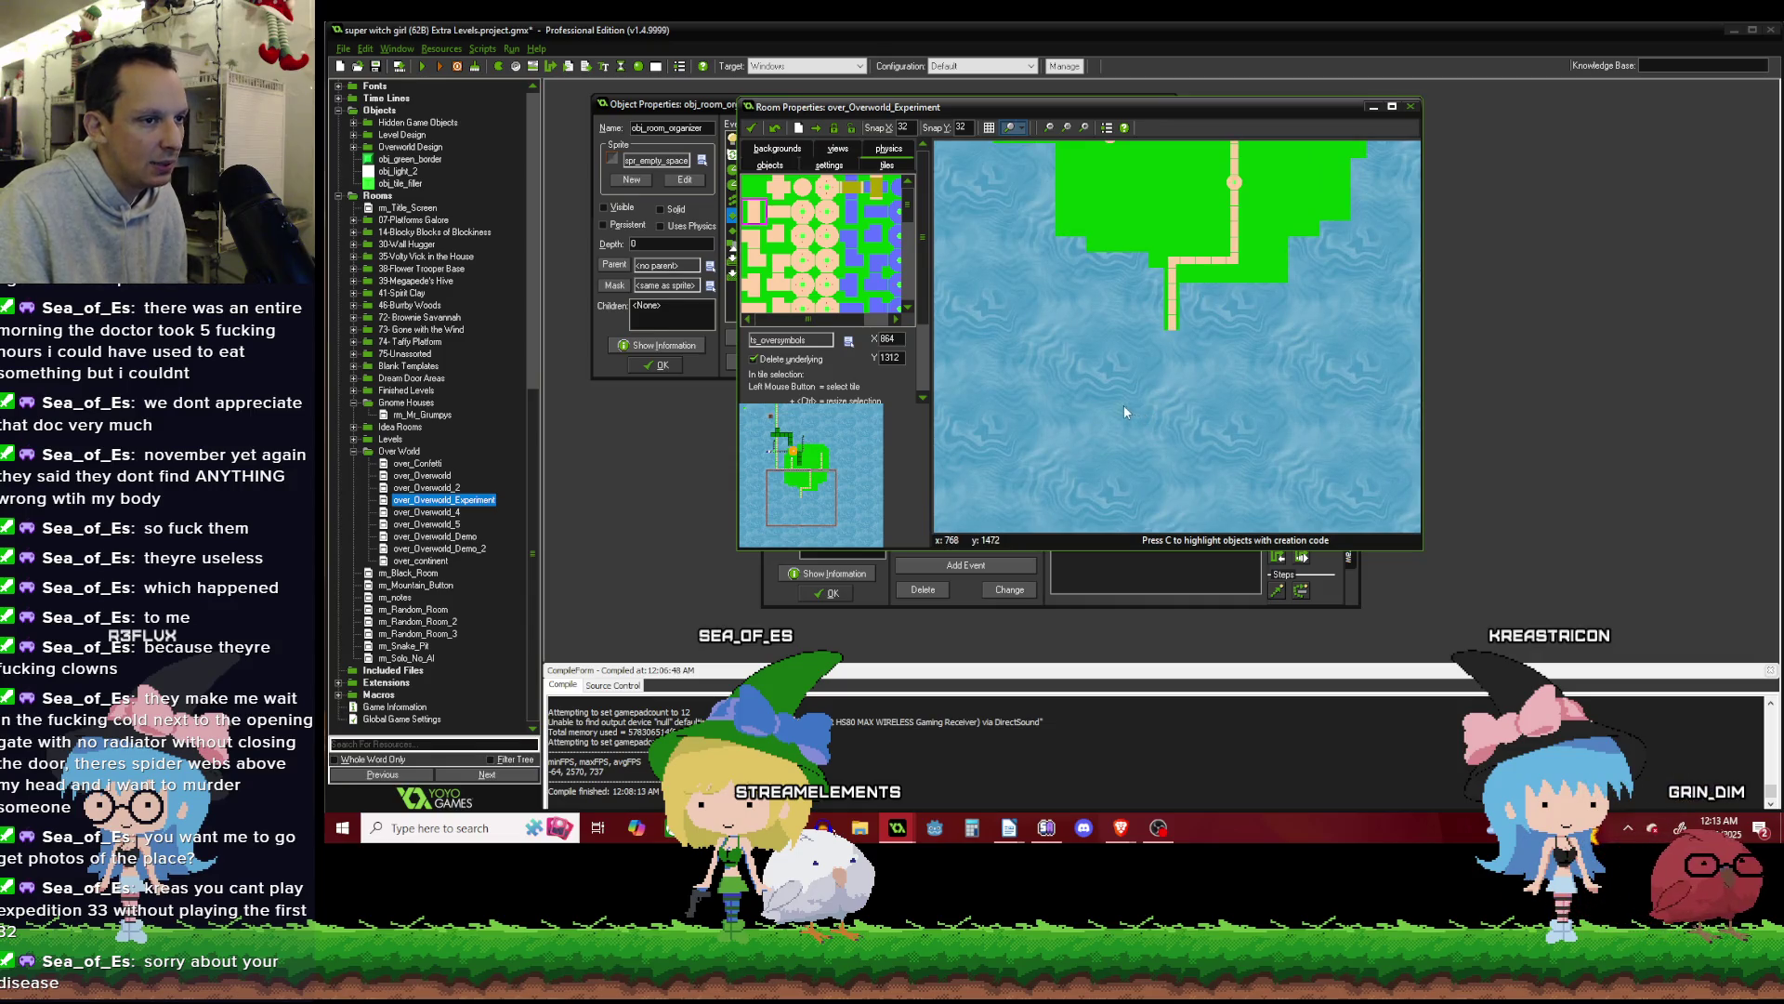
Paint a horizontal path strip at sea and join the vertical path down into it.
left_click(786, 220)
scroll(1031, 381, "up", 1)
left_click_drag(1156, 391, 1188, 392)
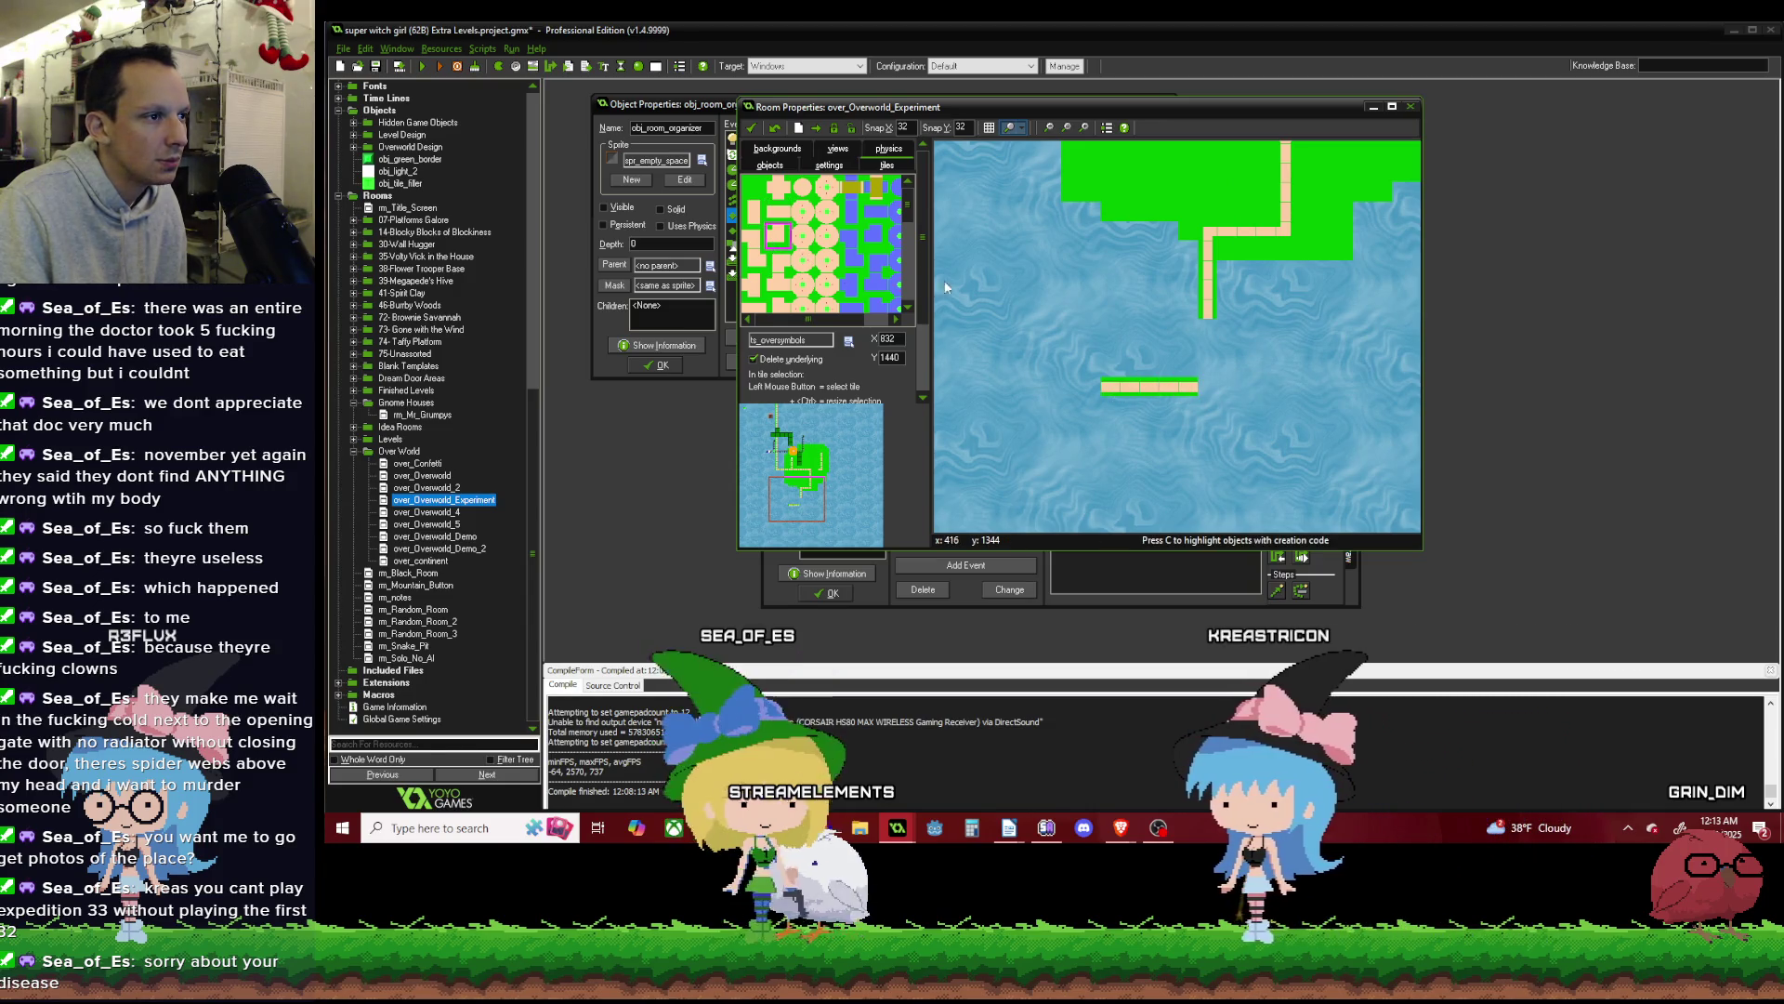
left_click(1208, 386)
left_click(775, 237)
left_click(755, 212)
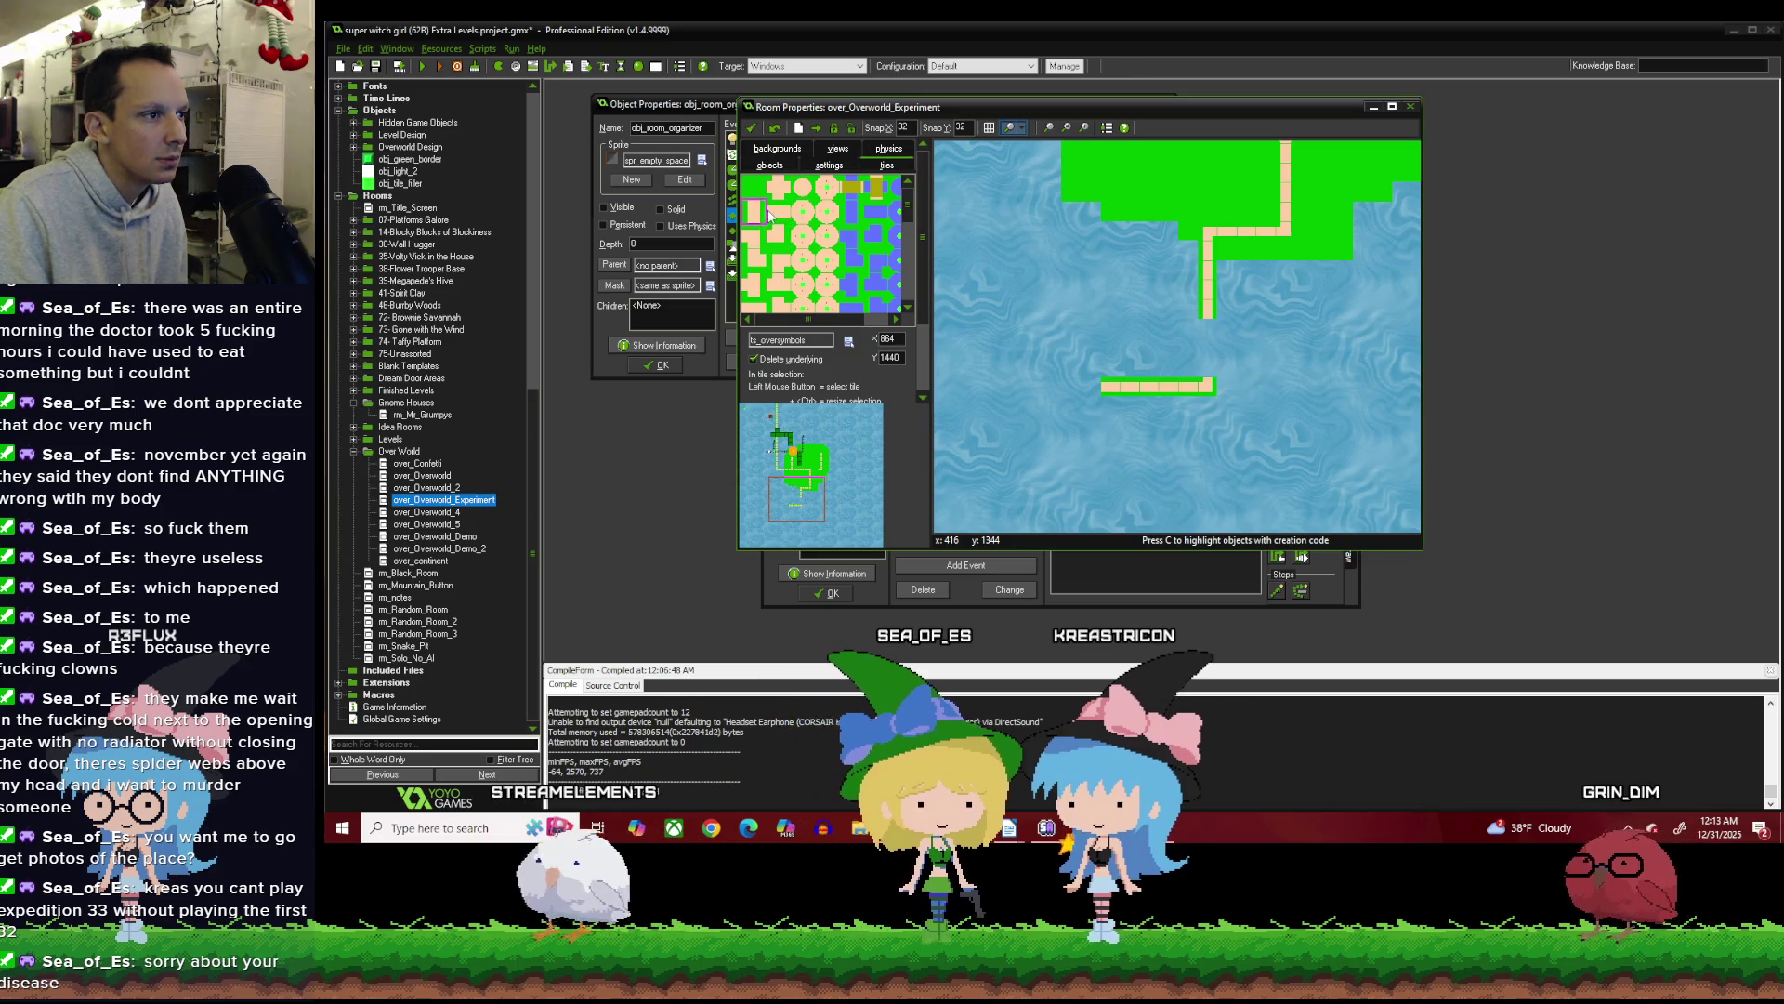
left_click(1201, 329)
left_click_drag(1200, 329, 1202, 370)
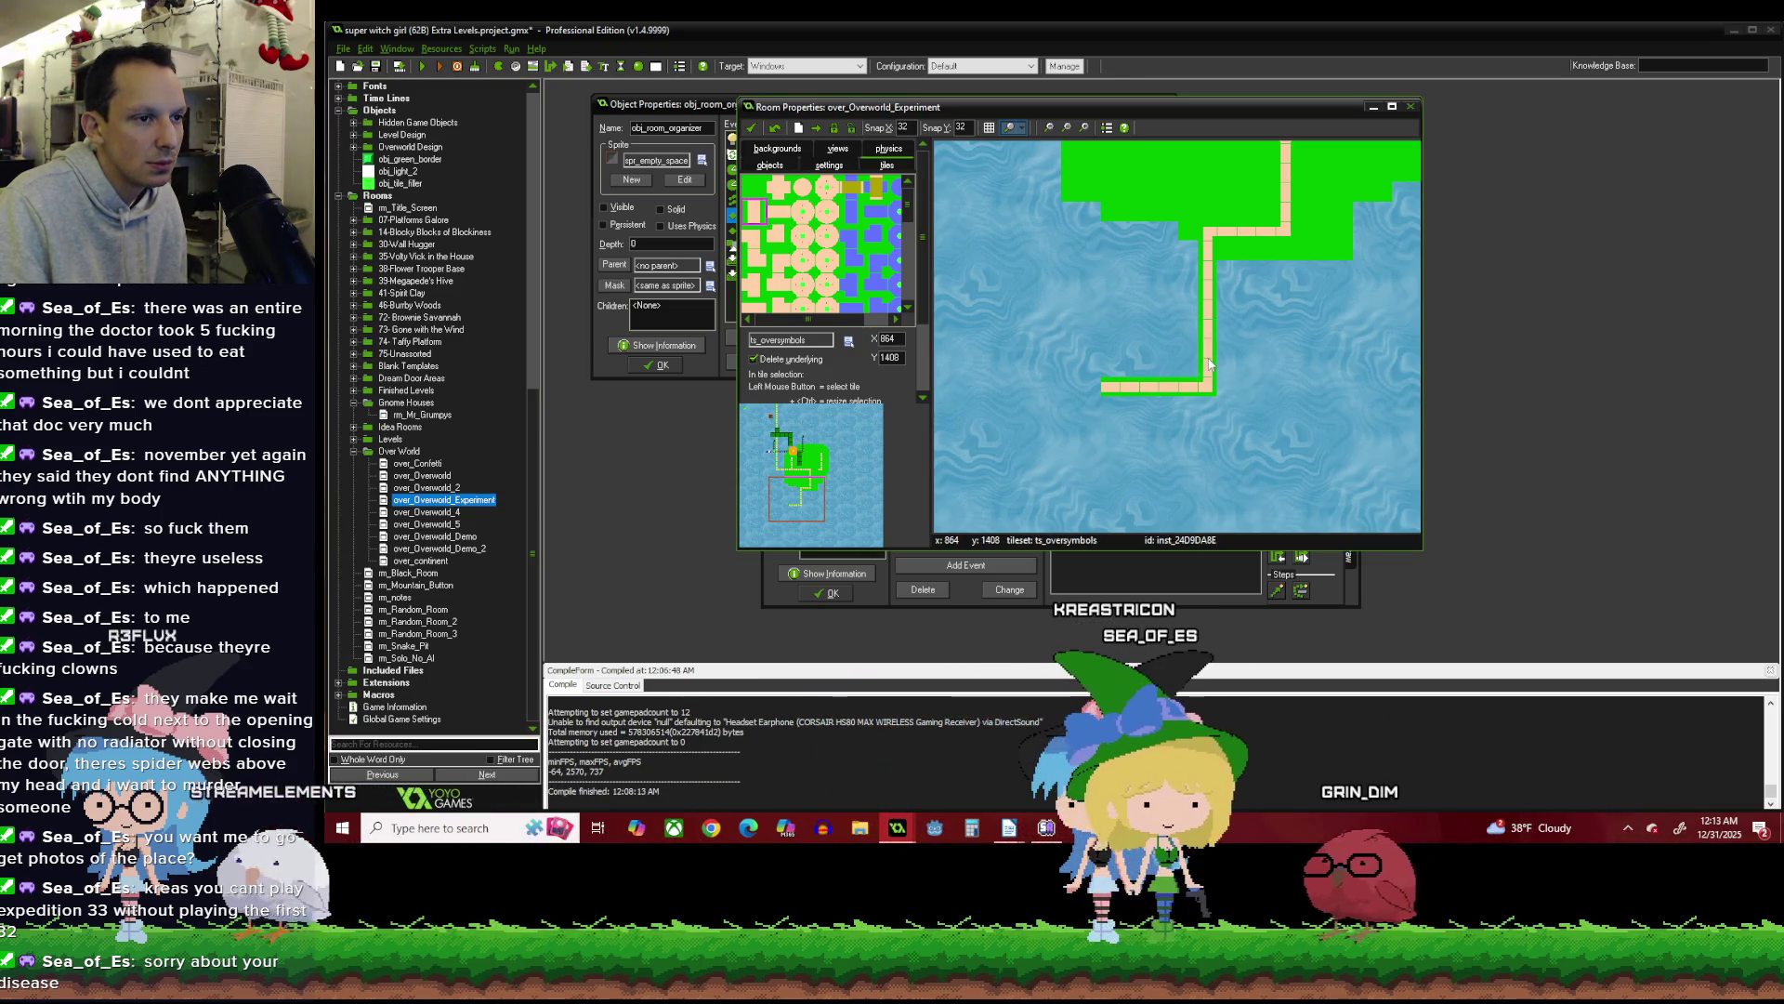
Place a level node on the horizontal path and continue the path west of it.
scroll(1096, 316, "left", 3)
left_click(772, 499)
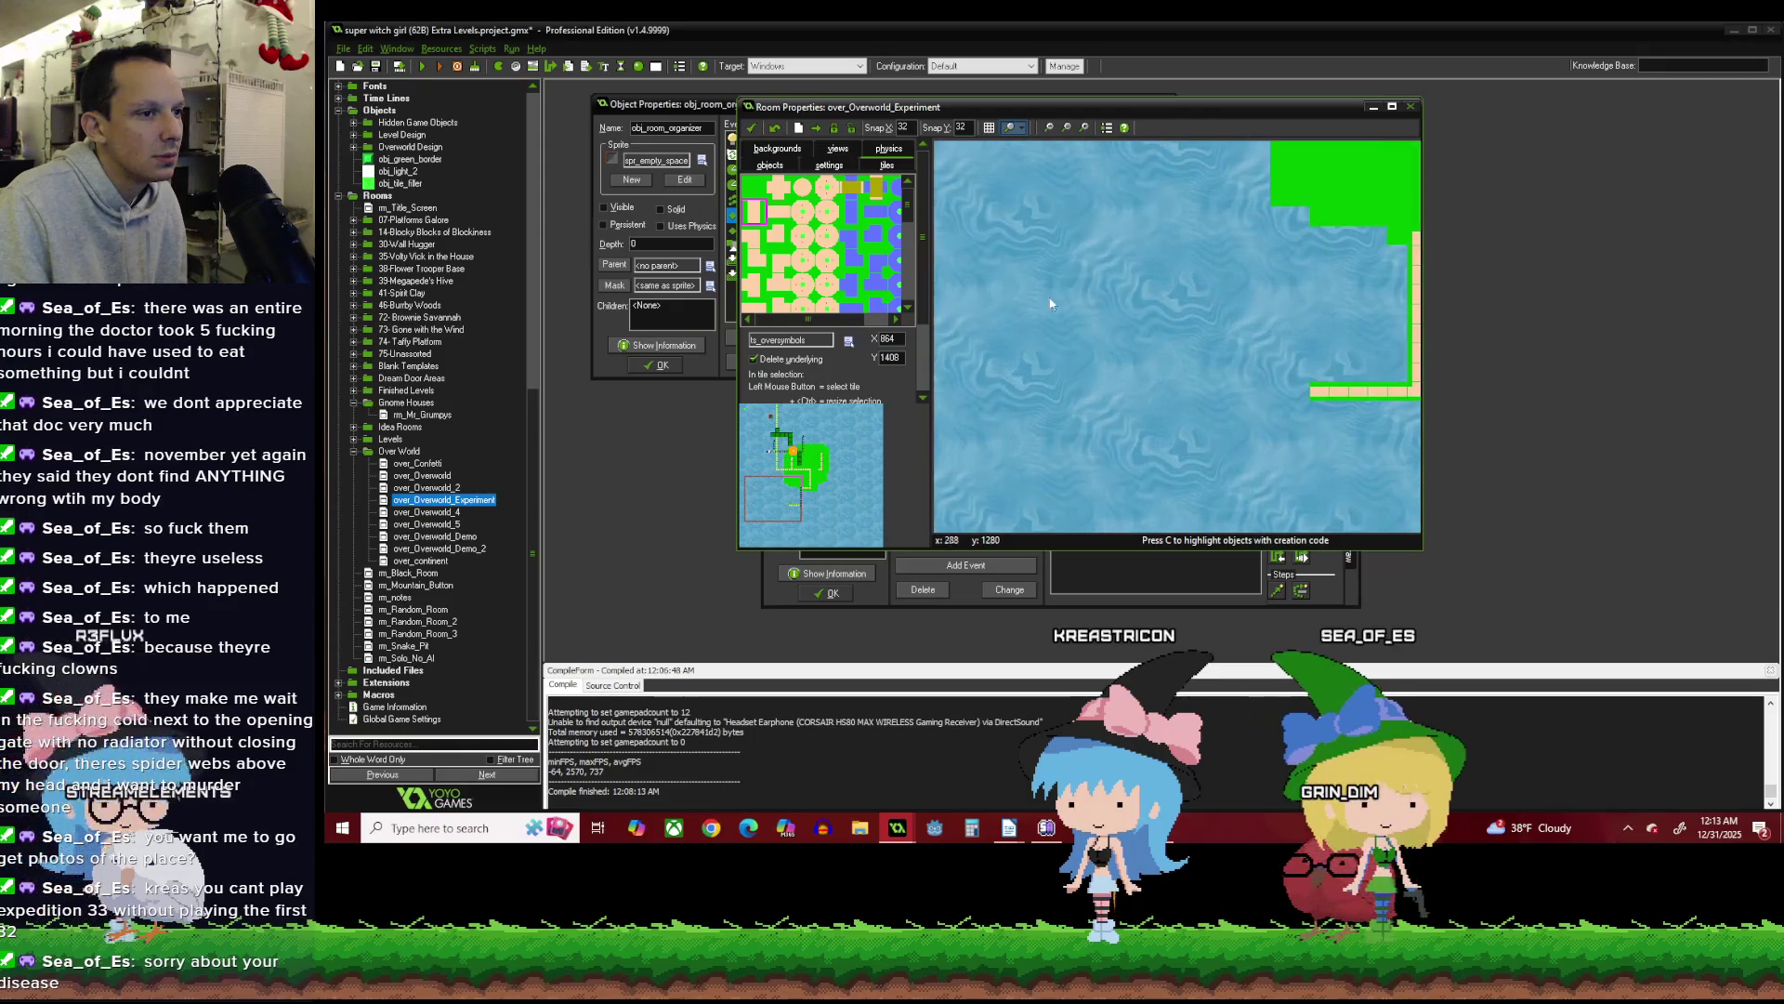
left_click(1301, 390)
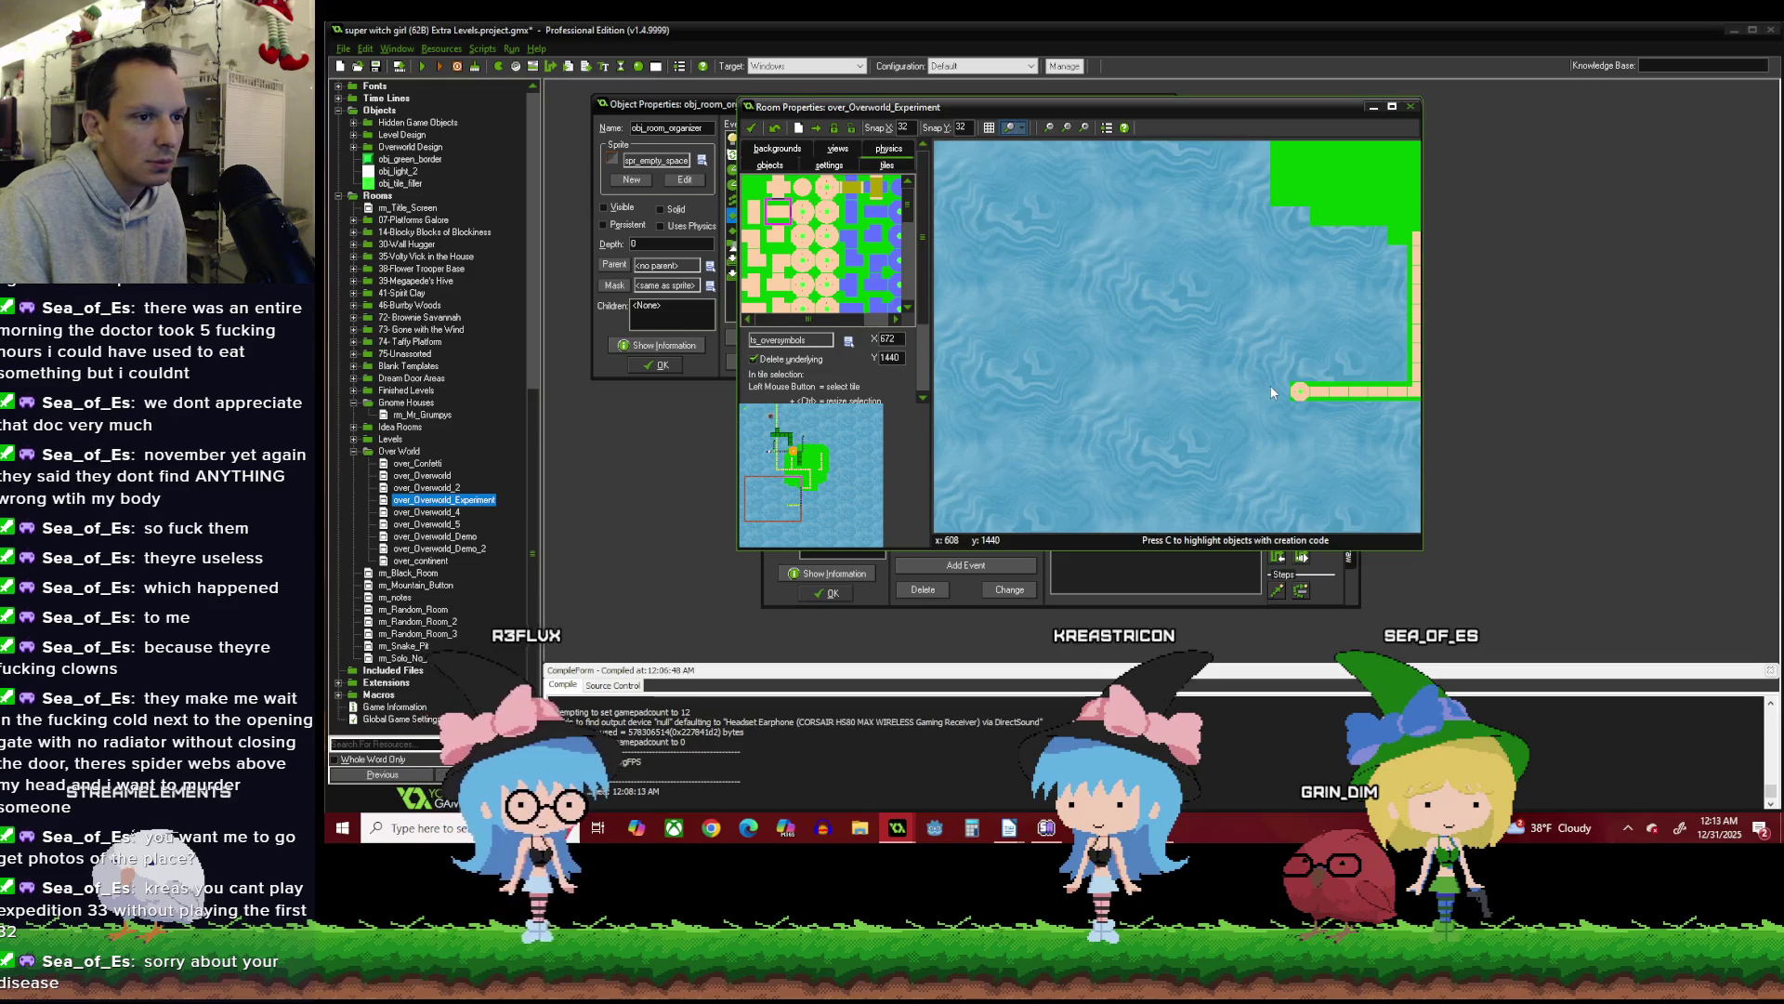
left_click(1277, 392)
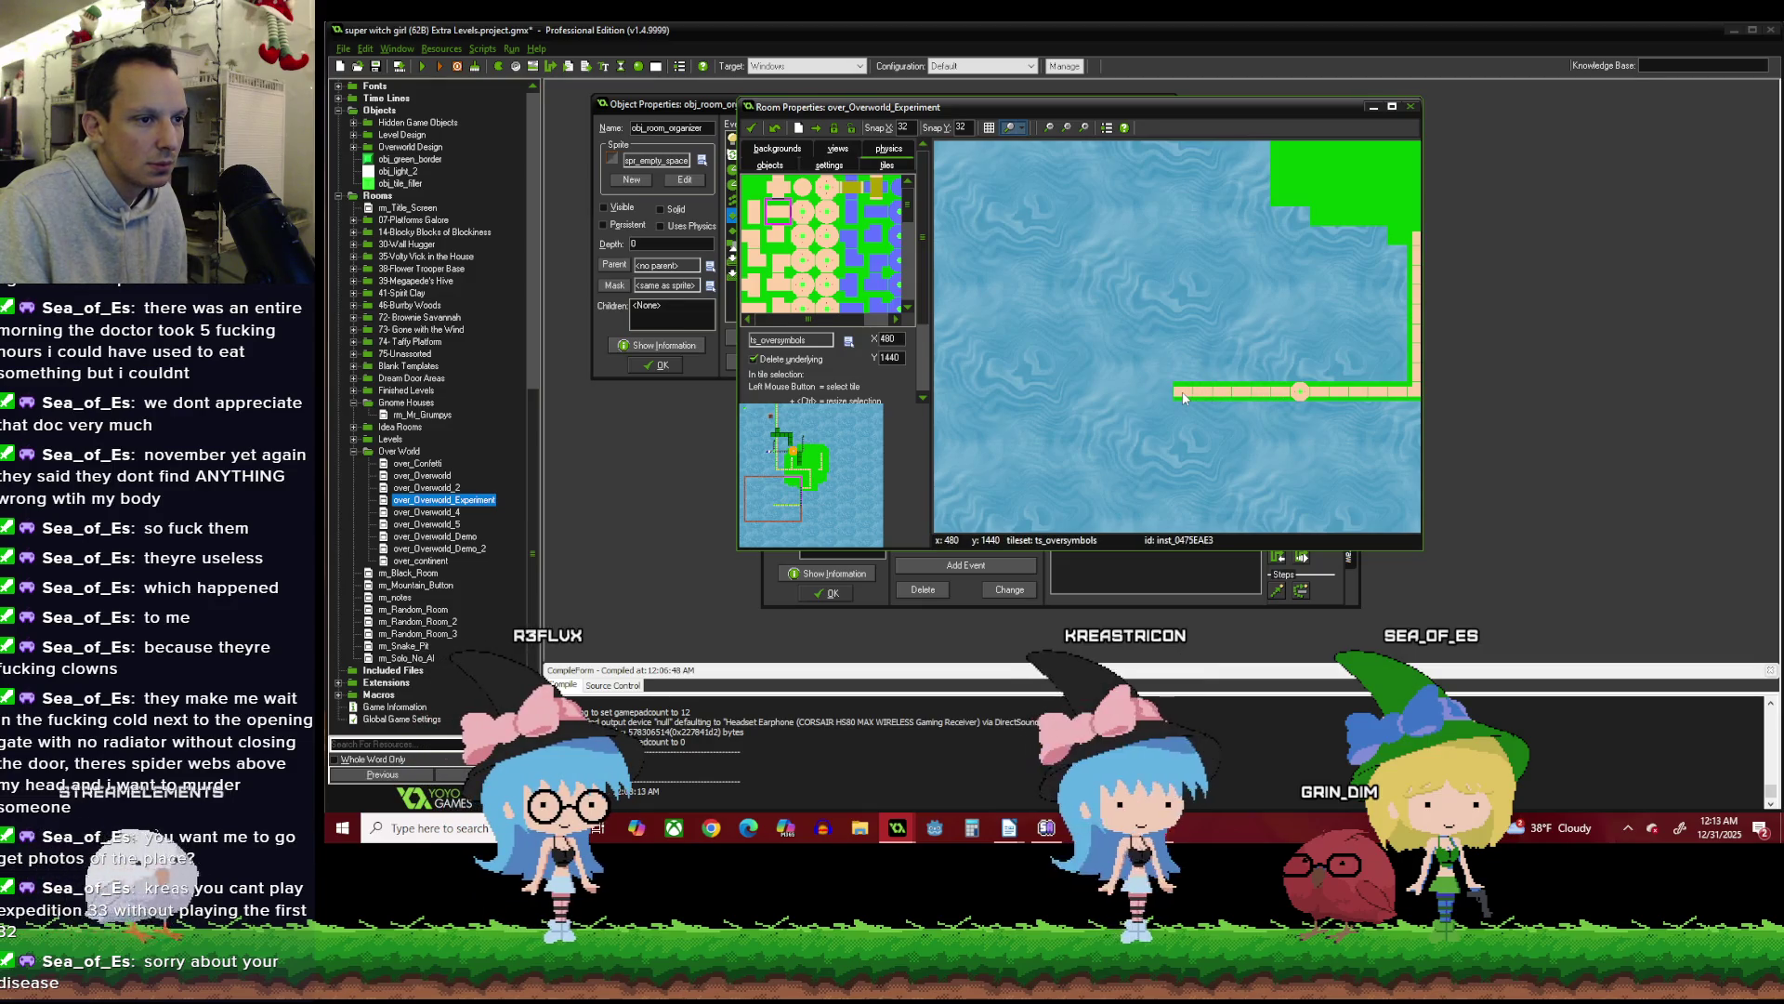
left_click(1177, 391)
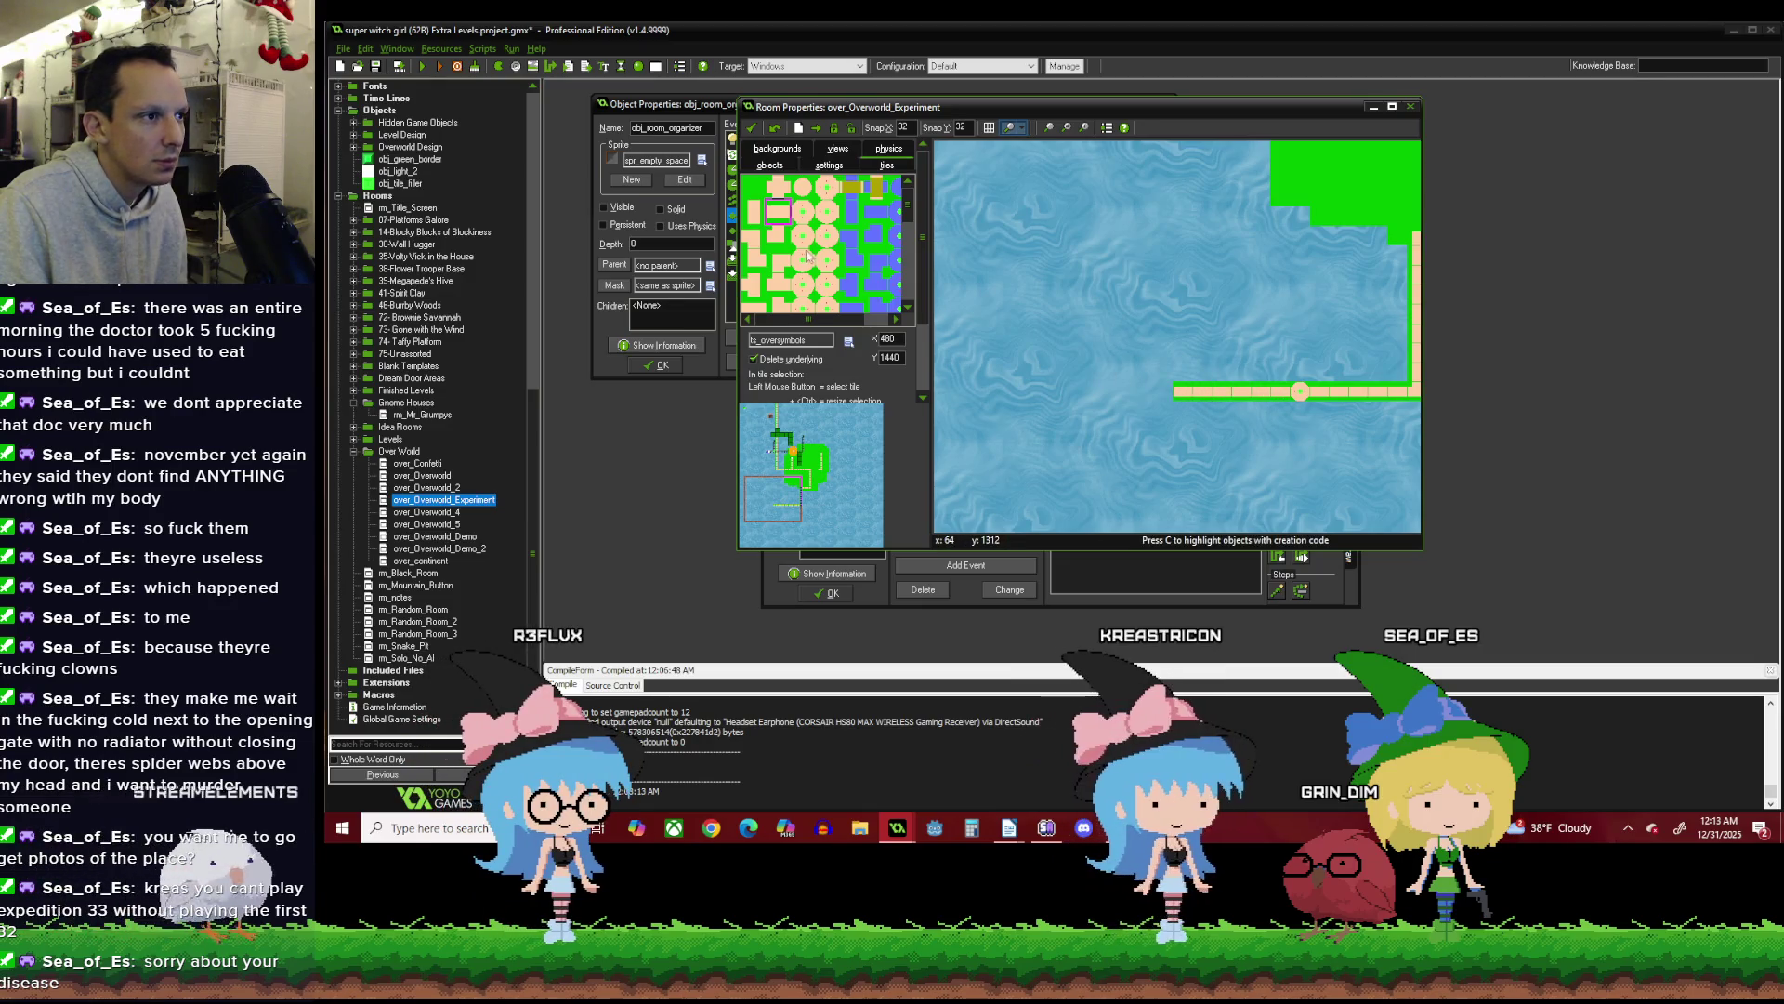
left_click(1164, 391)
Run the path north, cap it with a corner tile, then head west again.
scroll(1160, 249, "up", 1)
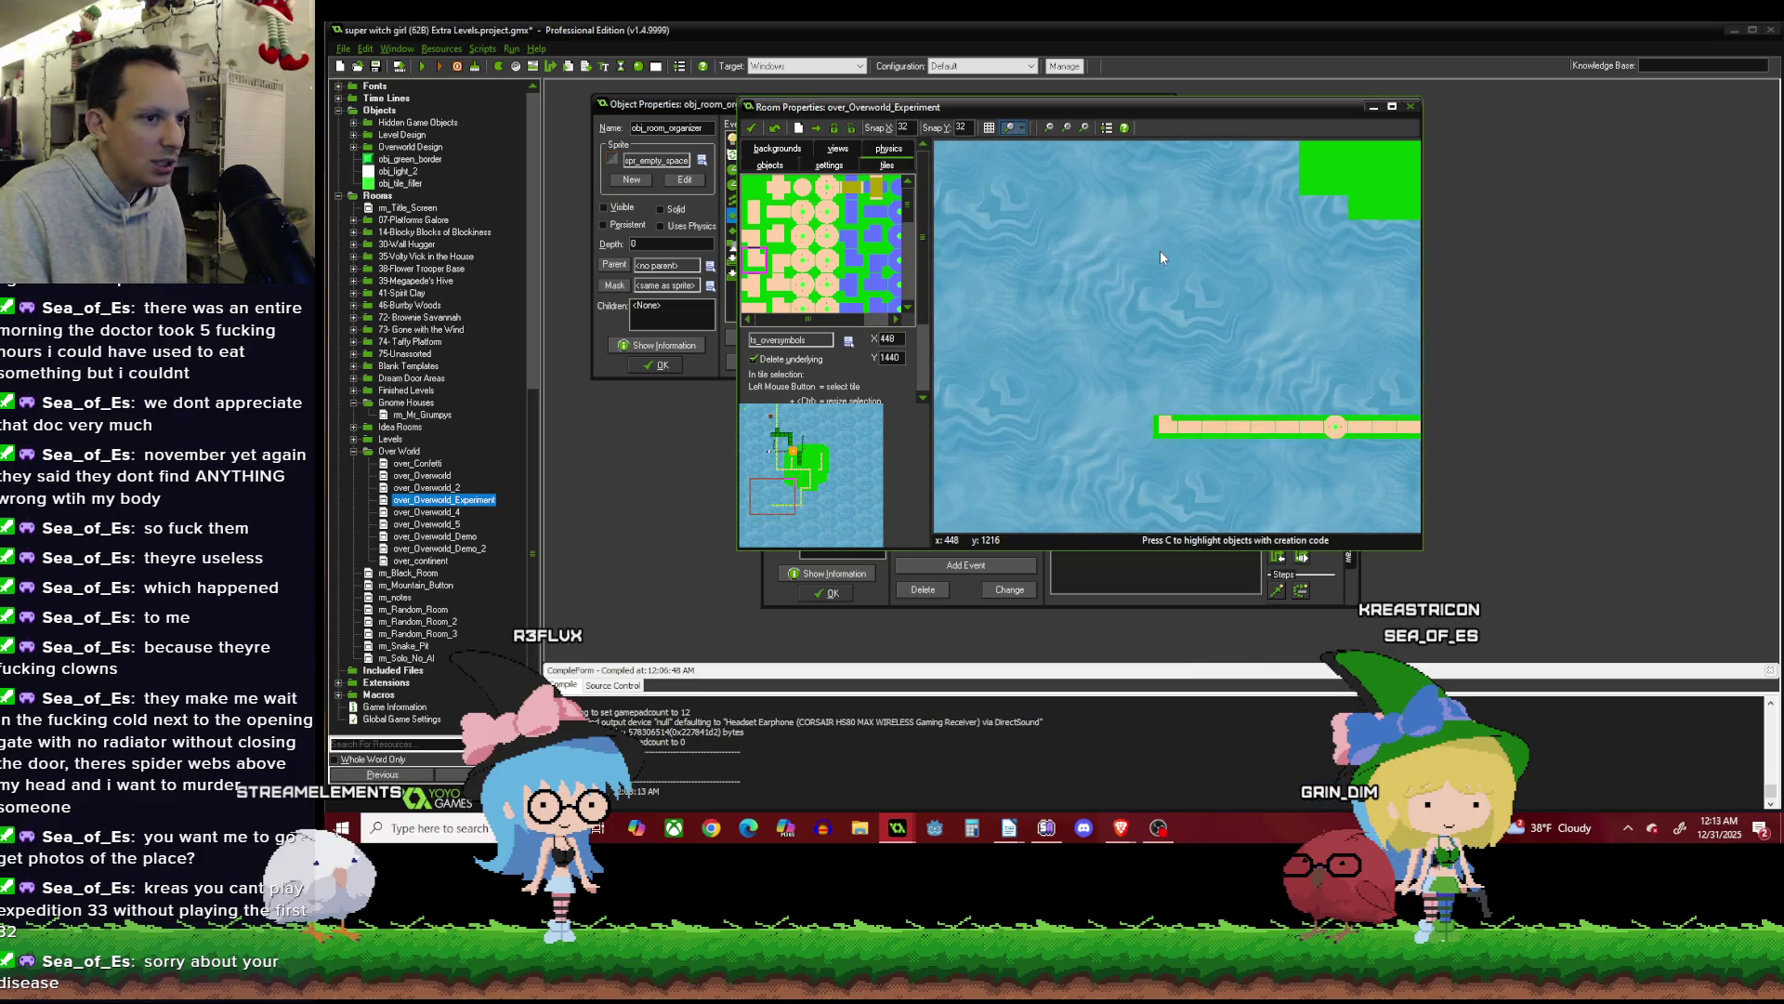
scroll(1068, 322, "down", 1)
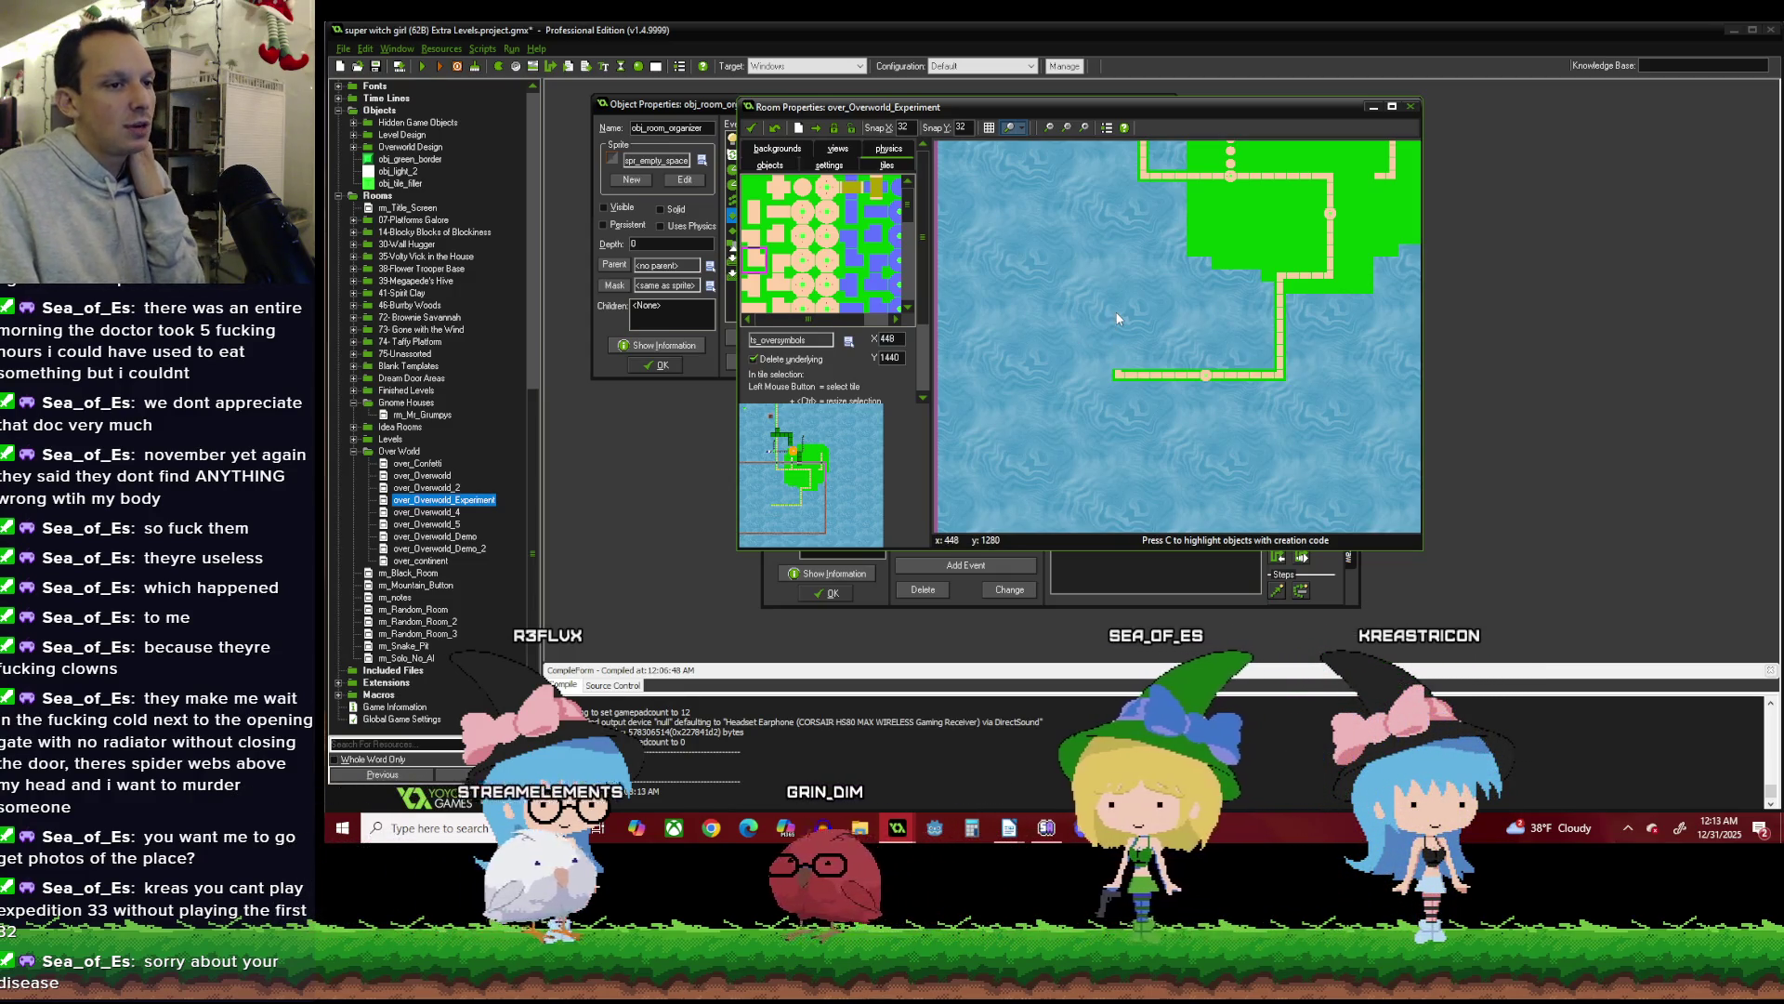
scroll(1116, 316, "up", 2)
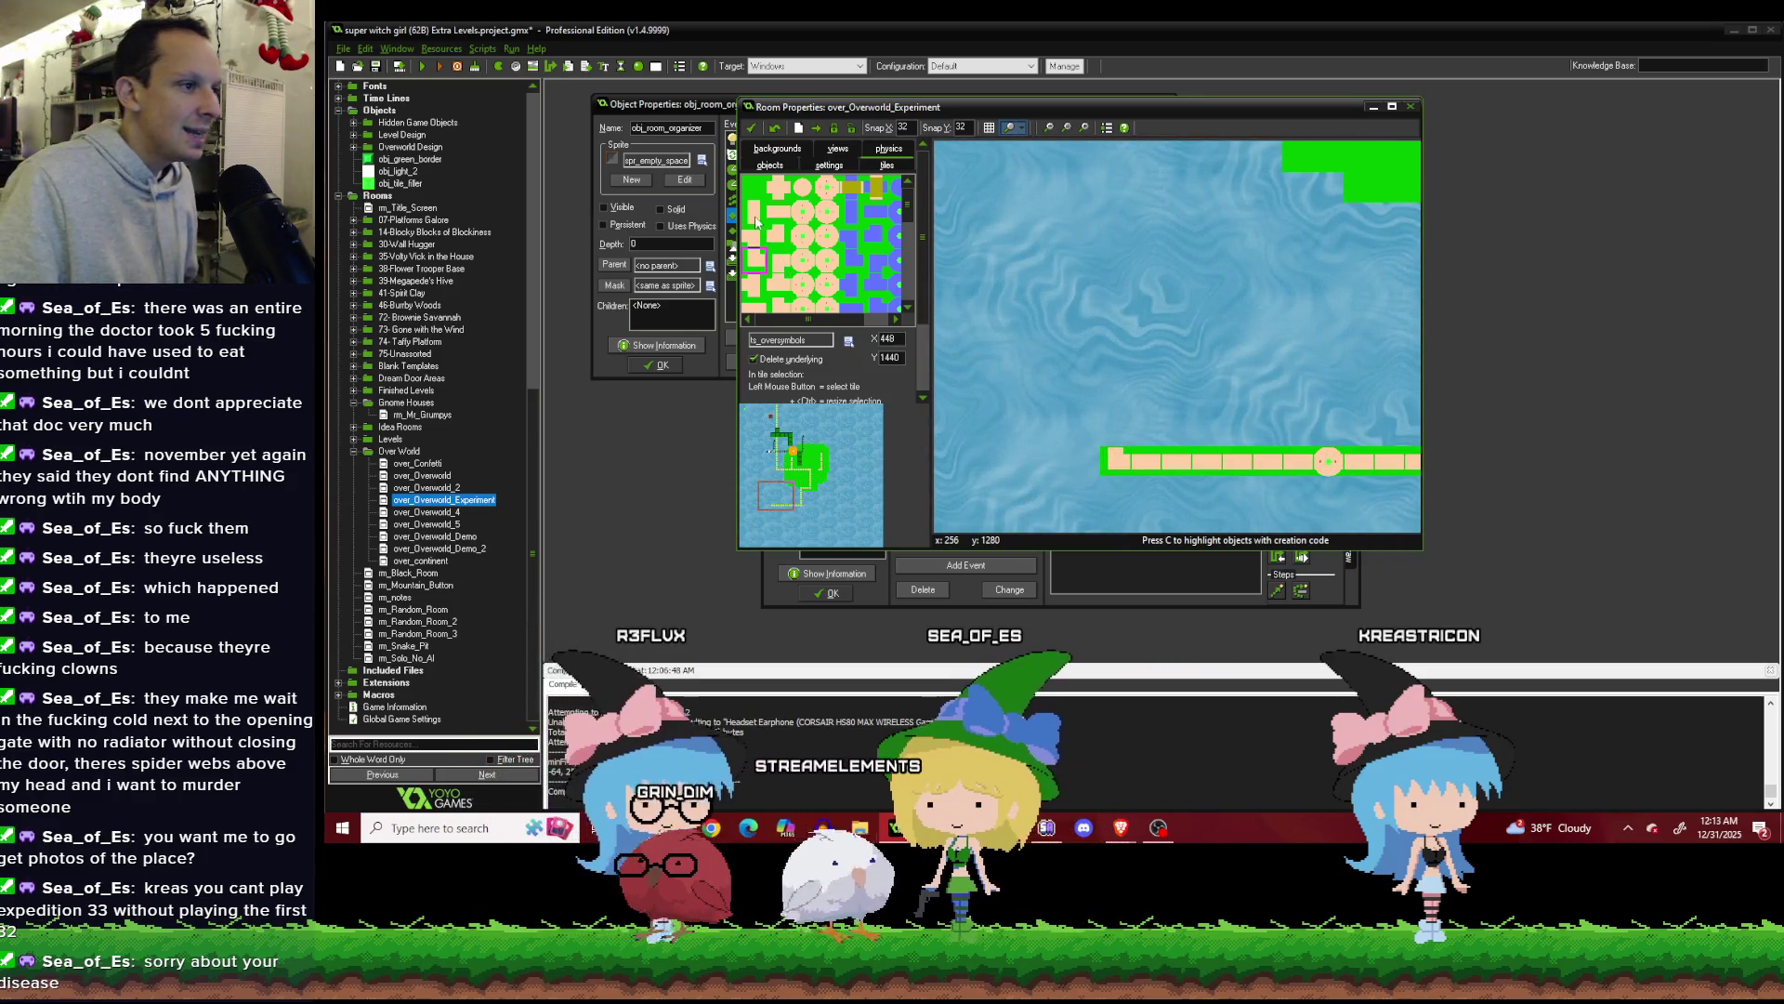
left_click_drag(1115, 336, 1125, 424)
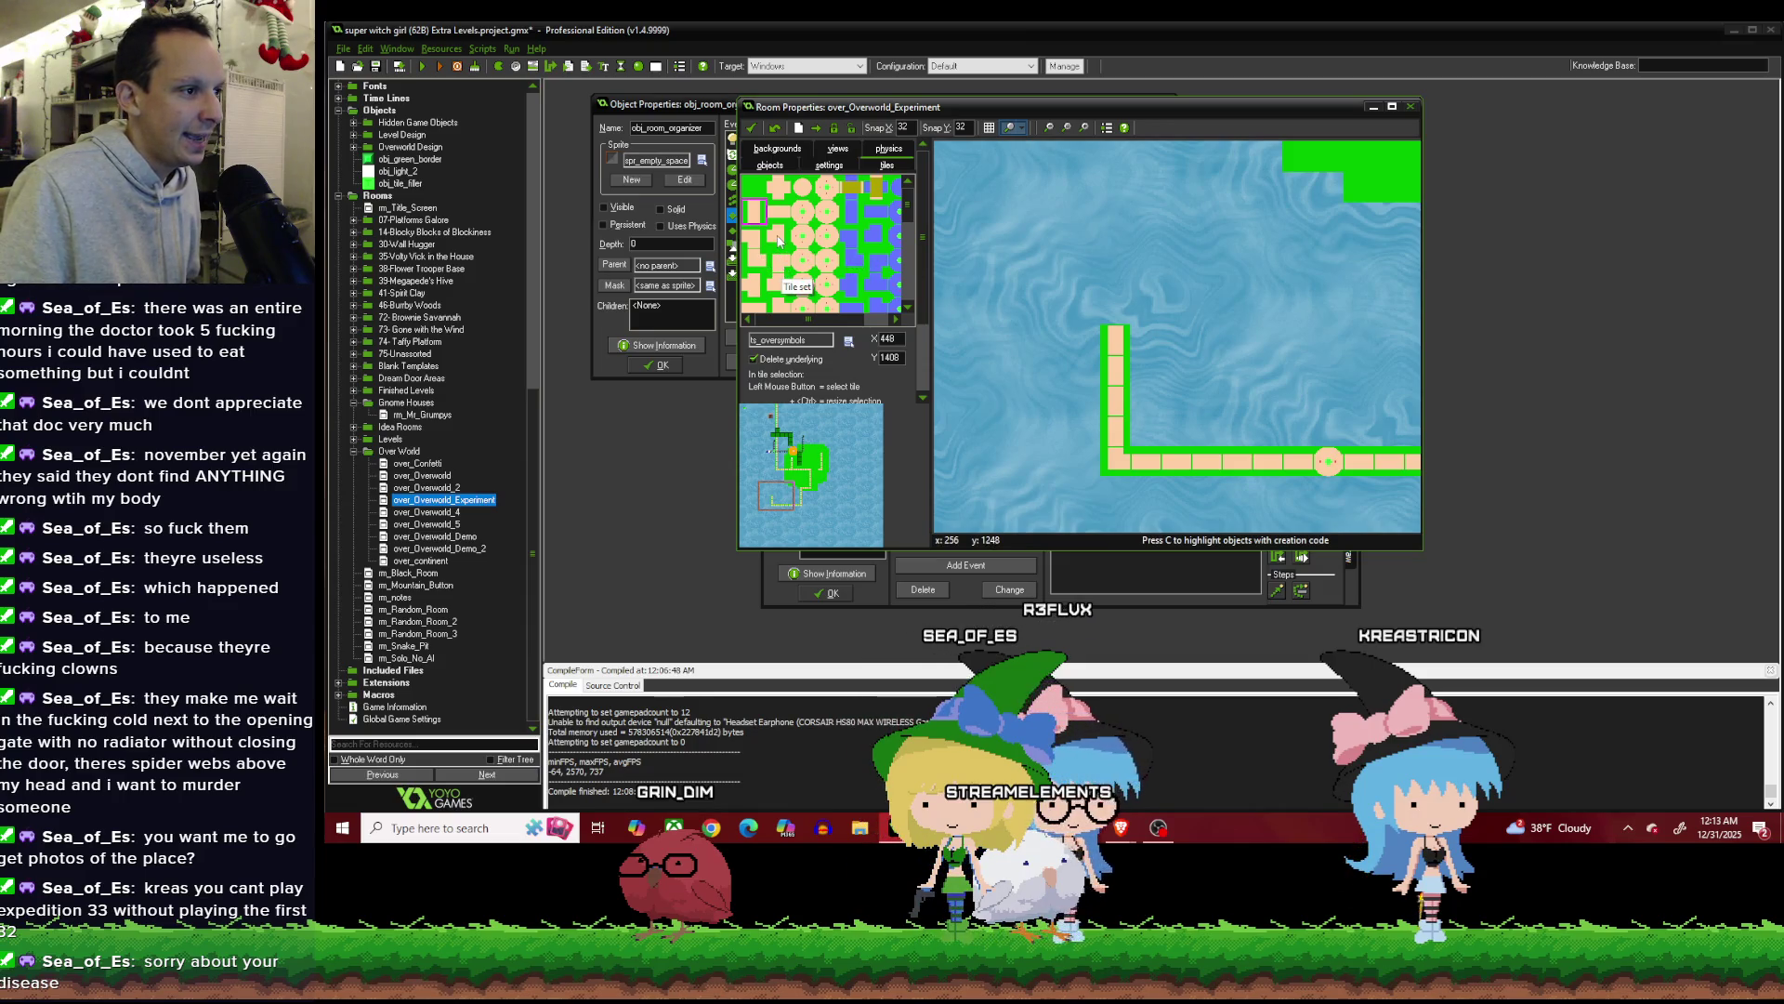
scroll(1139, 372, "down", 1)
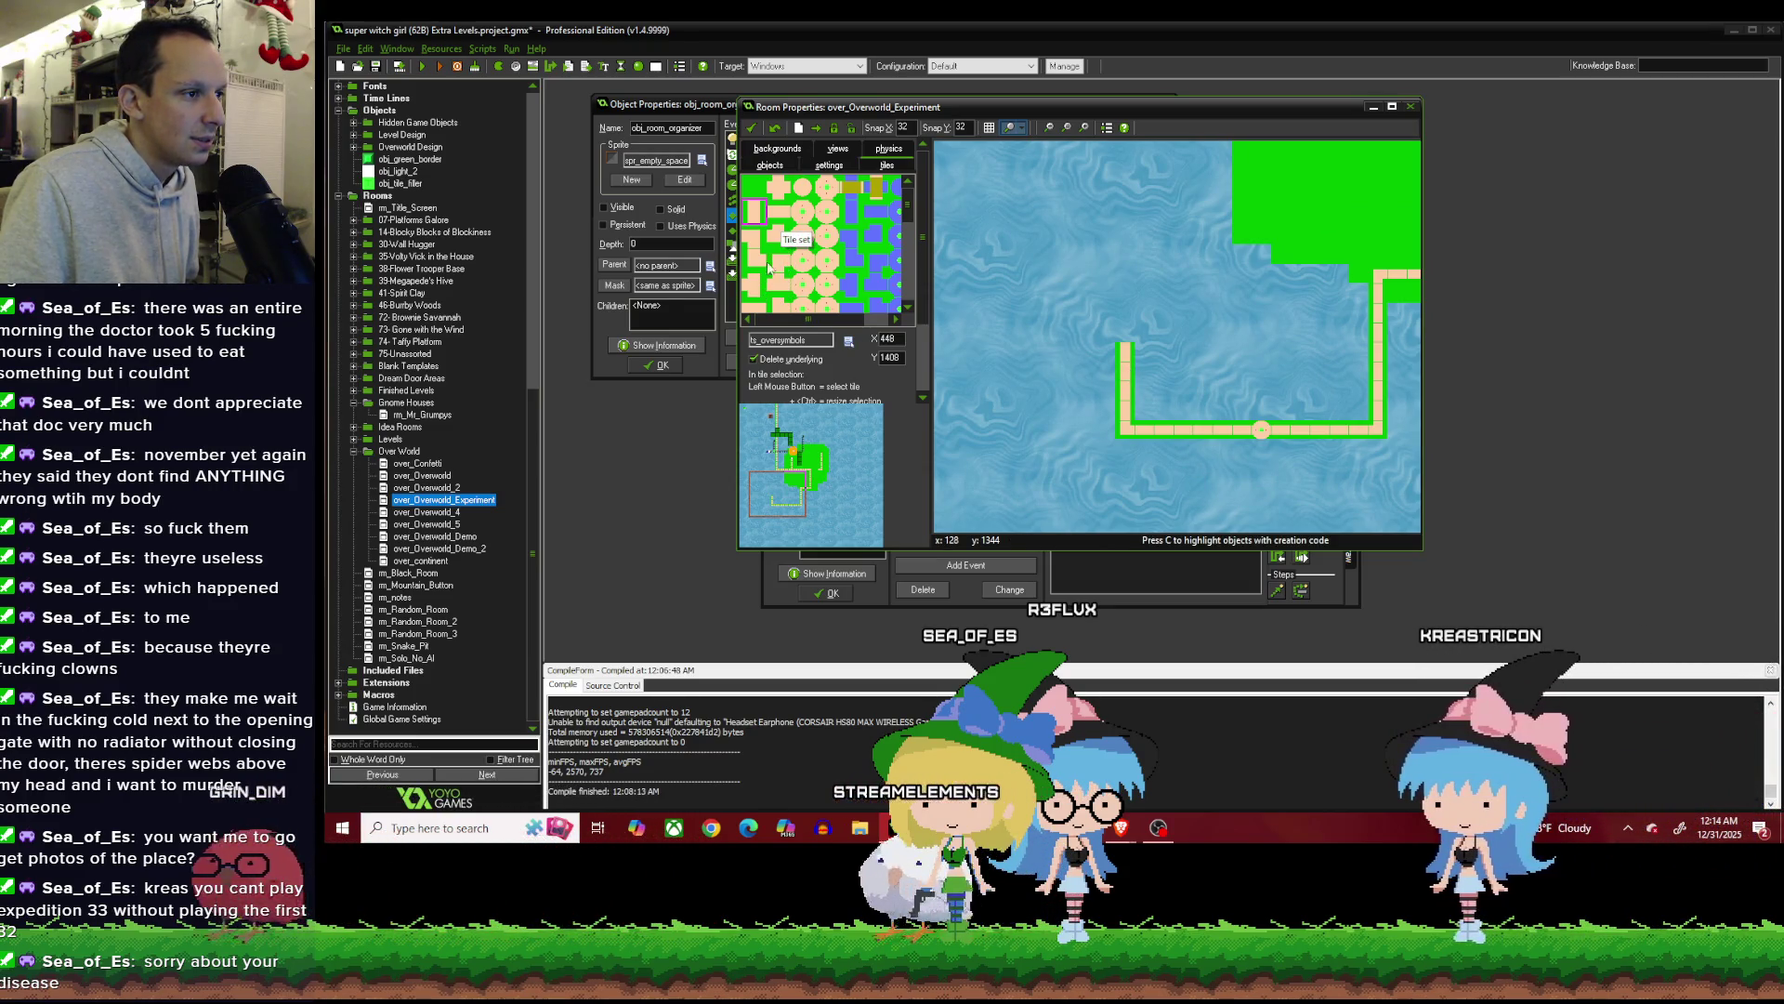
left_click(753, 236)
left_click(1125, 332)
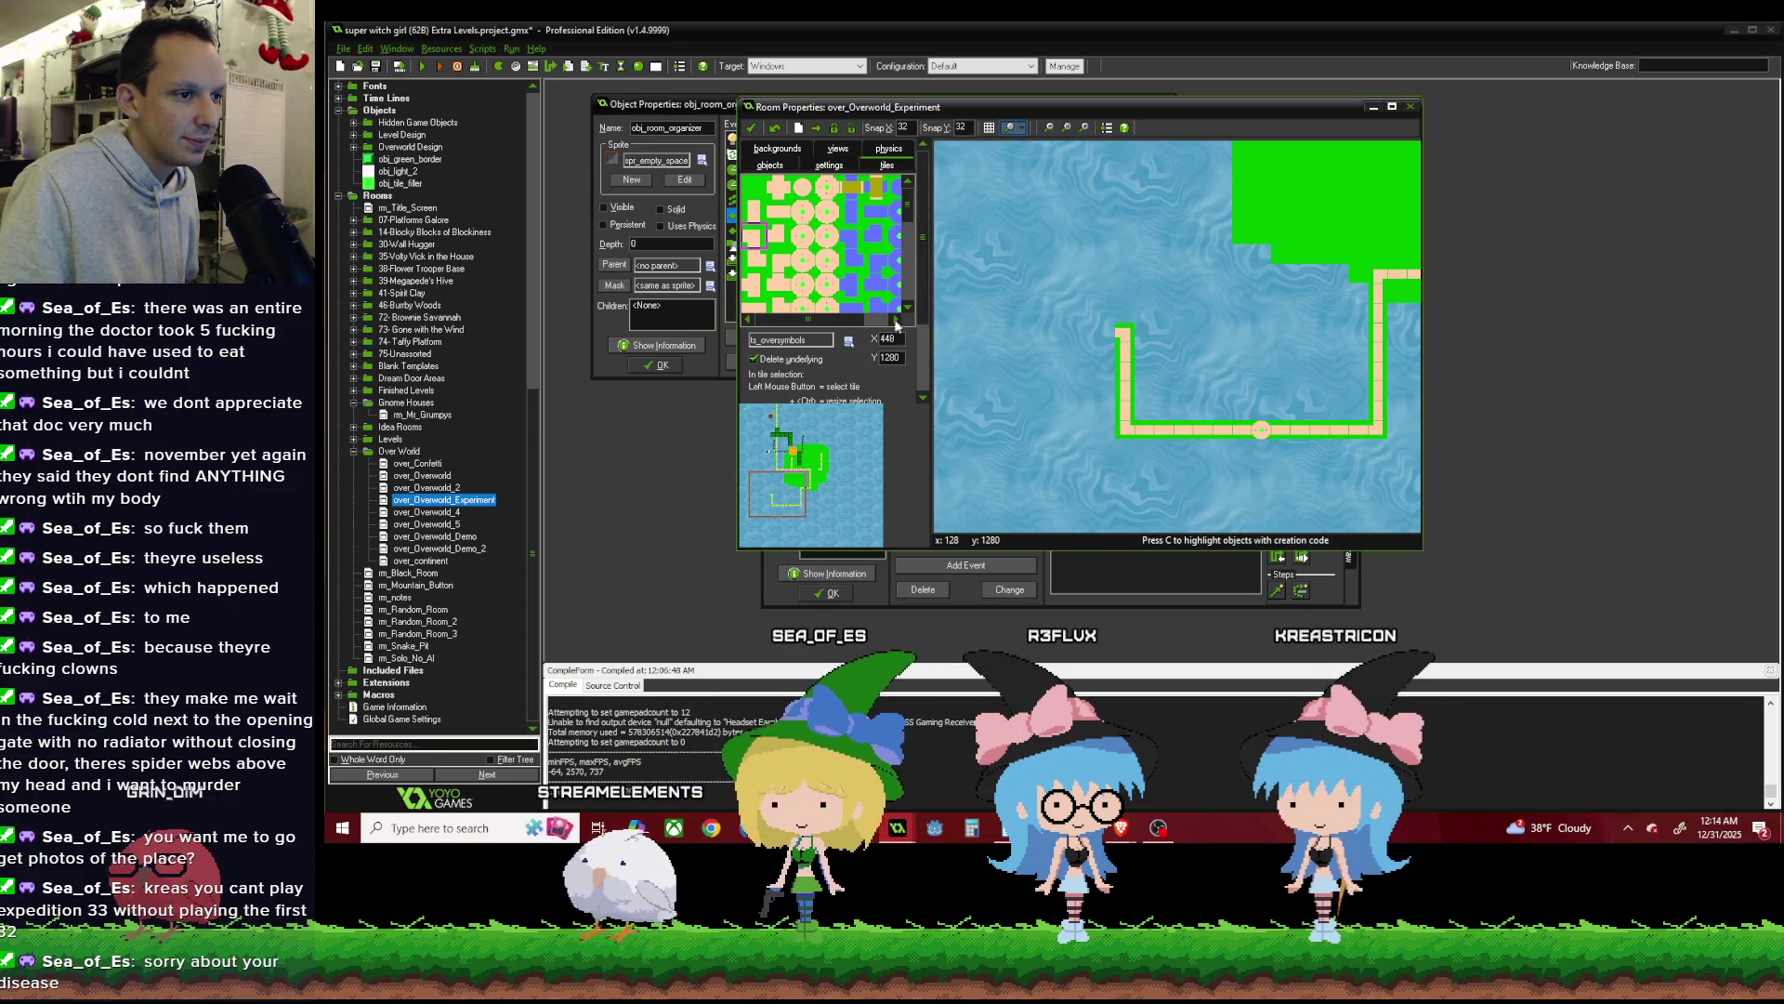
left_click(777, 212)
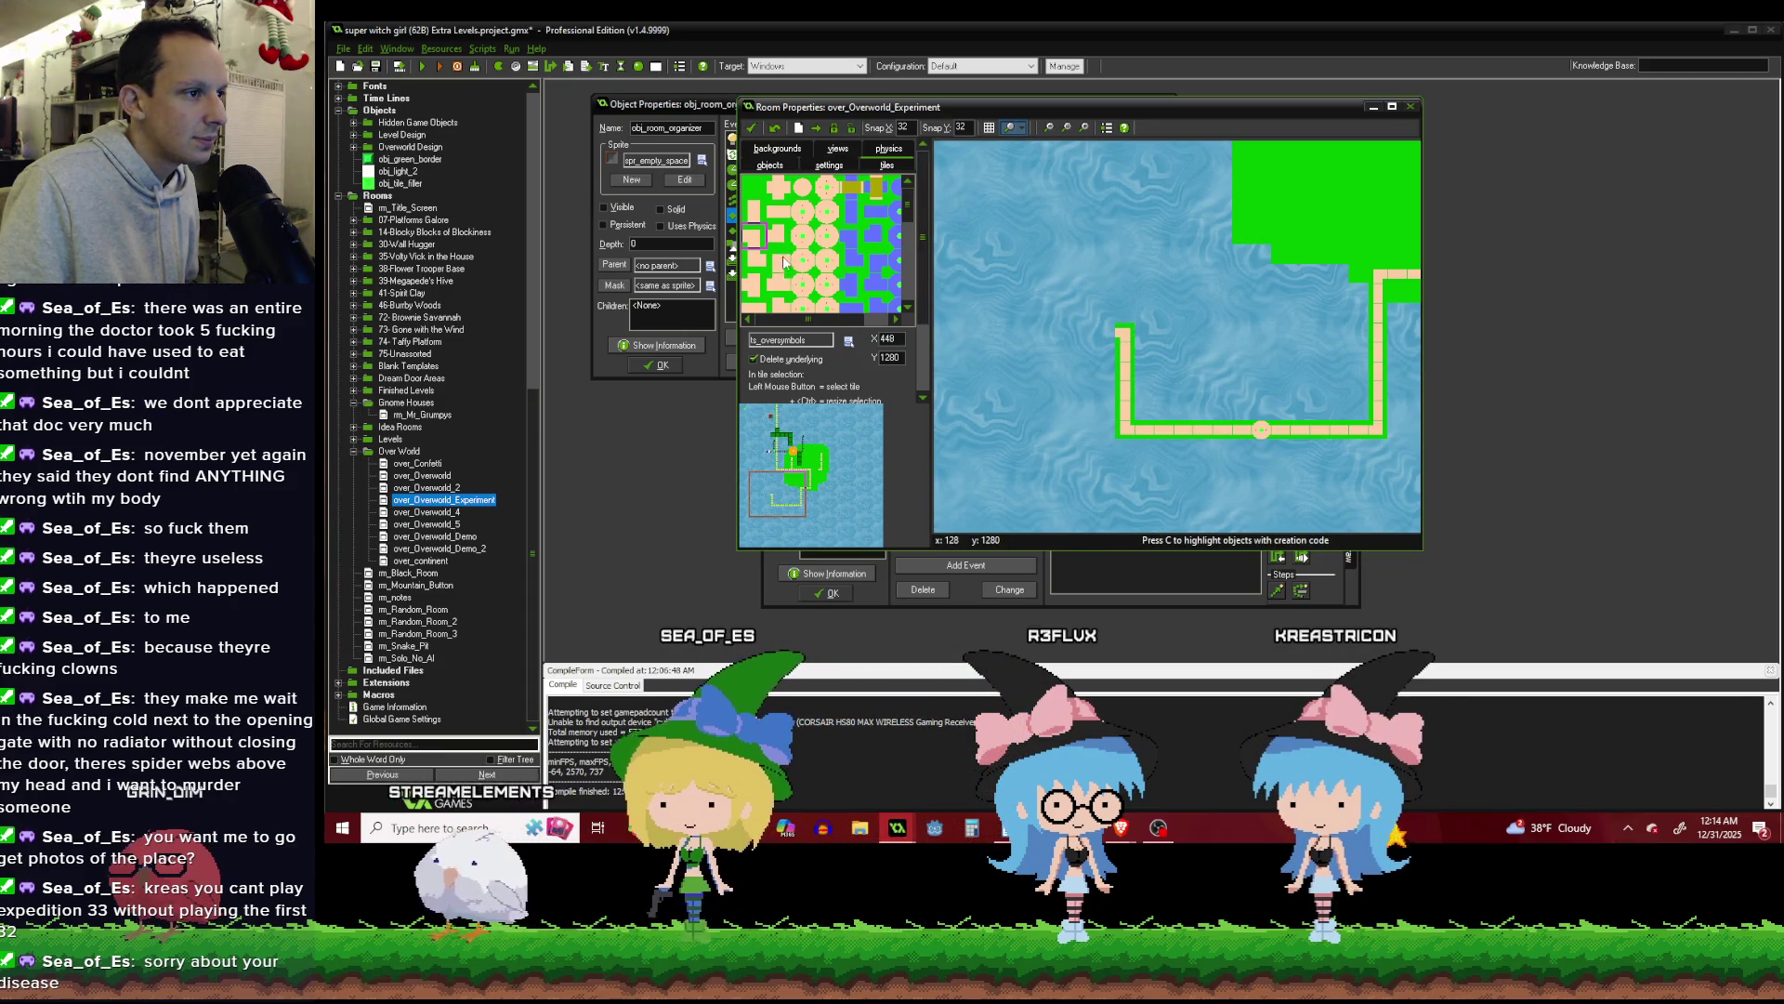
left_click(1106, 332)
left_click(1069, 332)
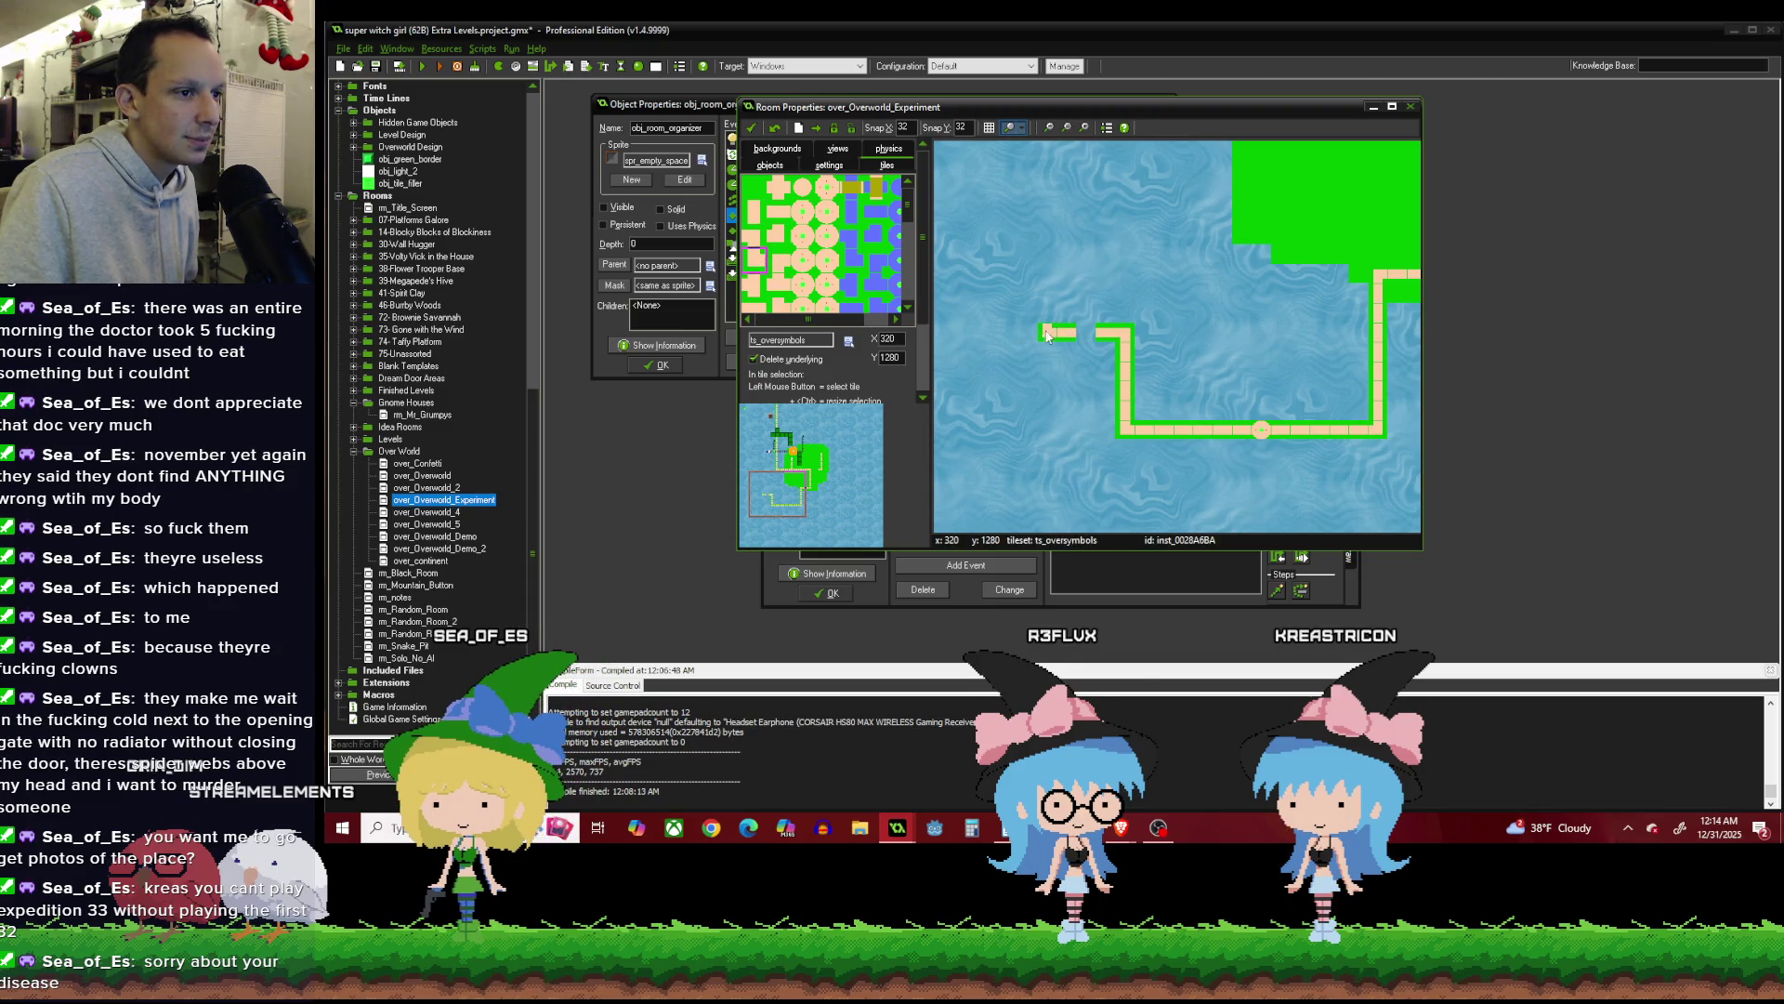
Paint round level nodes up the west column and across the top row toward the island's road.
scroll(998, 276, "down", 3)
scroll(994, 279, "up", 3)
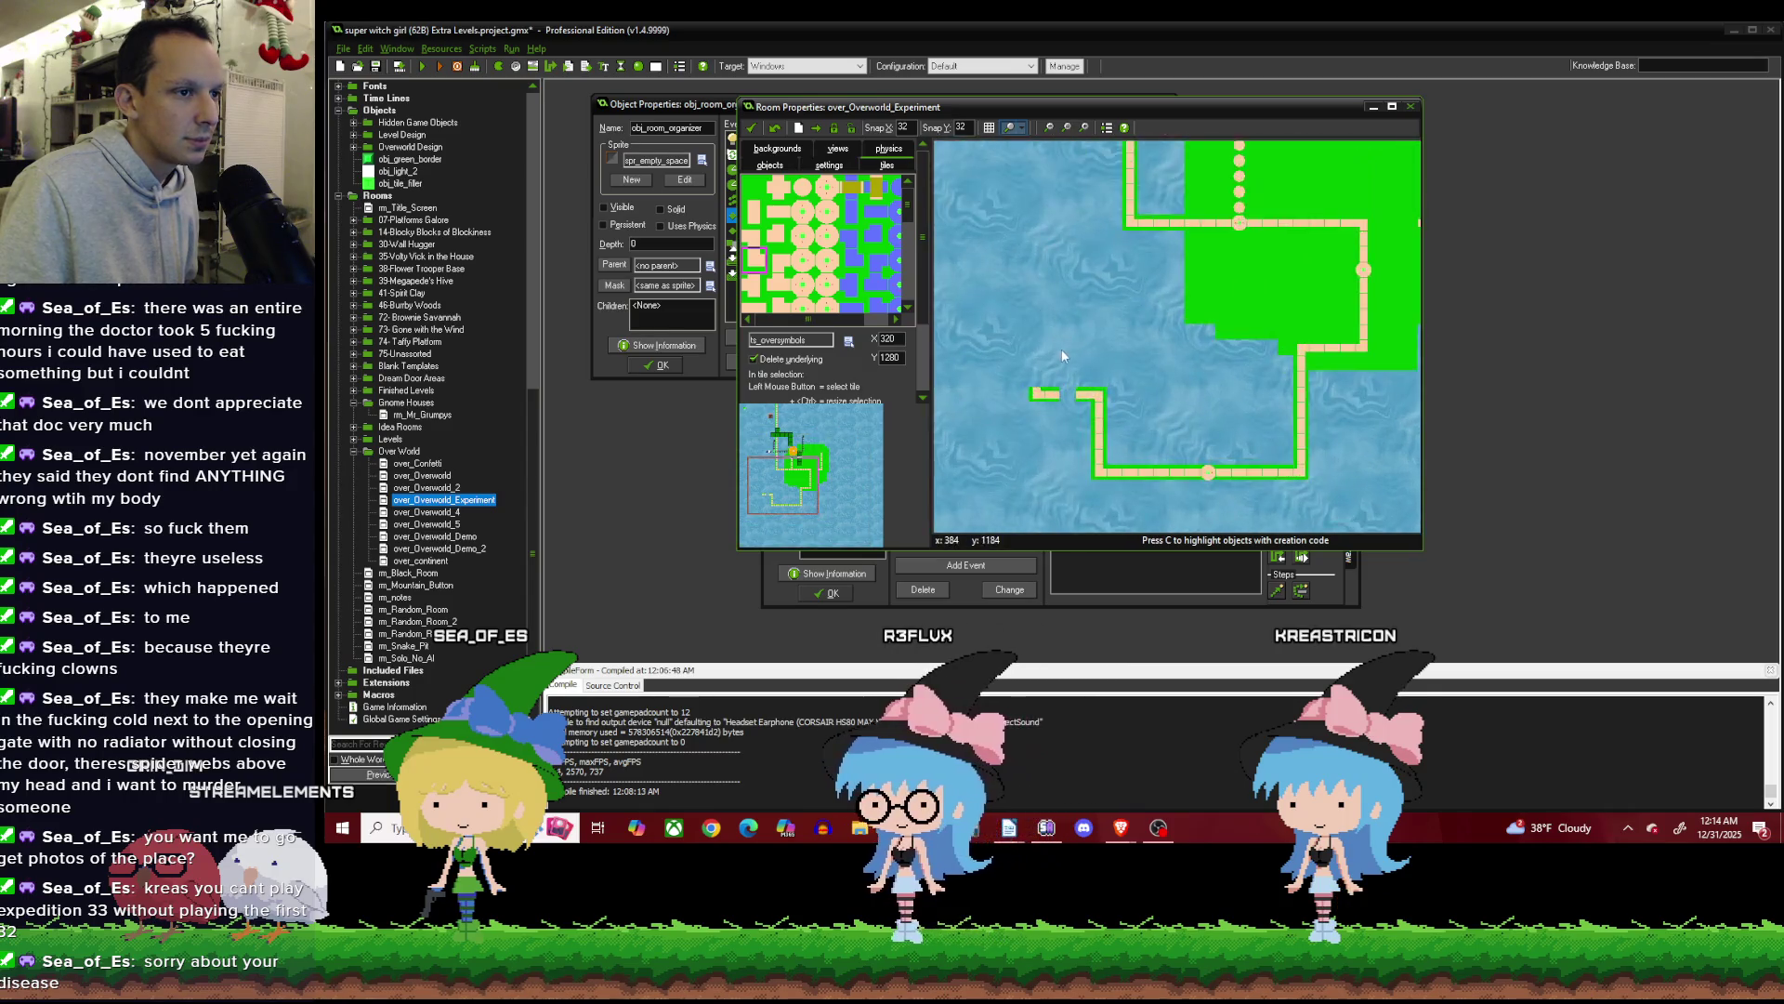
scroll(1061, 349, "up", 1)
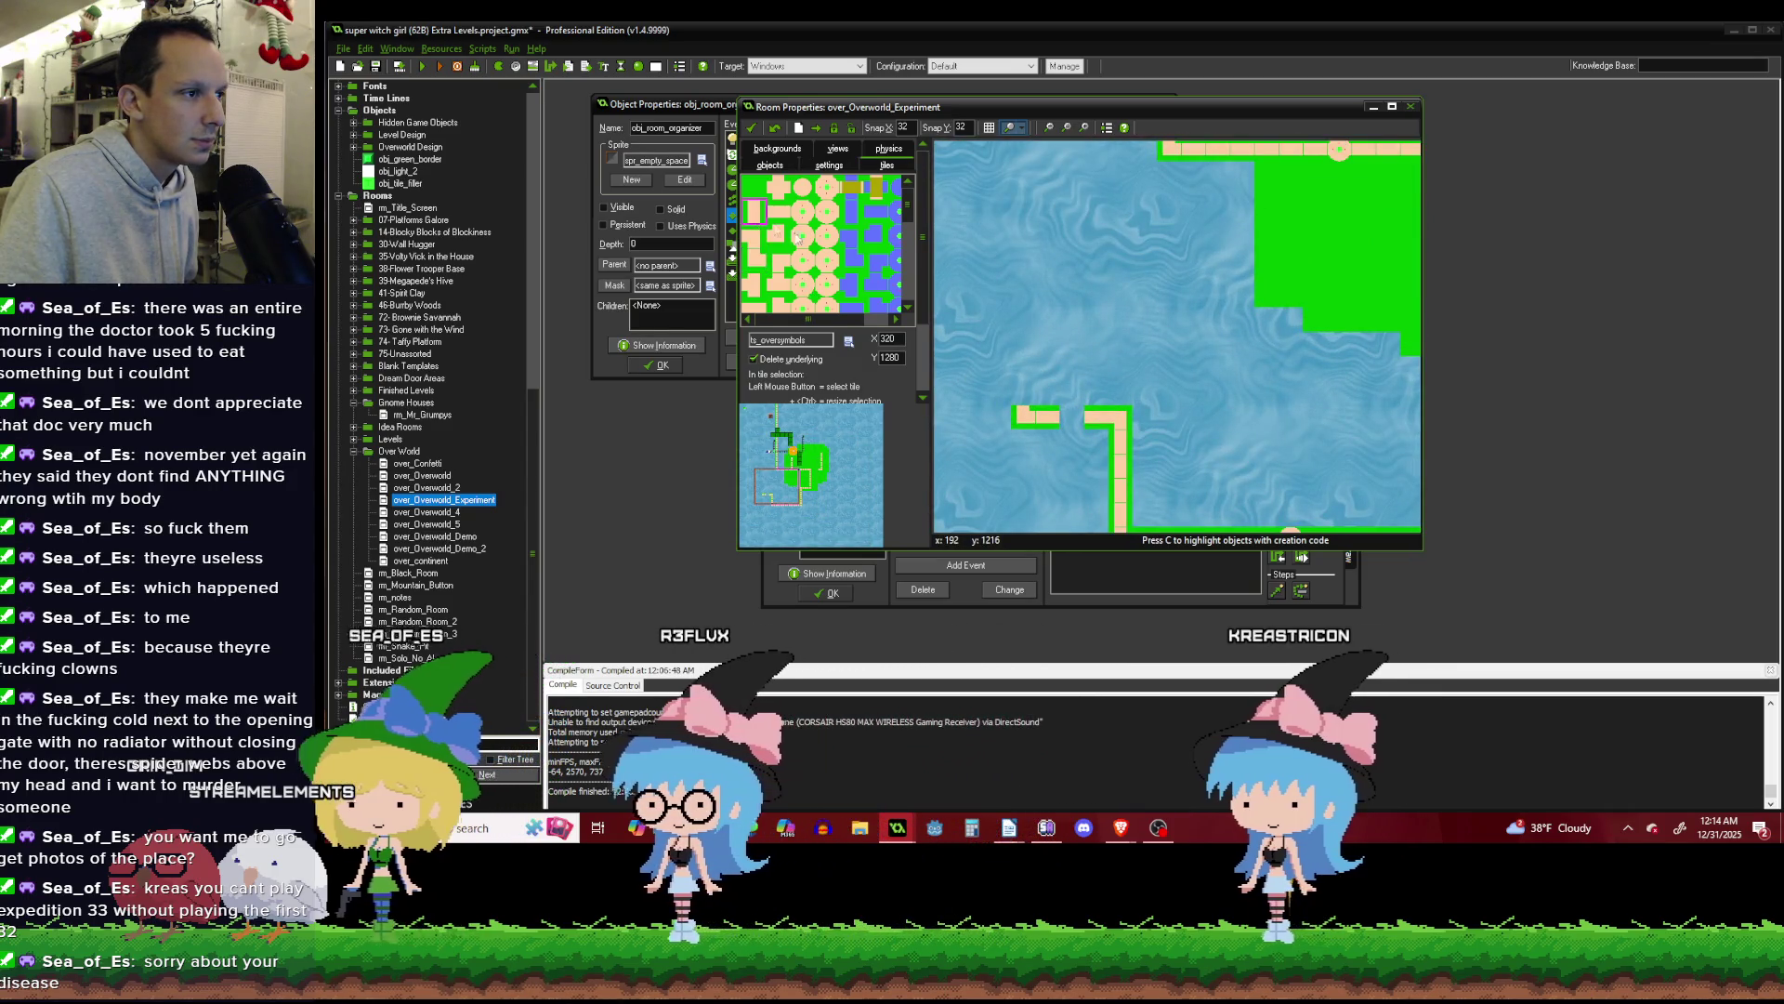
left_click_drag(1024, 386, 1034, 176)
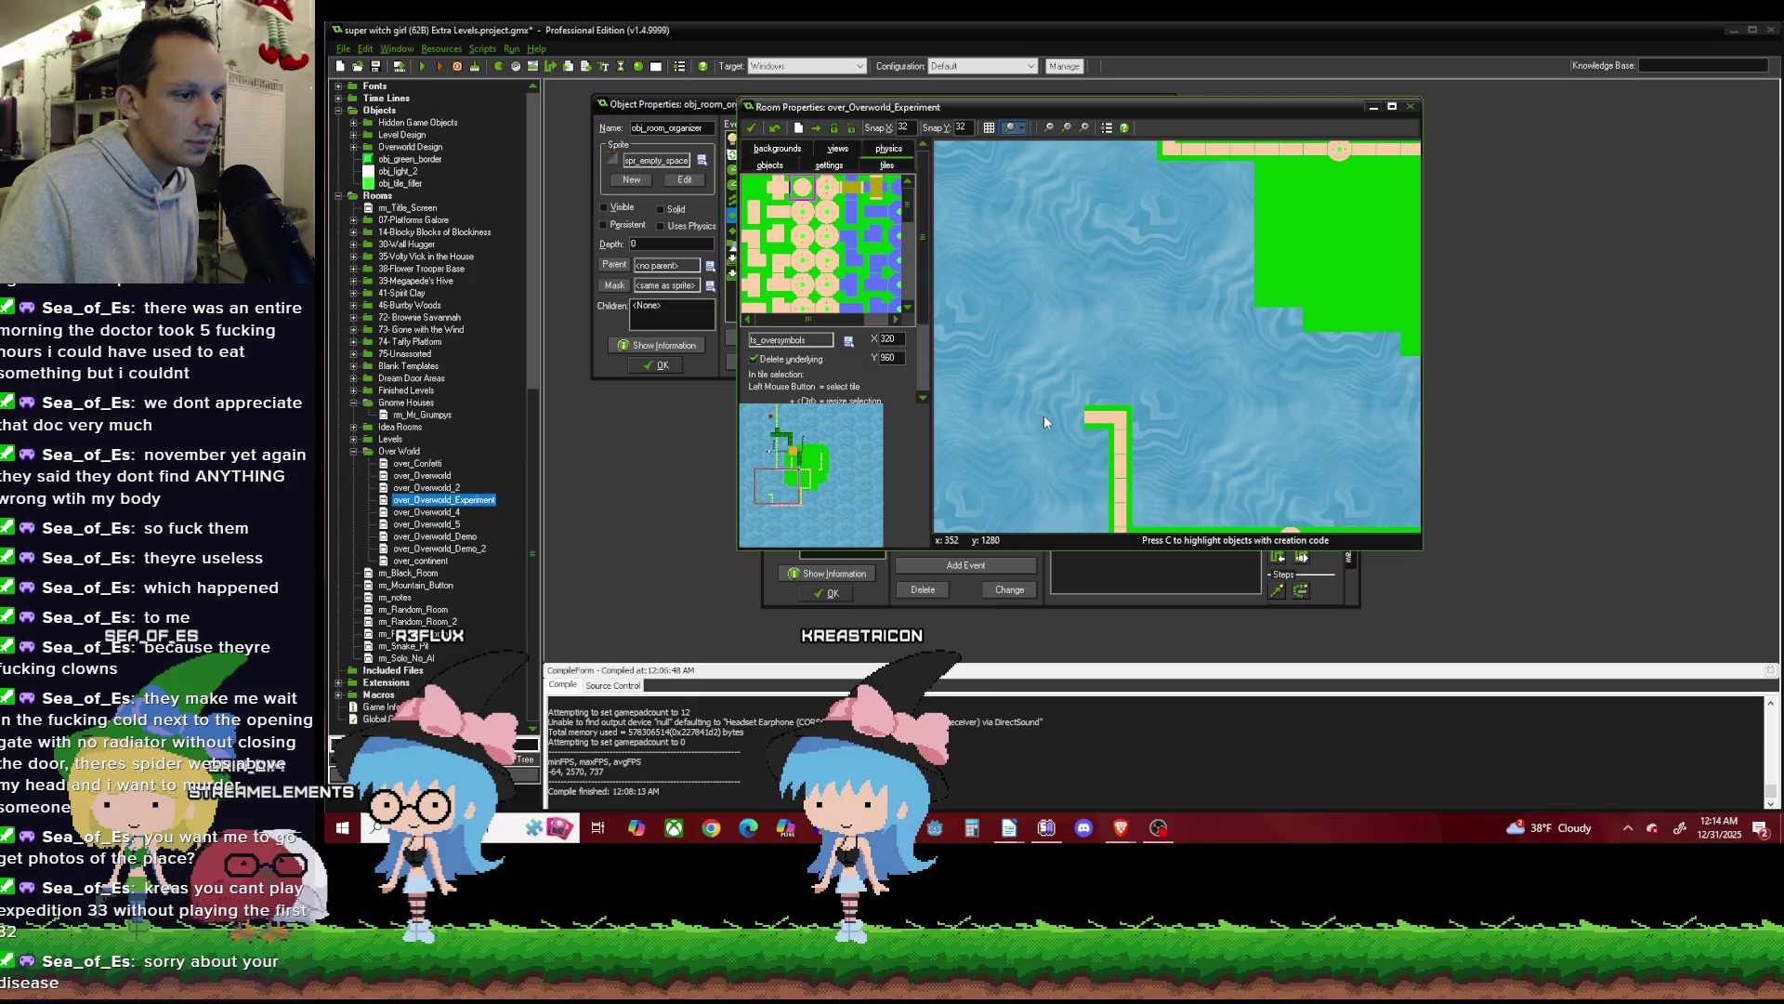
left_click_drag(1045, 417, 1026, 418)
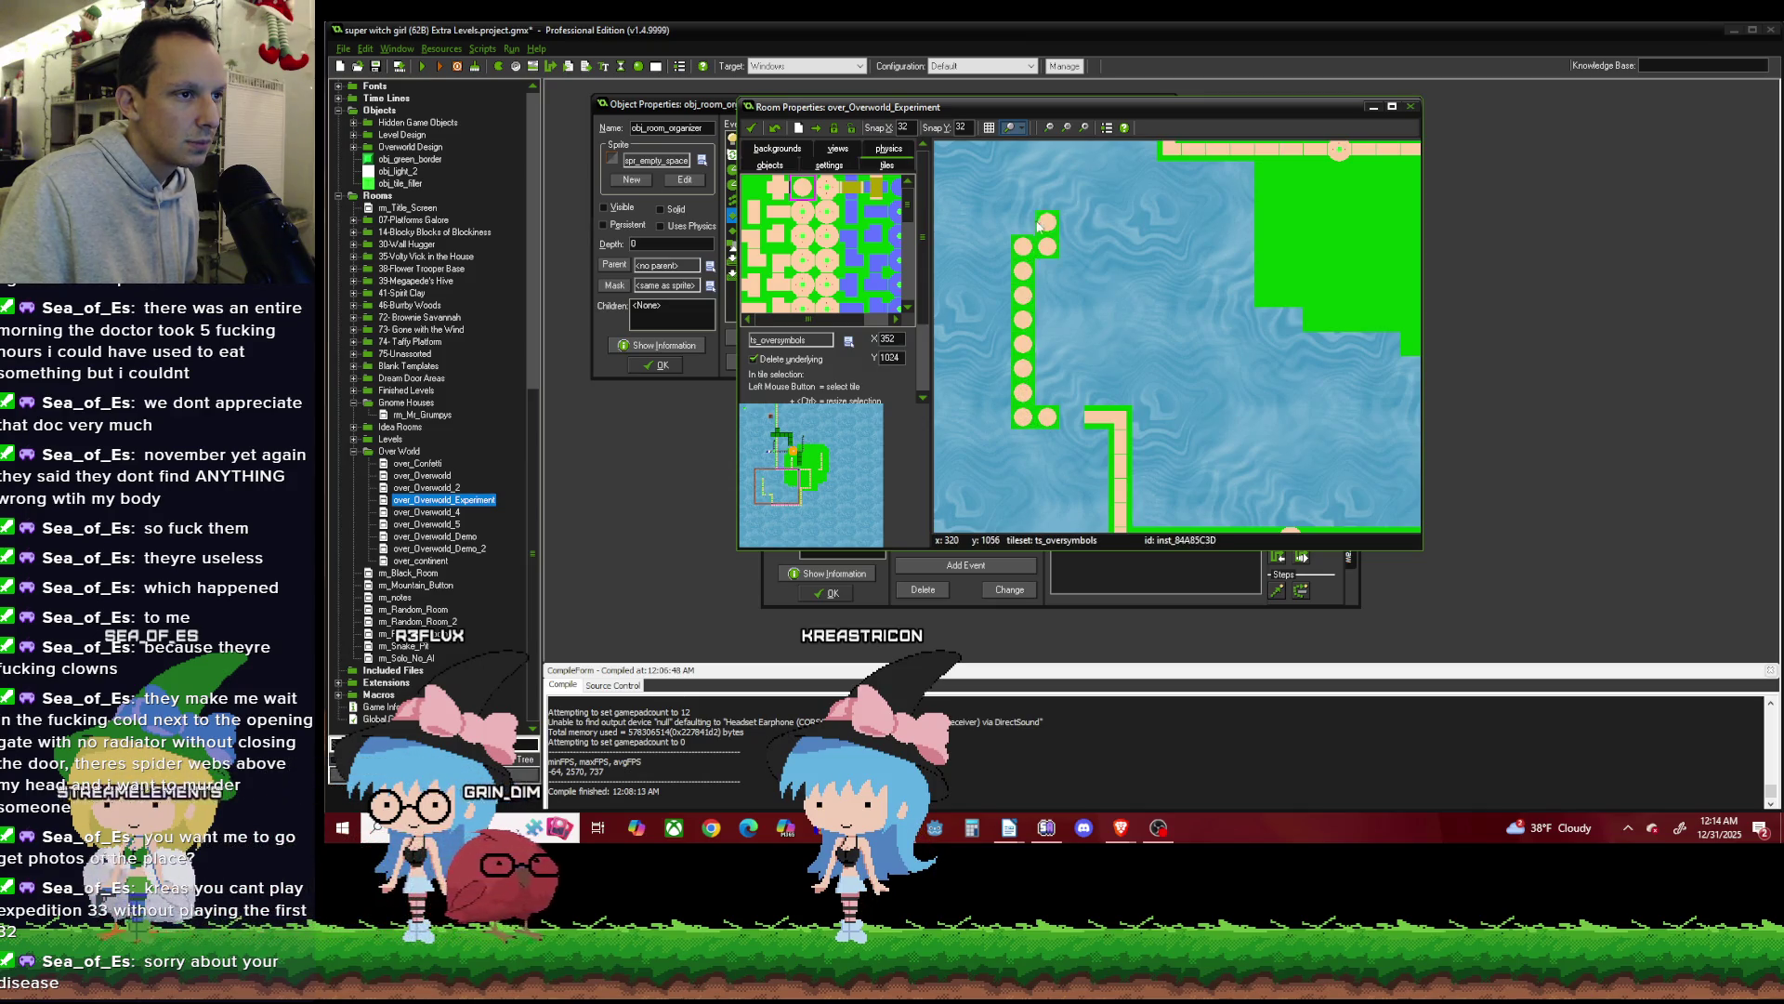
left_click_drag(1039, 225, 1044, 185)
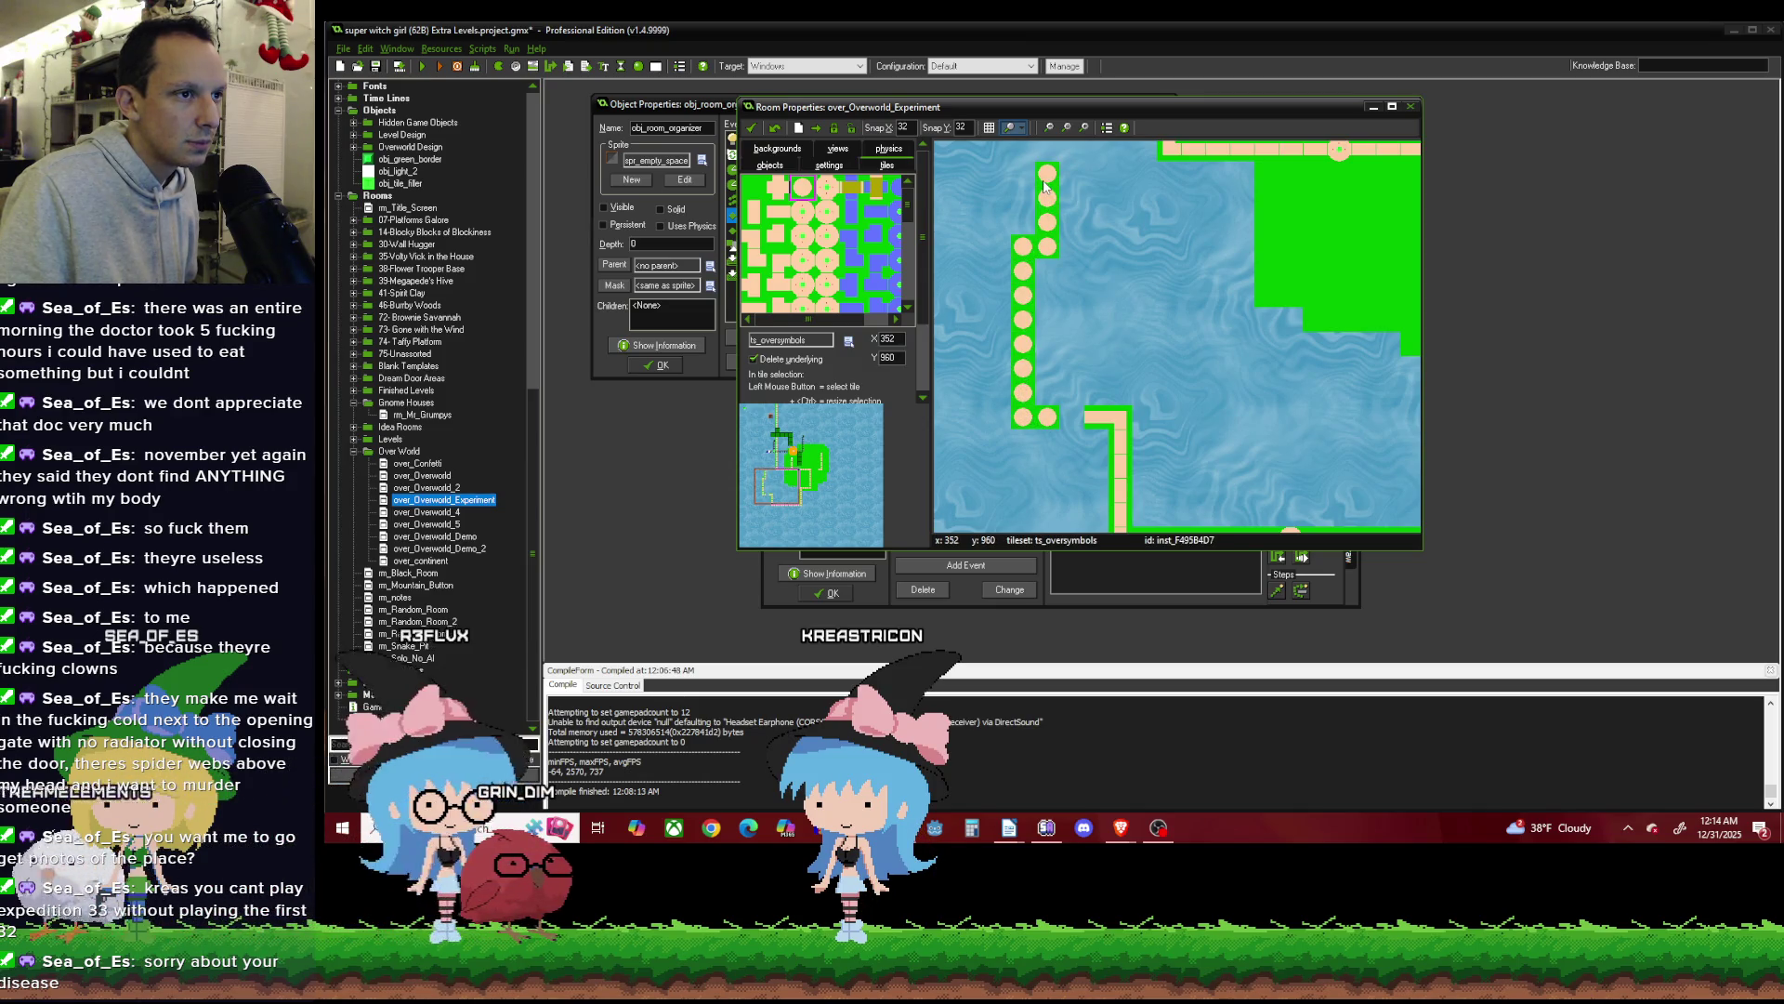
left_click(1145, 154)
scroll(1152, 186, "up", 2)
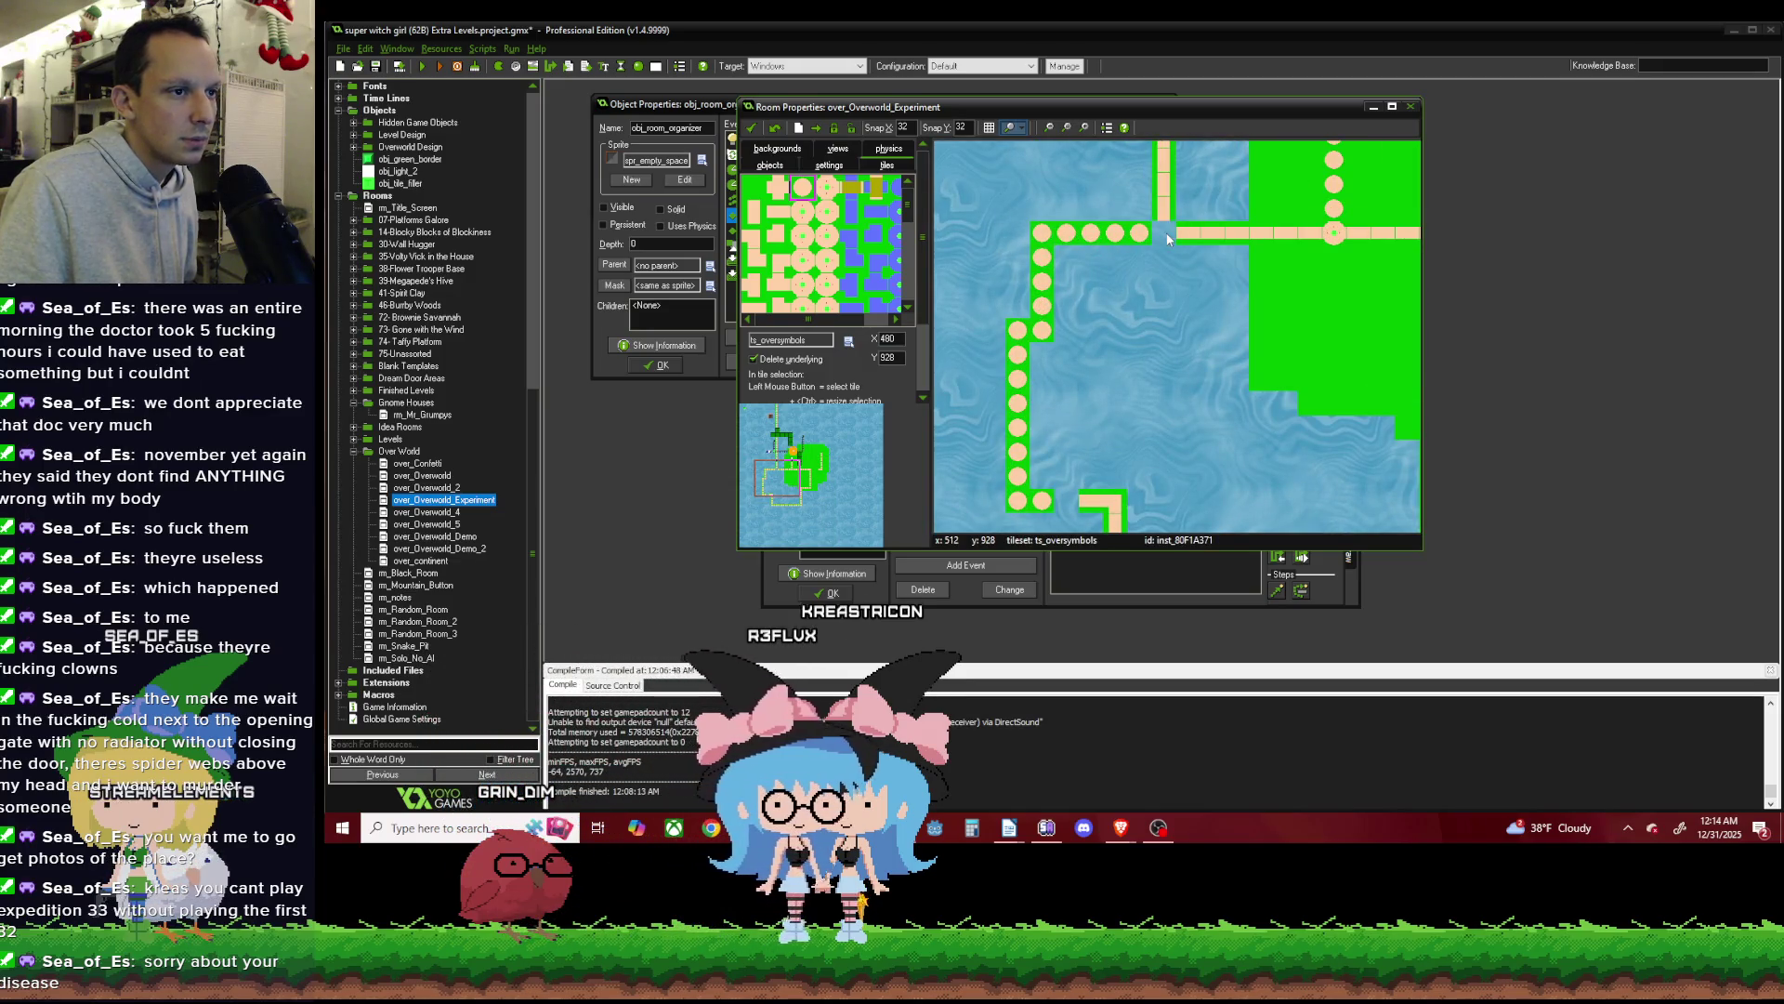
left_click(777, 286)
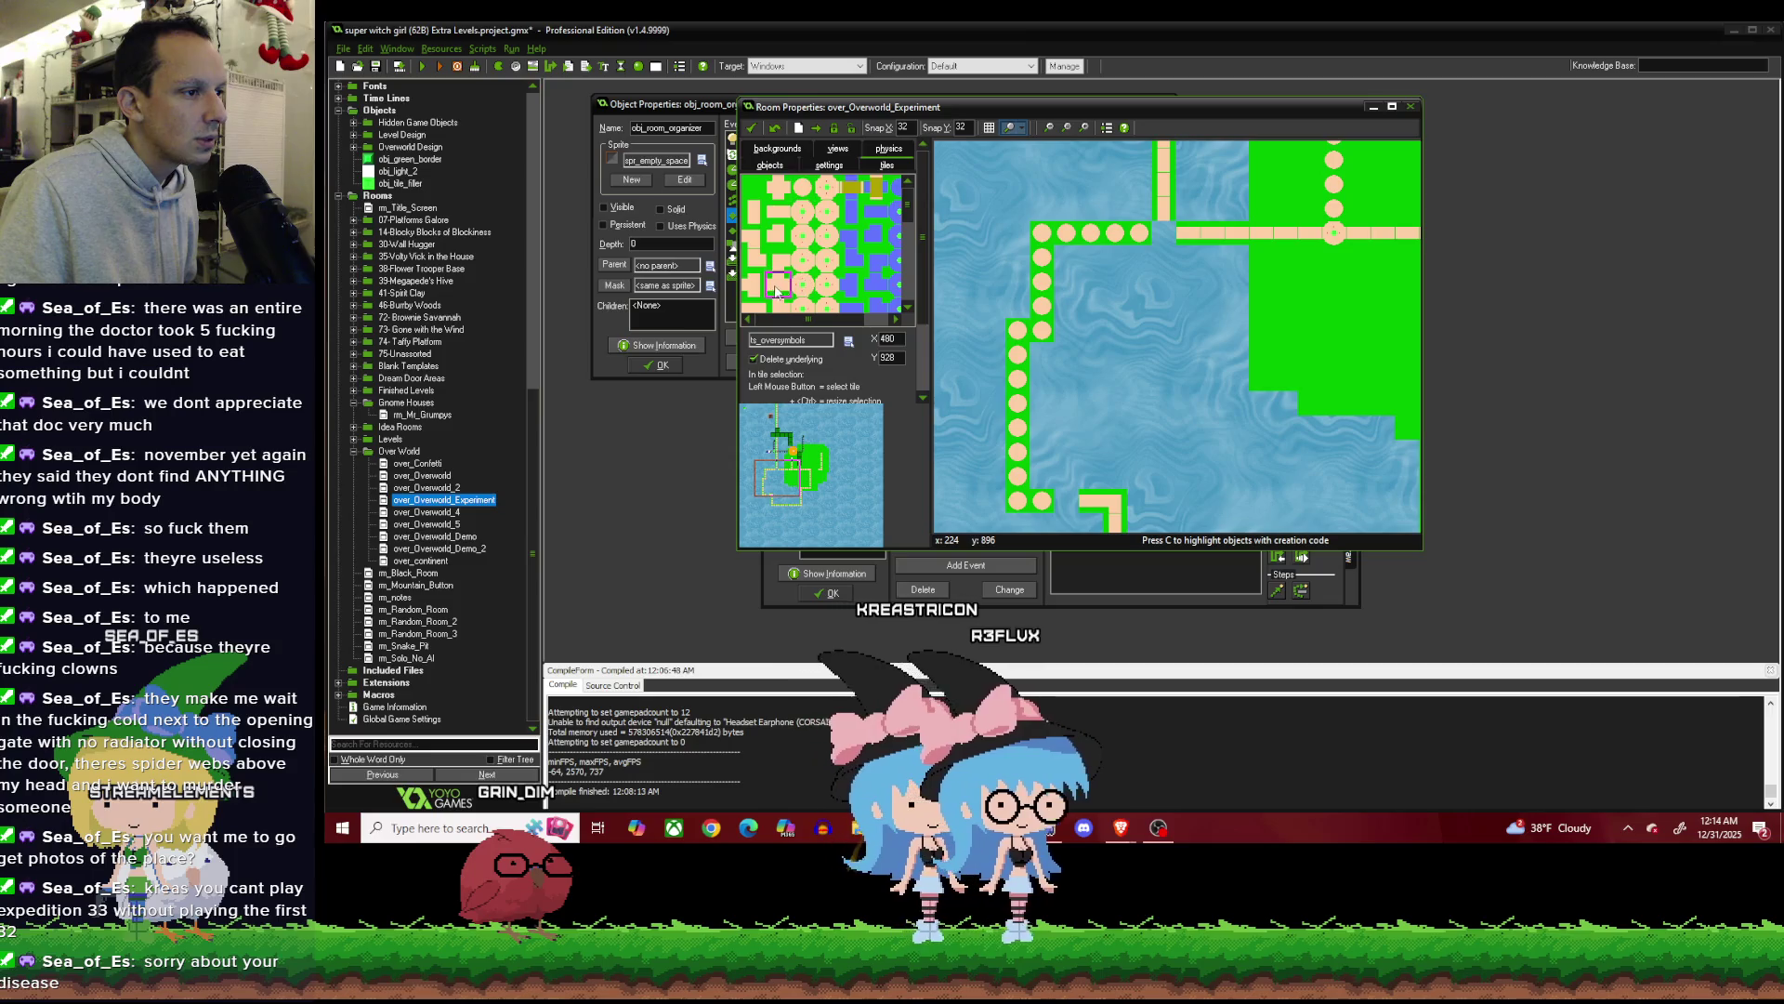
scroll(1106, 281, "down", 2)
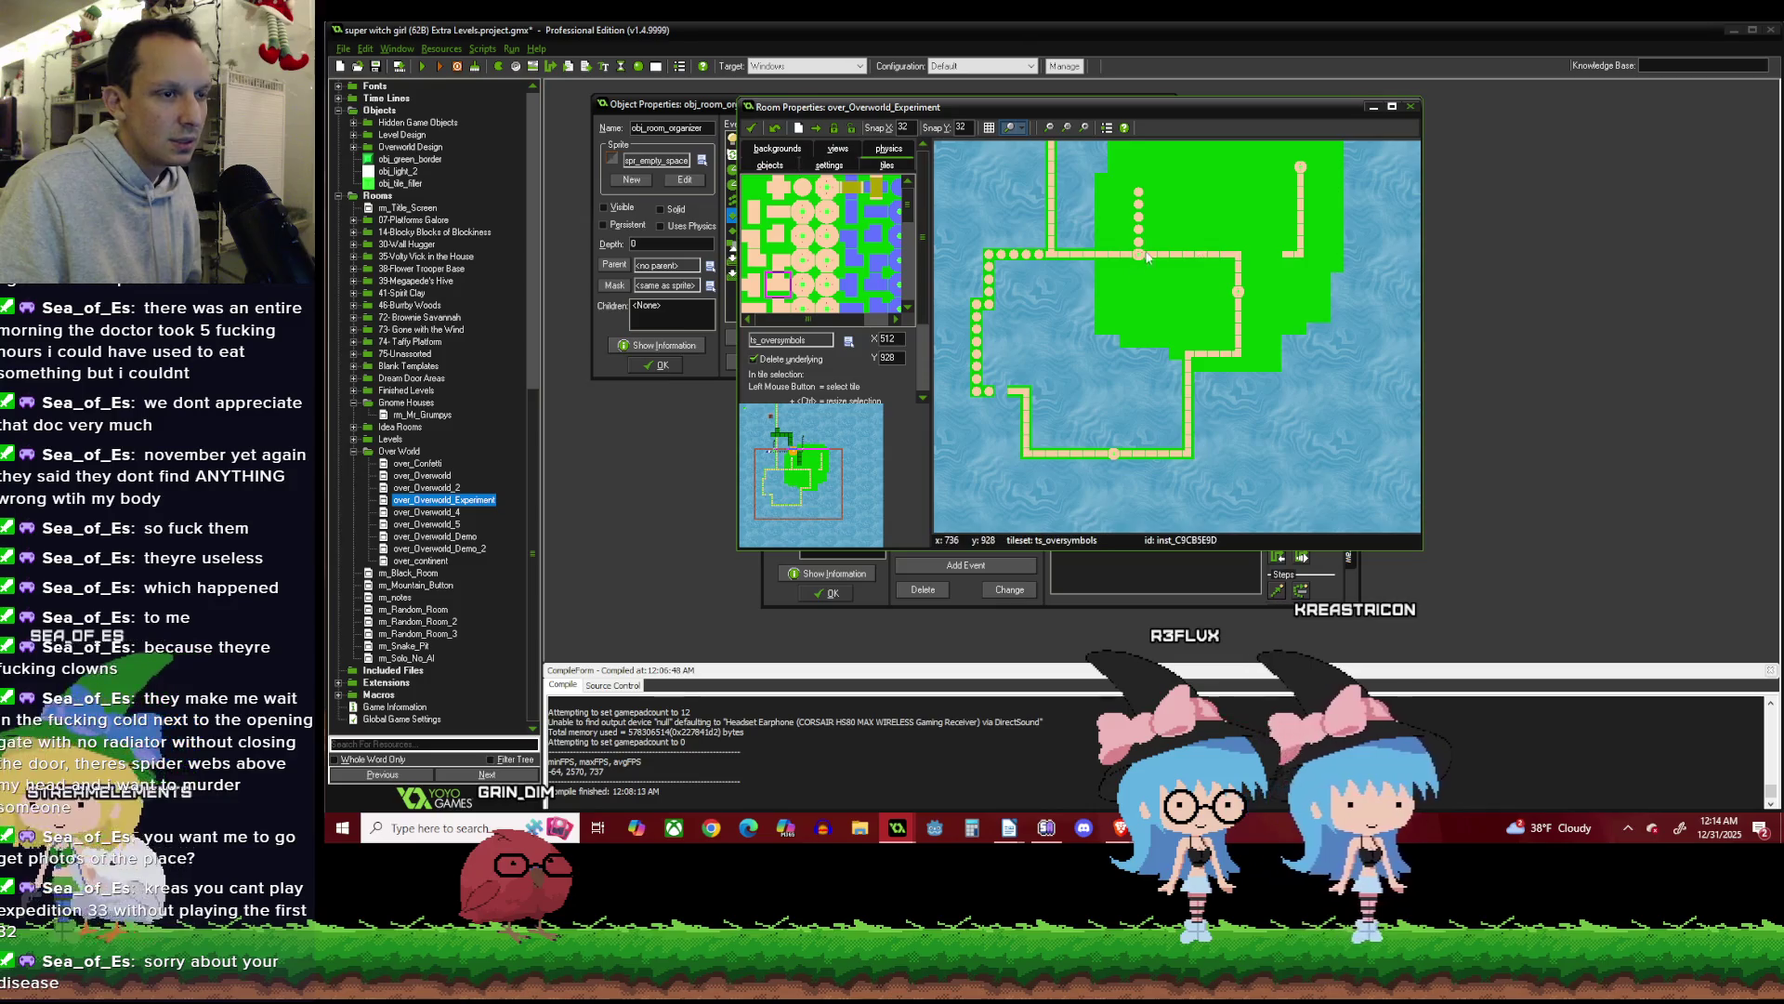
Paint water over the lower stretch of the dotted path, keeping one path dot at the column's end.
scroll(1305, 307, "left", 2)
scroll(1305, 304, "down", 1)
scroll(1346, 249, "up", 2)
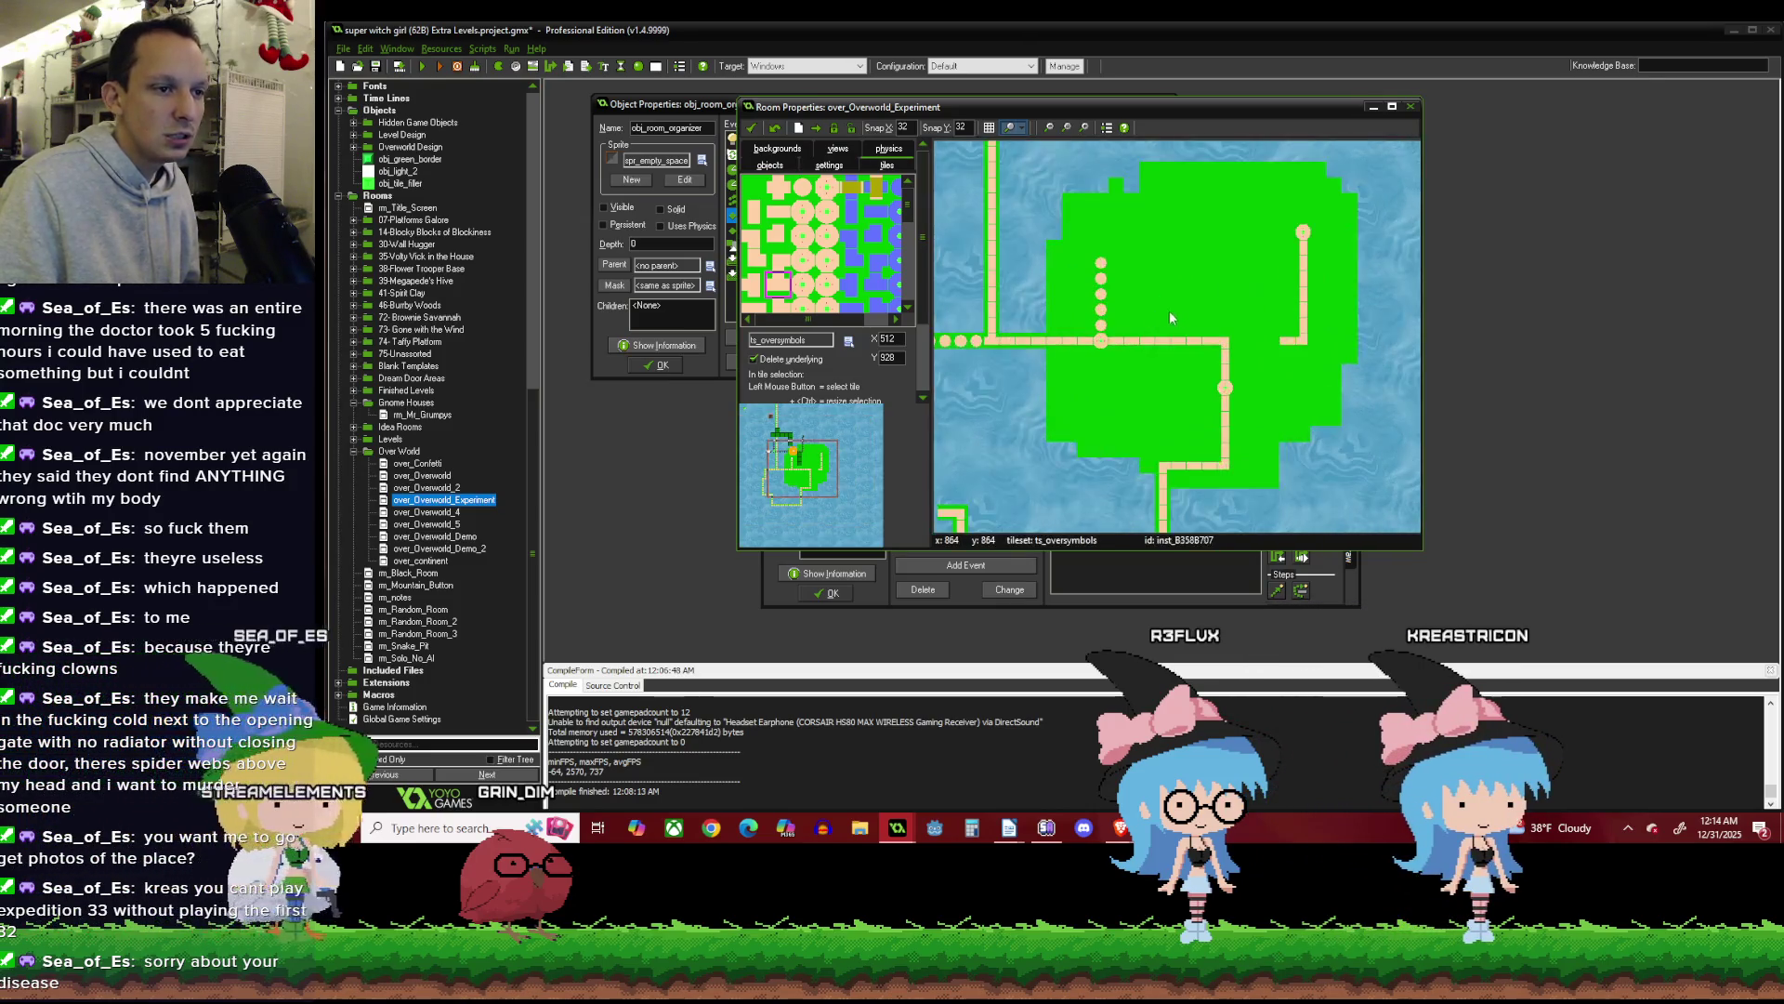
scroll(1180, 316, "down", 1)
scroll(1196, 321, "up", 2)
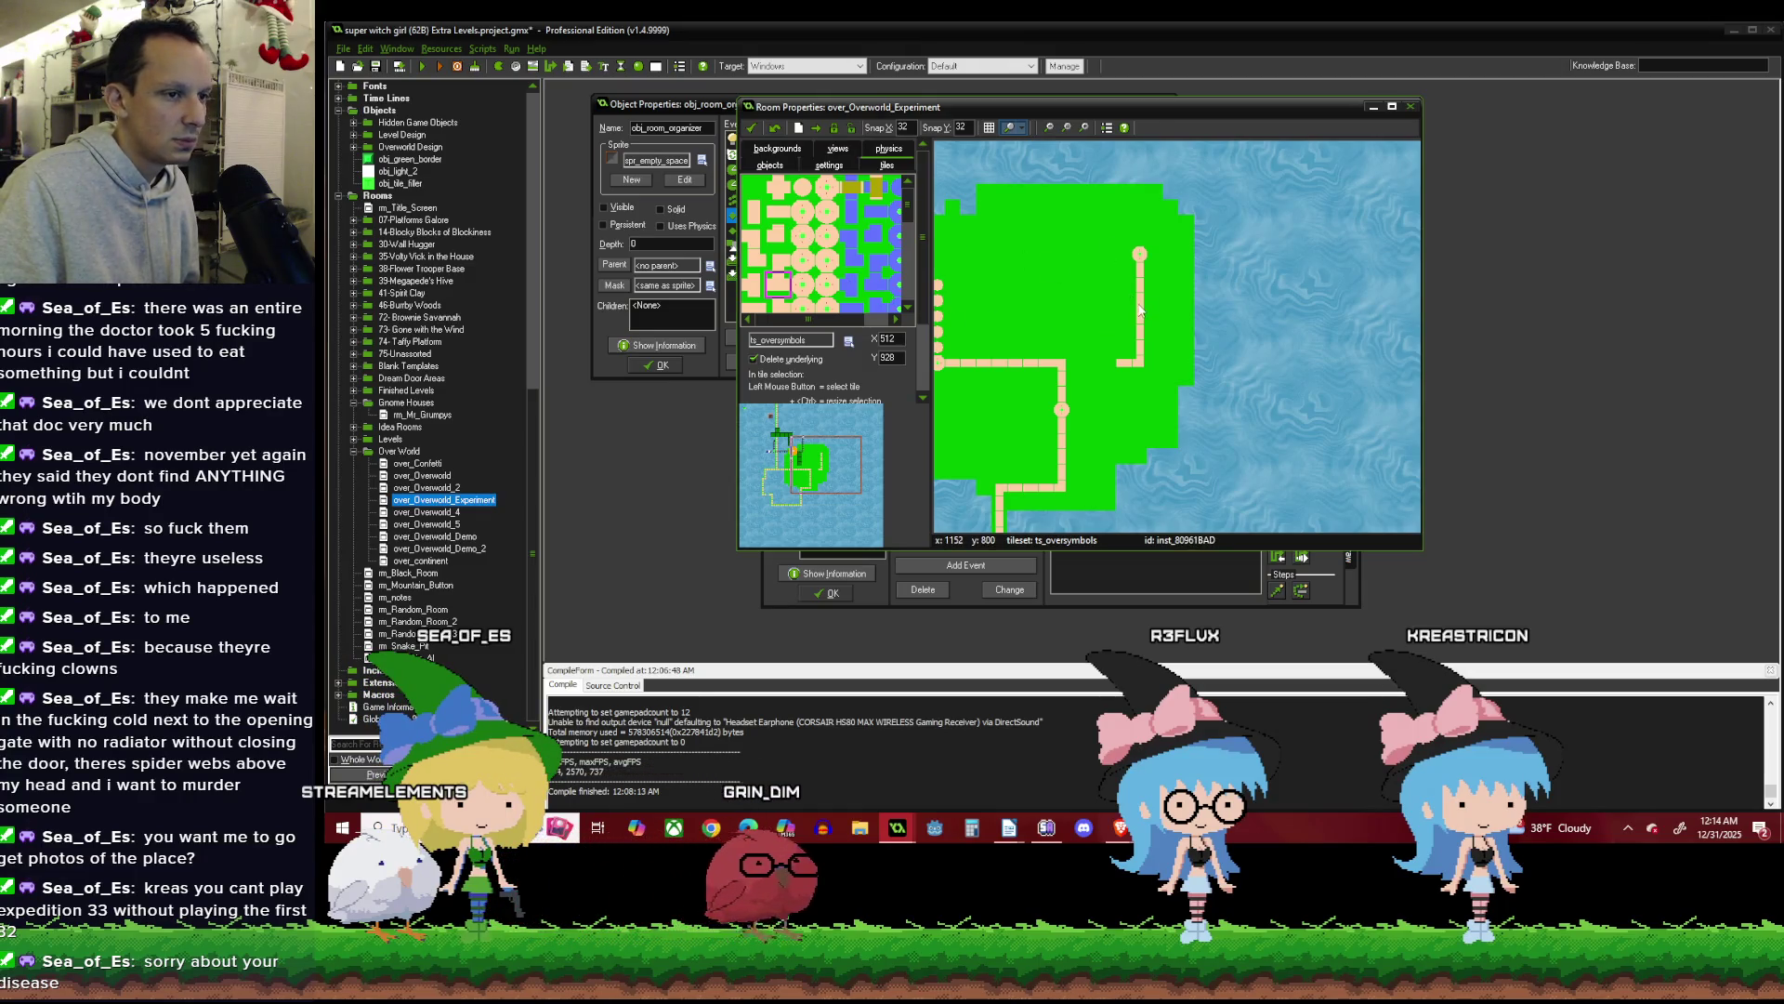
scroll(1134, 326, "up", 1)
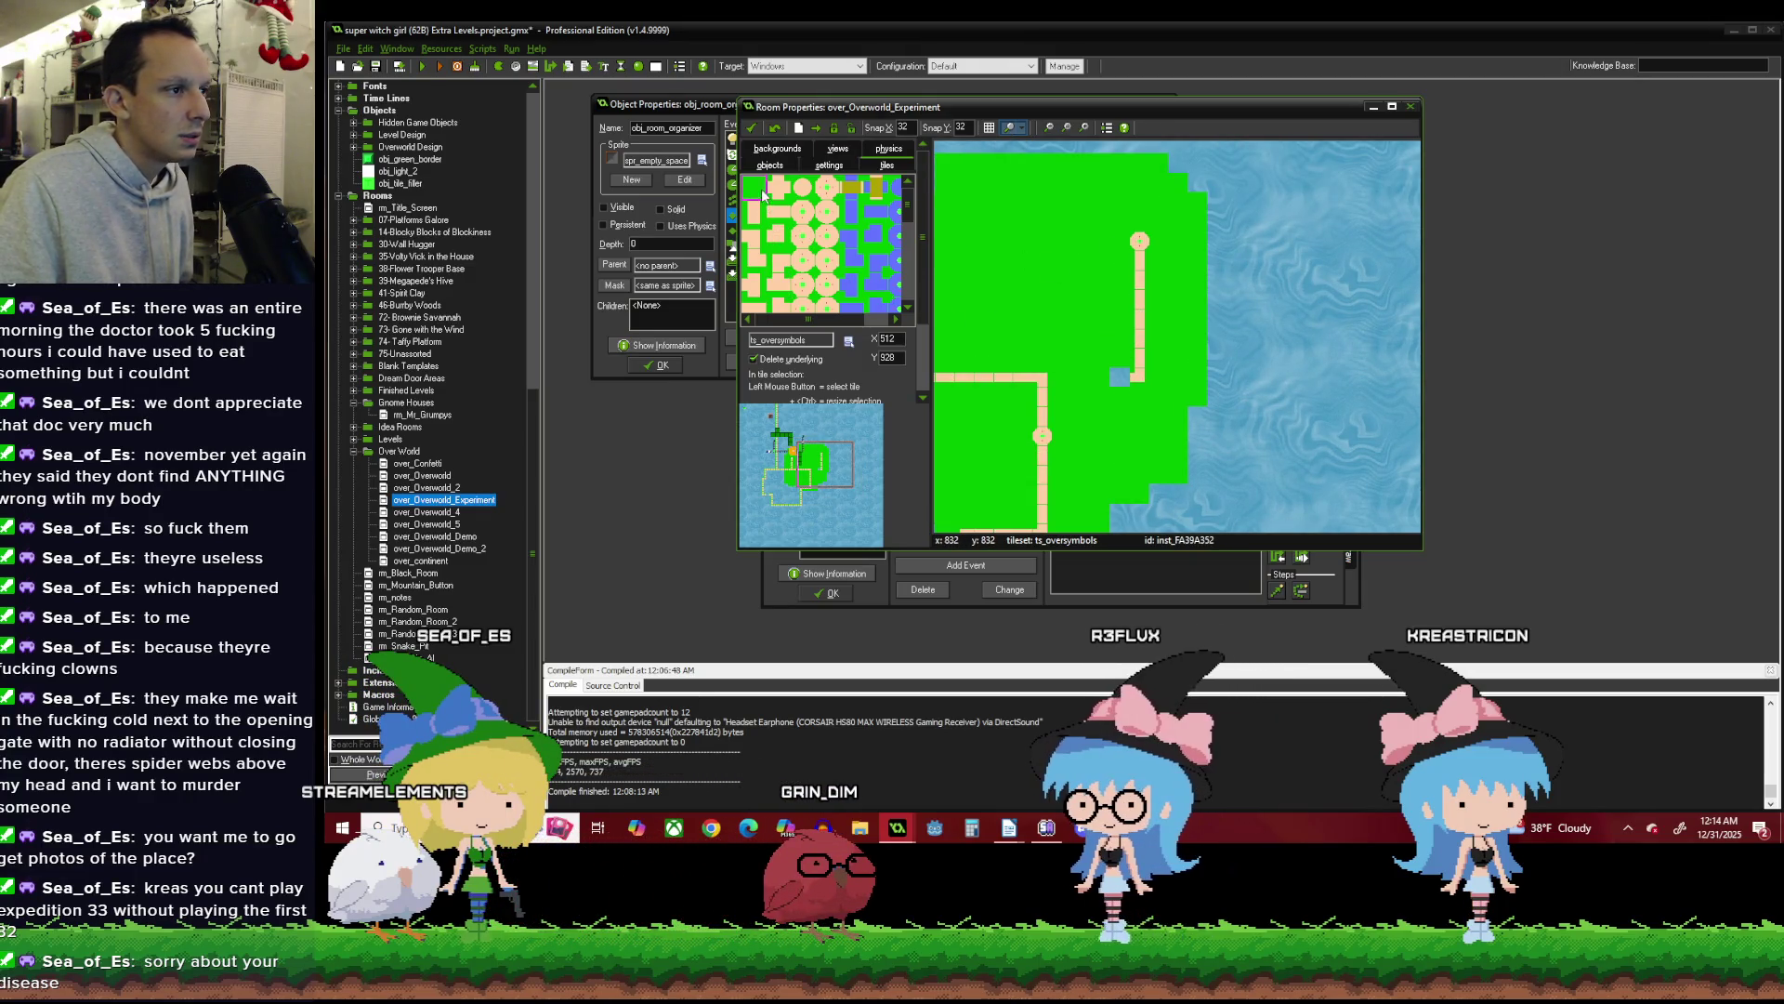
scroll(1112, 370, "up", 1)
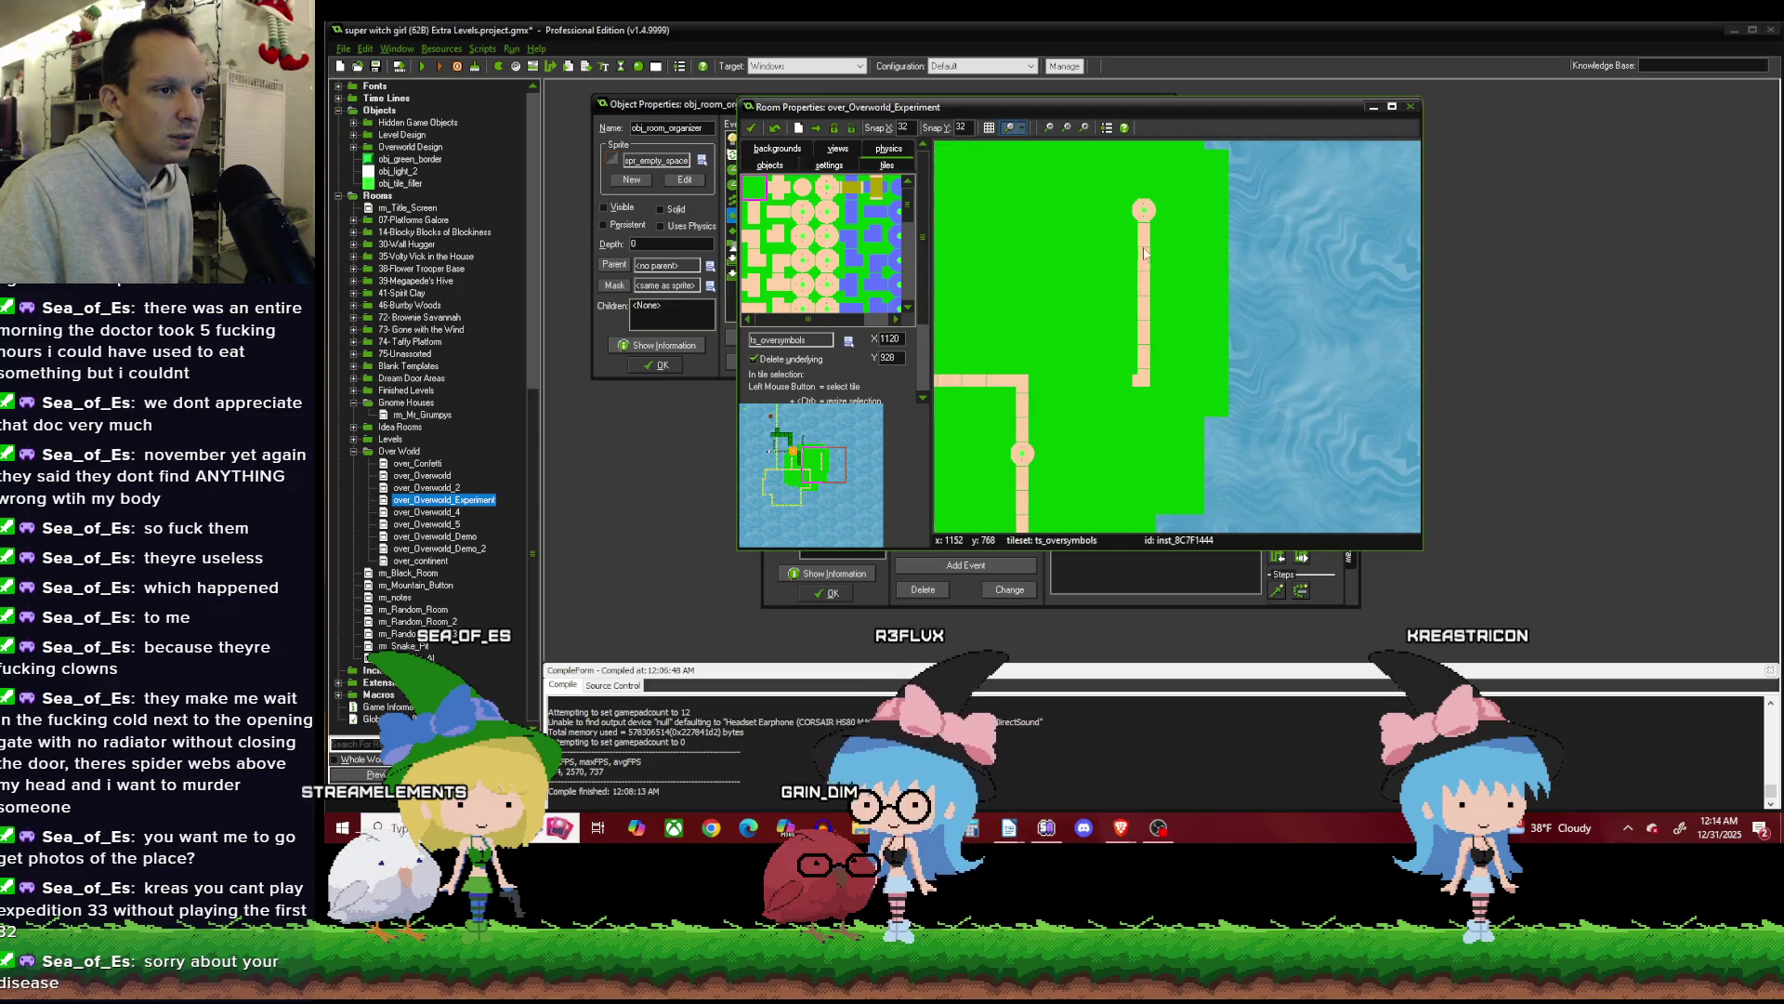
left_click_drag(1153, 318, 1147, 375)
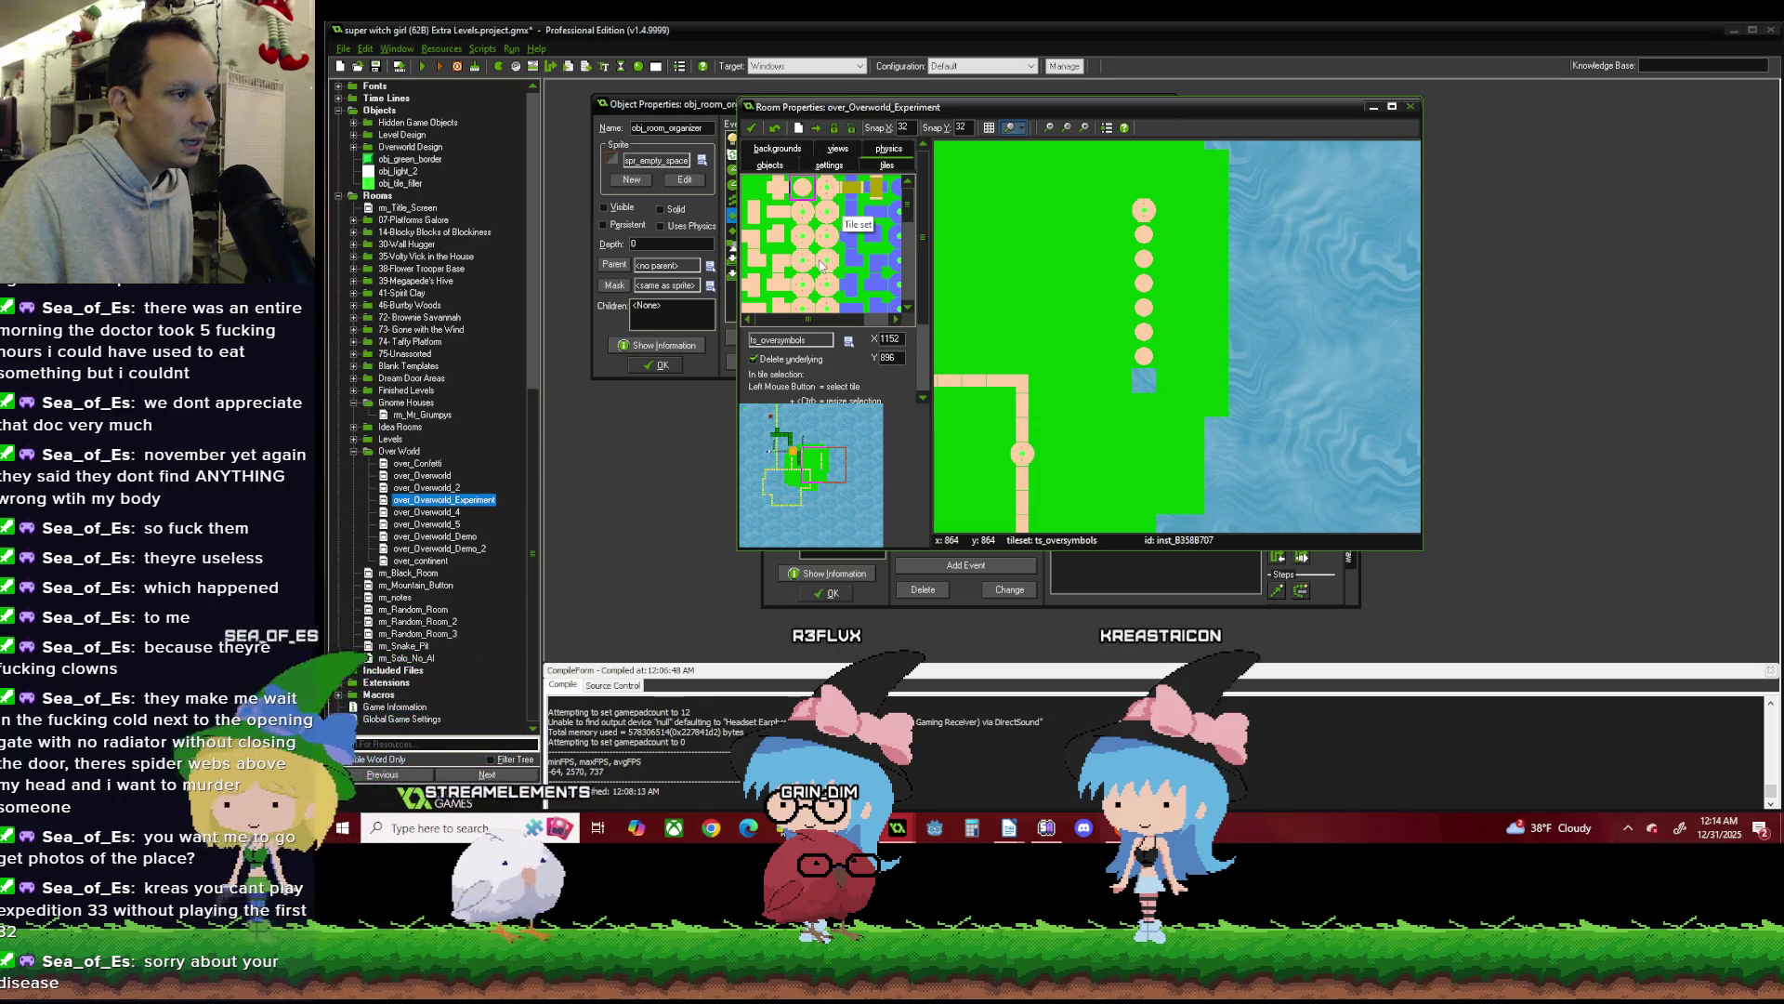
scroll(846, 209, "down", 1)
left_click(841, 231)
left_click(1144, 381)
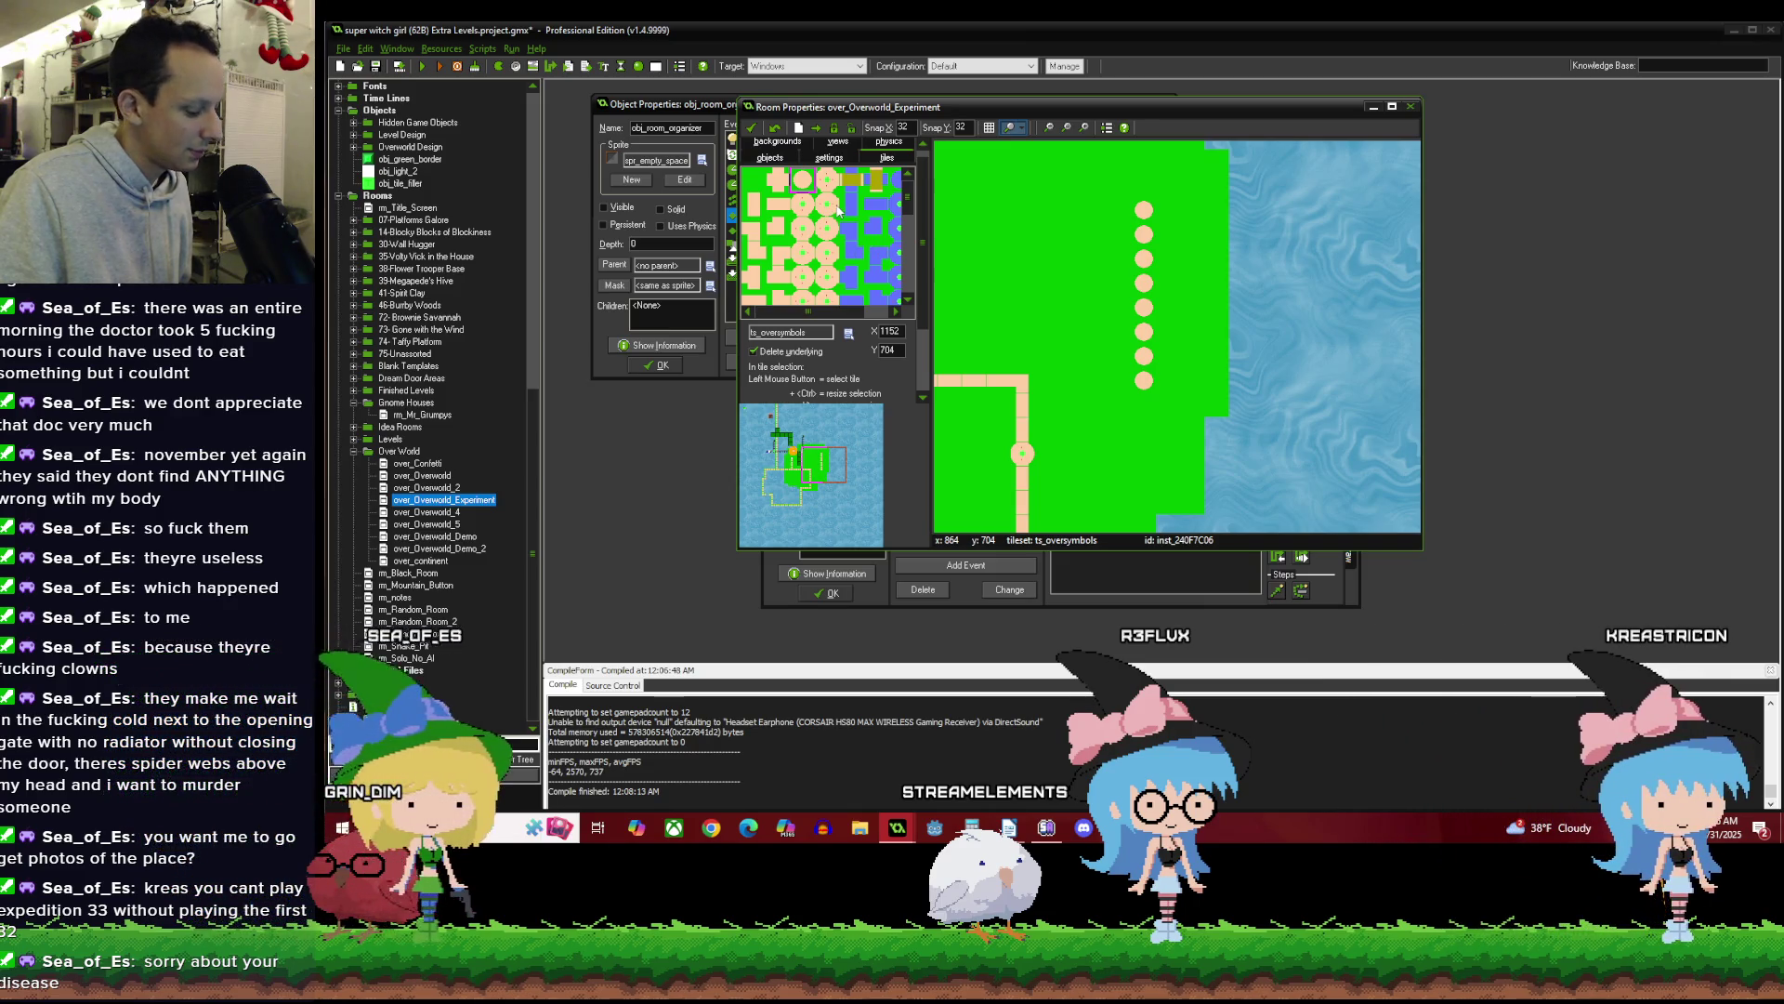
Cut a strip of water into the island's edge.
left_click(778, 202)
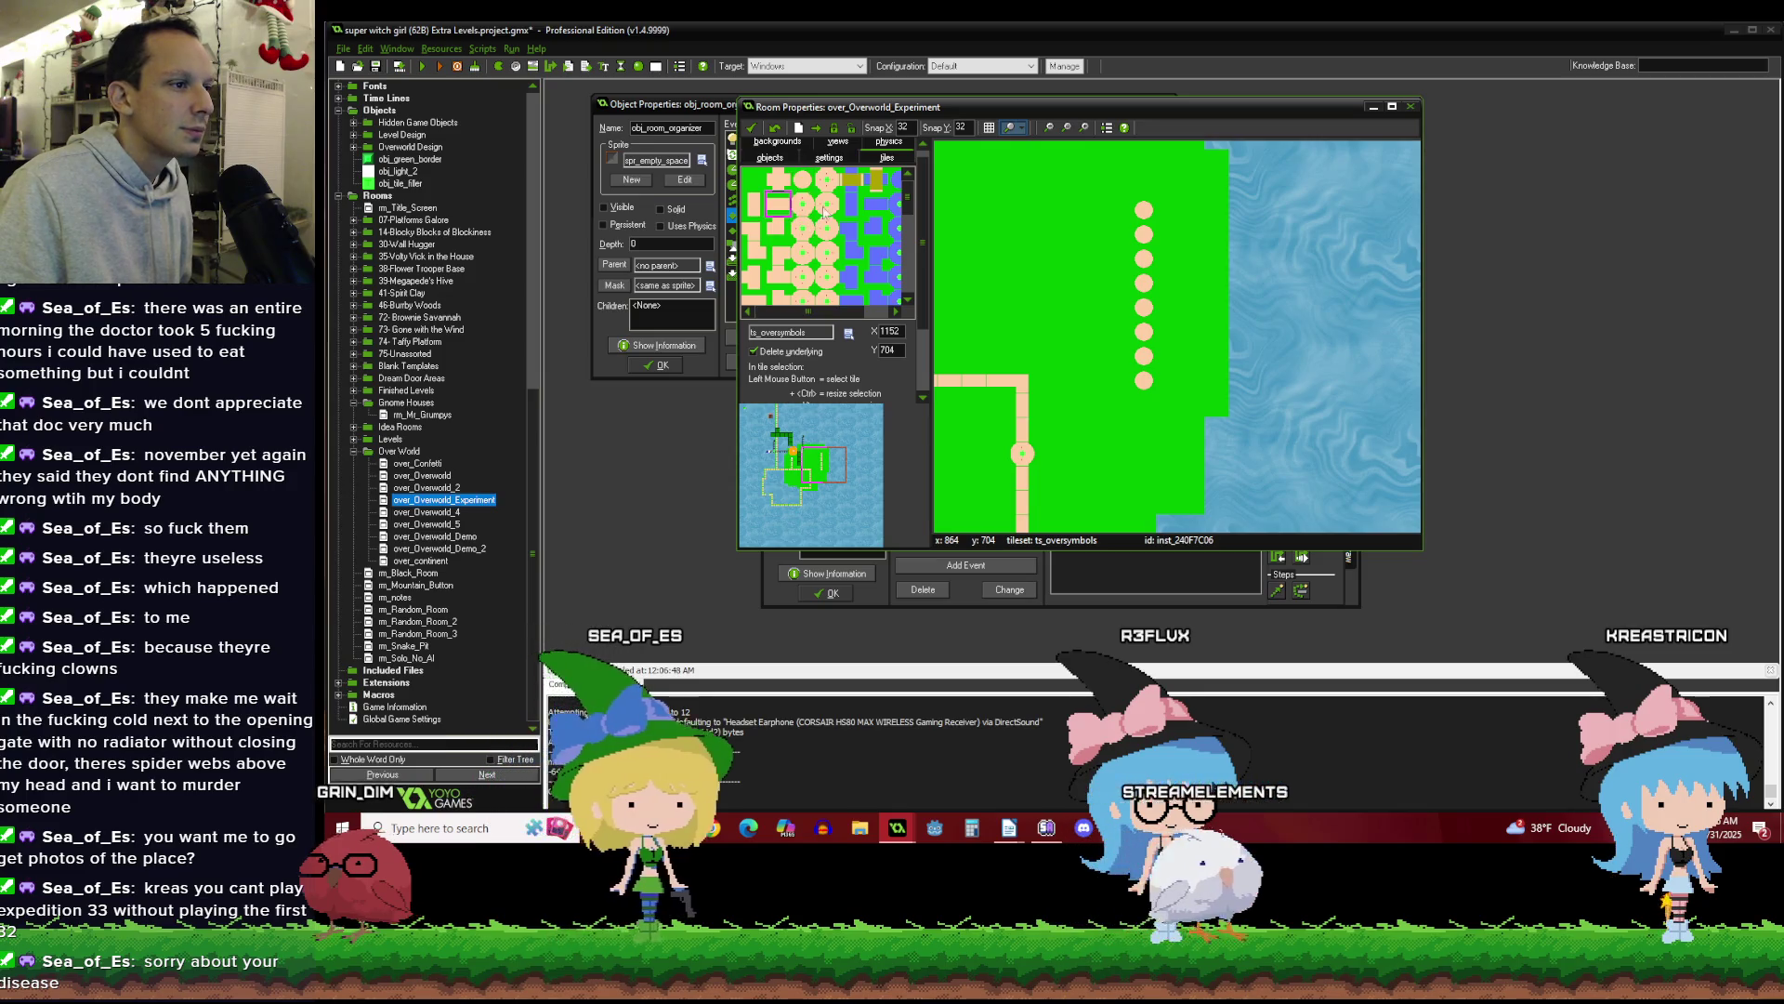
left_click_drag(1163, 208, 1232, 216)
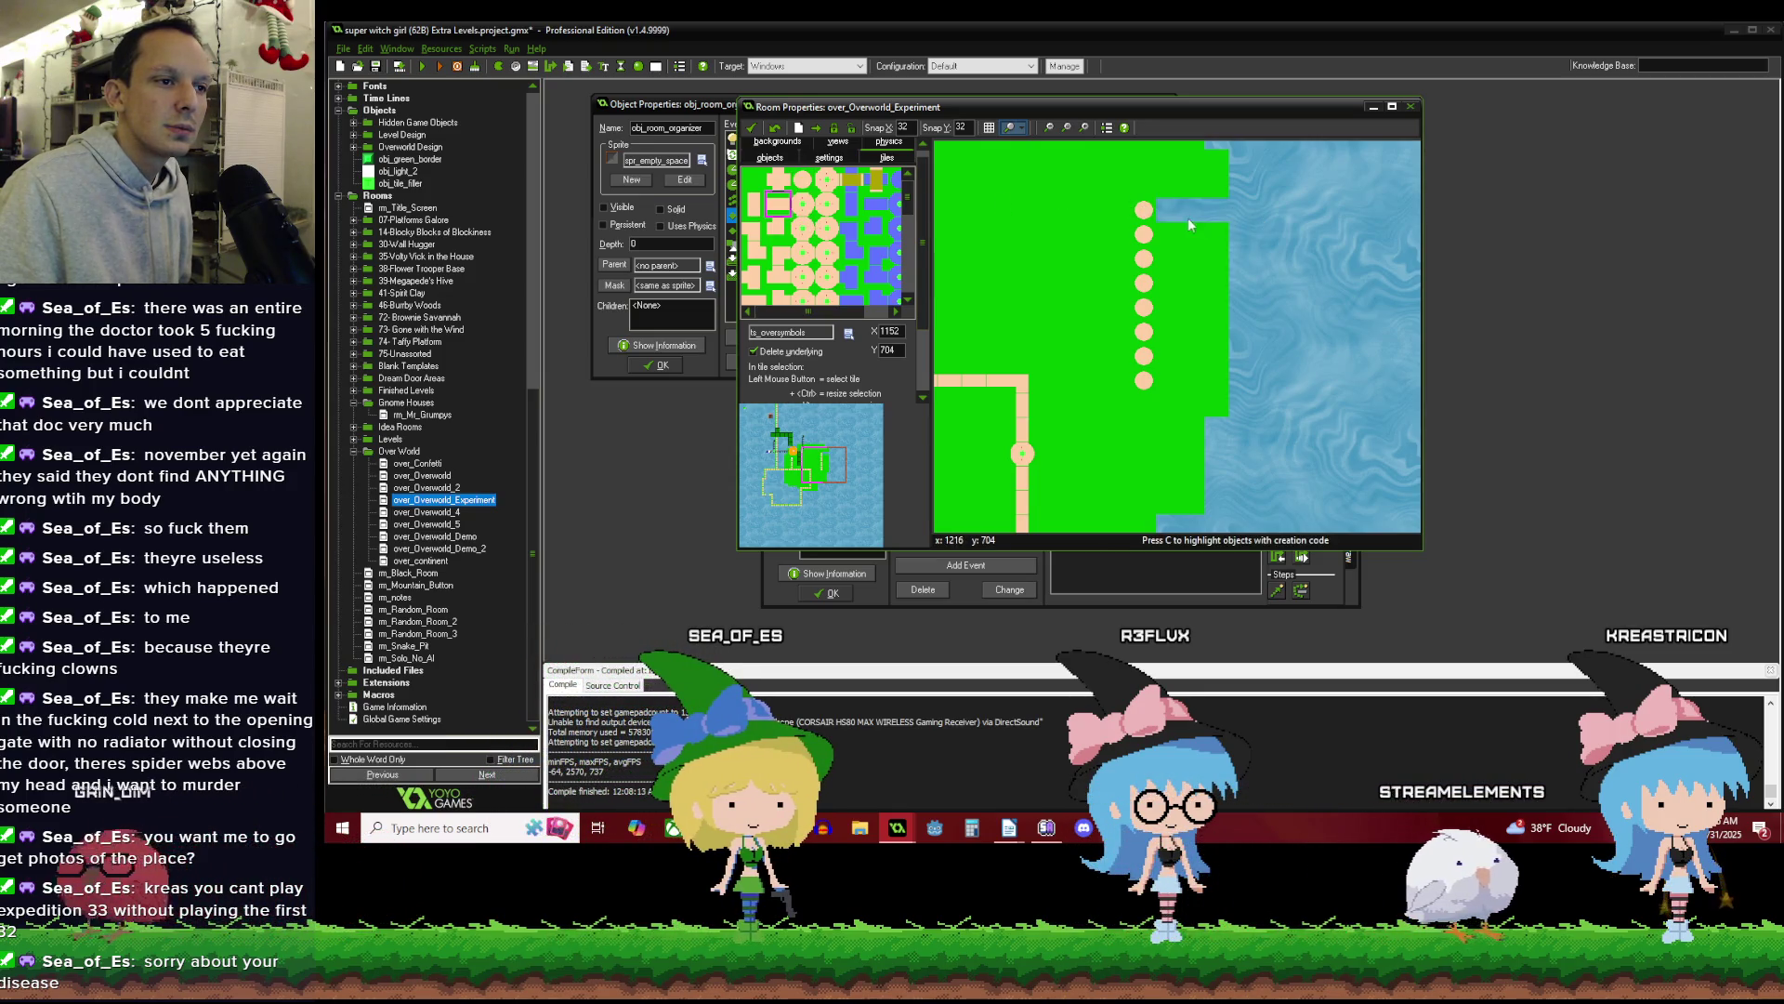
scroll(1171, 237, "down", 1)
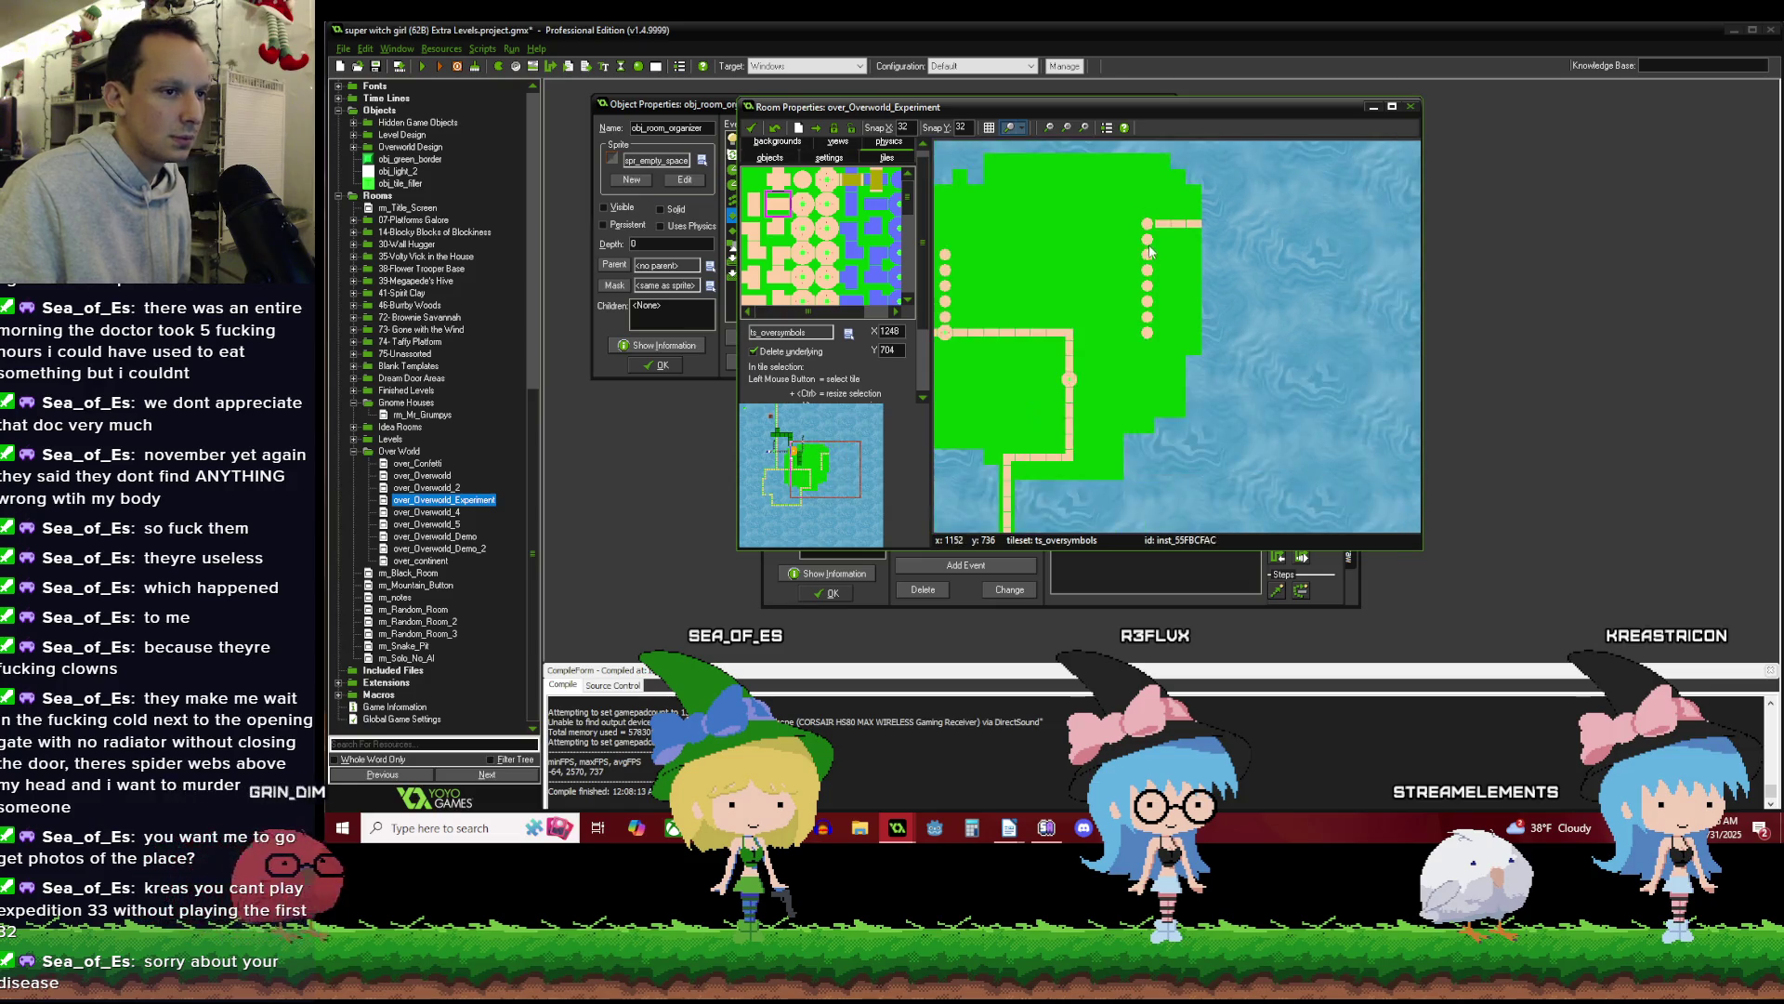
scroll(1199, 223, "up", 1)
scroll(1236, 209, "down", 2)
scroll(1266, 197, "up", 1)
Paint a path strip running east from the dots to the room's edge.
left_click_drag(1200, 257, 1353, 263)
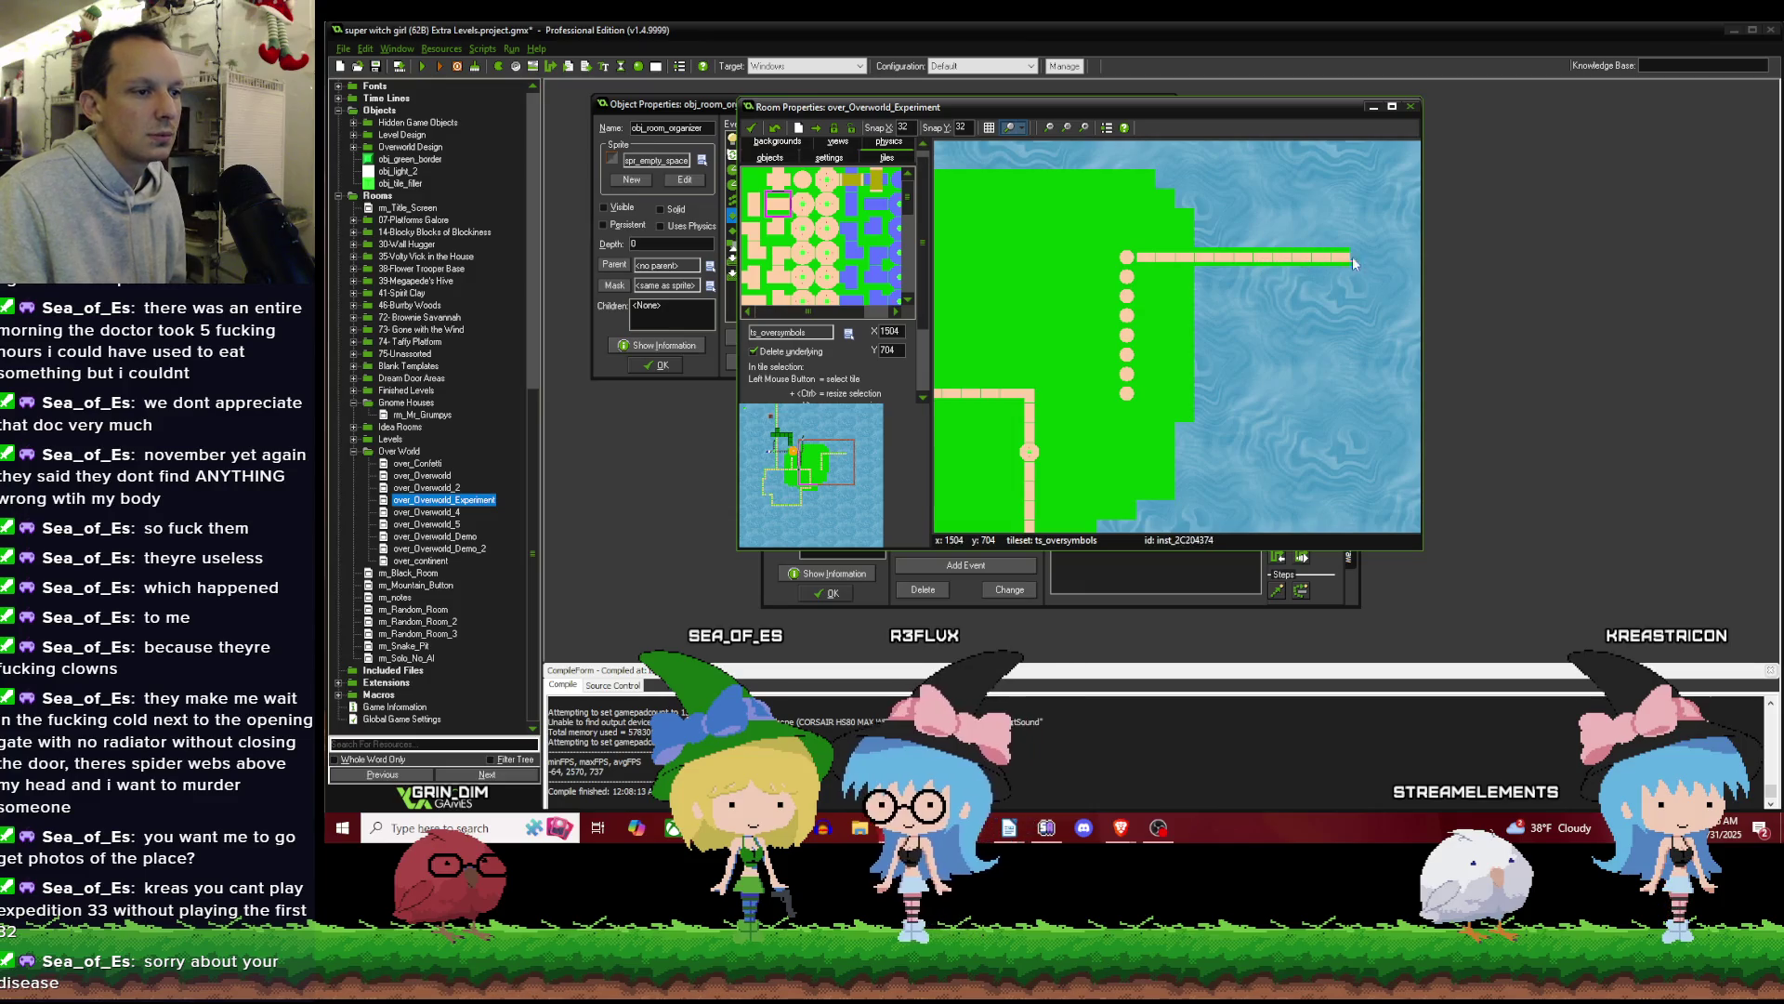
scroll(1376, 260, "up", 1)
scroll(1312, 243, "down", 2)
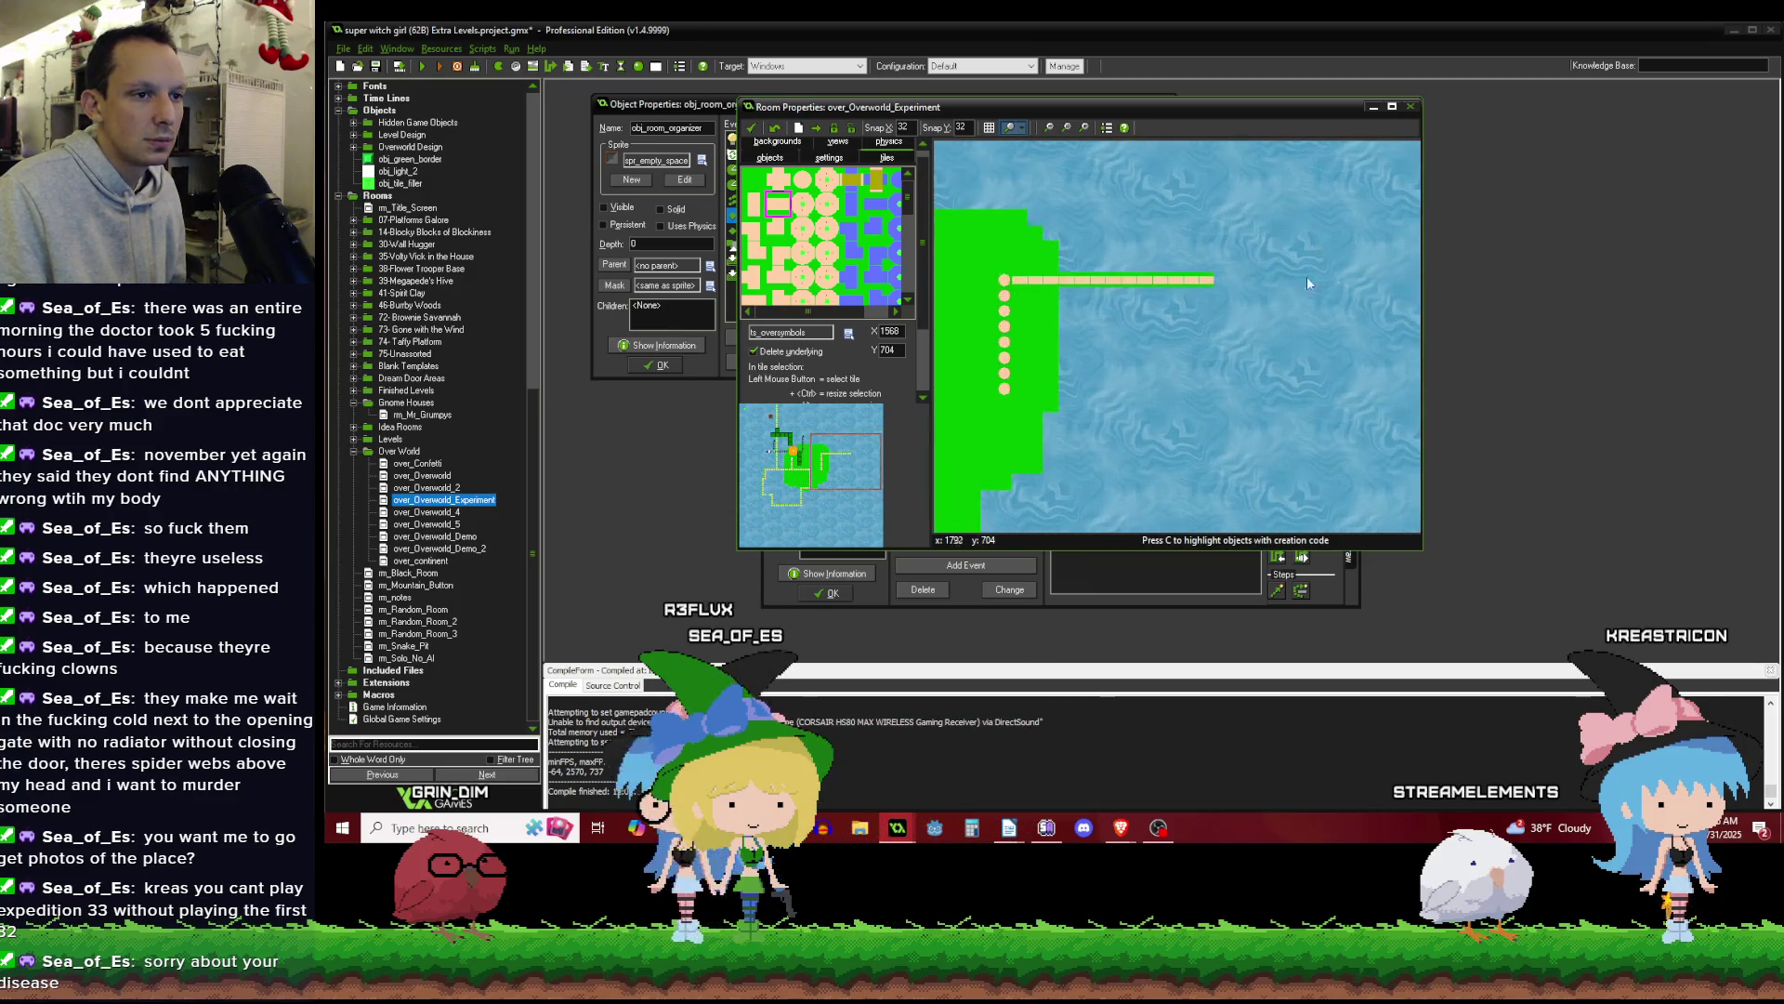
left_click_drag(1374, 284, 1190, 288)
scroll(1190, 288, "down", 2)
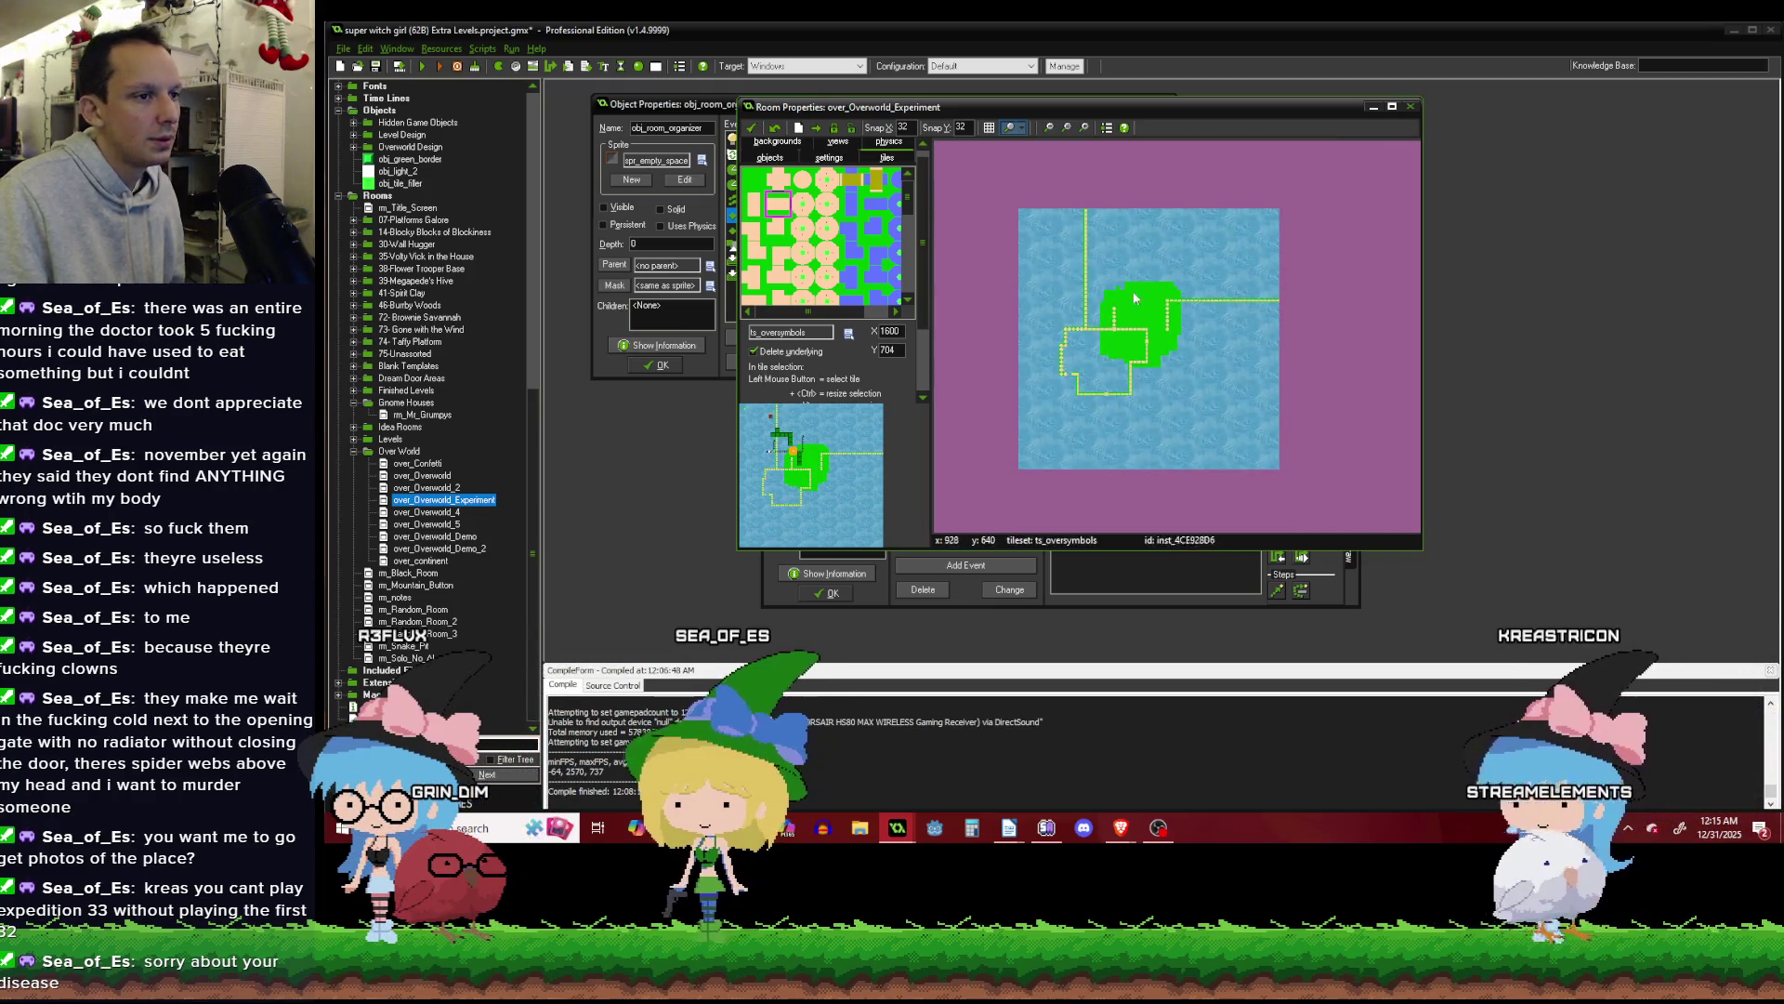
scroll(1019, 270, "up", 1)
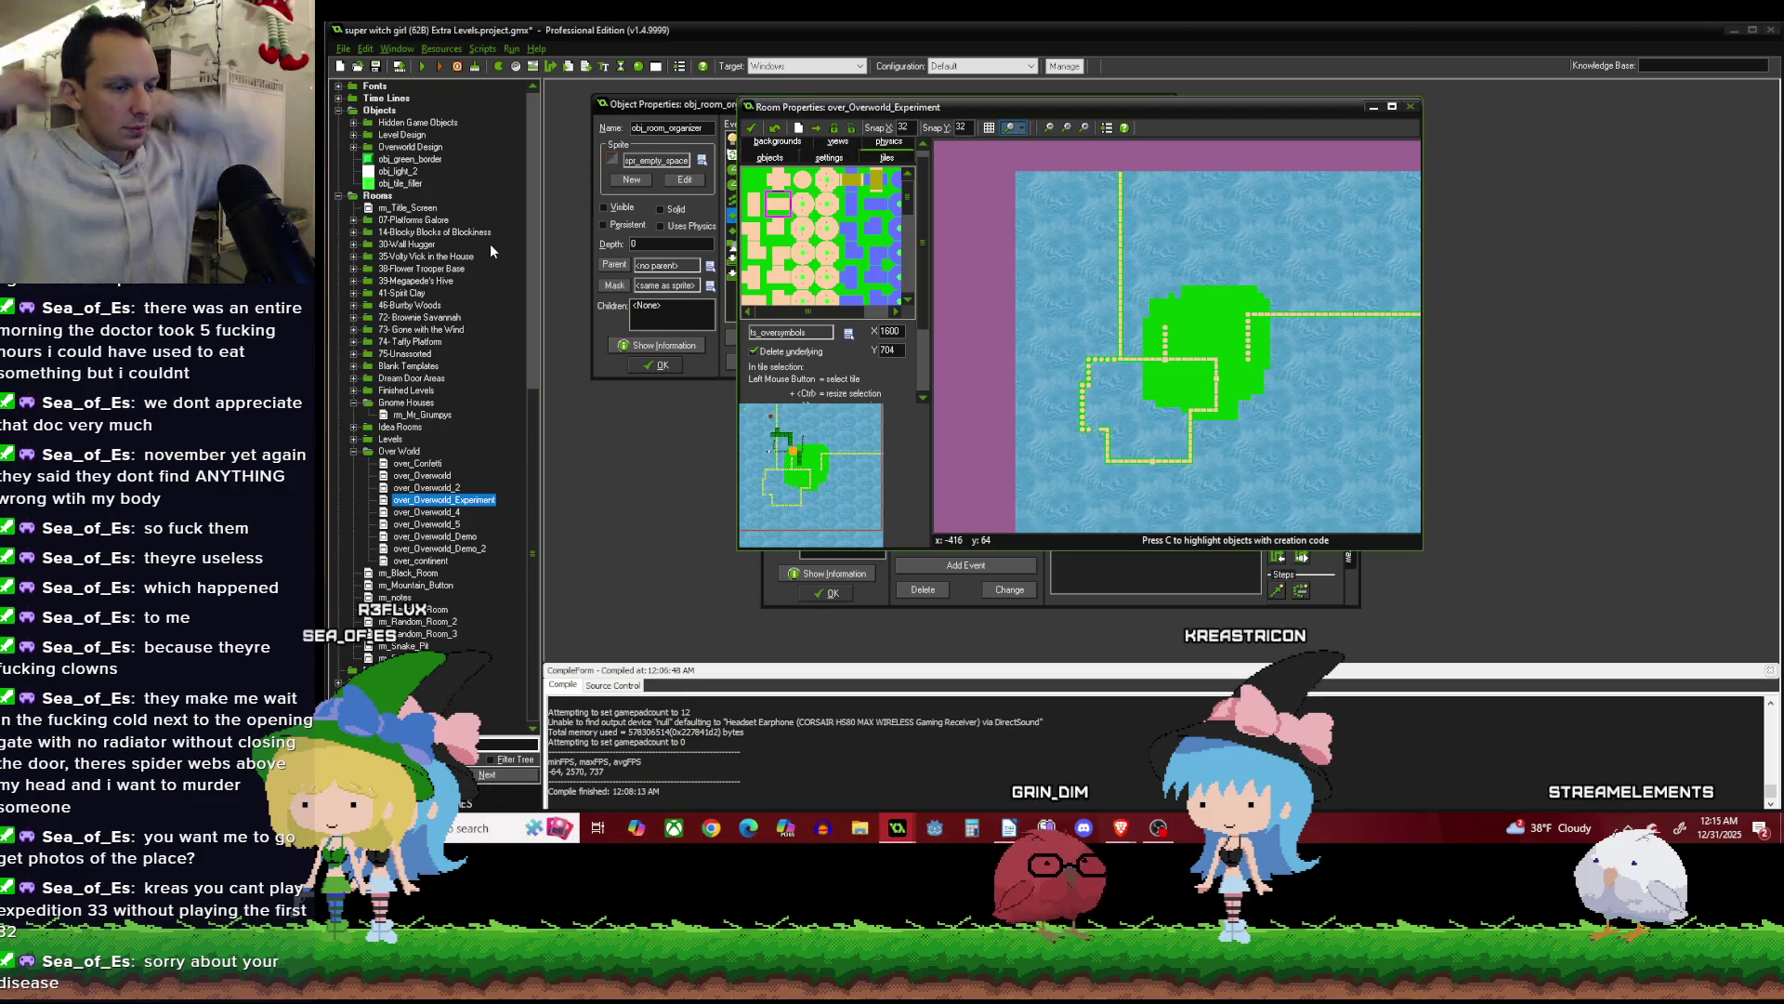
scroll(1084, 454, "up", 2)
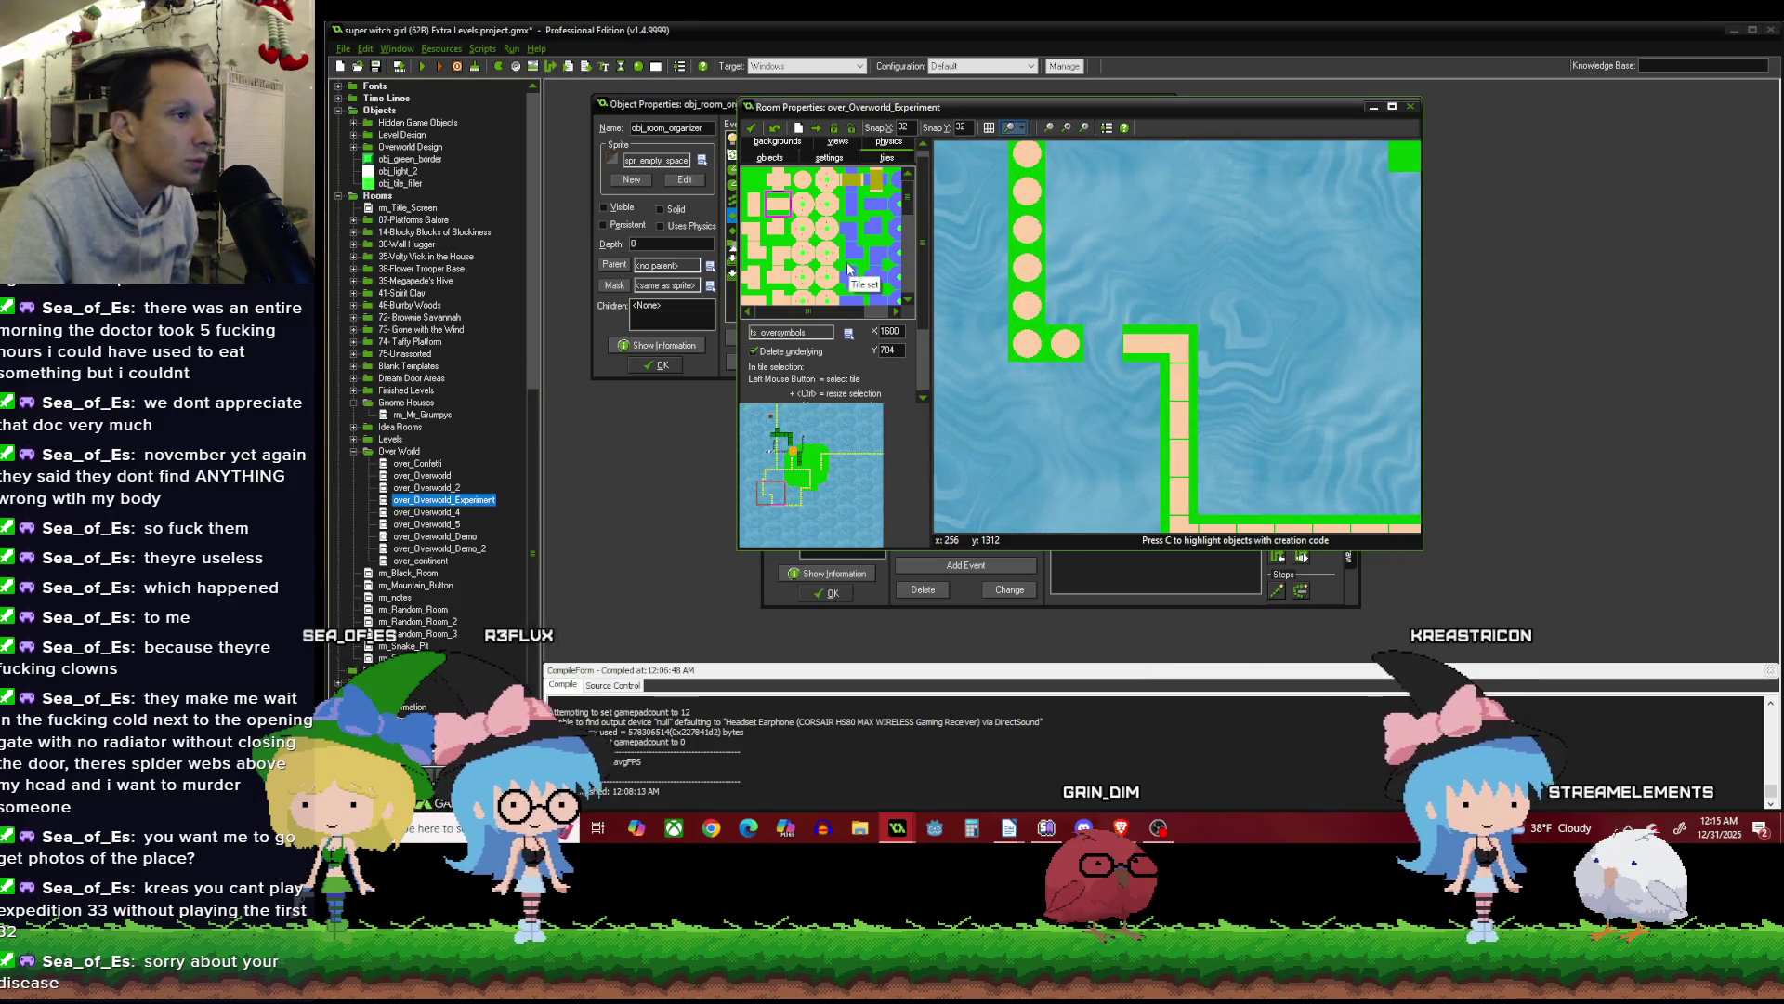
Pick another tile from the ts_oversymbols palette, then move to object placing with obj_ah.
left_click(826, 205)
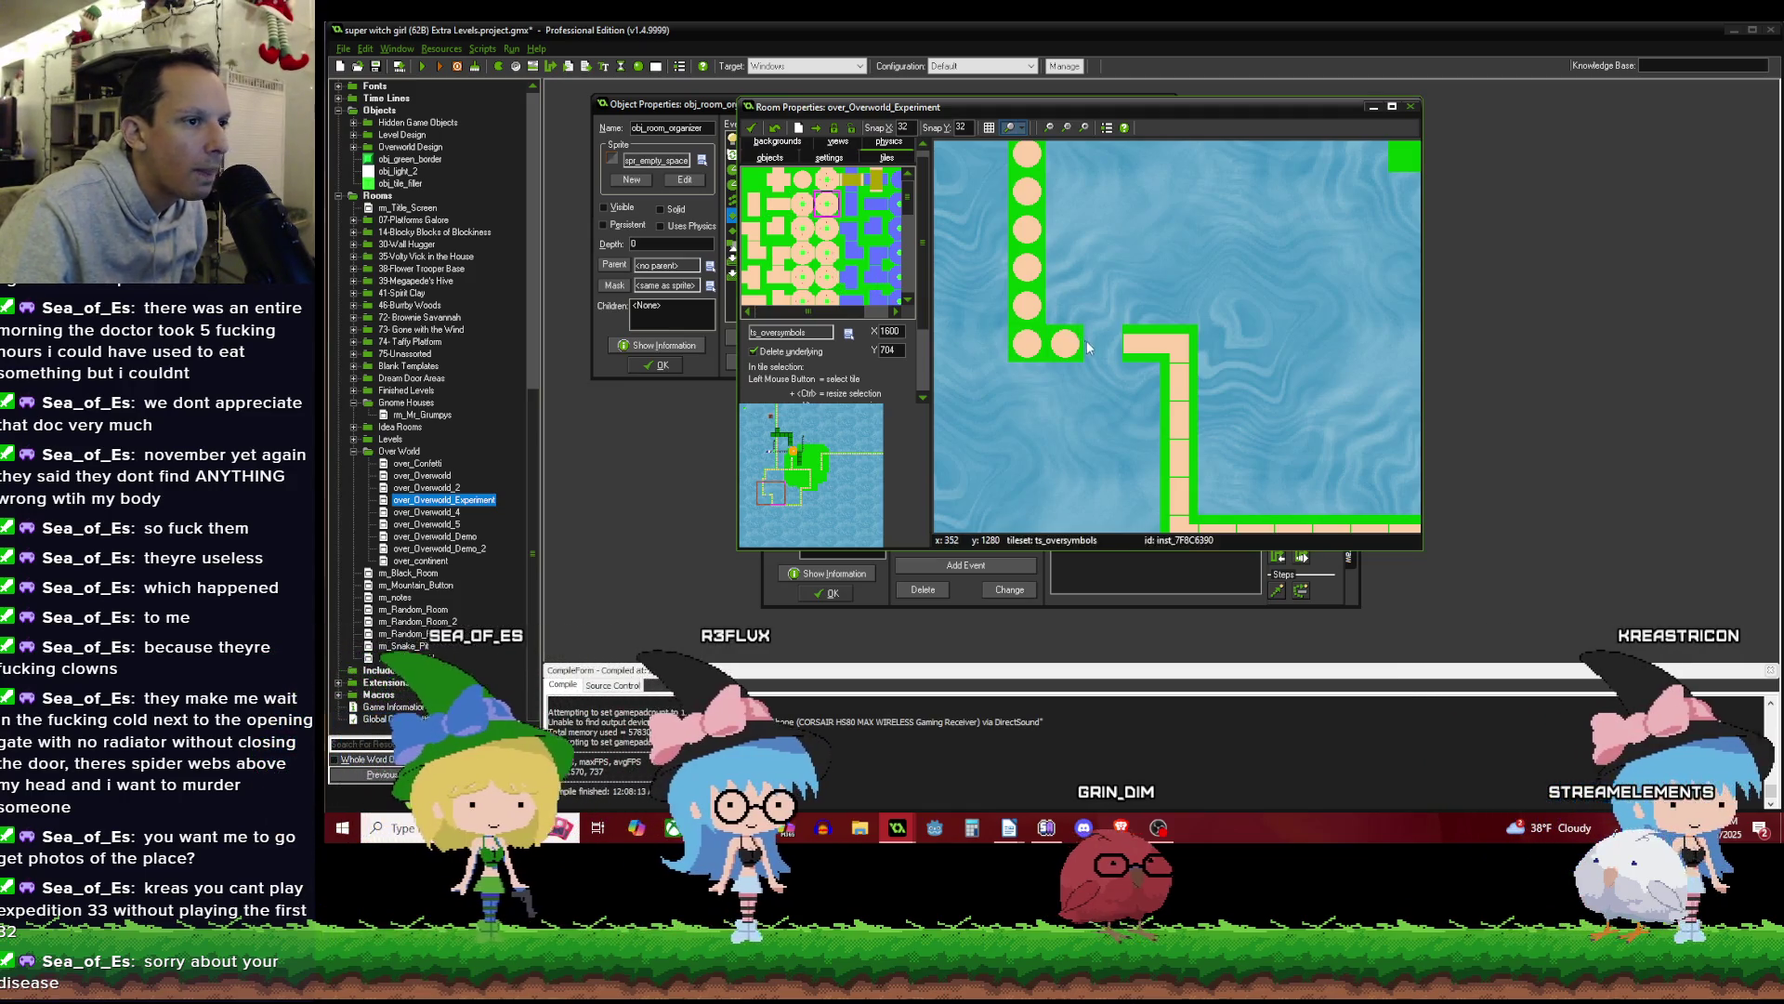
scroll(1090, 333, "down", 2)
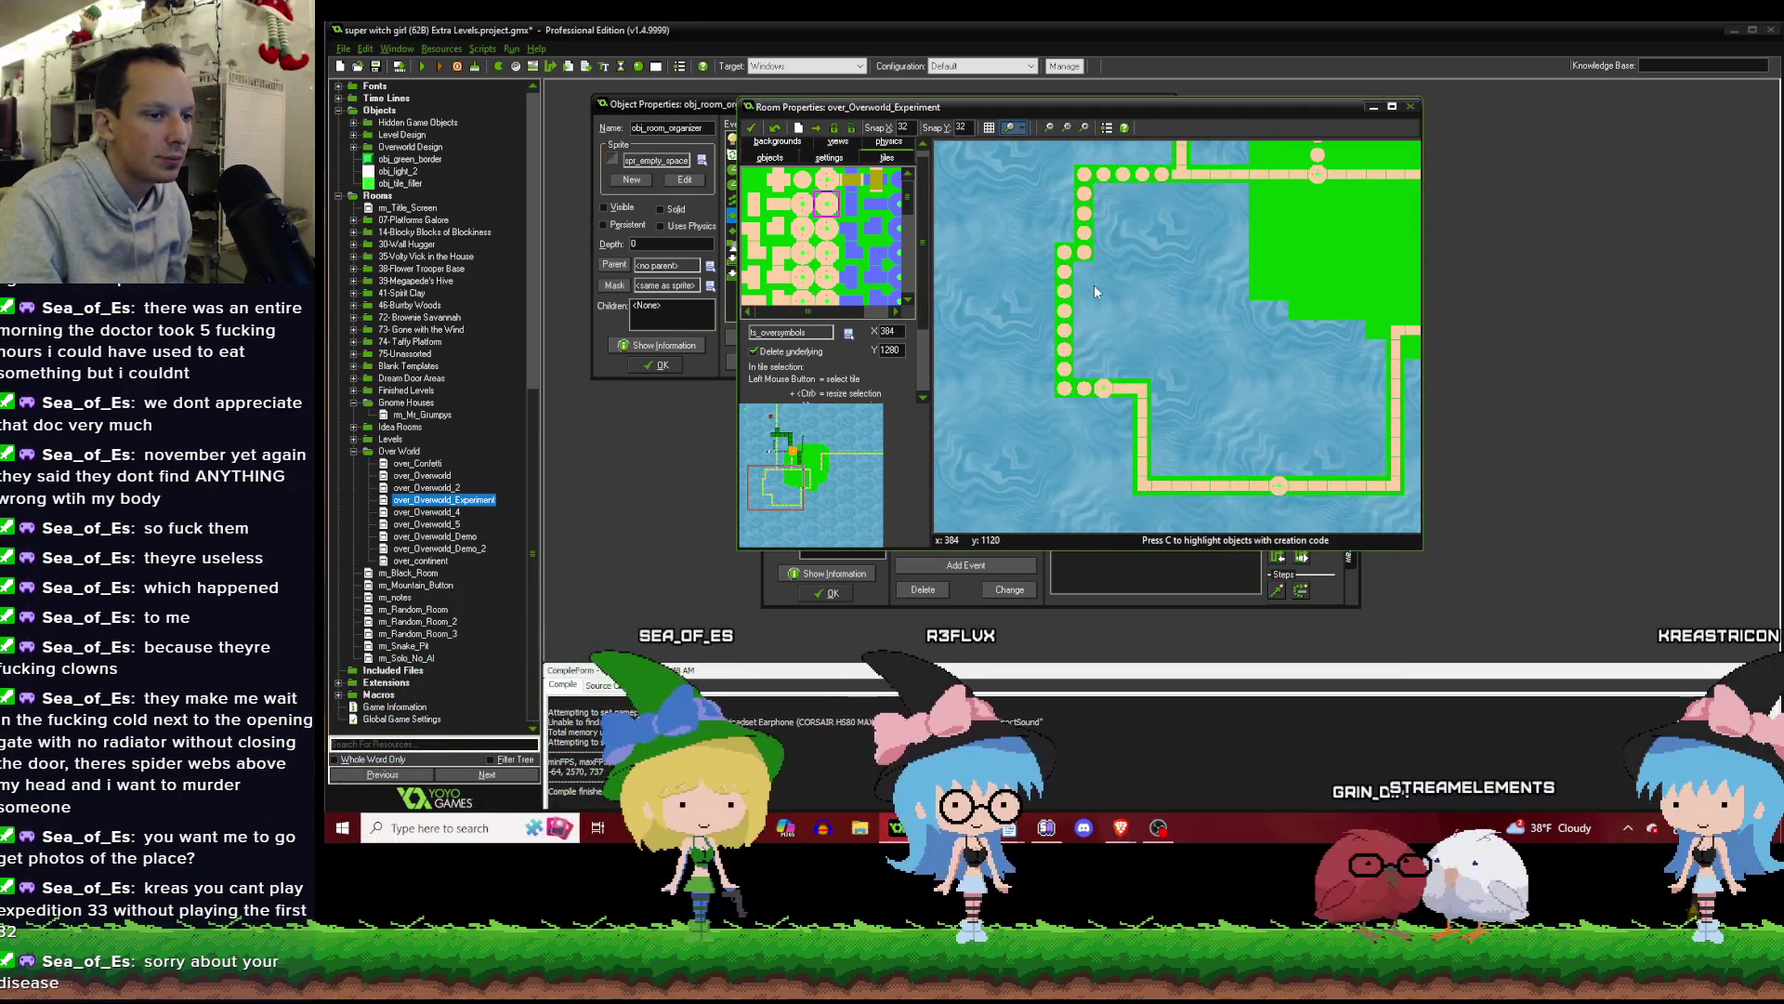
scroll(1095, 284, "down", 2)
scroll(1107, 297, "down", 2)
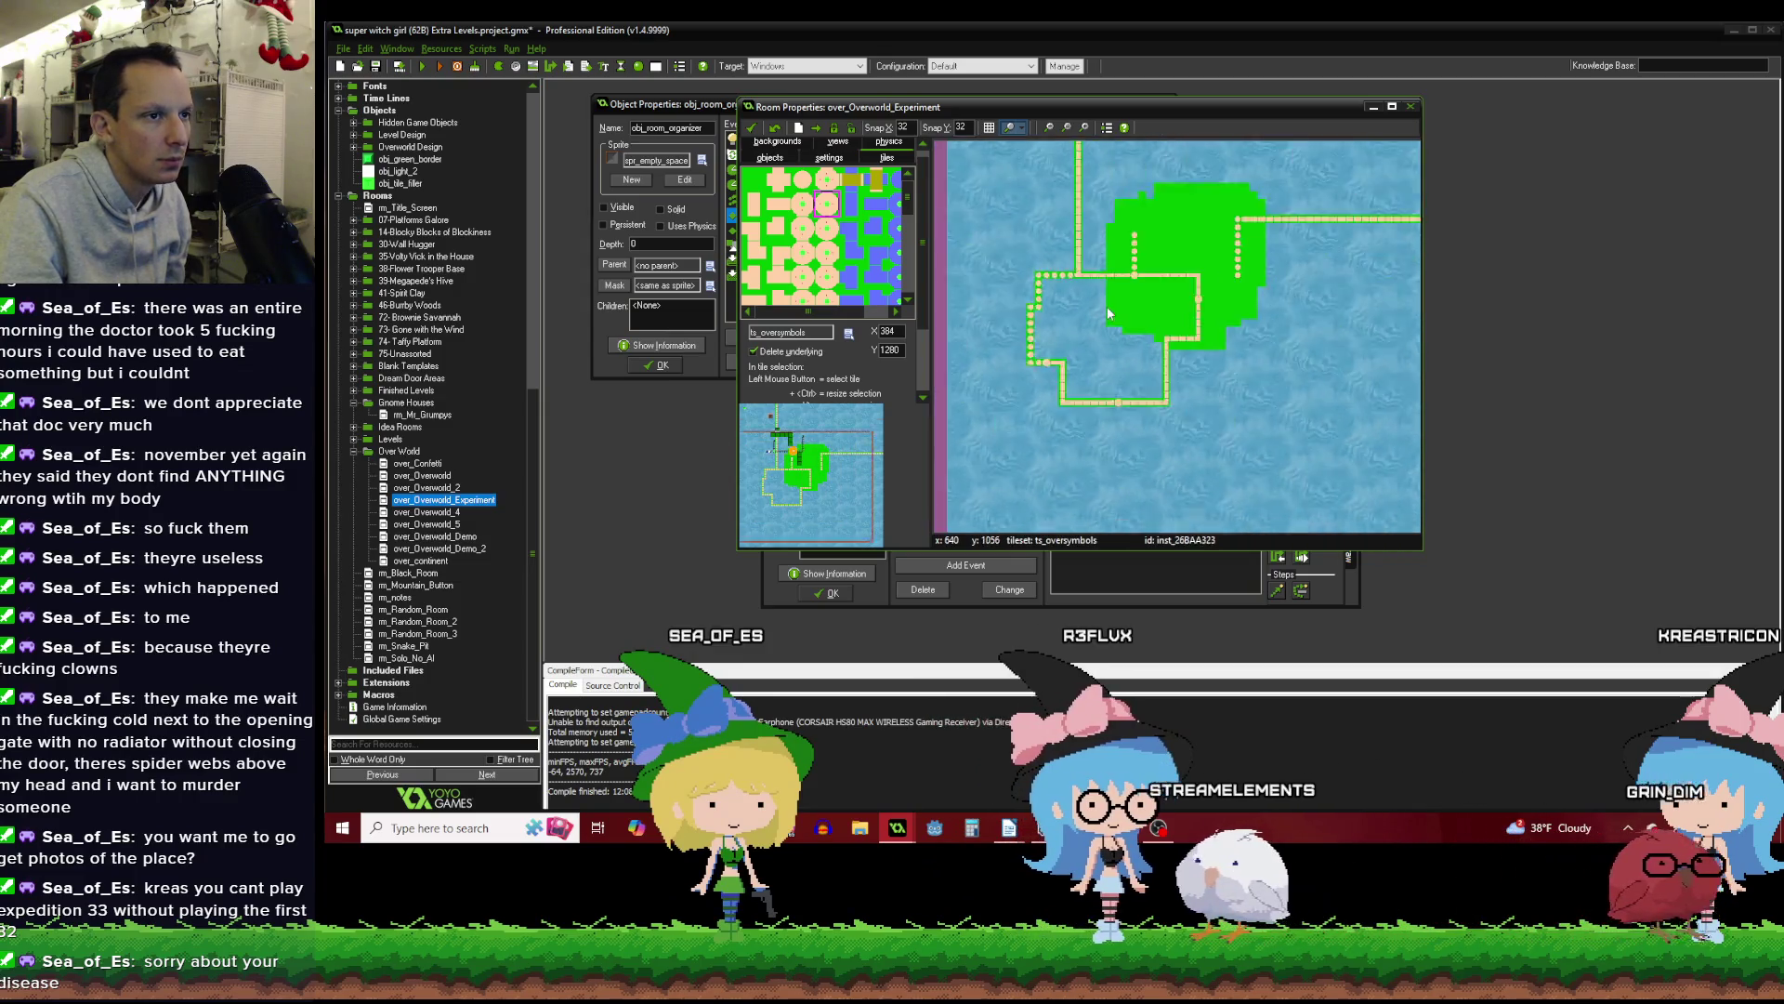
scroll(1095, 316, "up", 3)
left_click(770, 158)
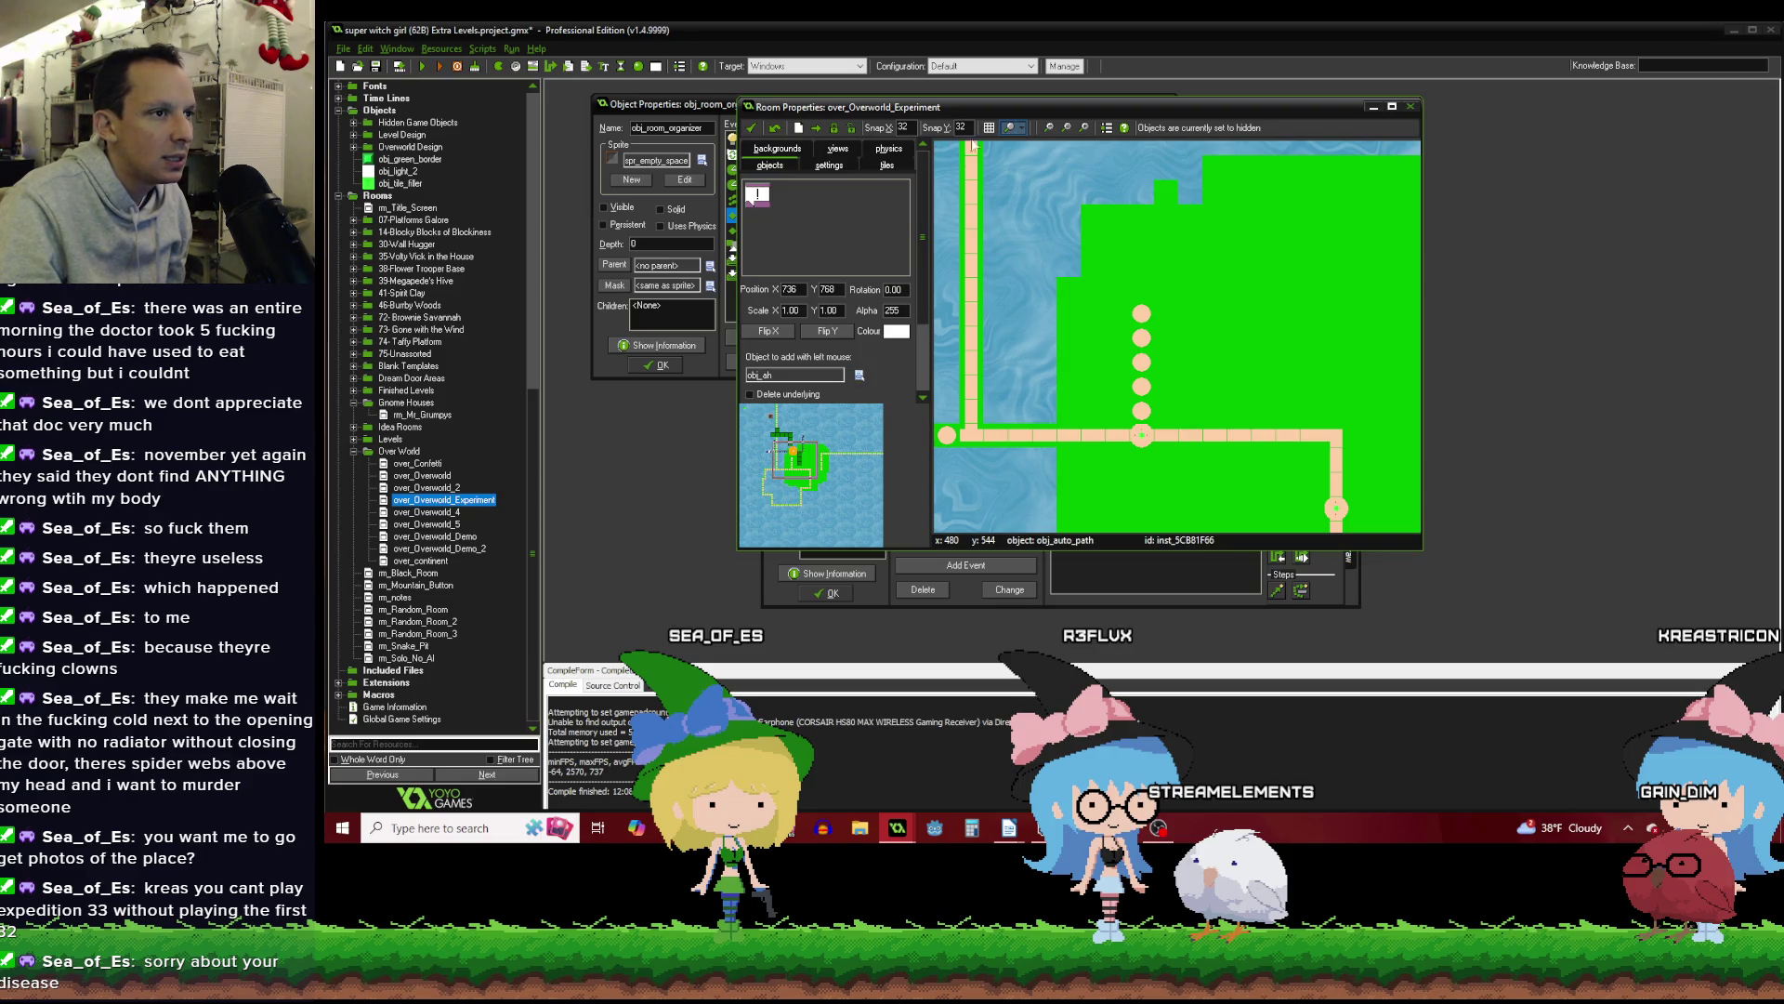
Turn on Show Objects and bring up Shift Instances with Horizontal 32 and Vertical 32.
left_click(1050, 143)
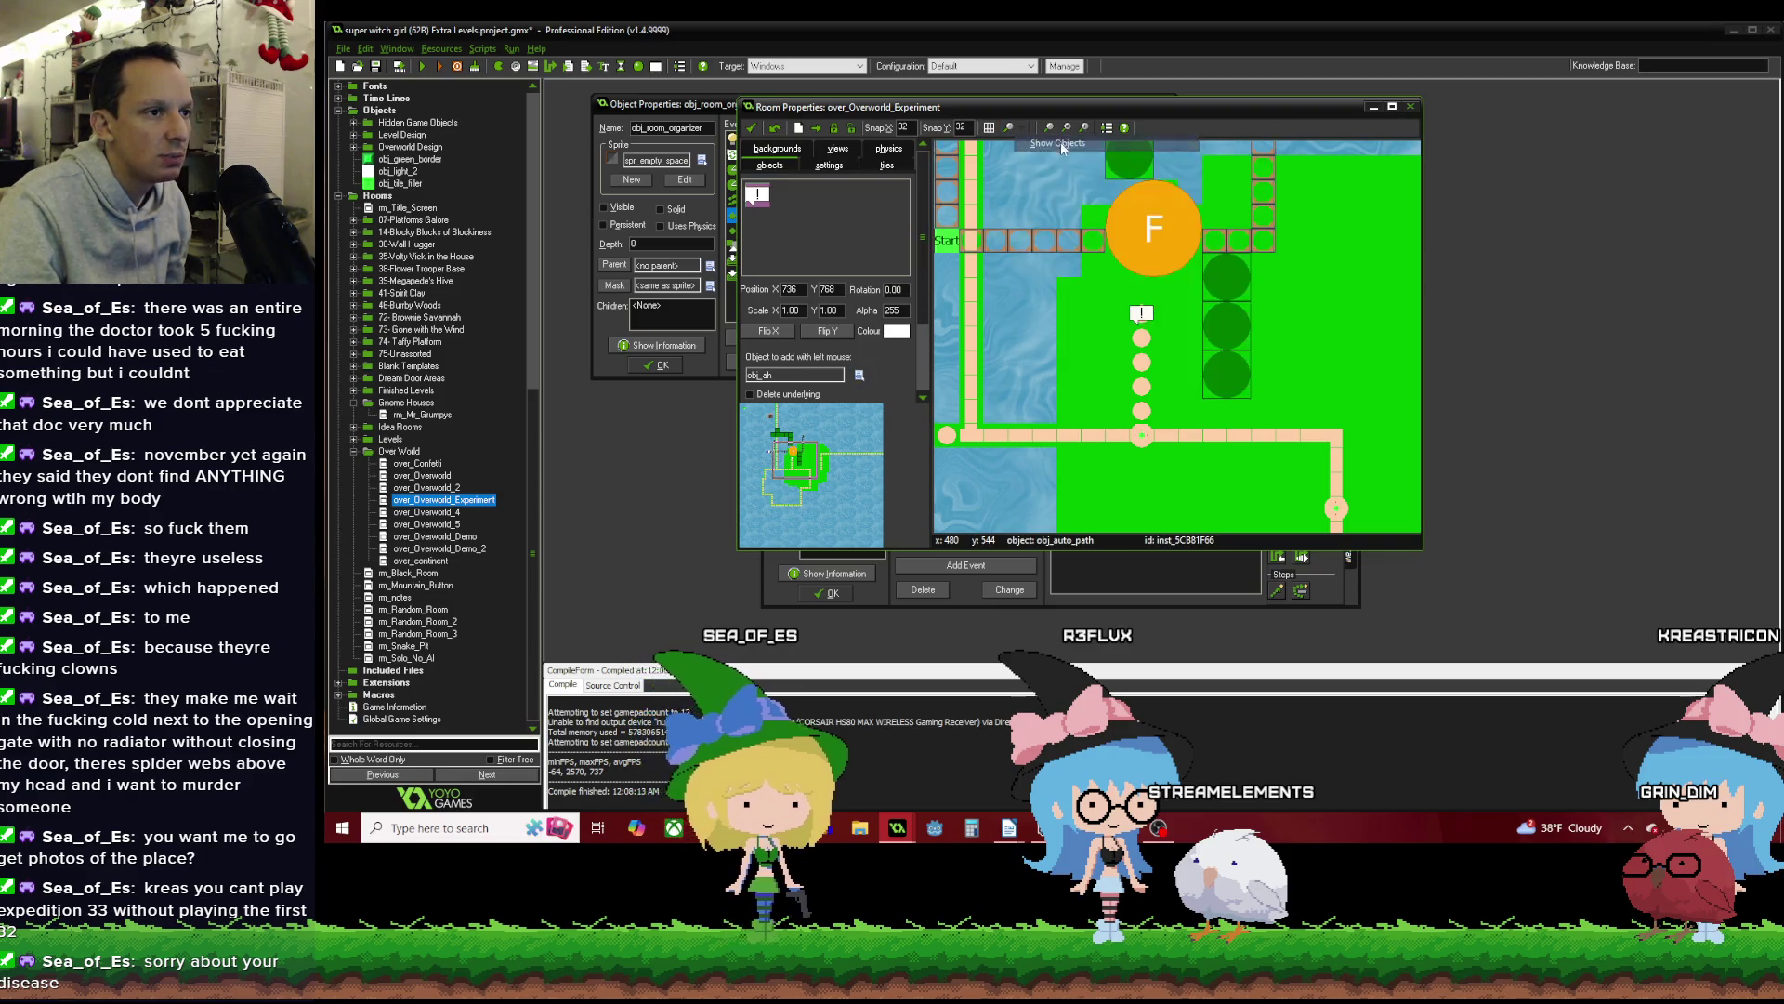
scroll(1090, 260, "down", 2)
scroll(1089, 258, "up", 2)
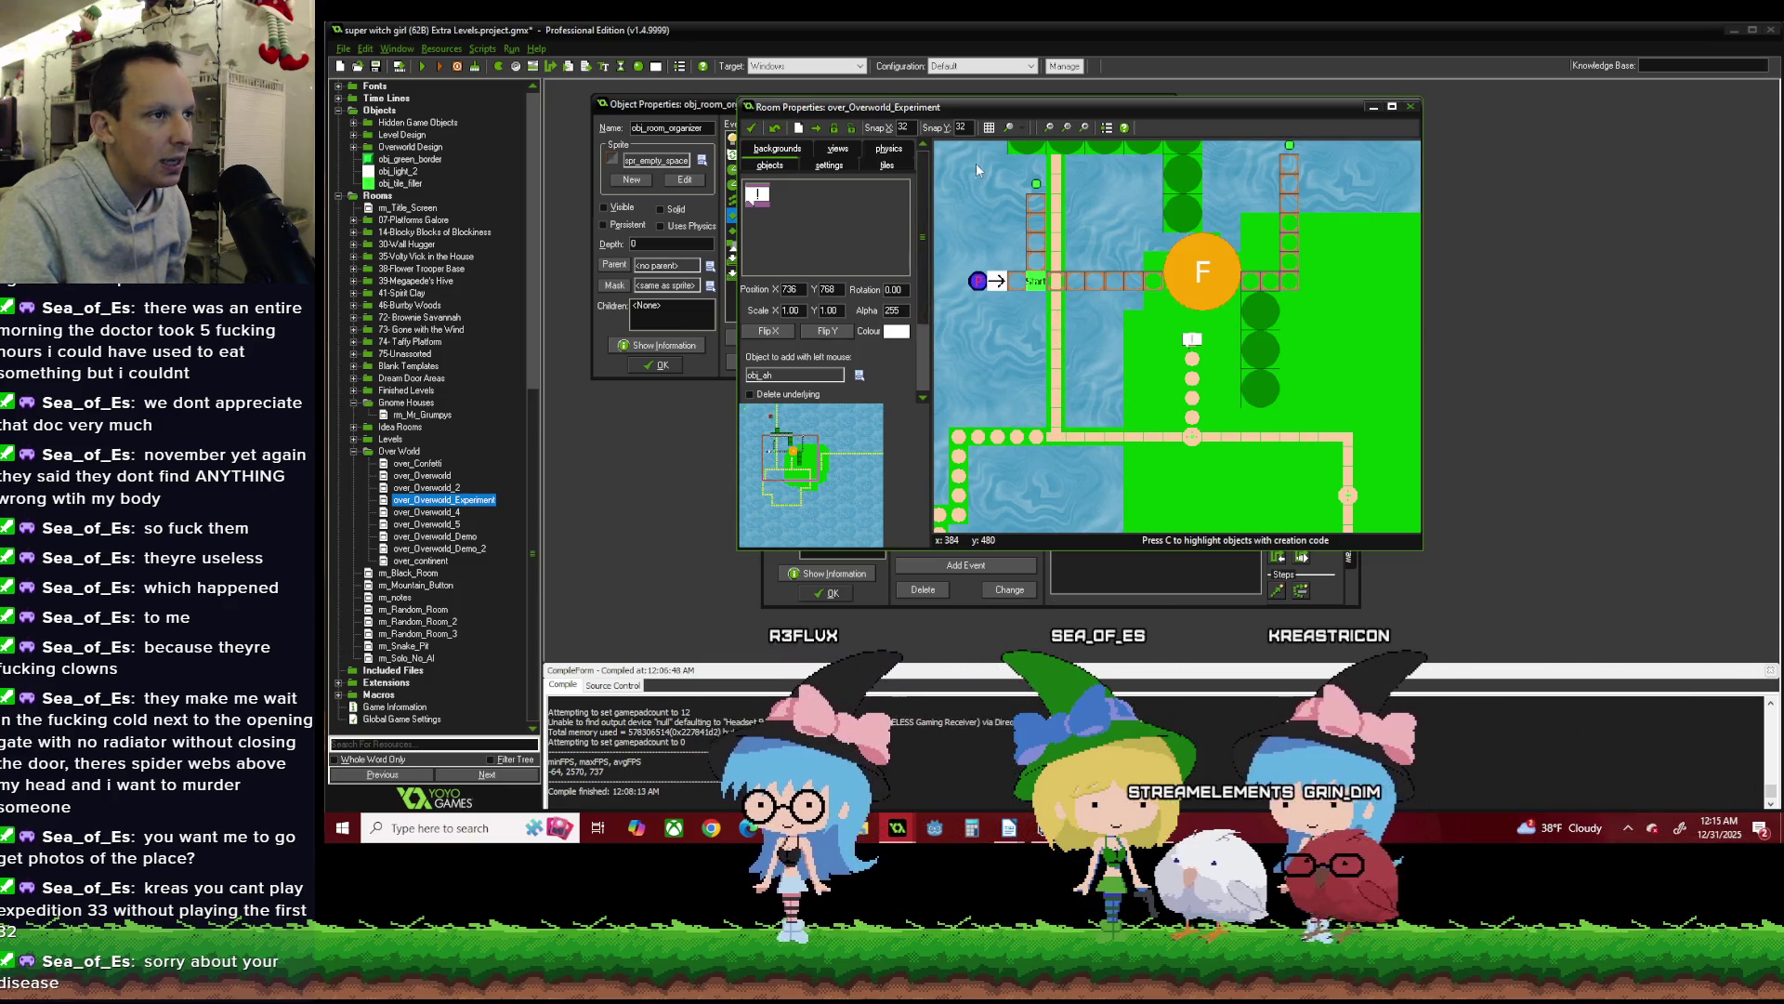
left_click(813, 132)
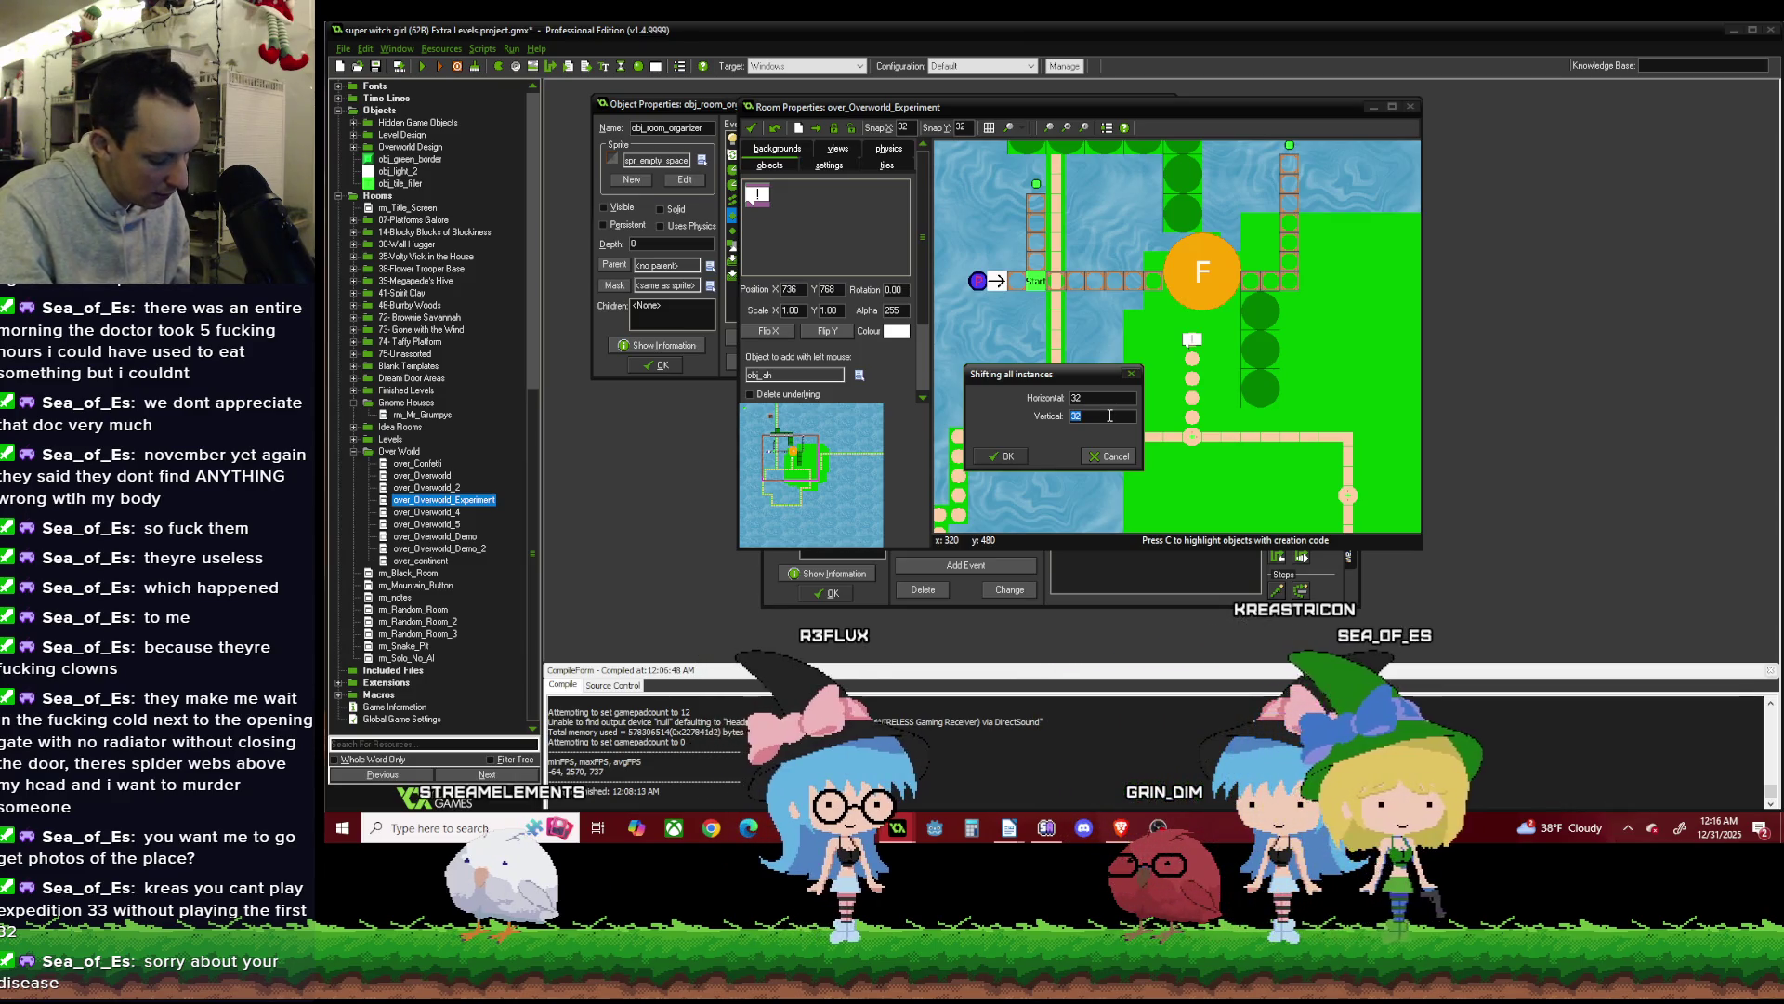
Apply the 32-pixel shift to all instances and move an obj_mountain_boob instance one grid cell left.
left_click(1005, 458)
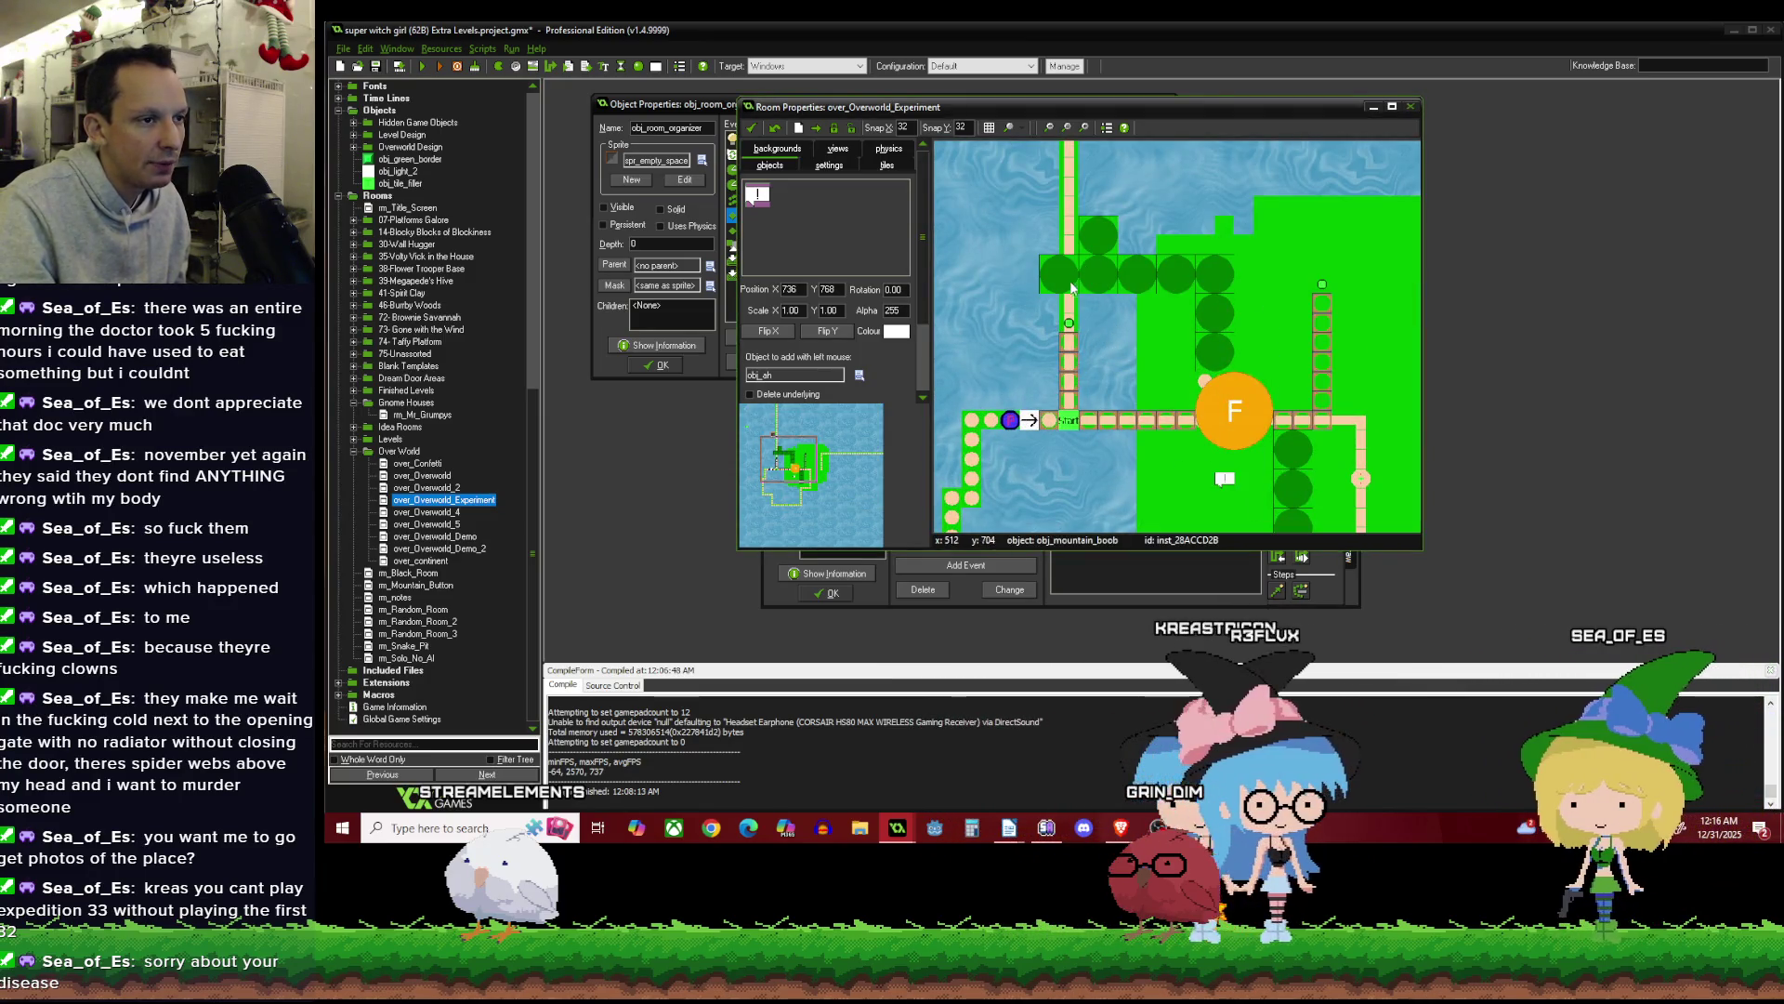
left_click(1053, 277)
left_click_drag(1053, 277, 1028, 270)
scroll(1030, 271, "down", 1)
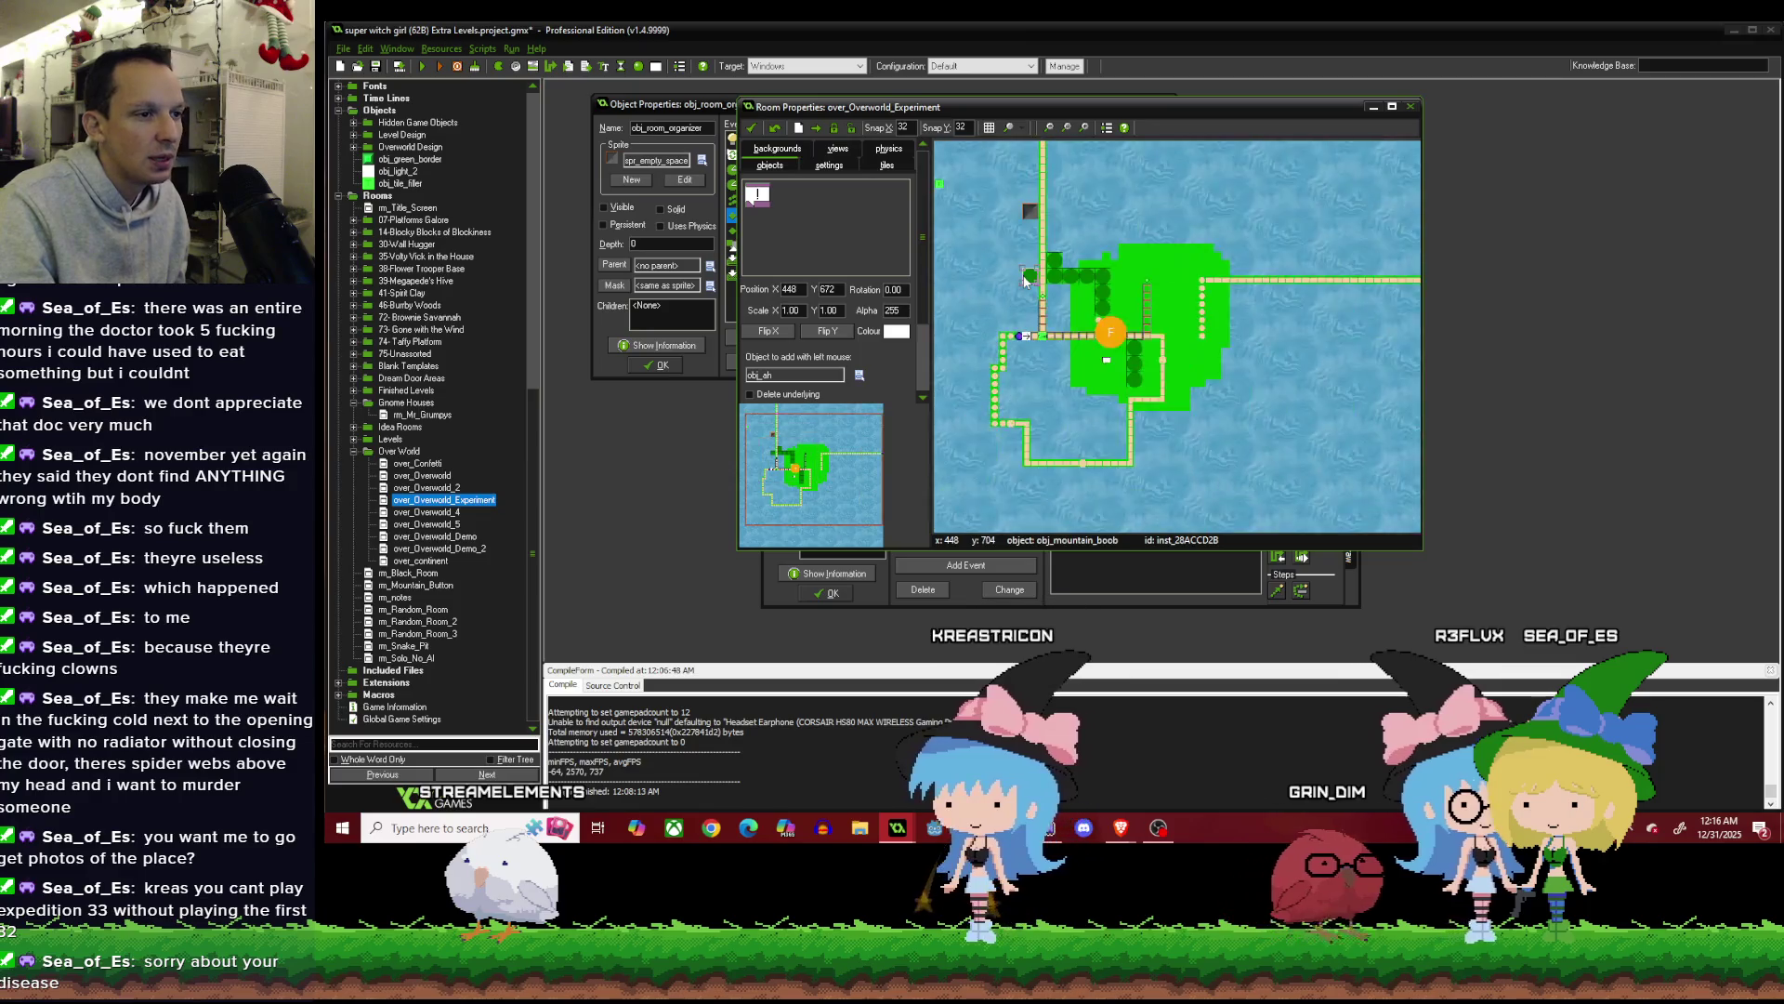
scroll(1006, 286, "up", 1)
scroll(1006, 287, "up", 1)
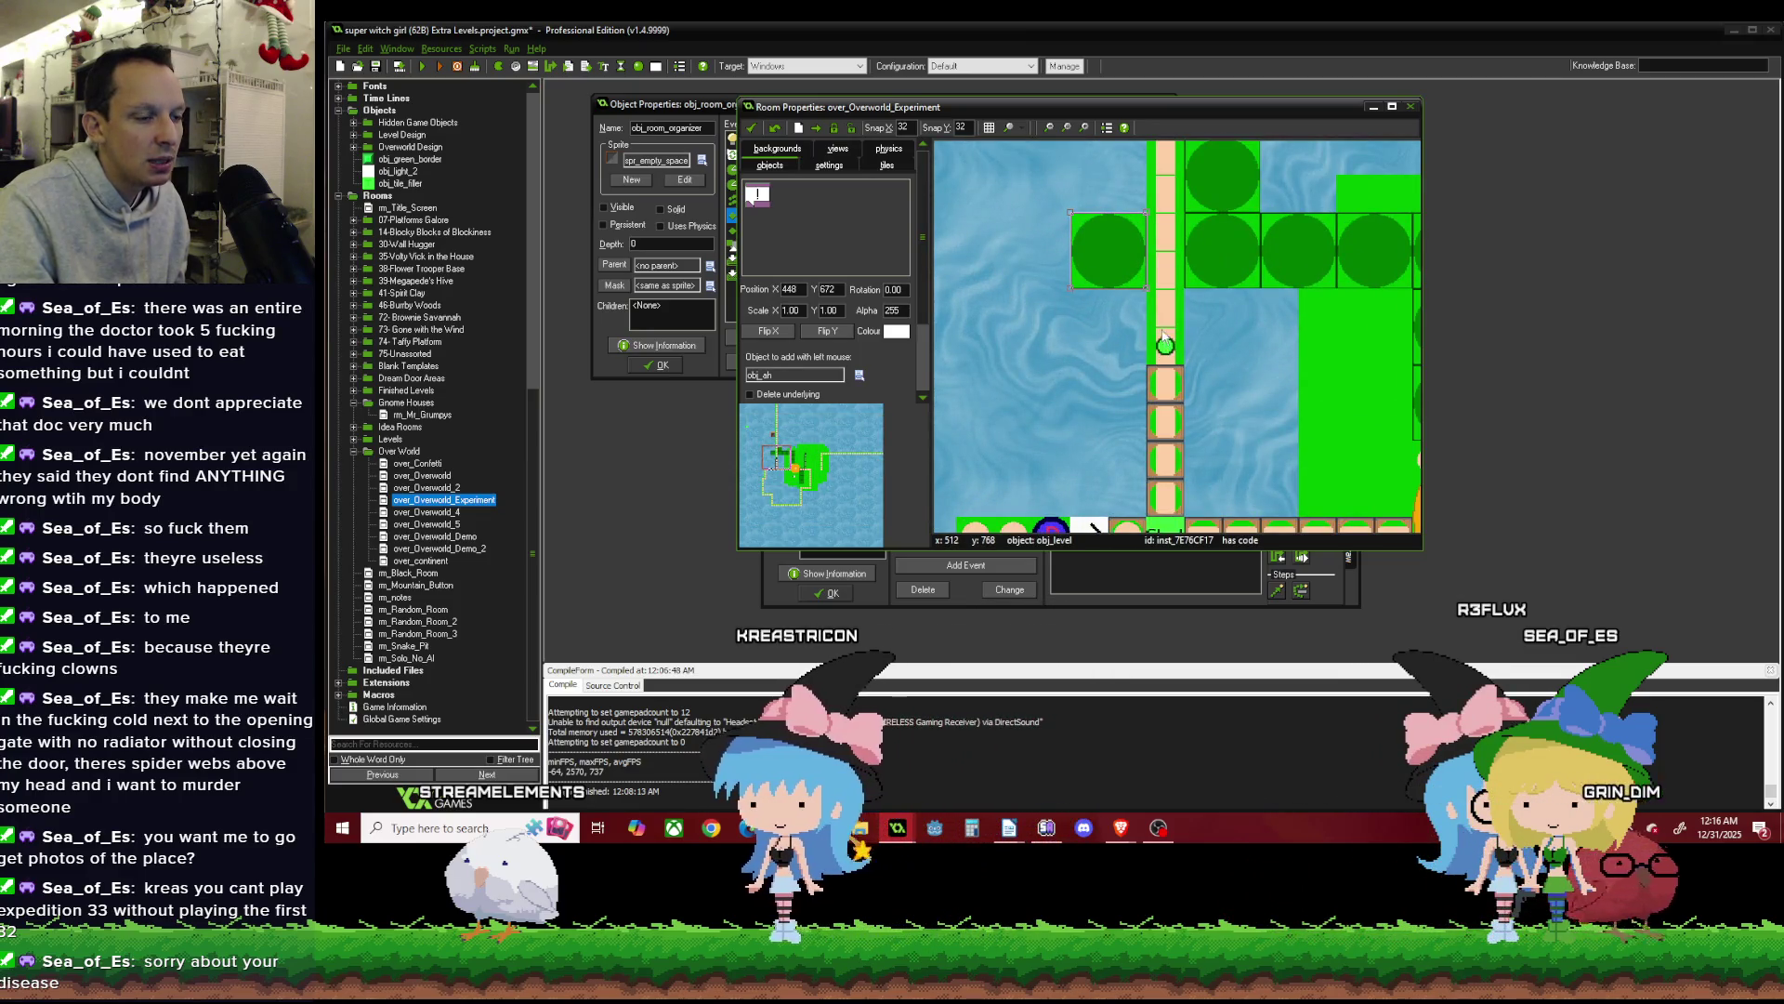
scroll(1164, 337, "down", 1)
scroll(1080, 288, "down", 1)
scroll(1143, 318, "up", 1)
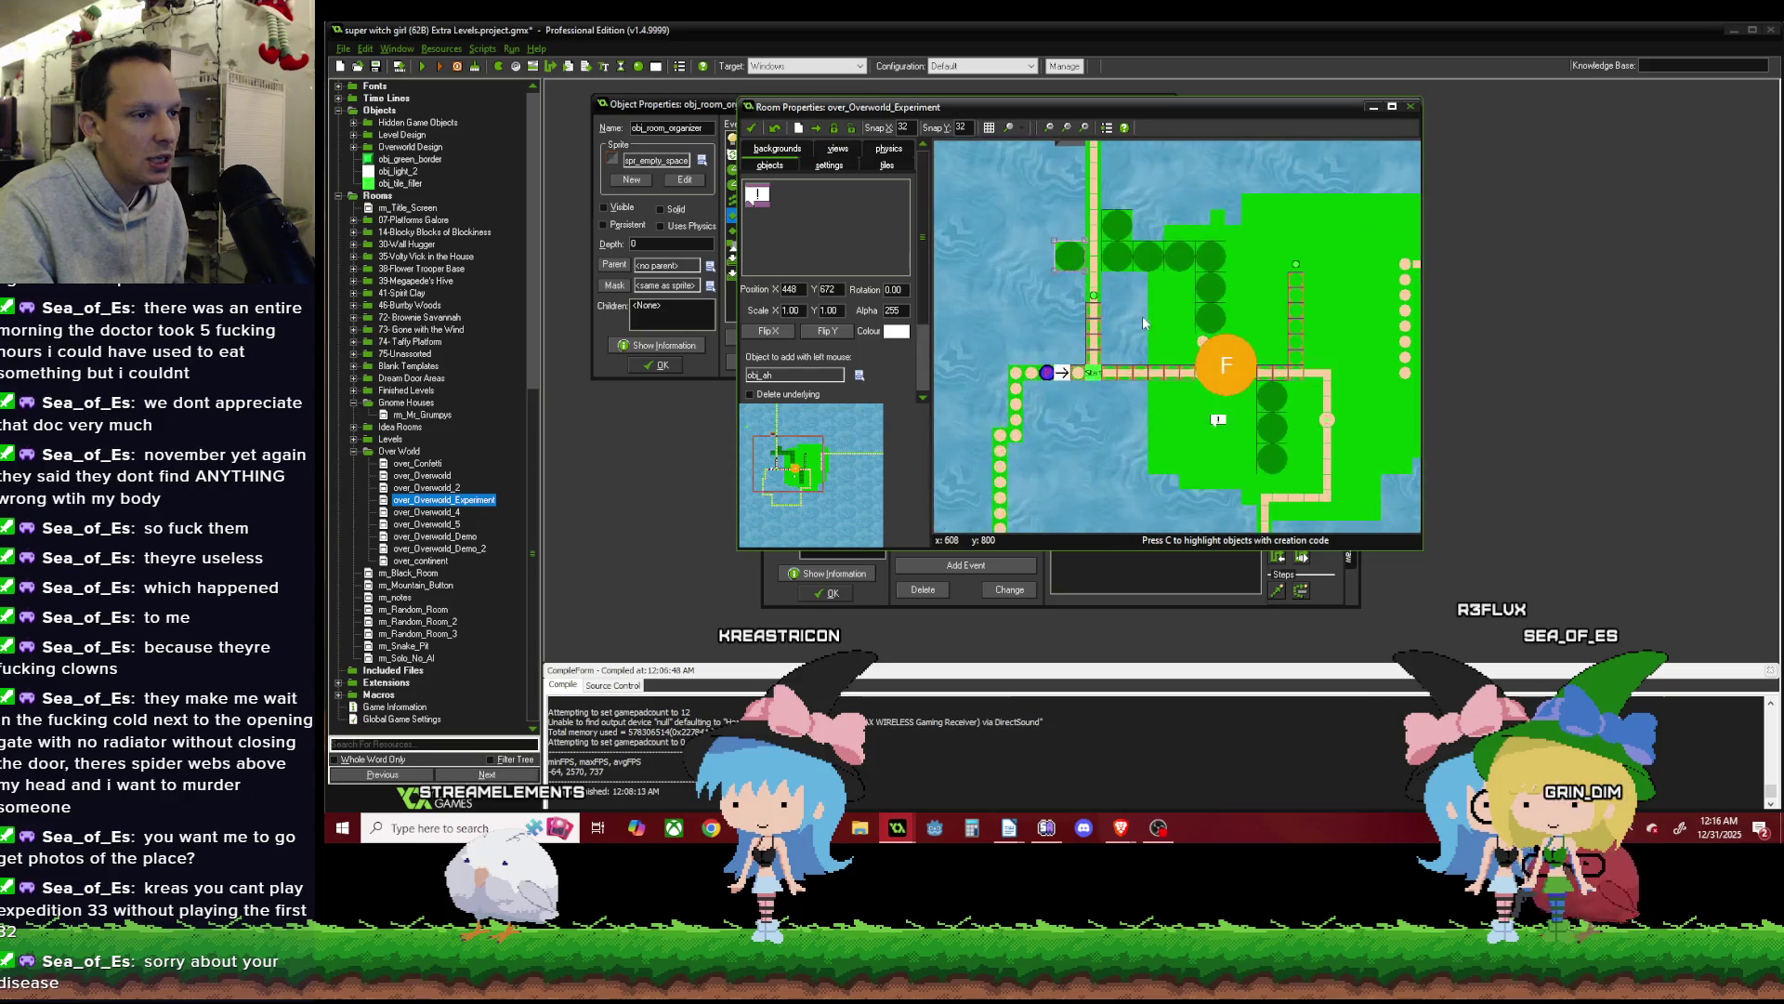
scroll(1083, 305, "down", 1)
scroll(1117, 365, "up", 1)
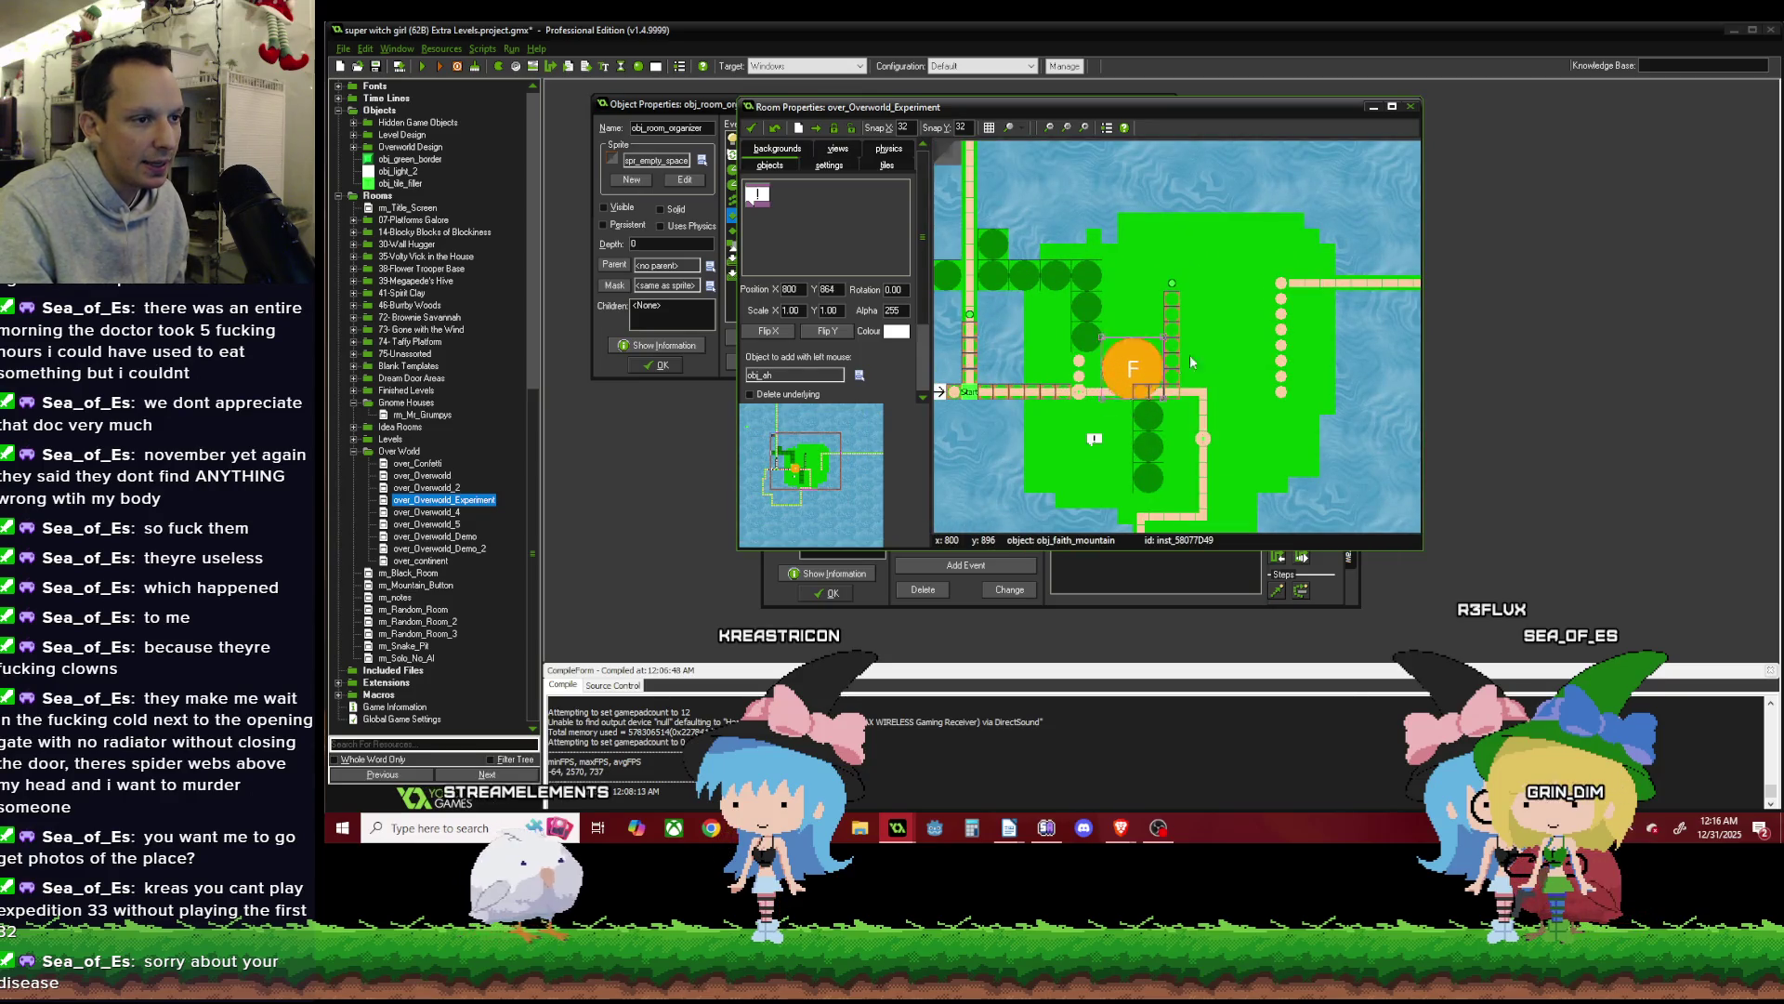
Flip to the tiles tab and back to object placing.
left_click(887, 165)
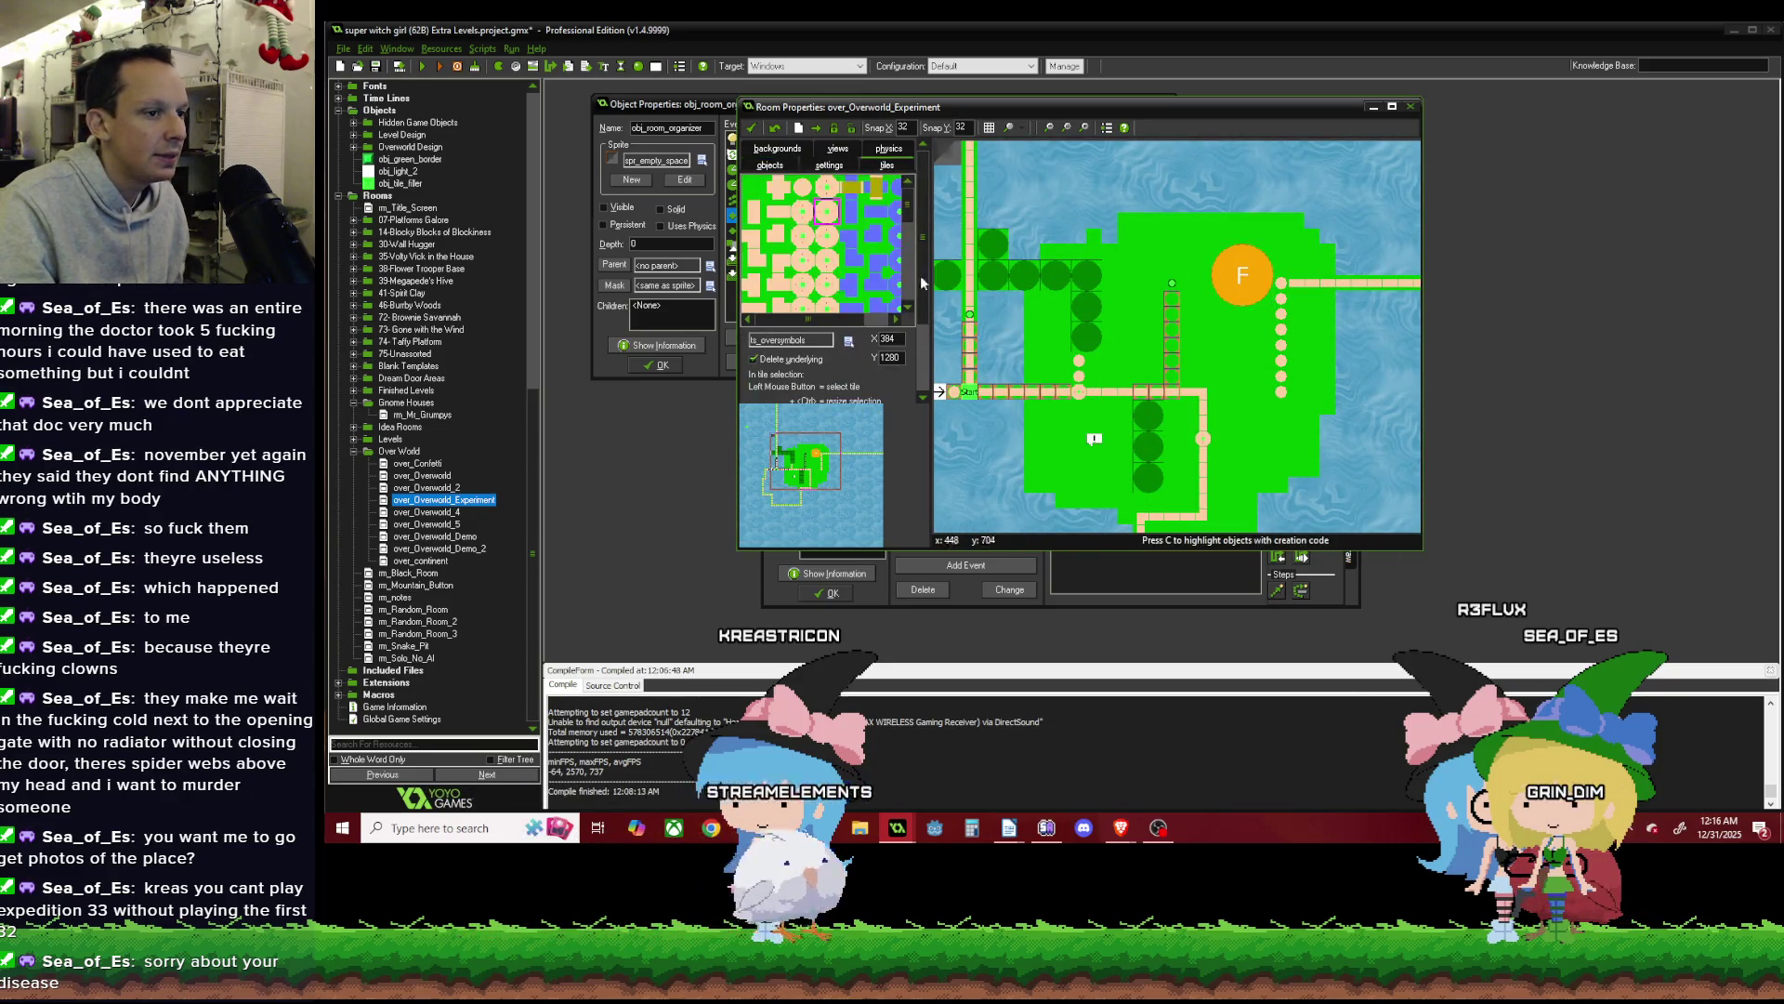
left_click(771, 165)
scroll(1143, 376, "up", 1)
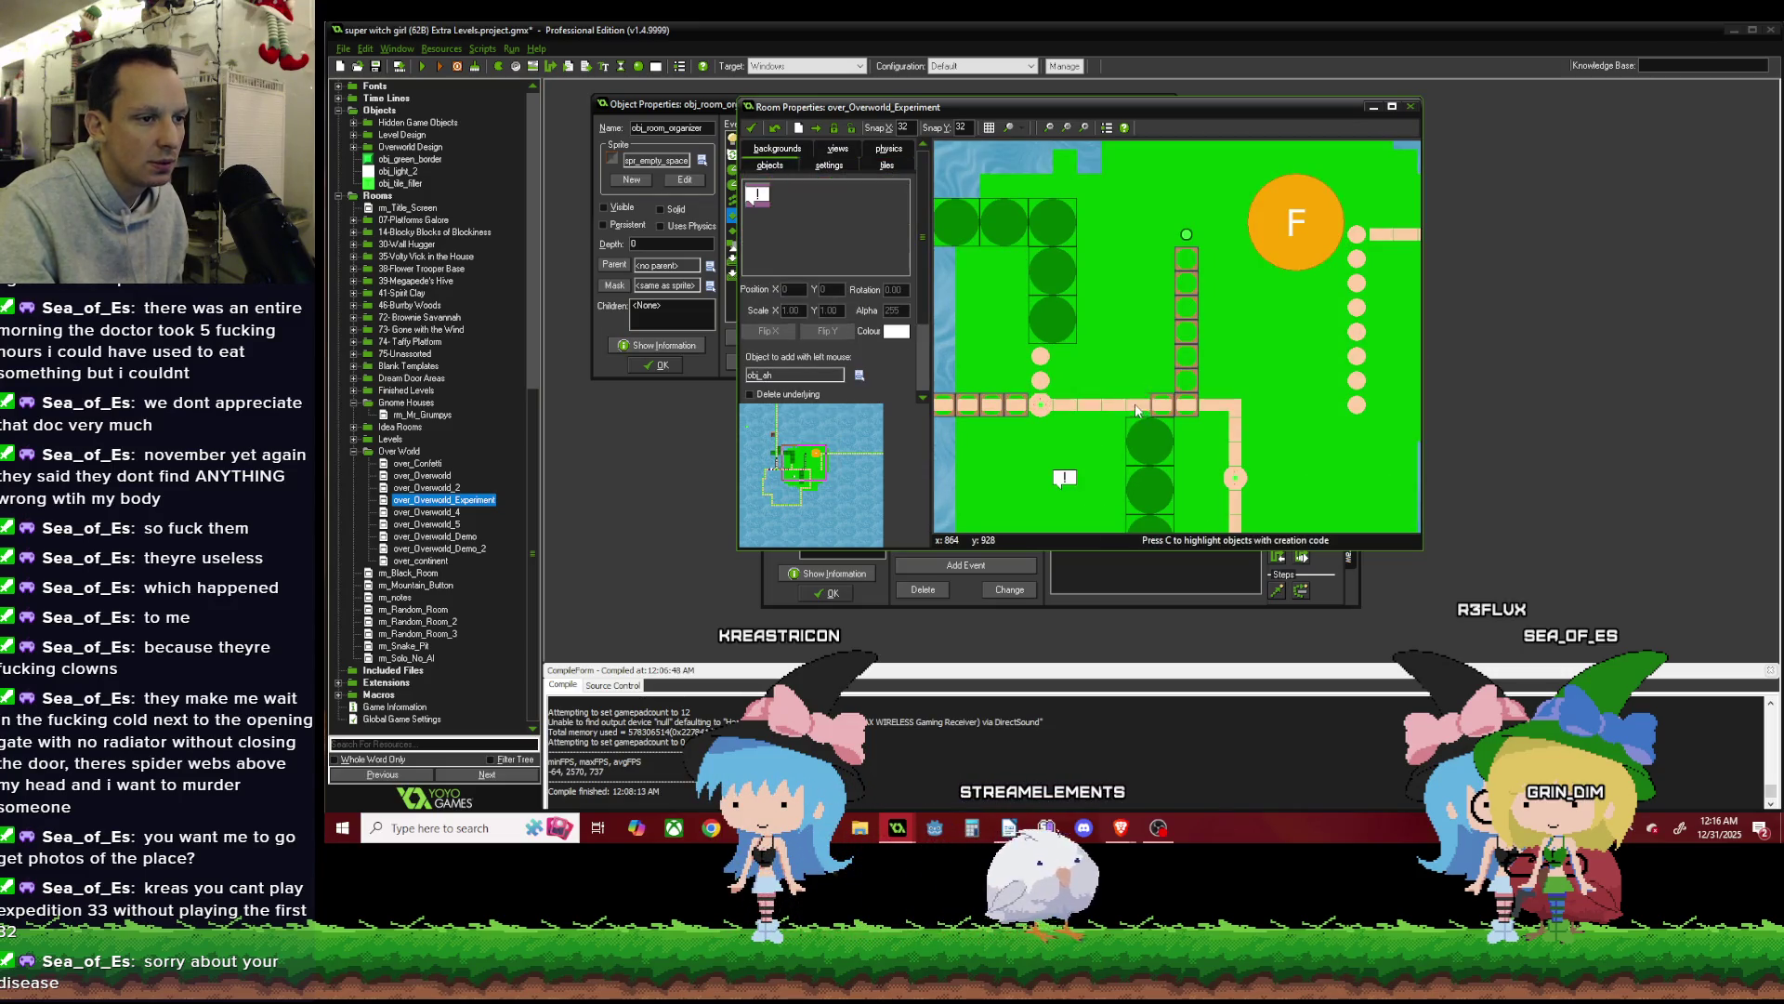
Turn off the creation-code markers and select a path dot on the map.
key("c")
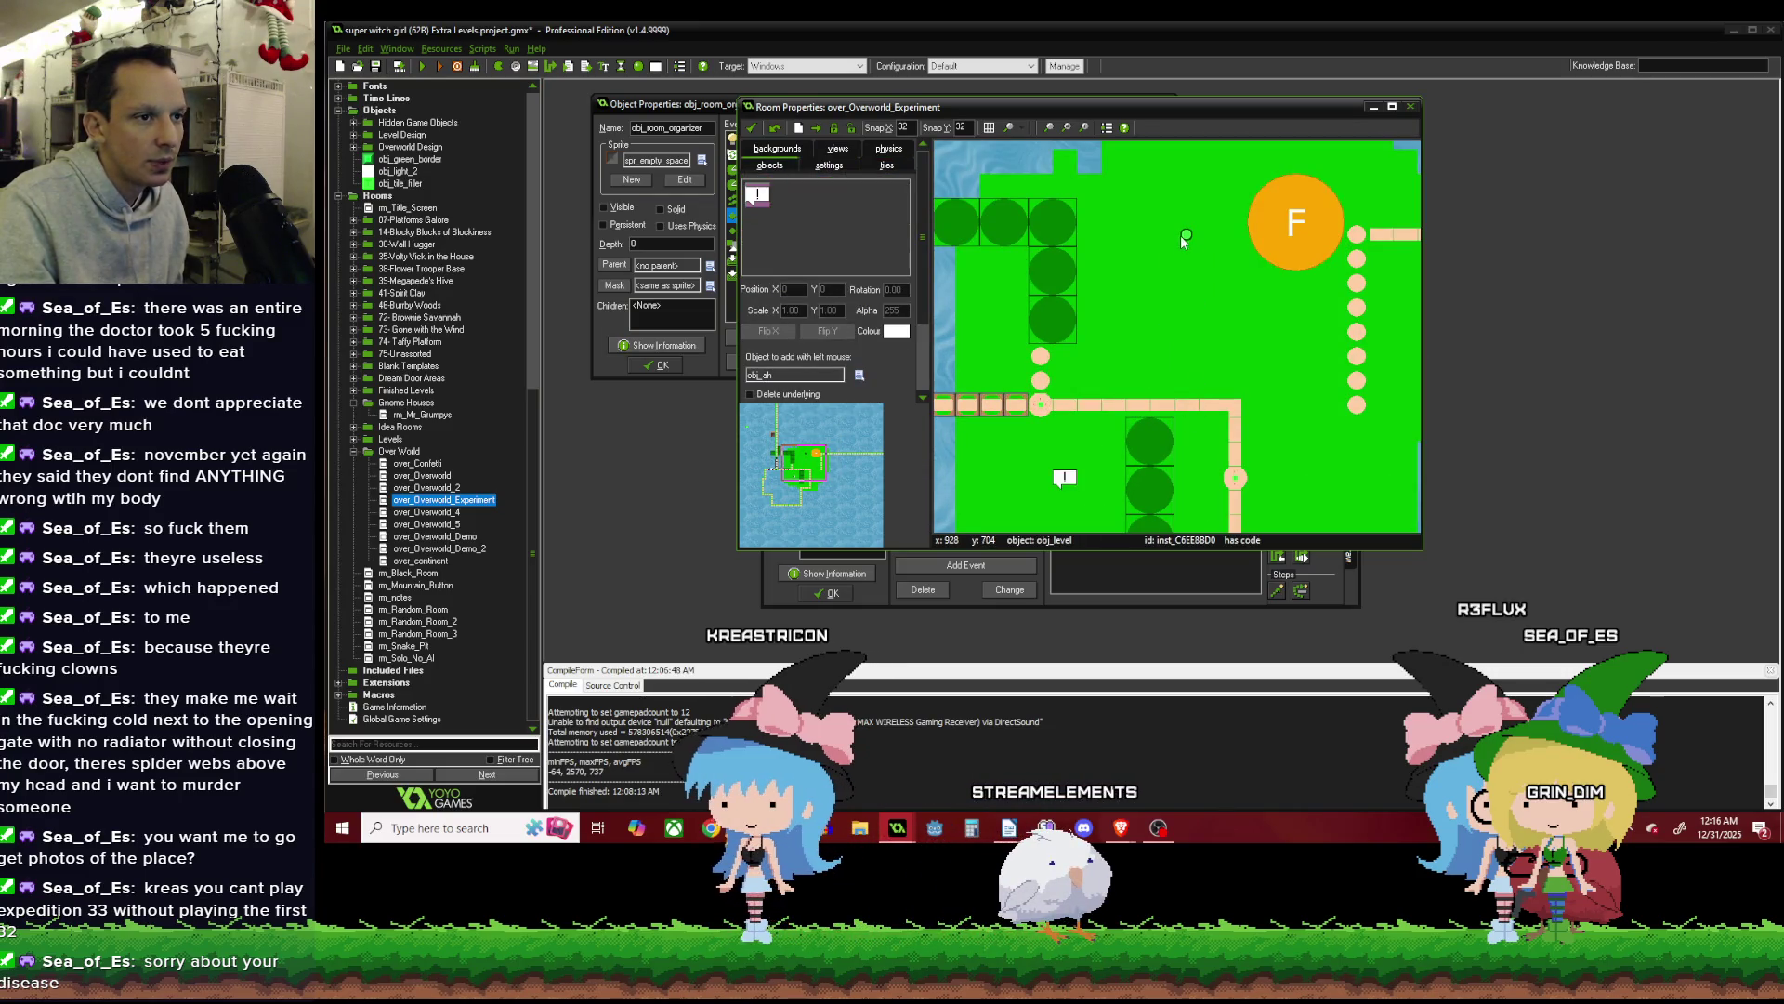
left_click(1357, 404)
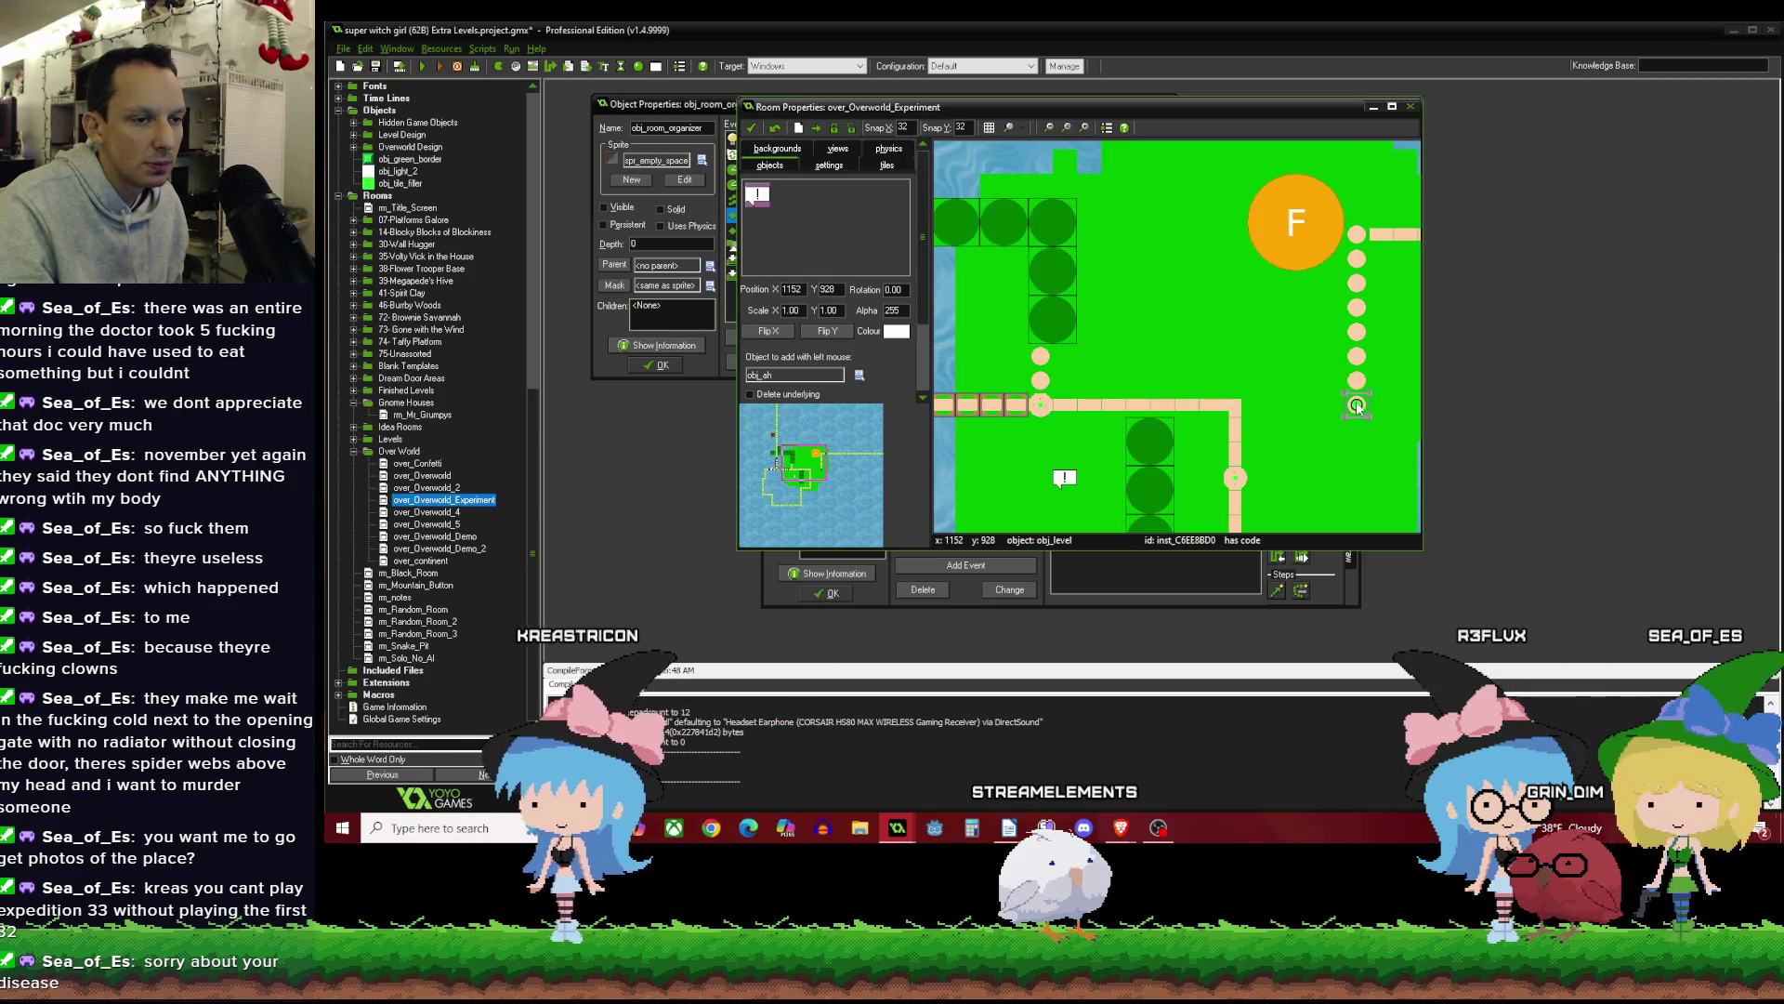
scroll(1256, 311, "down", 3)
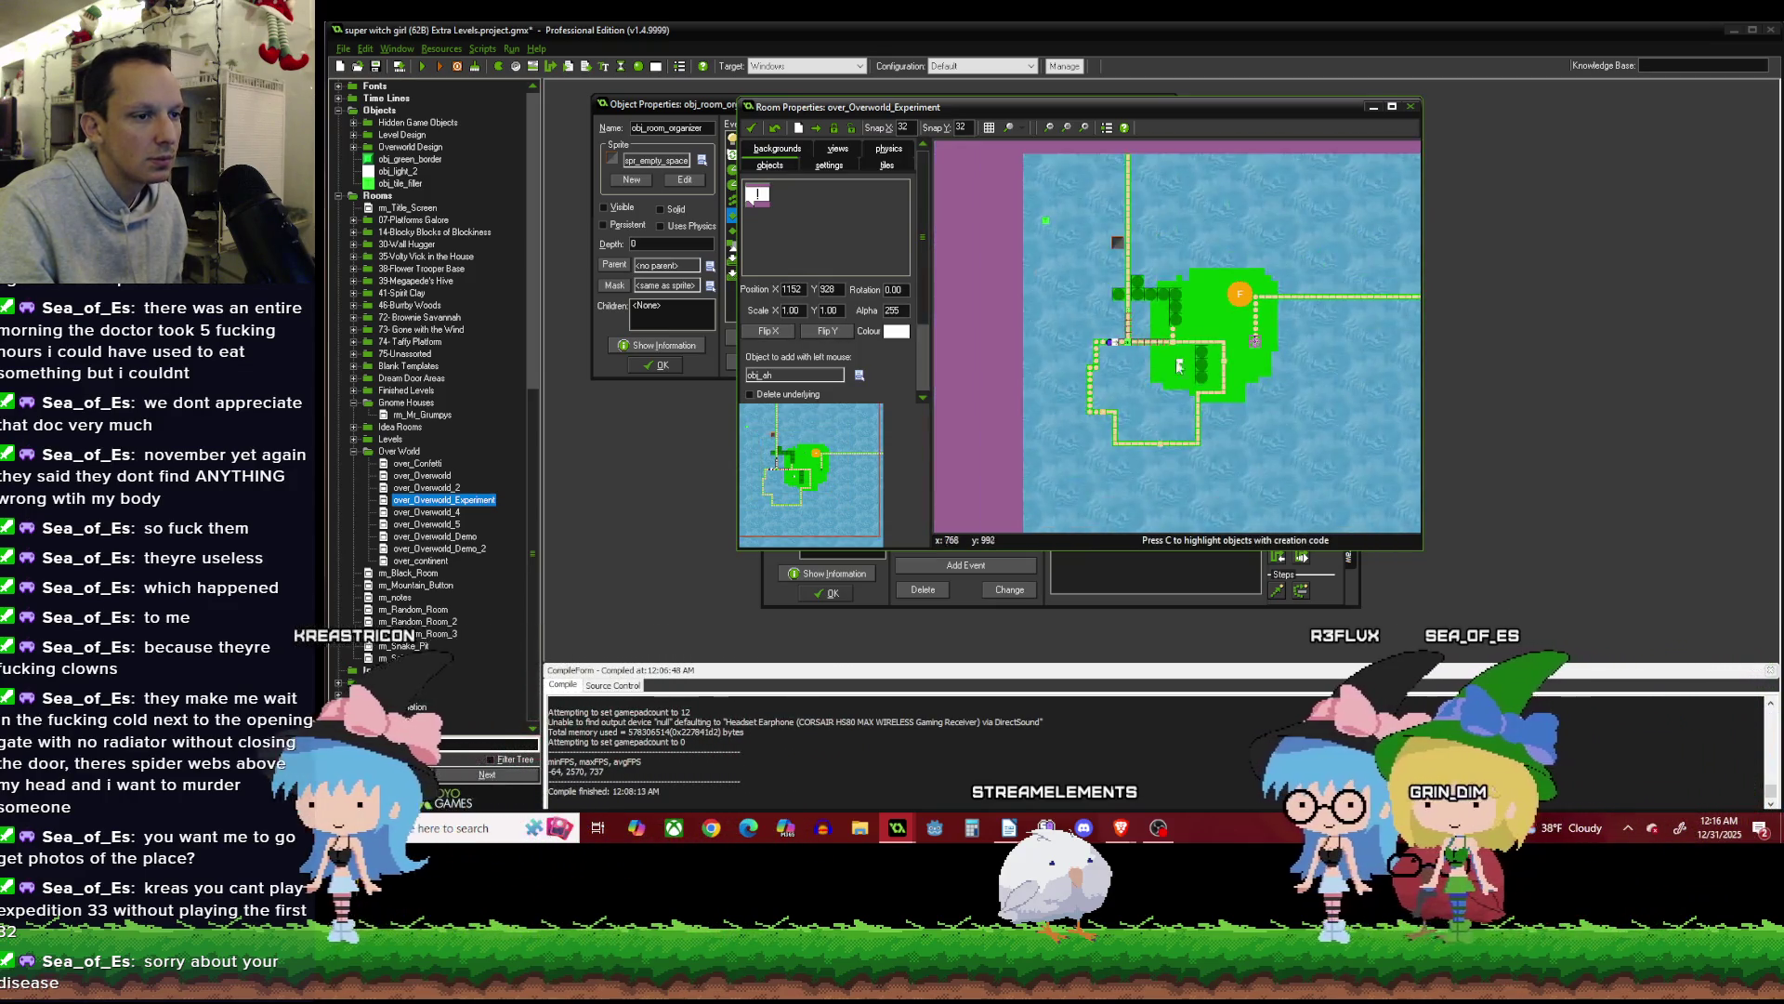
scroll(1178, 365, "up", 4)
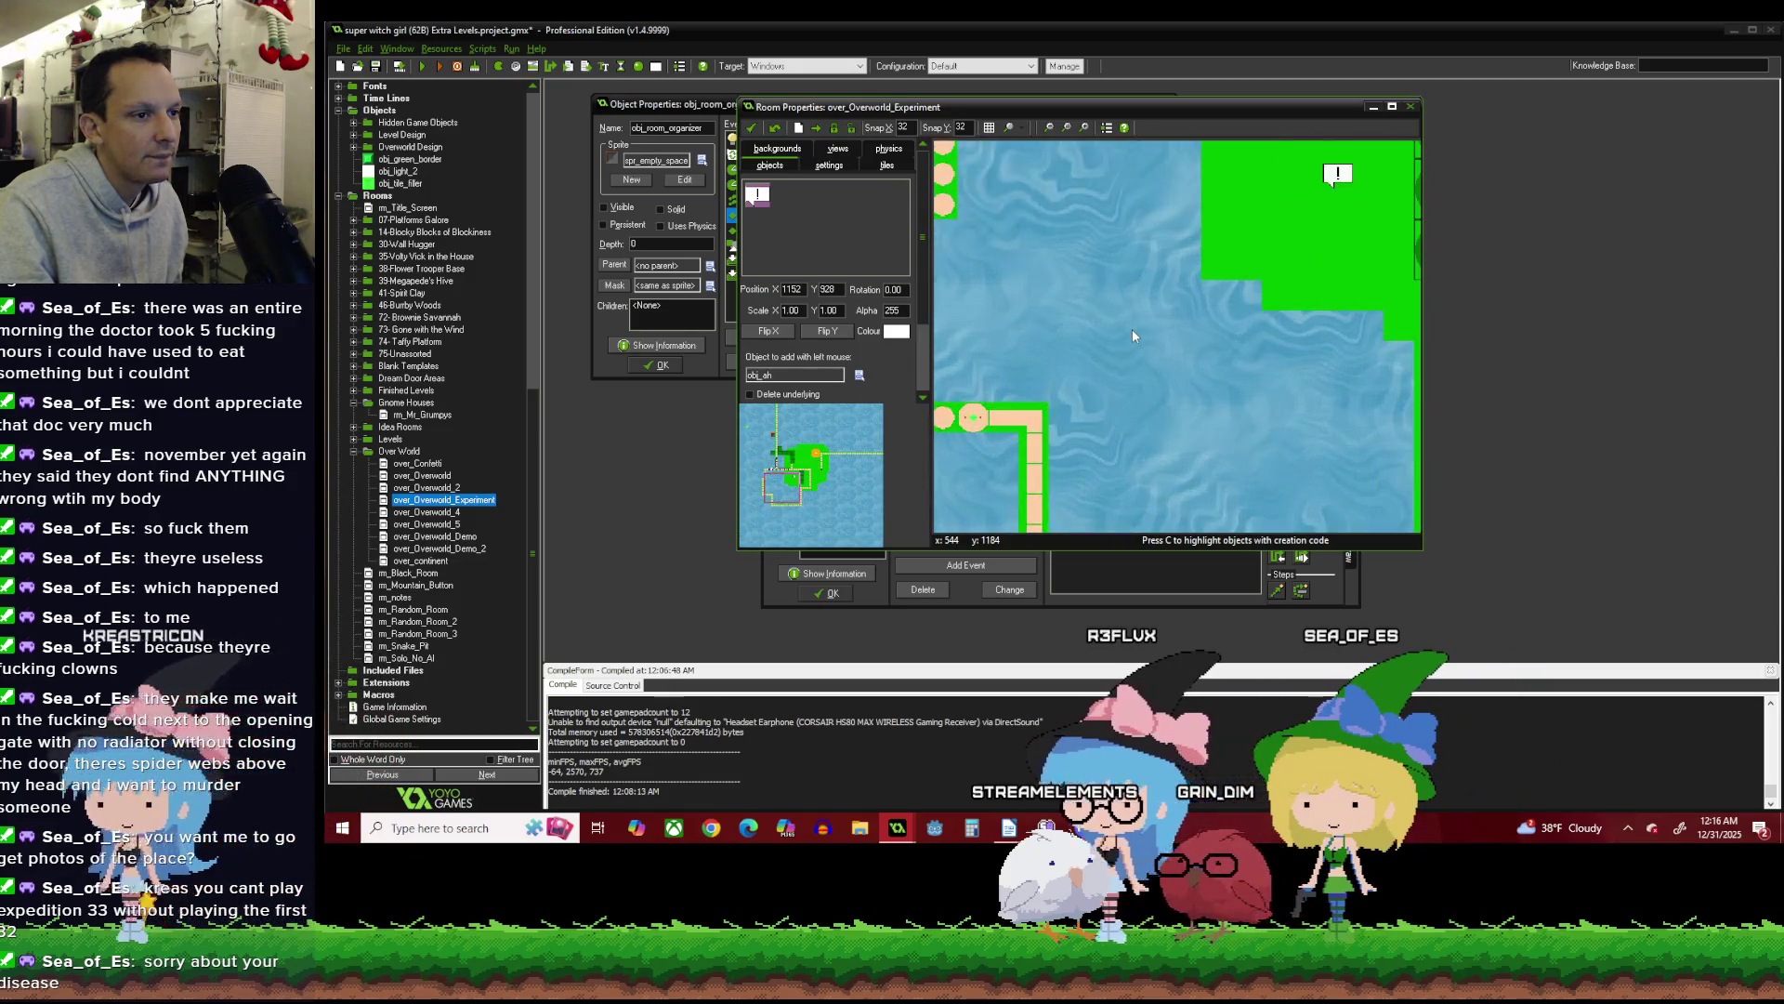
scroll(1133, 344, "down", 1)
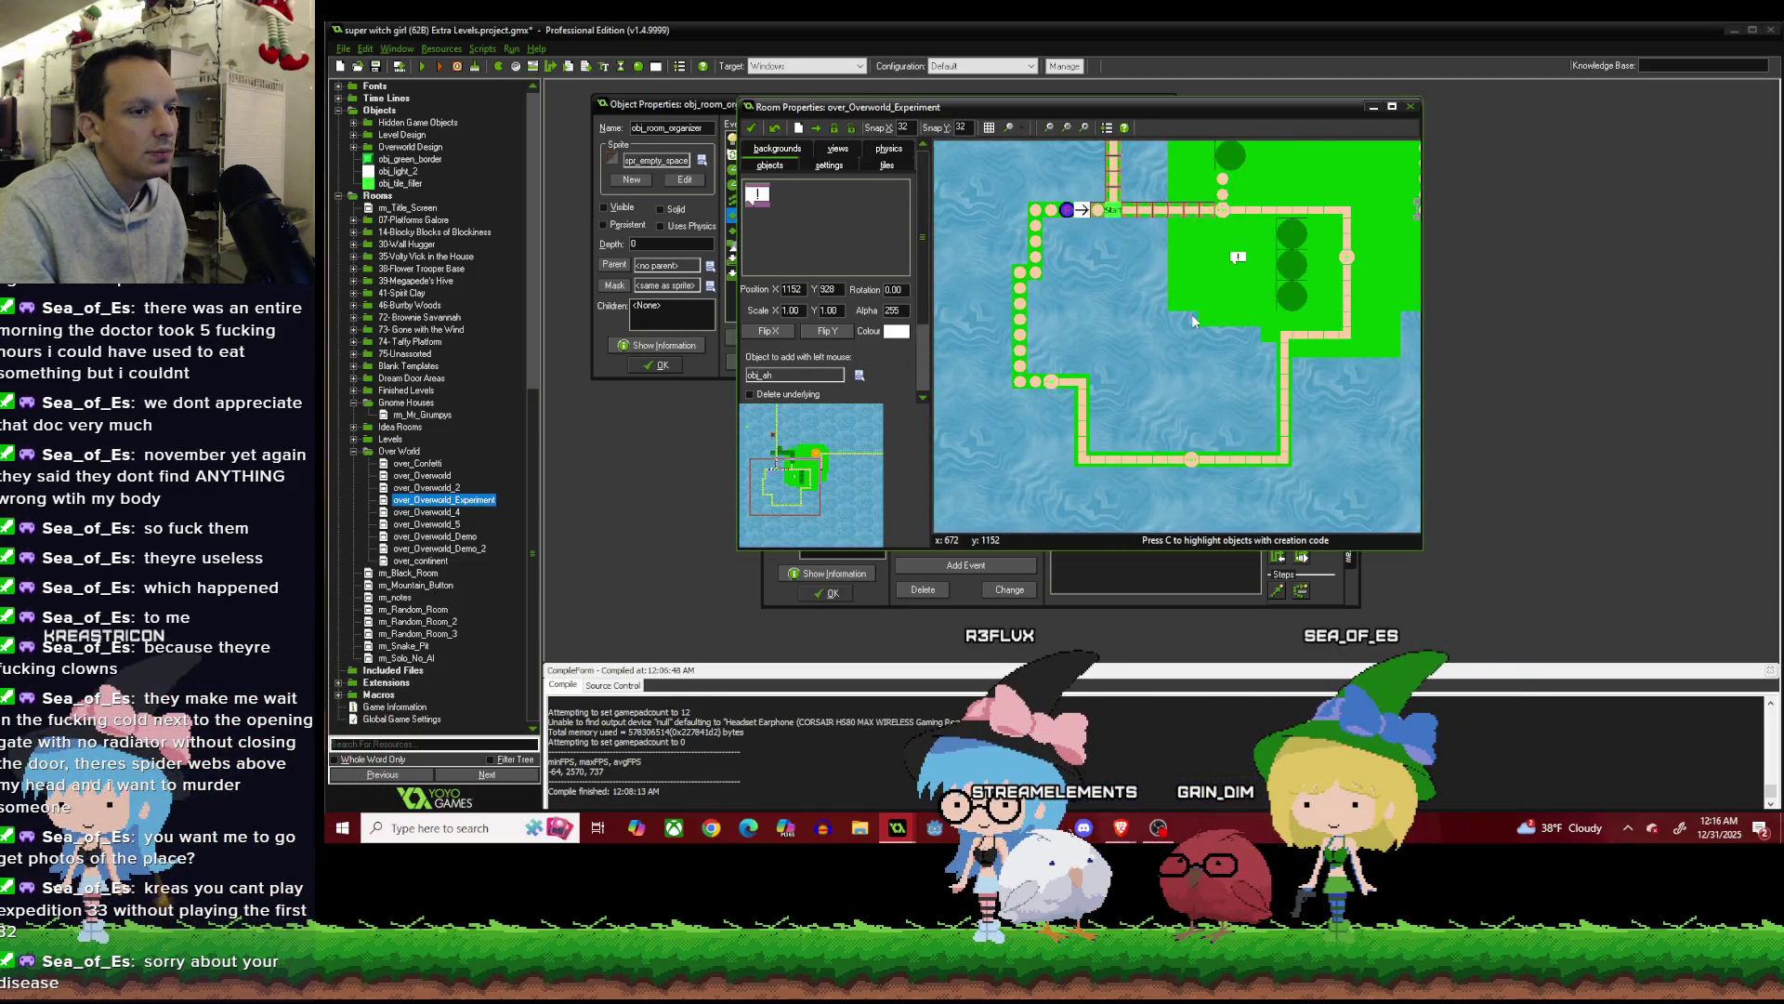
scroll(1155, 328, "down", 1)
scroll(1314, 262, "up", 1)
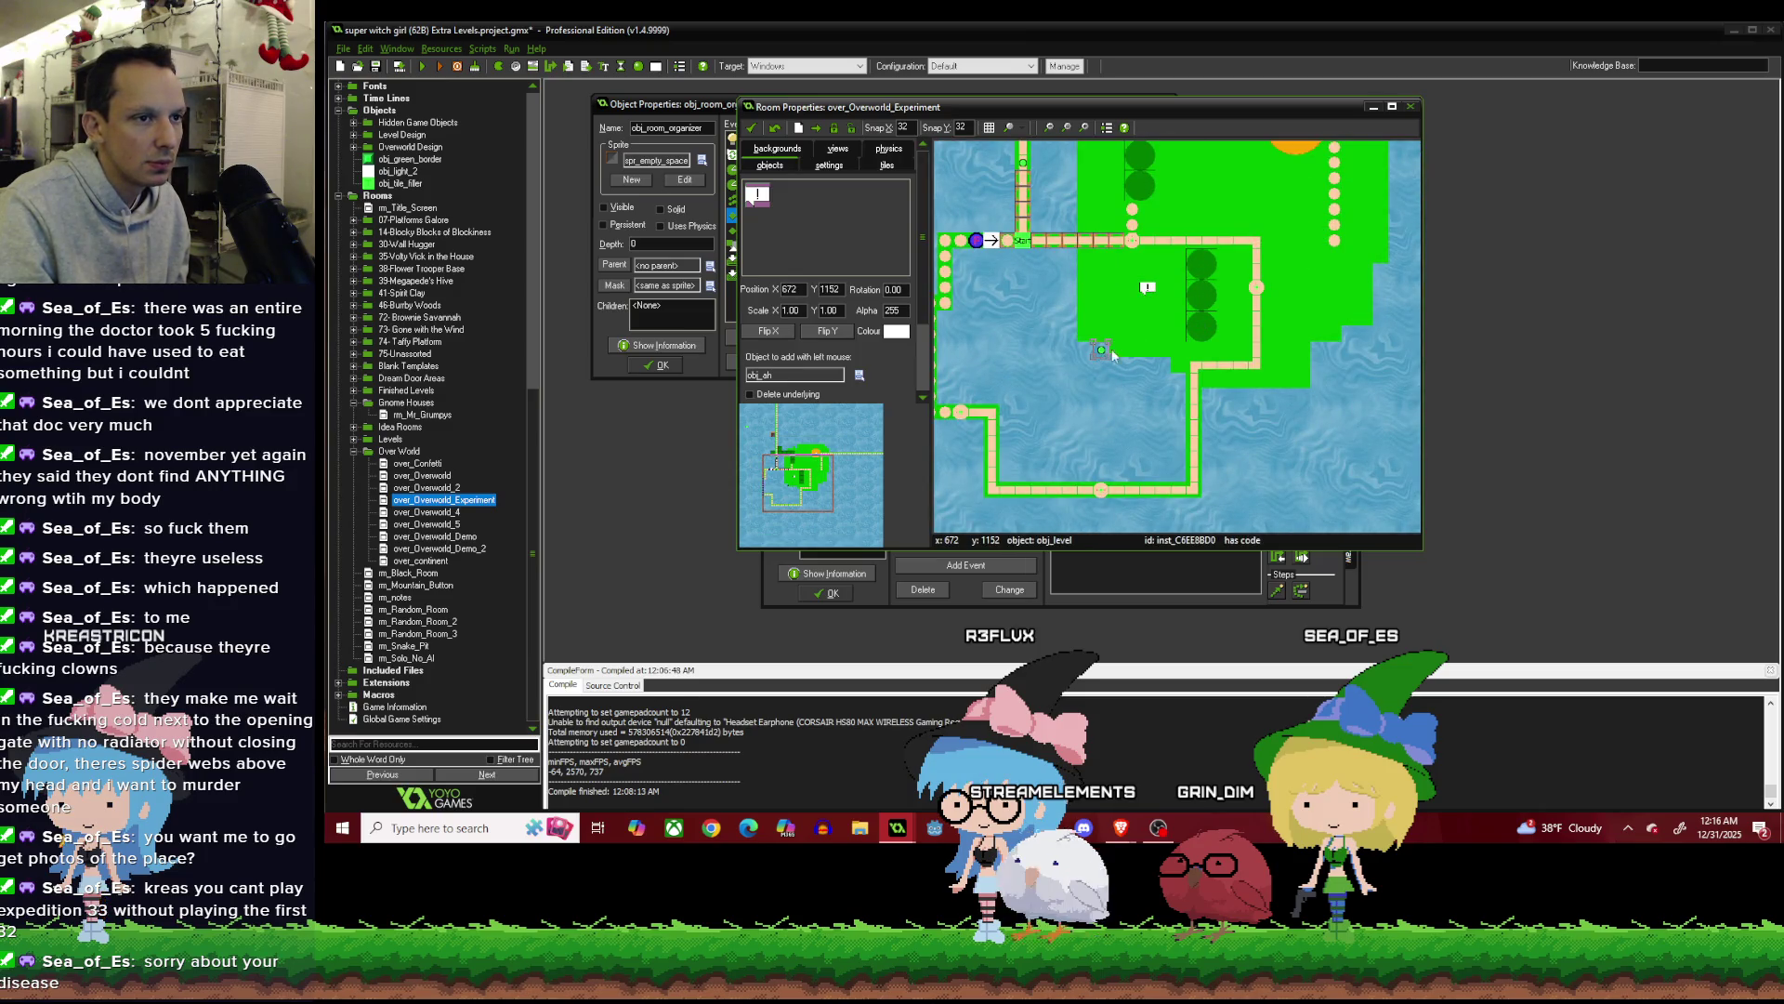
scroll(1196, 277, "up", 1)
Move three column trees beside the right-hand tree and drop the orange F mountain one grid step.
left_click_drag(1196, 277, 1361, 276)
left_click_drag(1199, 310, 1355, 309)
left_click_drag(1200, 348, 1385, 352)
scroll(1320, 298, "down", 1)
left_click_drag(1273, 244, 1269, 276)
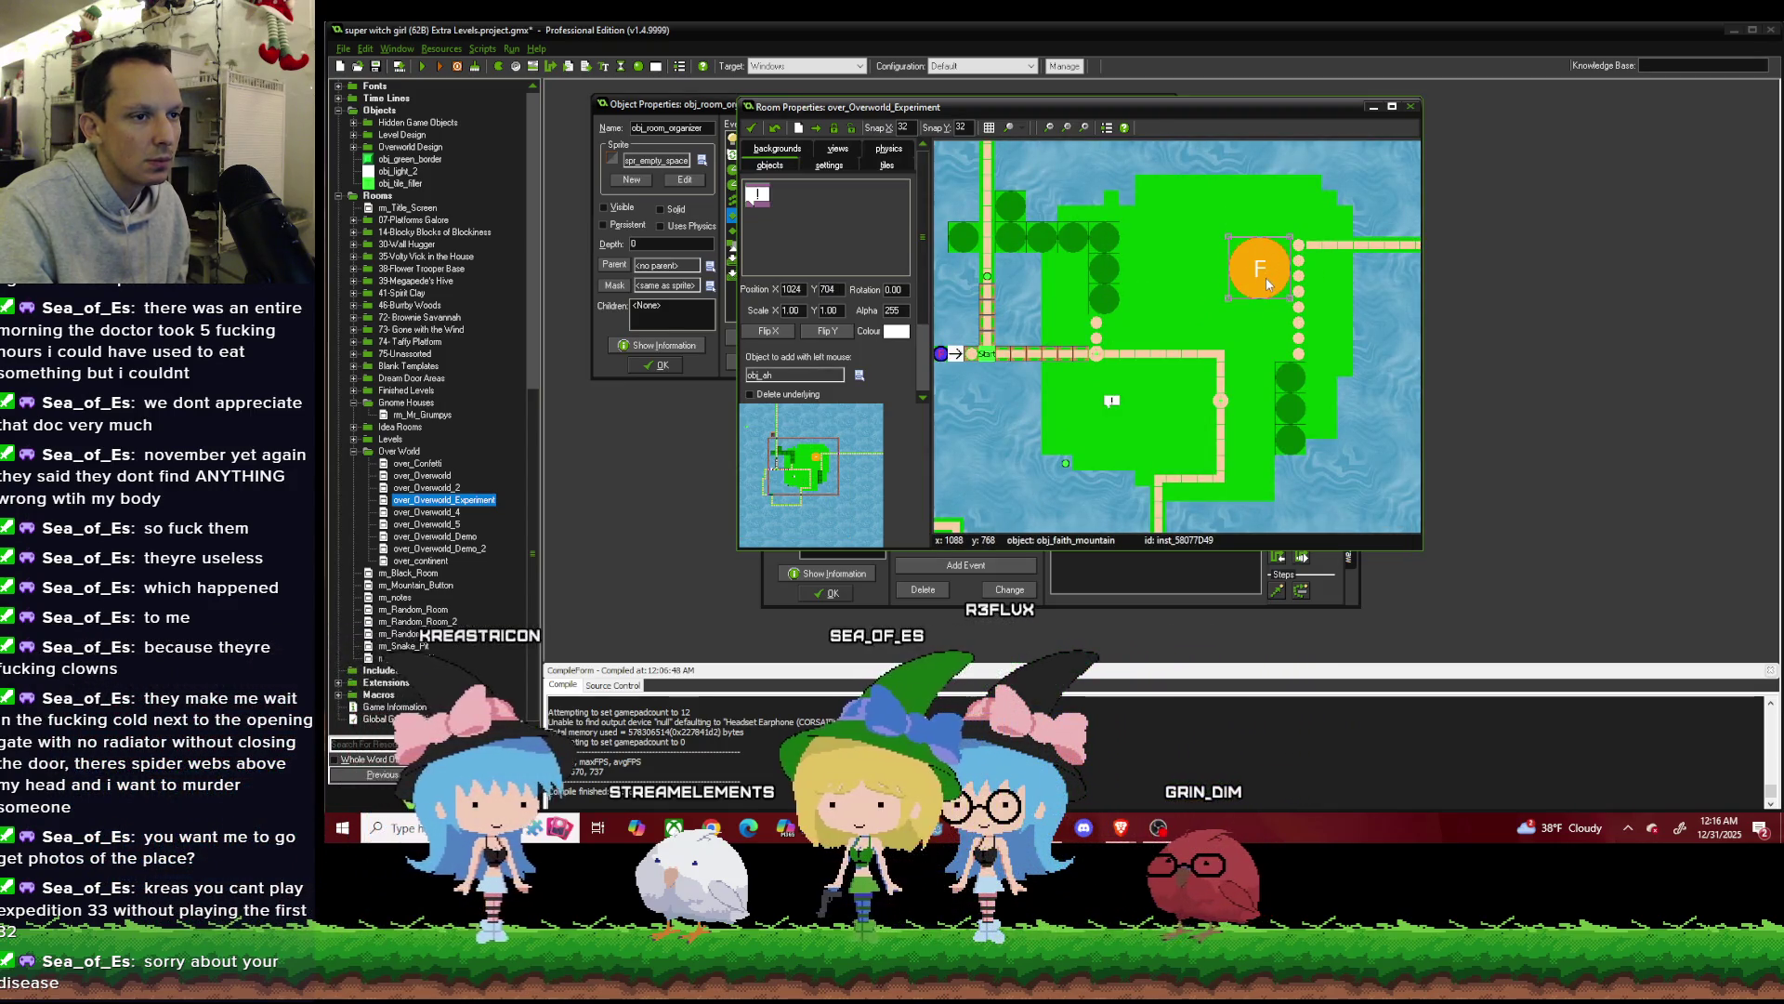
scroll(1226, 270, "down", 1)
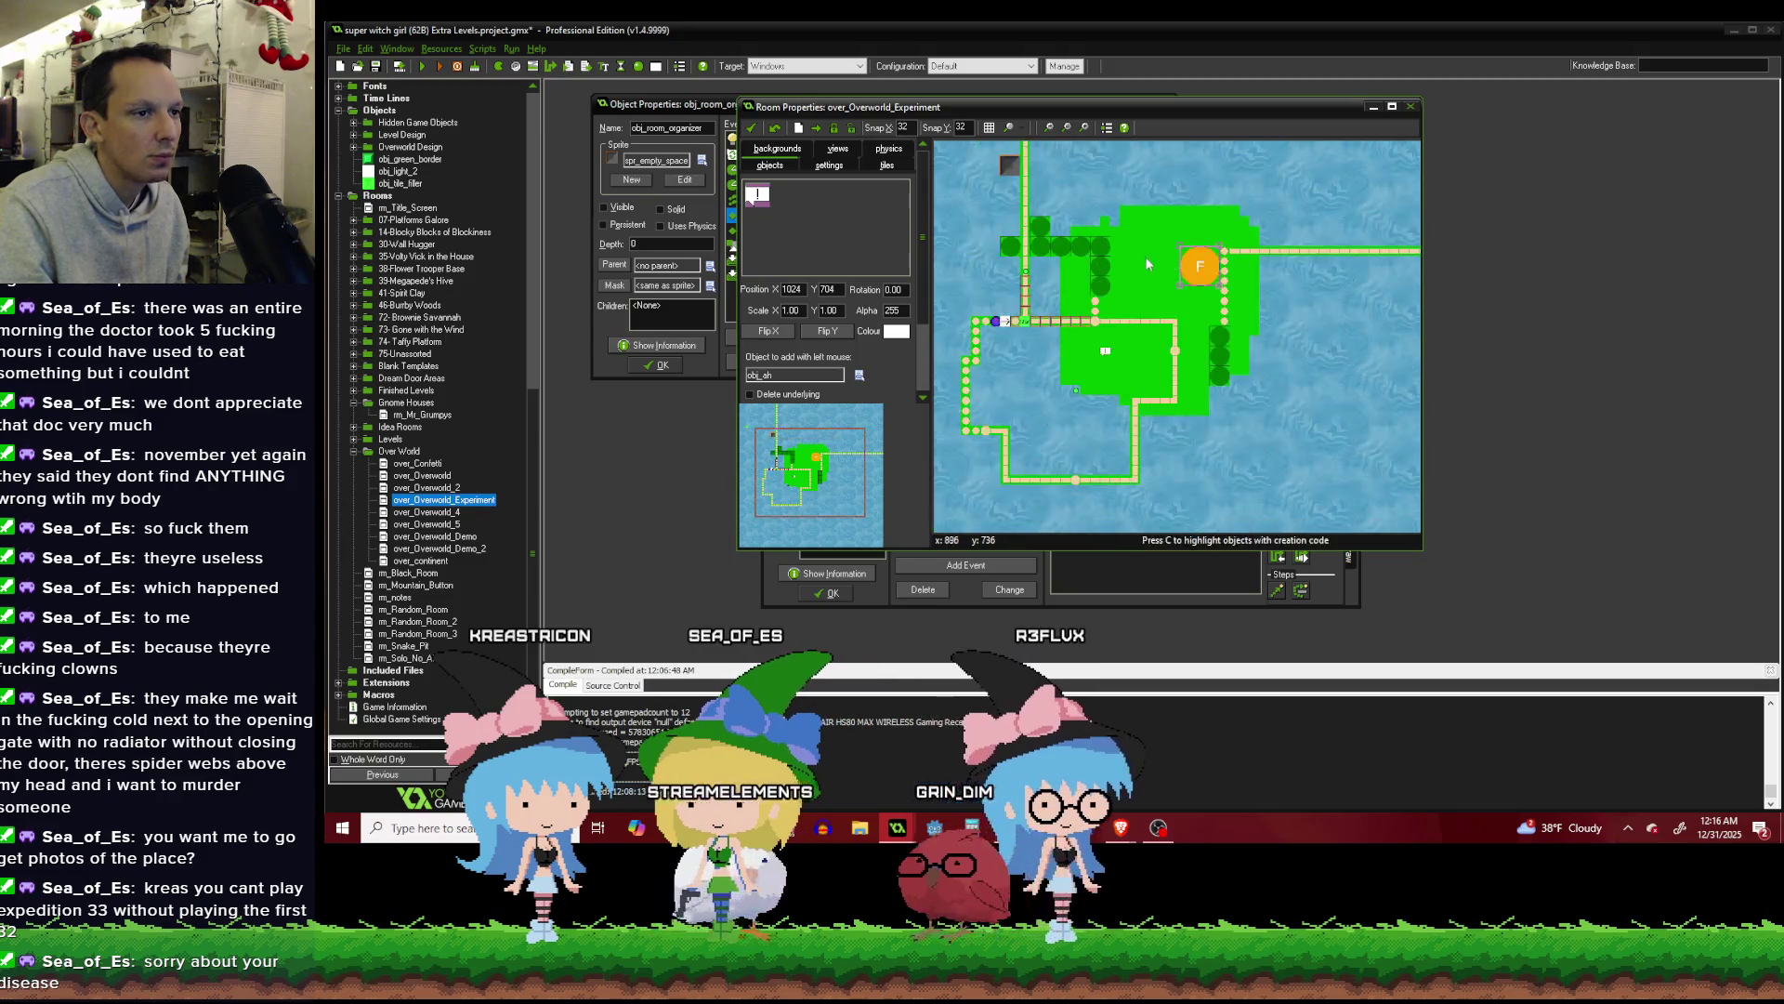
scroll(1187, 259, "up", 2)
Paste a tree copy beside the F mountain and readjust the tree and F positions.
left_click(886, 165)
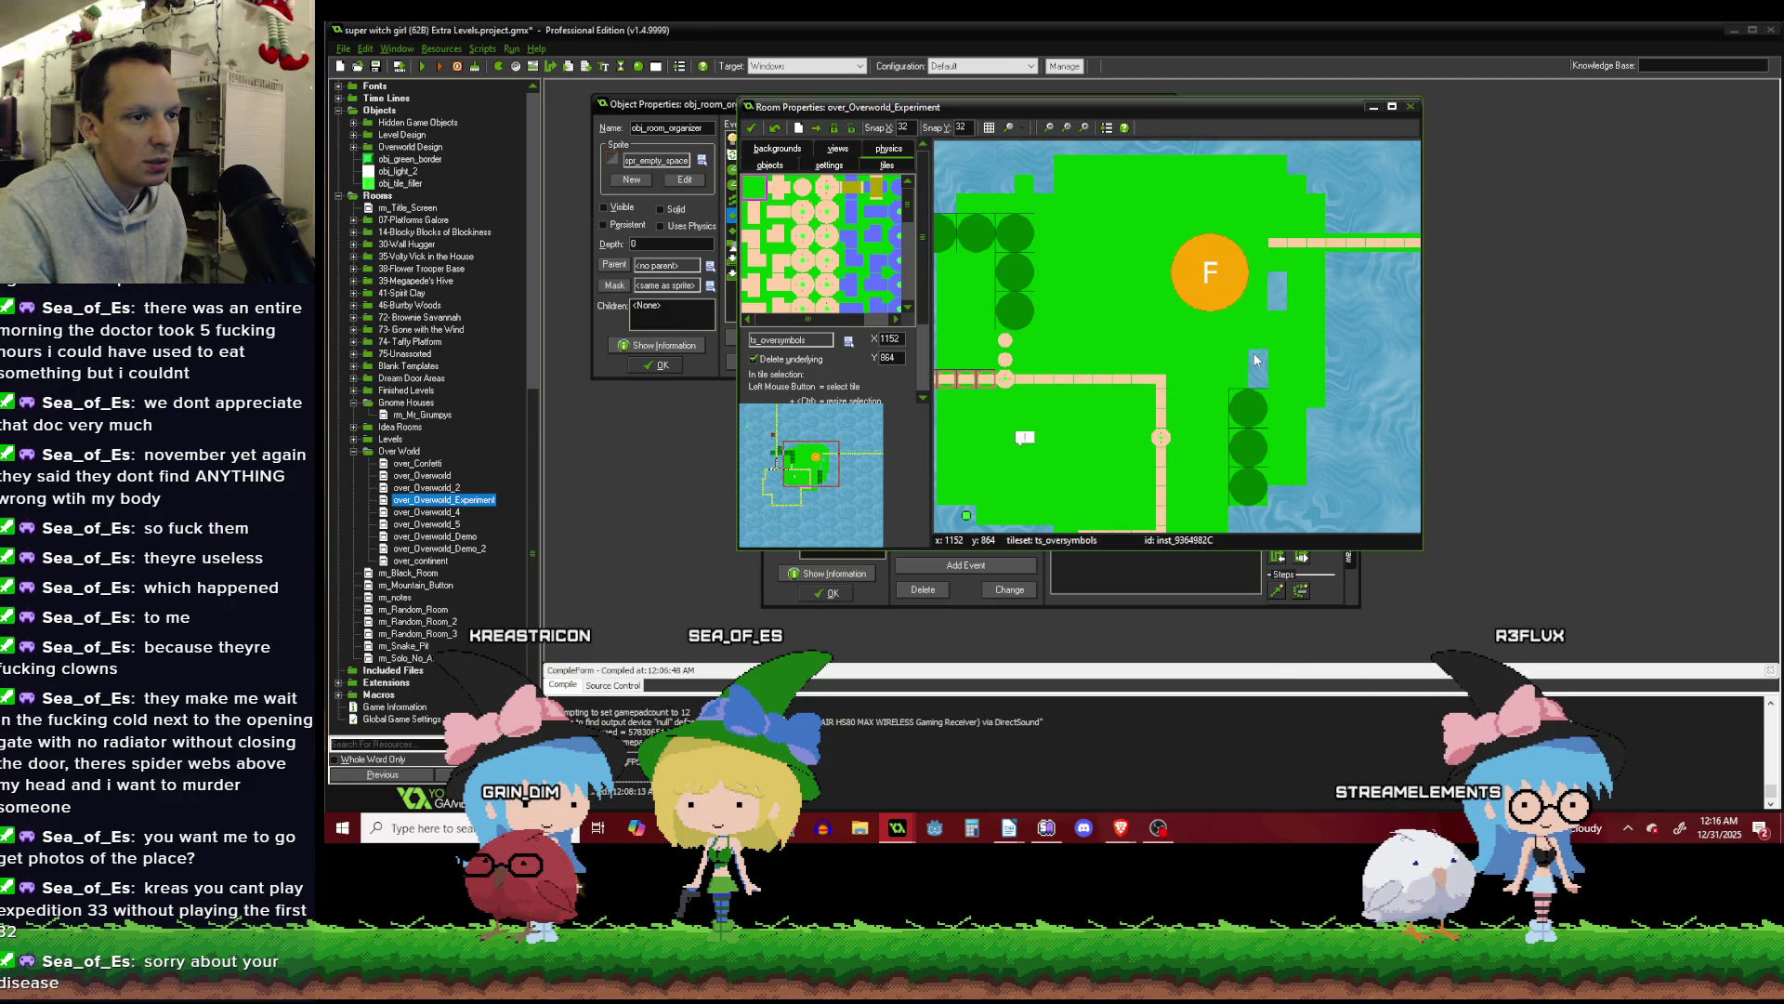
left_click(771, 165)
left_click(1254, 418)
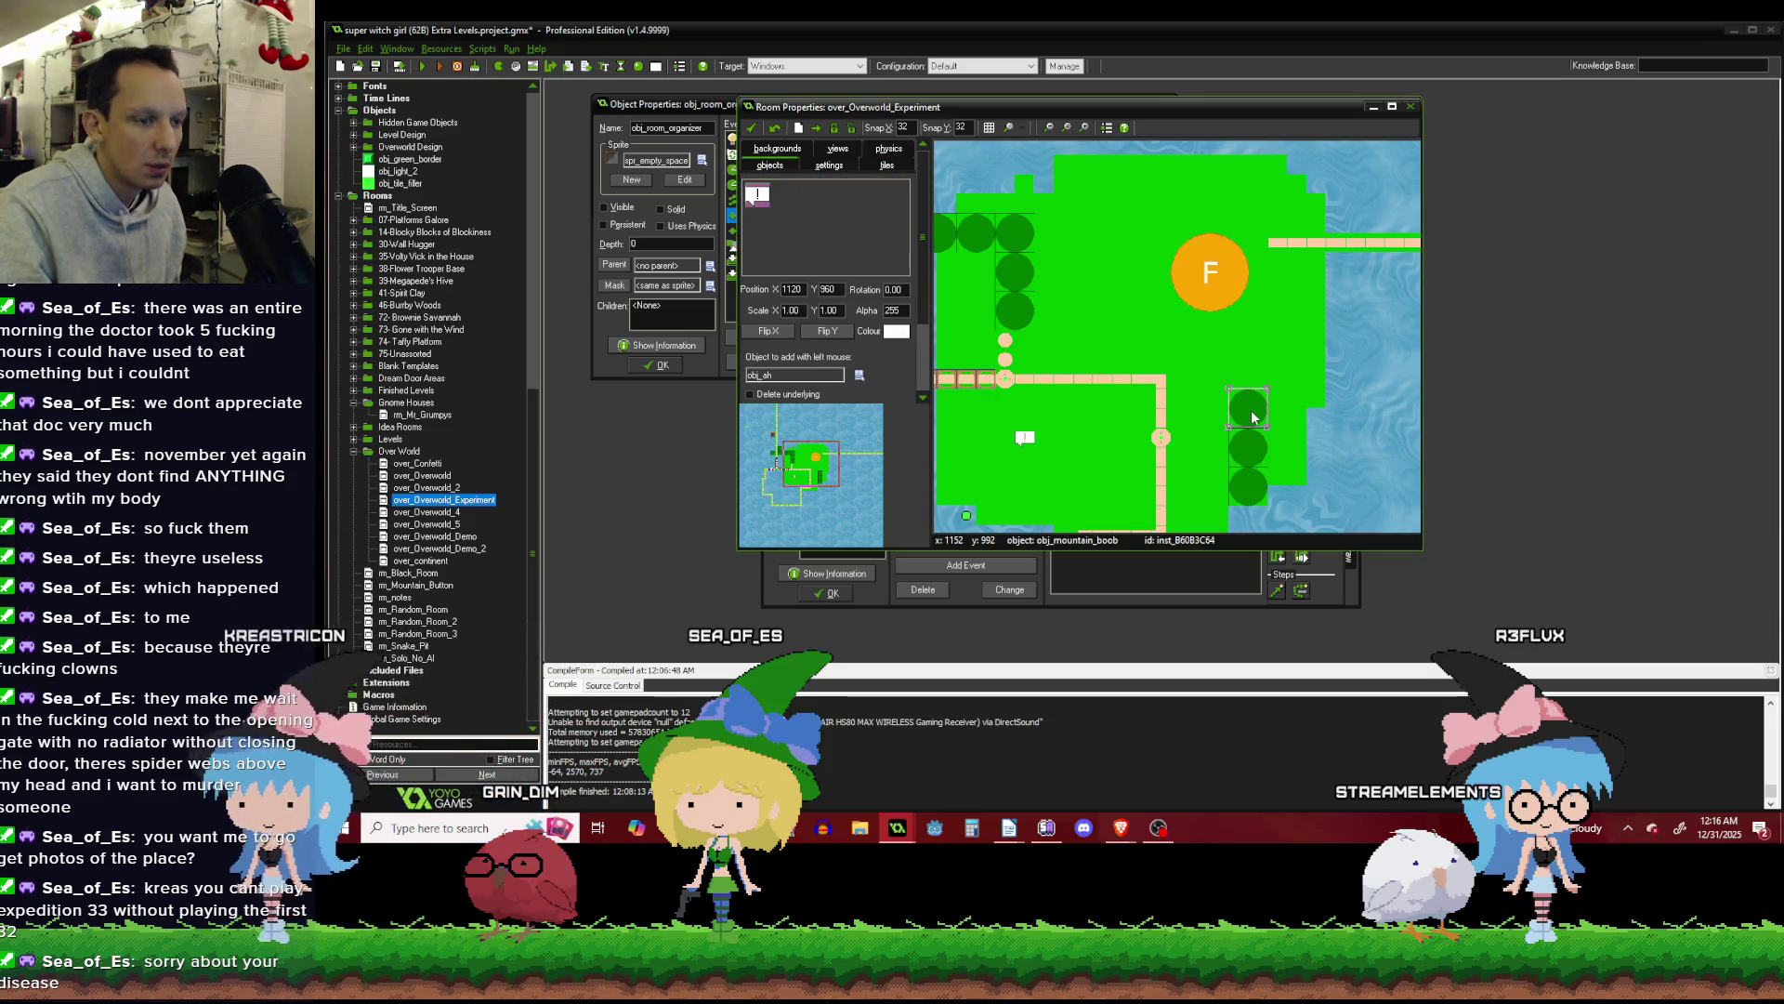
key("ctrl+v")
left_click_drag(1254, 373, 1254, 393)
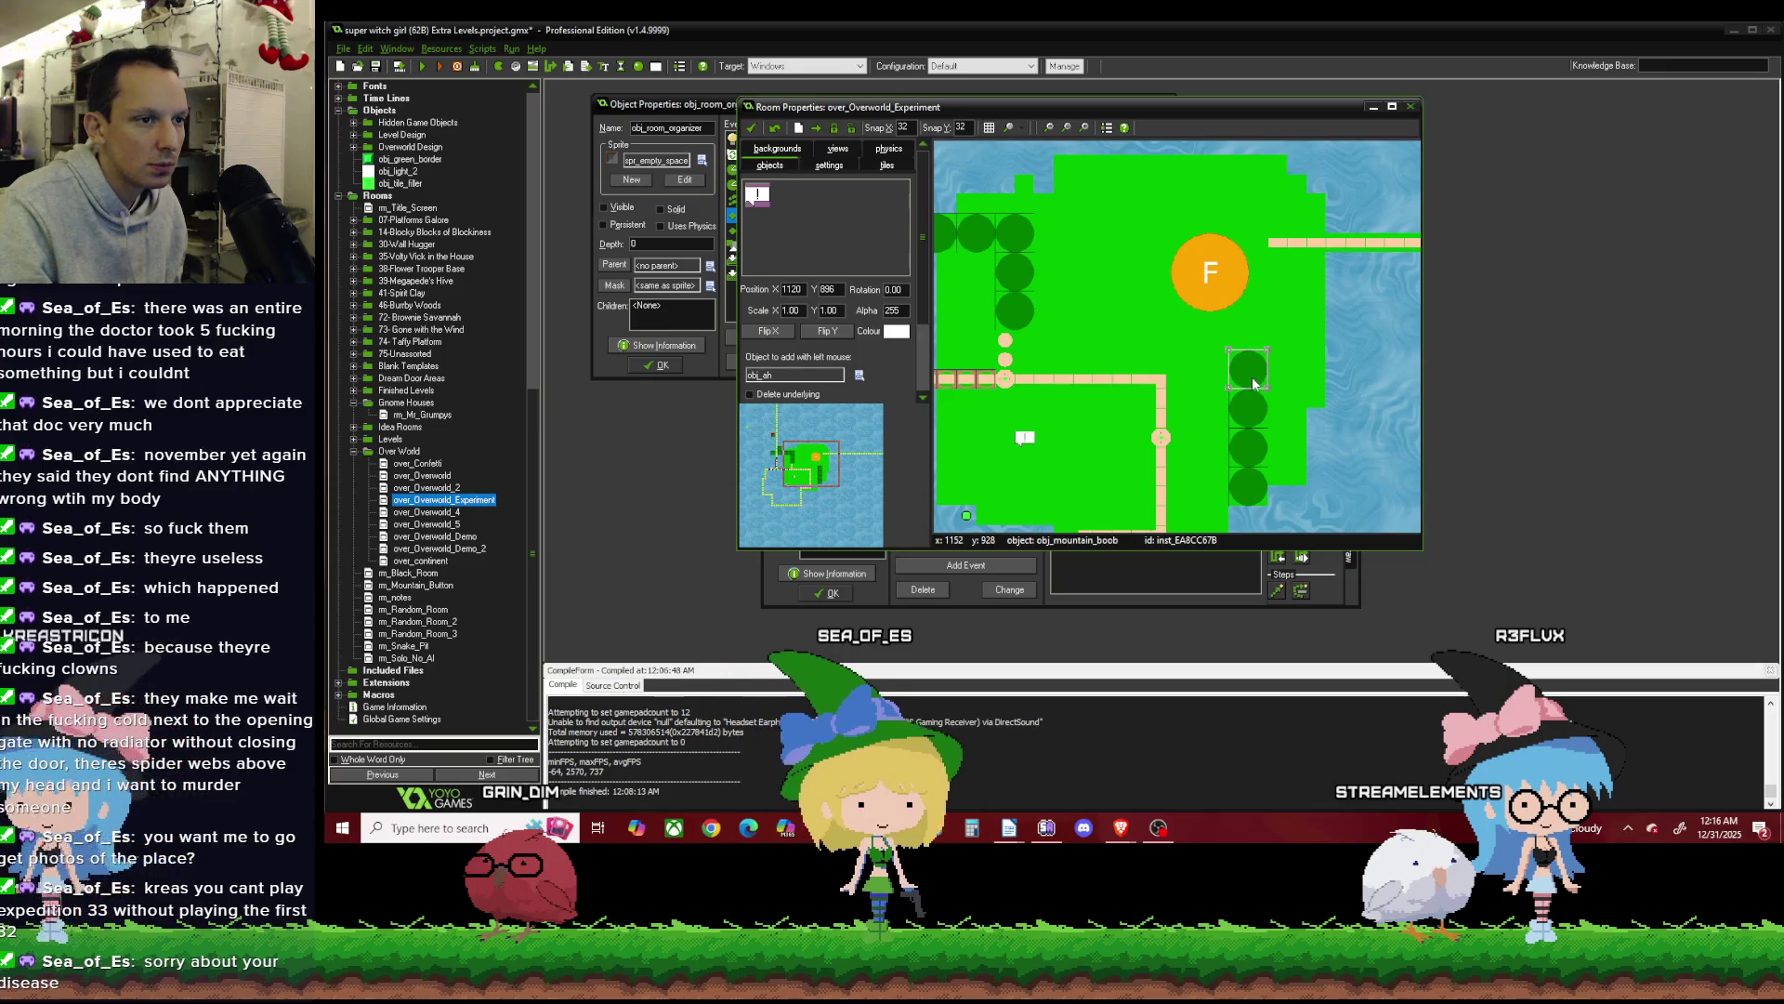
left_click_drag(1213, 292, 1197, 319)
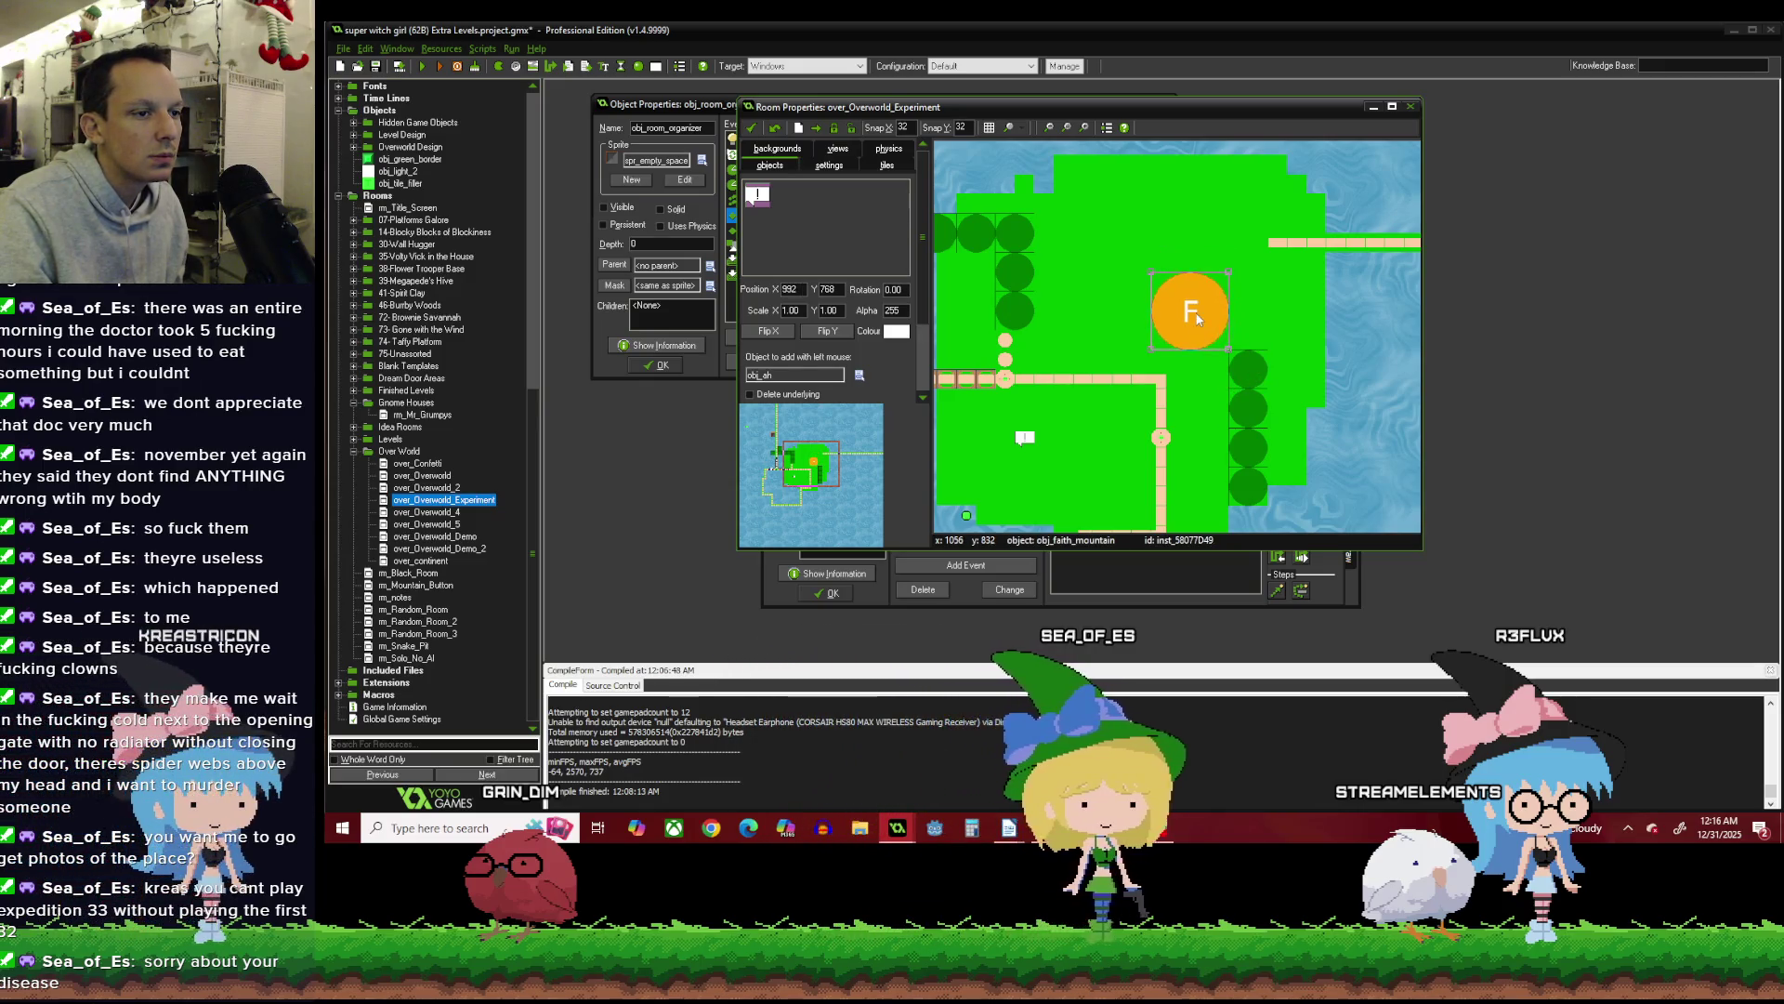
left_click_drag(1254, 379, 1256, 345)
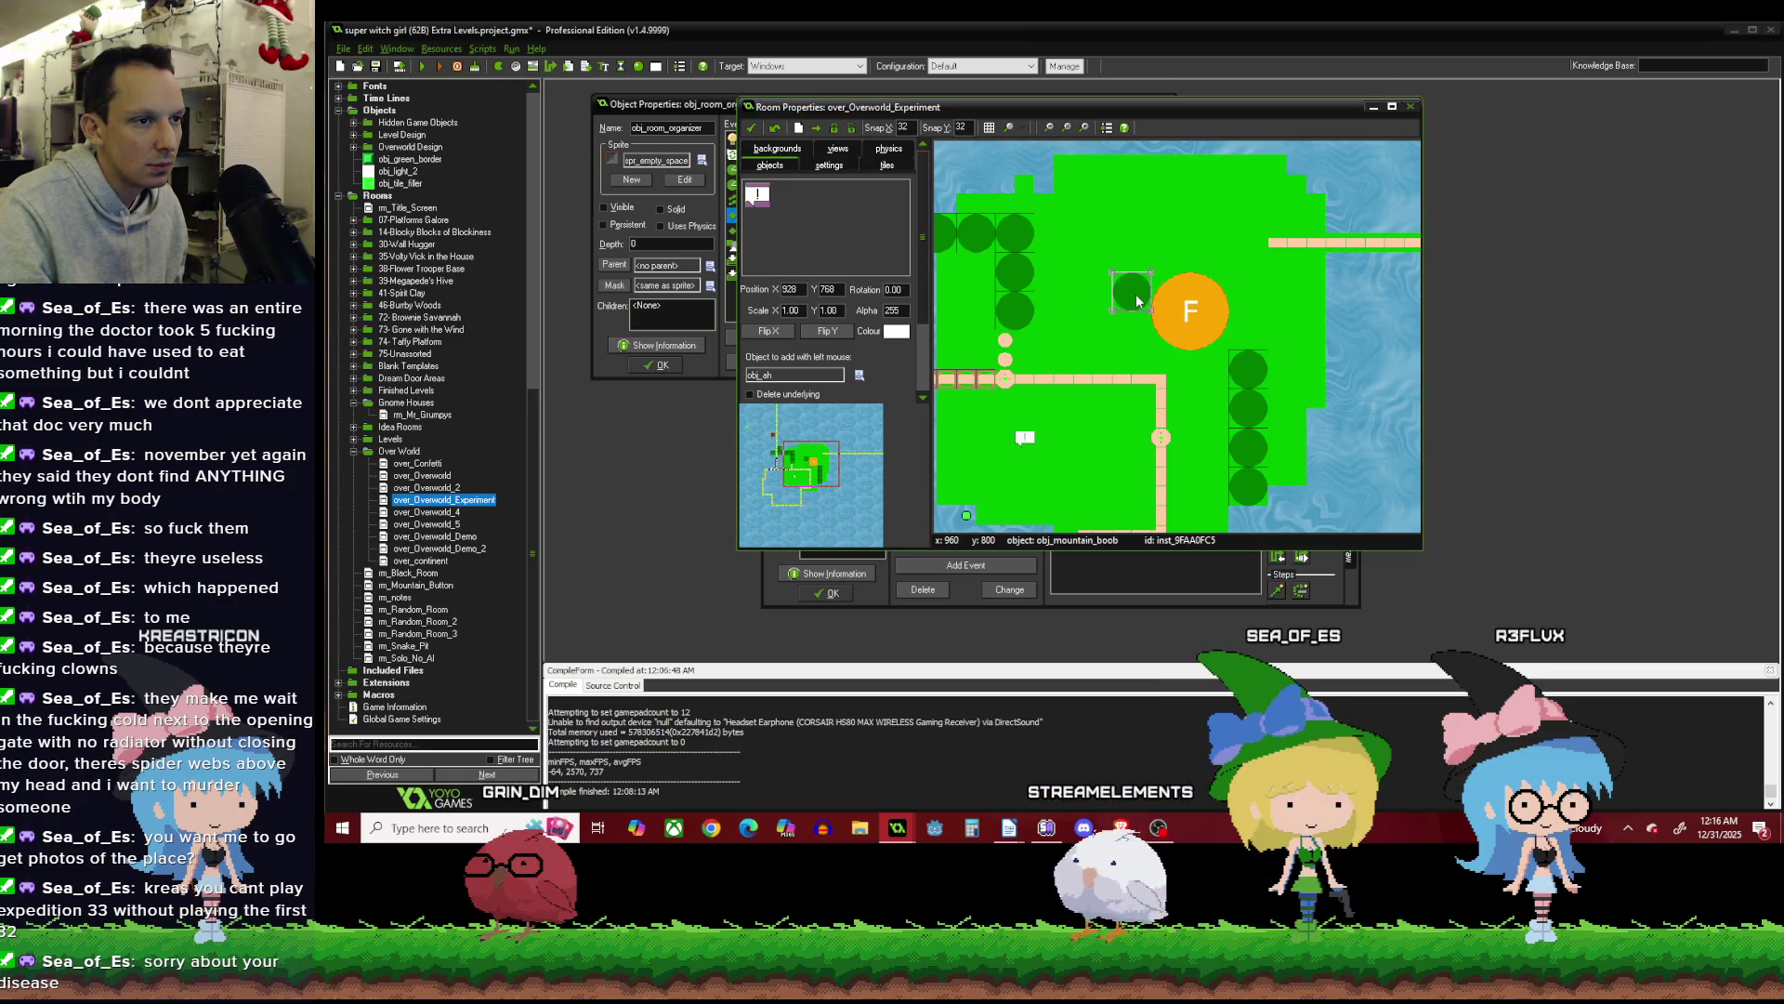
Add two more tree copies extending left of the F mountain.
key("ctrl+v")
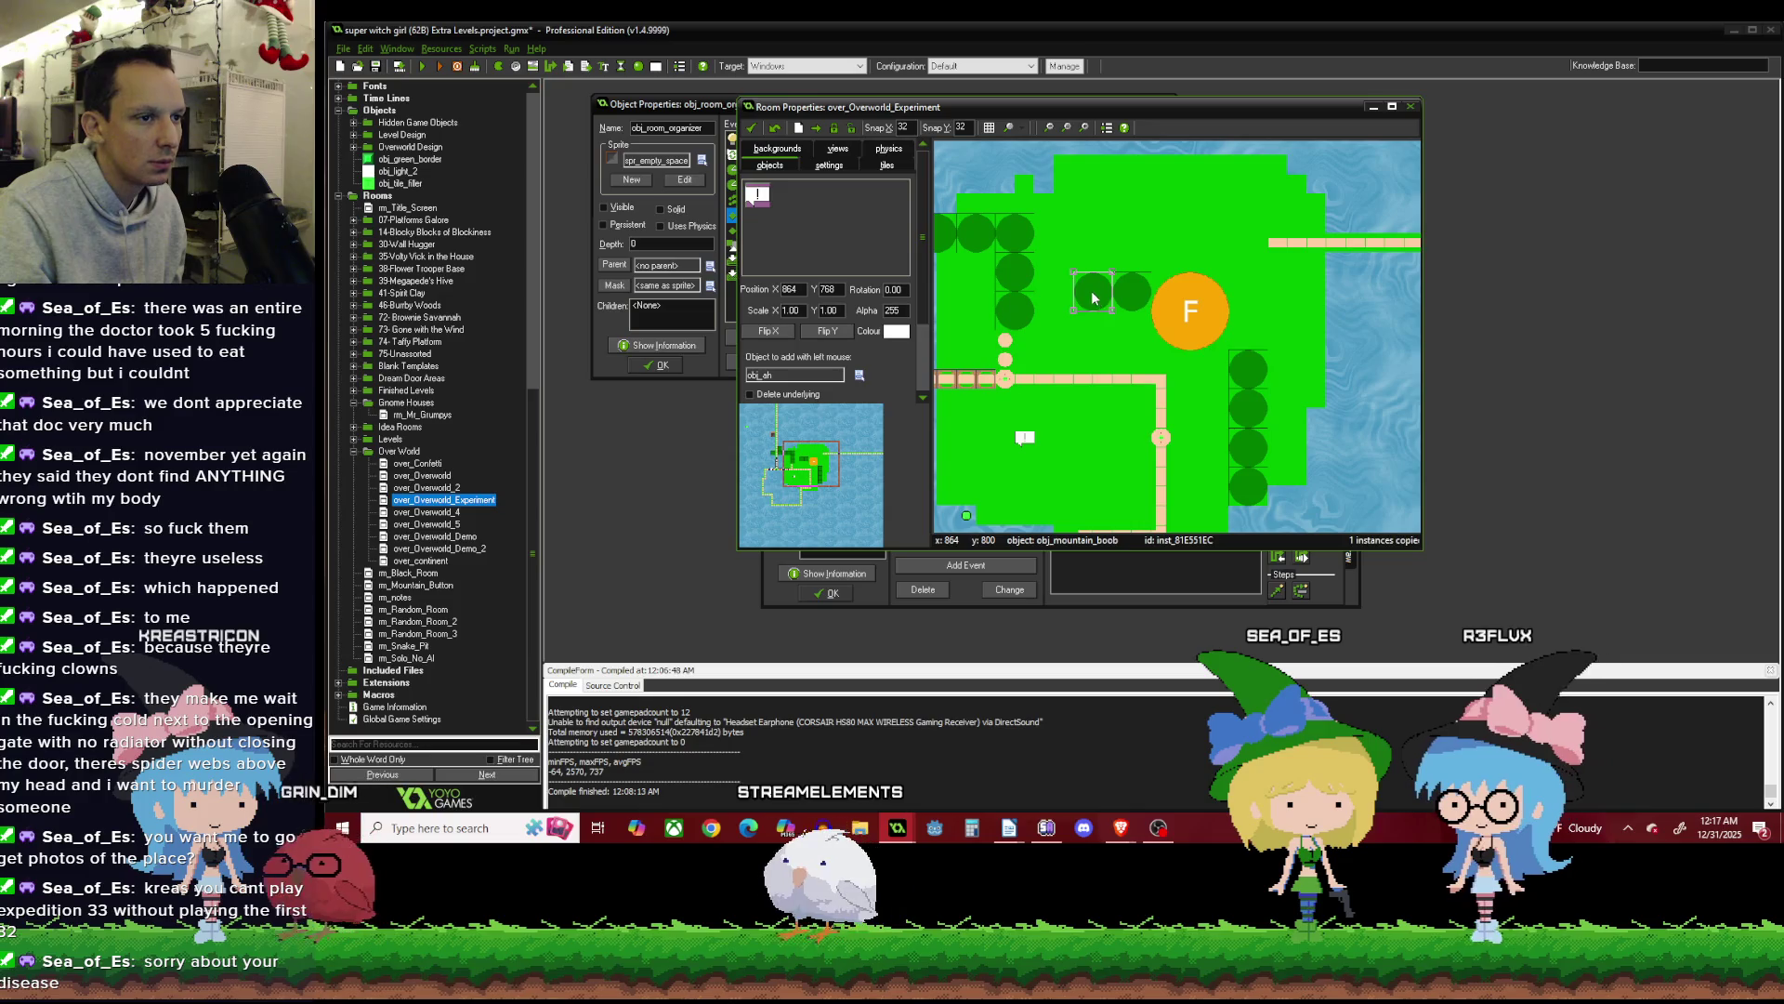
key("ctrl+v")
scroll(1055, 304, "down", 3)
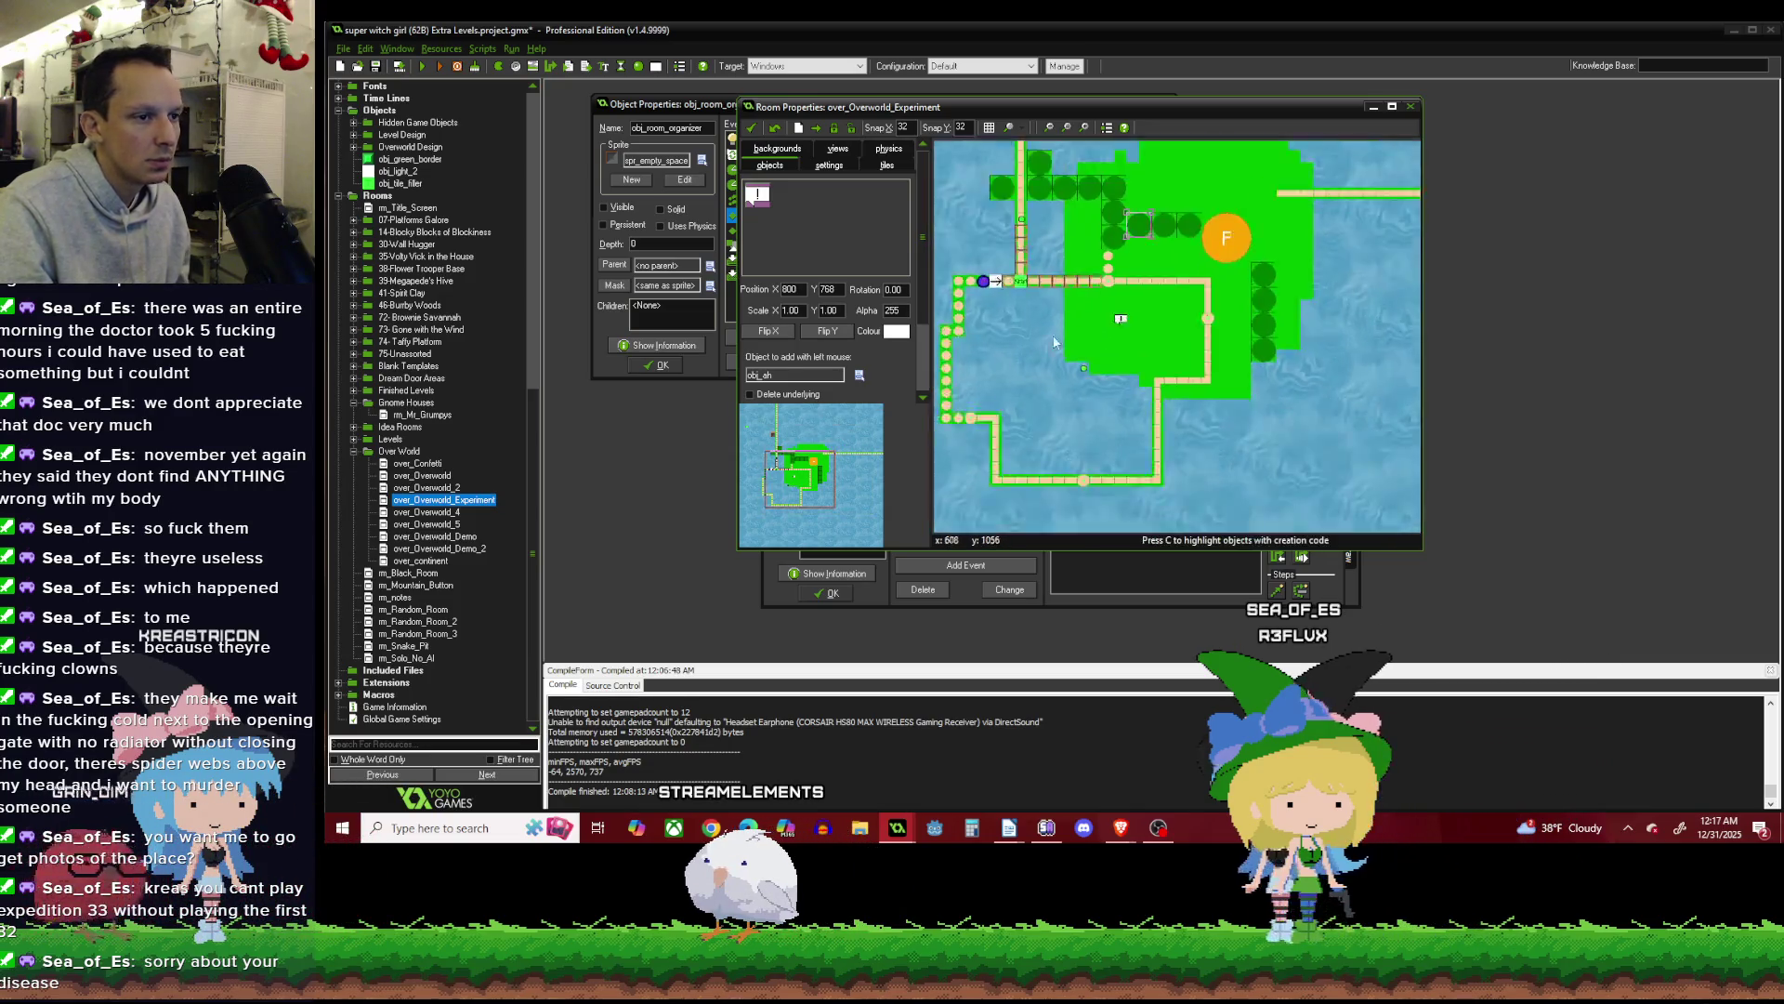
left_click(885, 166)
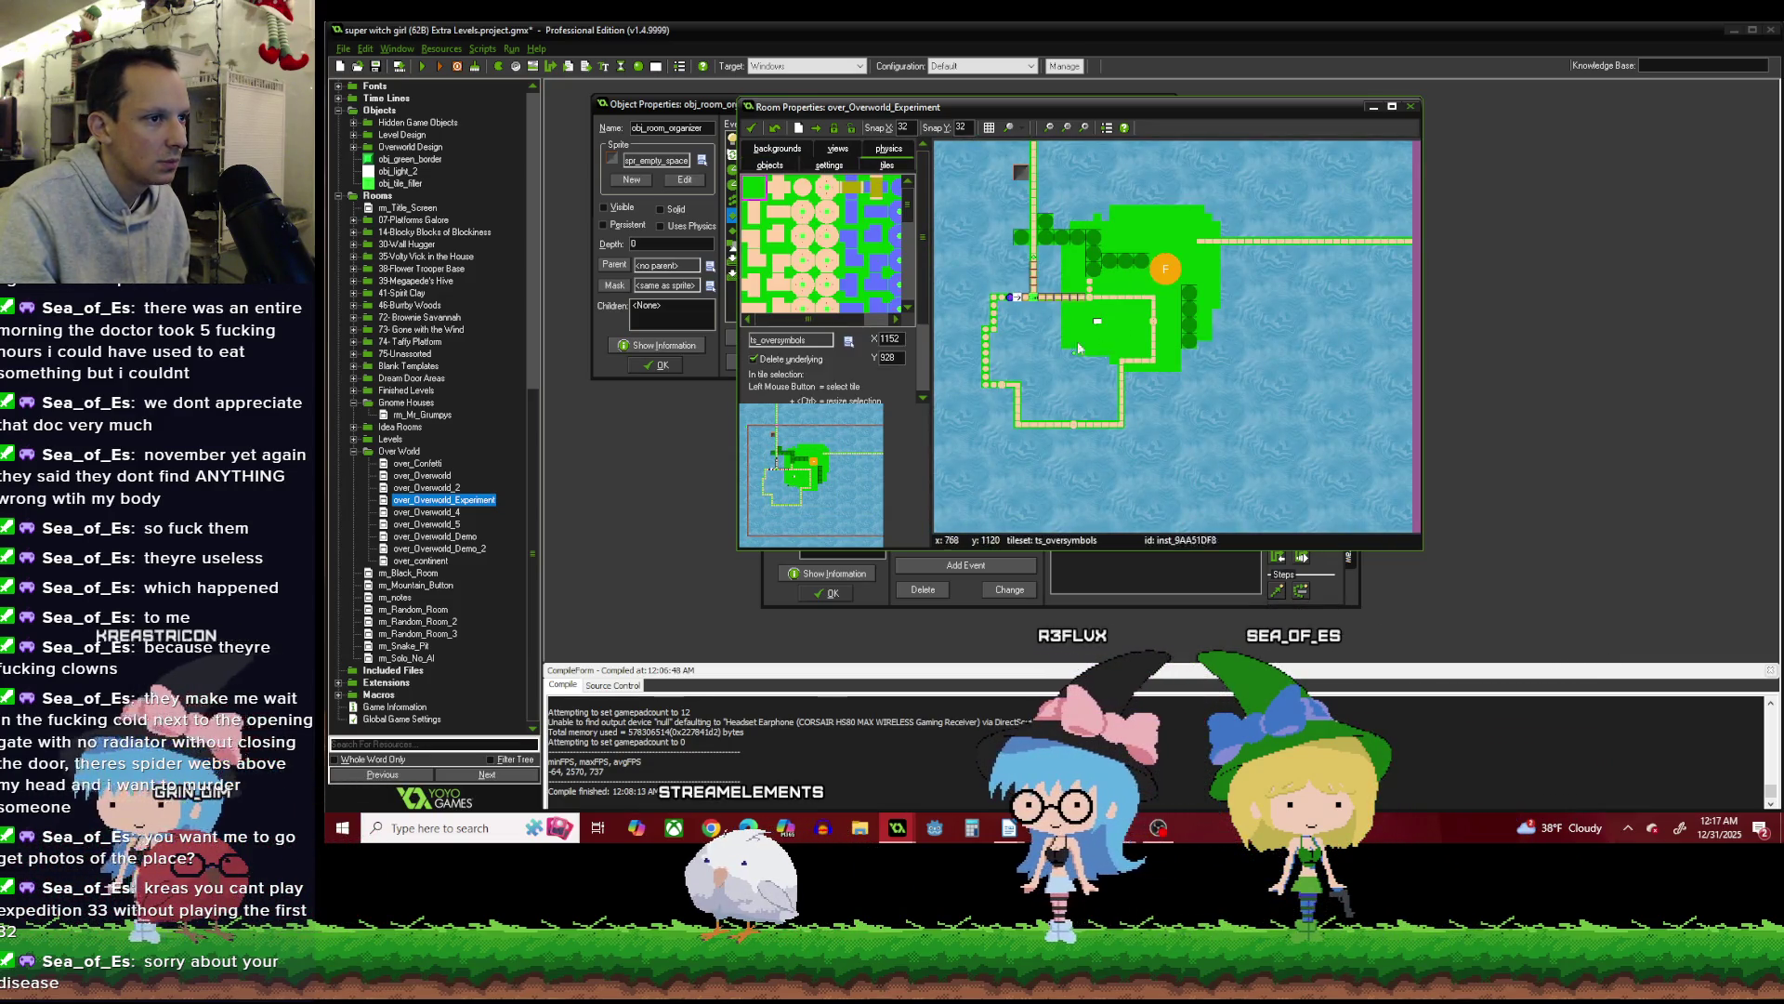
Paint grass in a column beside the path, along the strip below it, and down the left strip.
scroll(1001, 308, "up", 3)
left_click_drag(1143, 302, 1148, 397)
mouse_move(1052, 318)
left_mouse_down()
mouse_move(1031, 310)
mouse_move(1124, 323)
left_mouse_up()
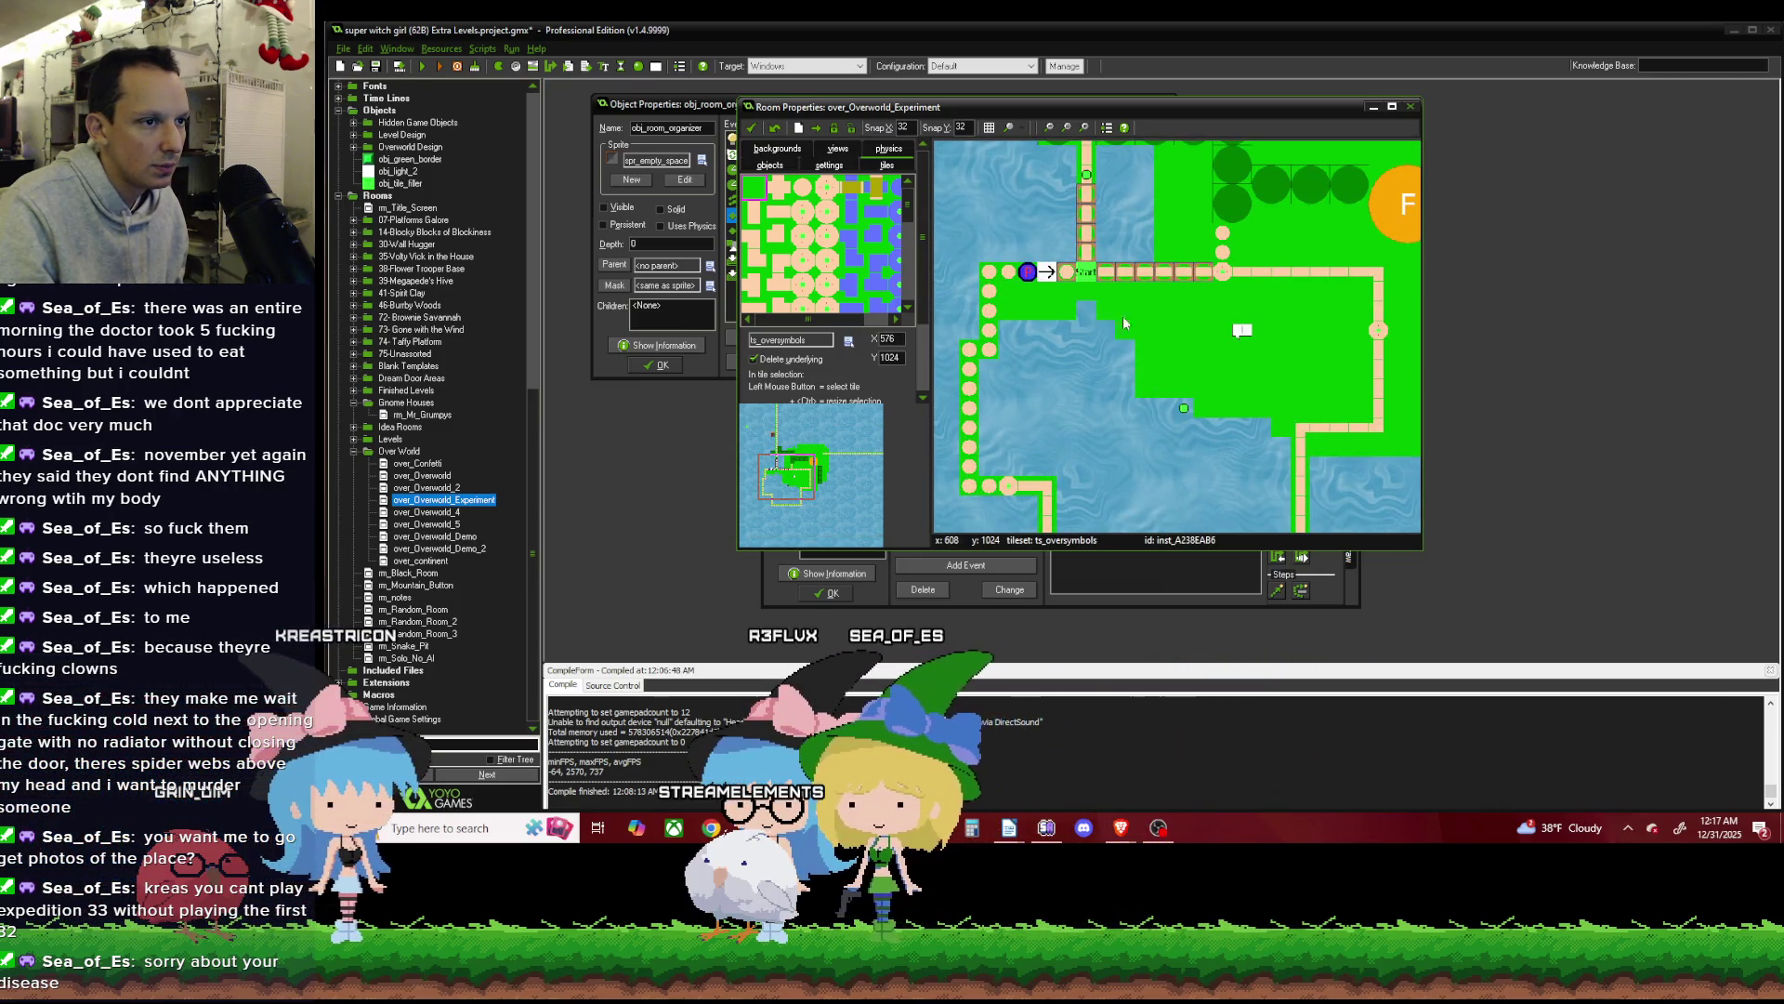
mouse_move(1011, 410)
left_mouse_down()
mouse_move(998, 458)
mouse_move(995, 370)
left_mouse_up()
Convert more water rows and columns on the island's west and south into grass.
scroll(1051, 390, "down", 3)
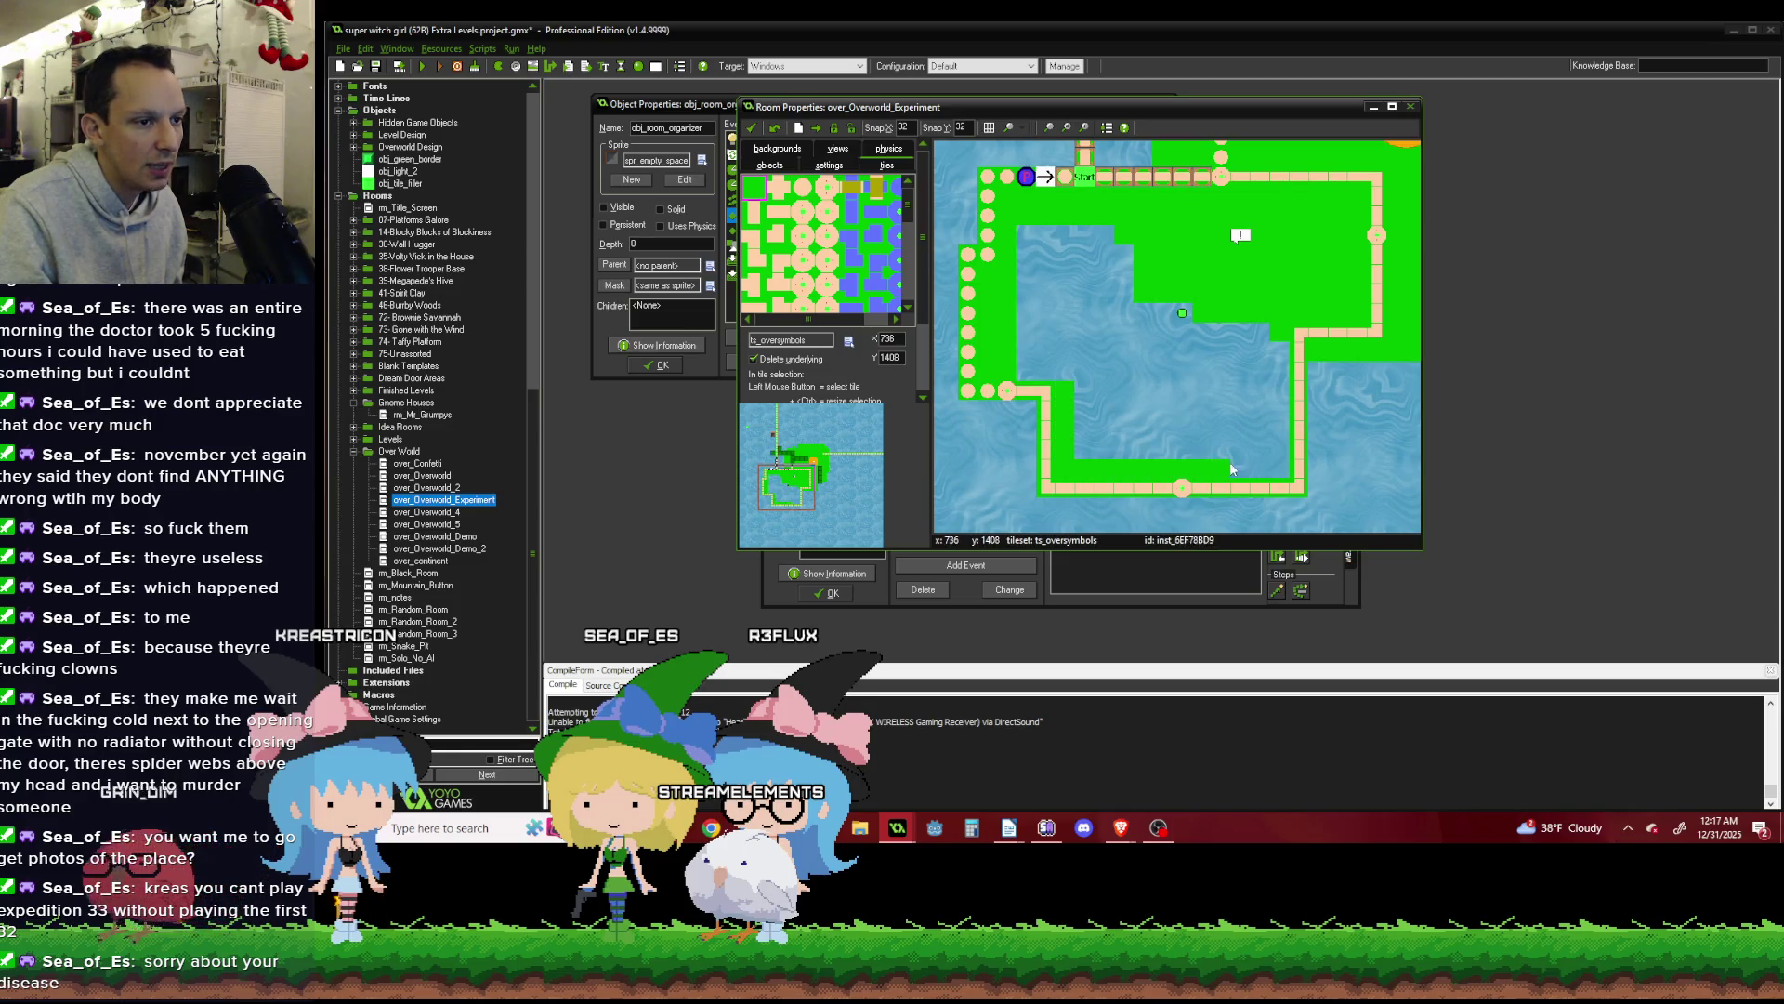
left_click(1316, 381)
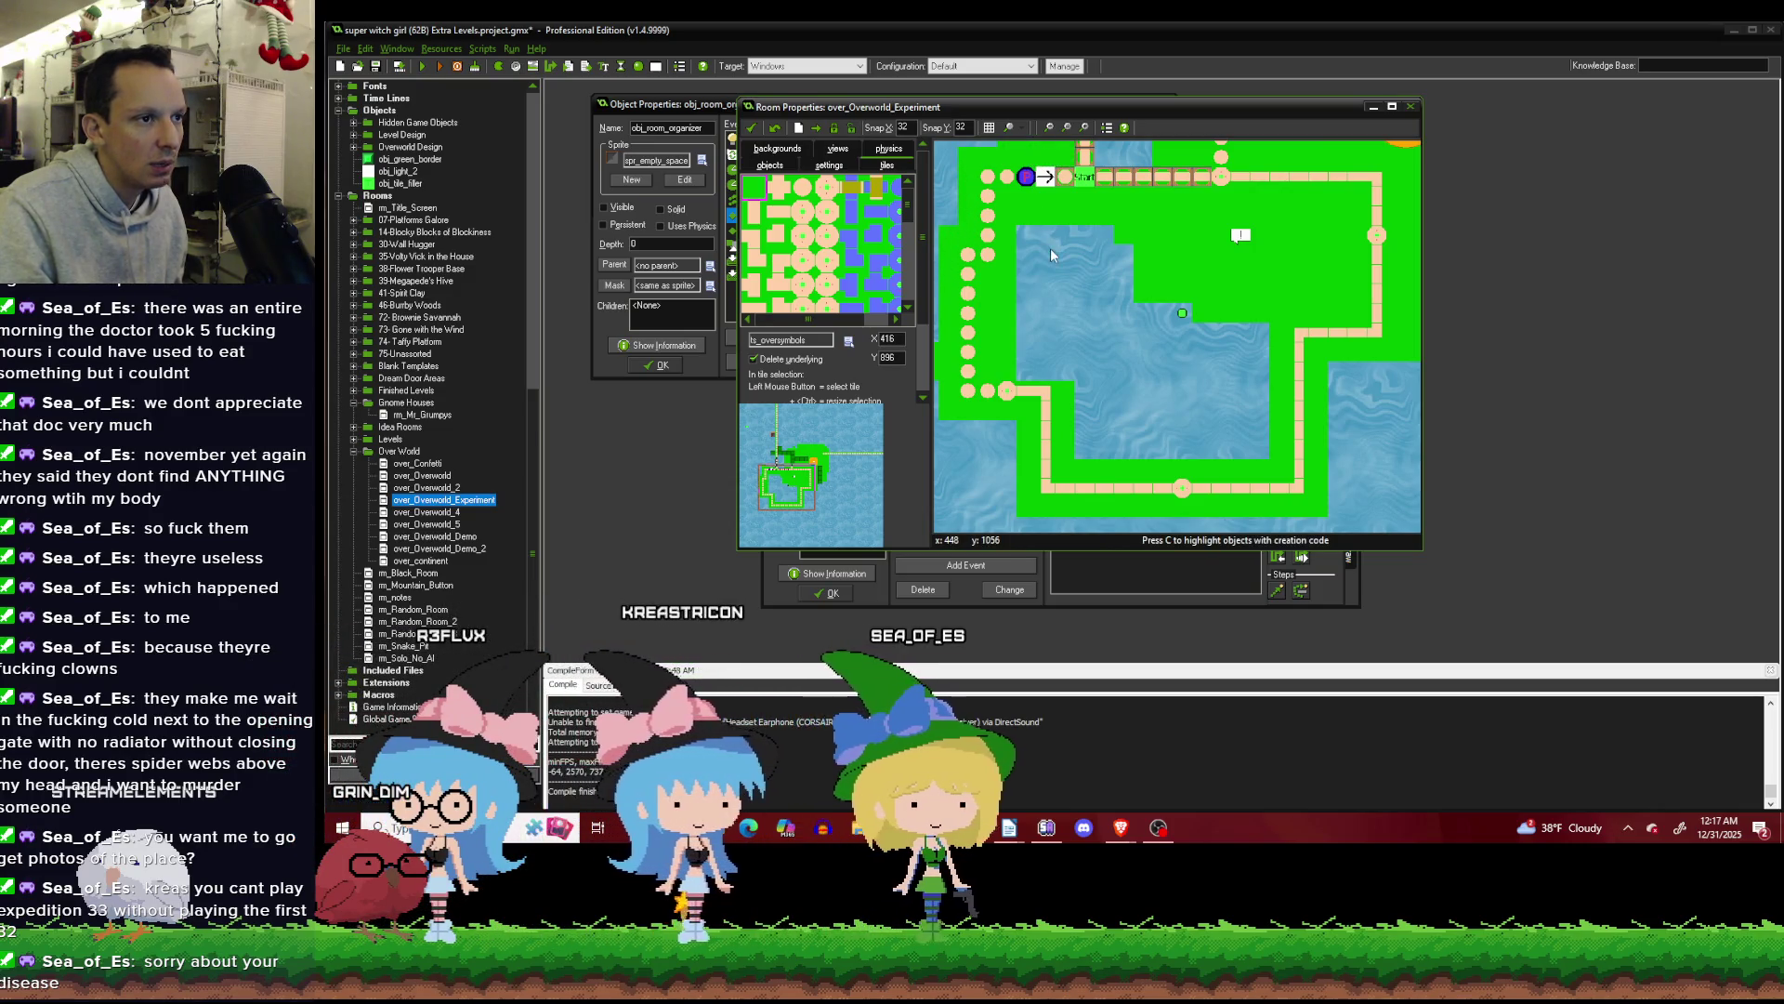
mouse_move(1034, 236)
left_mouse_down()
mouse_move(1091, 243)
mouse_move(1022, 316)
mouse_move(1029, 369)
left_mouse_up()
left_click_drag(1085, 421, 1085, 443)
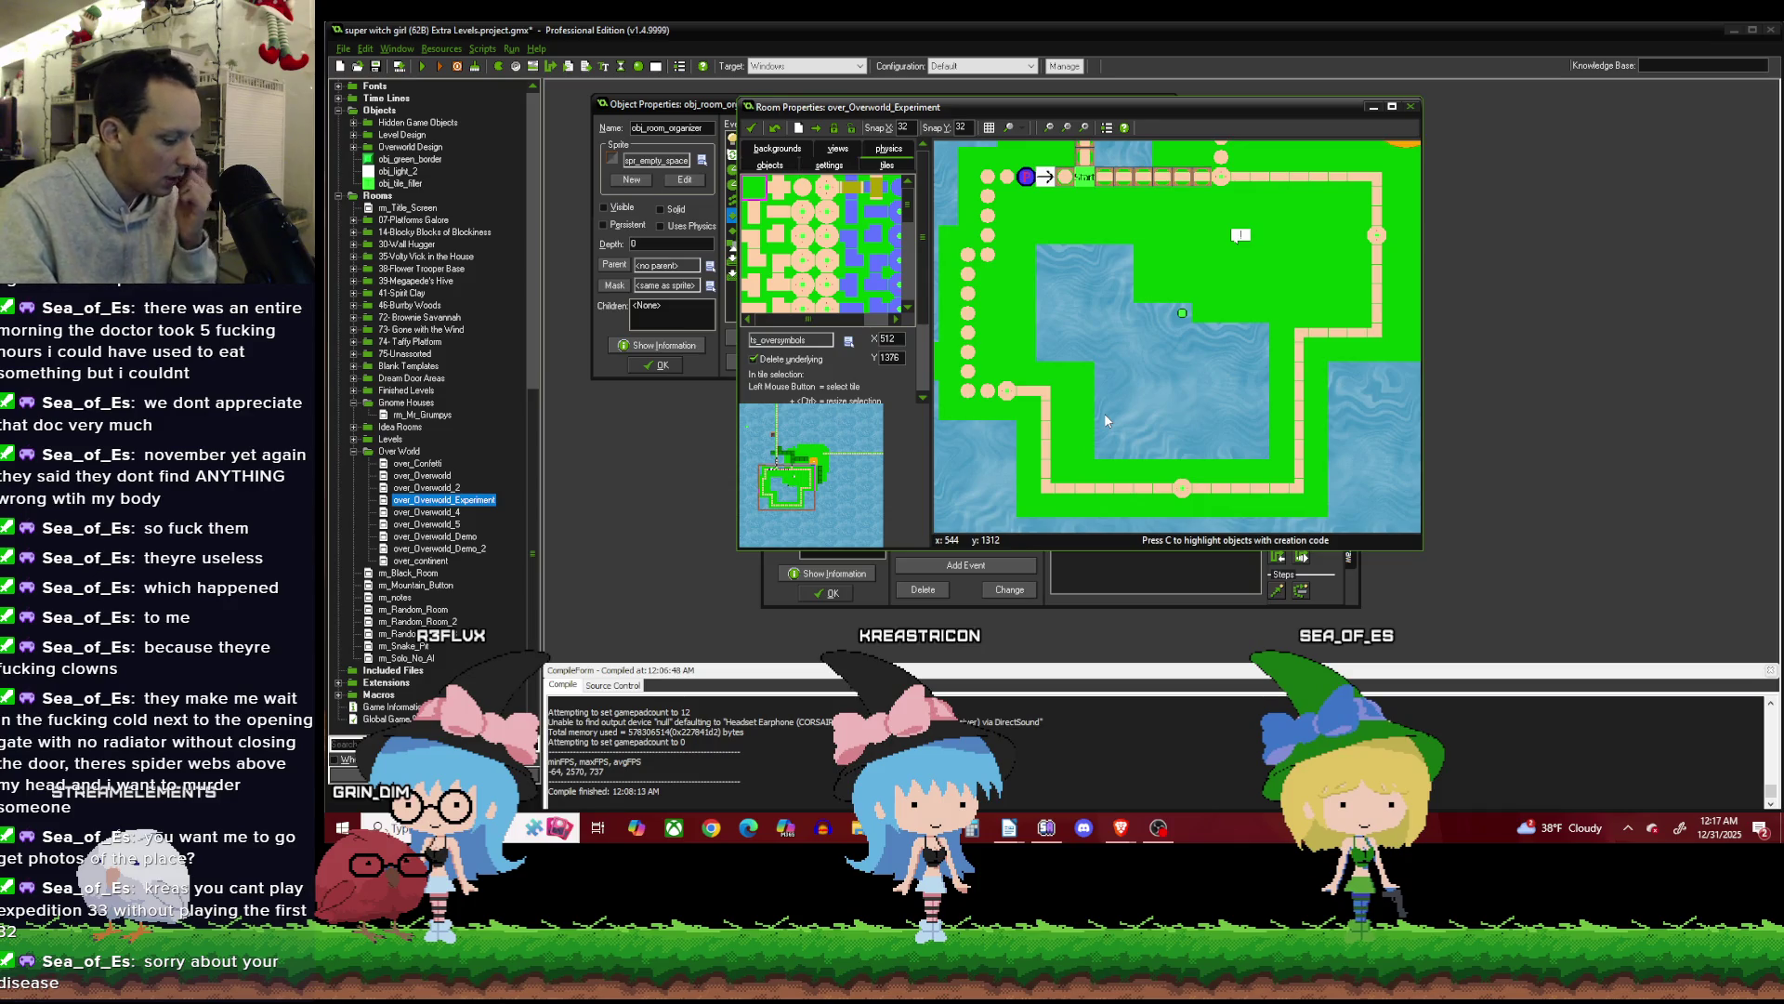
scroll(1202, 336, "down", 2)
scroll(1235, 329, "up", 2)
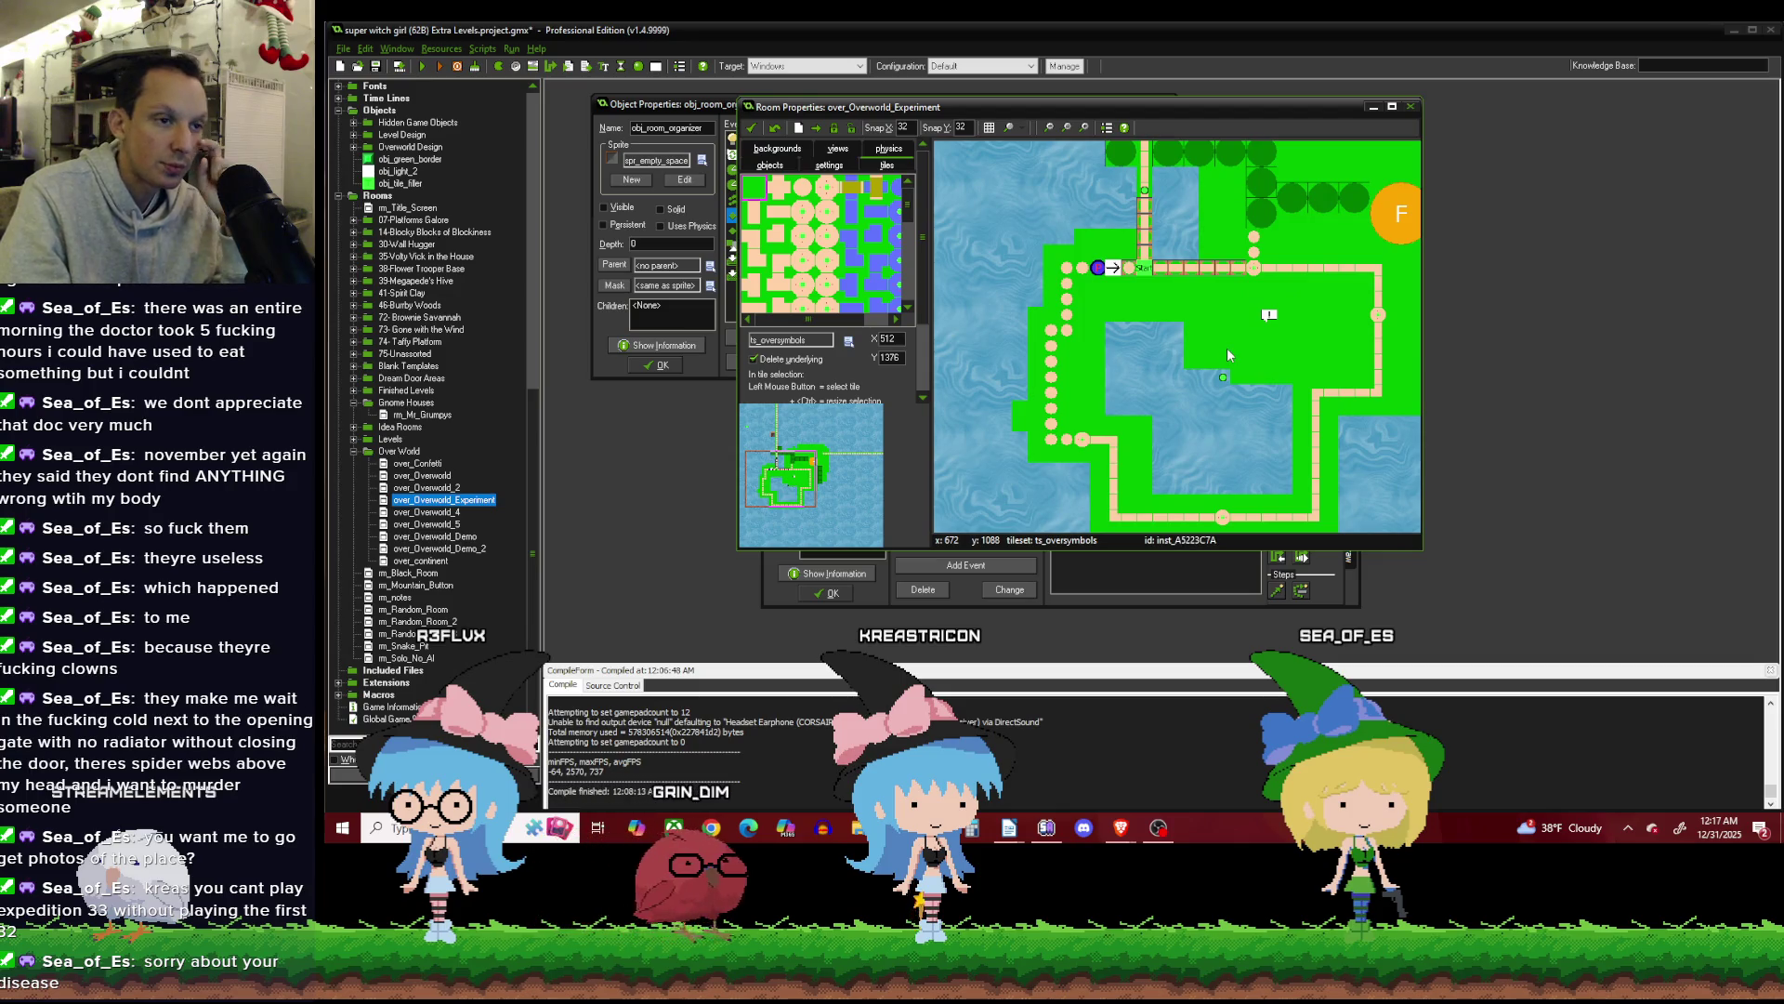
scroll(1179, 342, "up", 2)
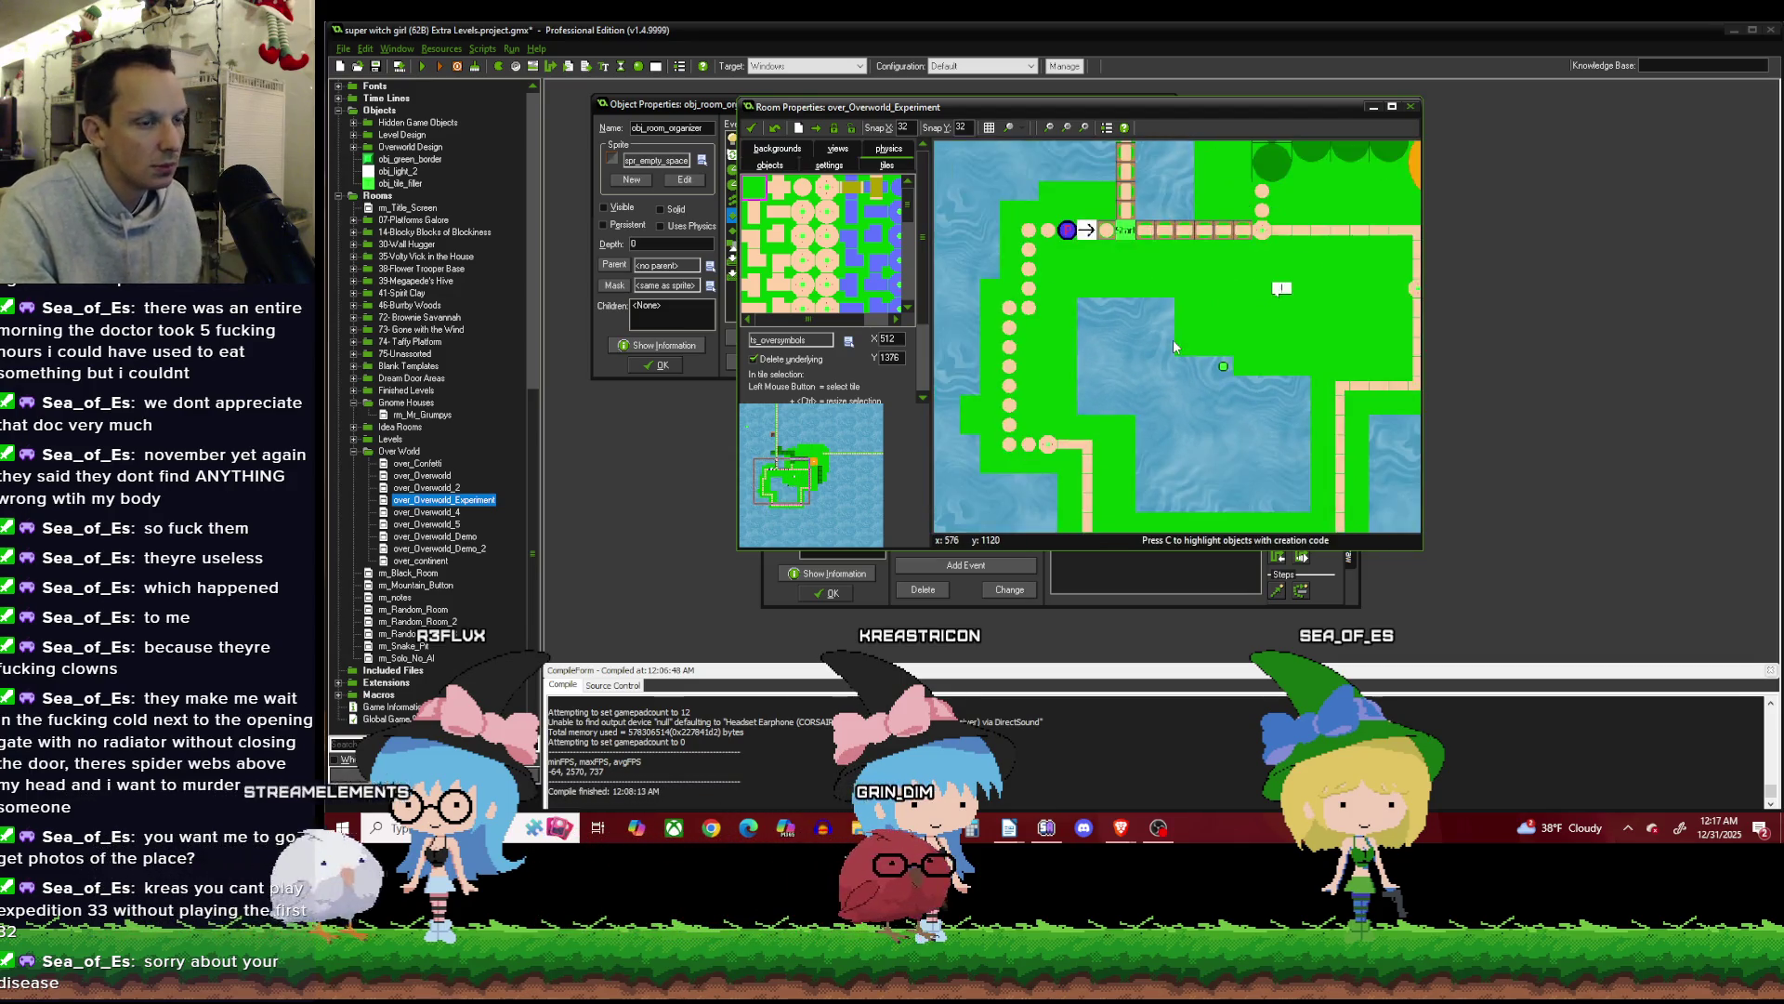
scroll(1174, 347, "down", 1)
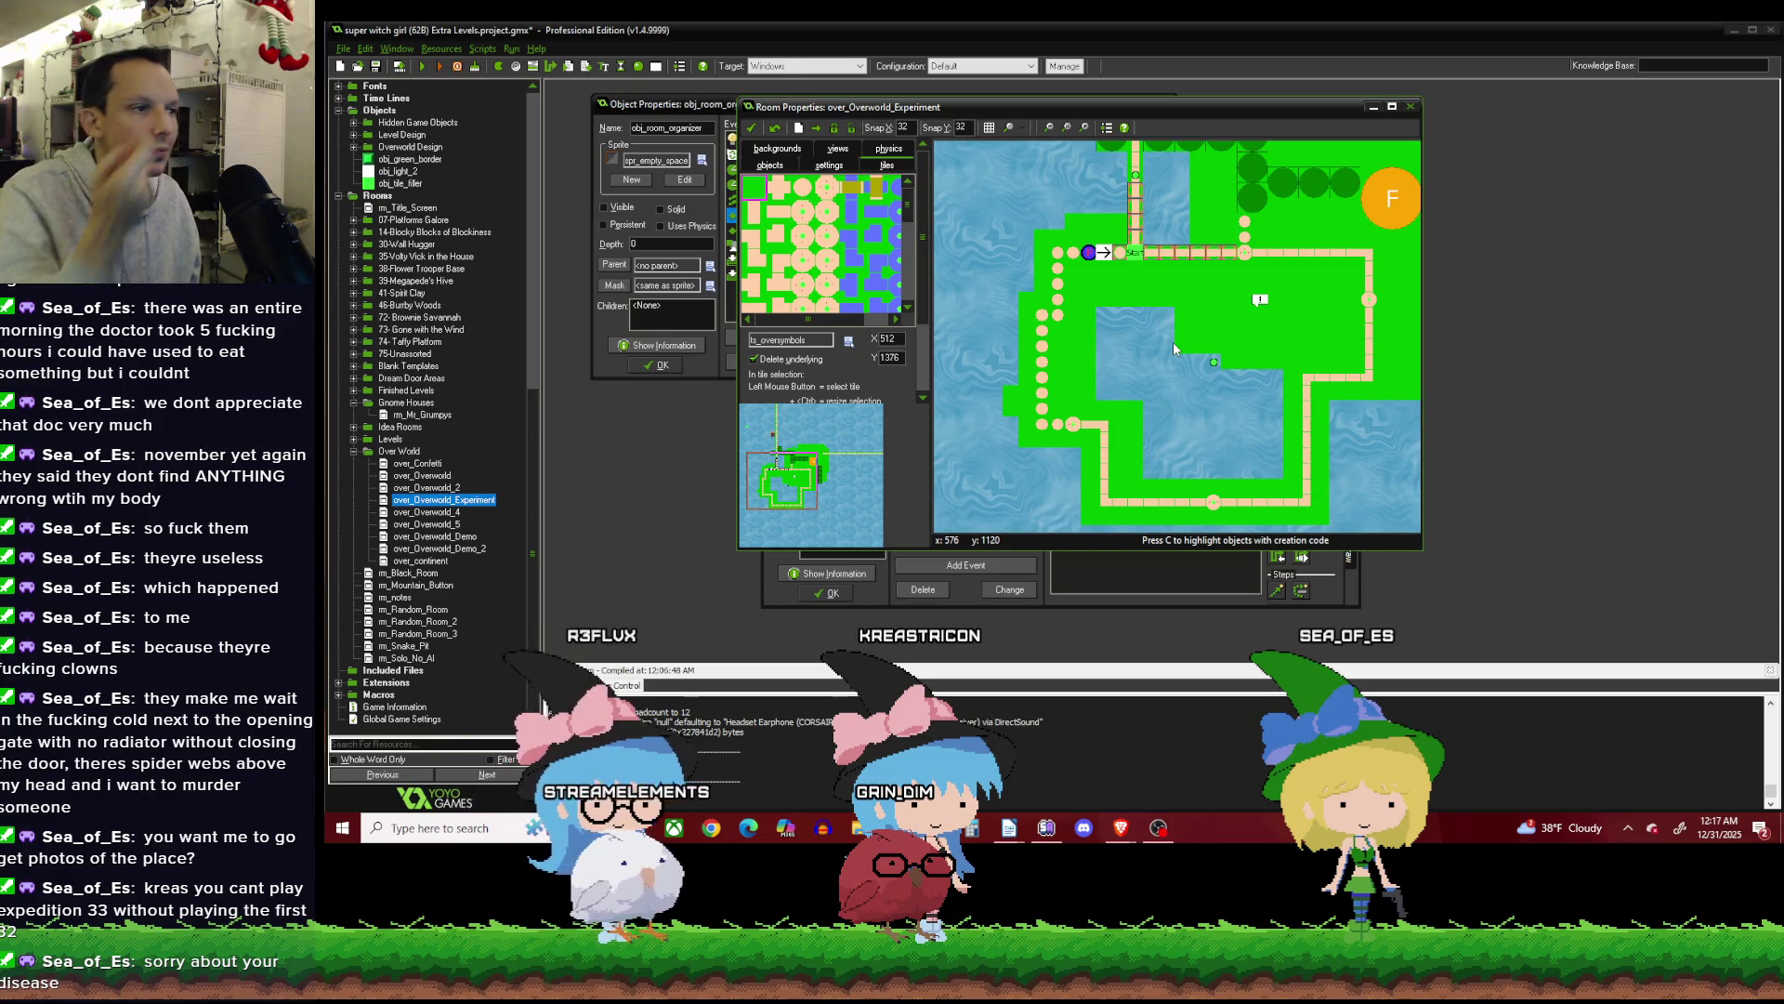
left_click(770, 165)
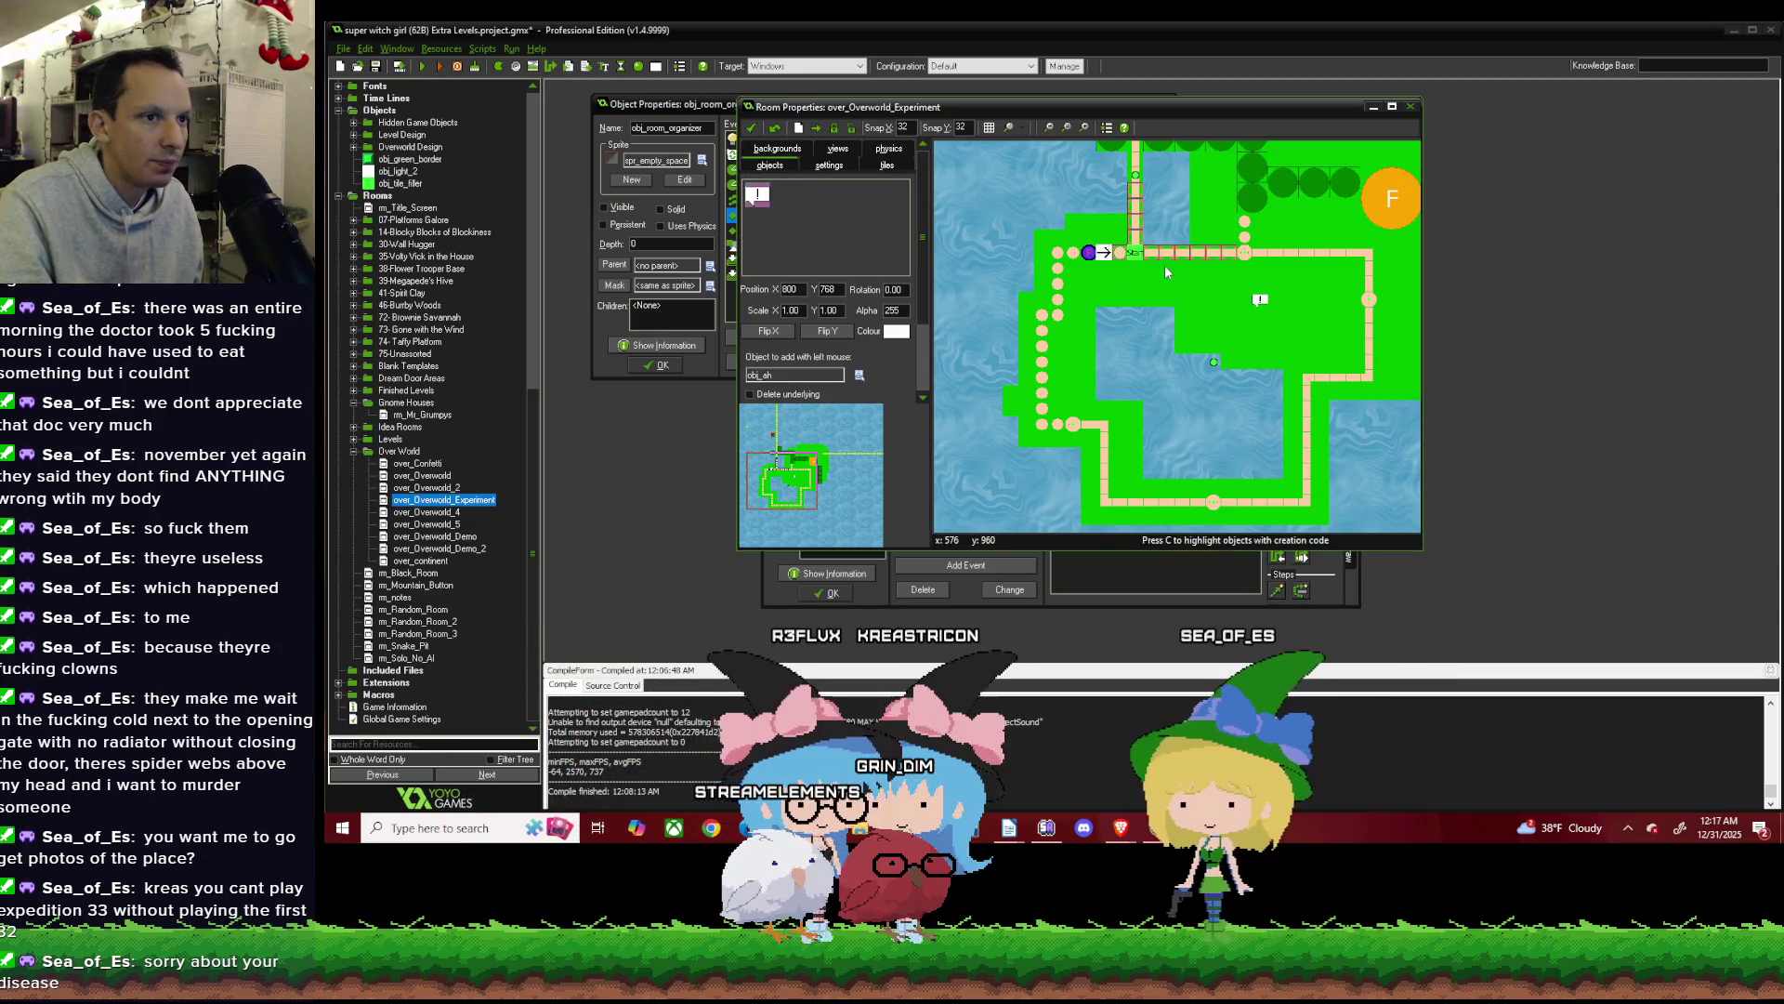
Choose obj_auto_path from Overworld Design > Path Guides as the object to add.
left_click(858, 374)
mouse_move(920, 400)
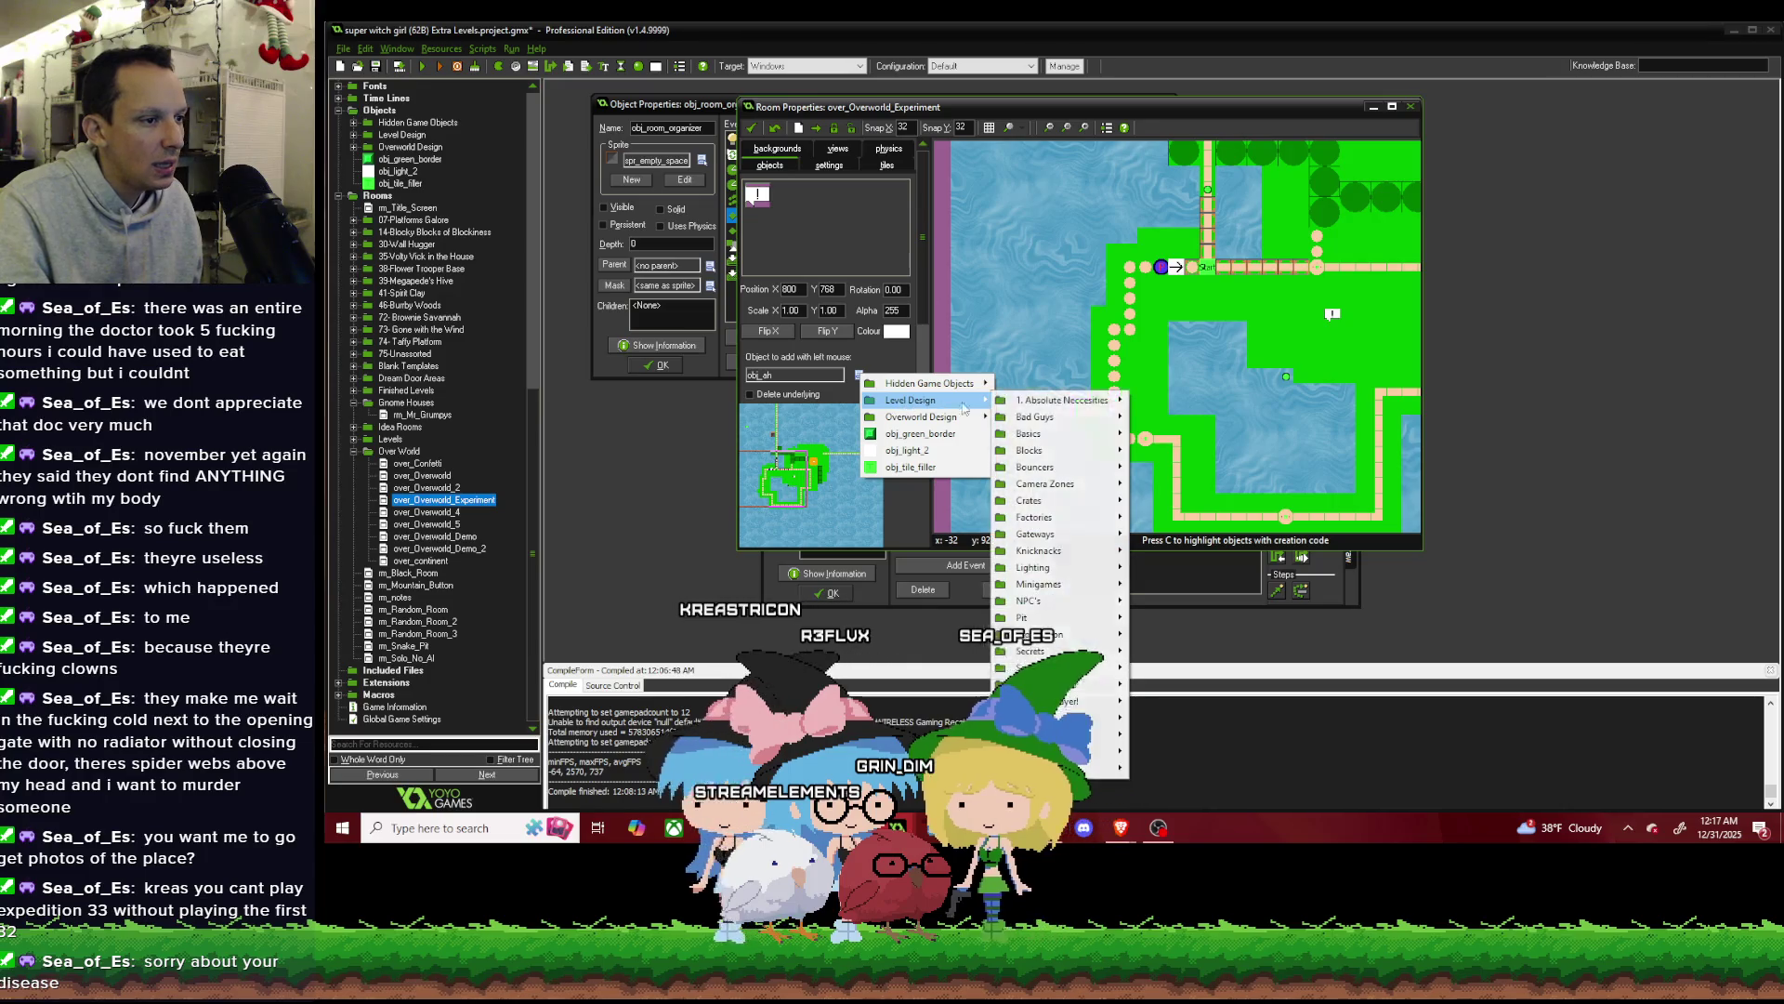
mouse_move(1059, 704)
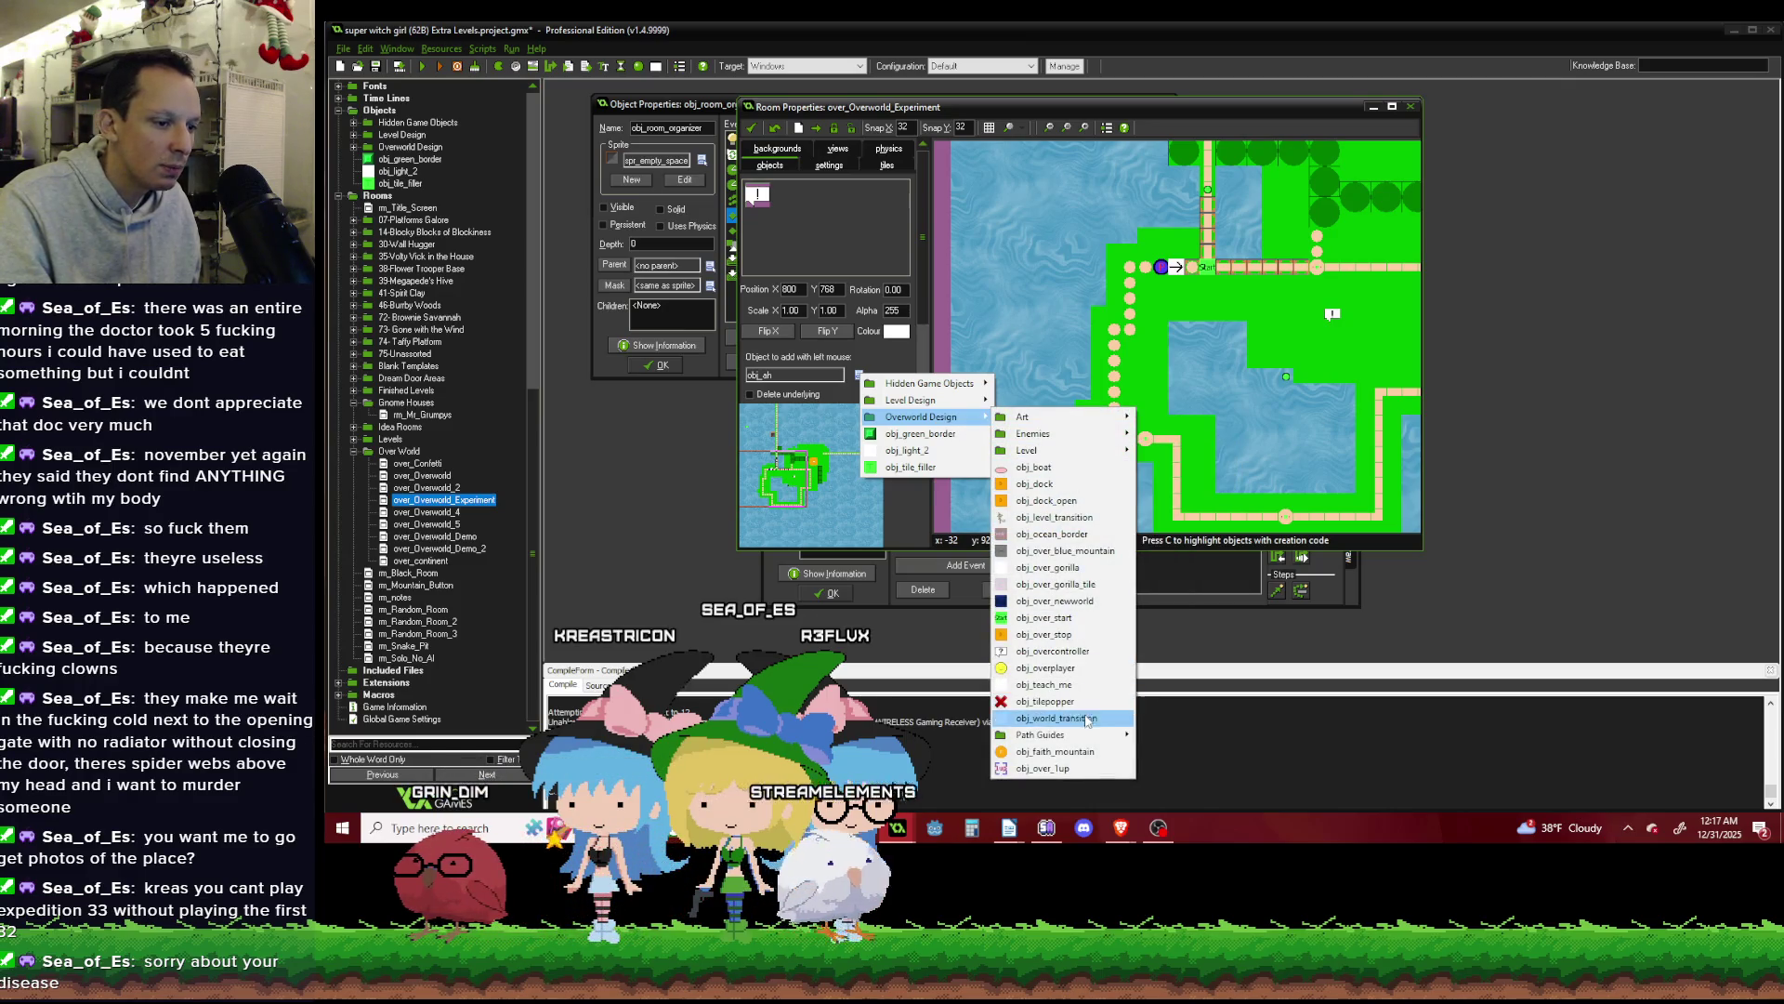
mouse_move(1103, 737)
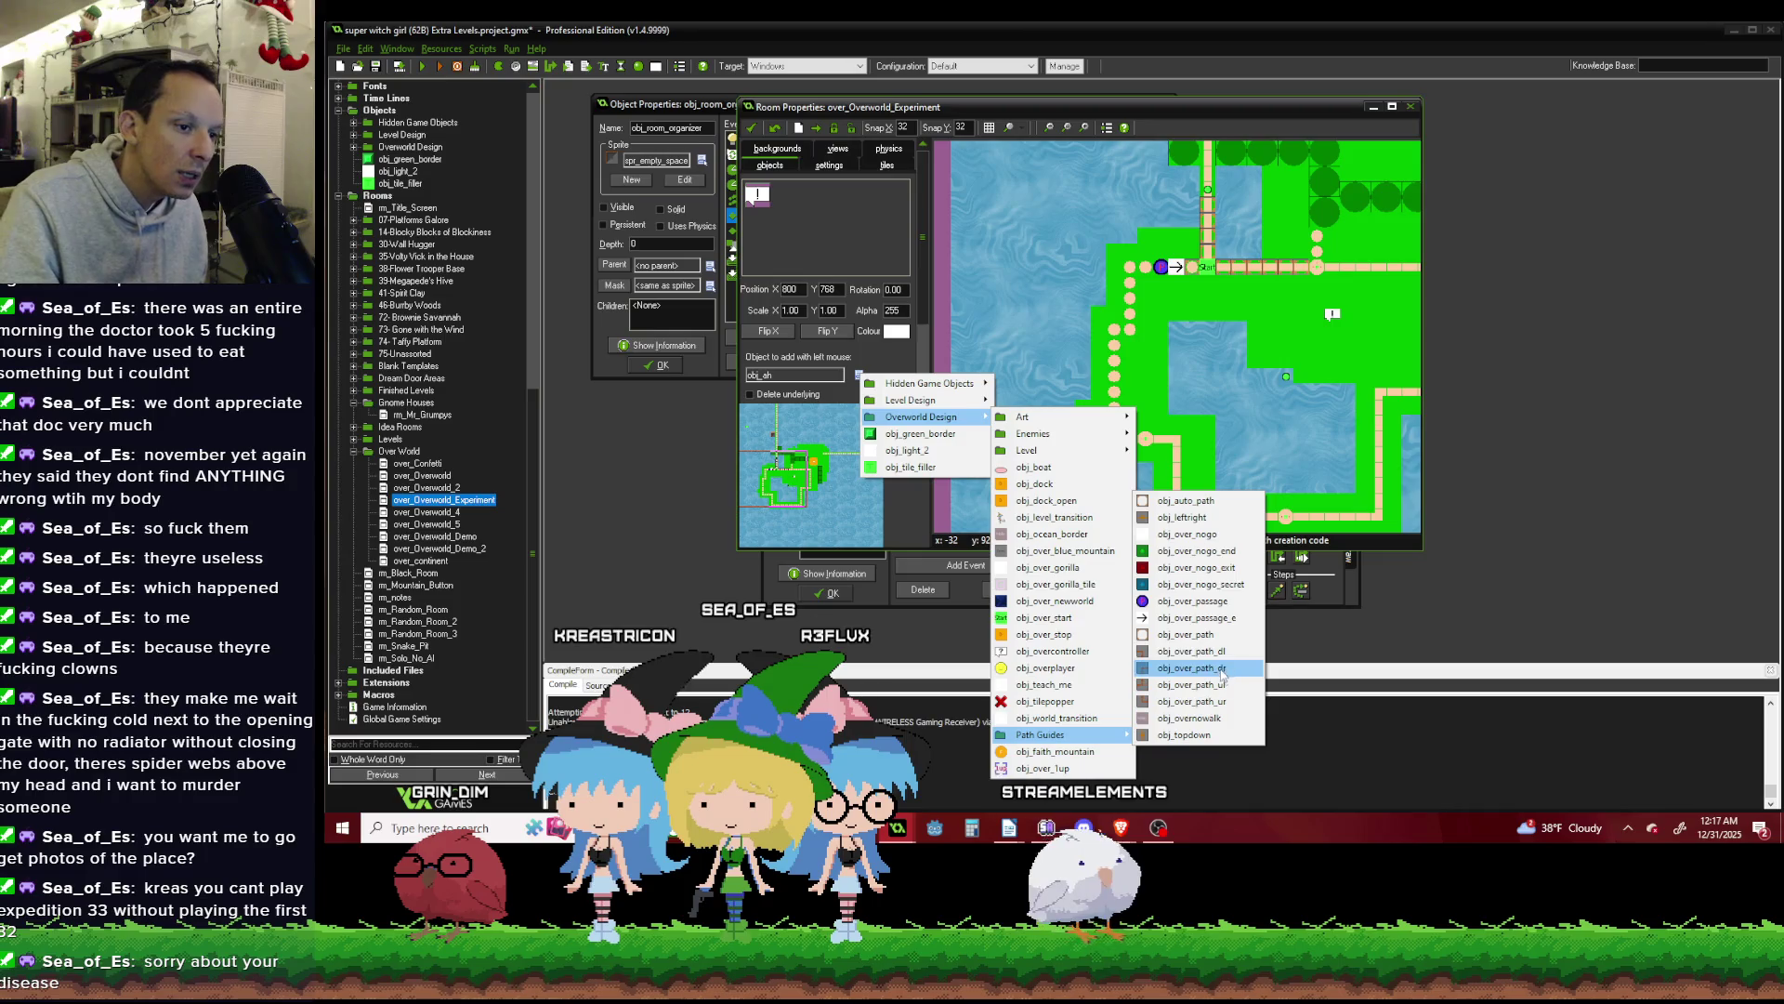
left_click(1216, 507)
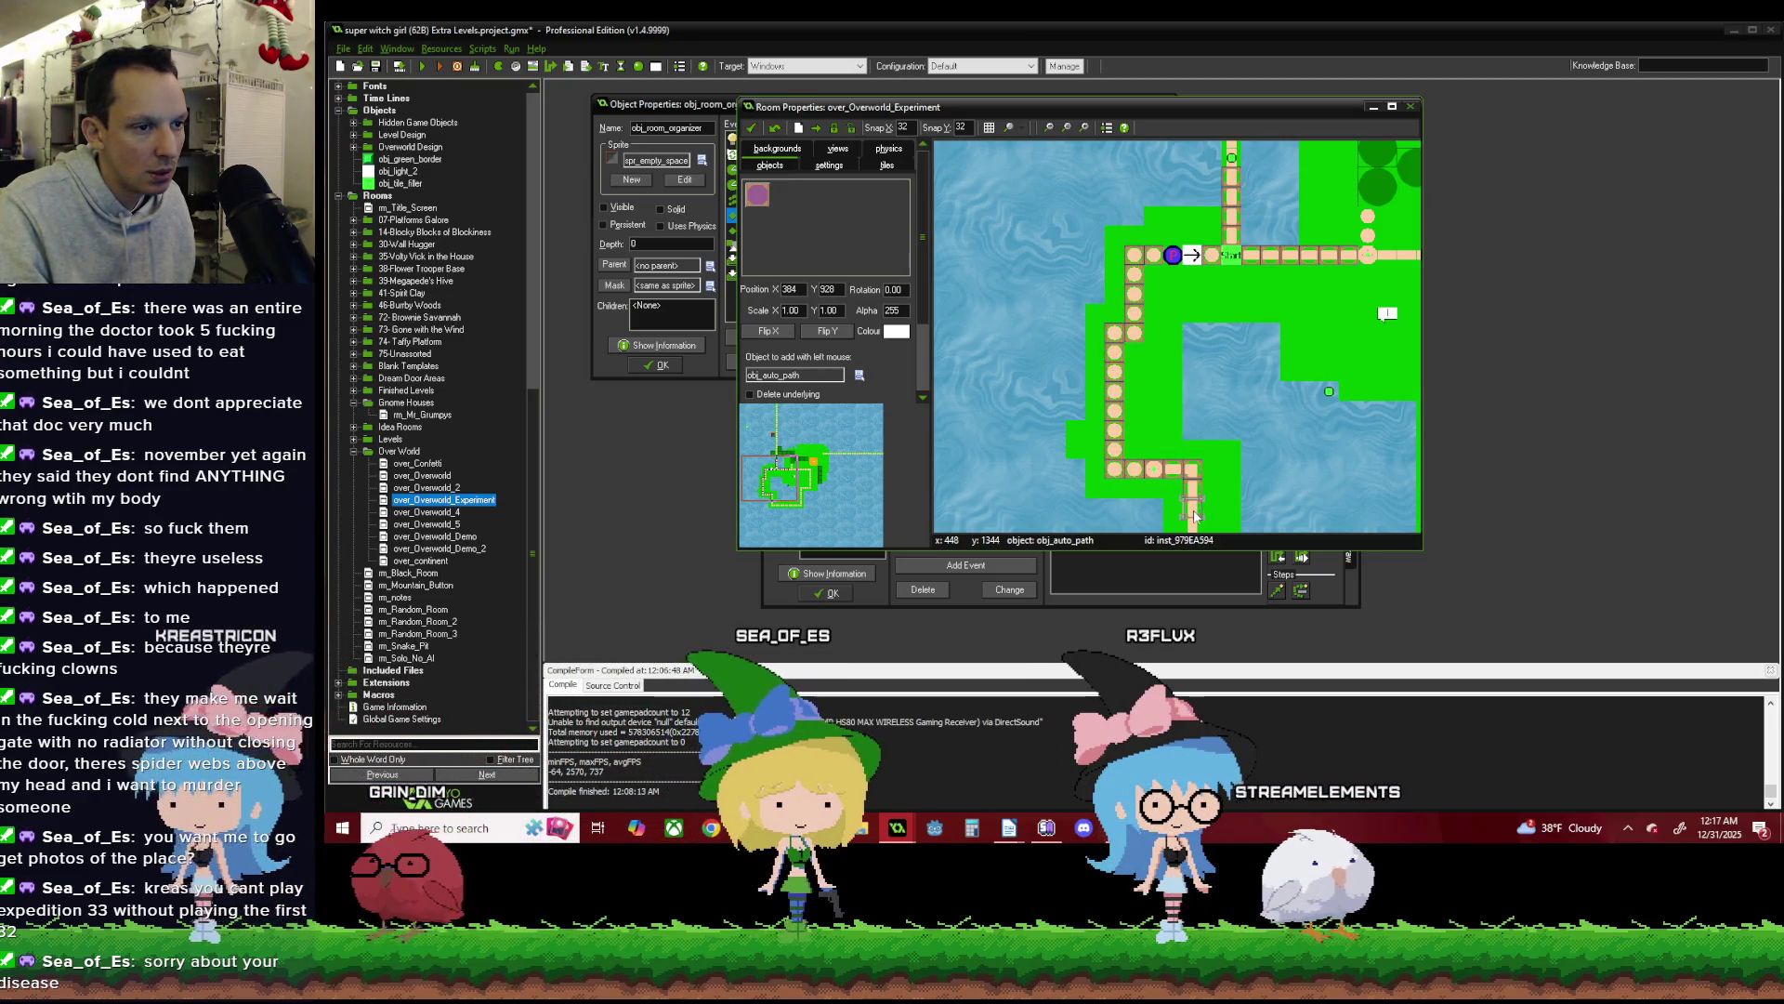
Drag three trees up onto the northern edge in a diagonal line leading to the F node.
scroll(1205, 384, "down", 1)
scroll(1205, 384, "up", 1)
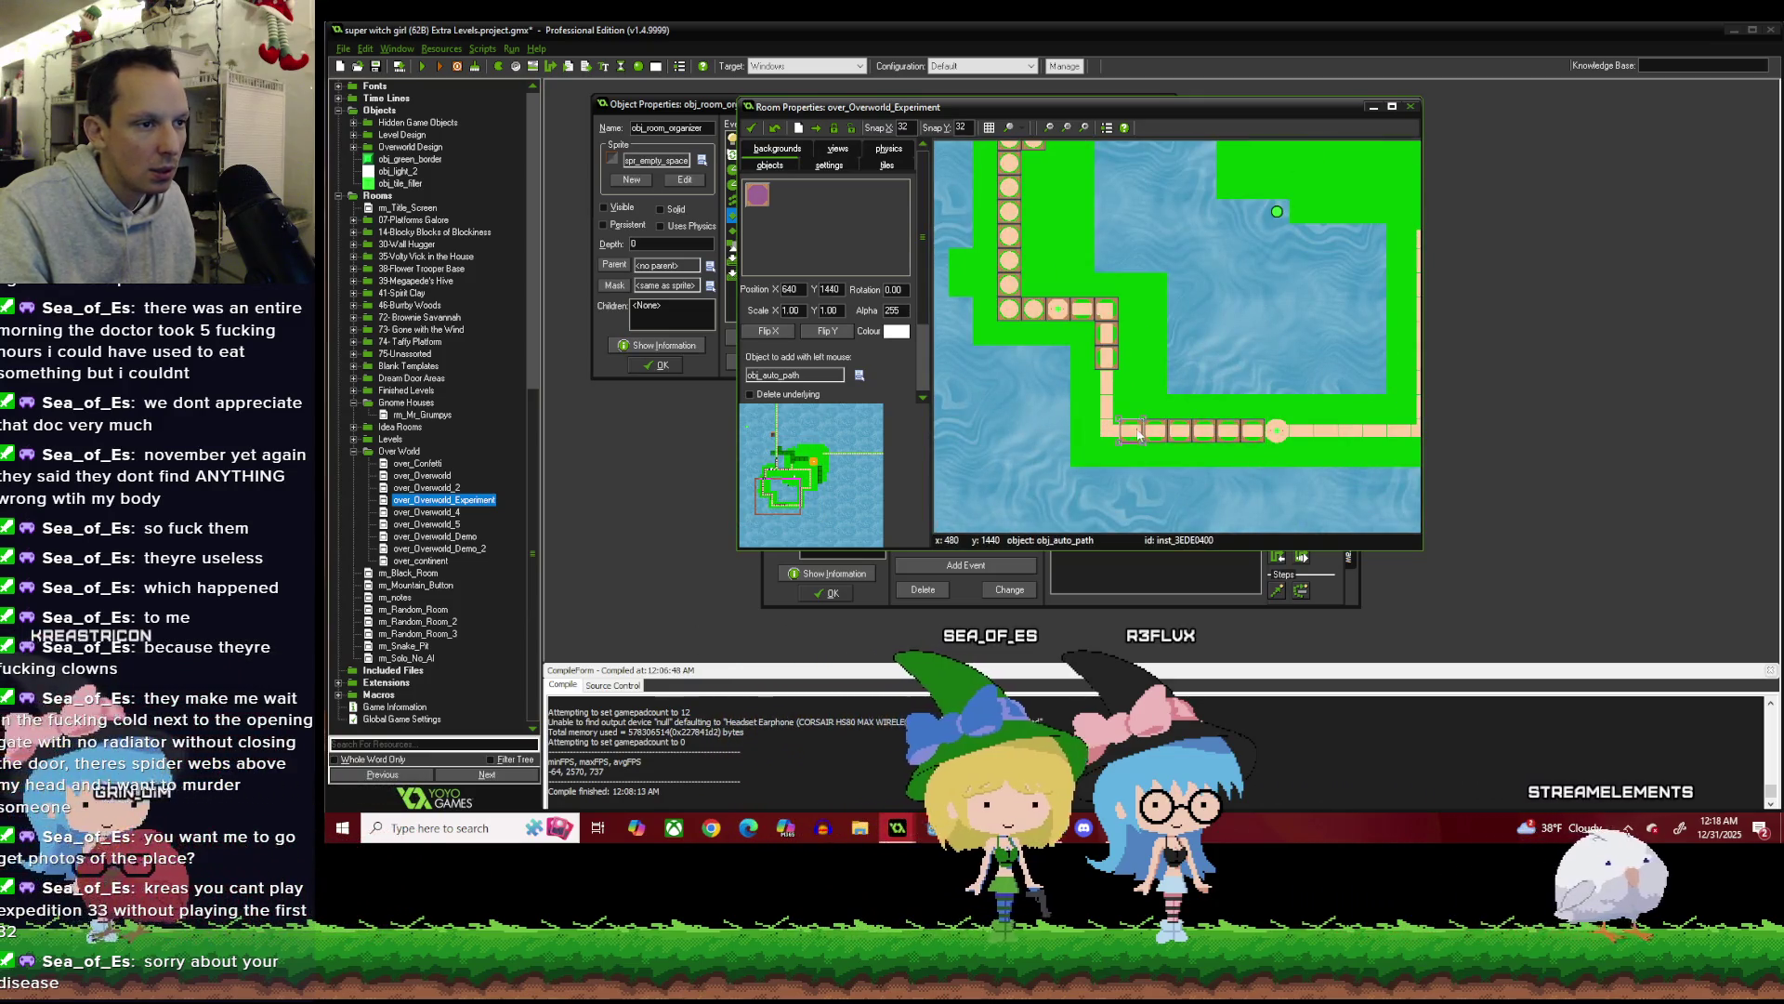
scroll(1312, 349, "up", 1)
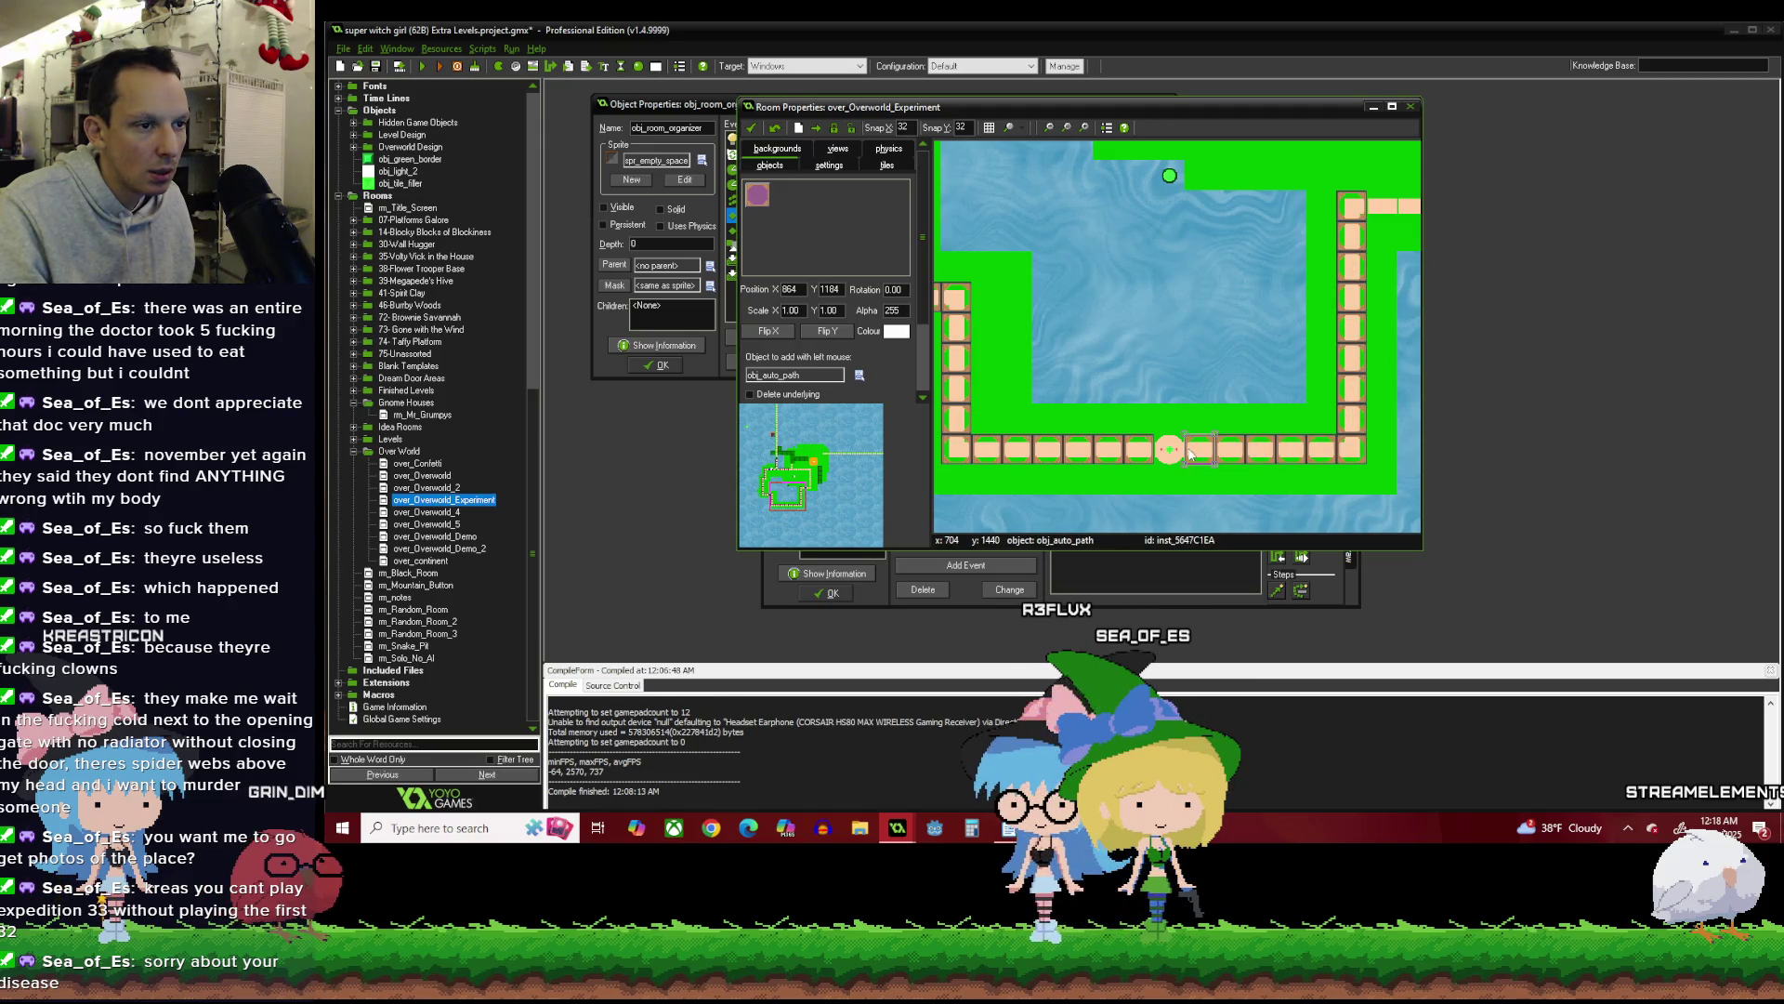
scroll(1190, 452, "up", 3)
scroll(1357, 212, "right", 3)
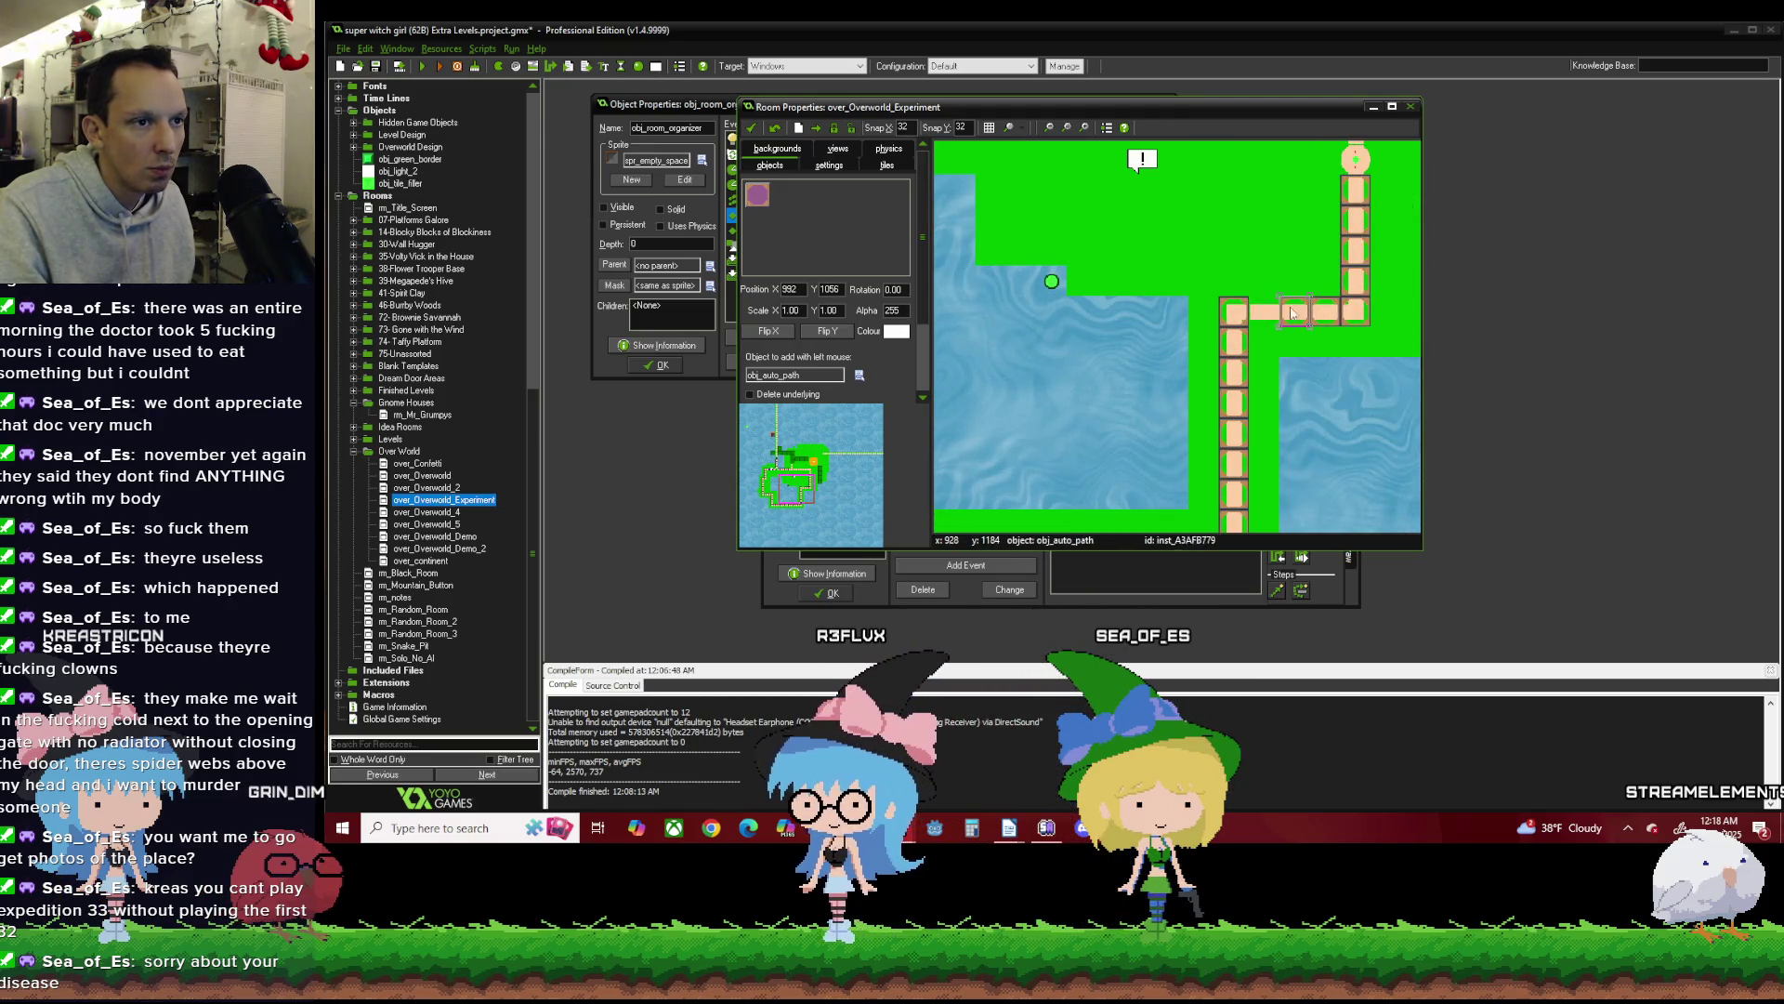
scroll(1255, 250, "up", 5)
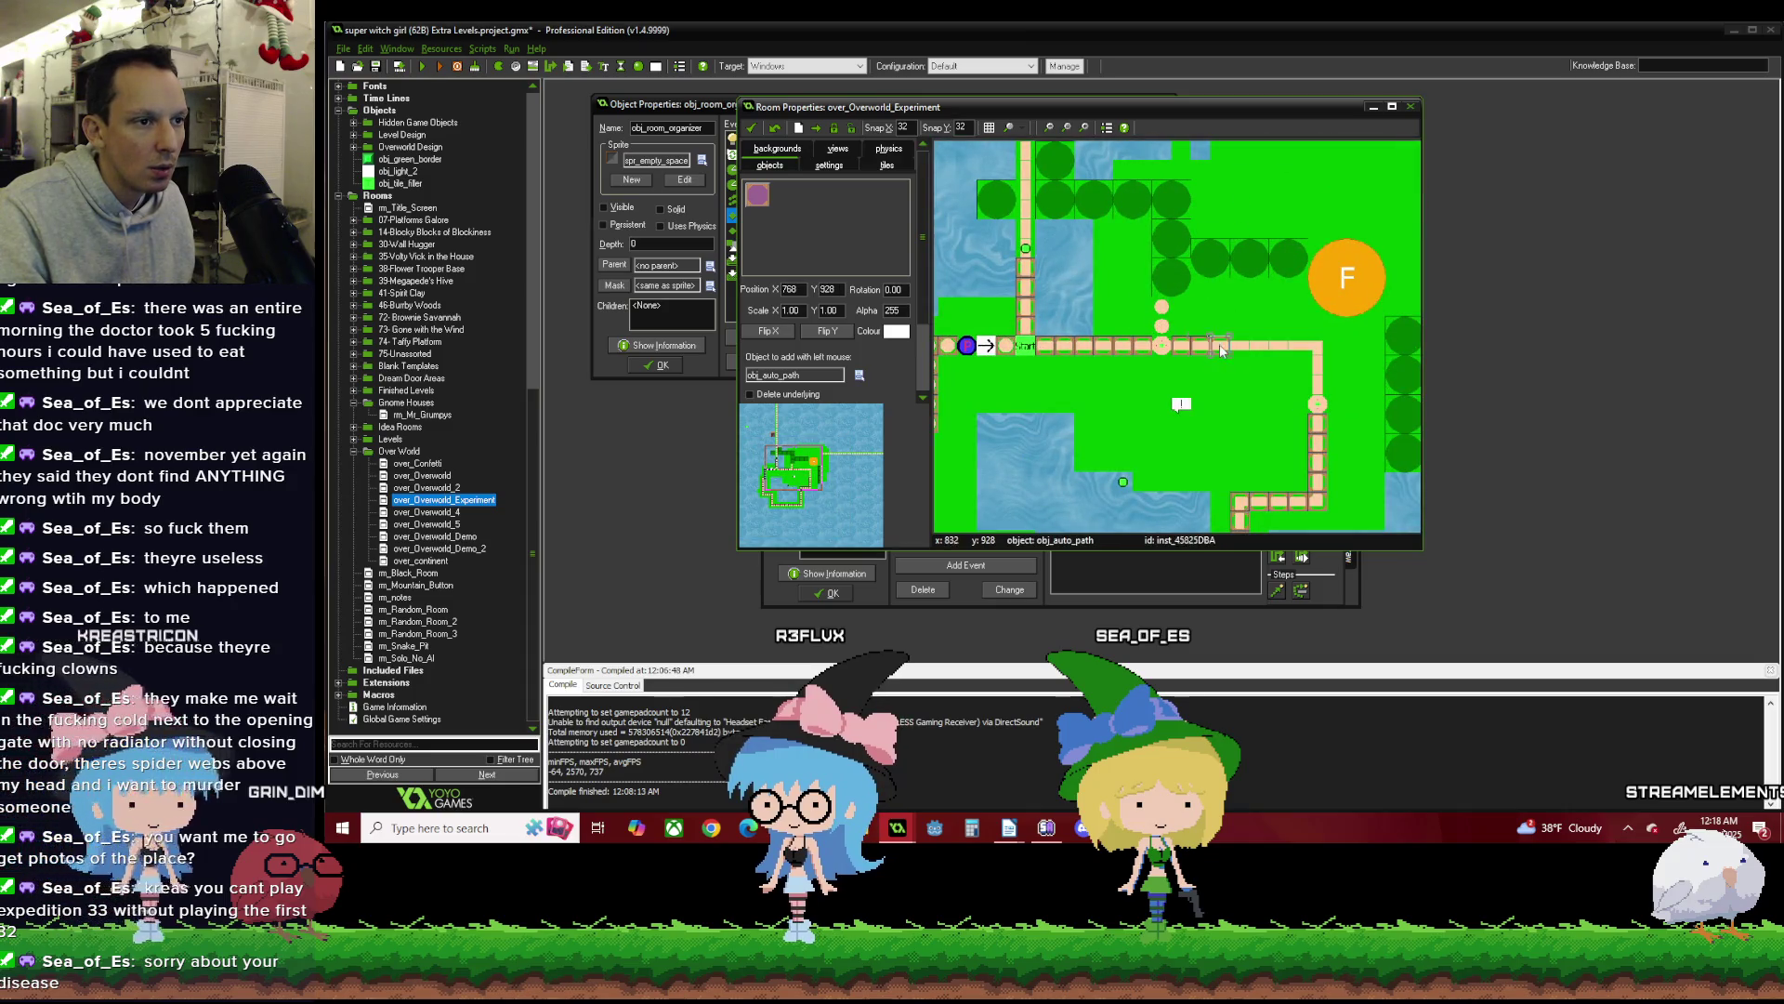
scroll(1181, 279, "down", 2)
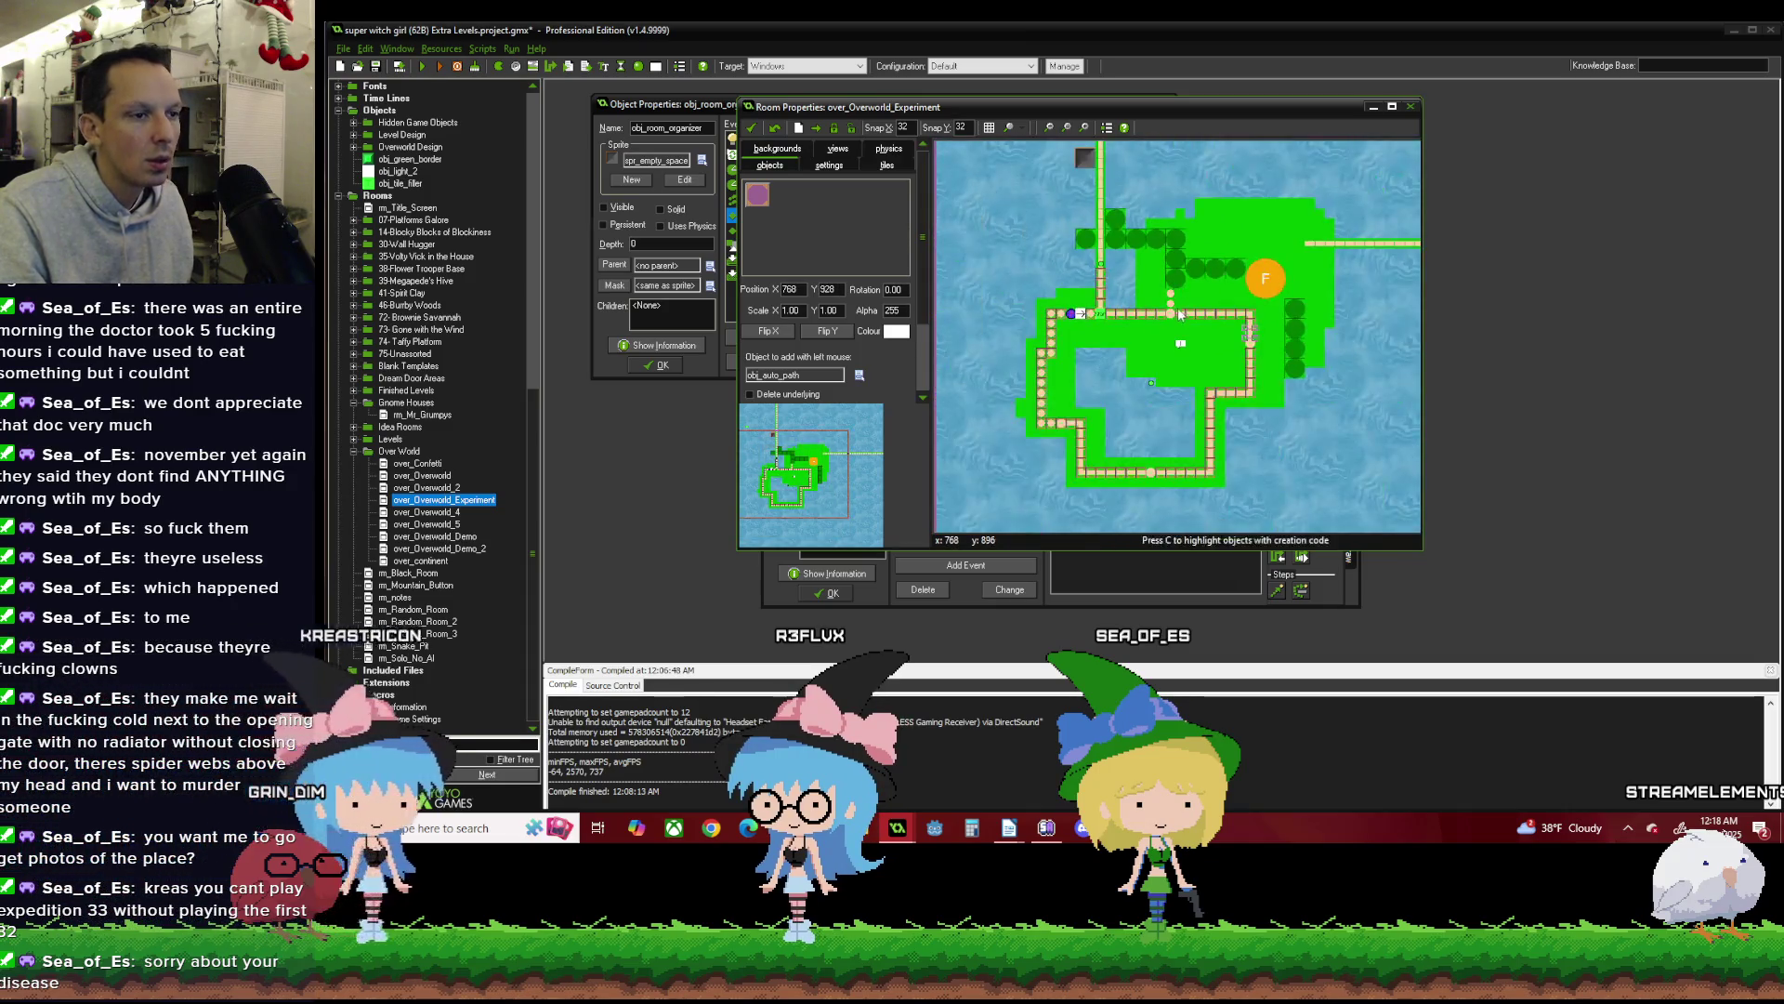
scroll(1178, 325, "up", 2)
scroll(1136, 187, "down", 2)
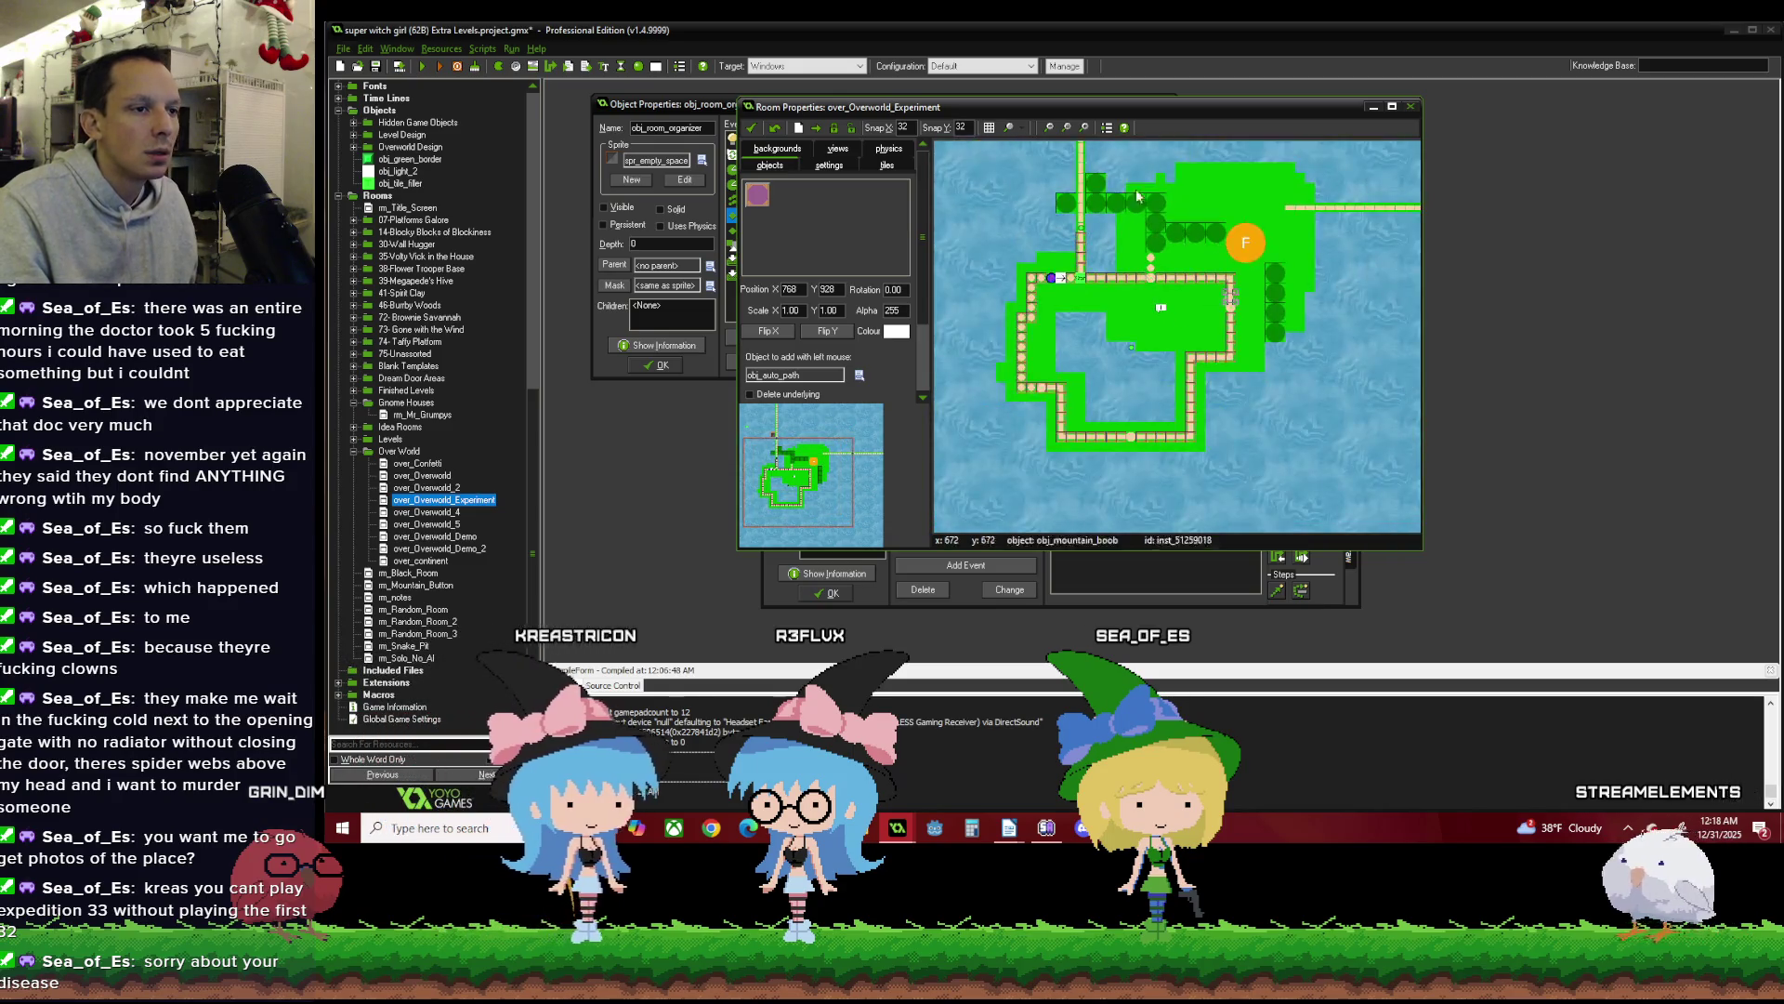
scroll(1161, 184, "up", 2)
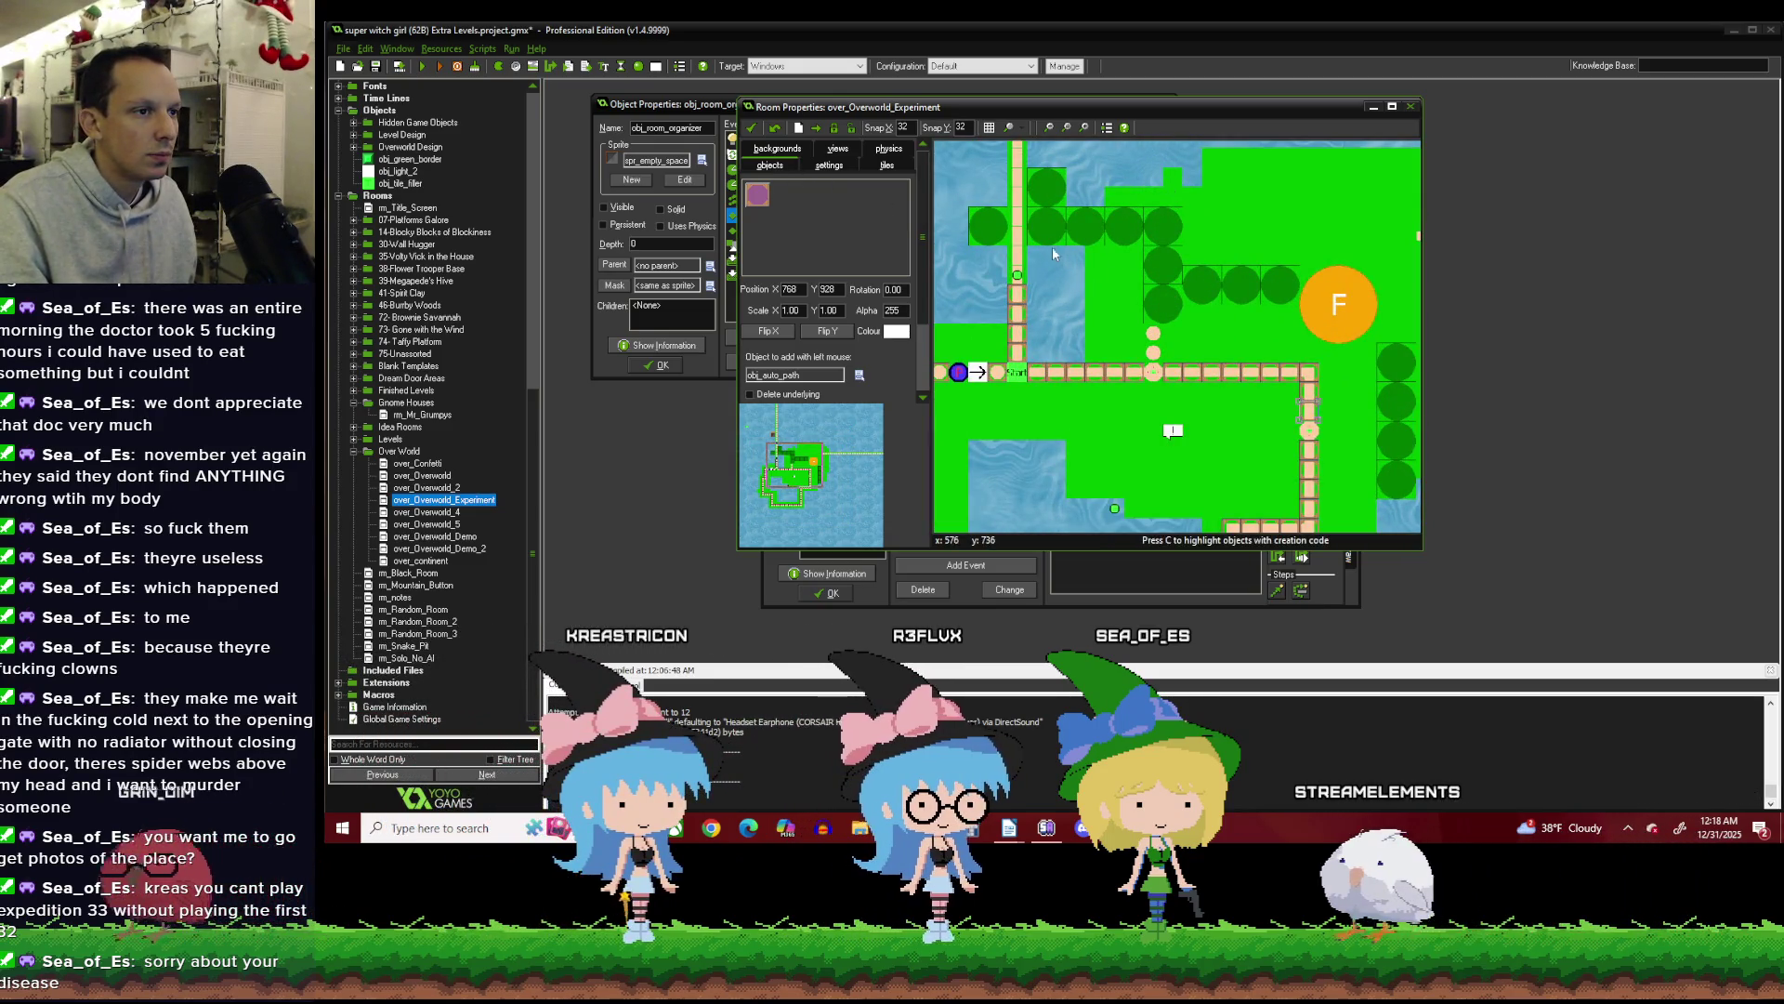
left_click_drag(1163, 307, 1231, 215)
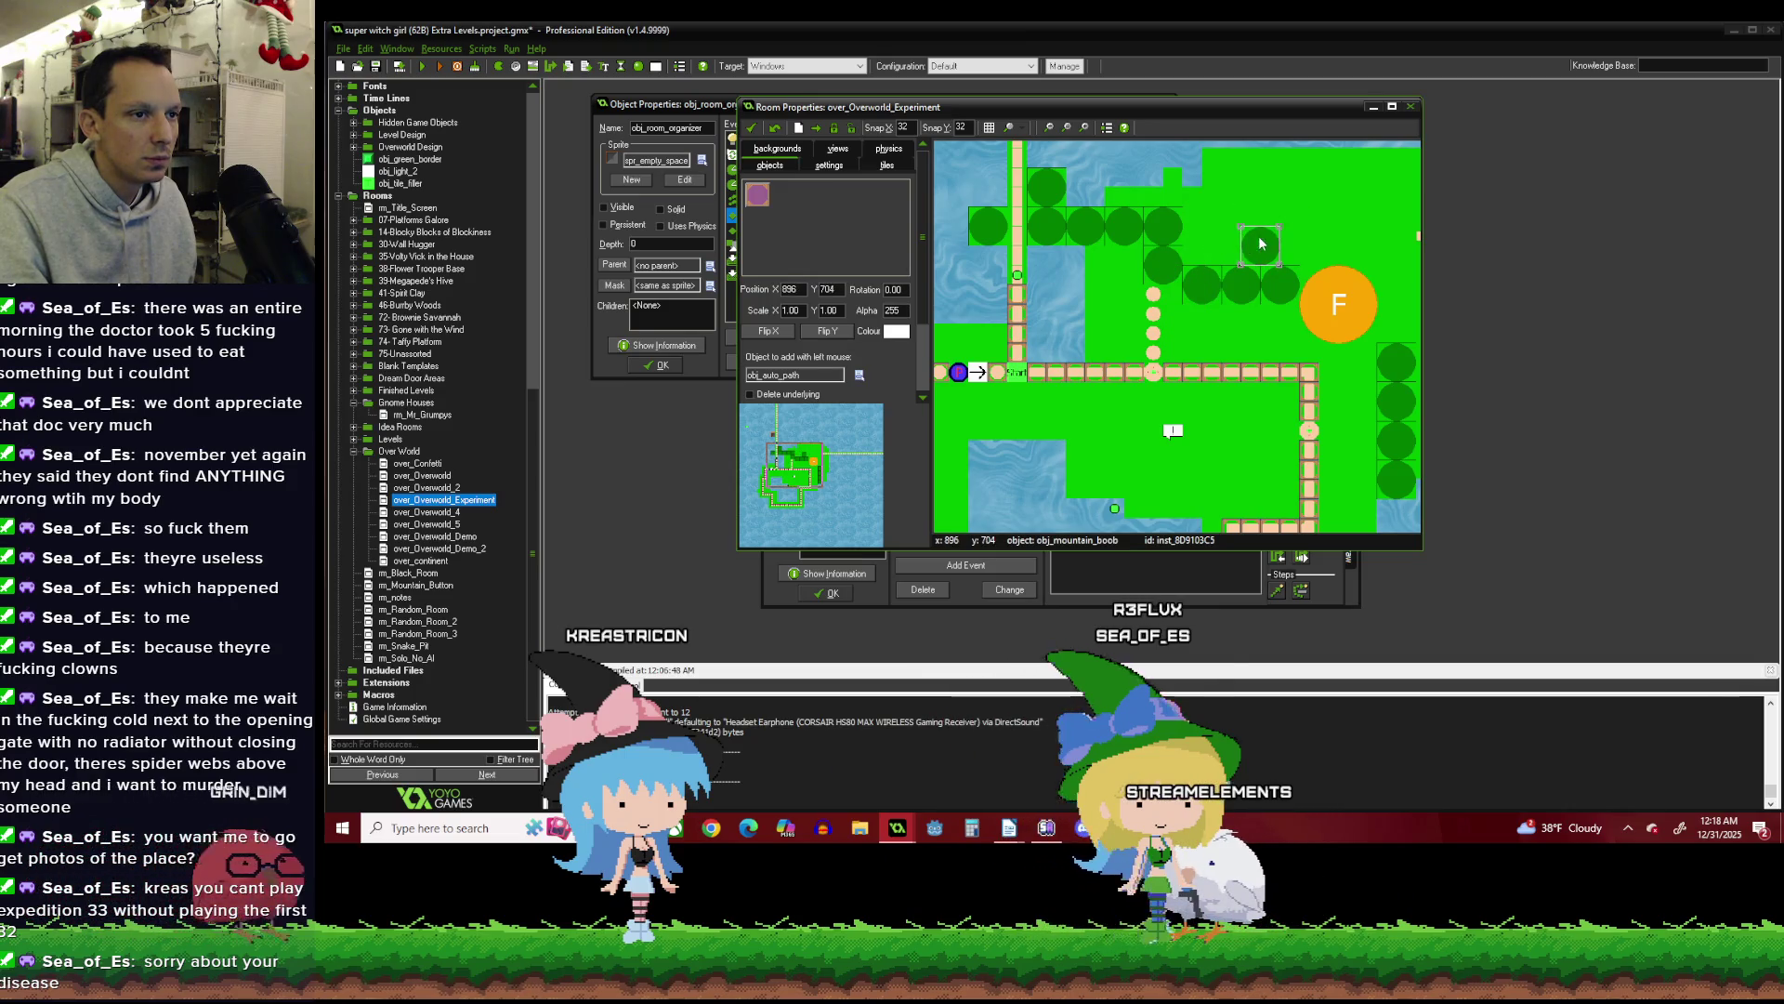
mouse_move(1241, 284)
left_mouse_down()
mouse_move(1241, 206)
mouse_move(1199, 178)
mouse_move(1219, 178)
left_mouse_up()
left_click_drag(1130, 223, 1168, 183)
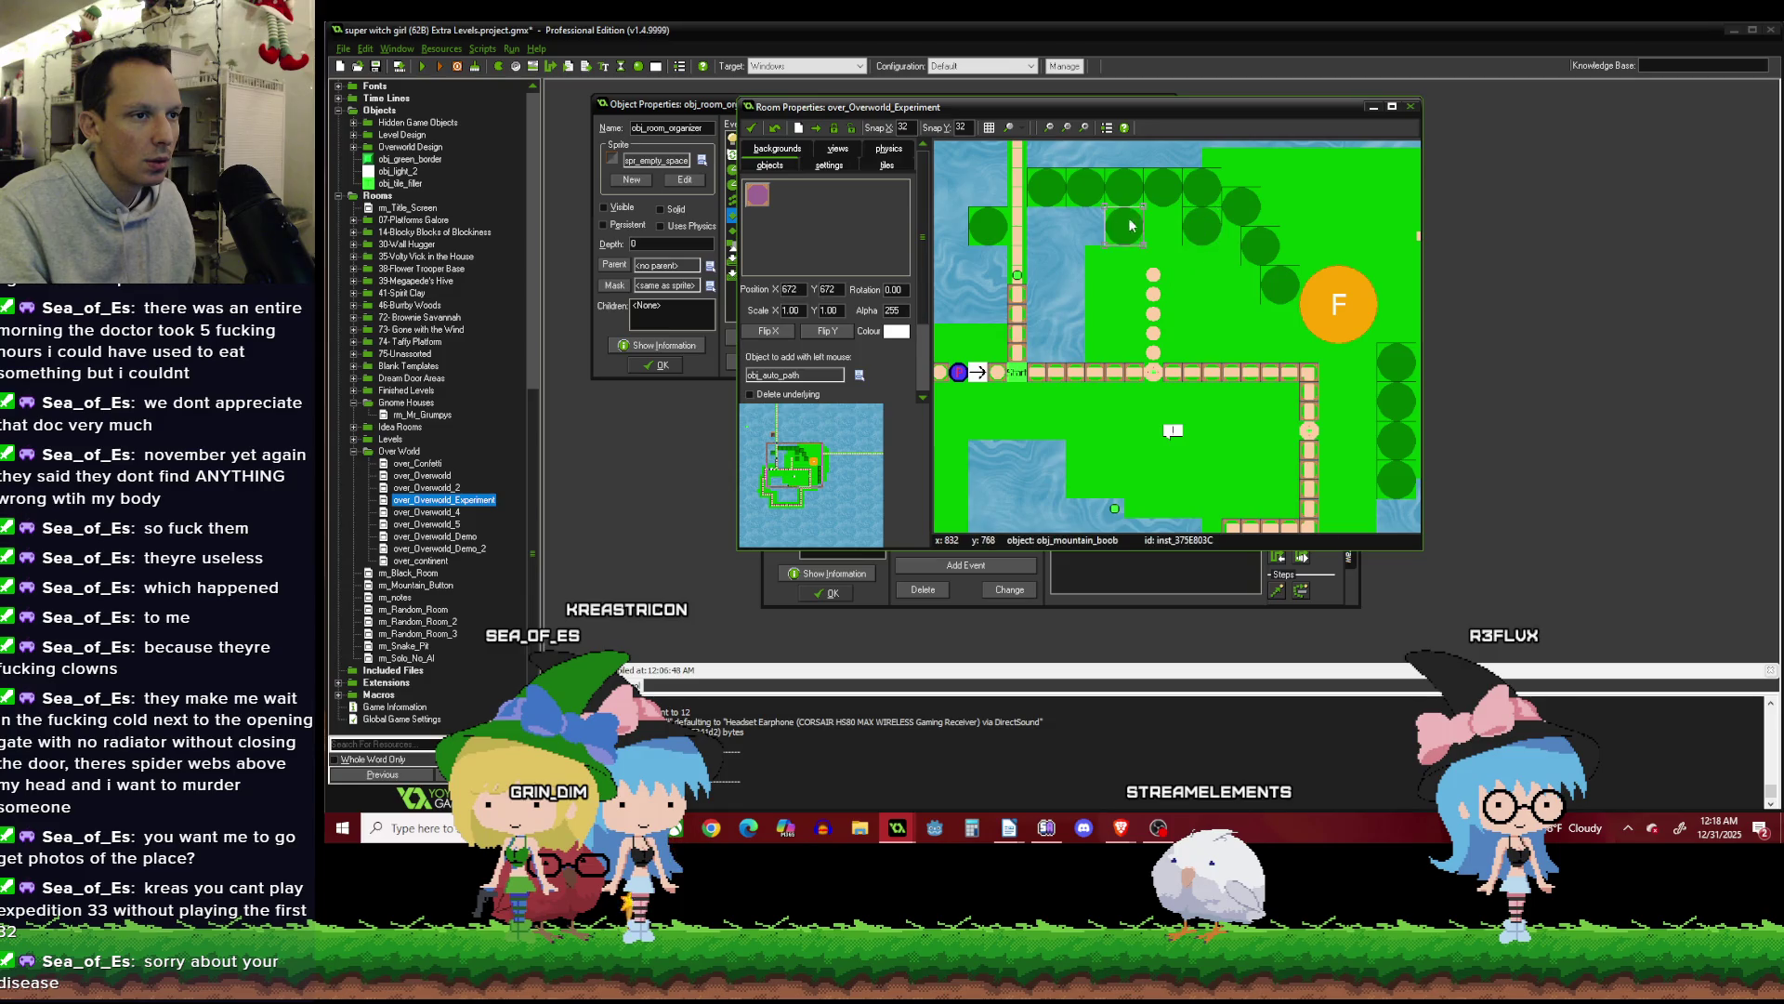
scroll(1028, 214, "down", 2)
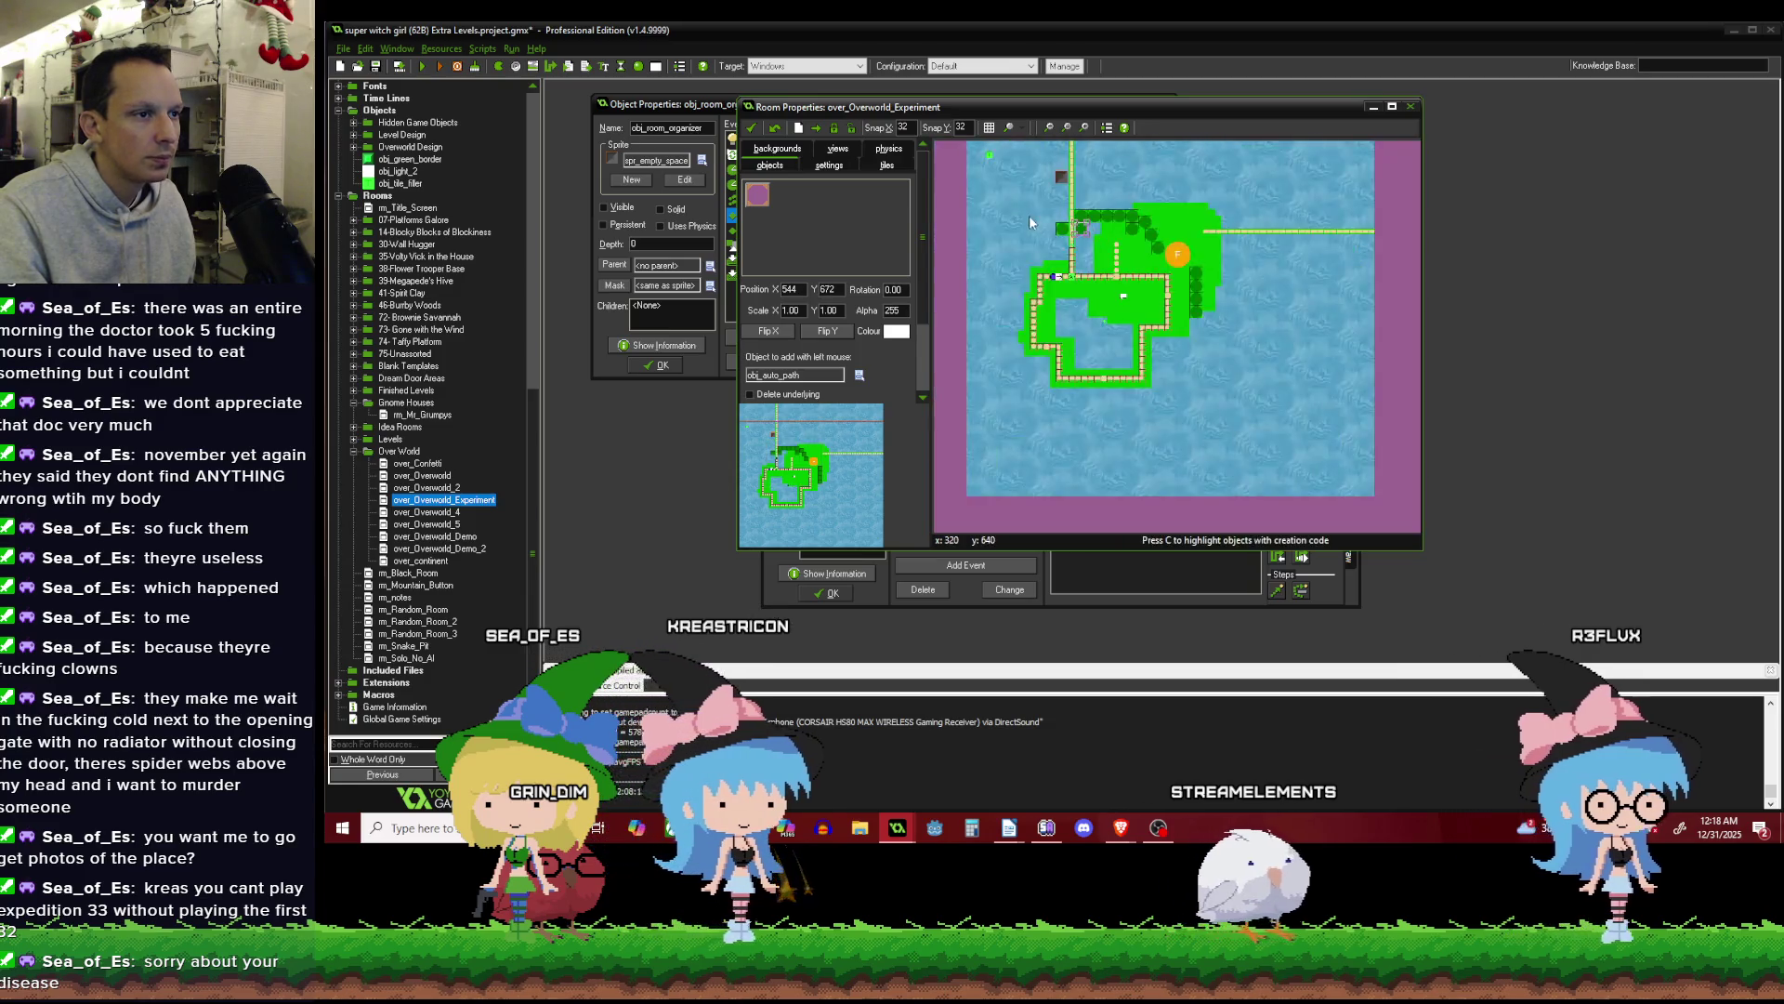
scroll(1026, 211, "up", 1)
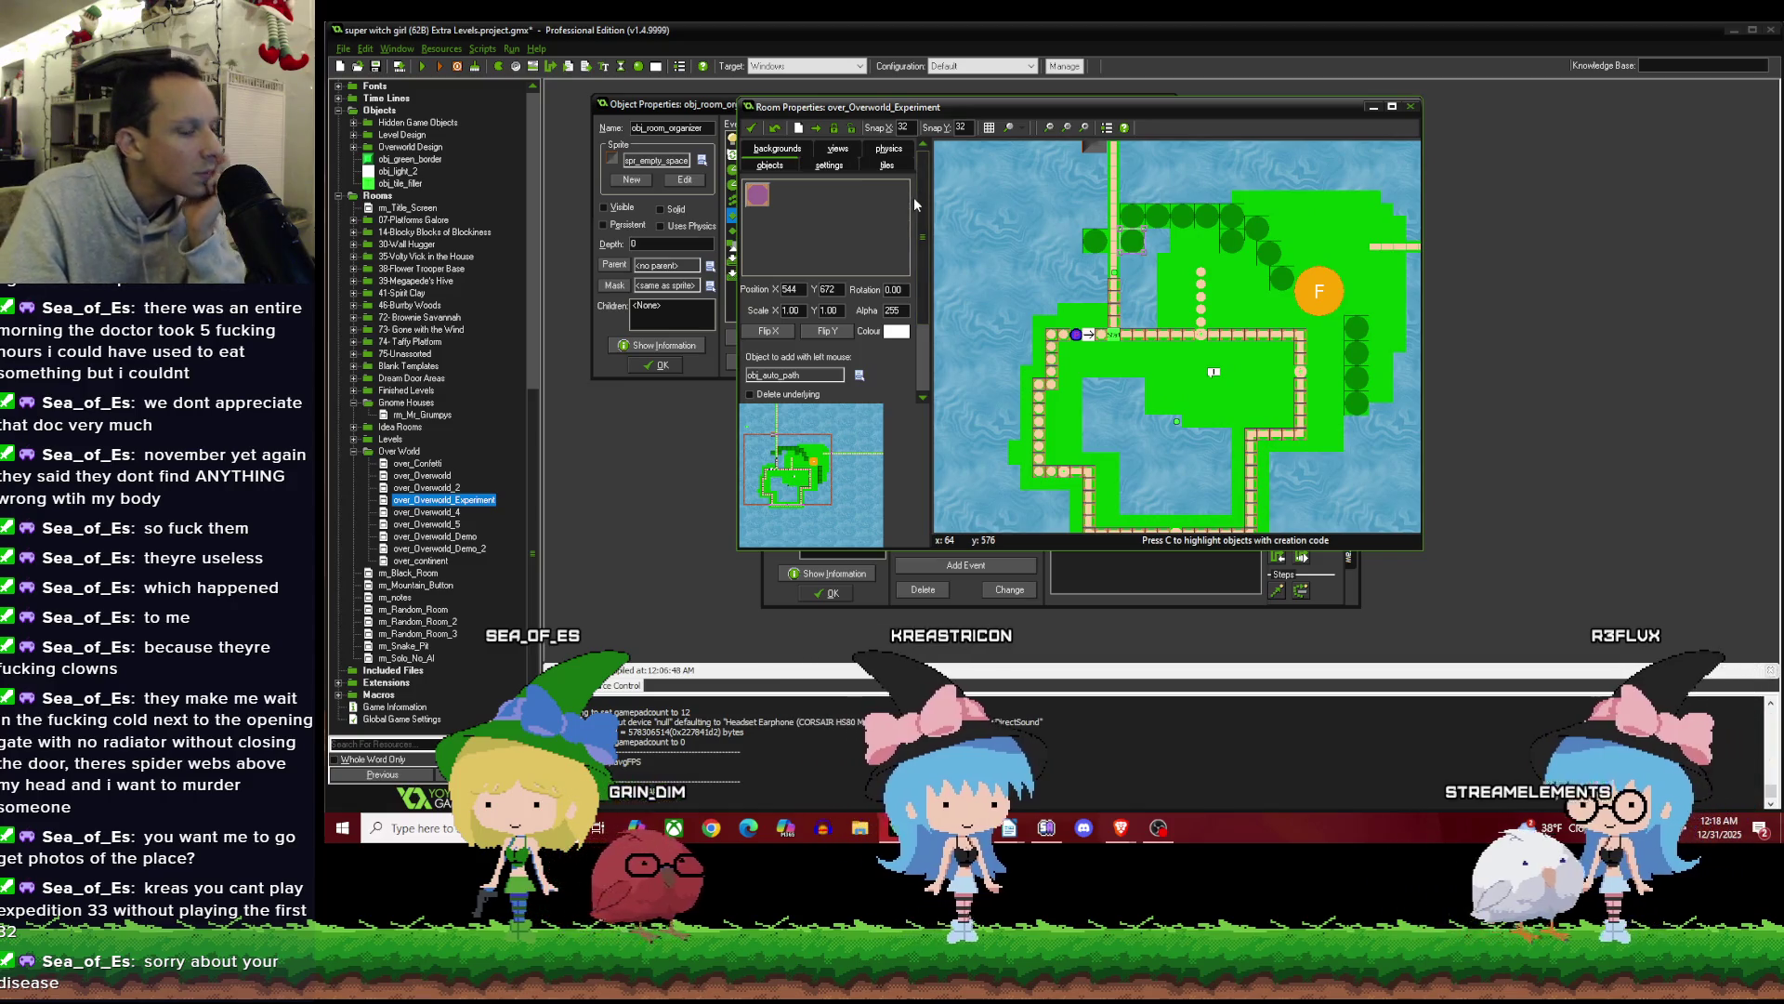
scroll(982, 201, "down", 2)
scroll(968, 314, "up", 1)
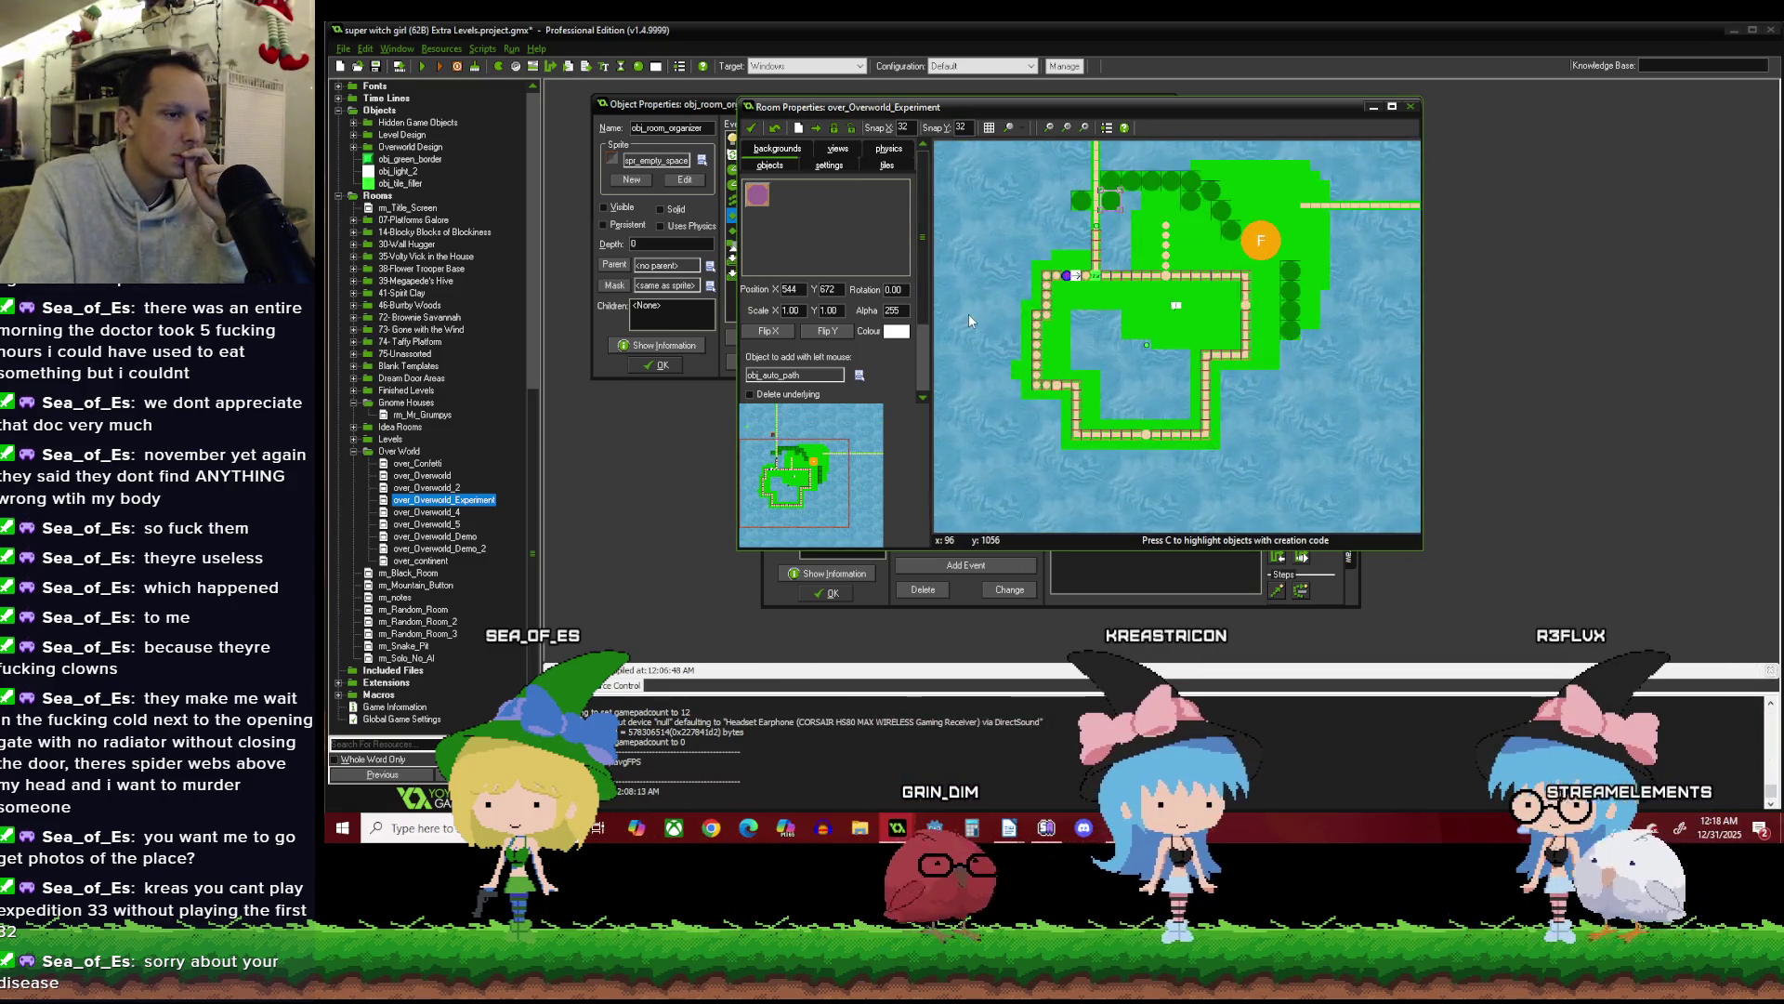
scroll(1064, 274, "down", 1)
scroll(1065, 274, "up", 2)
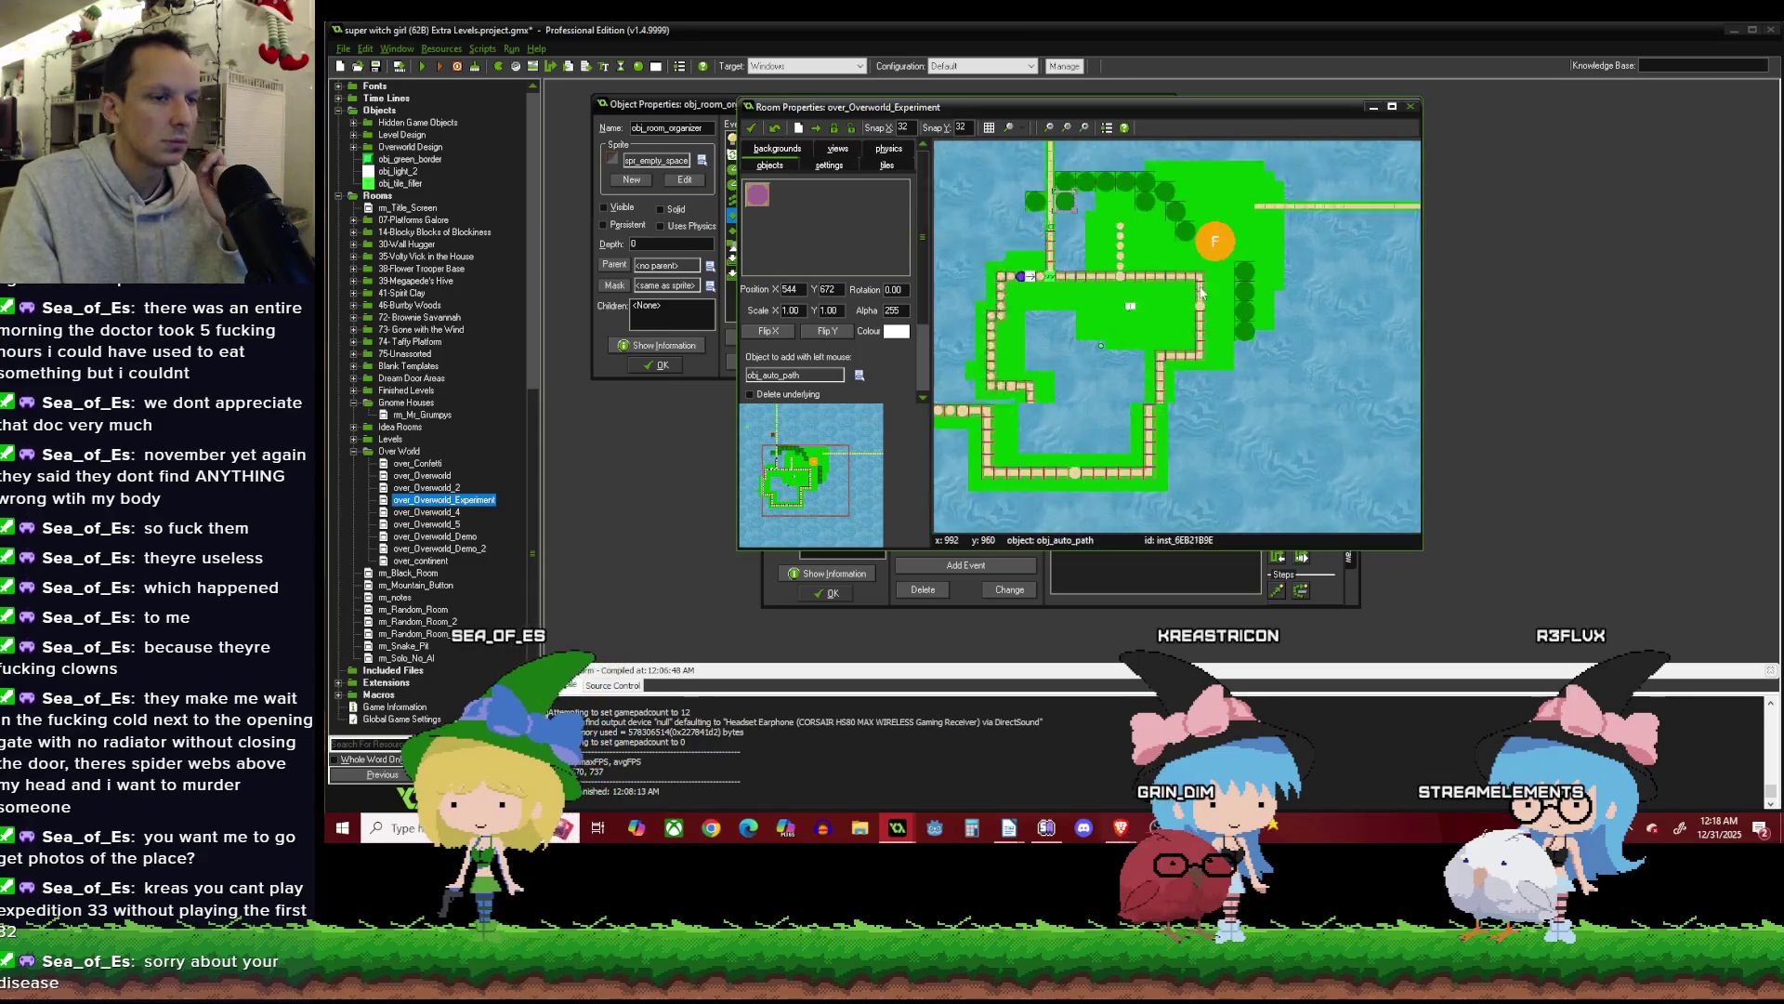
left_click(860, 376)
mouse_move(1059, 400)
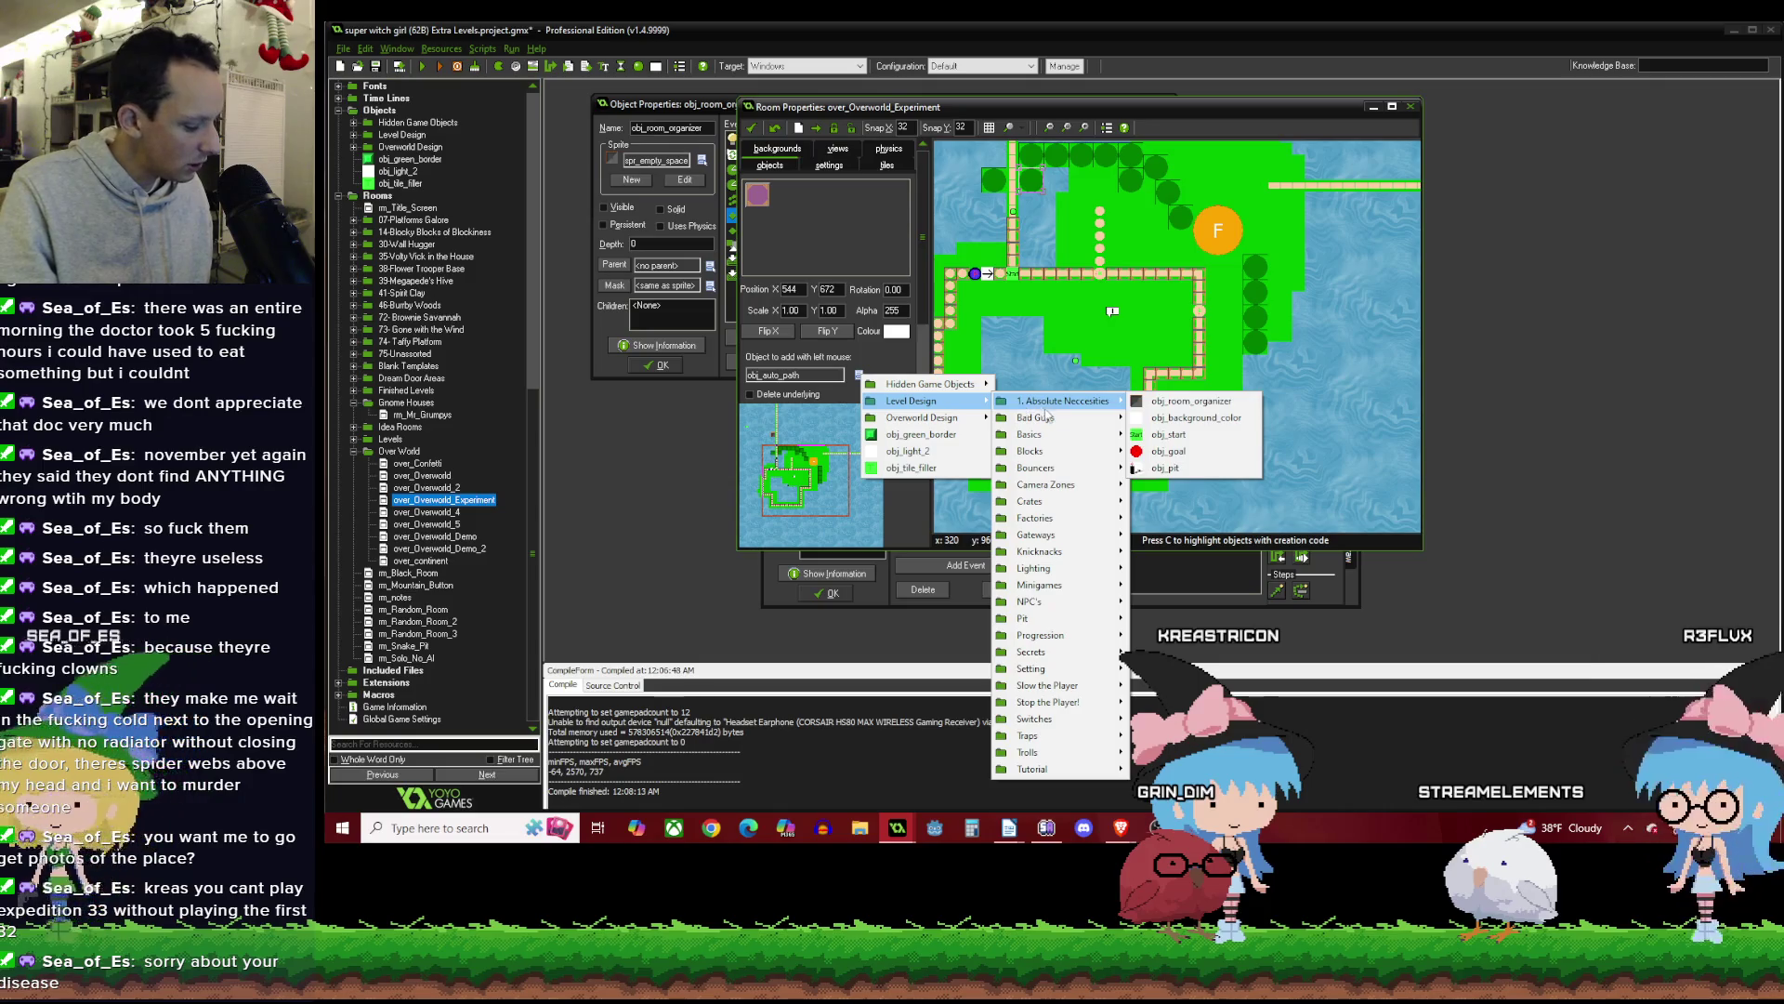
mouse_move(1079, 568)
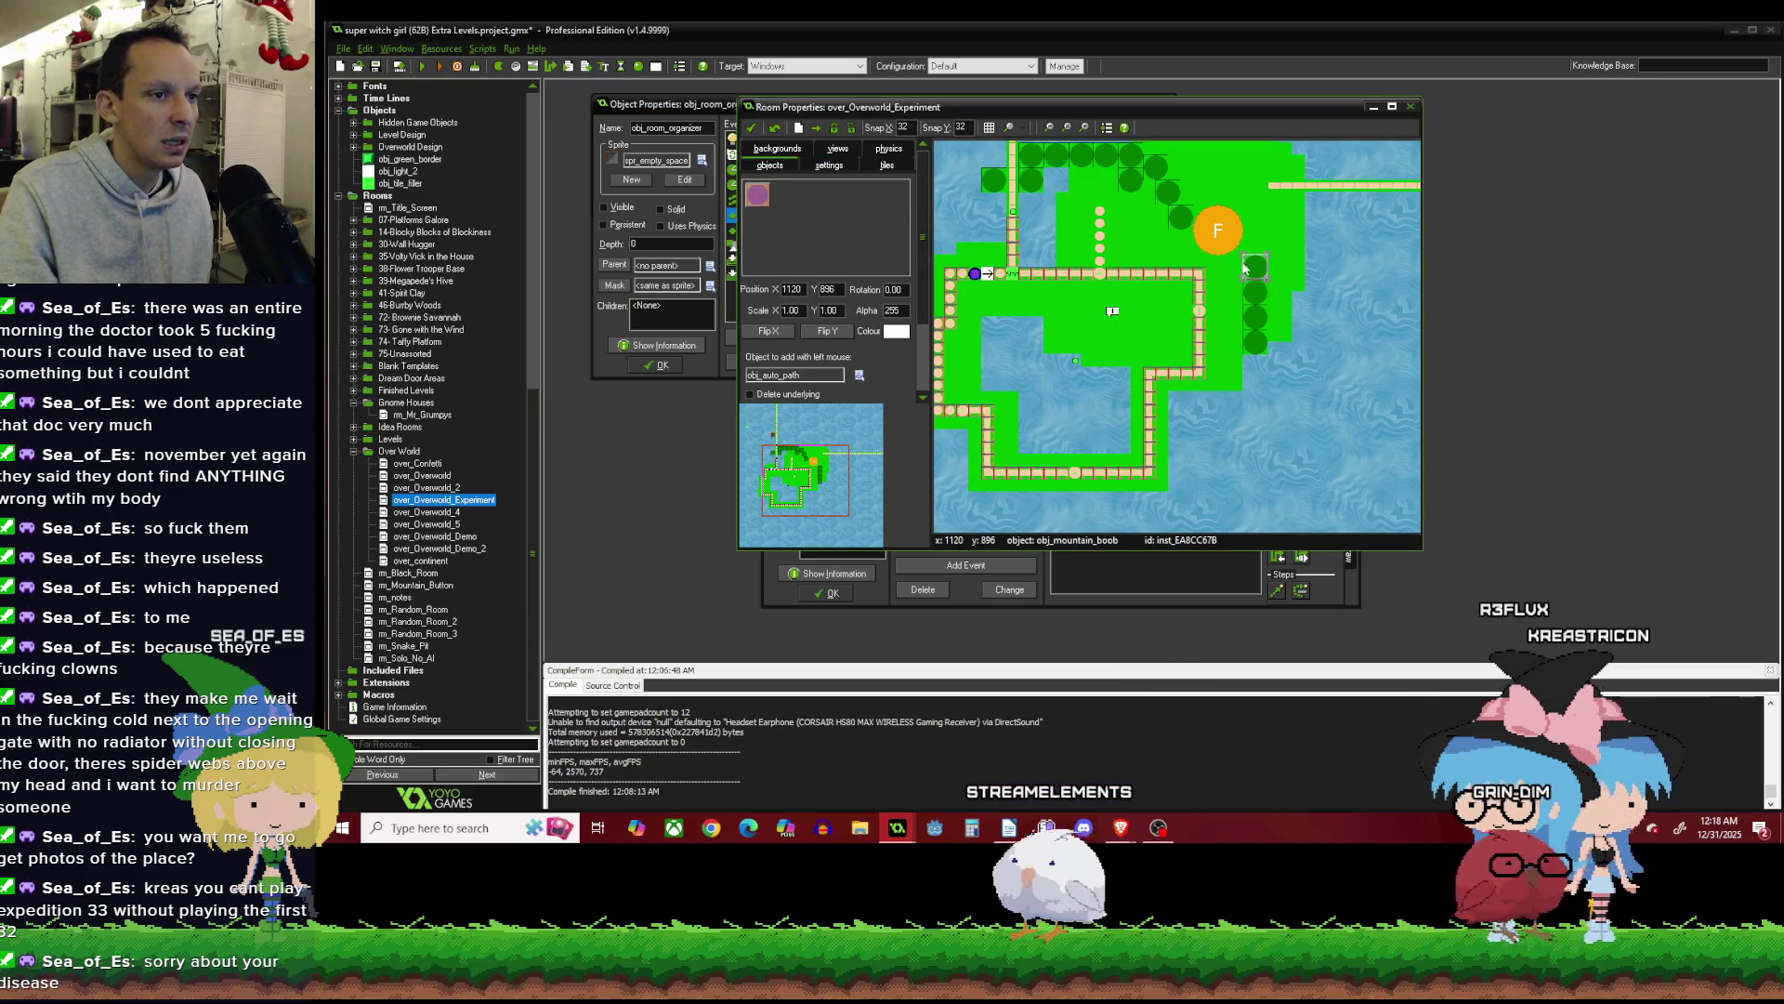
scroll(1275, 182, "down", 2)
scroll(1249, 199, "up", 3)
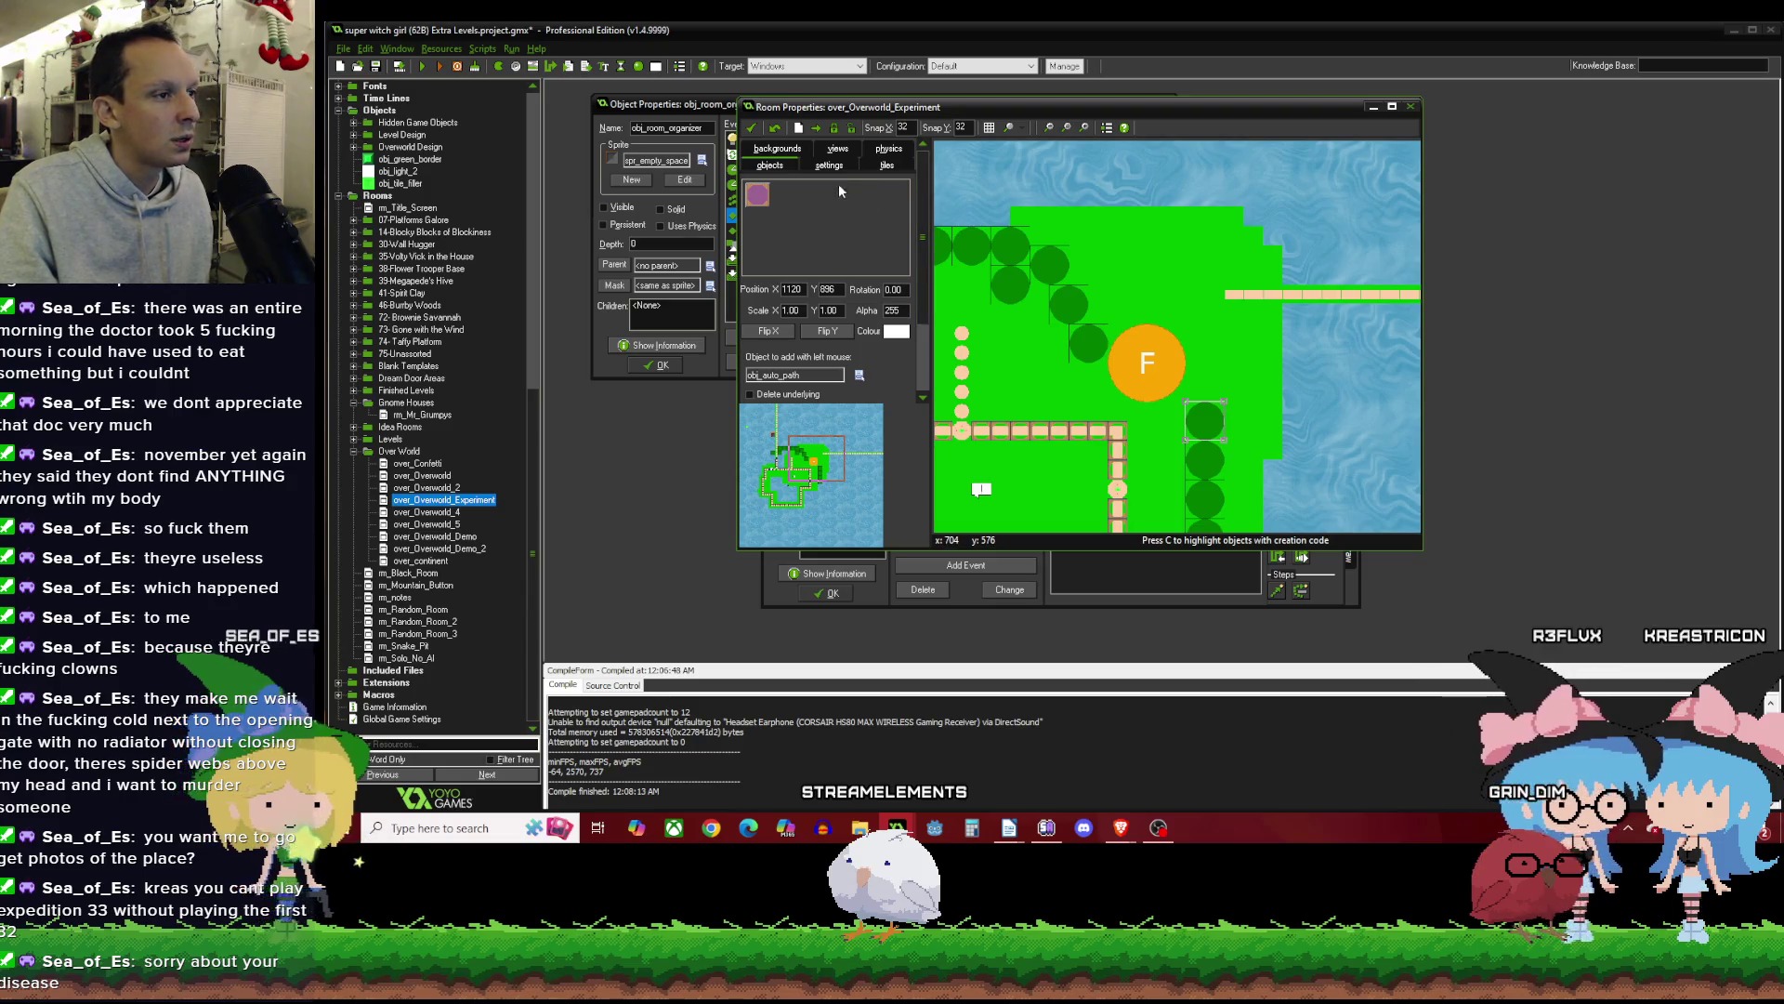
left_click(886, 164)
left_click(826, 211)
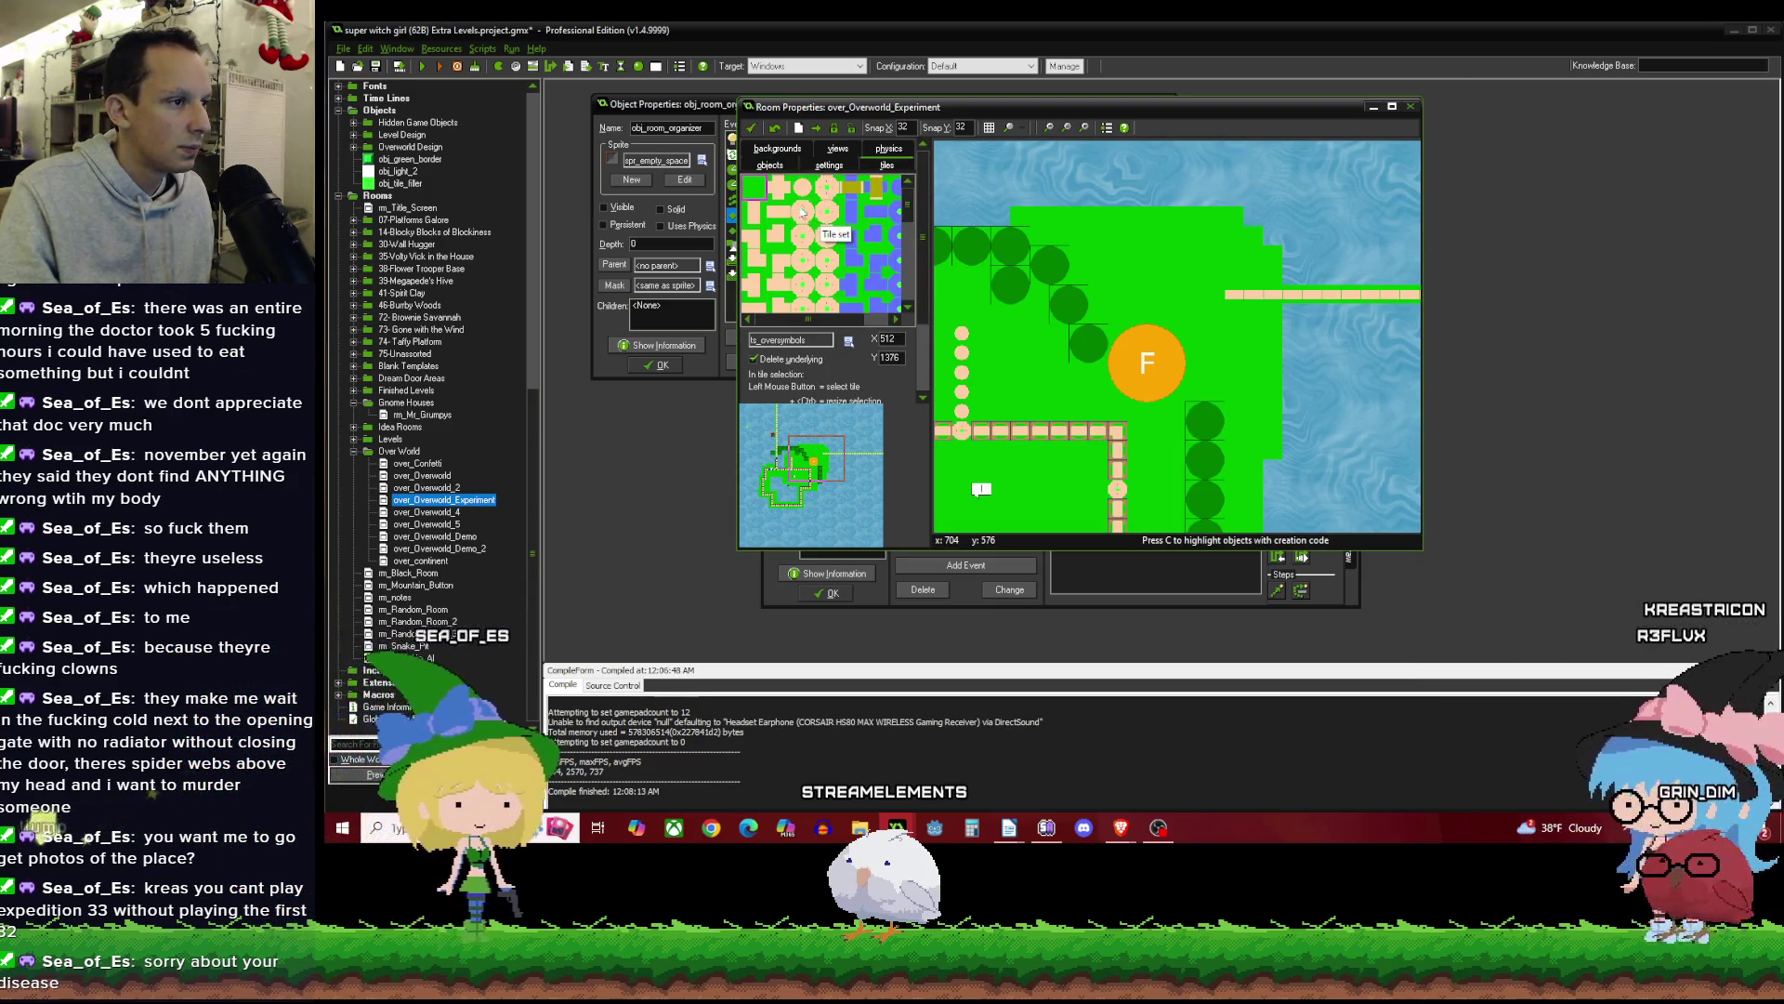
left_click(1235, 296)
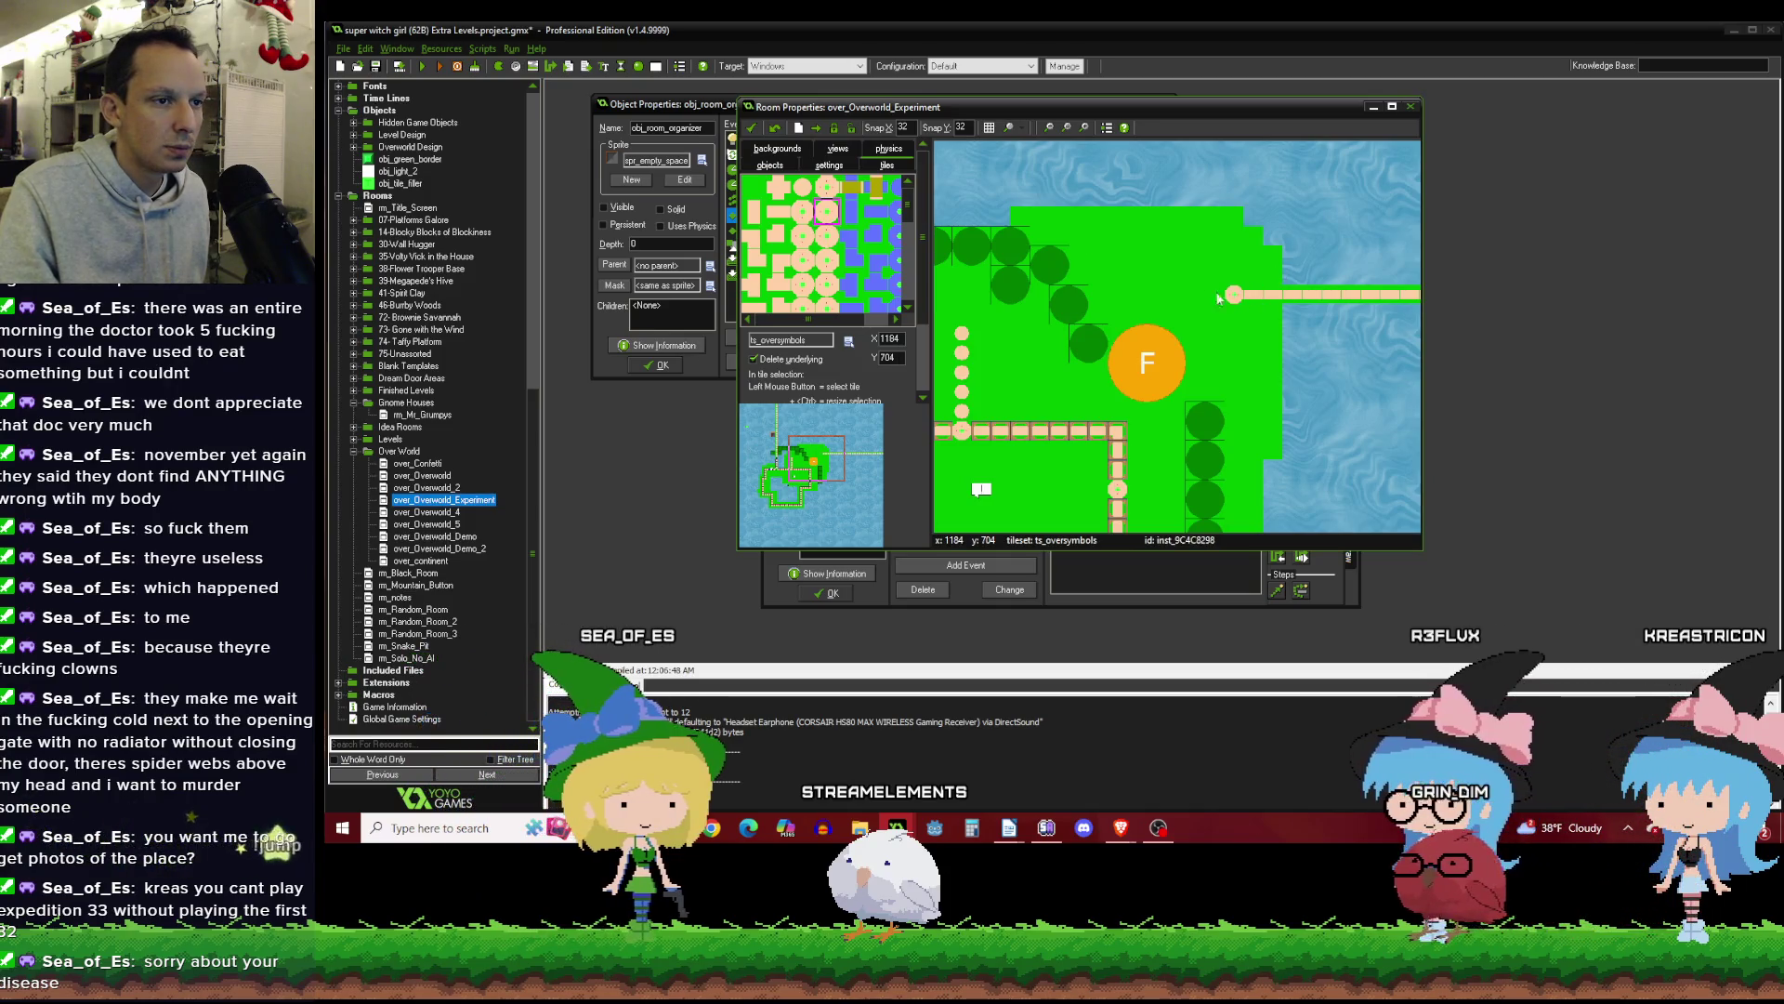
left_click(774, 127)
left_click(769, 165)
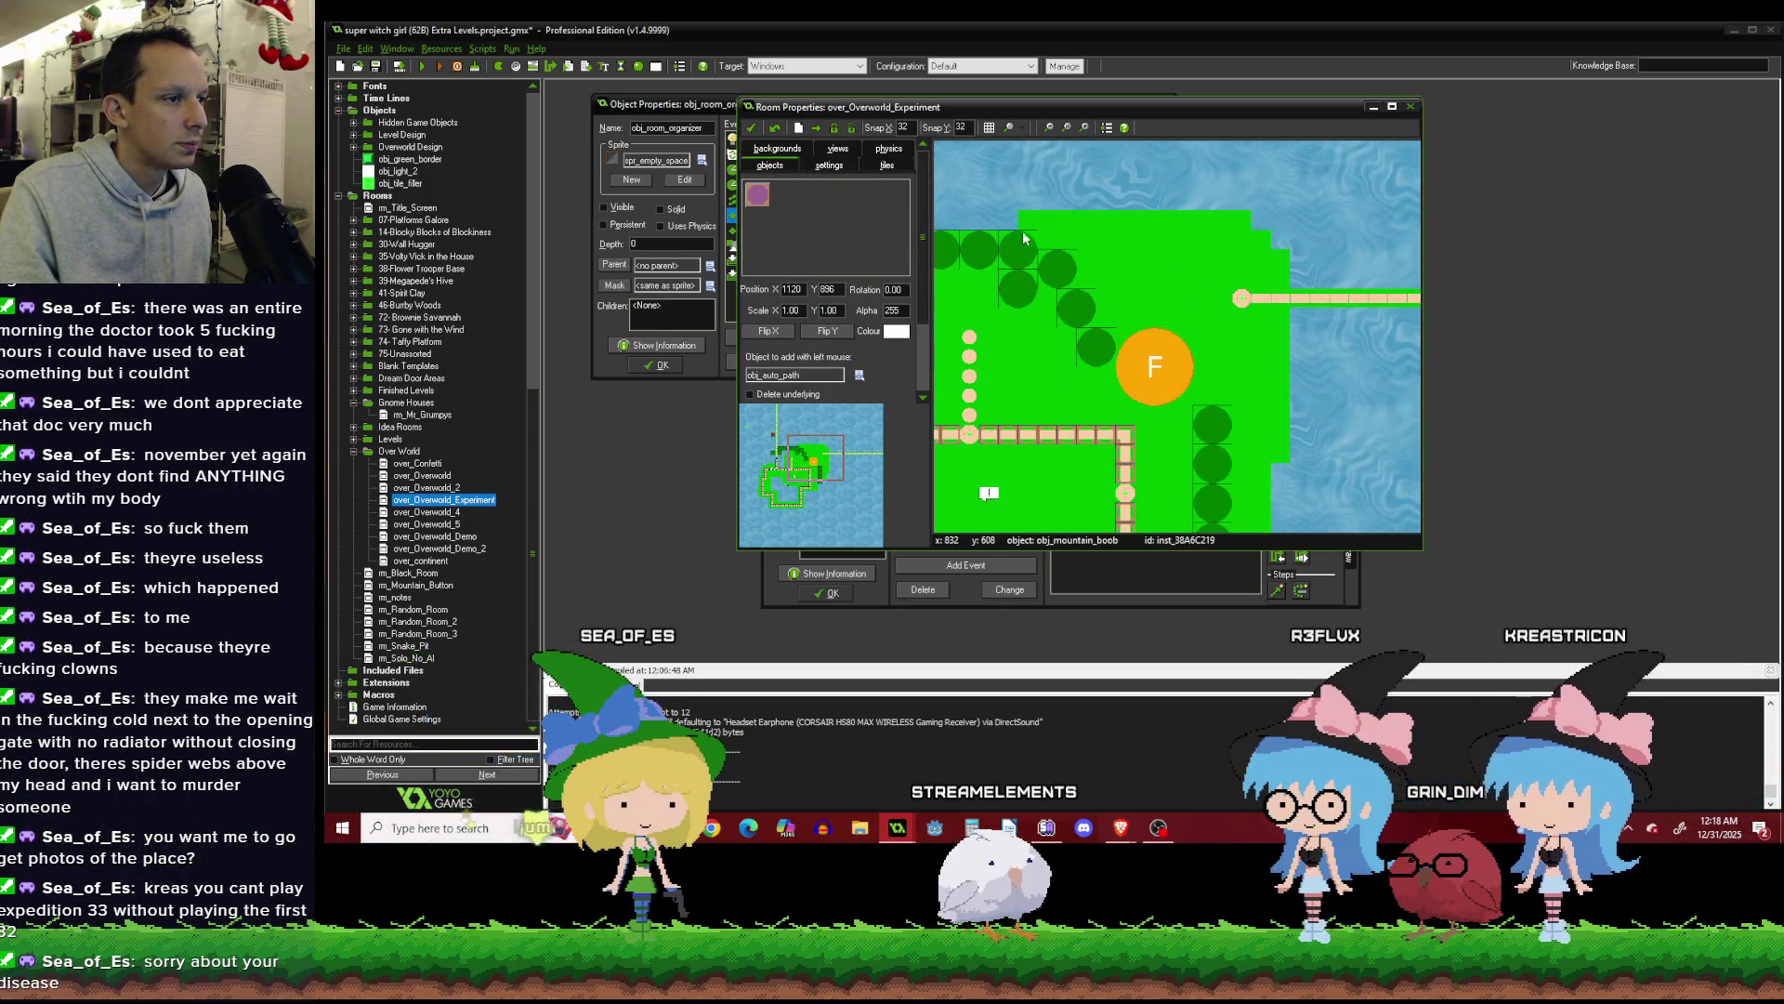
scroll(1324, 238, "right", 5)
left_click(1403, 288)
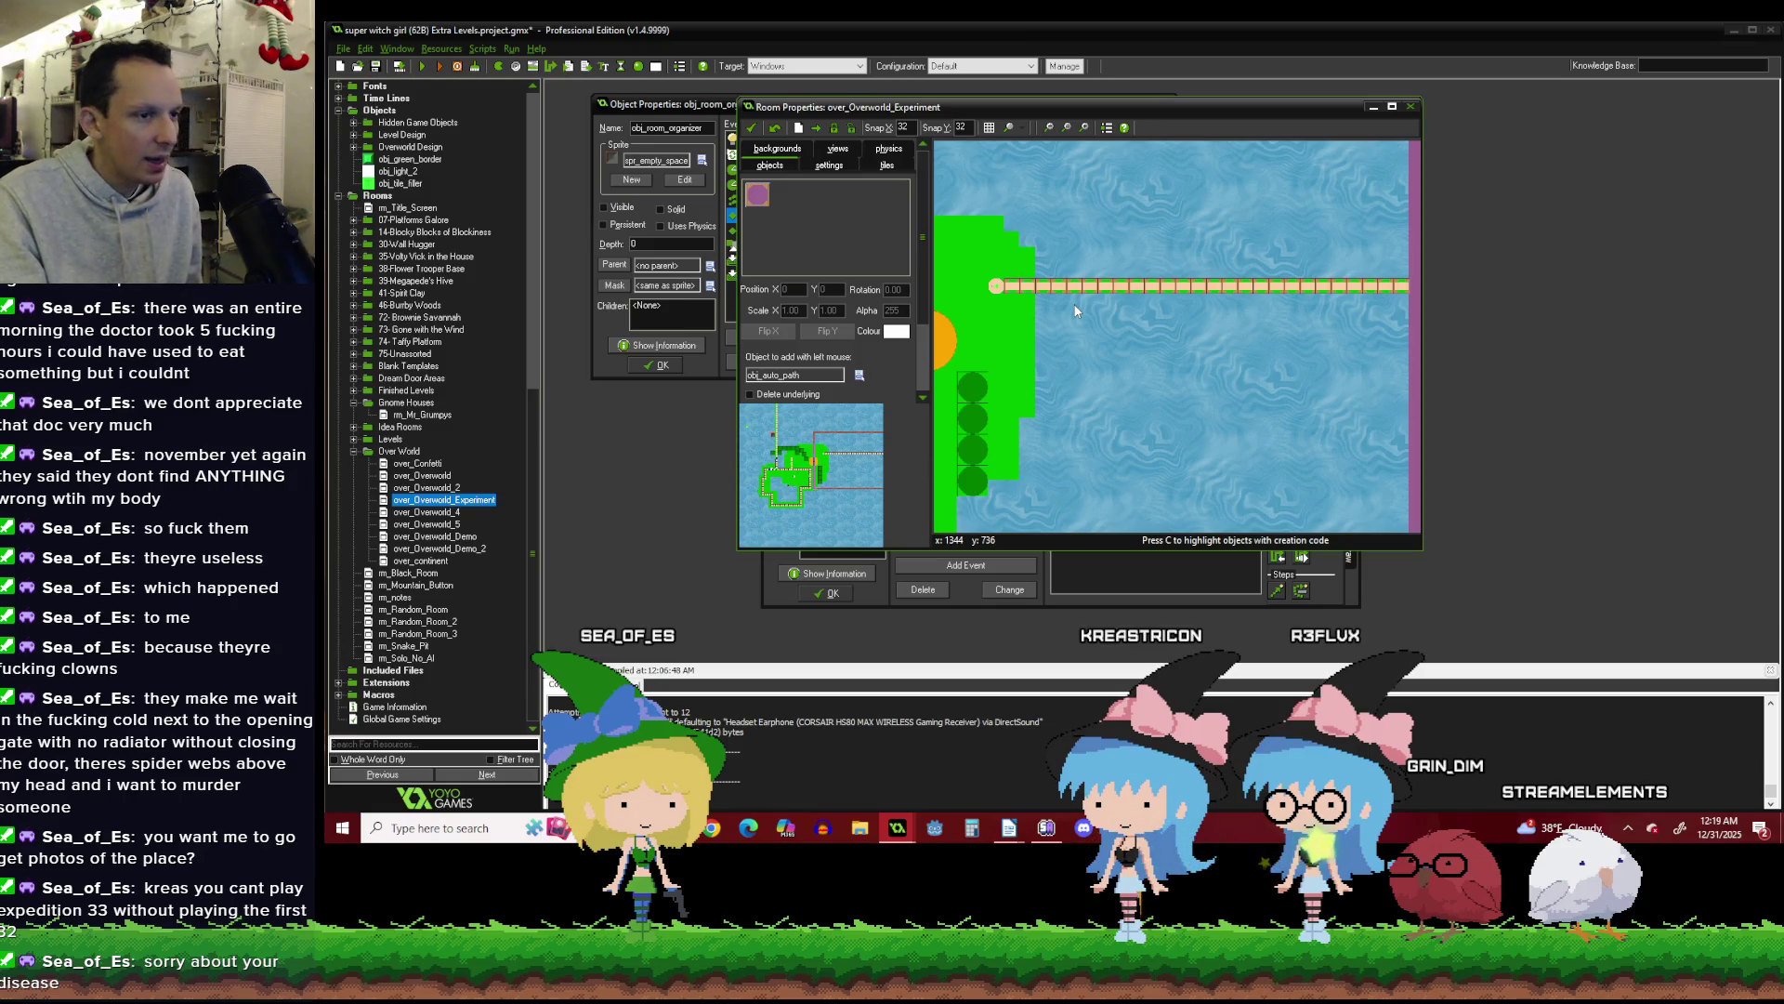
Choose obj_level from Overworld Design > Level as the object to add with the left mouse.
scroll(1113, 255, "up", 2)
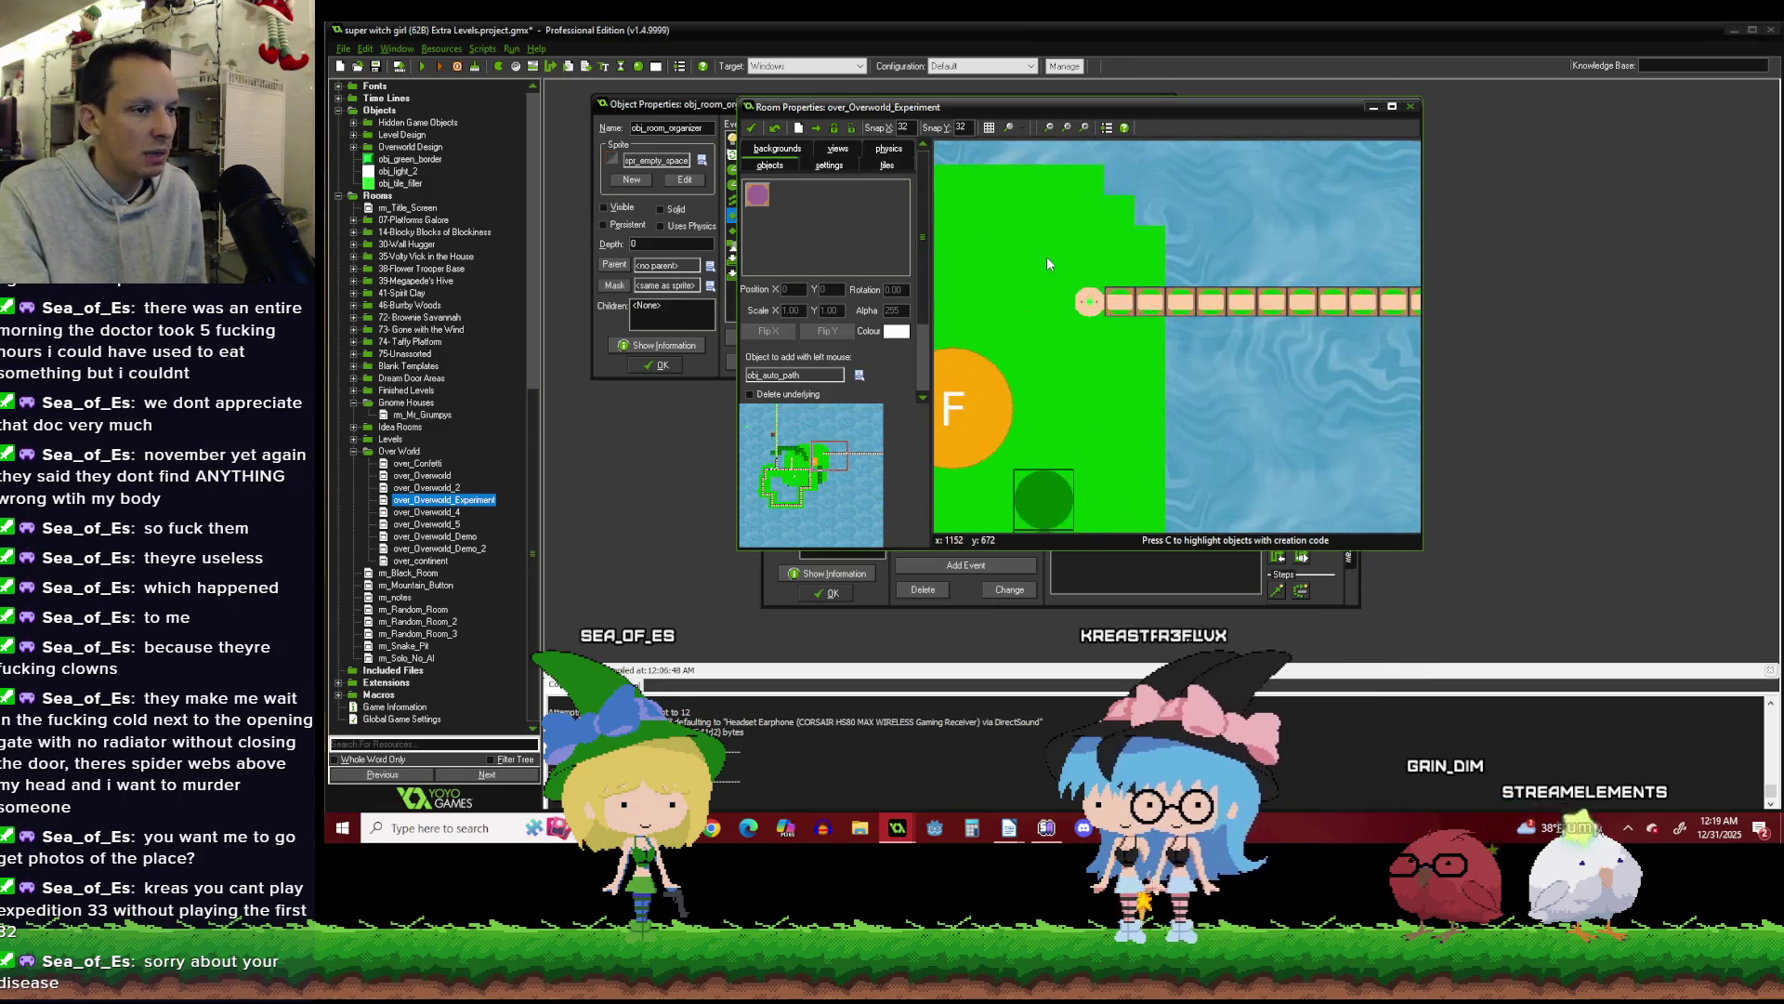
scroll(1052, 259, "down", 2)
scroll(989, 258, "up", 2)
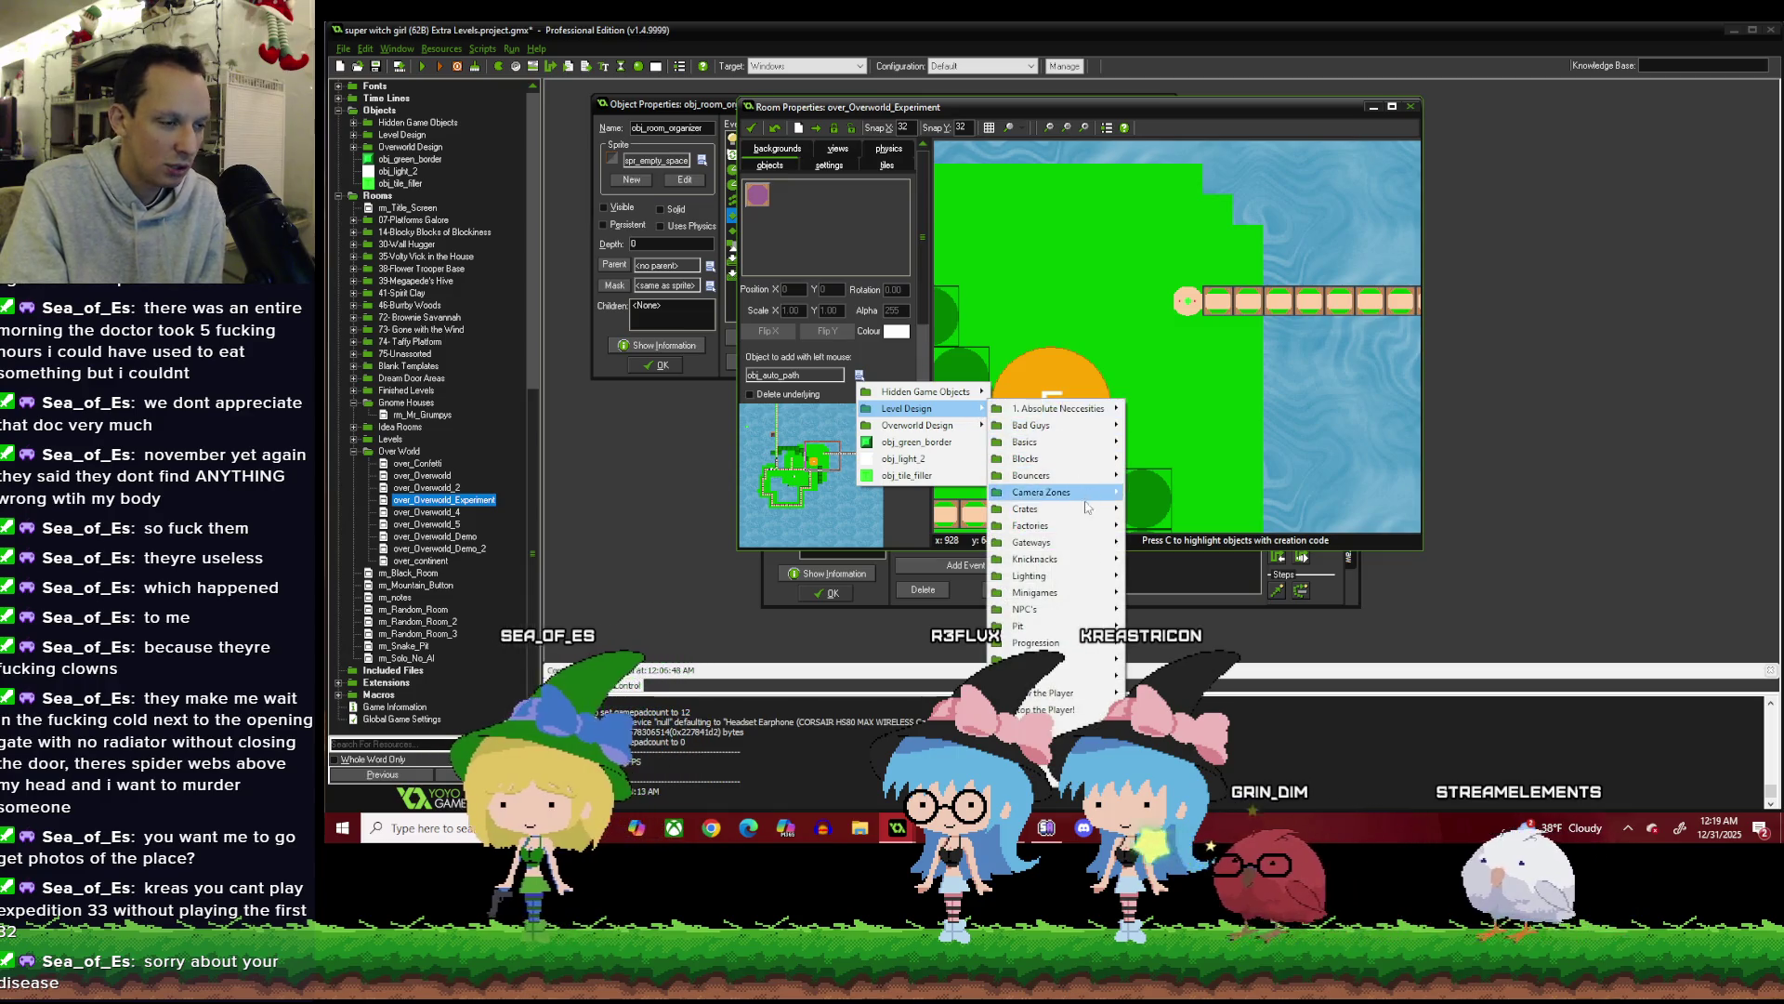
mouse_move(1086, 514)
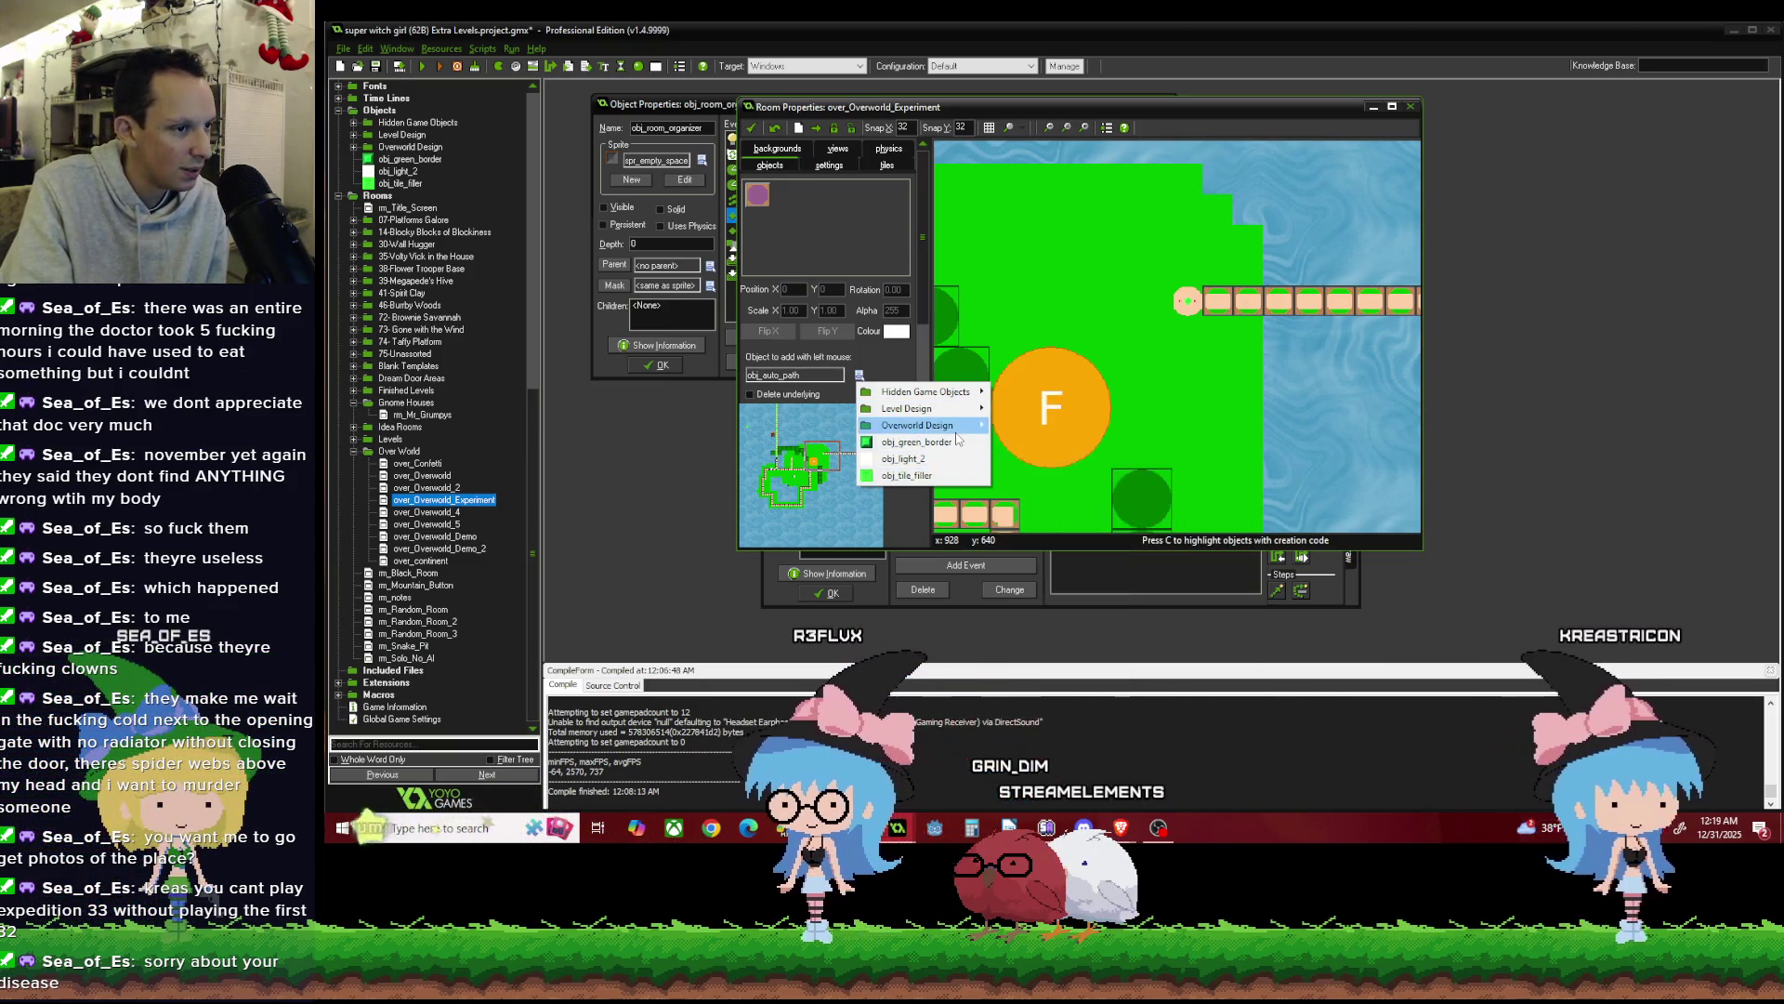
mouse_move(972, 436)
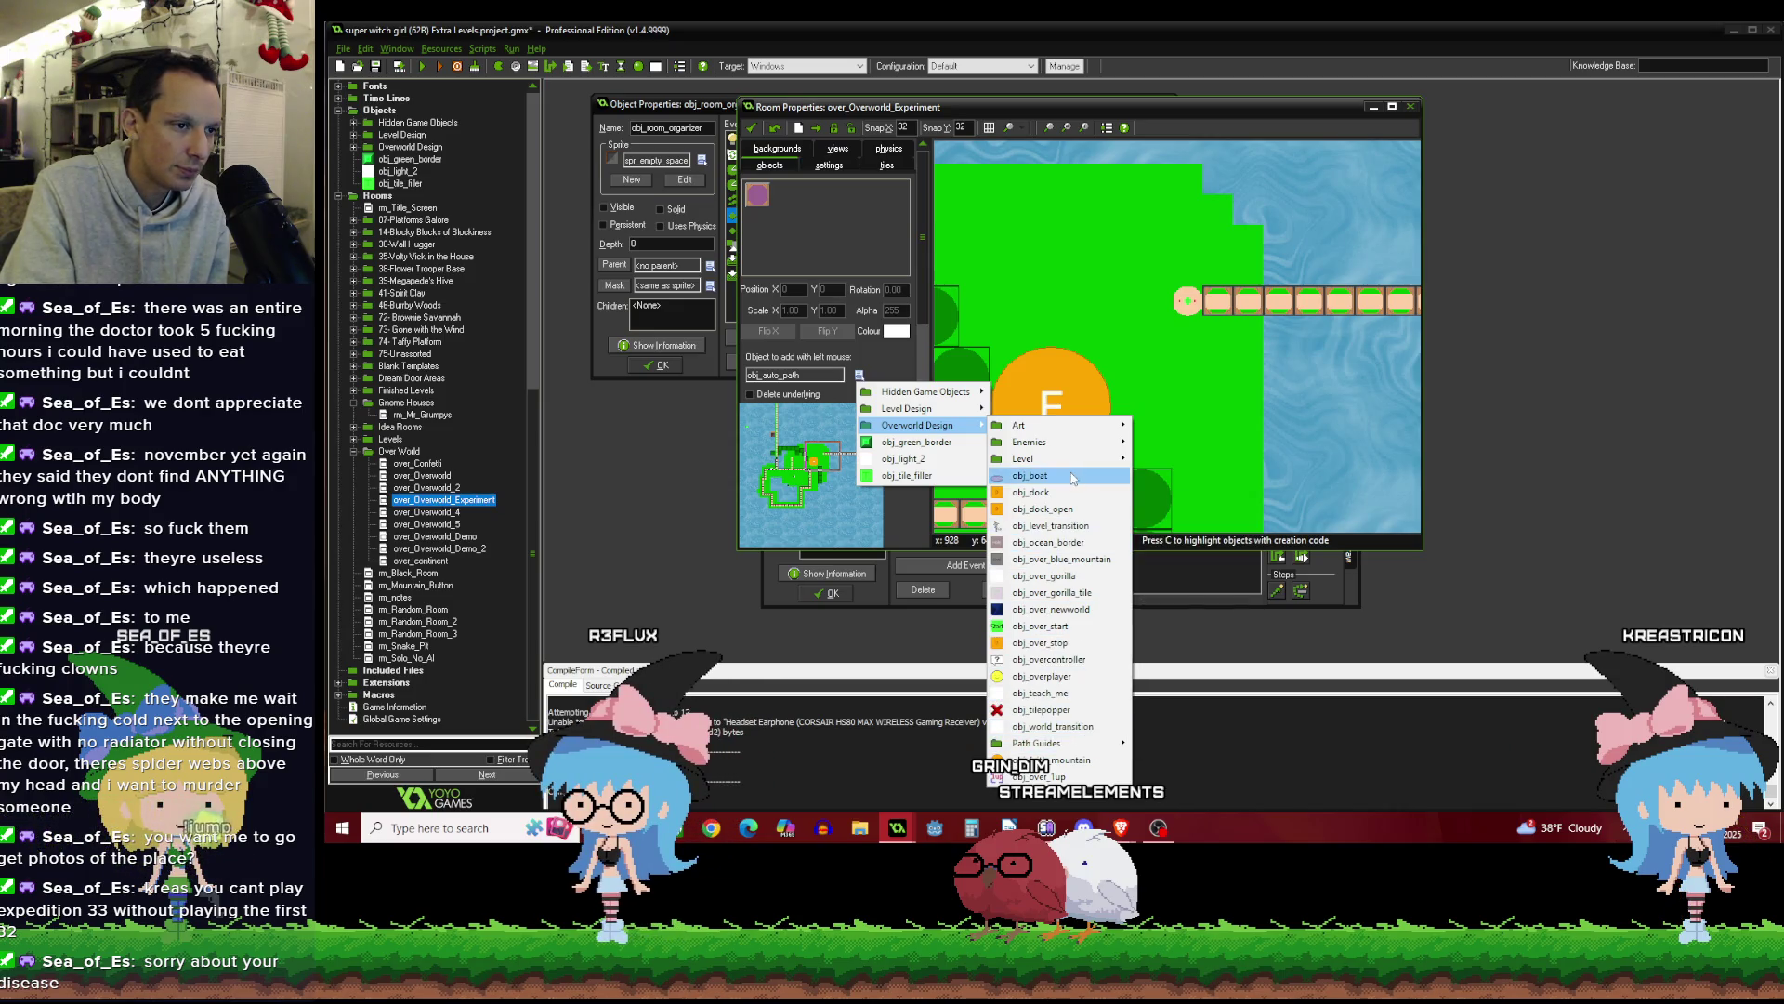
mouse_move(1103, 462)
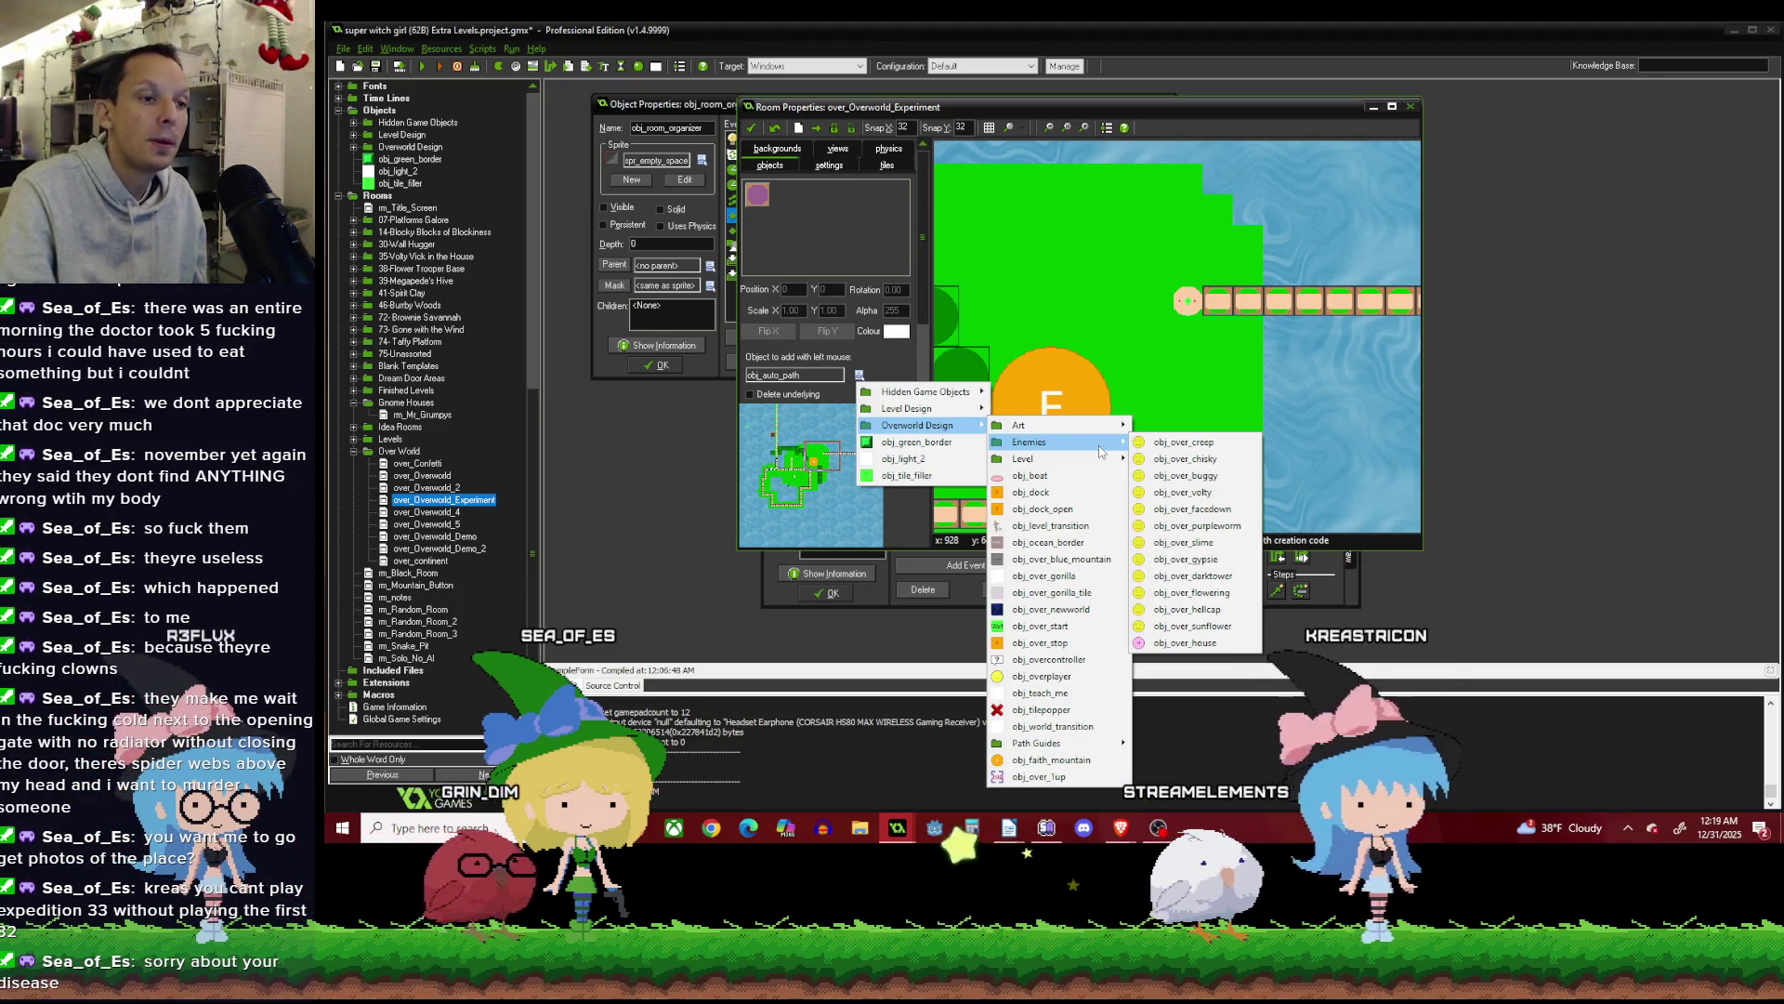
mouse_move(1049, 464)
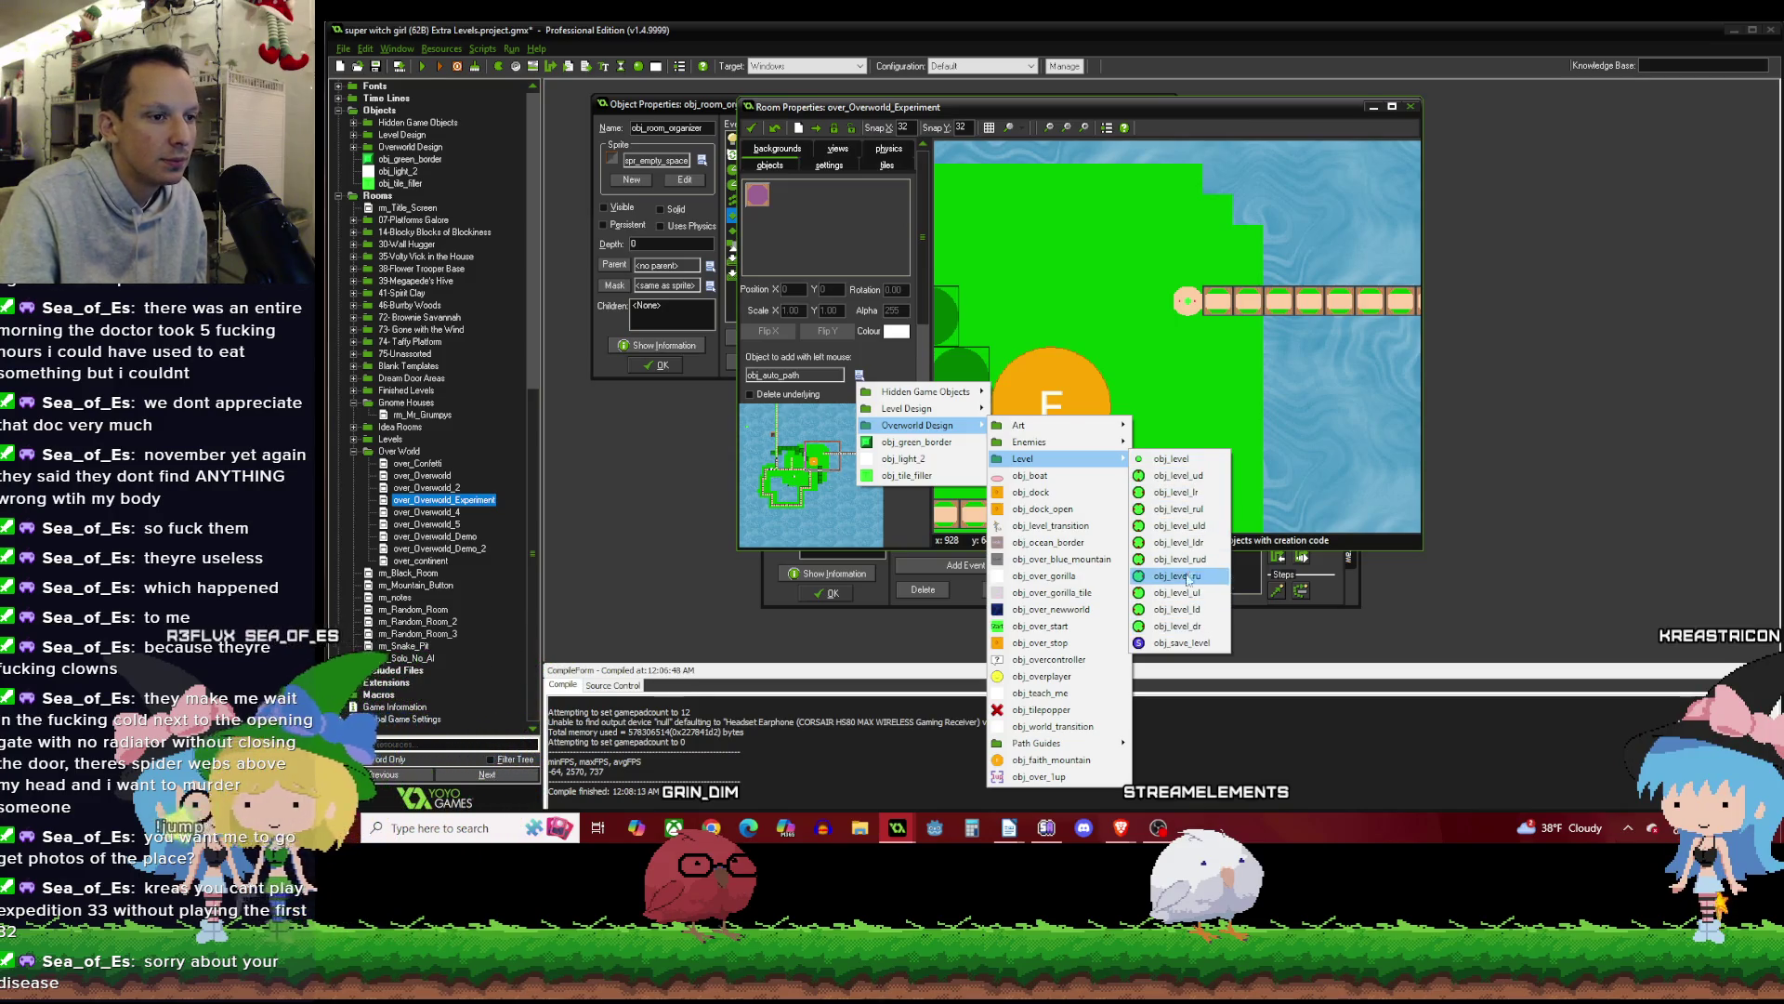
left_click(1183, 464)
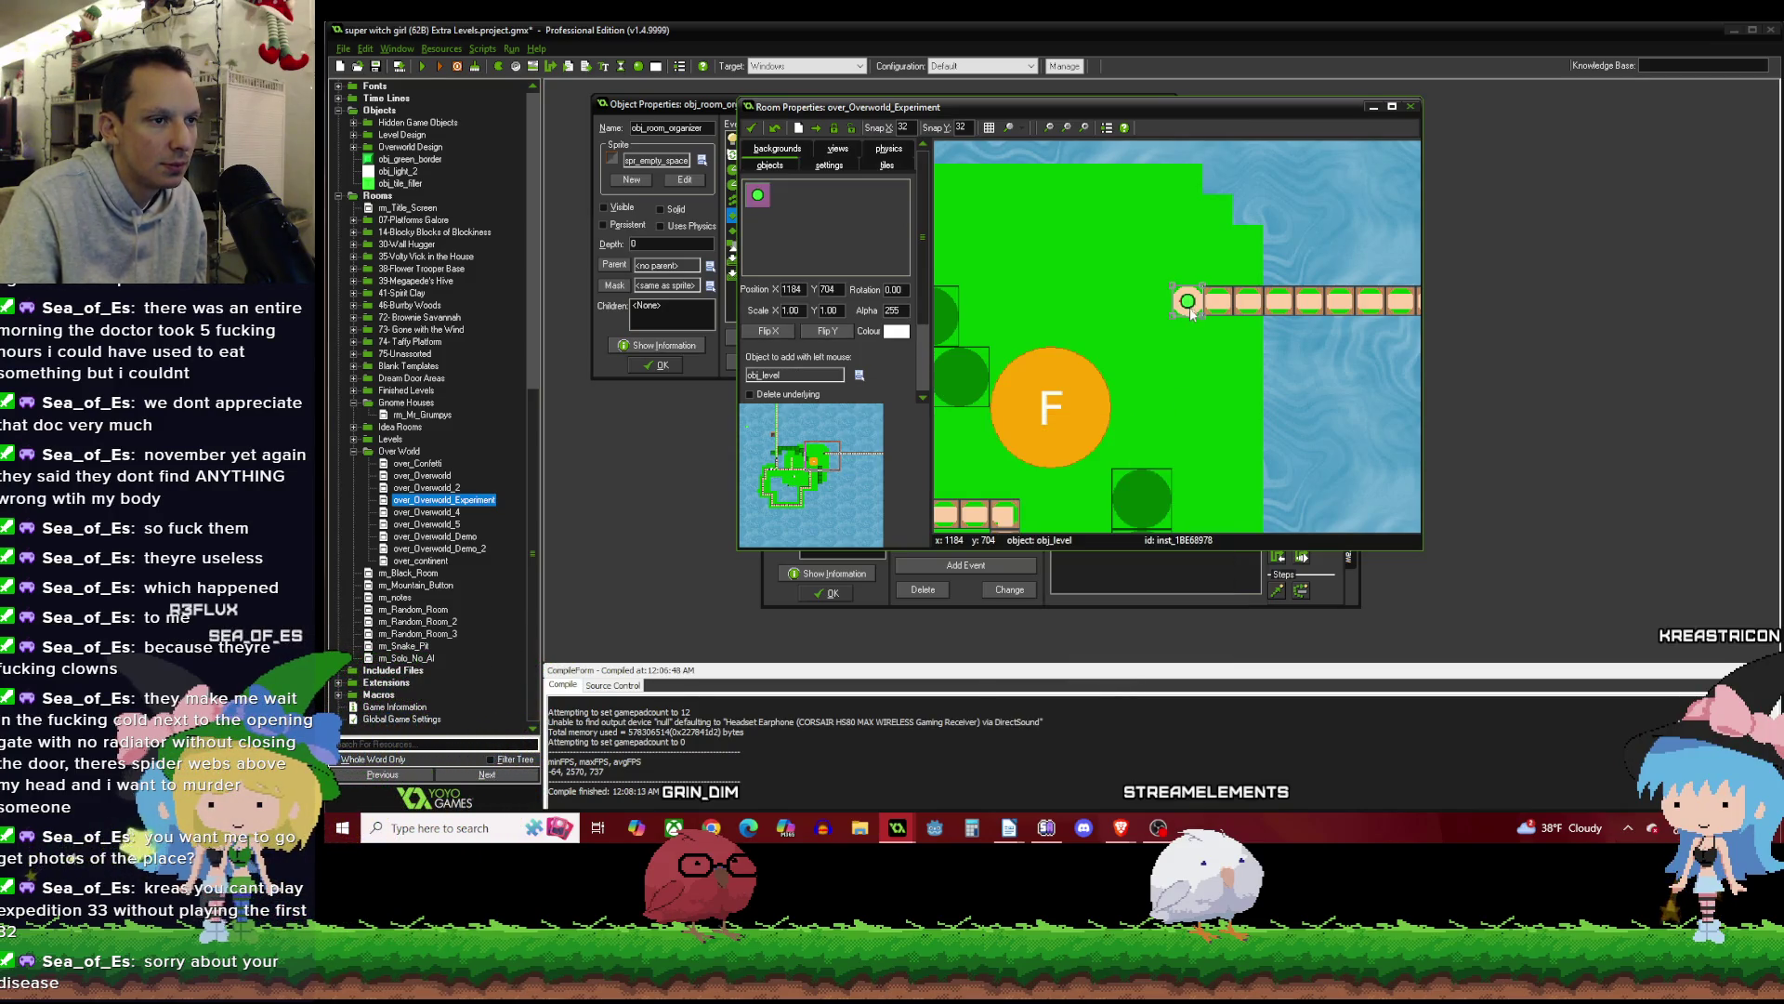
scroll(1189, 306, "down", 2)
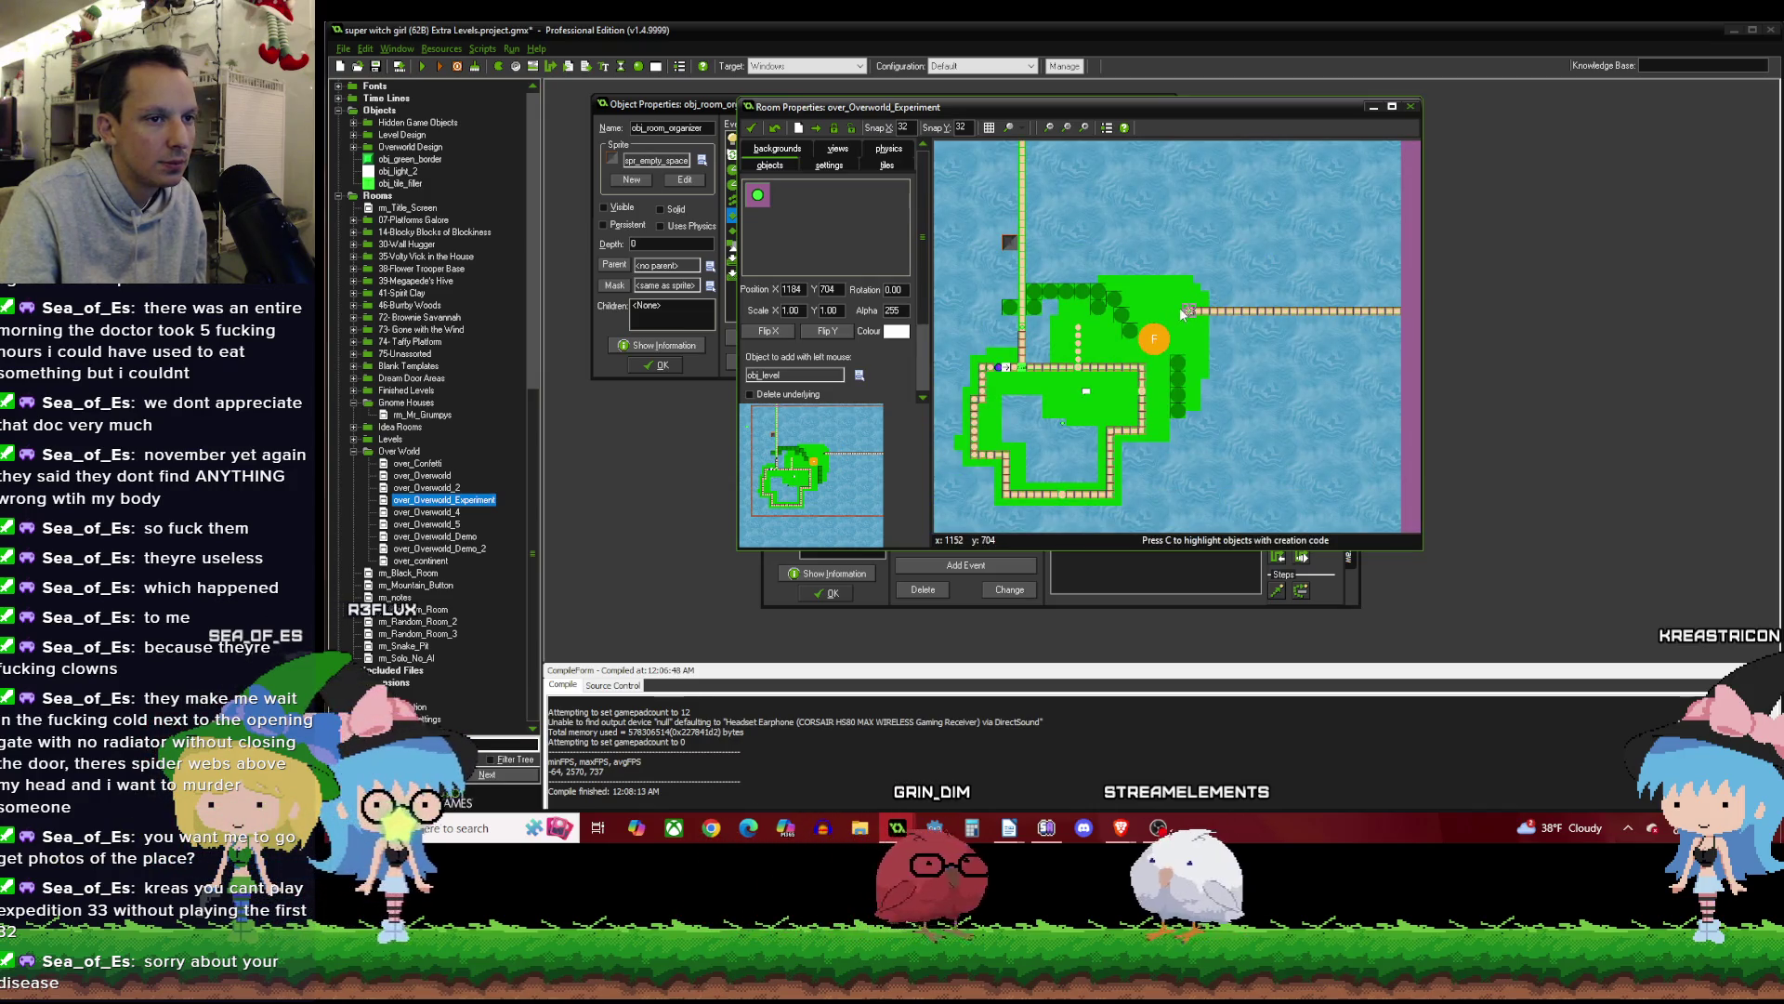
scroll(1194, 304, "up", 3)
scroll(1182, 318, "down", 4)
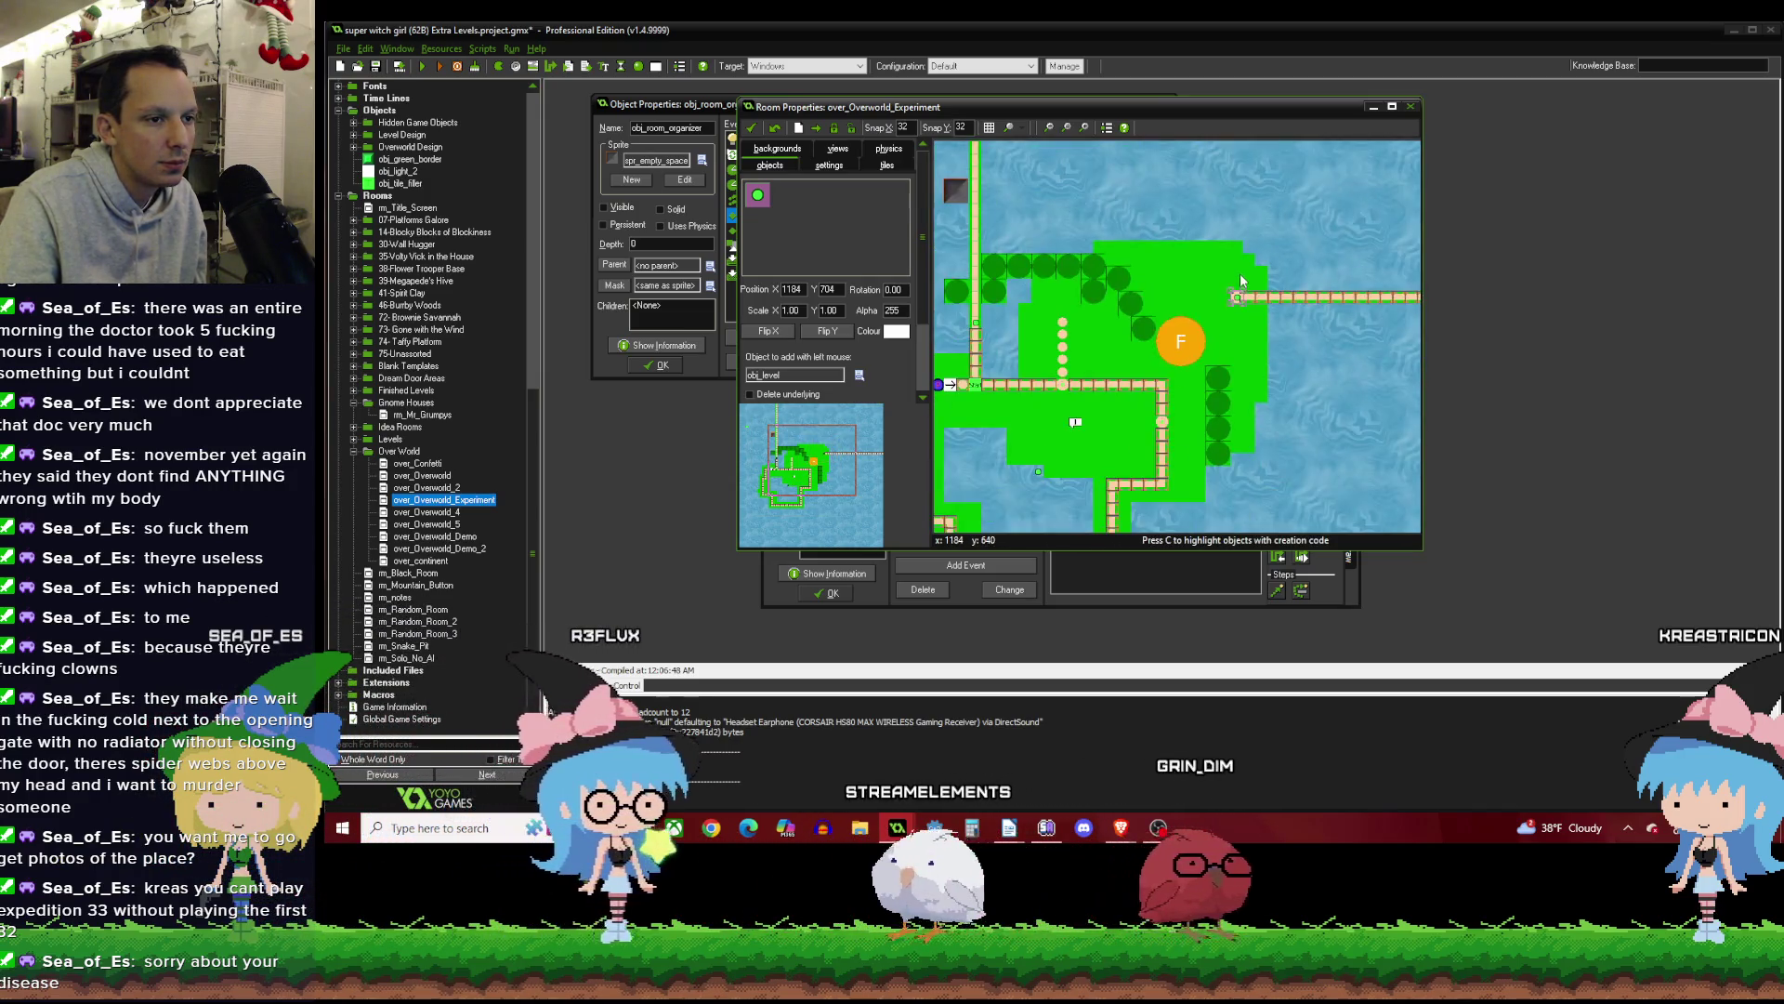
scroll(1199, 331, "up", 2)
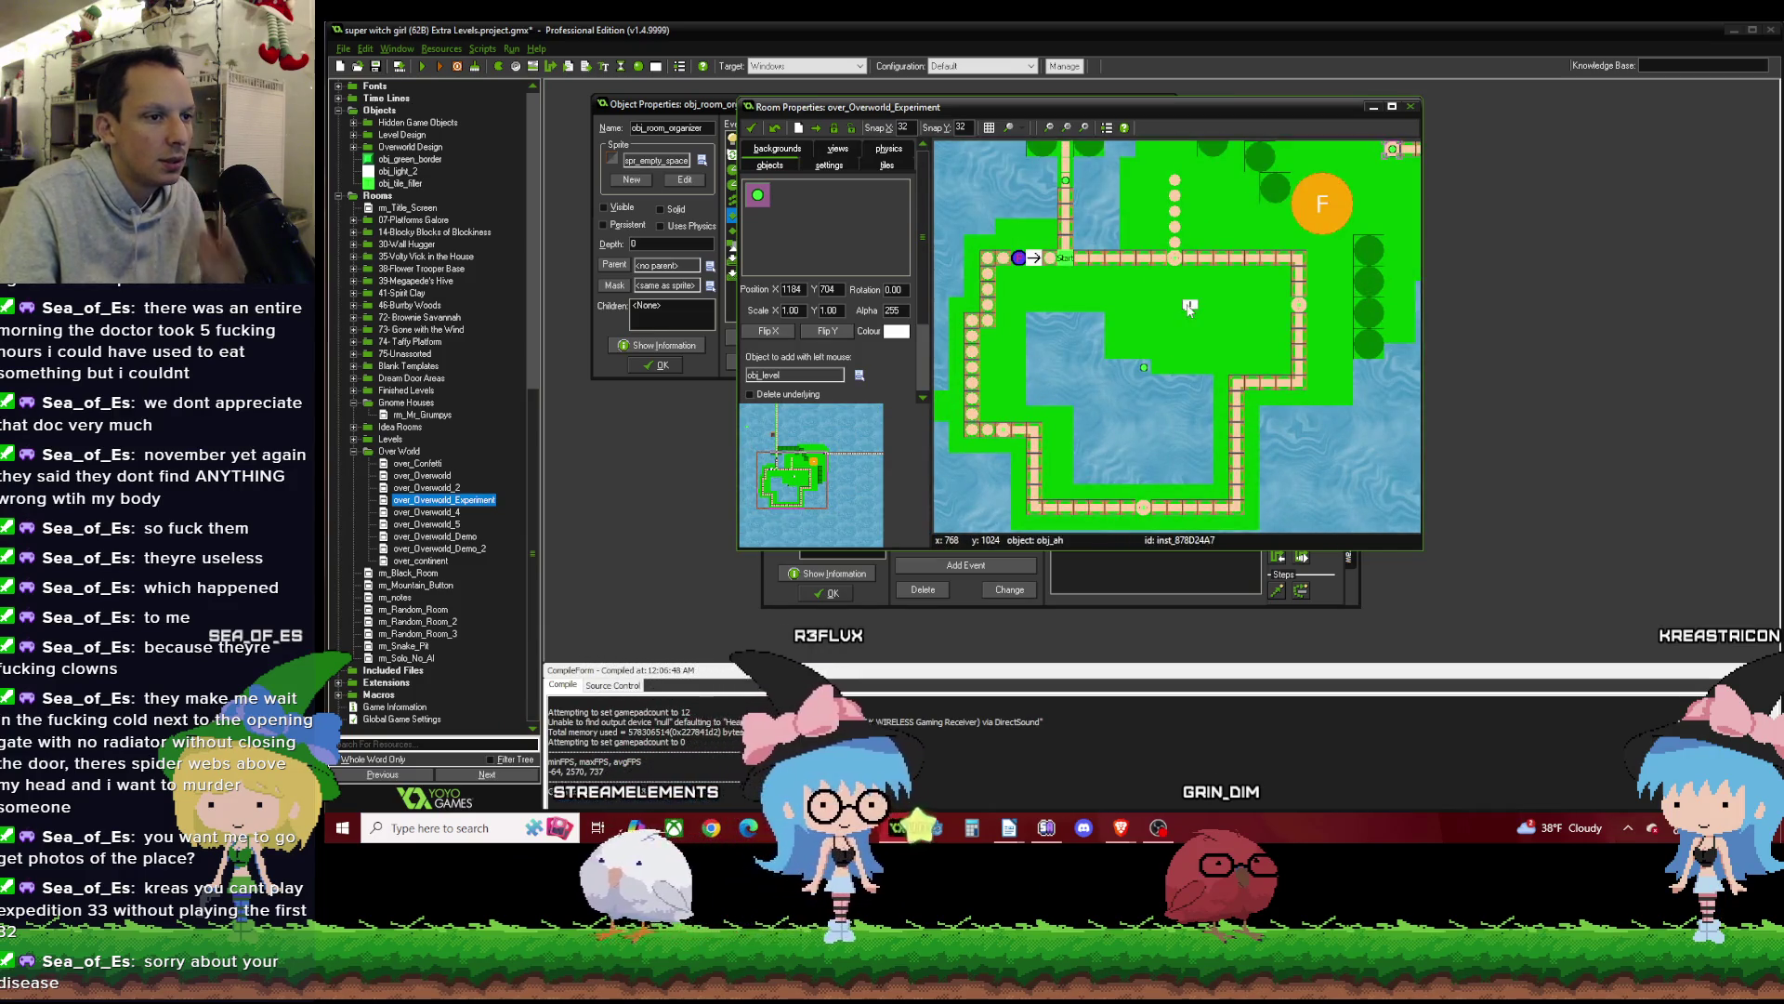
scroll(1189, 325, "up", 2)
scroll(1164, 327, "down", 1)
scroll(1164, 327, "down", 2)
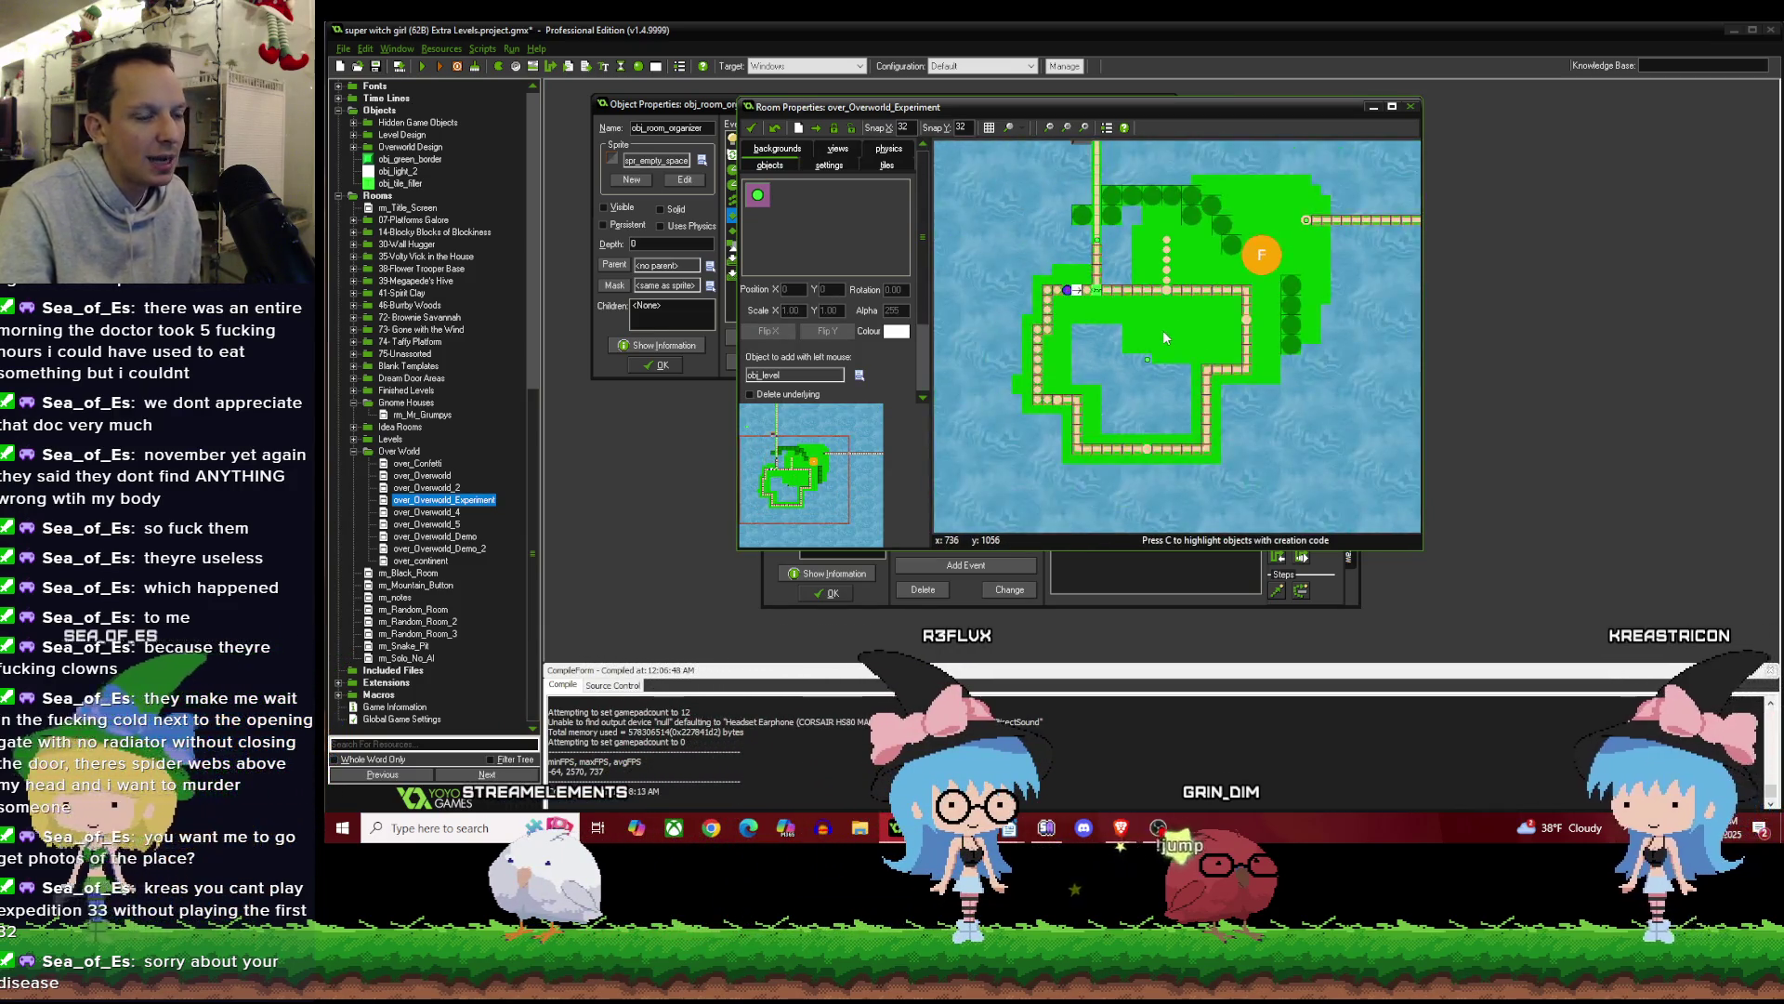
scroll(1225, 337, "up", 1)
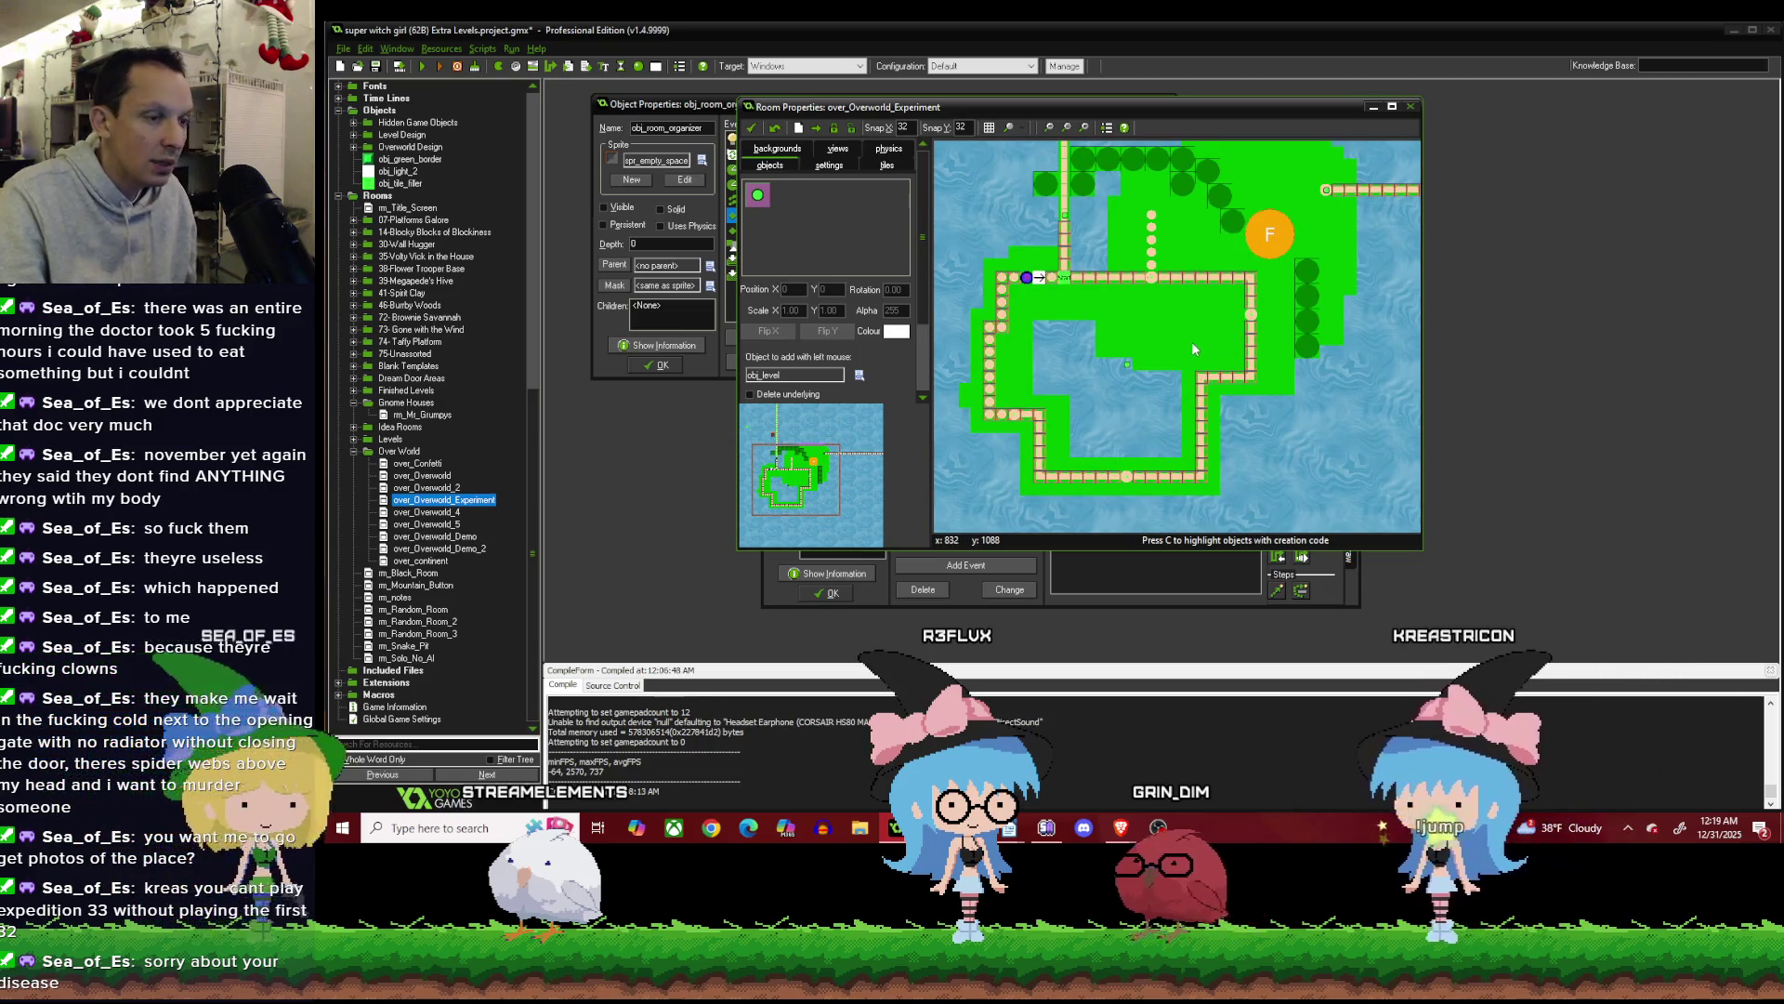
scroll(1172, 338, "up", 1)
scroll(1169, 315, "up", 3)
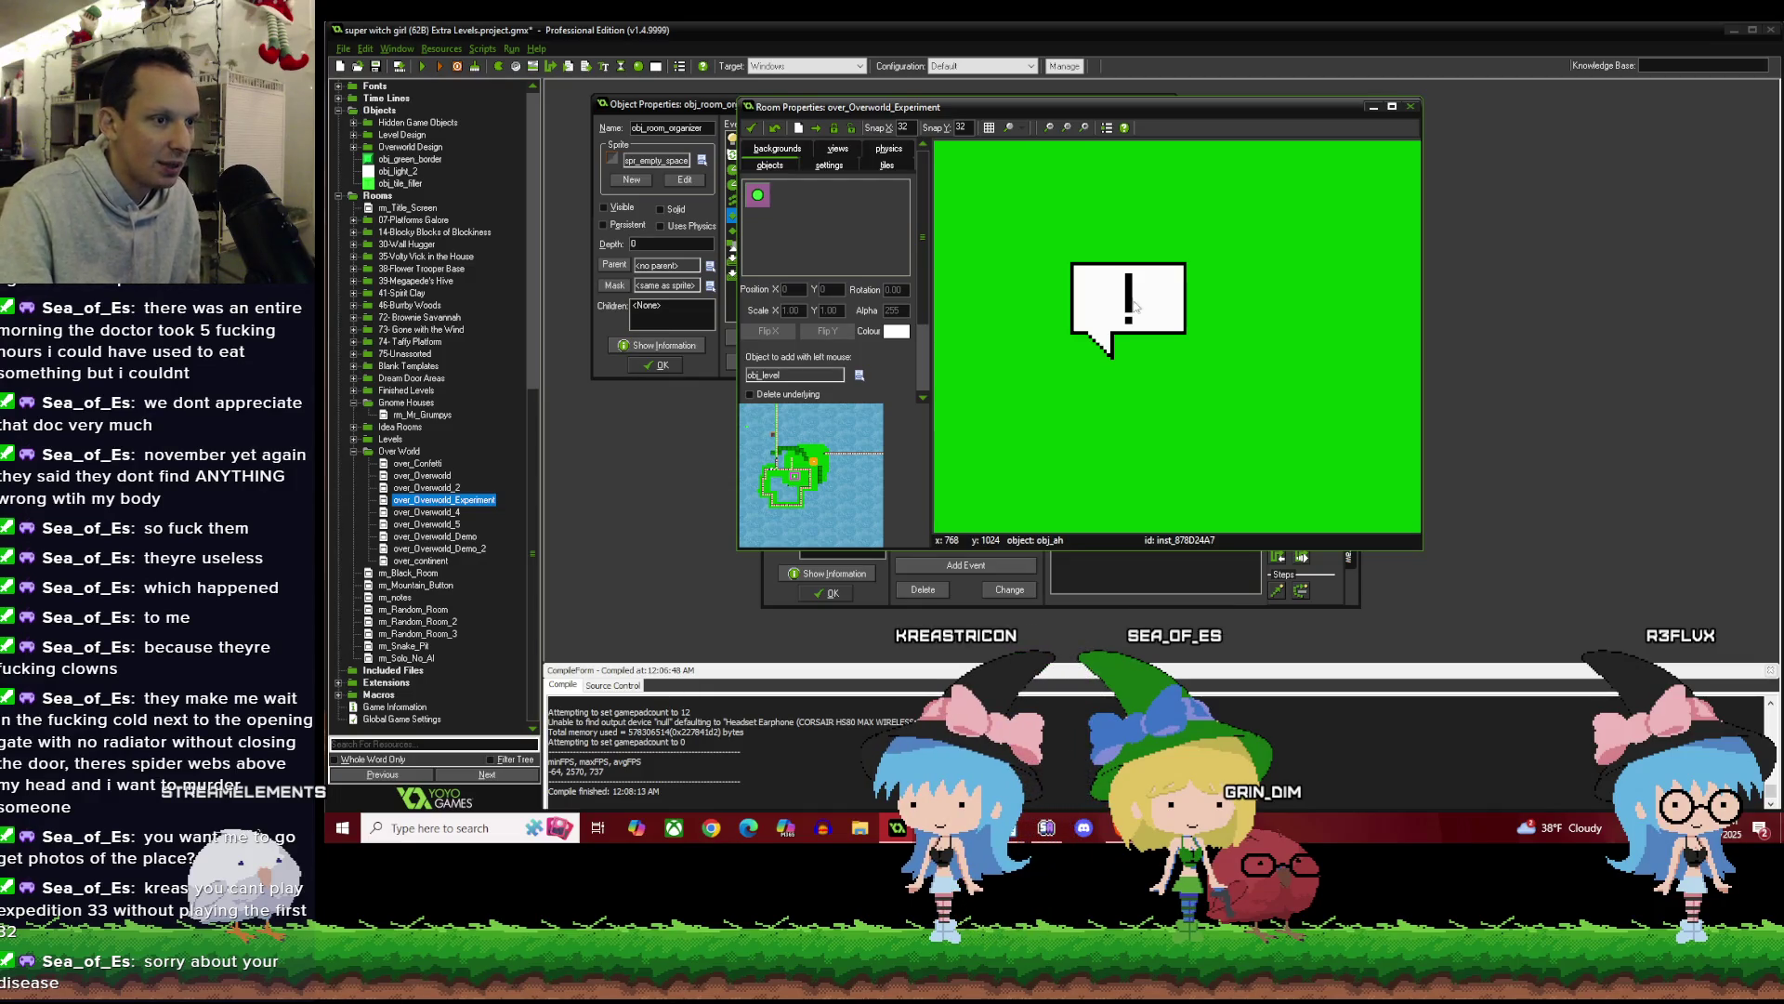
scroll(1157, 318, "down", 4)
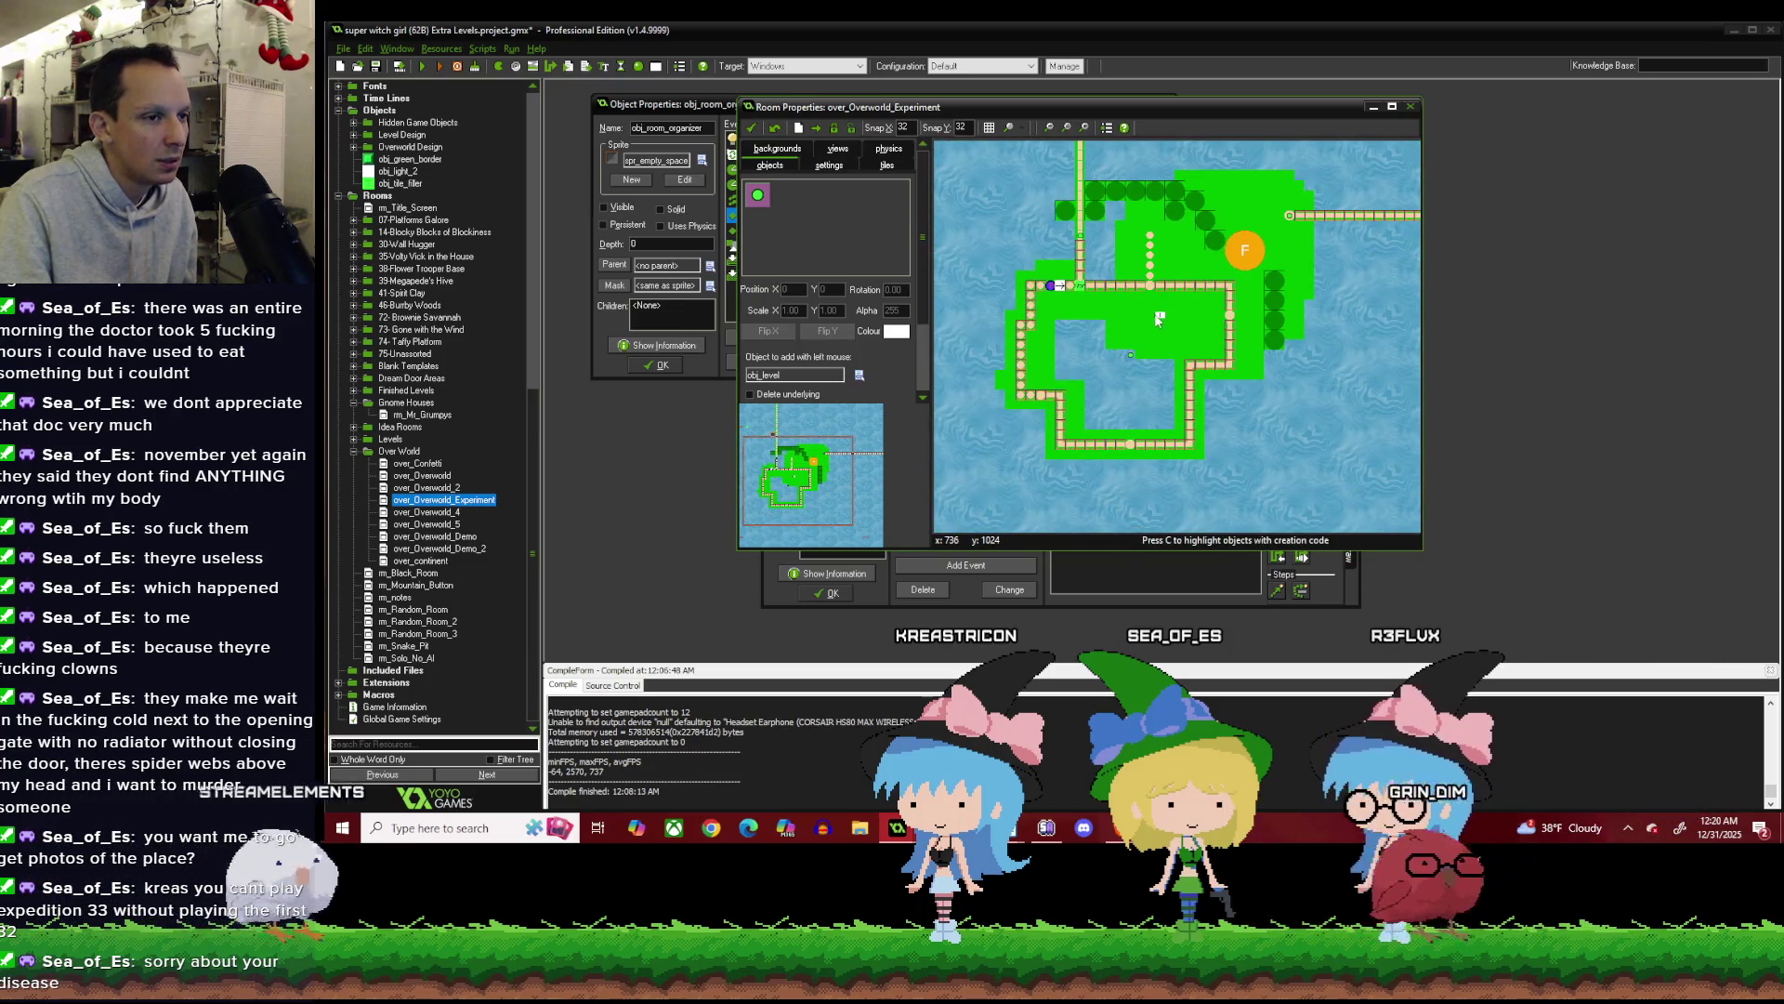
scroll(1132, 333, "up", 2)
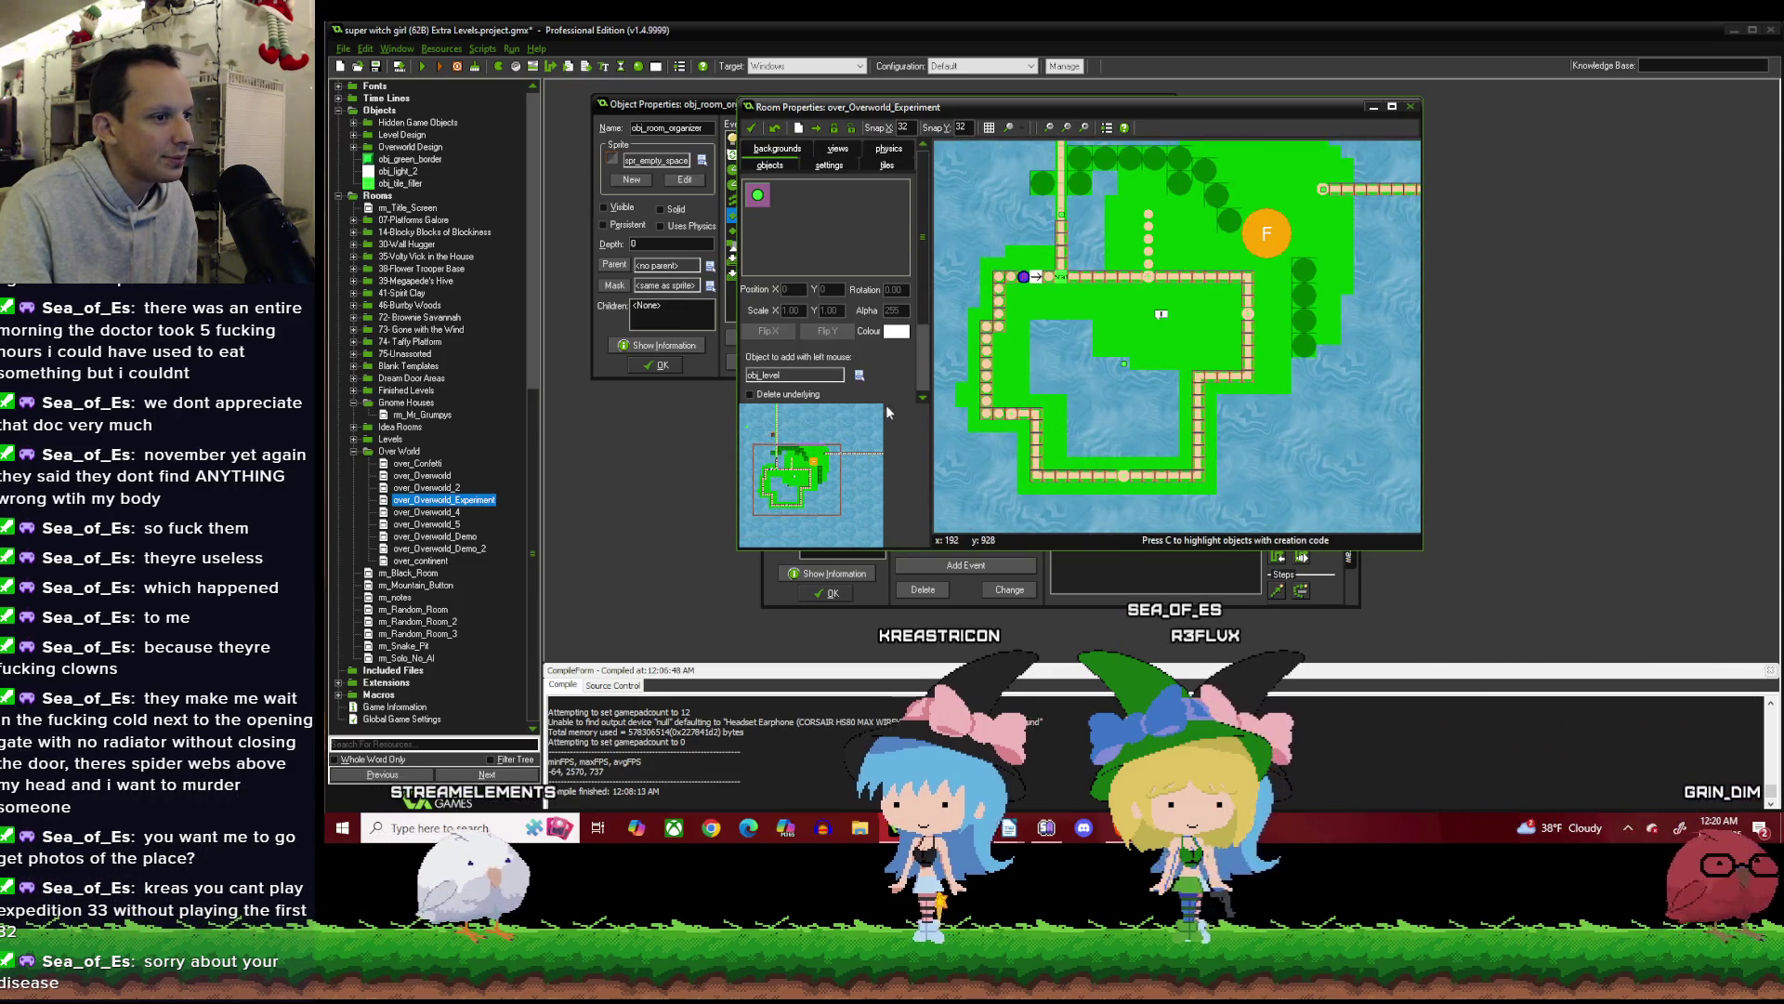
left_click(860, 375)
Choose Overworld Design > Art > obj_mountain_boob as the object to place.
mouse_move(906, 401)
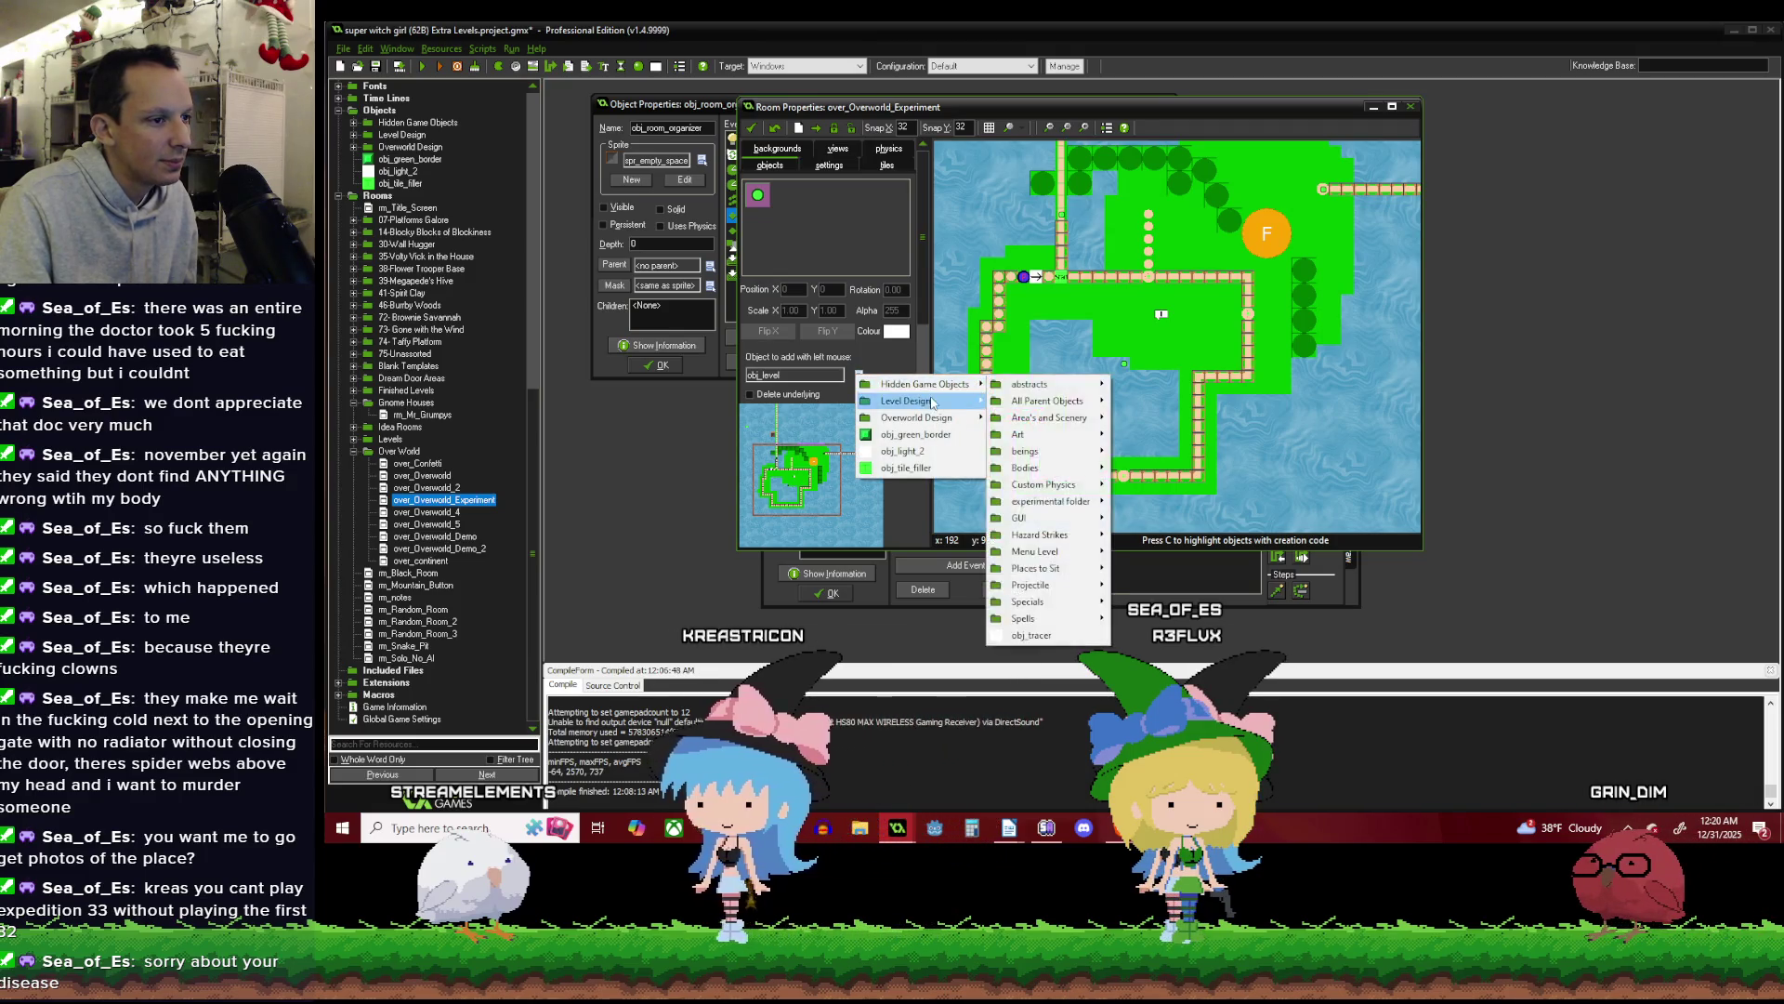
mouse_move(1071, 451)
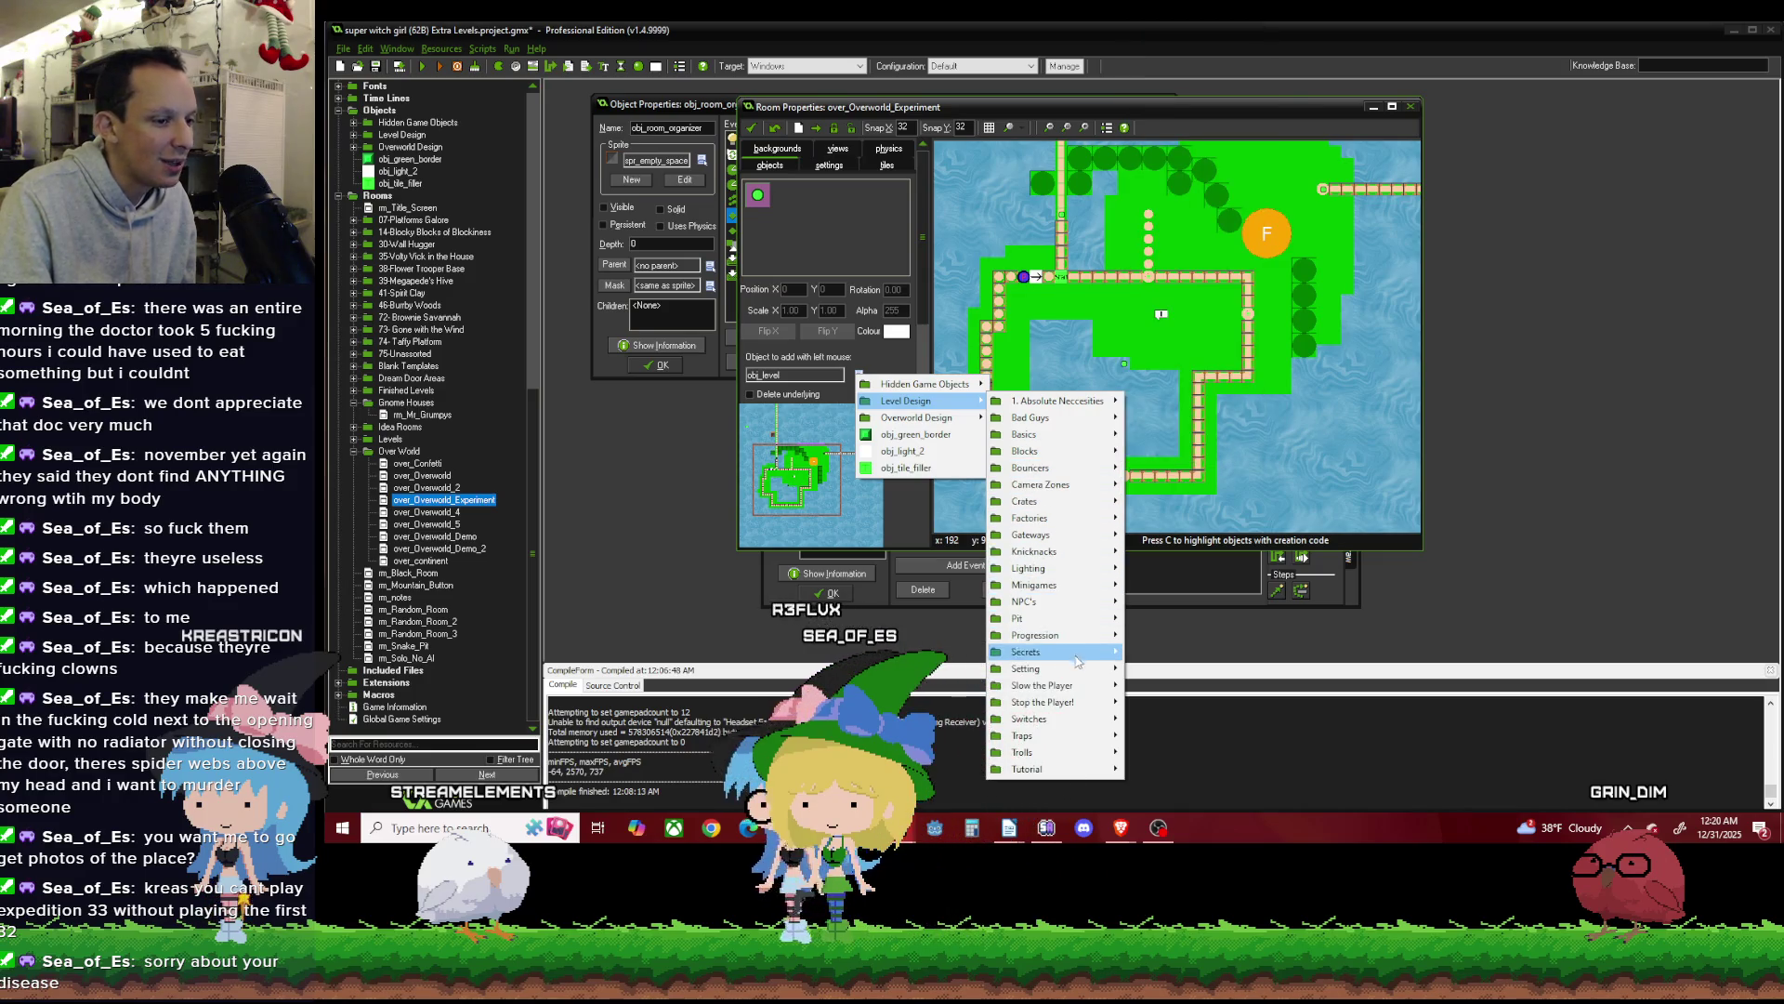
mouse_move(1081, 703)
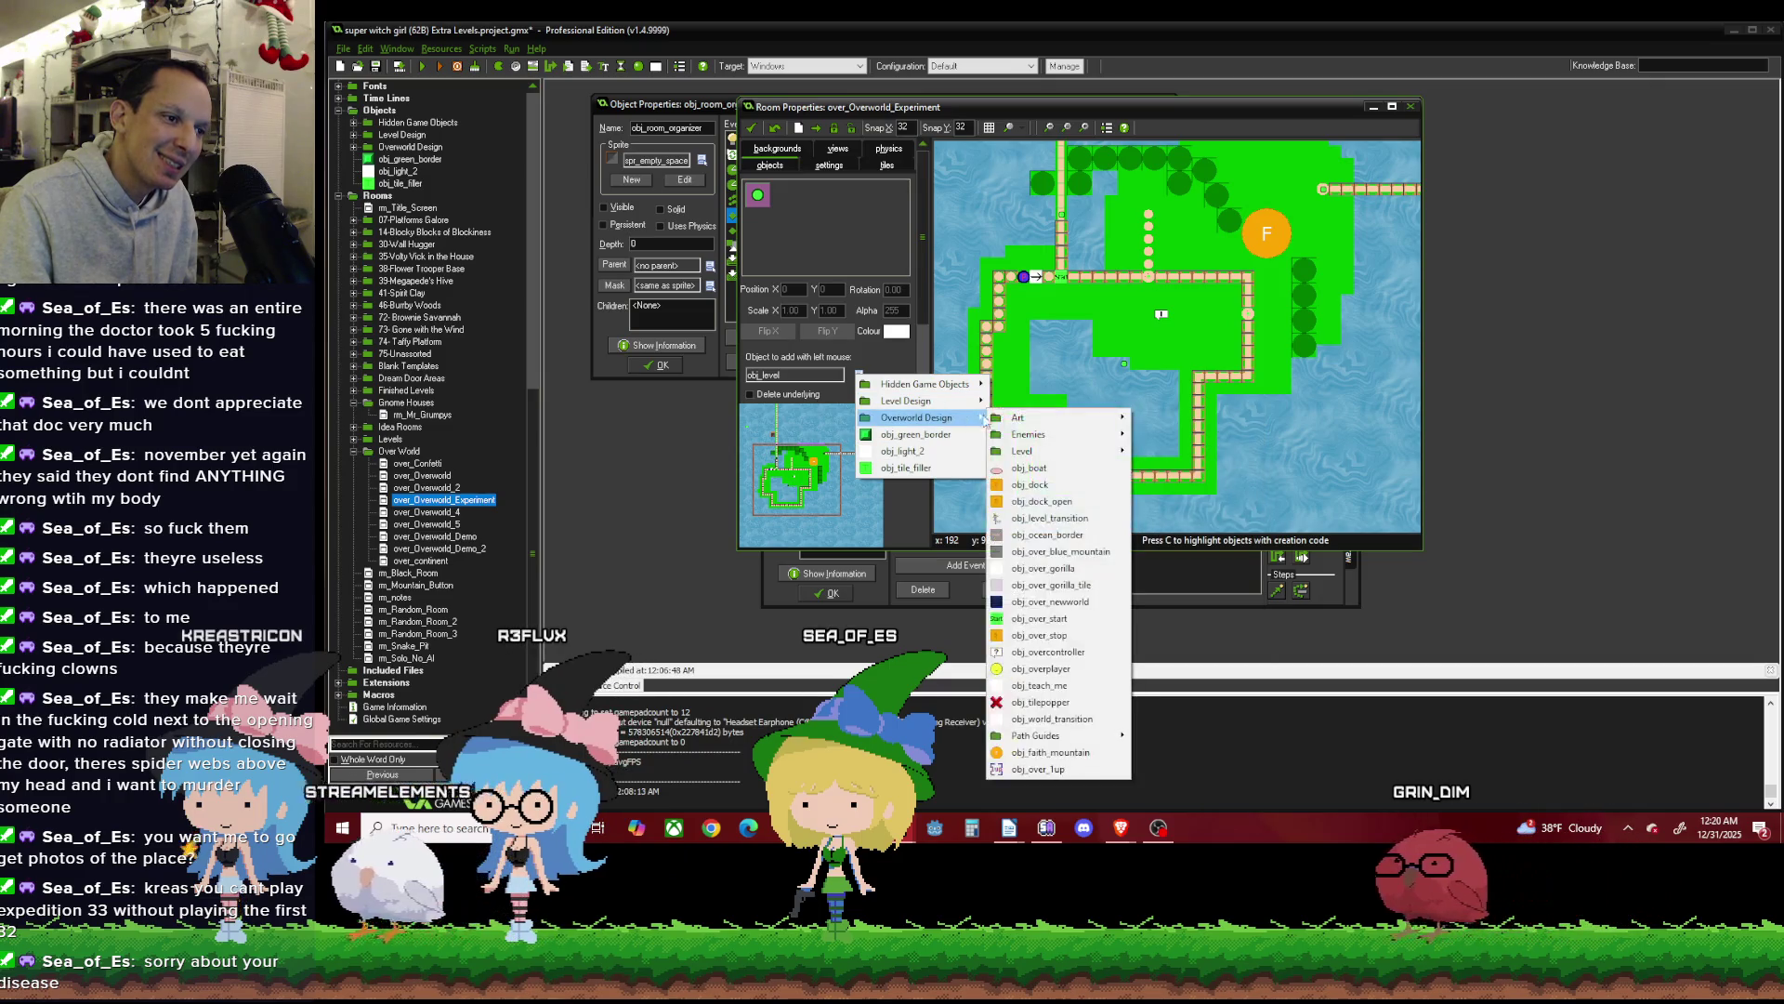
mouse_move(1029, 423)
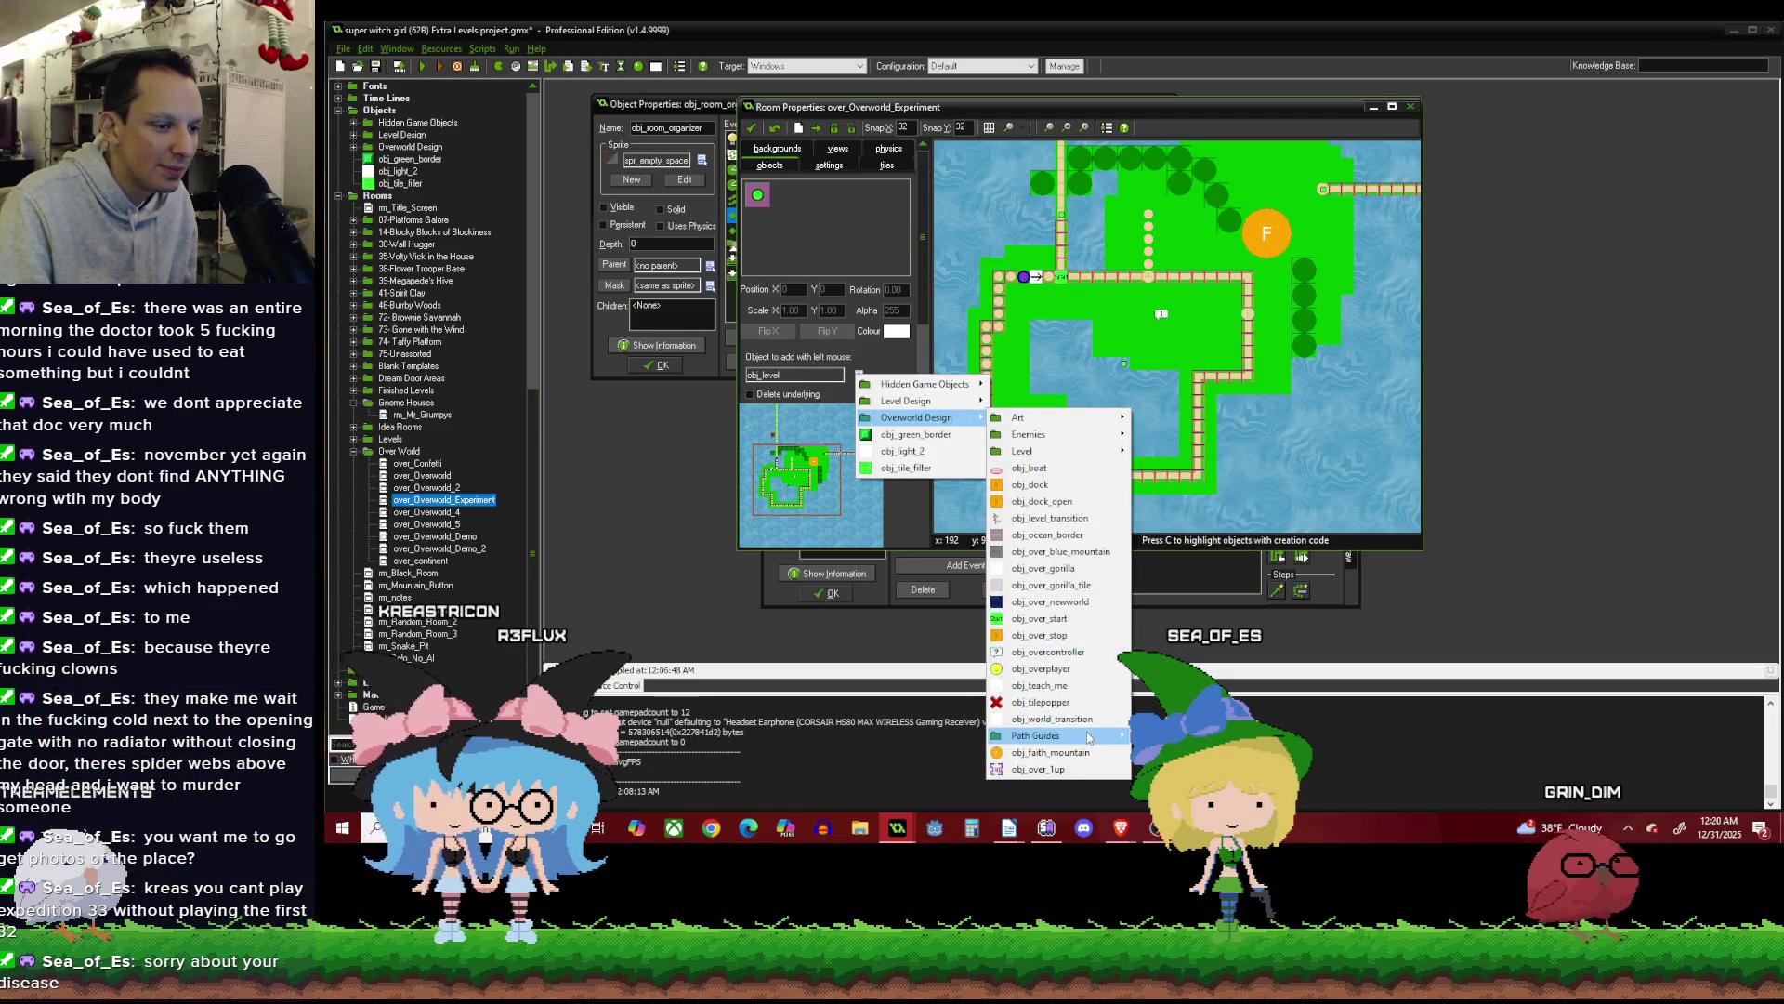
mouse_move(1089, 737)
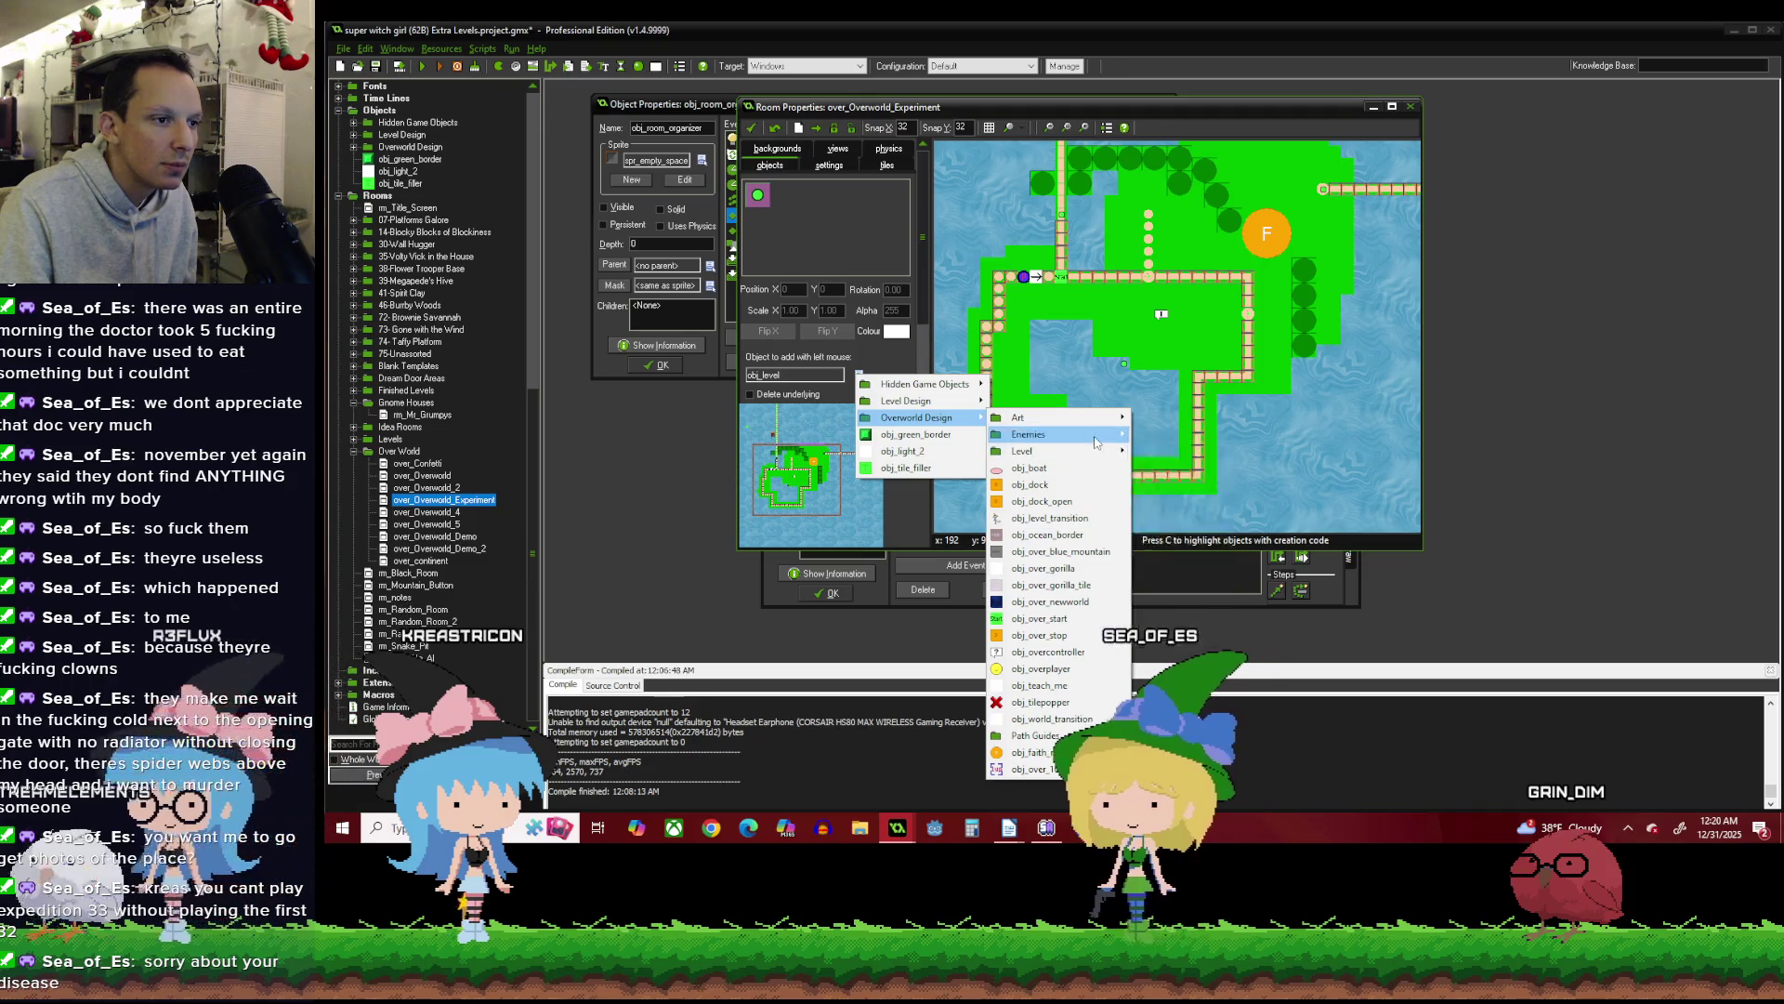
mouse_move(1102, 424)
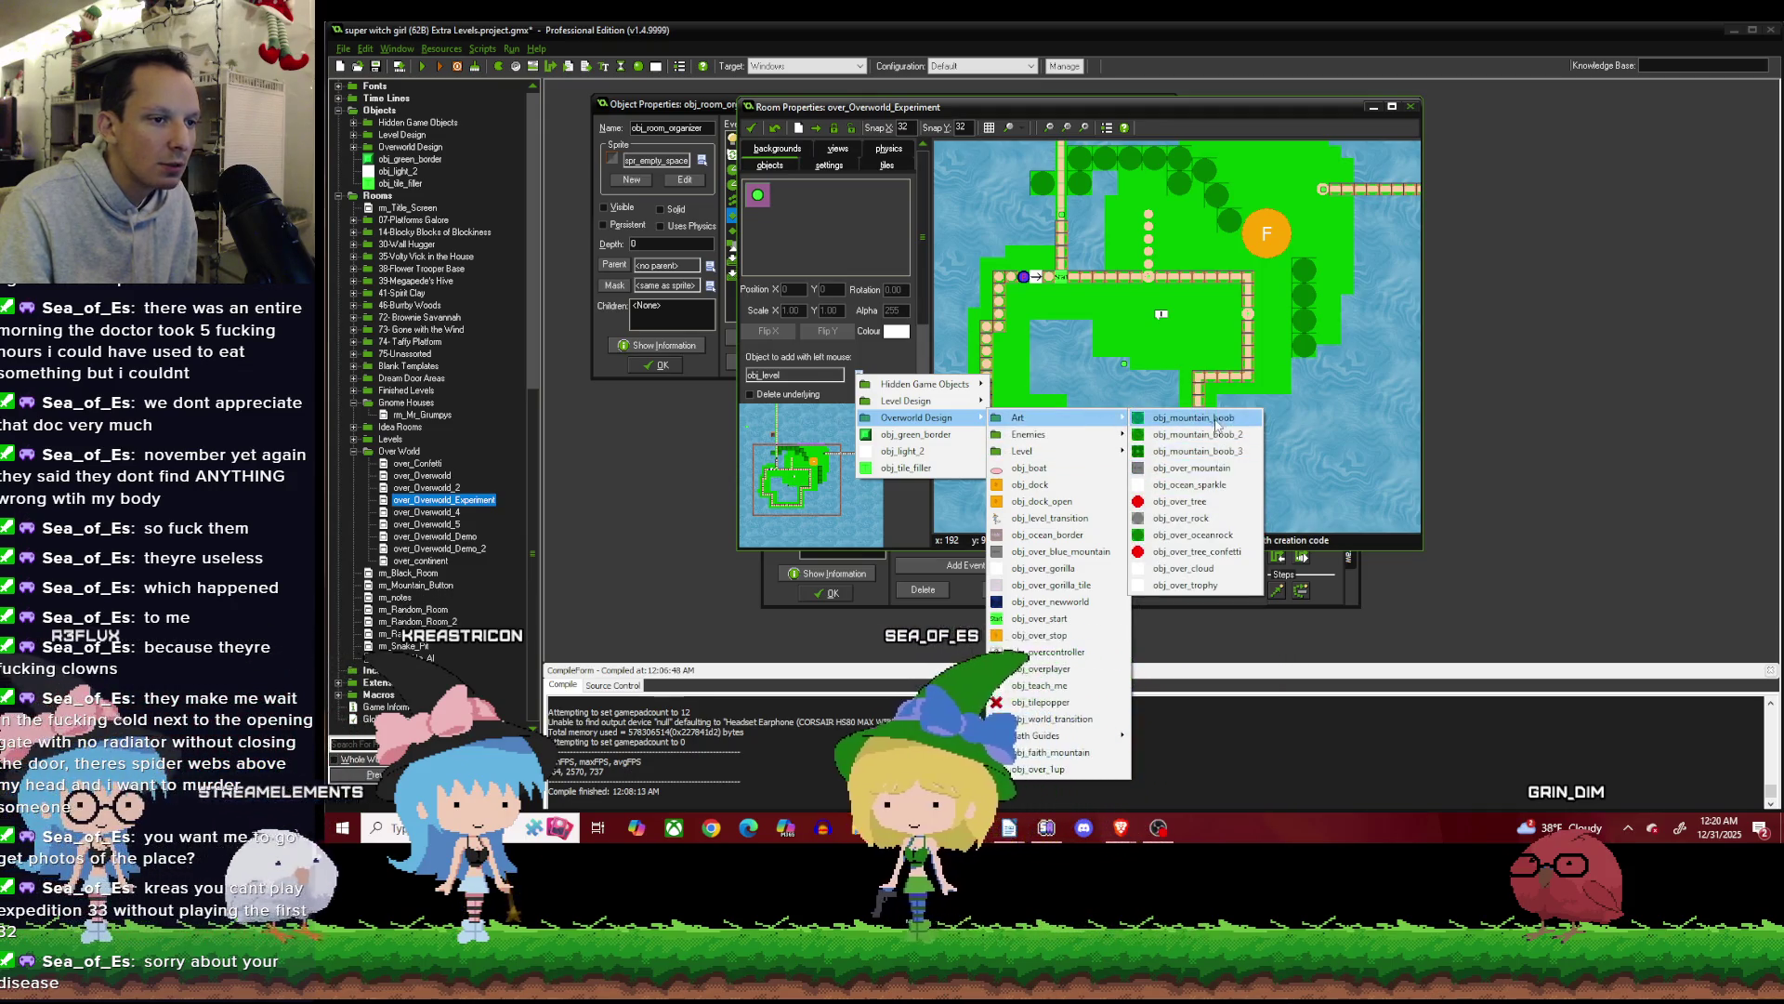
left_click(1185, 451)
Paint a row of trees along the island's bottom and add two on its right edge.
scroll(1291, 387, "down", 2)
scroll(1090, 478, "up", 2)
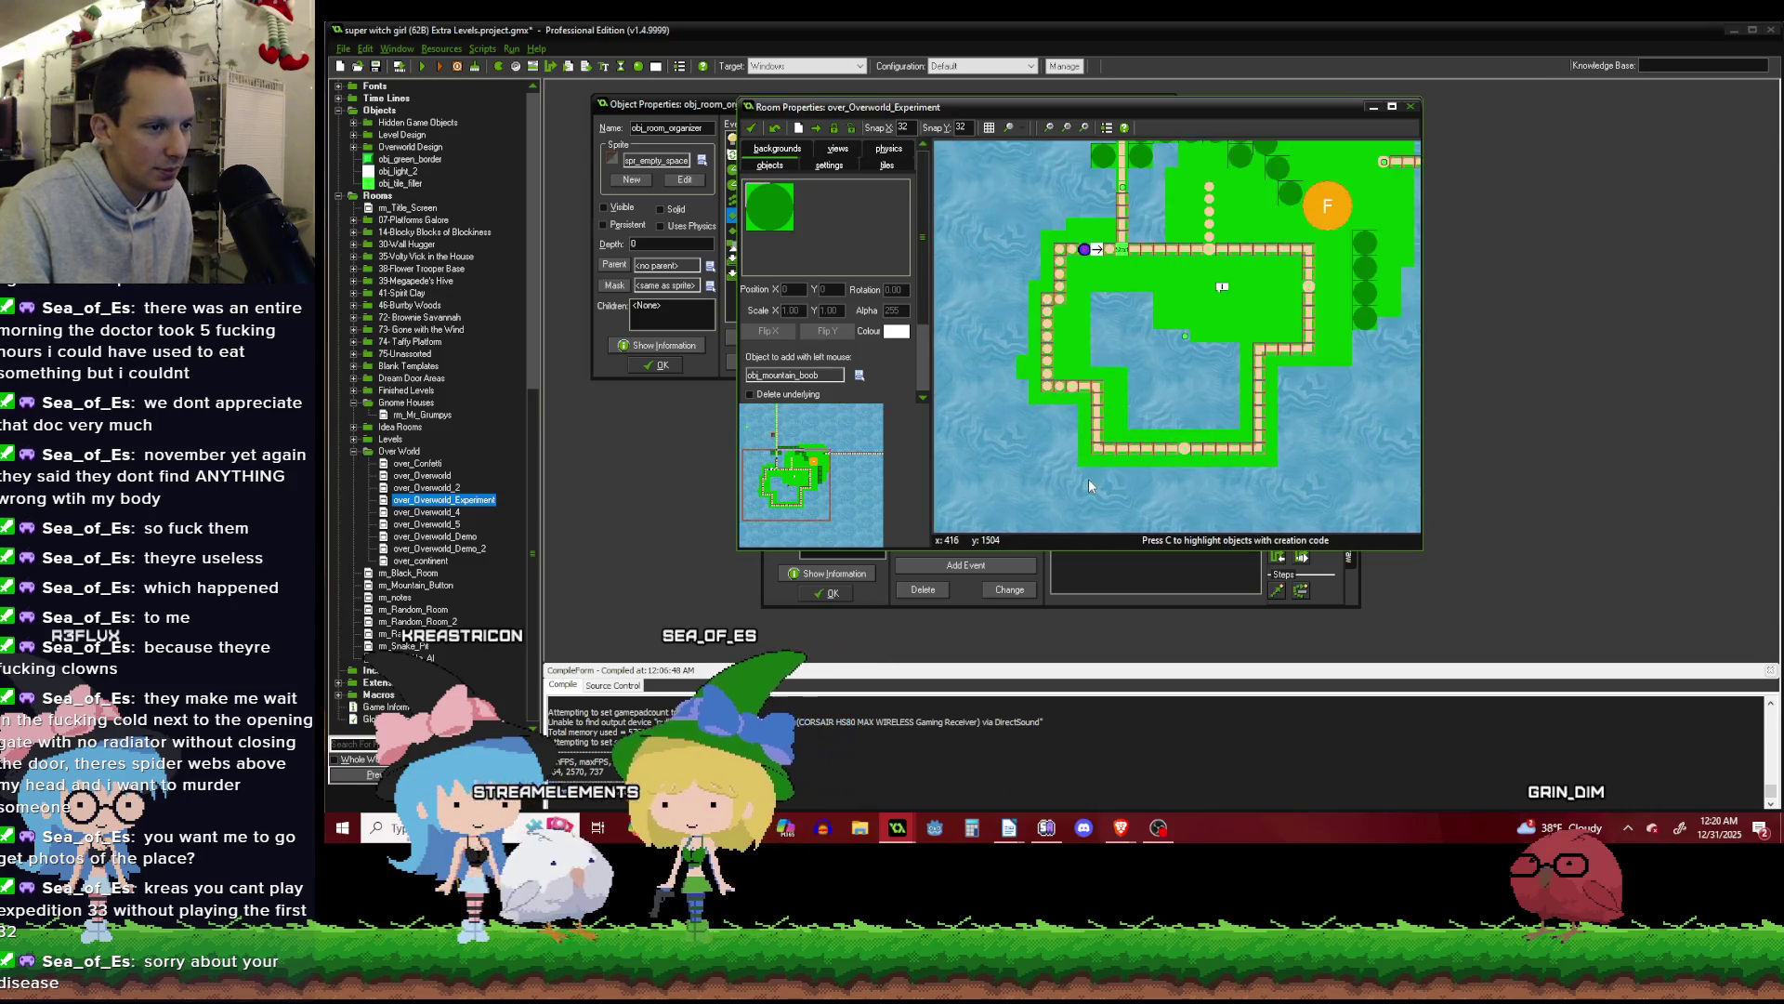
left_click_drag(1081, 506, 1258, 514)
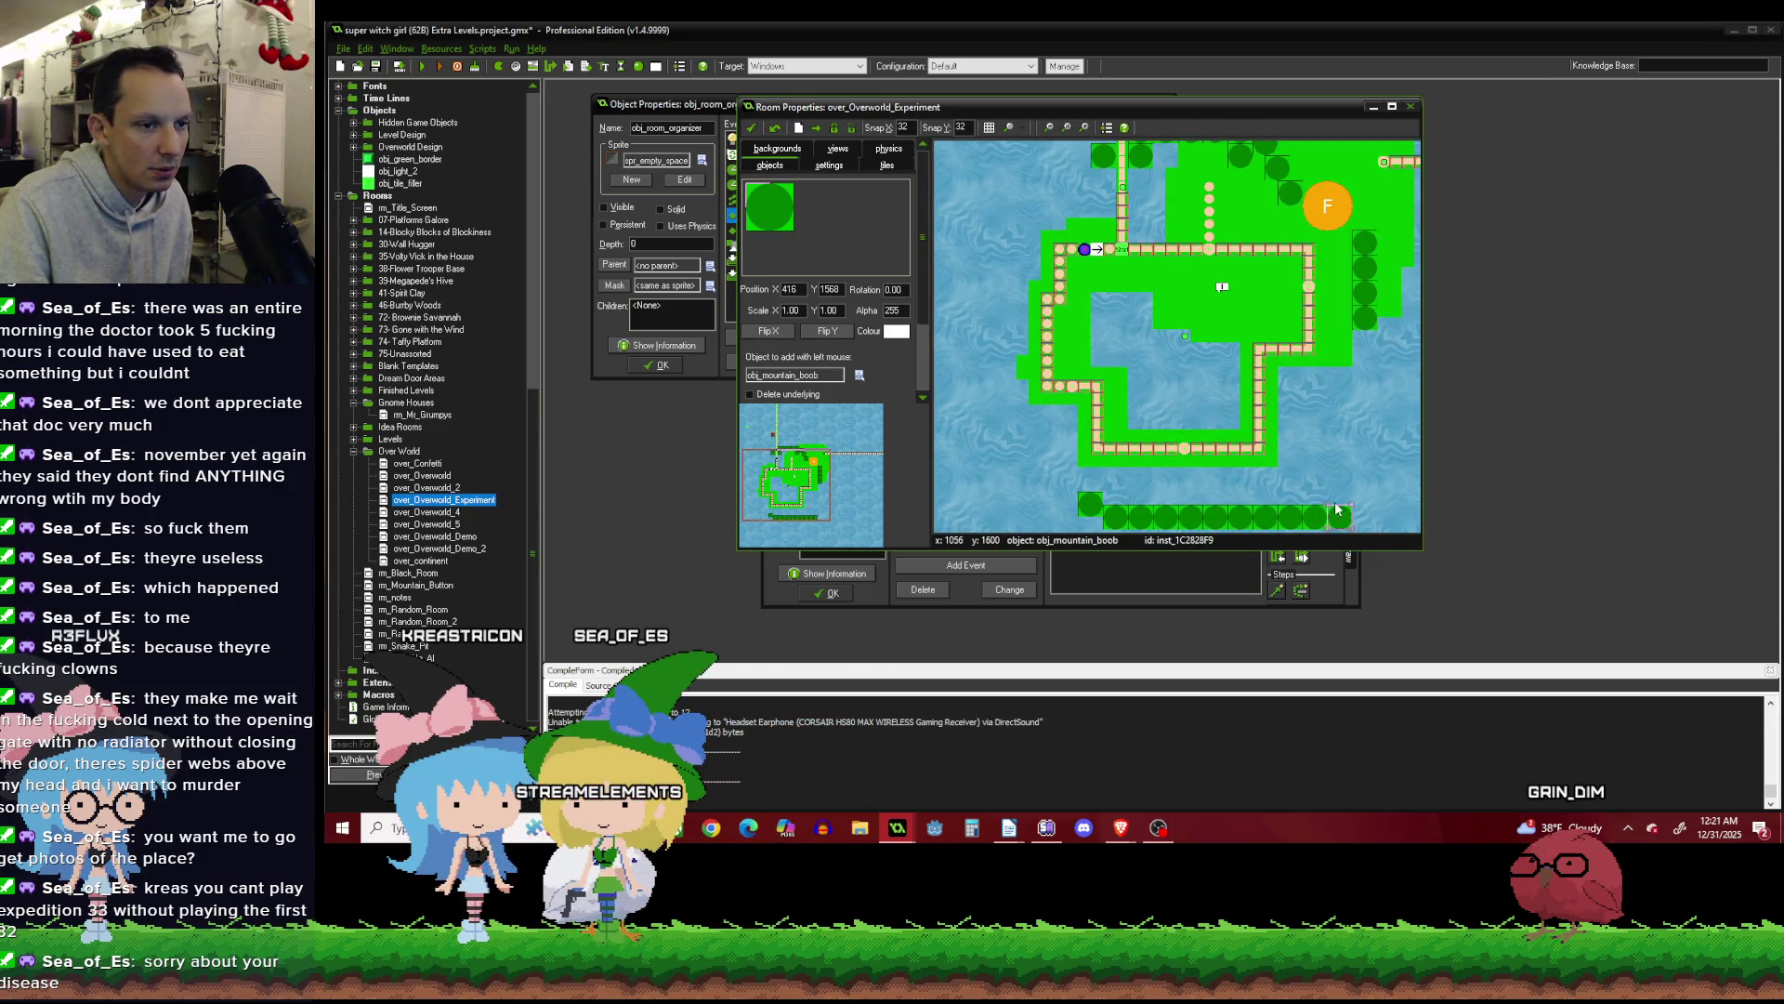
left_click(1365, 504)
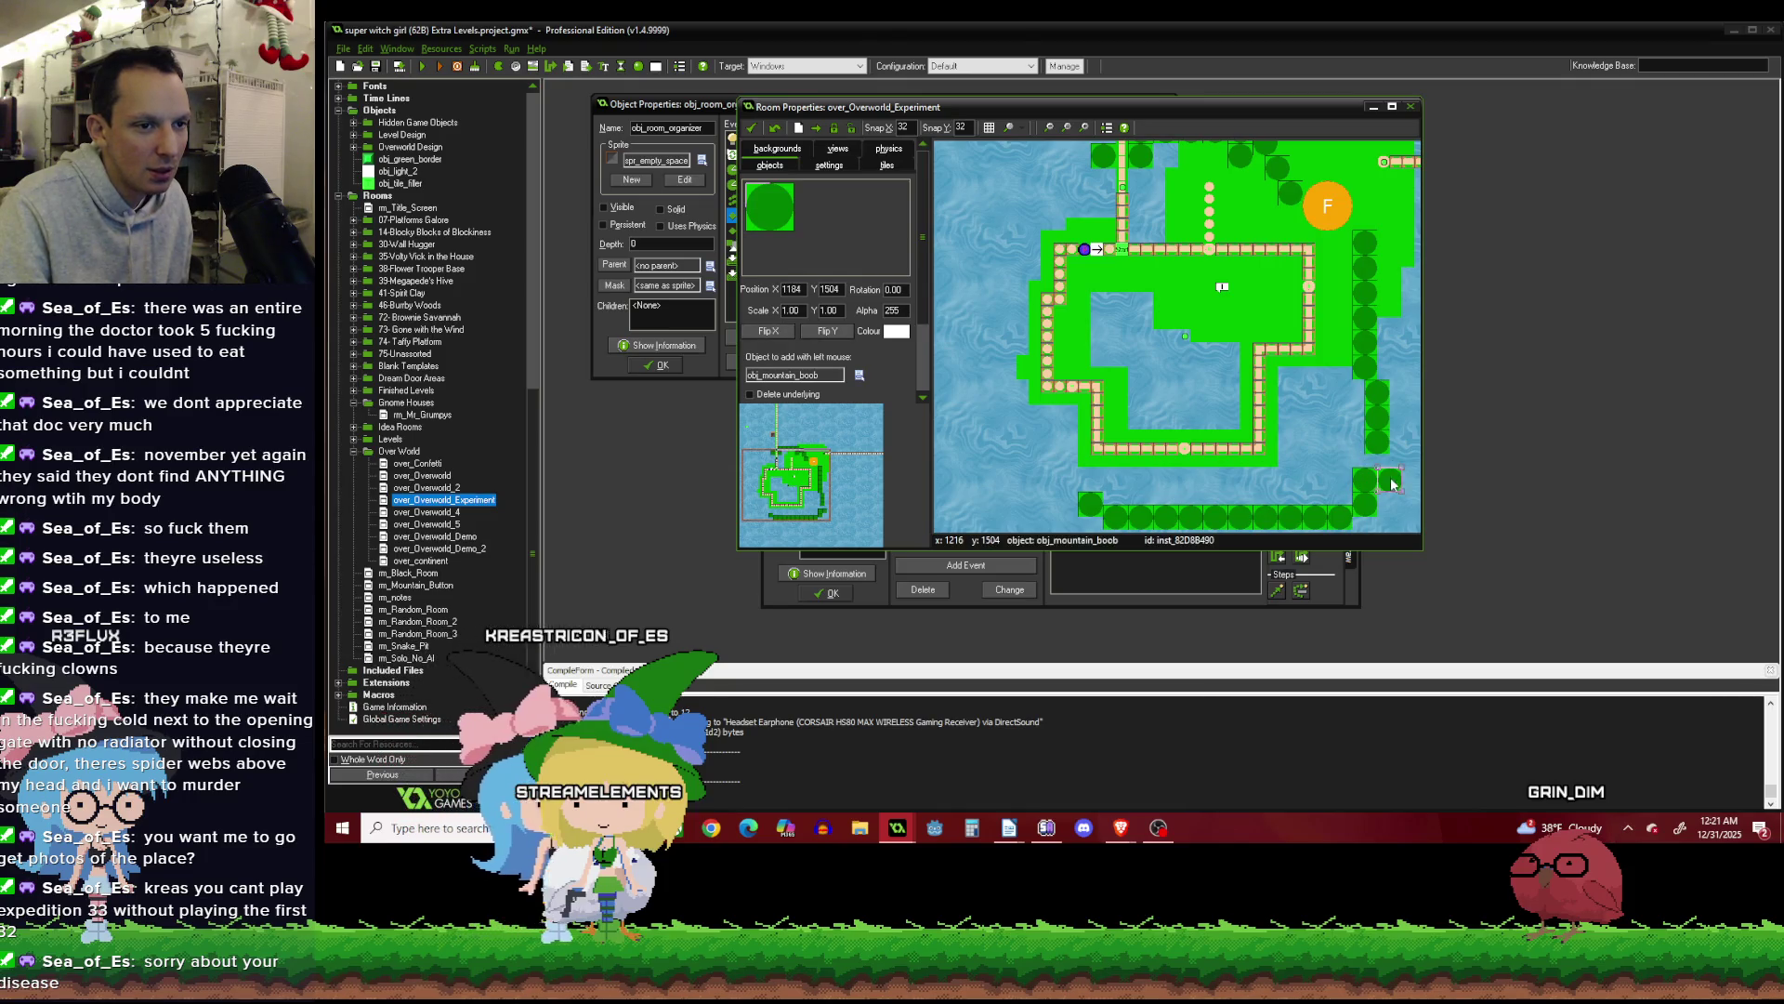
left_click(1391, 469)
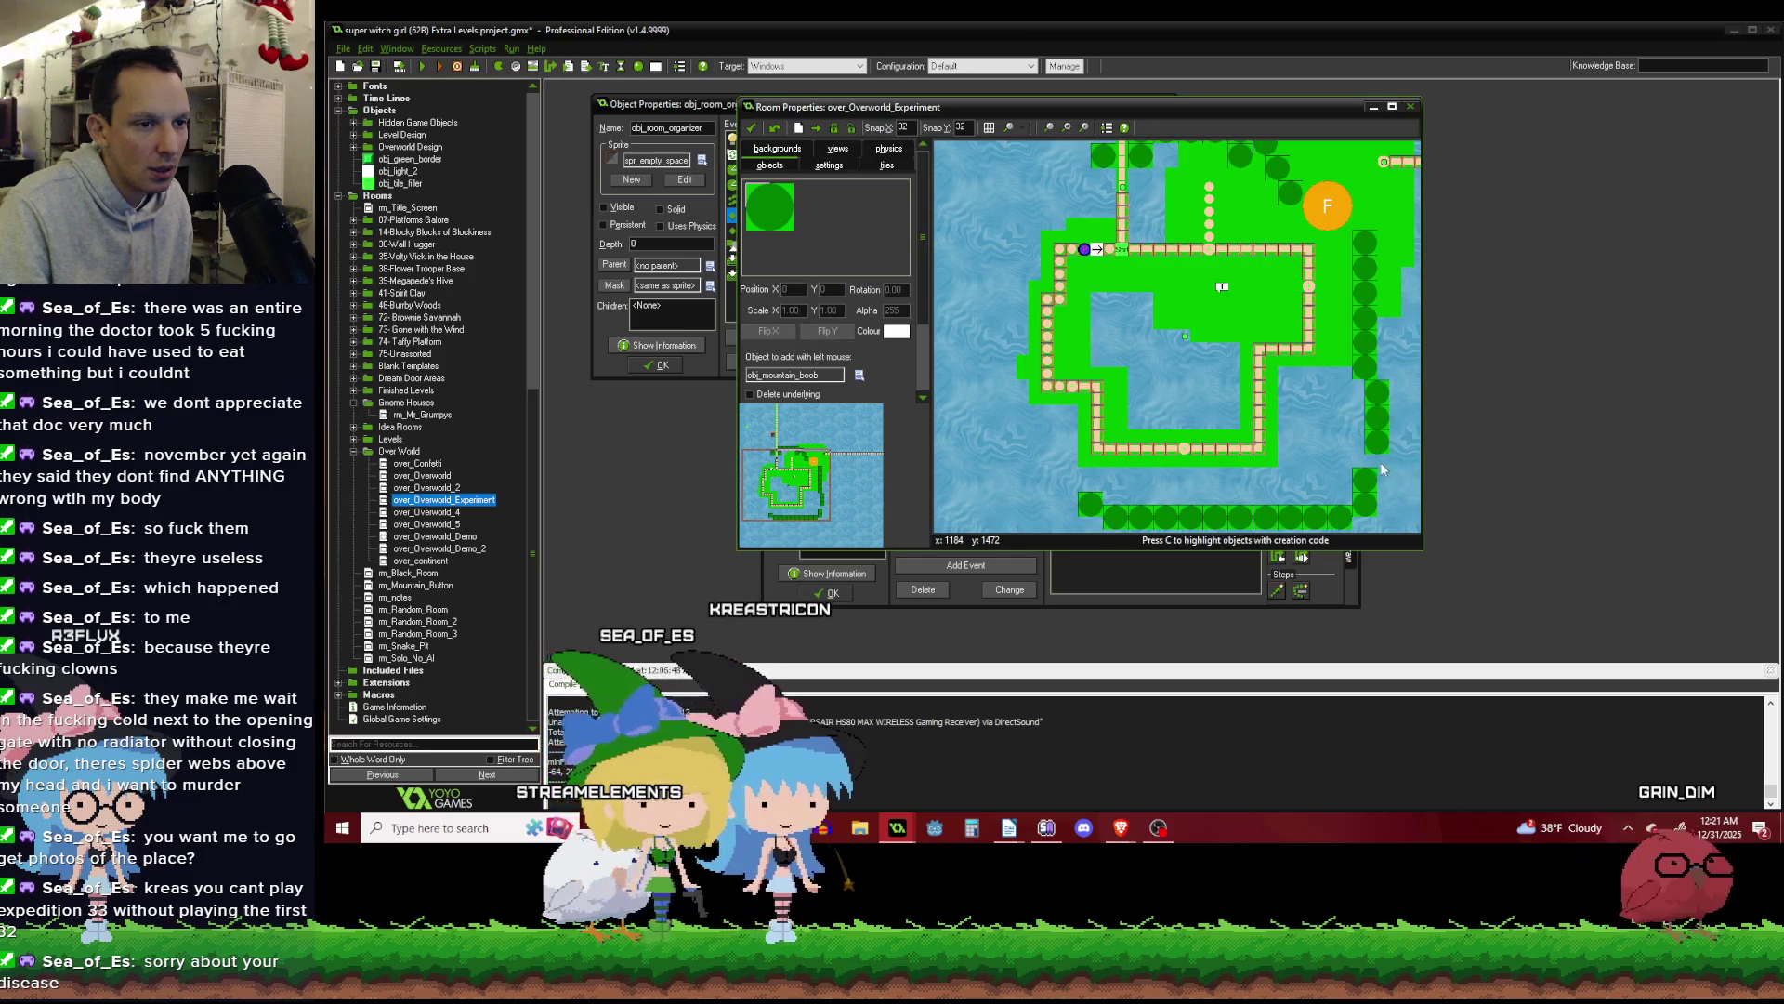
Paint a column of trees down the island's left side.
scroll(1392, 461, "down", 1)
scroll(1023, 355, "up", 1)
mouse_move(974, 248)
left_mouse_down()
mouse_move(993, 382)
mouse_move(1066, 485)
left_mouse_up()
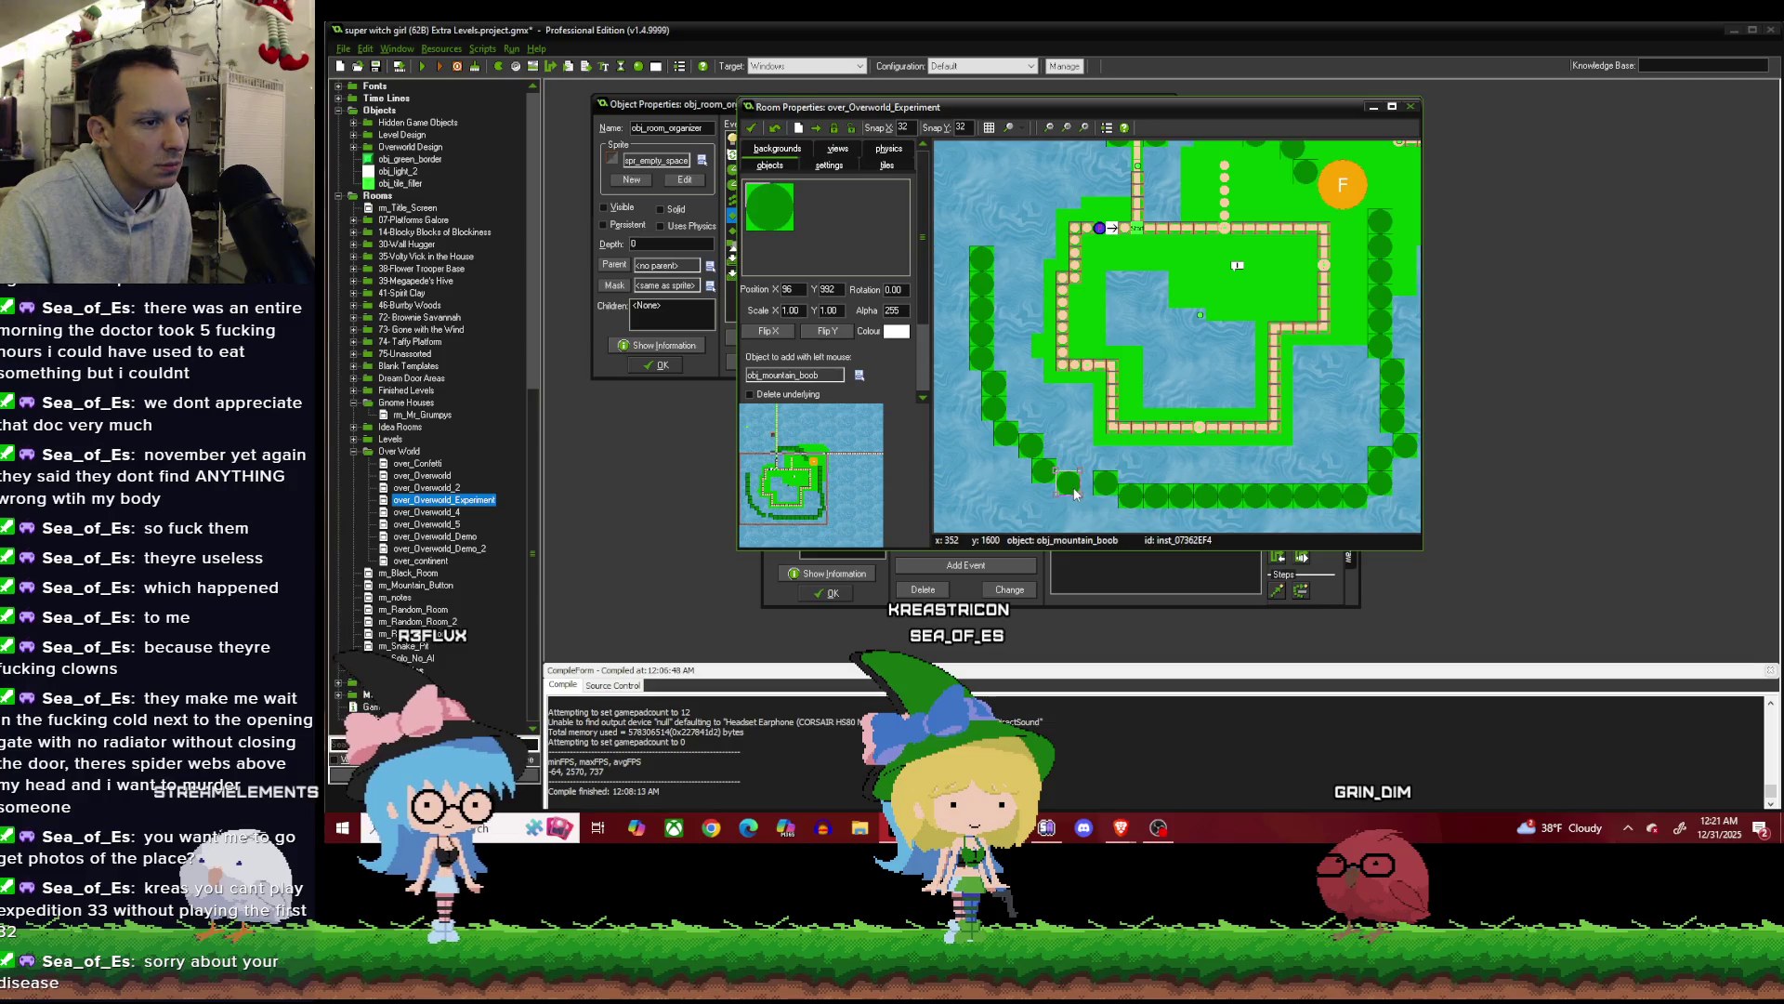
scroll(1082, 484, "down", 1)
scroll(1004, 195, "up", 1)
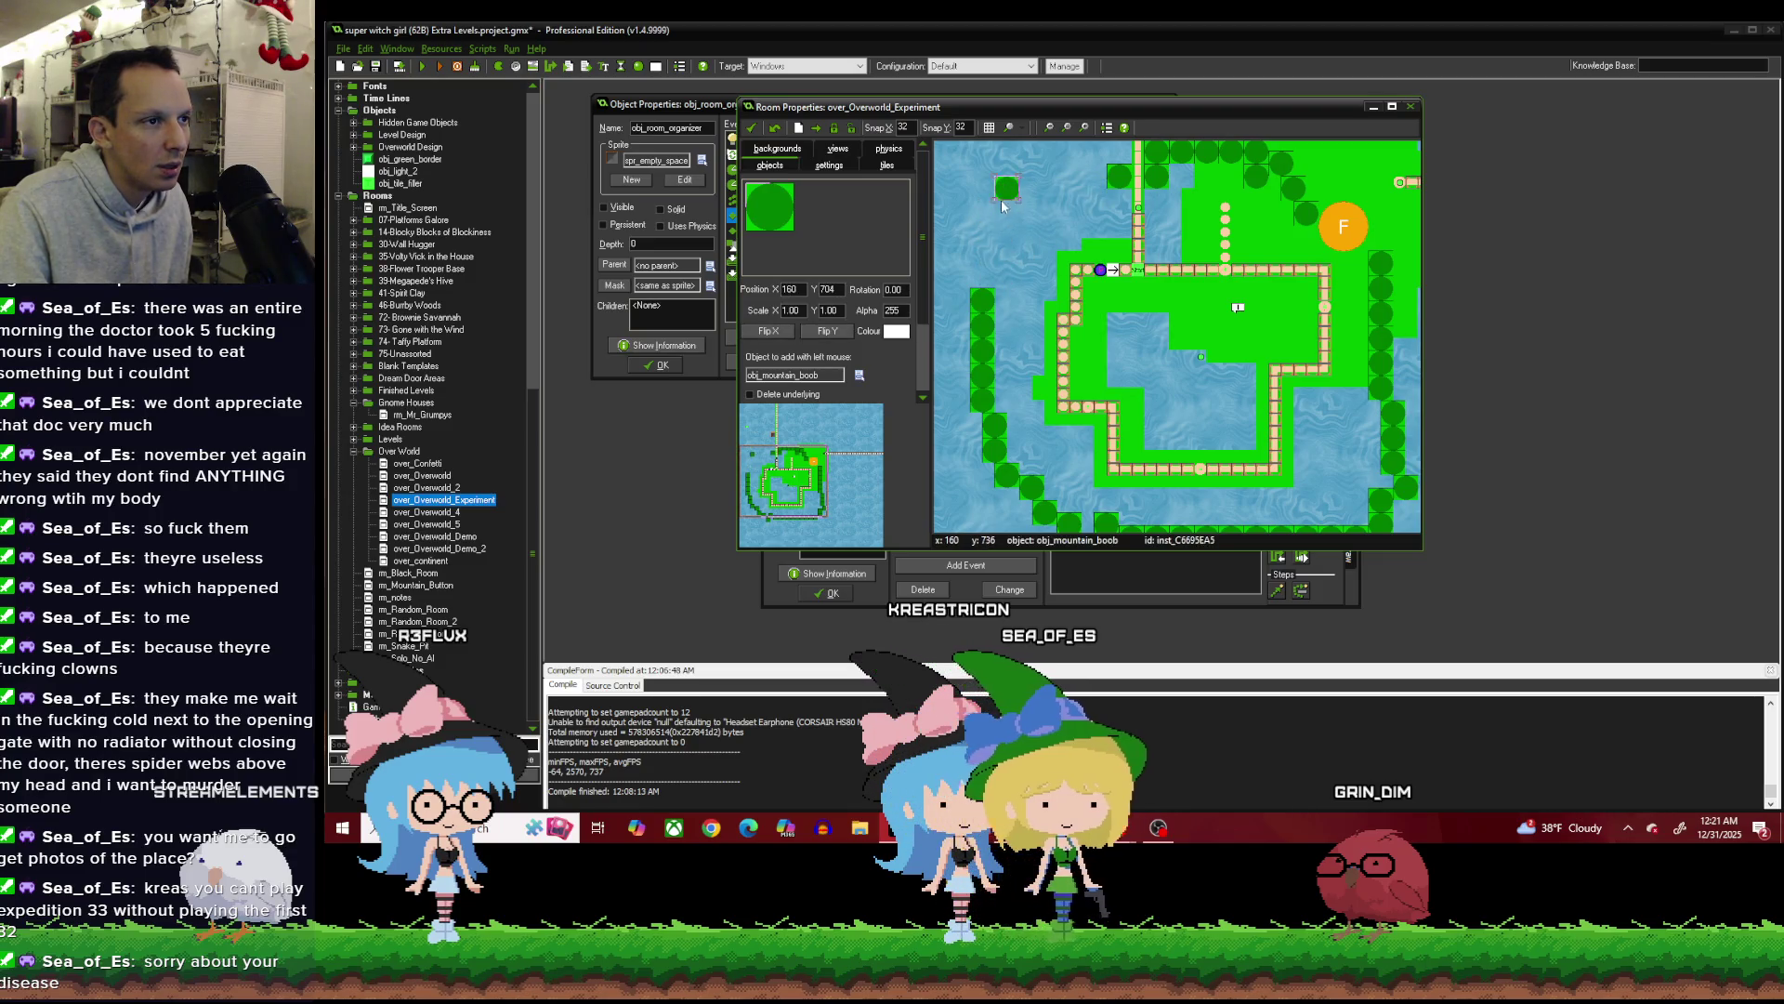
left_click_drag(1002, 204, 975, 249)
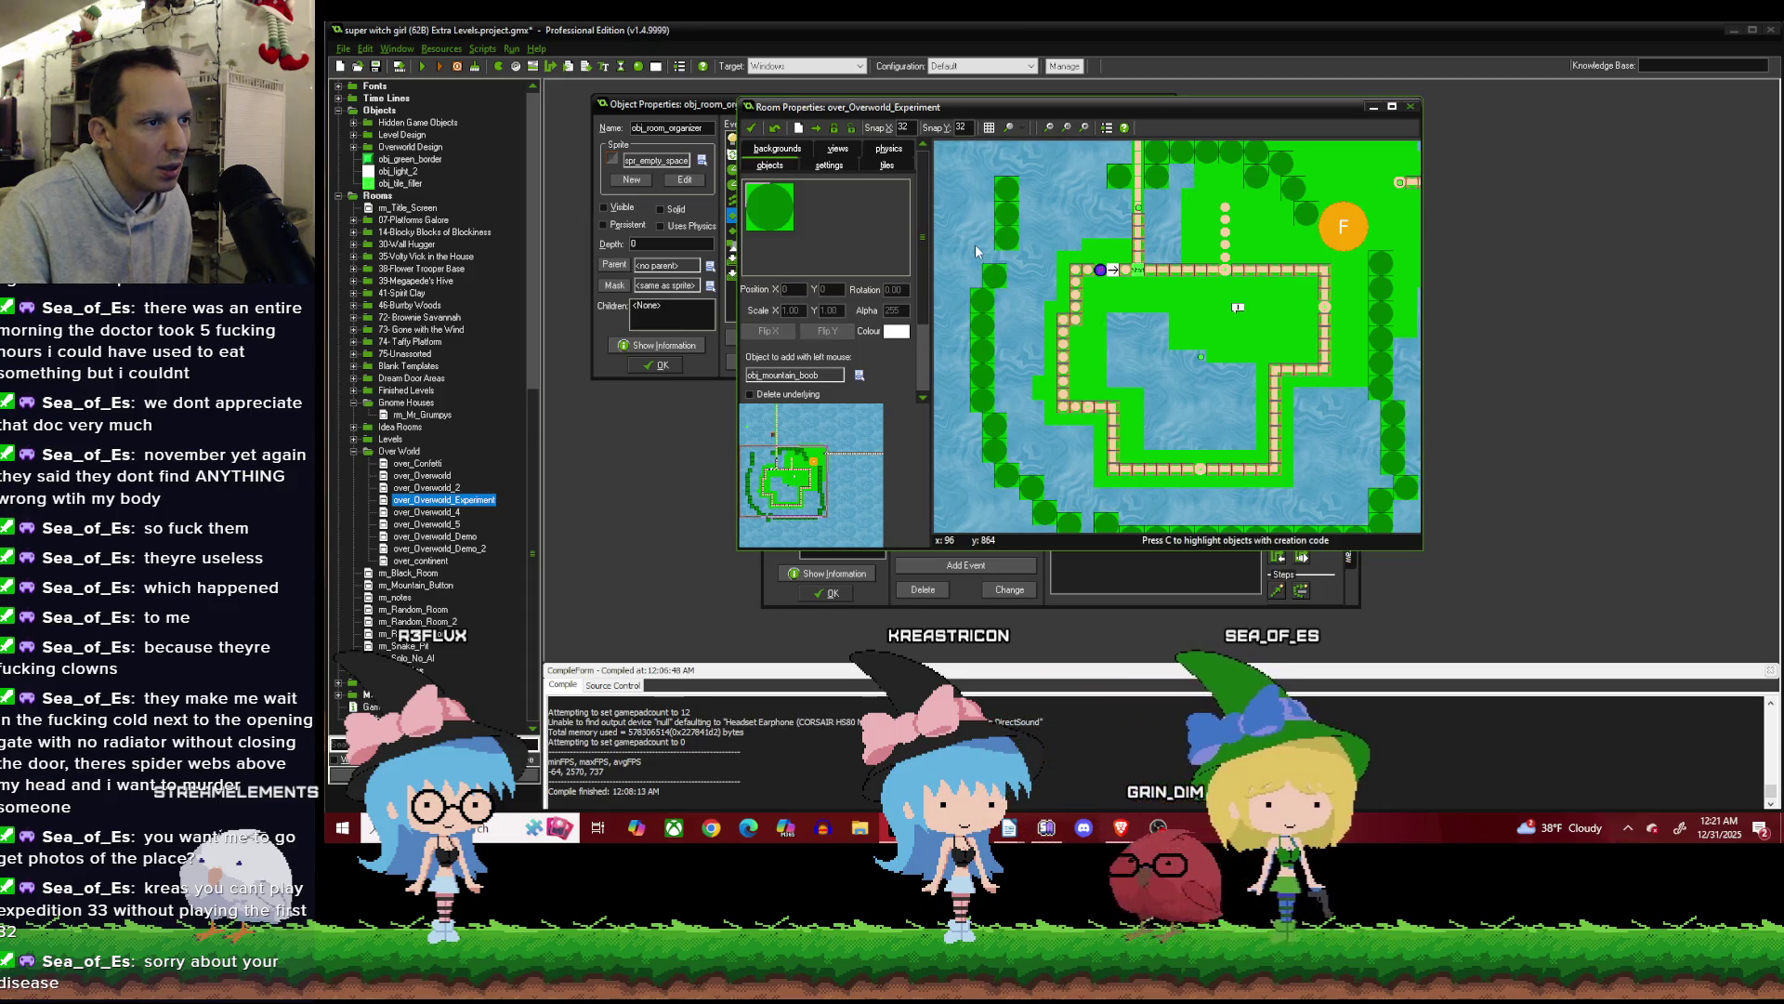
Place trees around the top-left corner and in a row across the top near the path.
left_click(975, 249)
left_click(1044, 197)
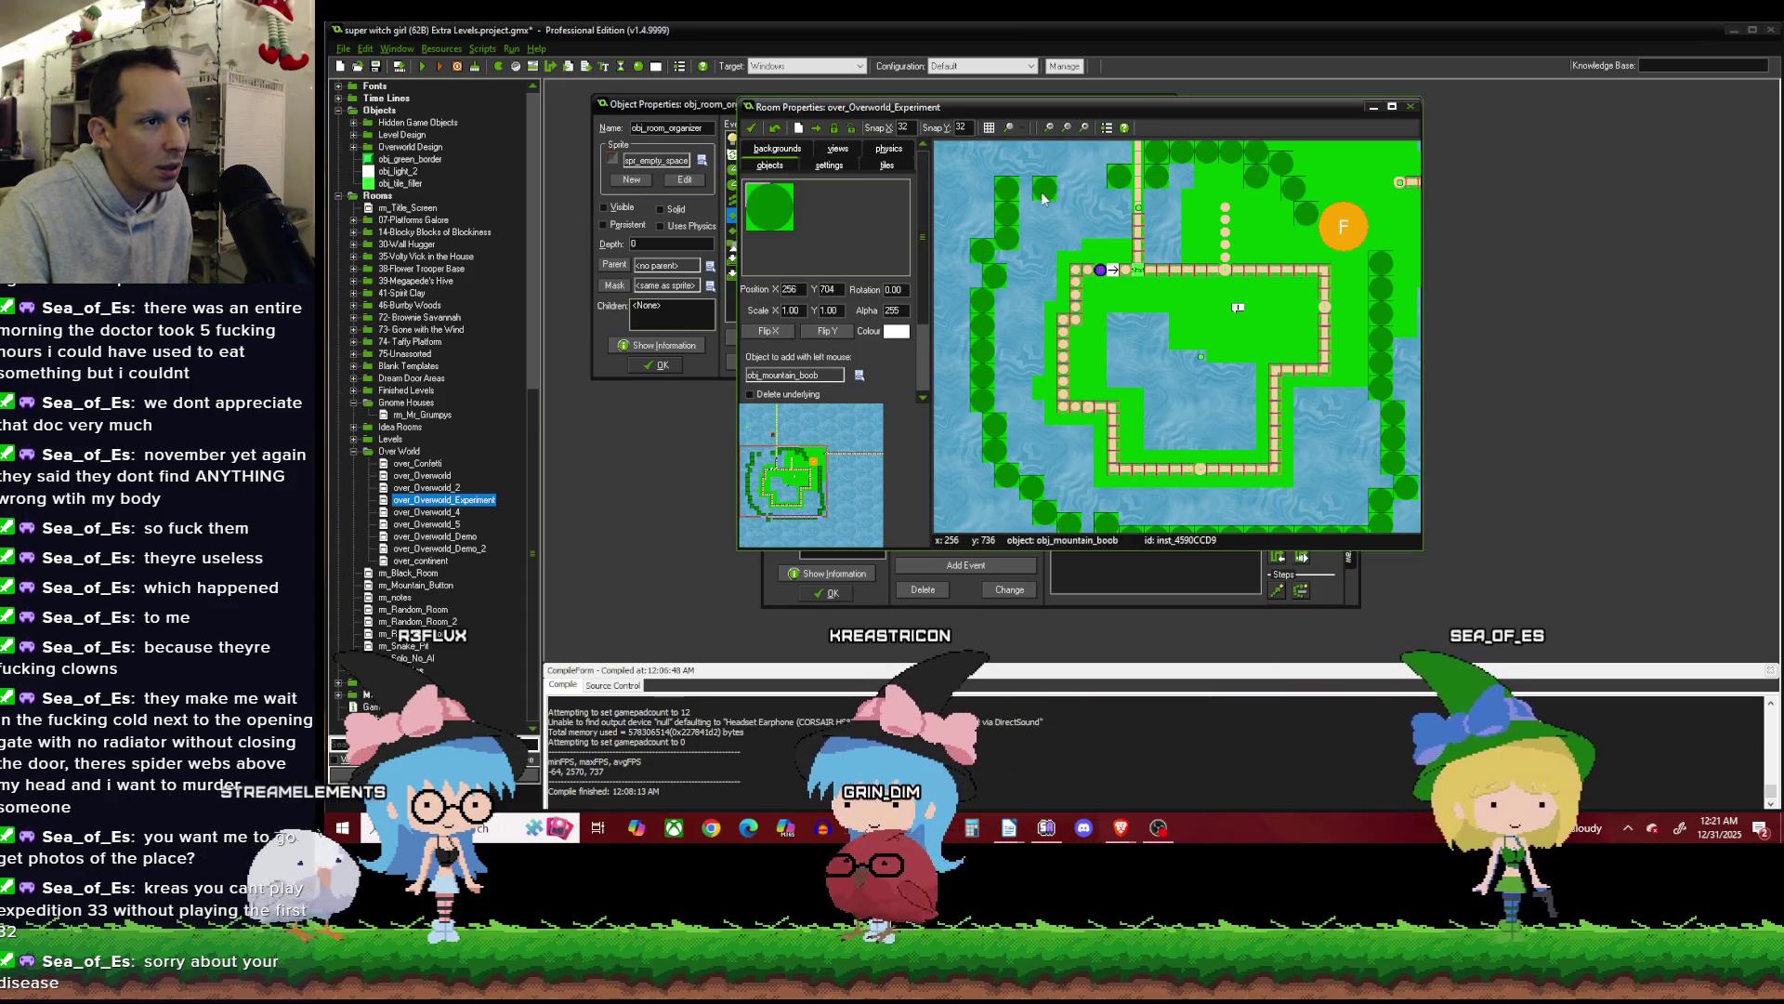
left_click(1028, 186)
left_click(1058, 187)
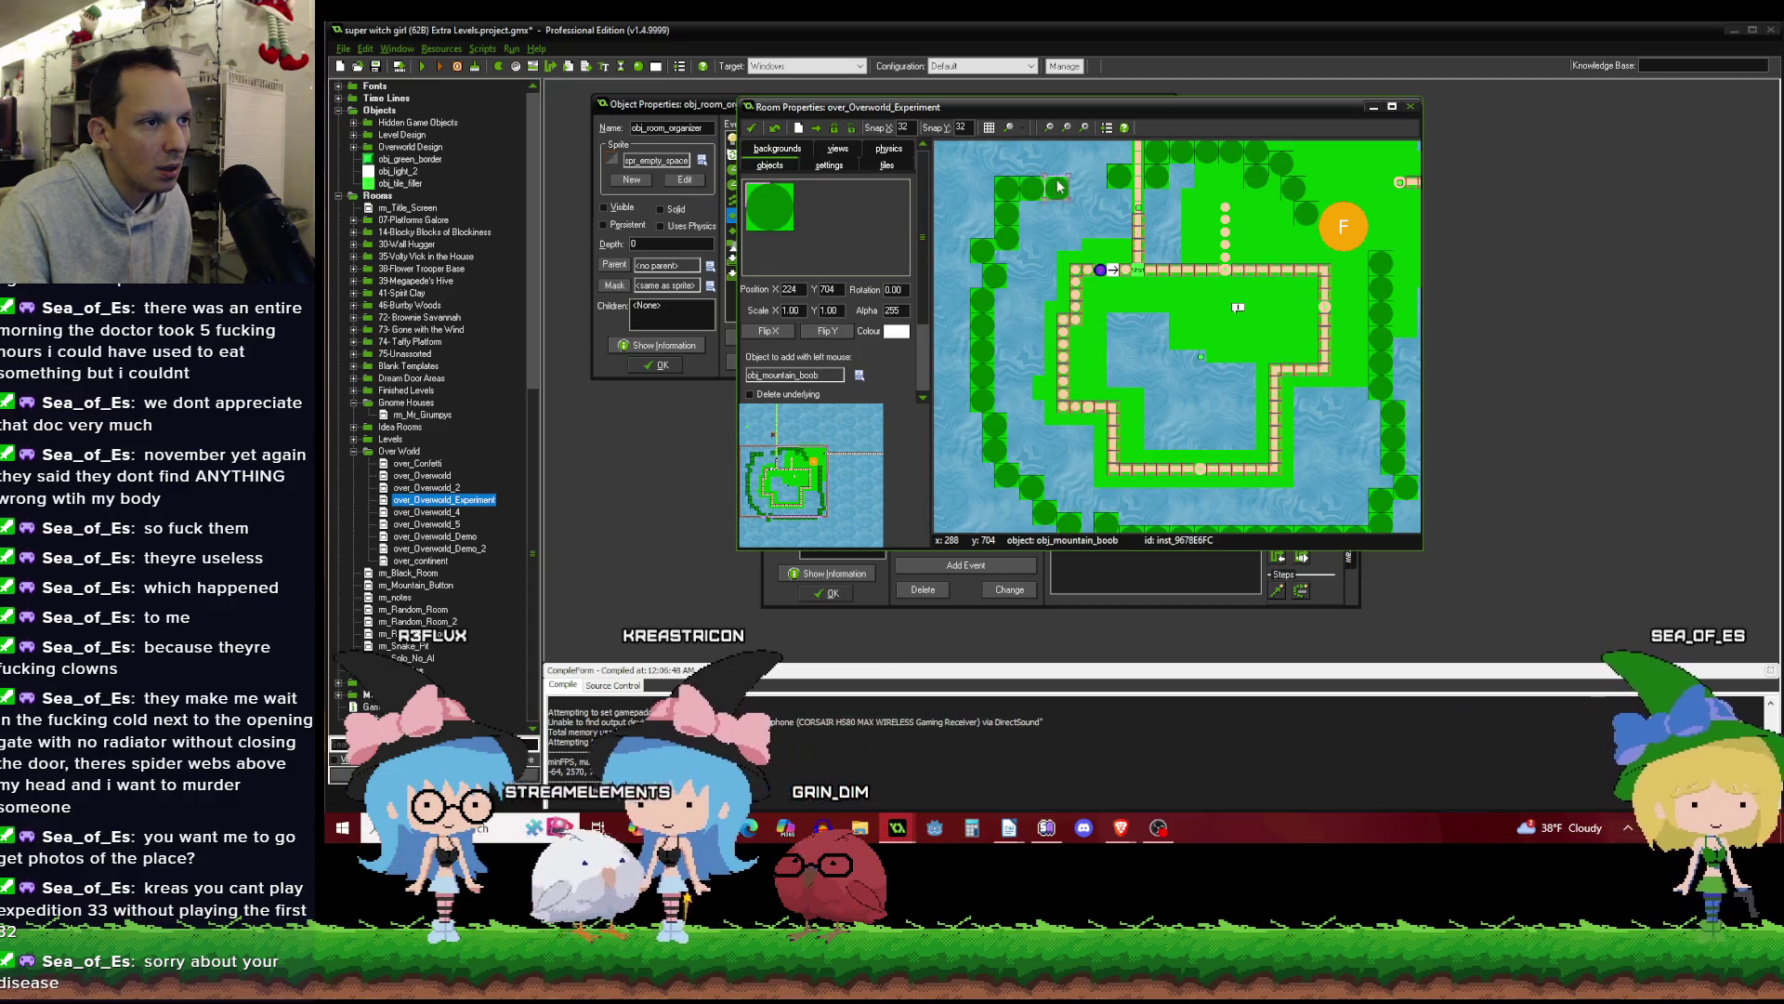
left_click(1082, 189)
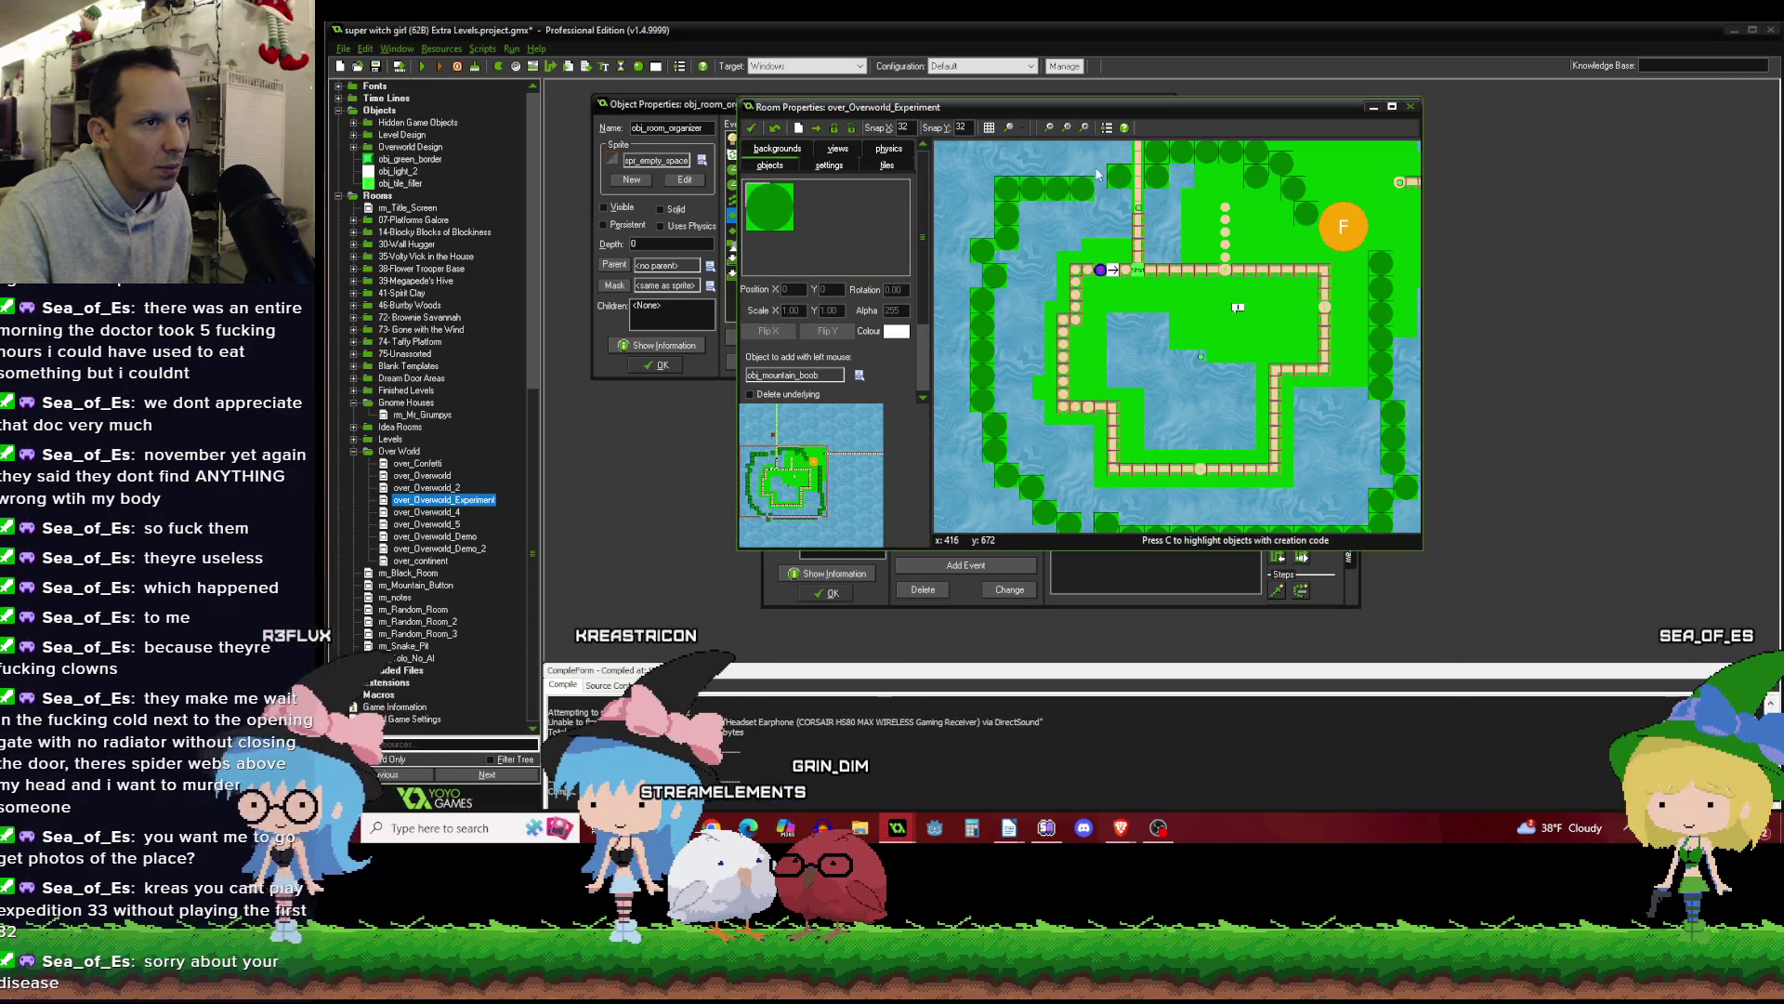
left_click(1087, 162)
scroll(1119, 185, "down", 1)
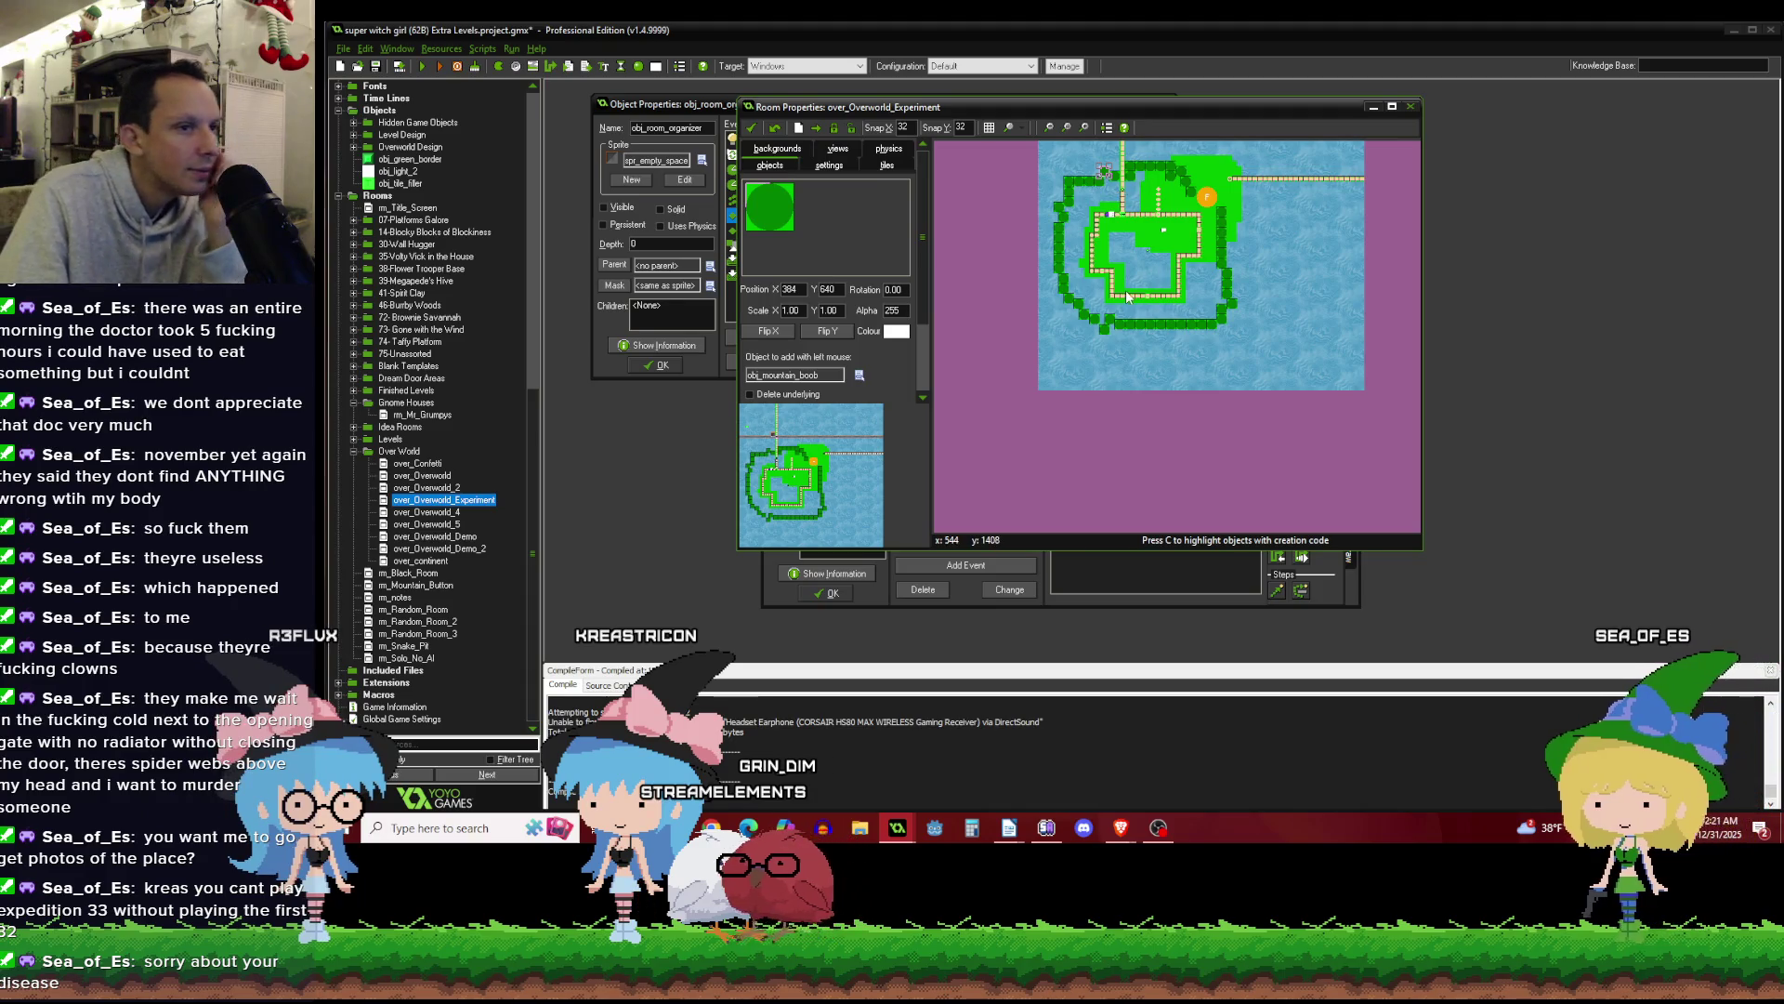
Move the blue marker up the path above Start and check the path dot beside it.
scroll(1125, 213, "up", 1)
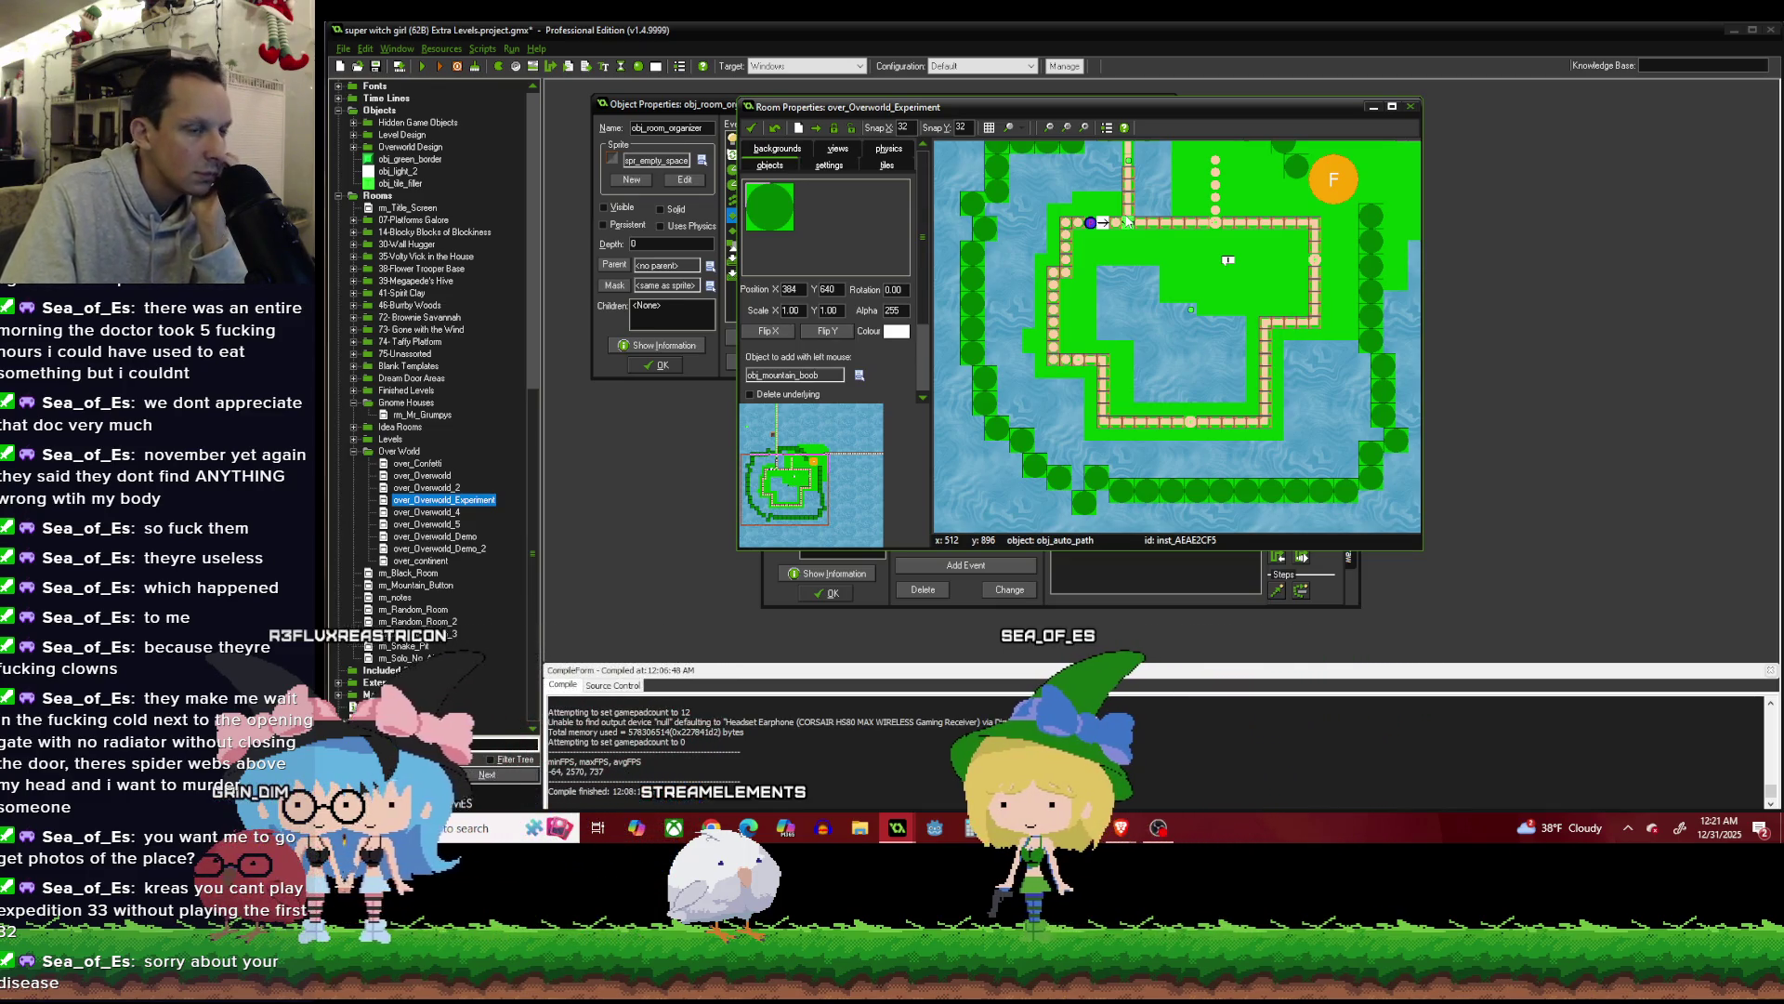
scroll(1208, 270, "down", 2)
scroll(1143, 312, "up", 4)
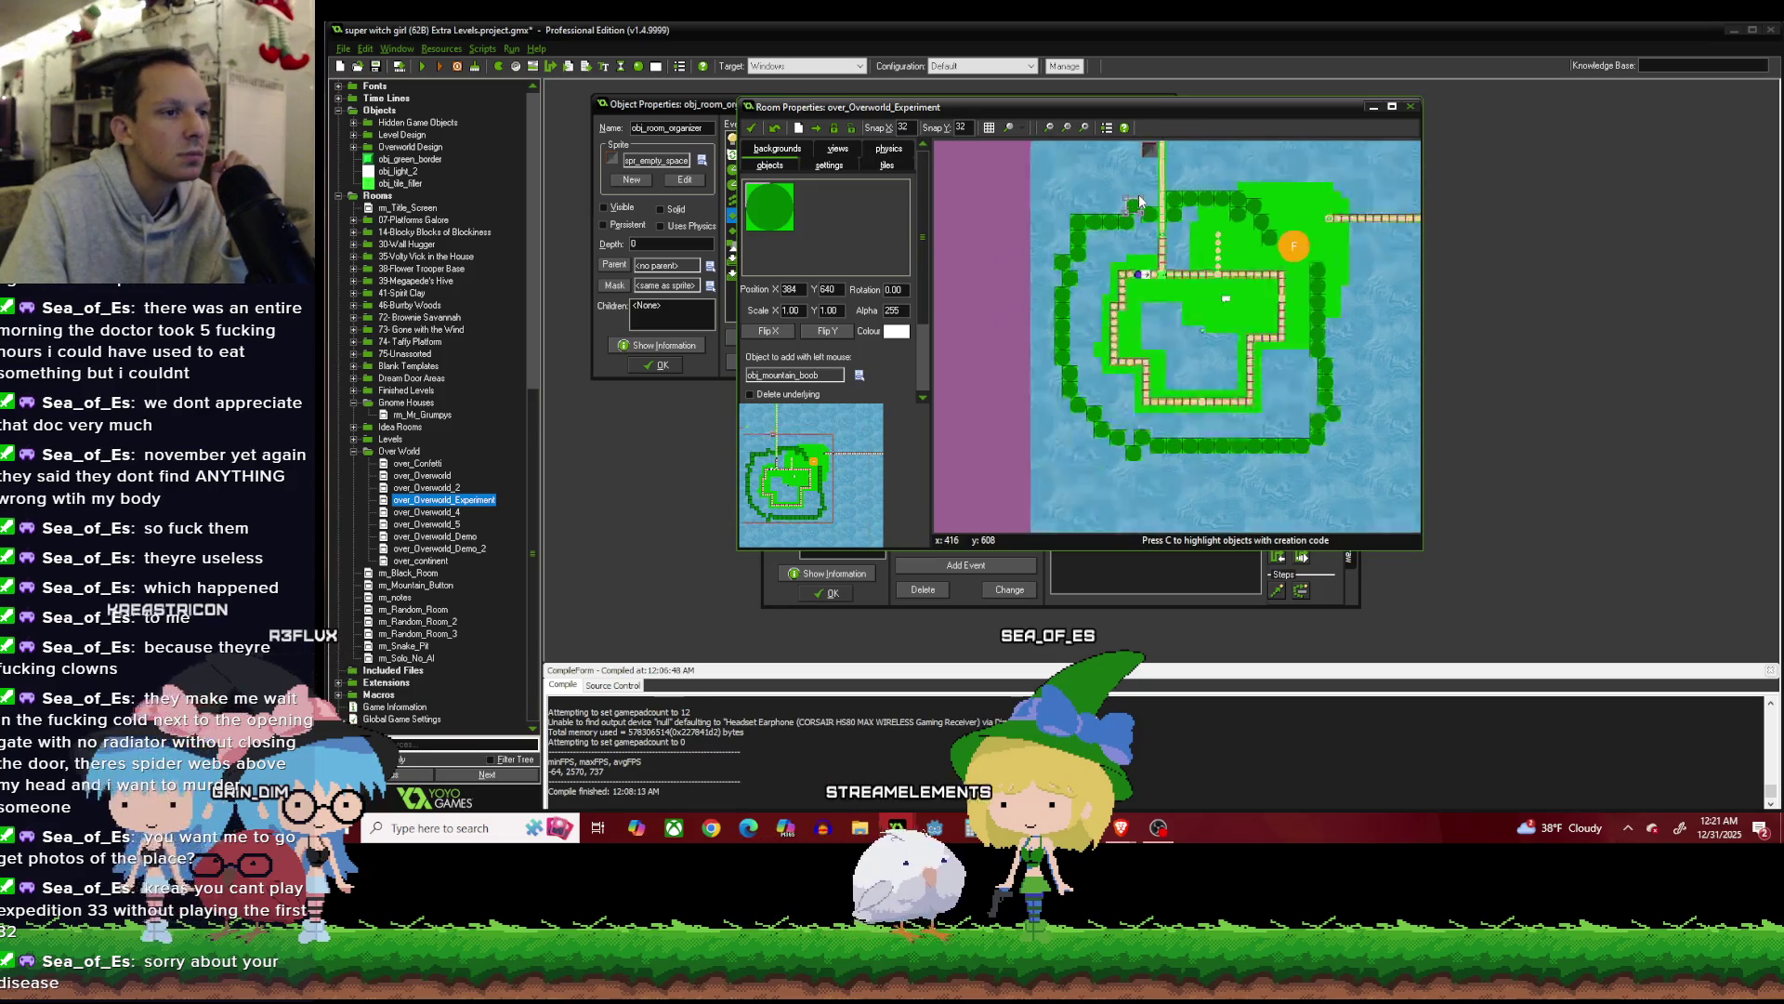
mouse_move(1130, 436)
left_mouse_down()
mouse_move(1152, 327)
mouse_move(1199, 268)
mouse_move(1202, 224)
left_mouse_up()
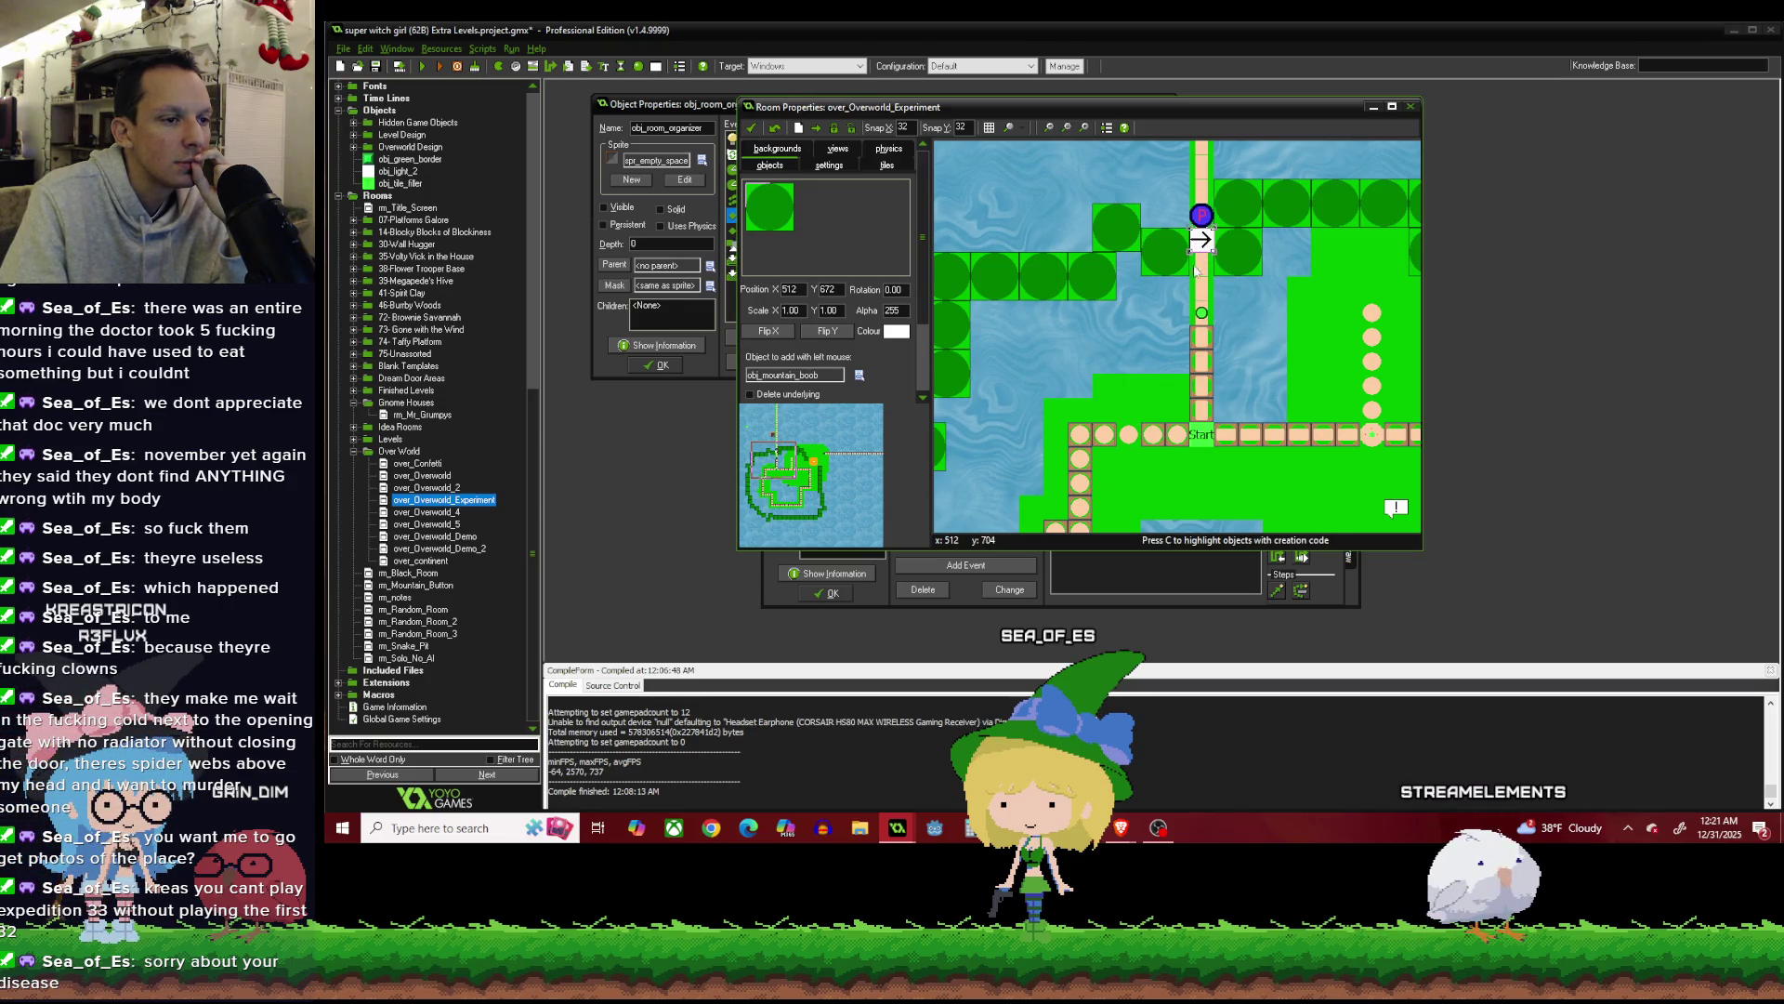
left_click(1151, 437)
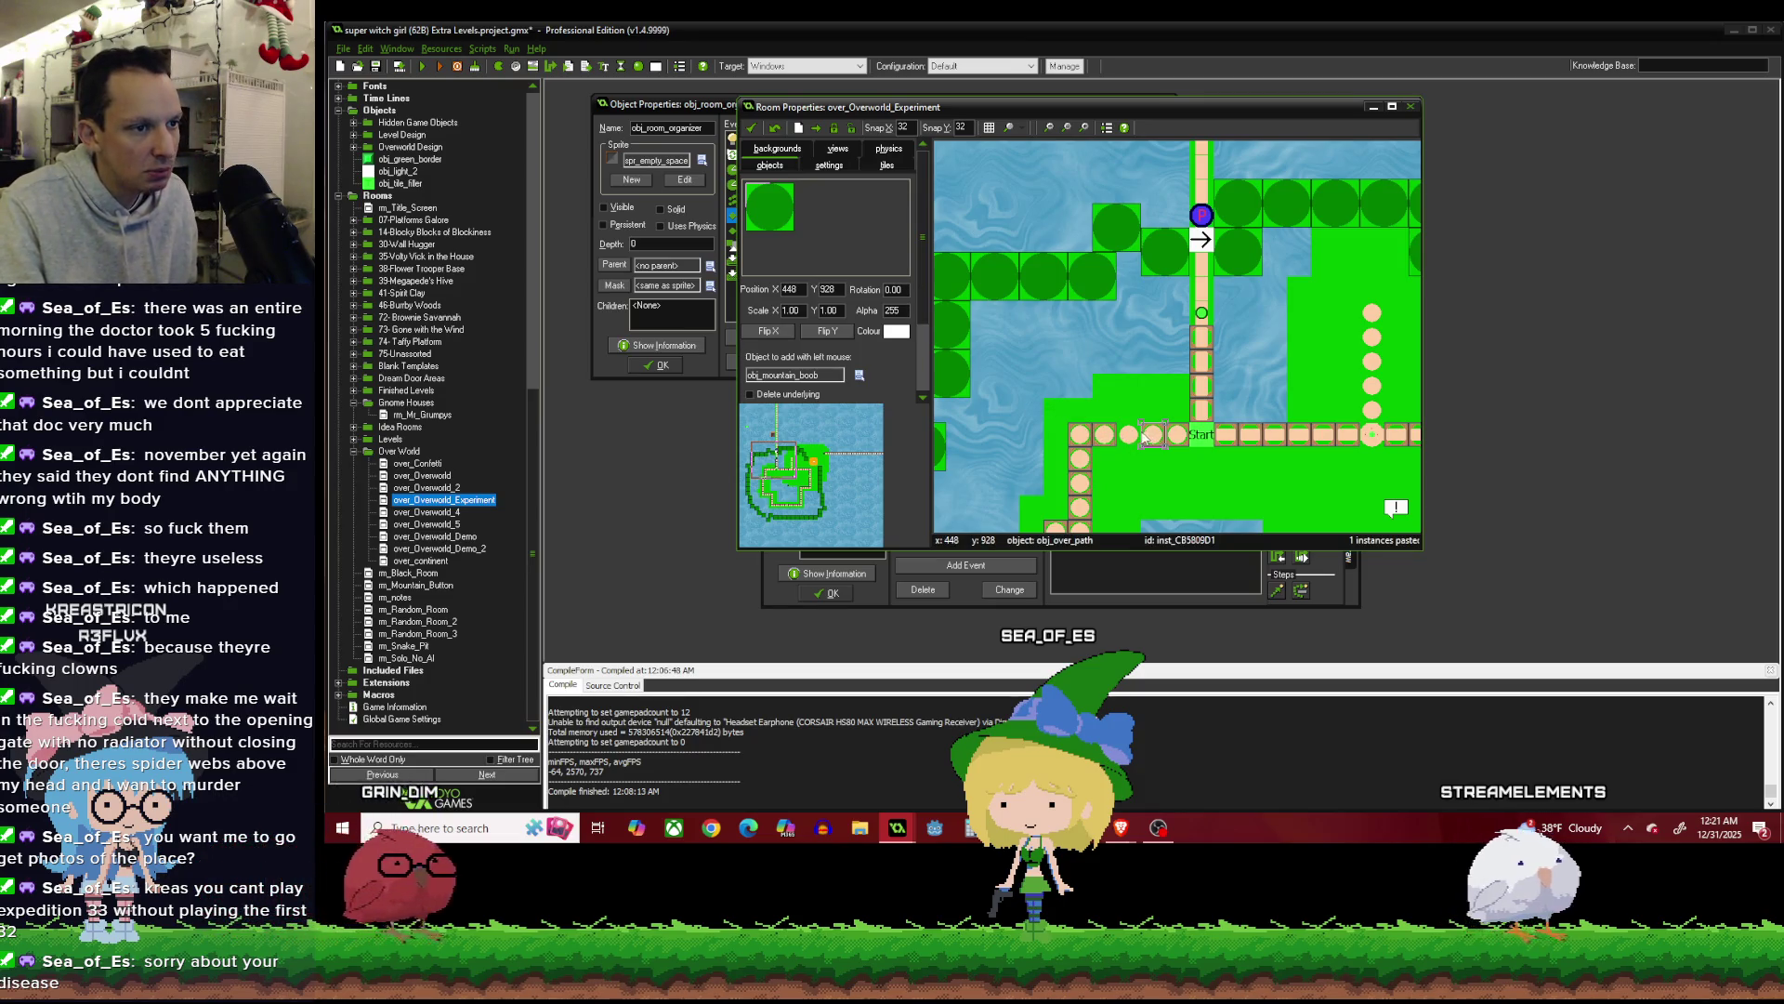
Bring up the dialog for shifting all room instances, showing 32 and 32.
scroll(1115, 399, "down", 2)
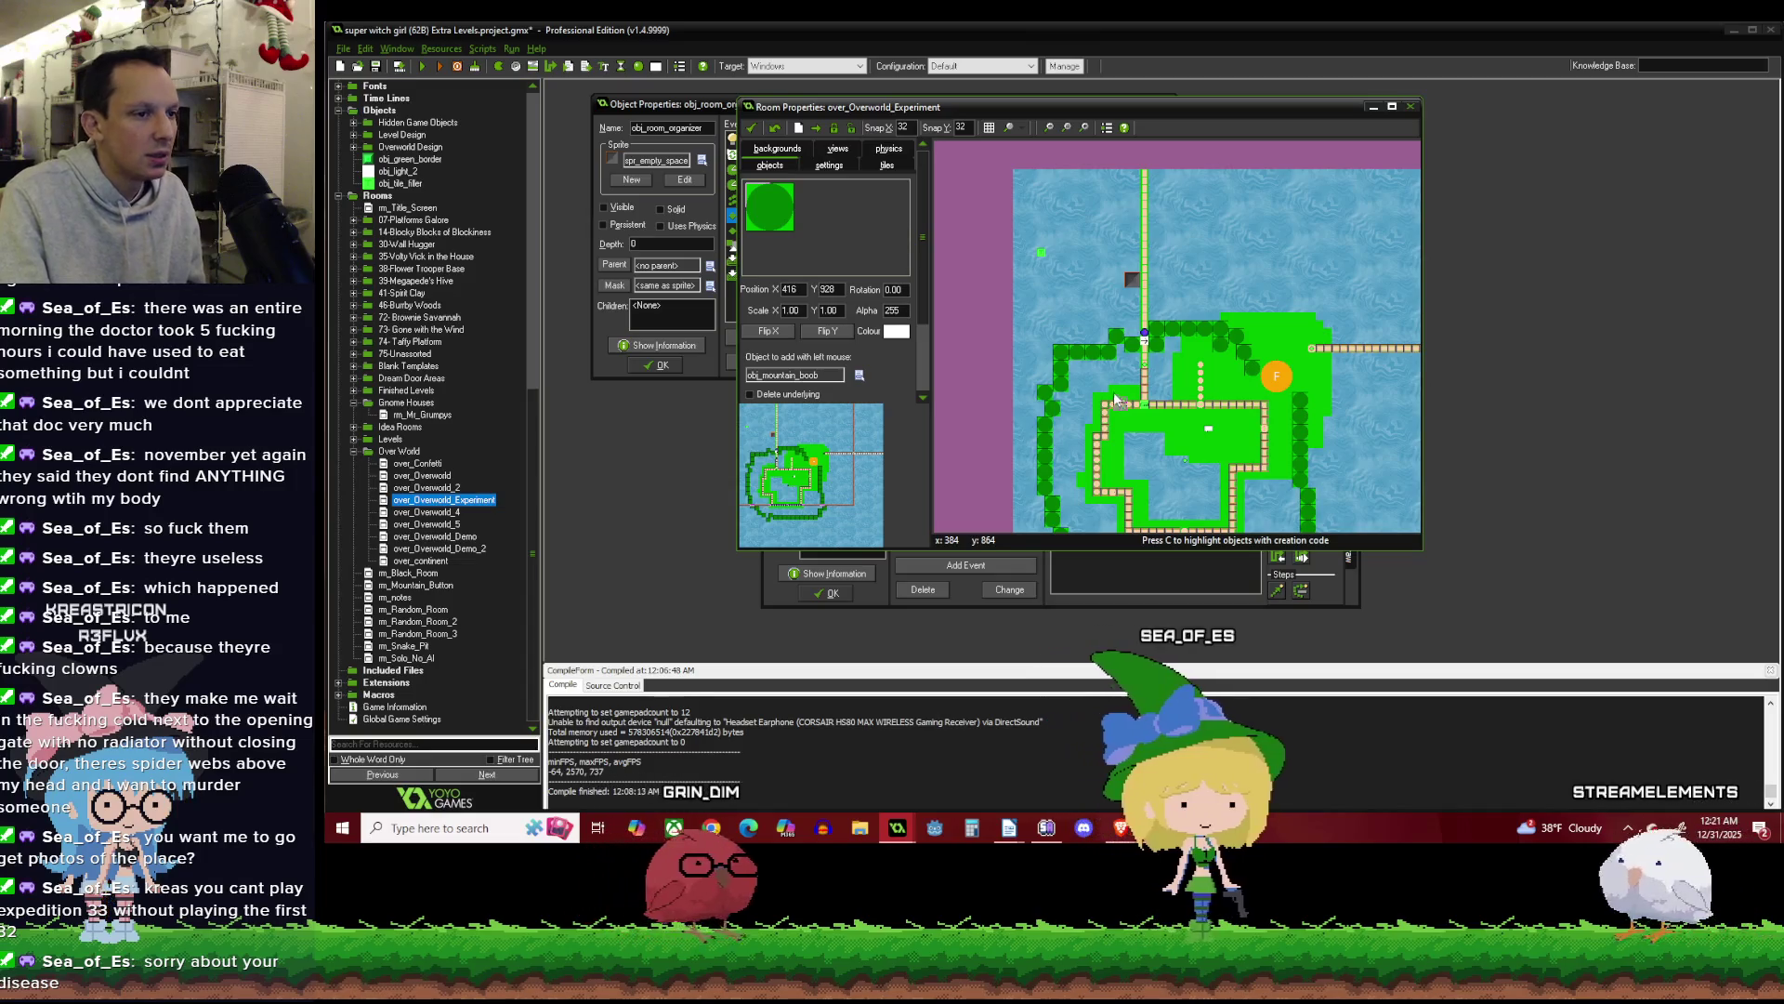
scroll(1122, 279, "up", 2)
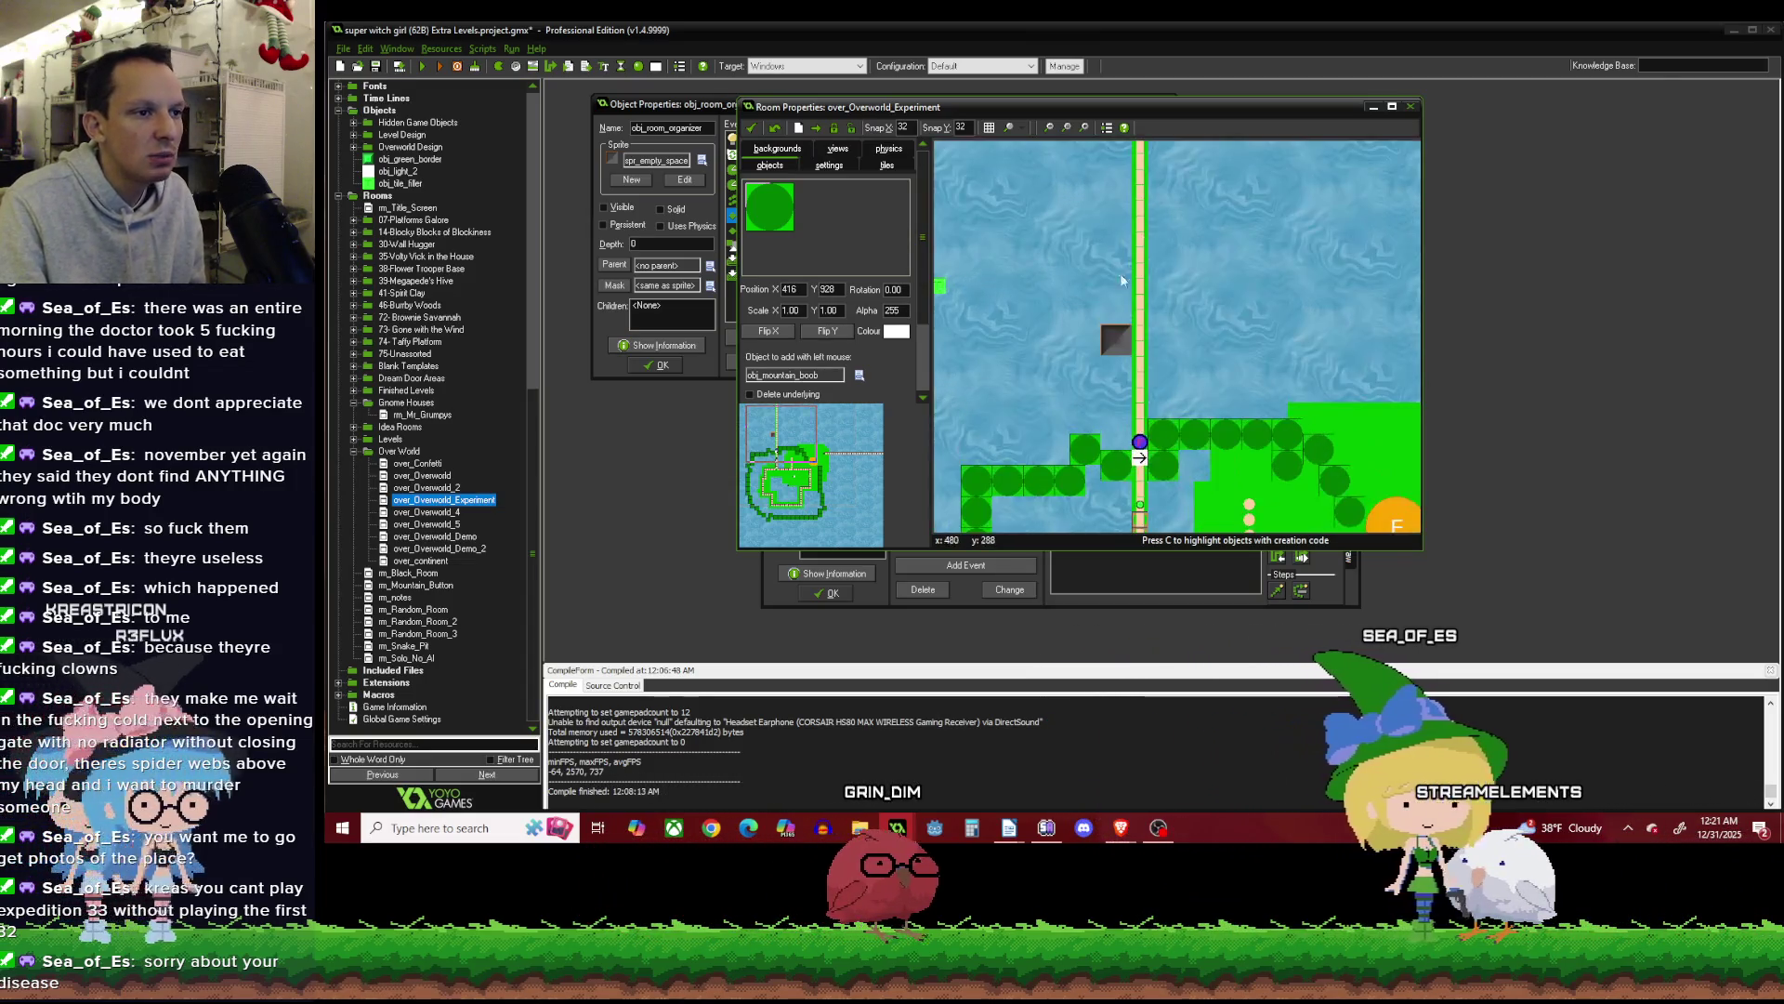
scroll(1169, 326, "down", 2)
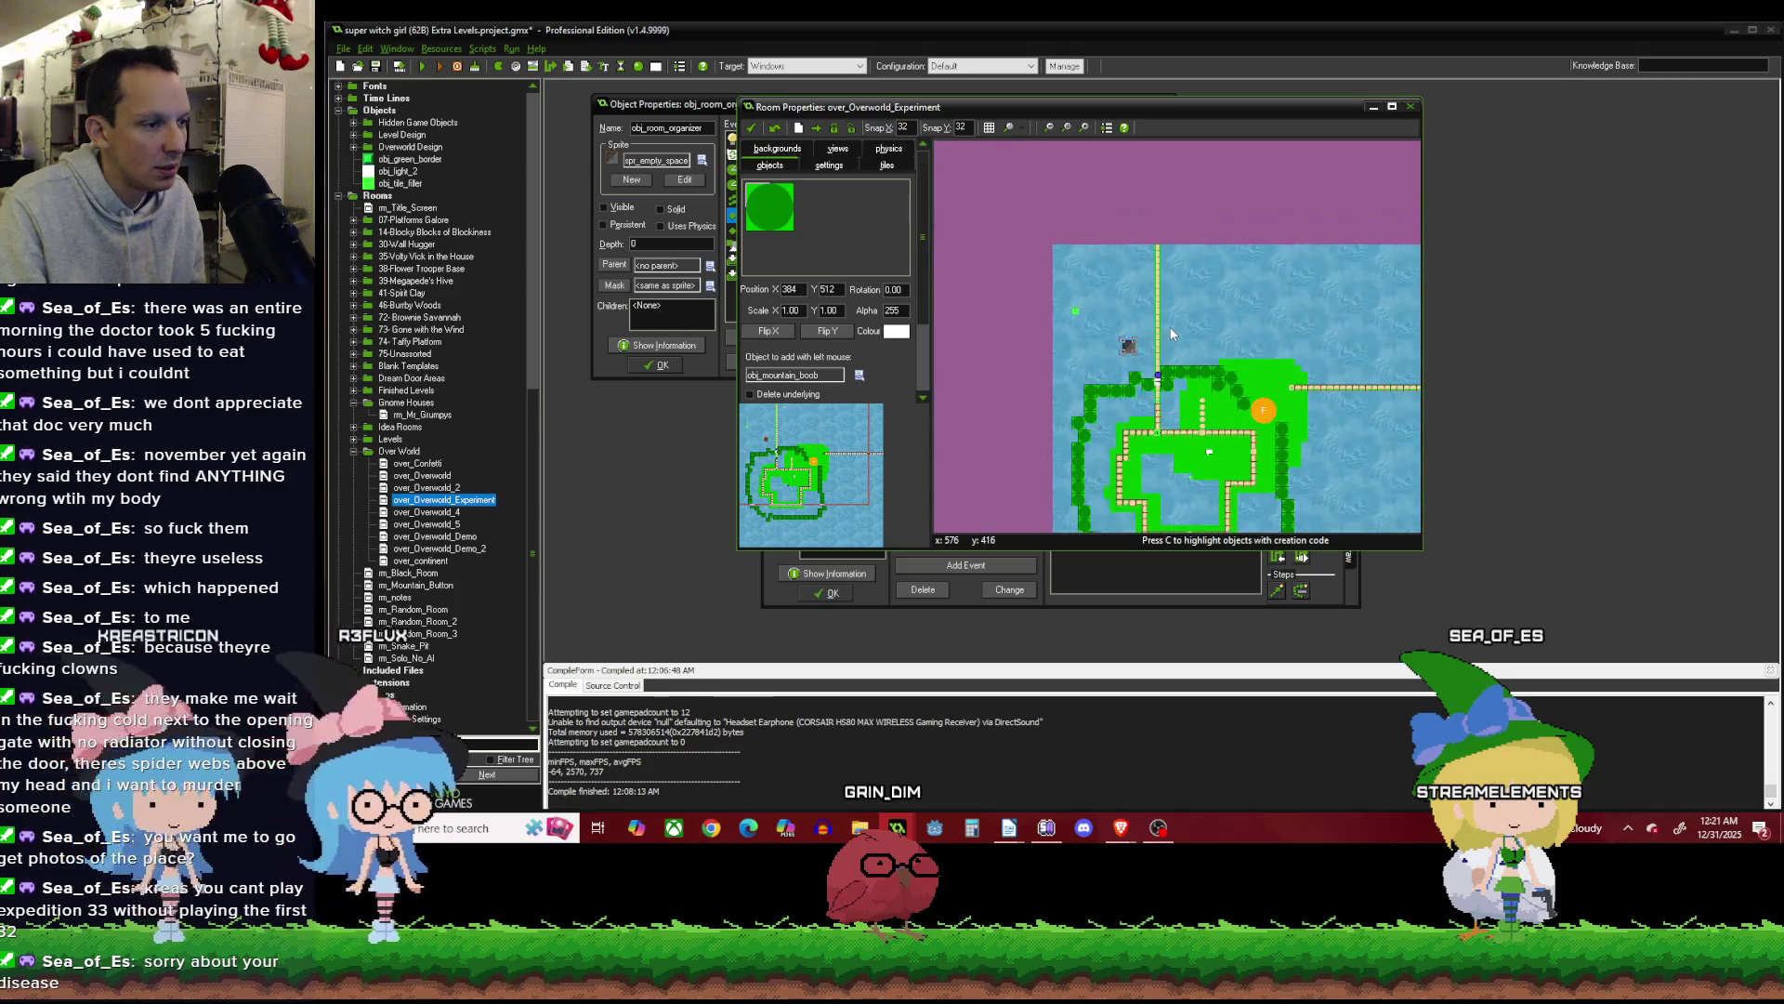
scroll(1169, 326, "down", 2)
scroll(1202, 407, "up", 2)
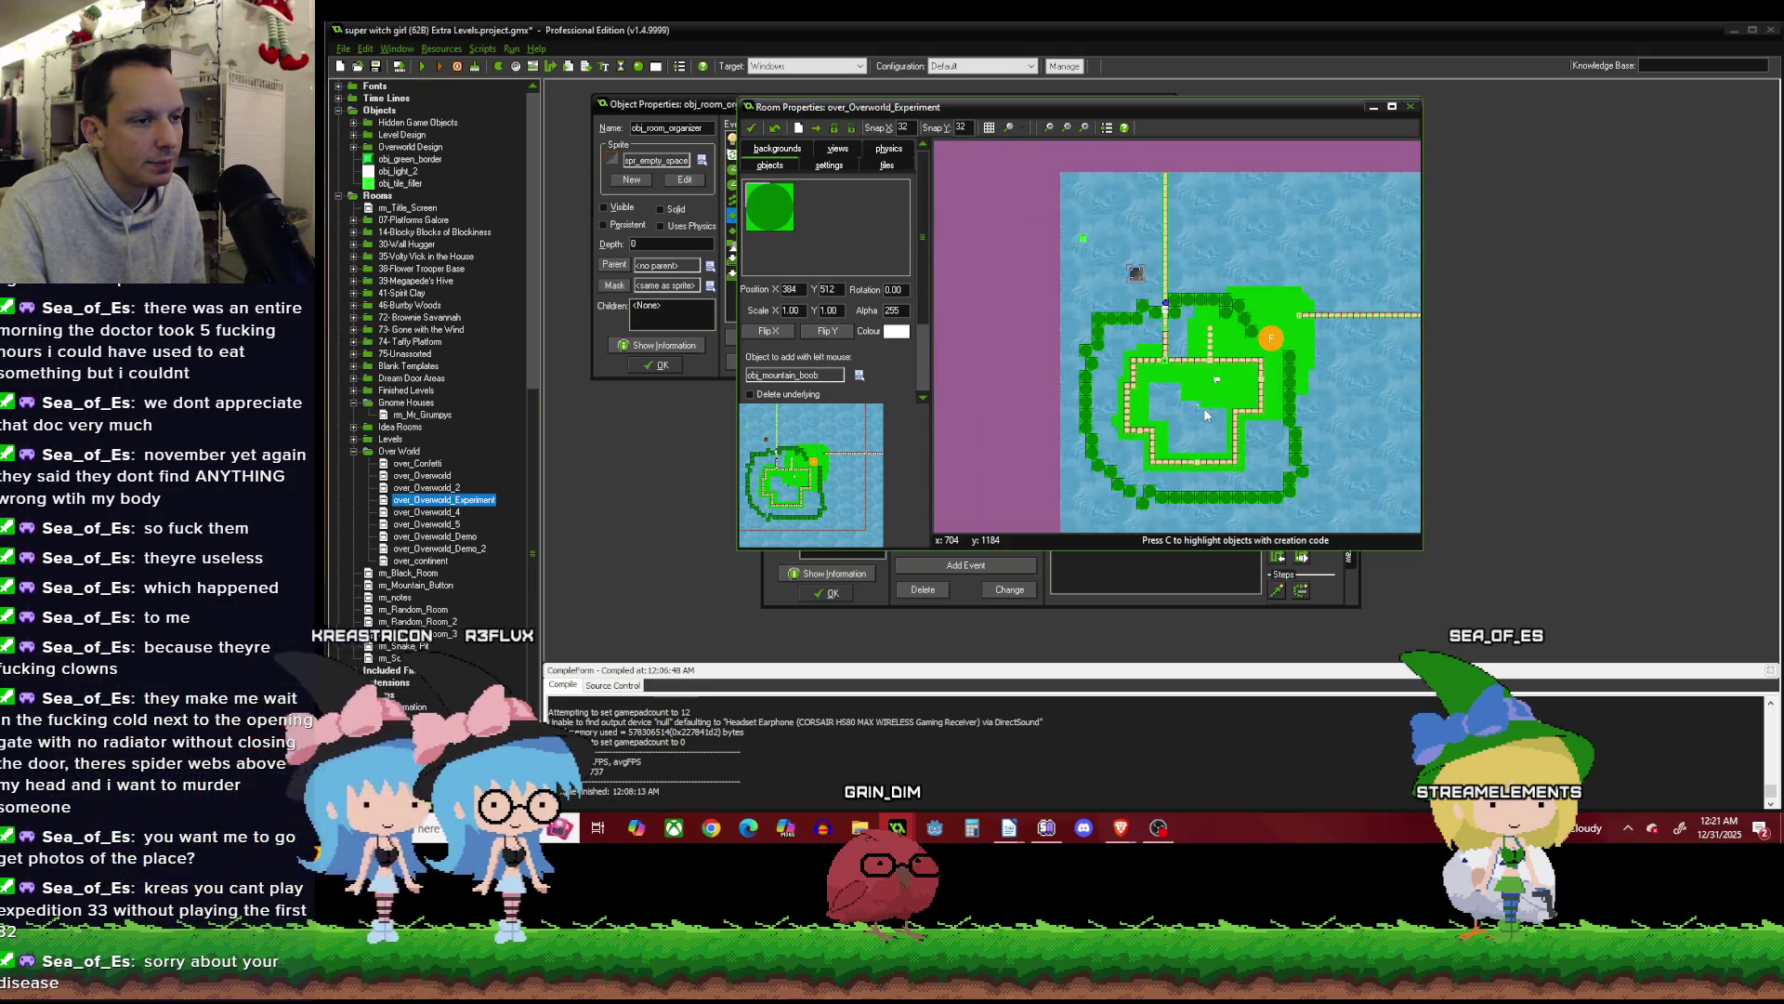
scroll(1152, 342, "down", 1)
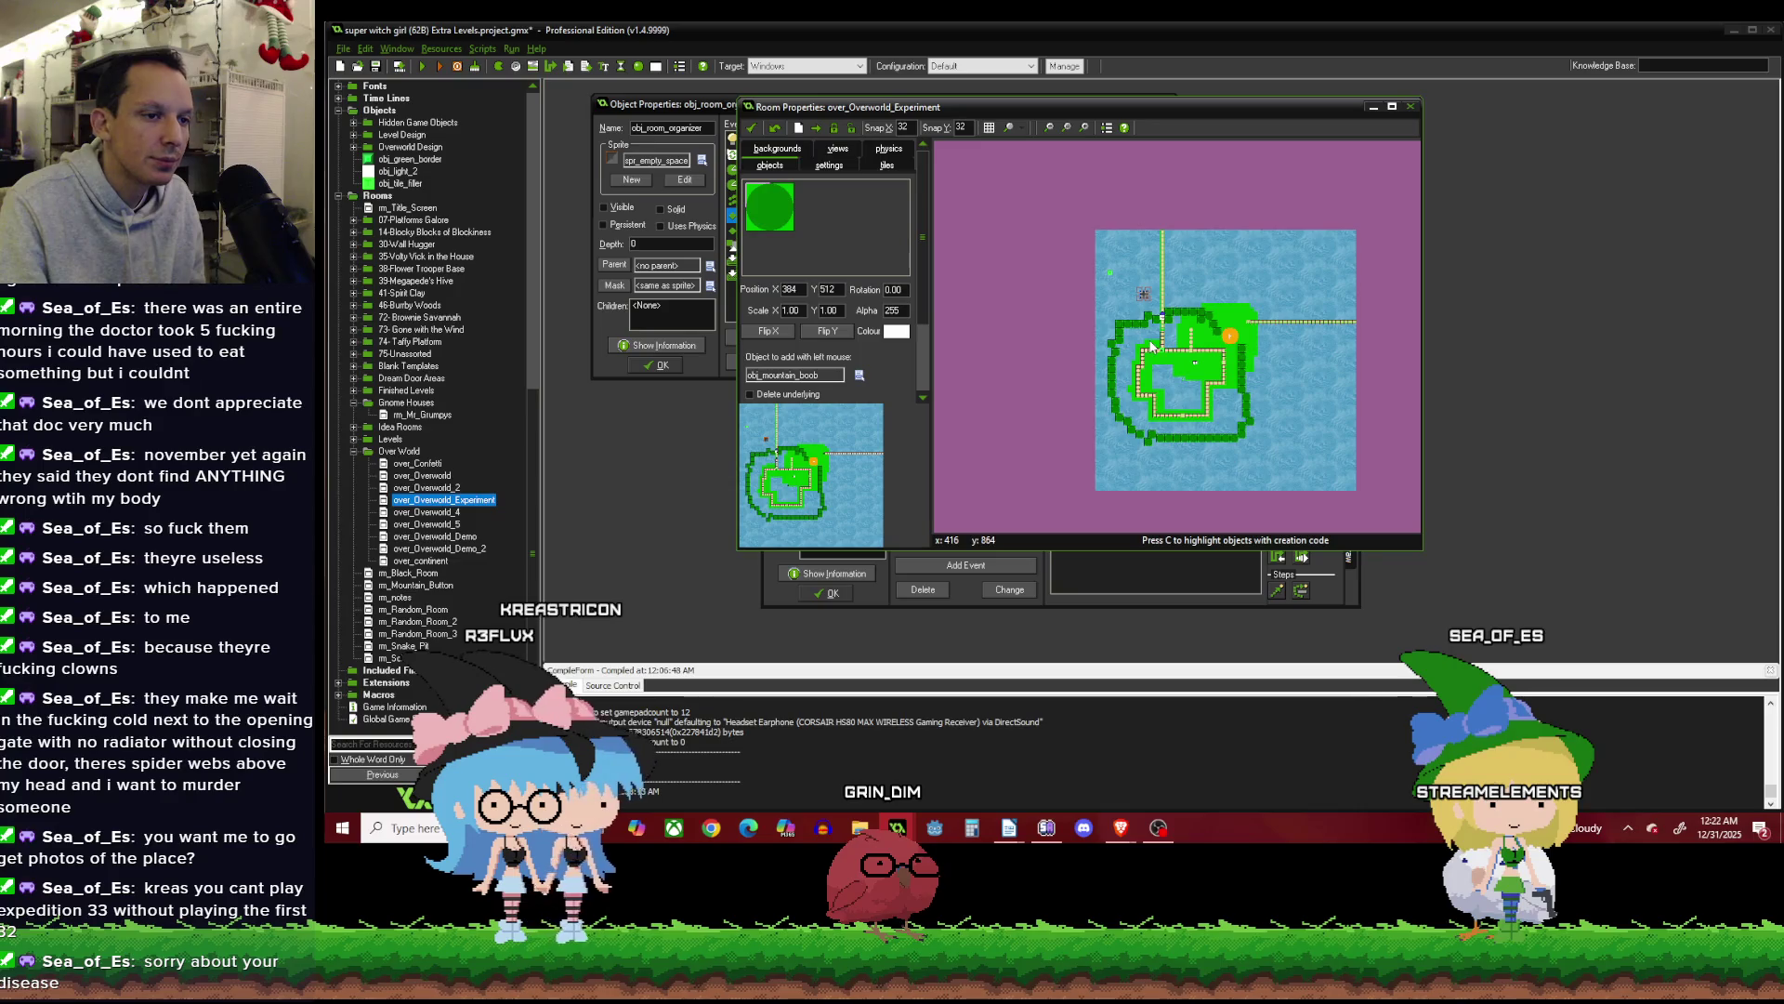
scroll(1290, 326, "up", 1)
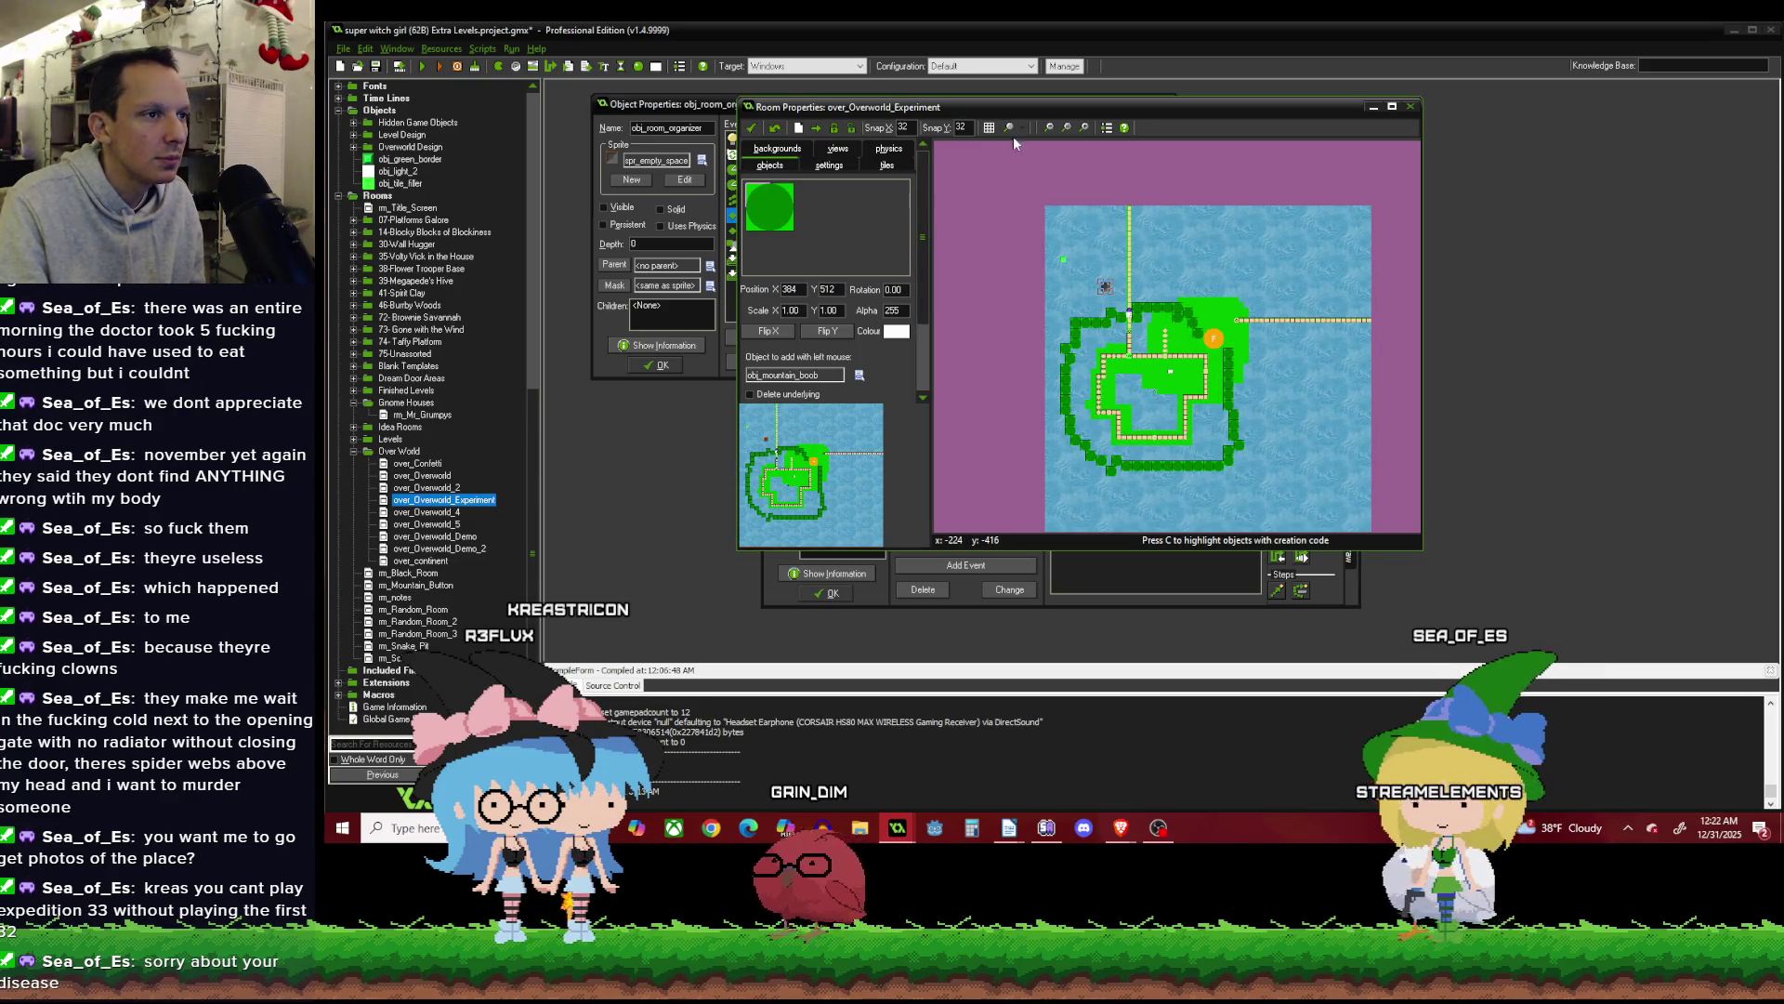
left_click(817, 130)
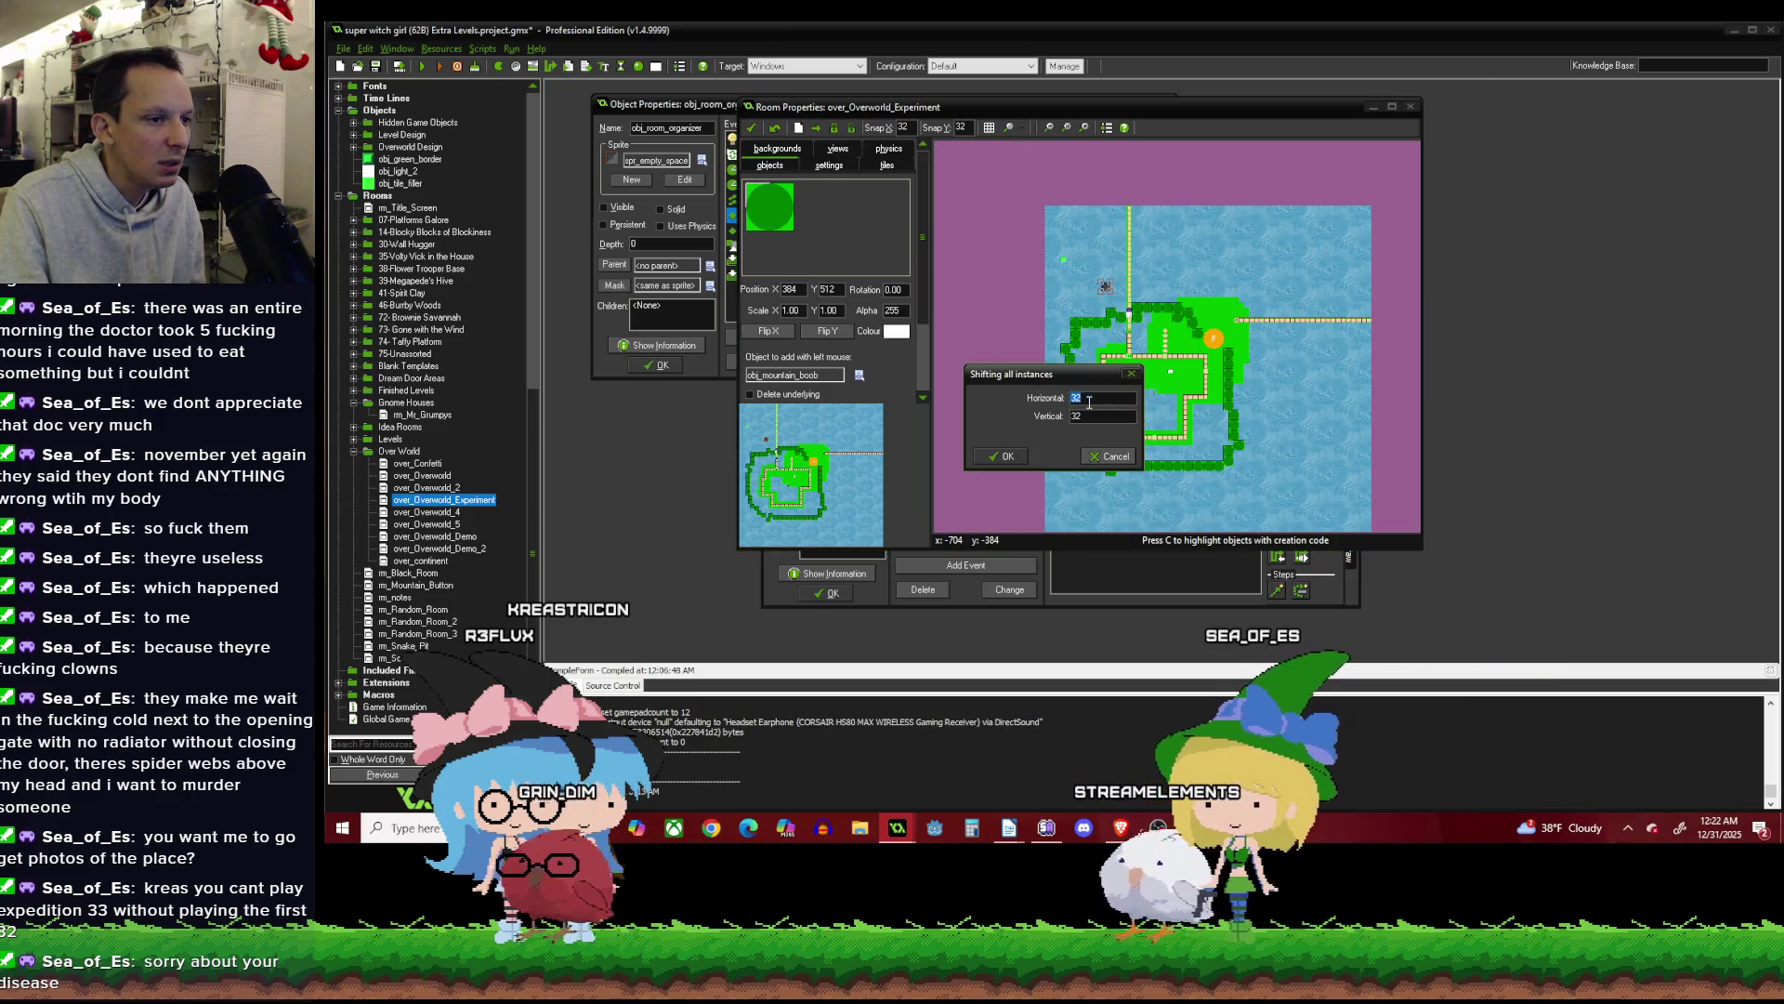
Shift all room instances by 32 horizontally and -128 vertically.
double_click(1098, 399)
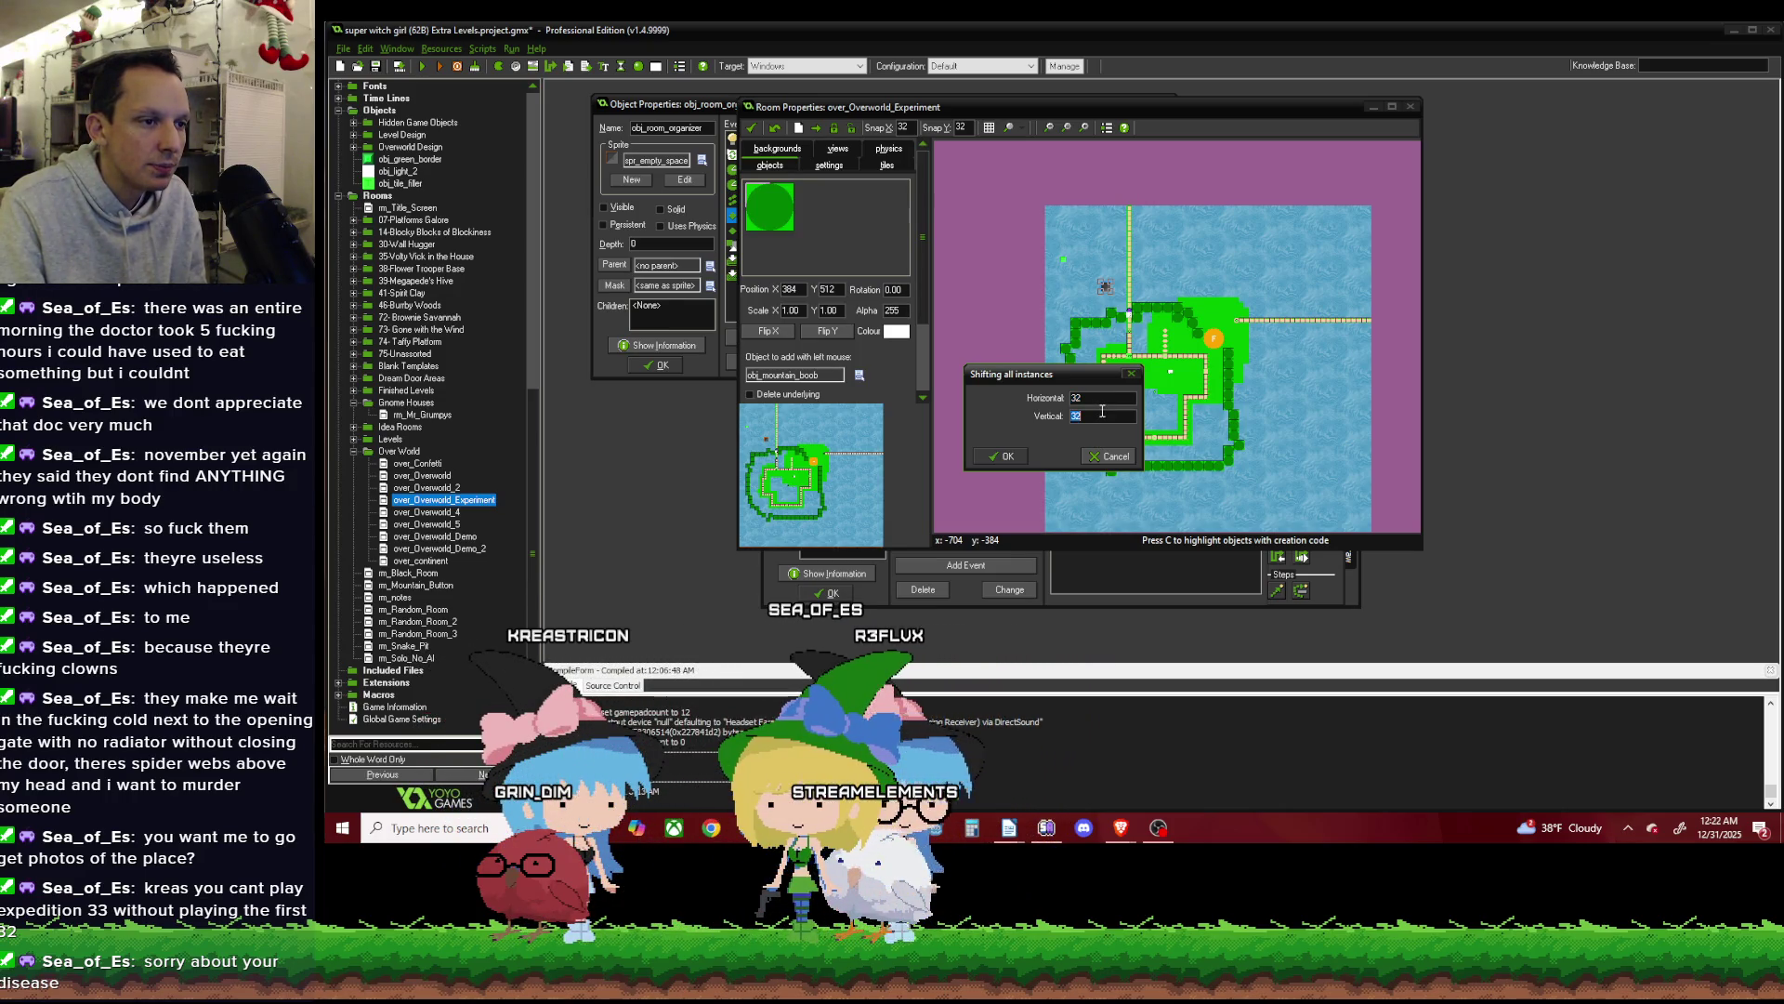
double_click(1102, 413)
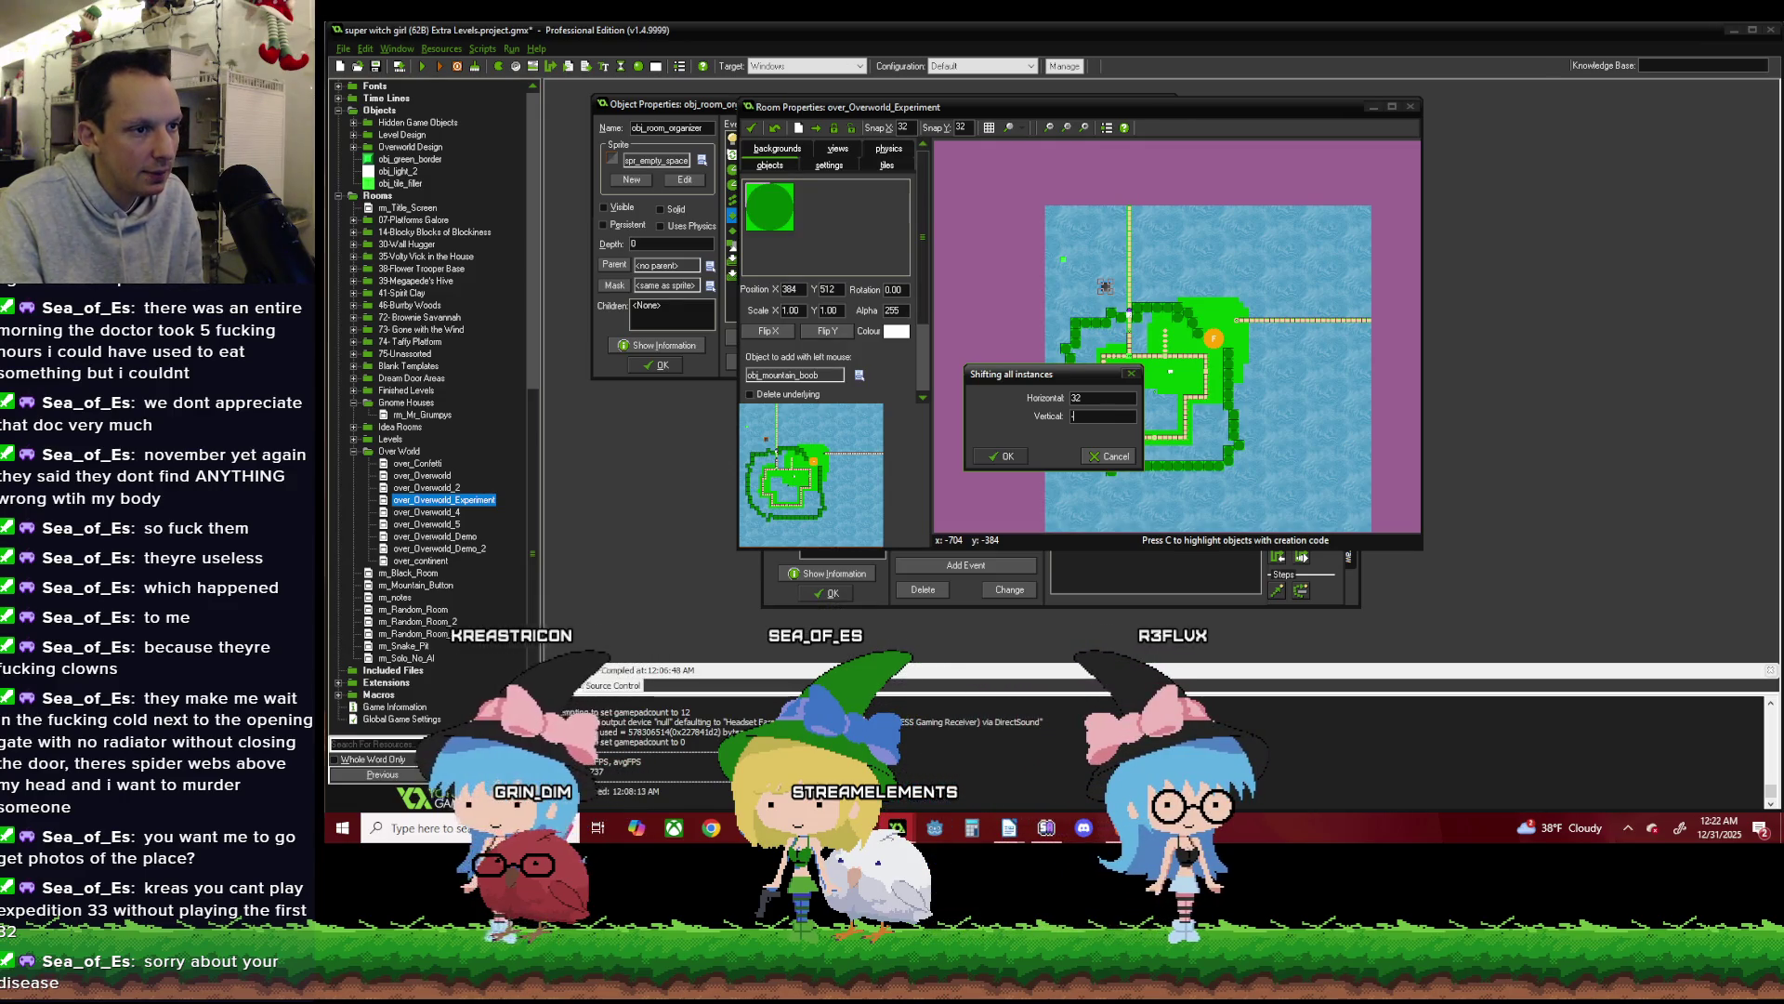
type("-128")
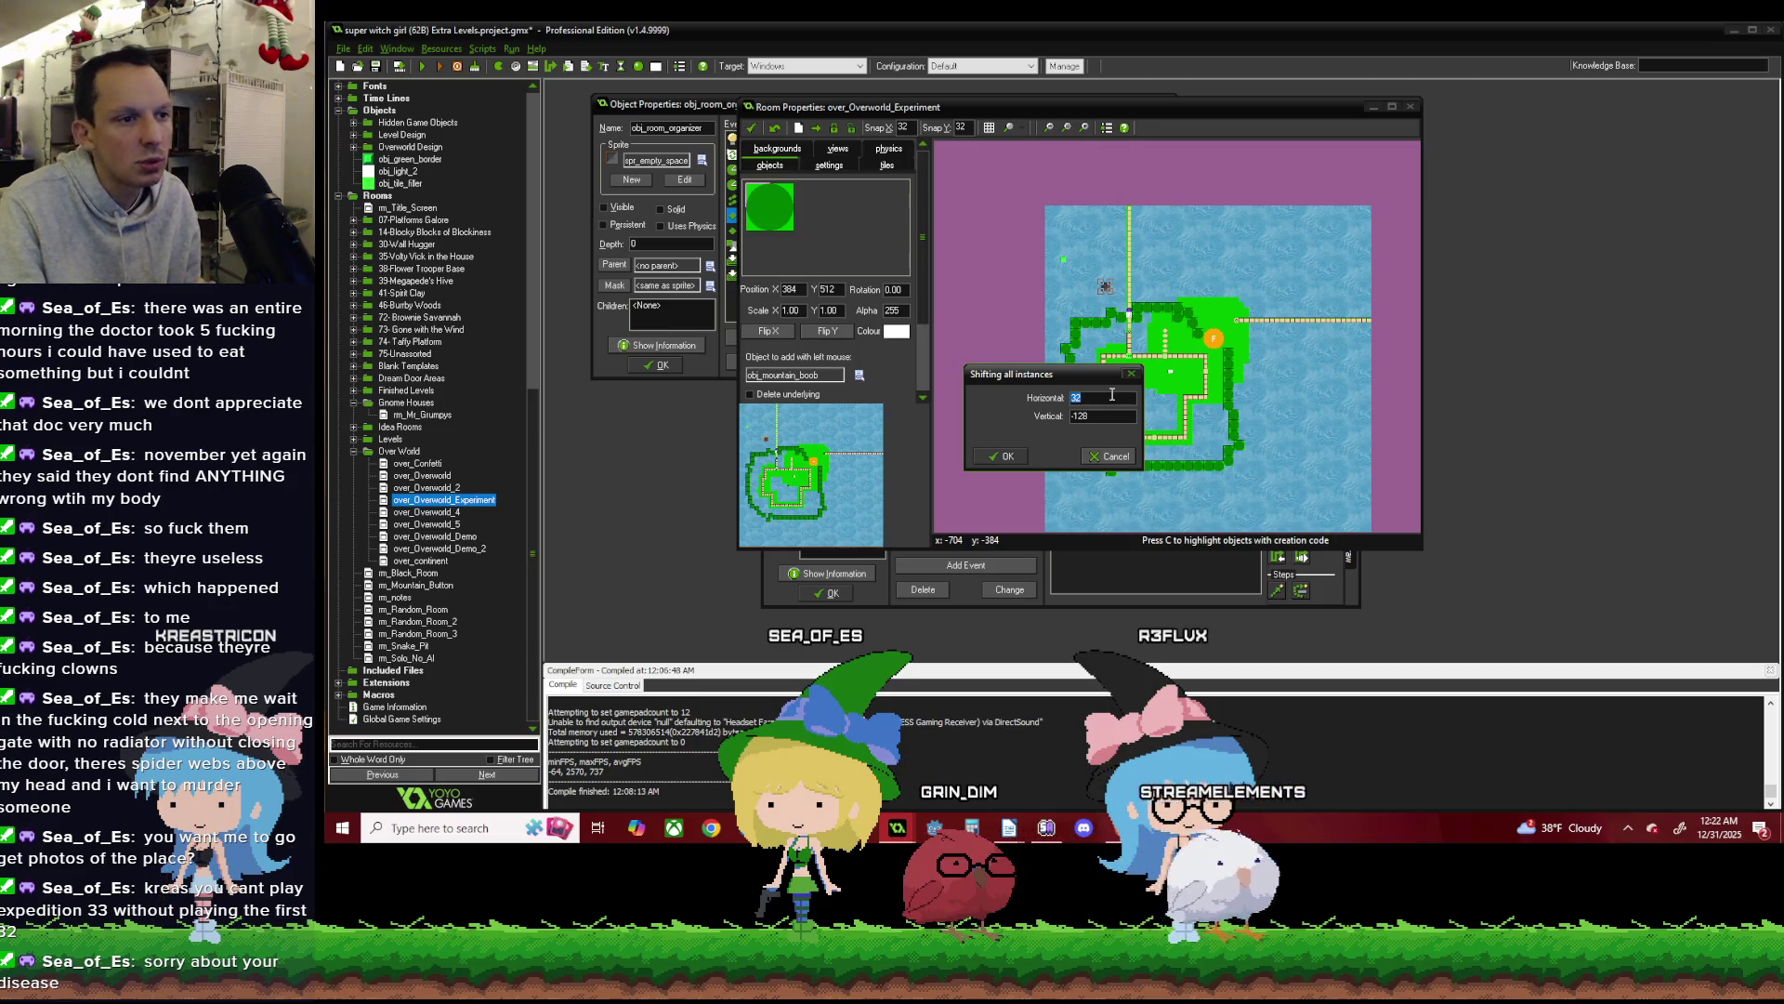
type("2")
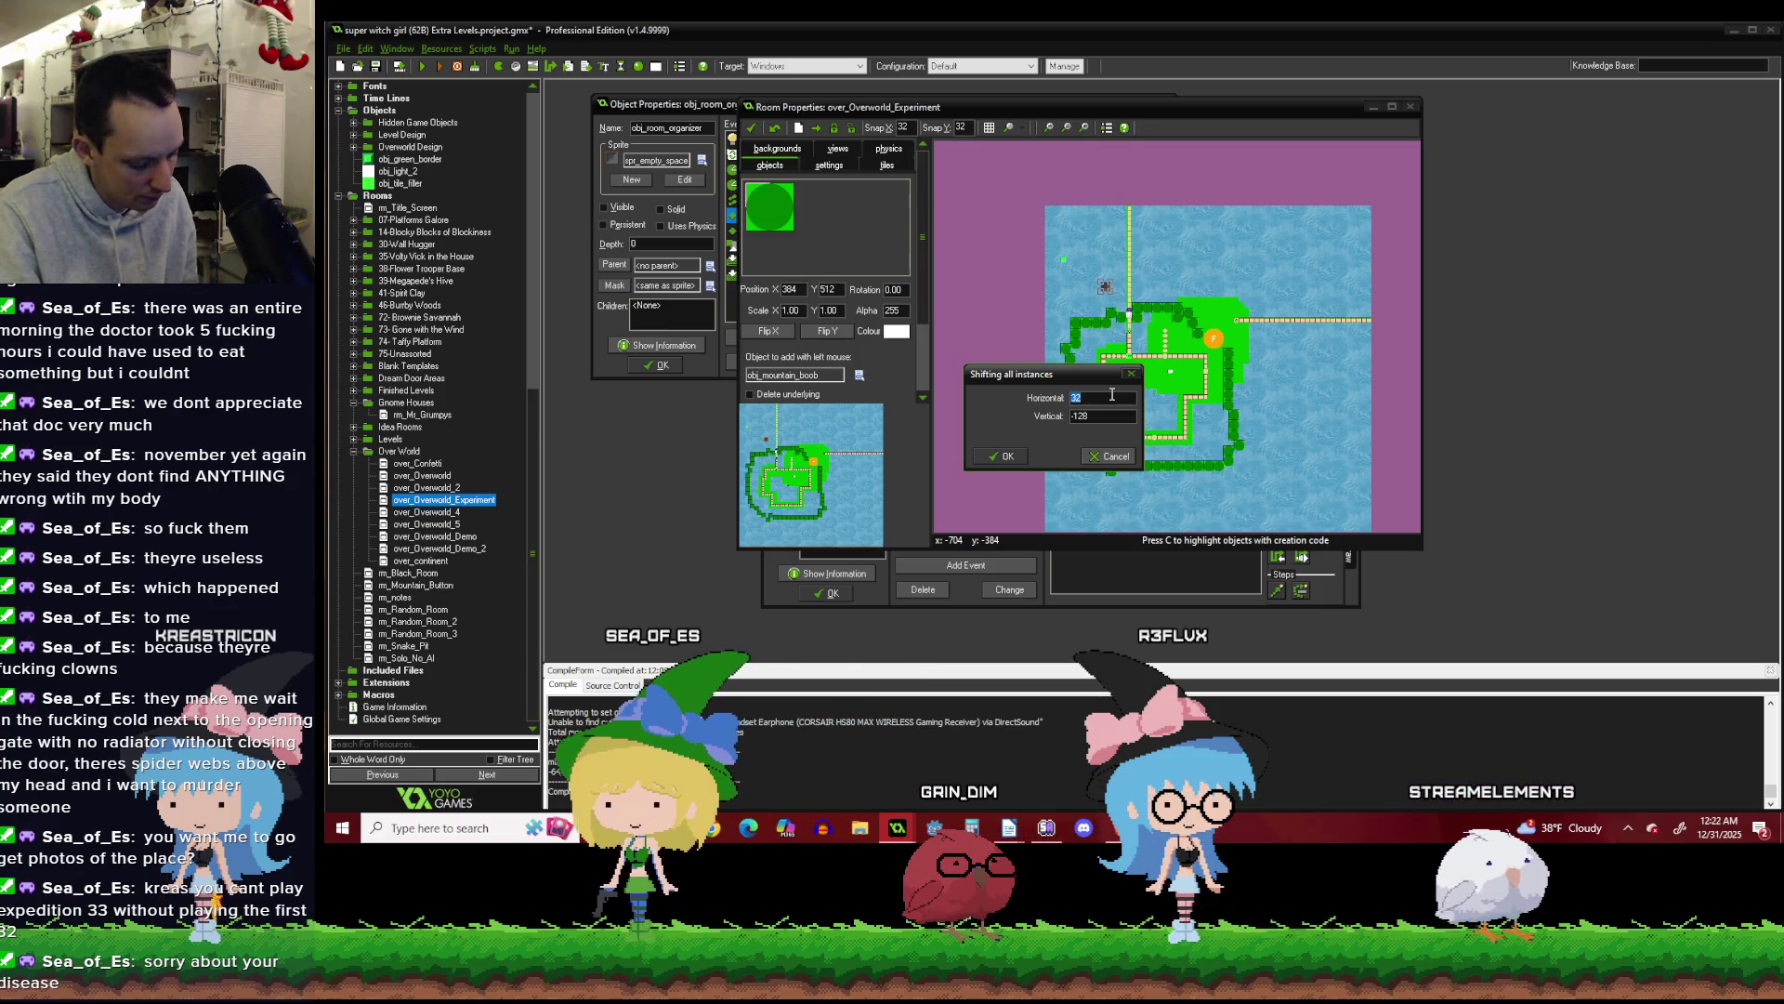
left_click(1013, 453)
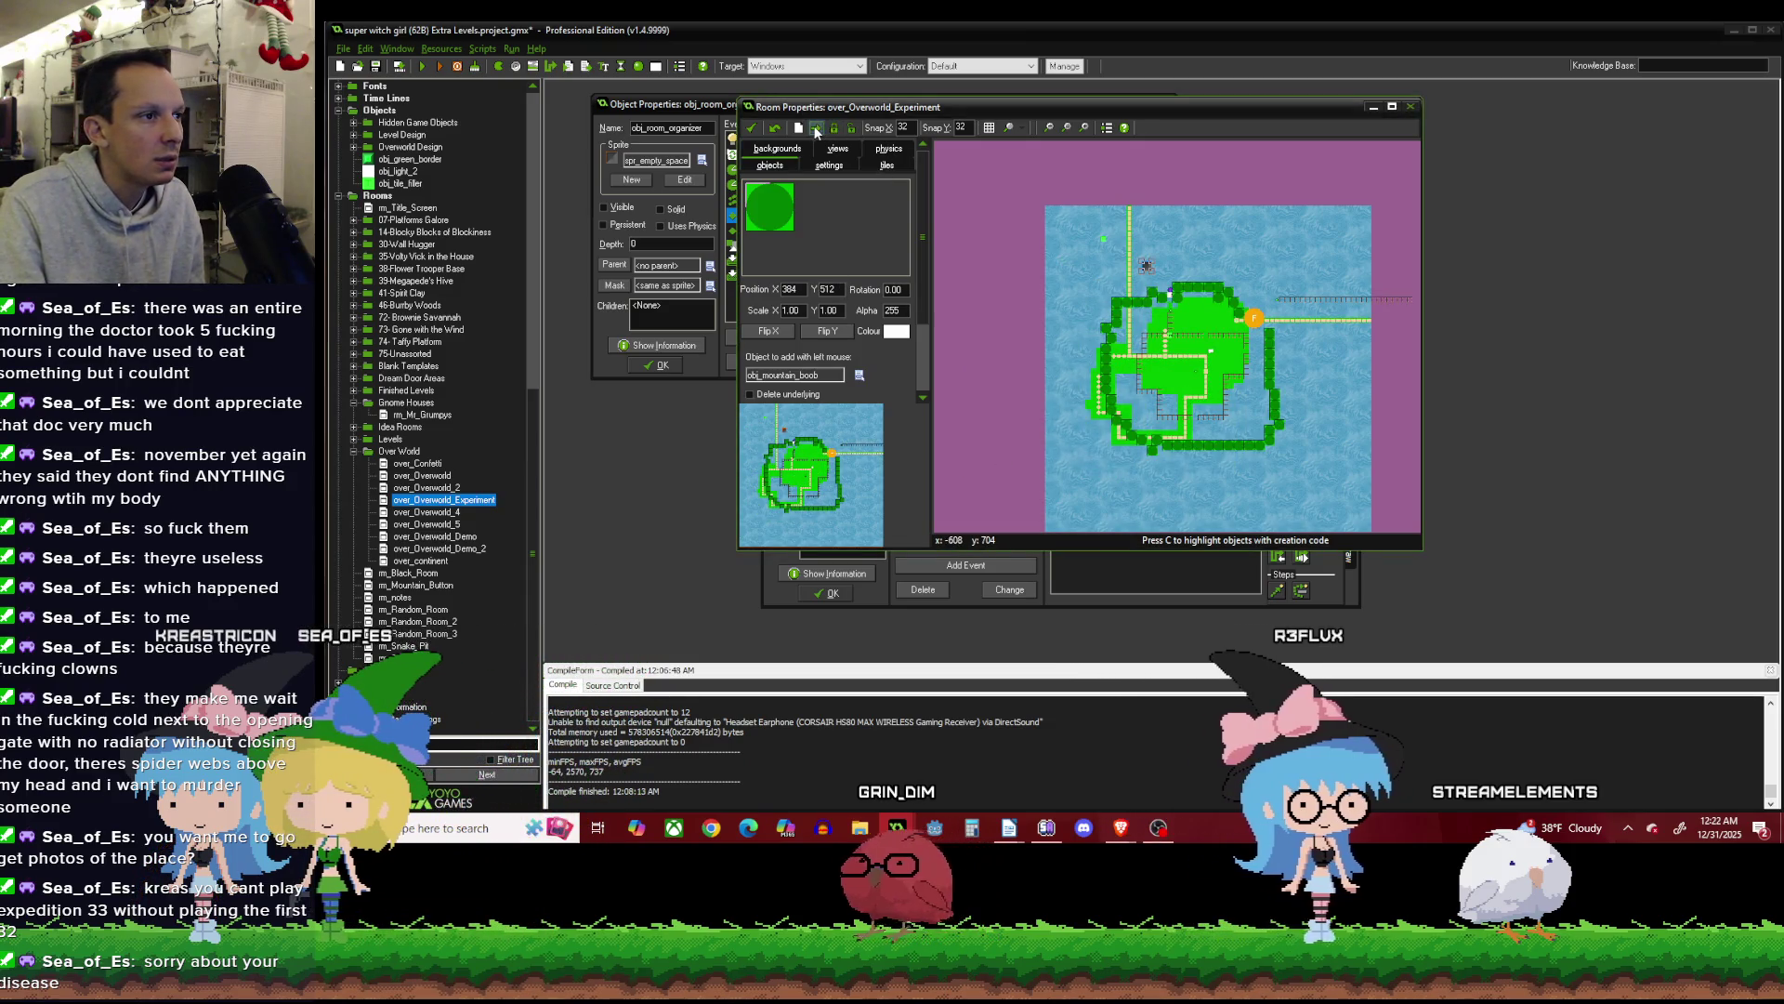
Shift all room tiles by the same 32 and -128 amounts.
left_click(886, 165)
left_click(817, 129)
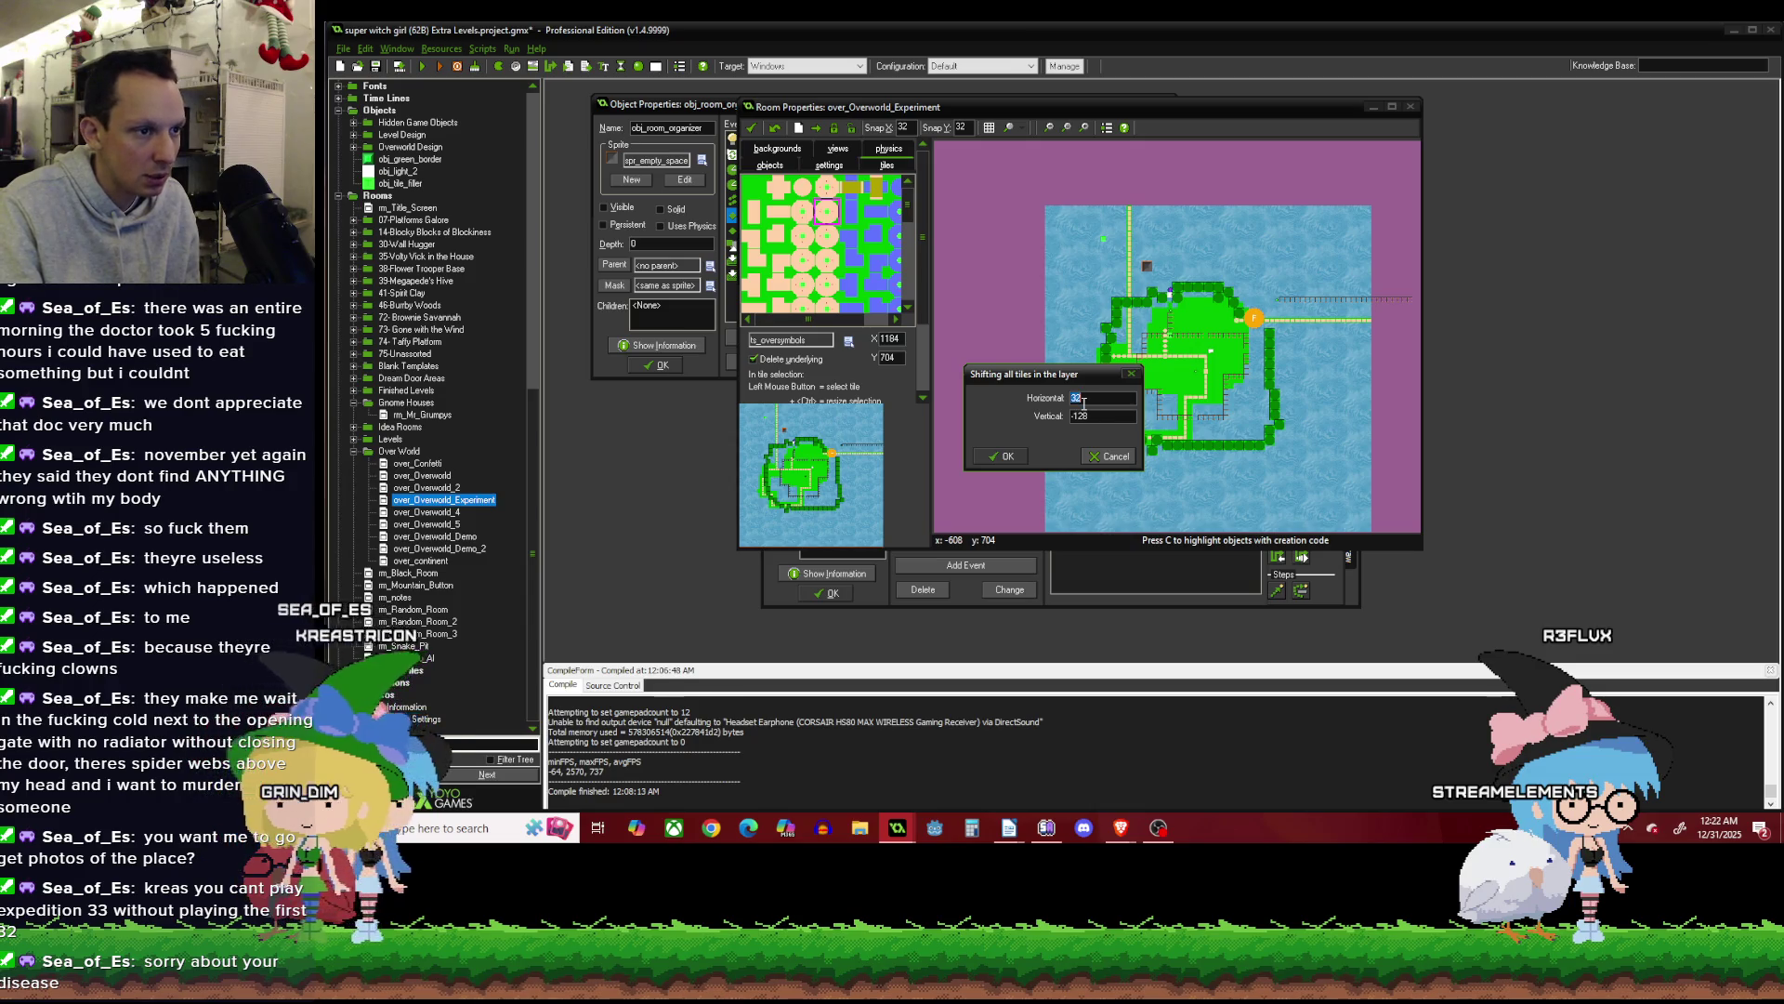
key("Return")
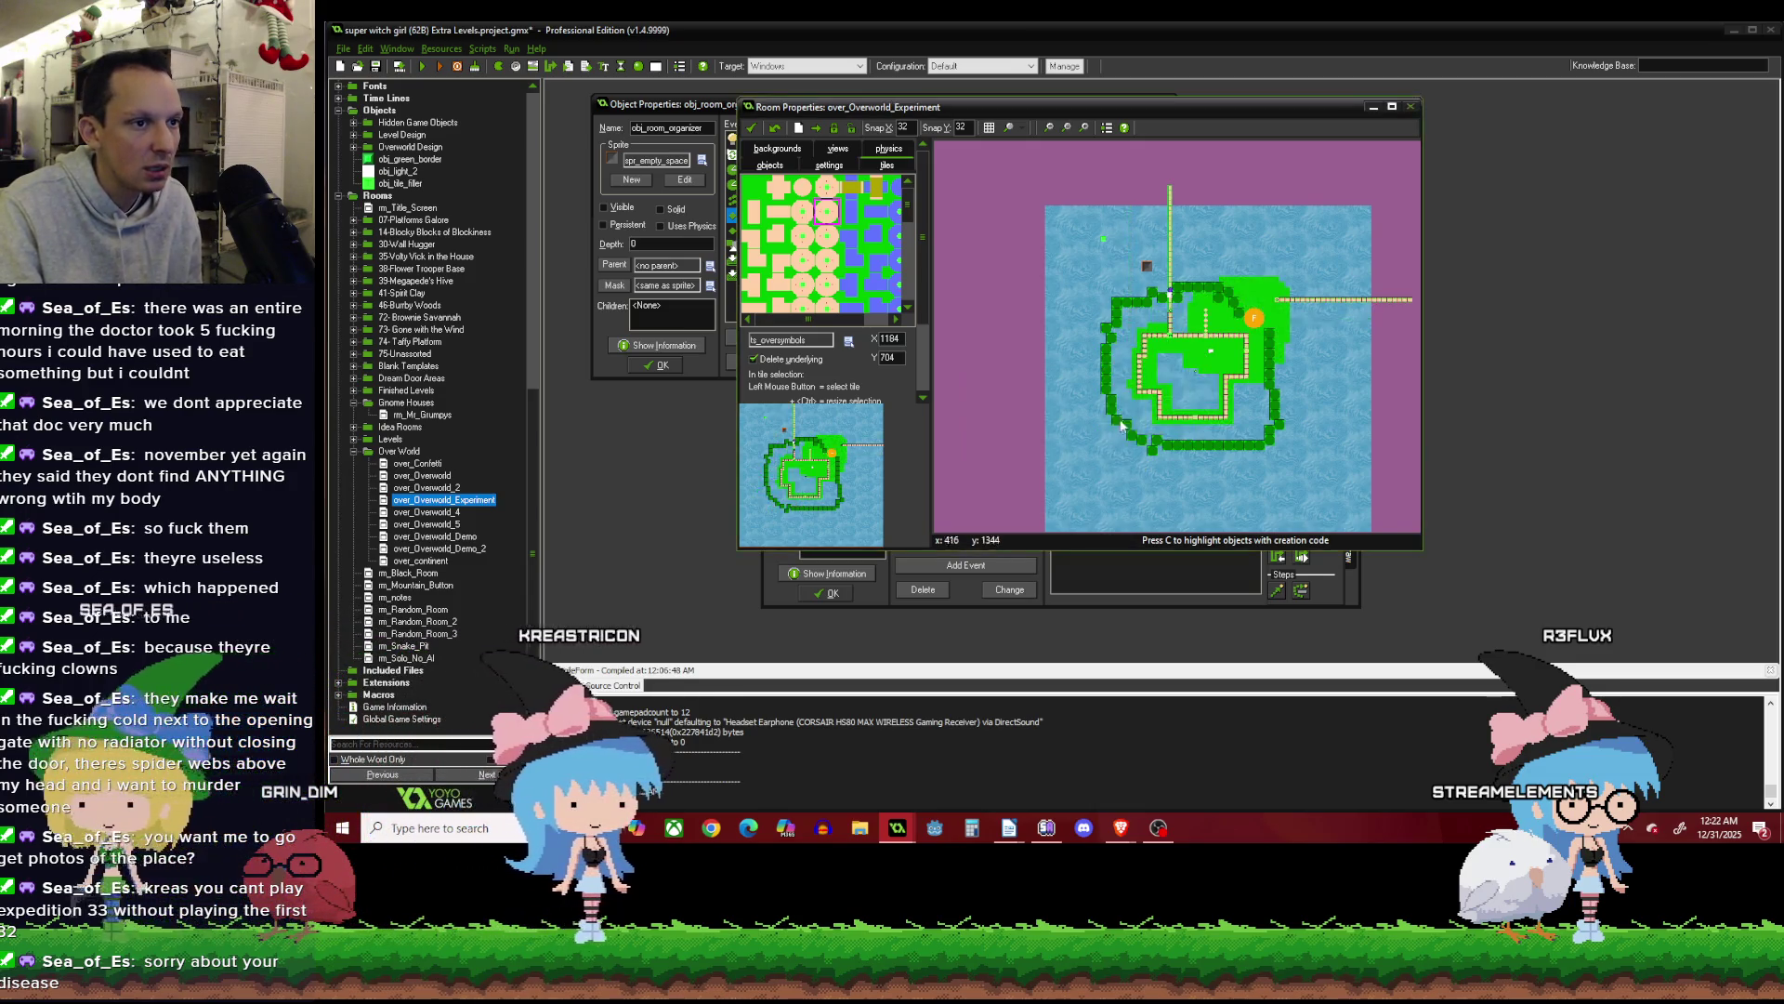
Place a path dot tile near the island's northern path.
scroll(1207, 338, "up", 4)
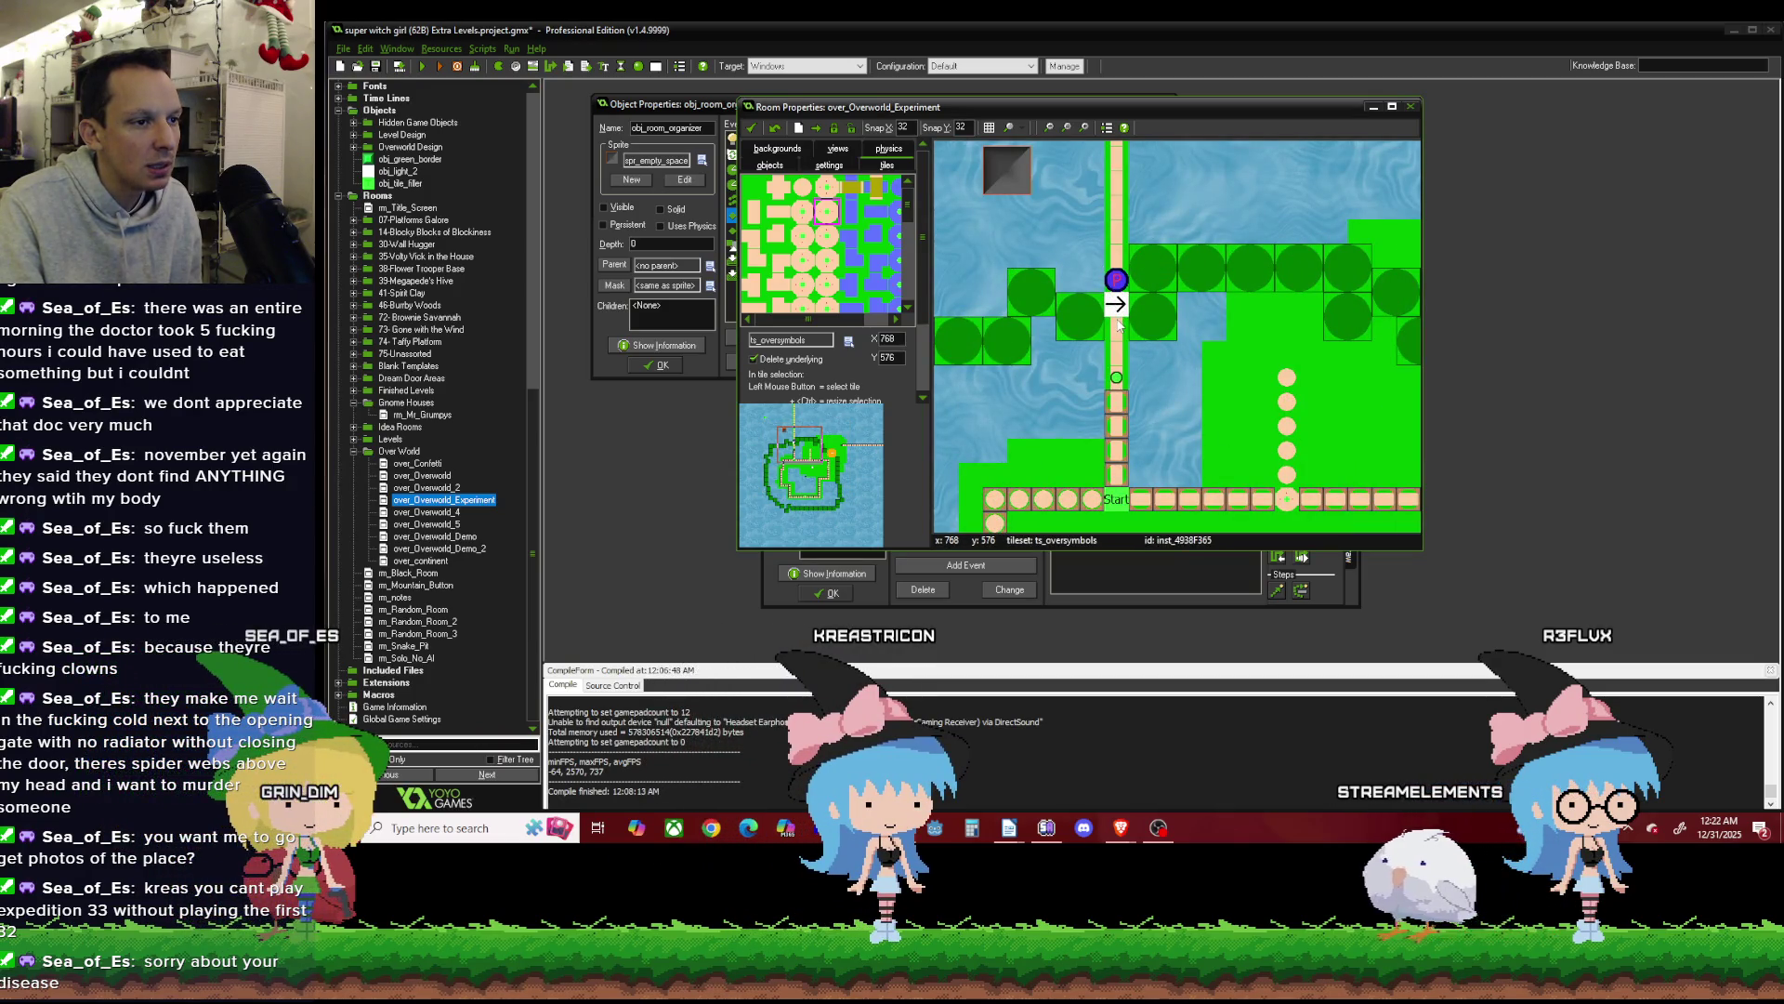
scroll(1117, 316, "down", 3)
scroll(1117, 299, "up", 3)
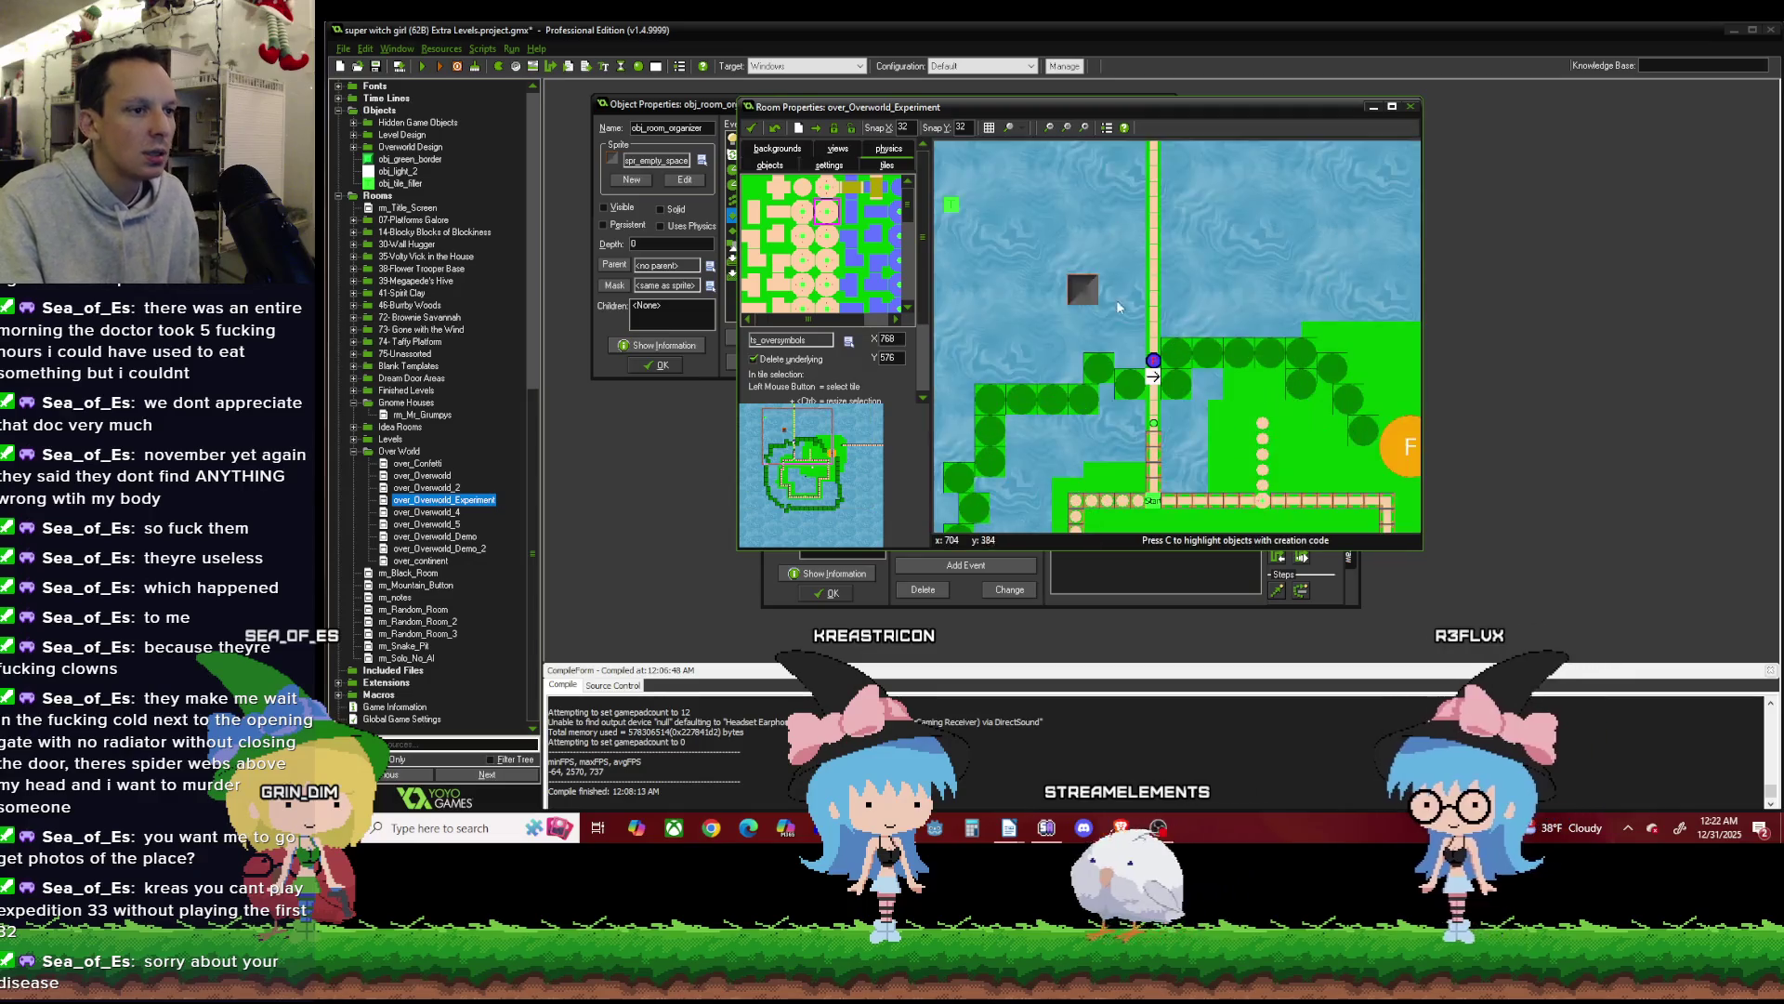
scroll(1106, 354, "down", 1)
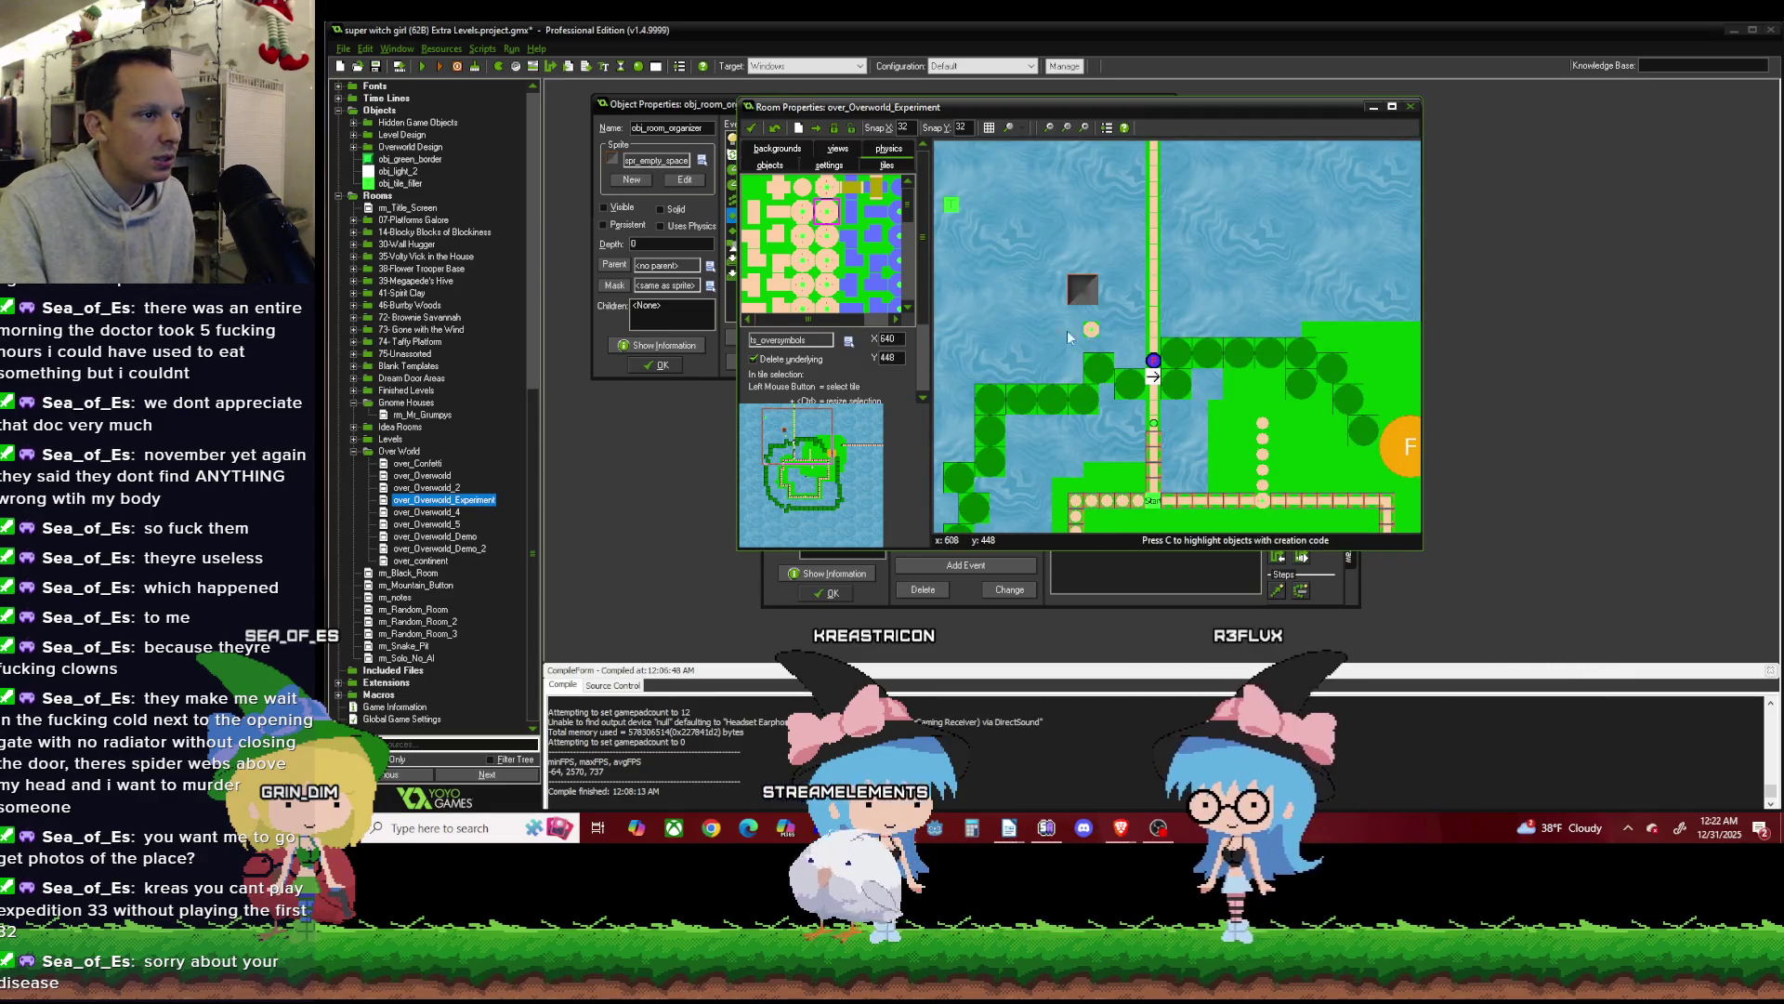
left_click(1090, 330)
Move the green obj_level node onto the path.
left_click(771, 165)
scroll(1165, 439, "down", 2)
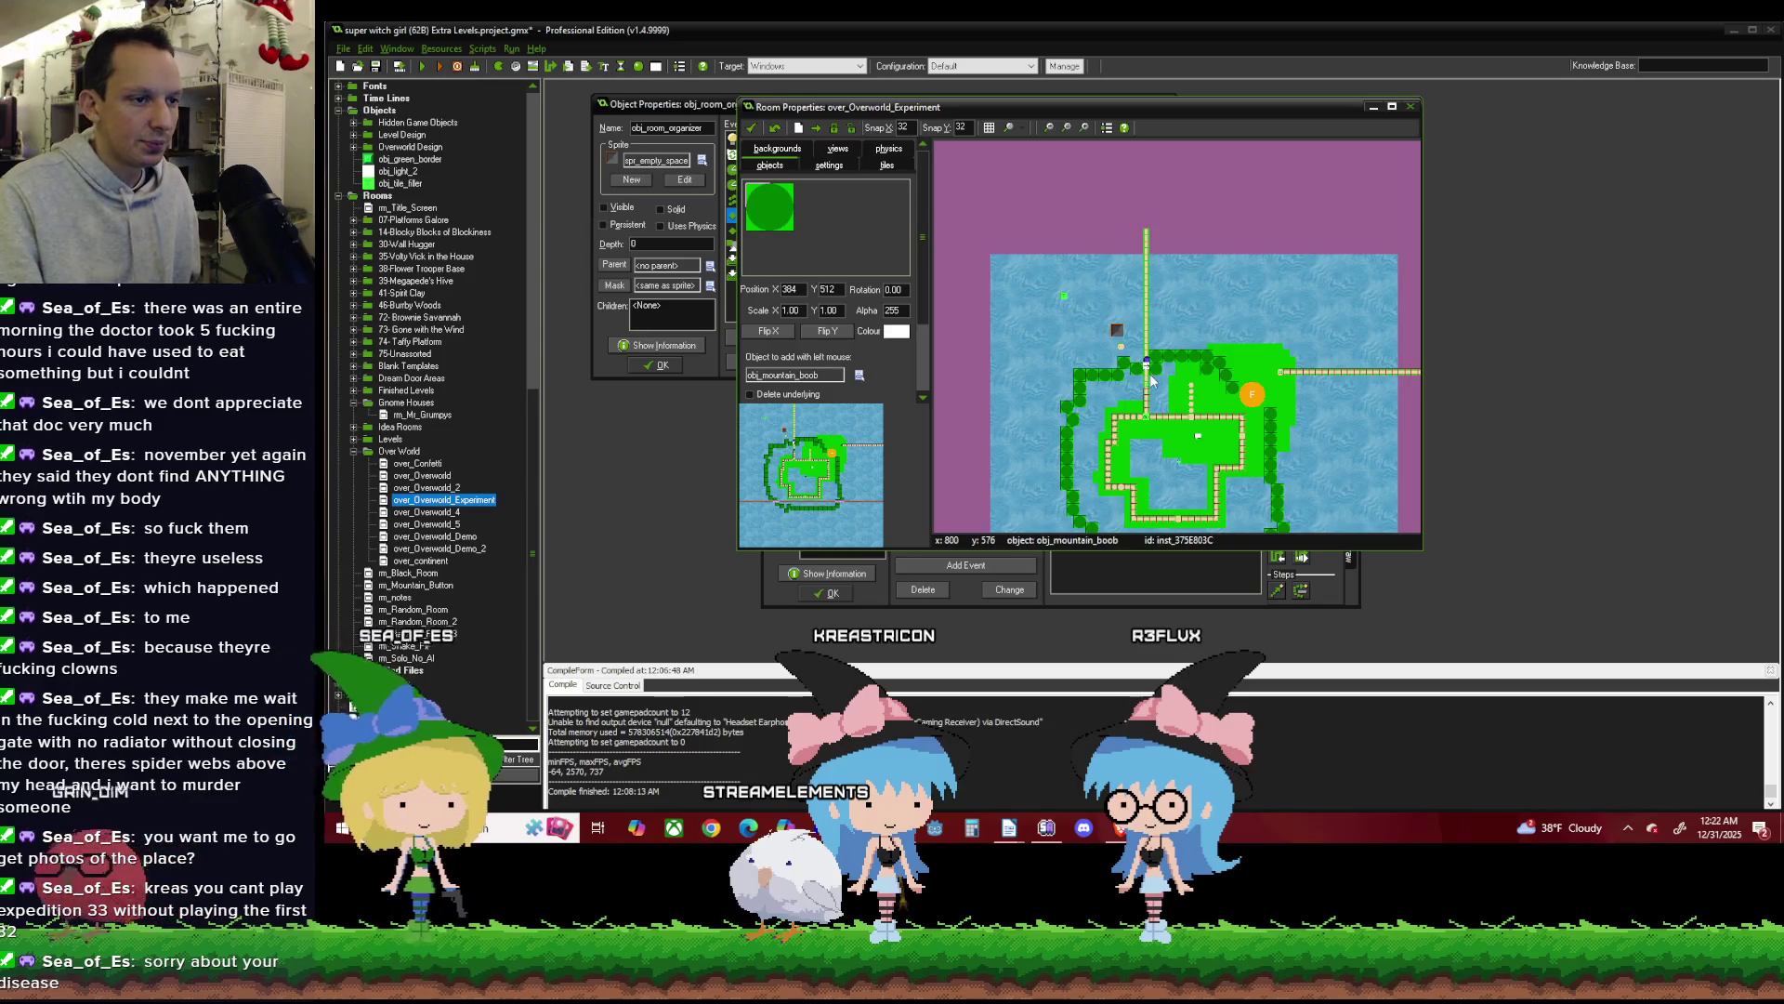
scroll(1156, 438, "up", 3)
scroll(1147, 379, "down", 1)
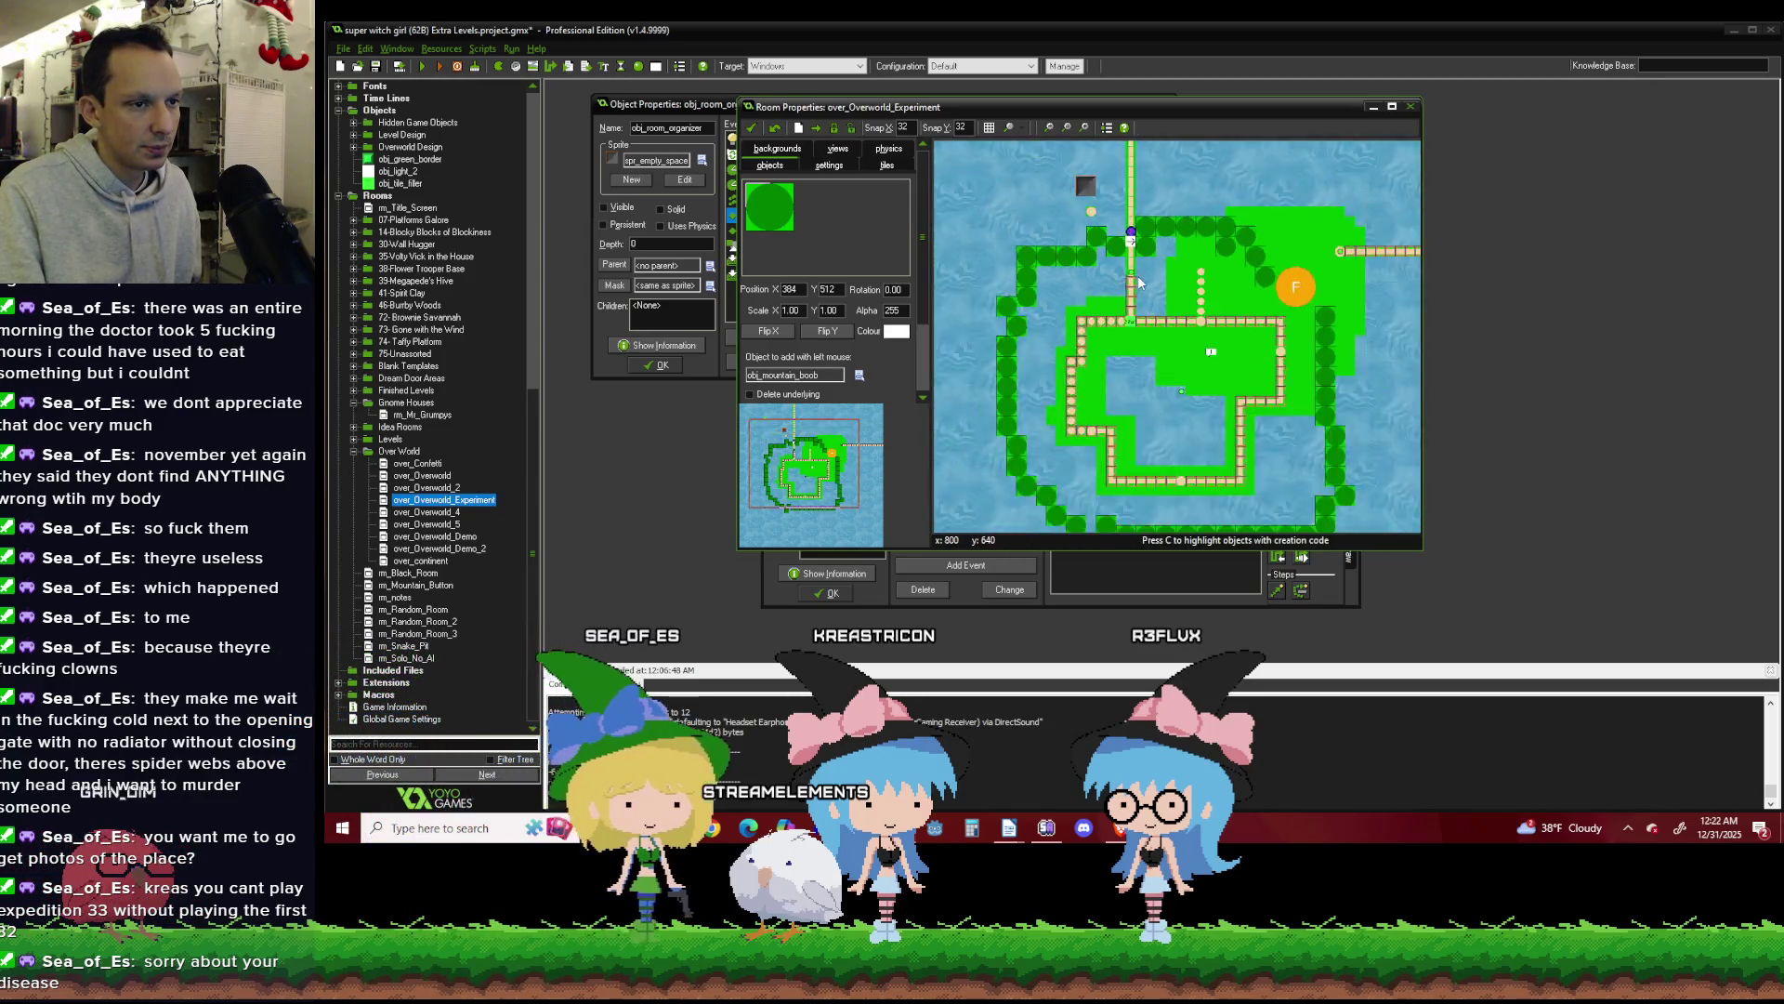
scroll(1139, 283, "up", 1)
scroll(1135, 295, "up", 1)
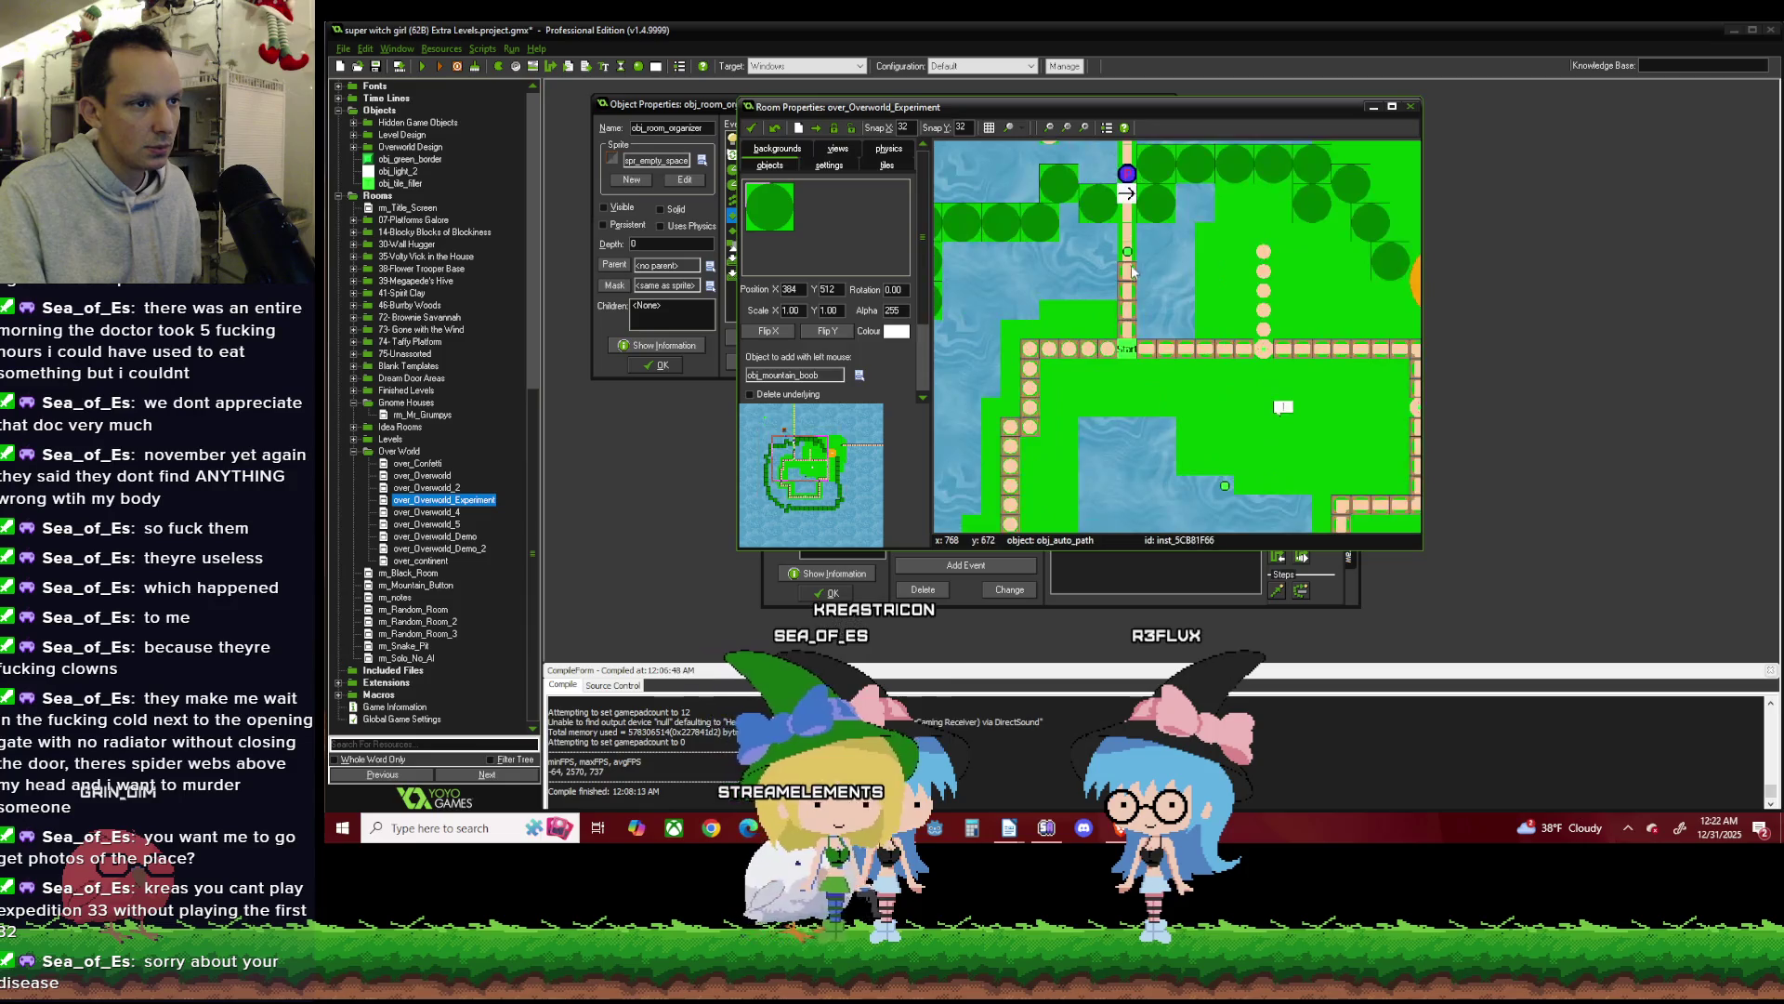
mouse_move(1204, 253)
left_mouse_down()
mouse_move(1264, 350)
mouse_move(1263, 320)
left_mouse_up()
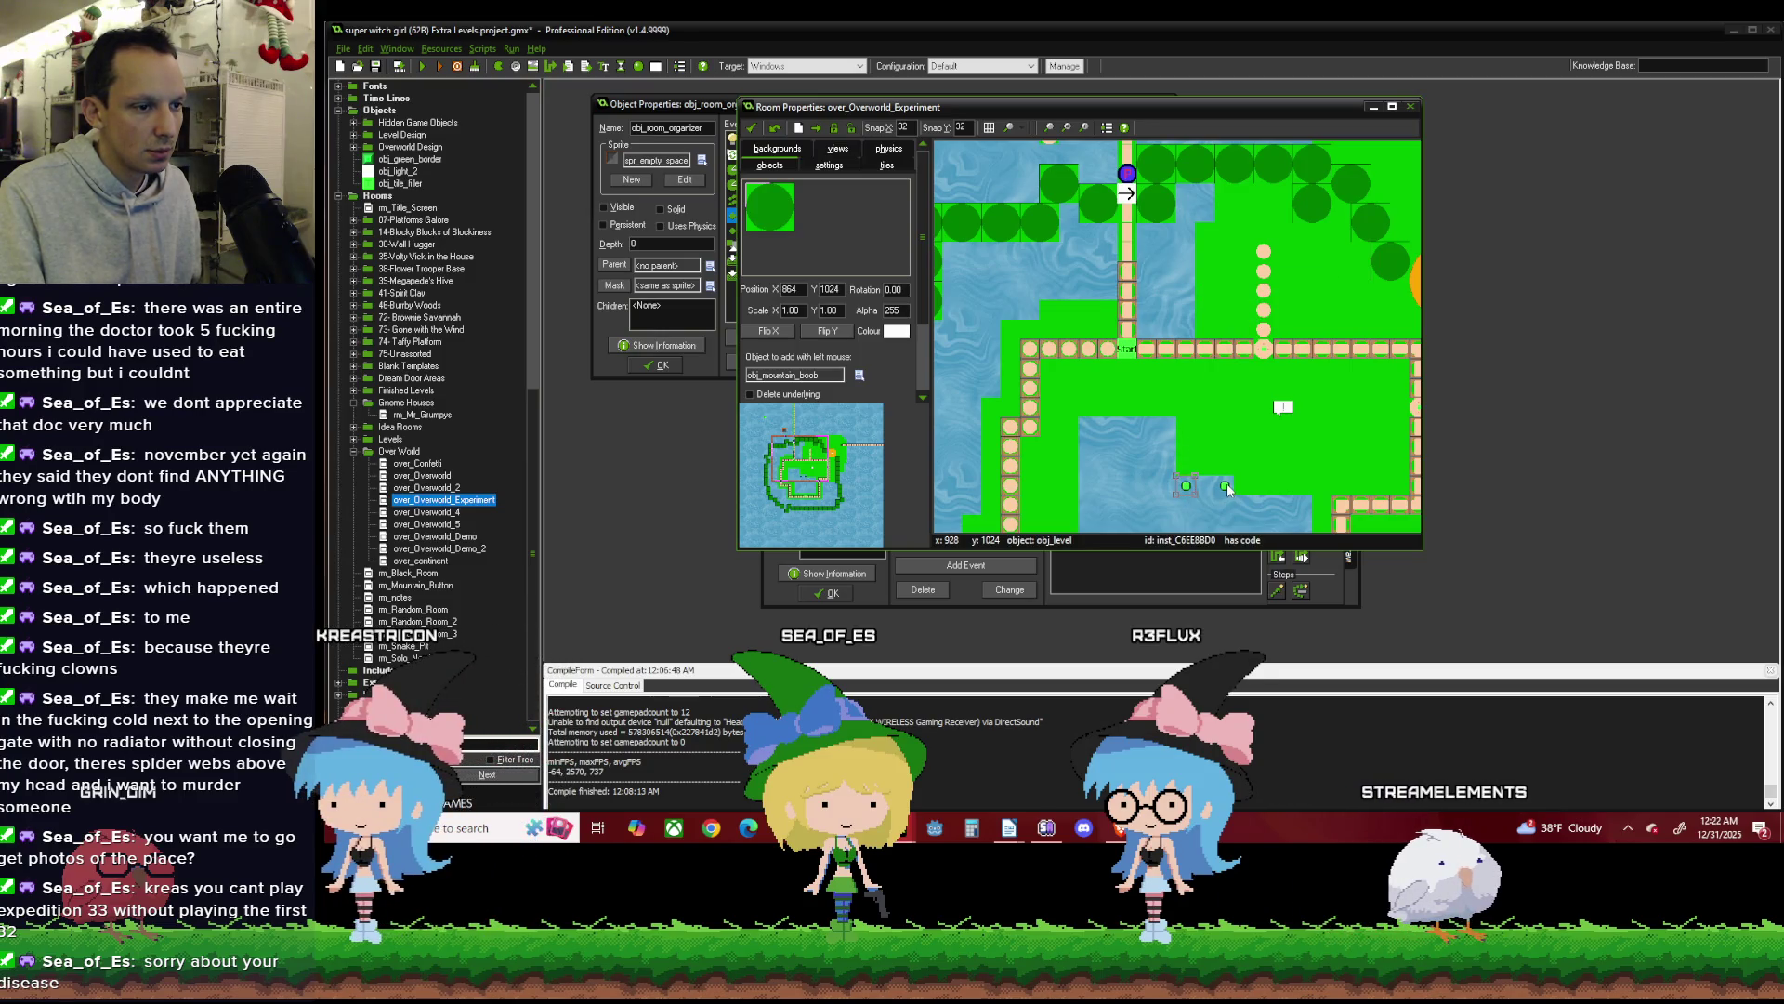
Inspect a level node's creation code, then close the editor.
right_click(1227, 486)
left_click(1275, 546)
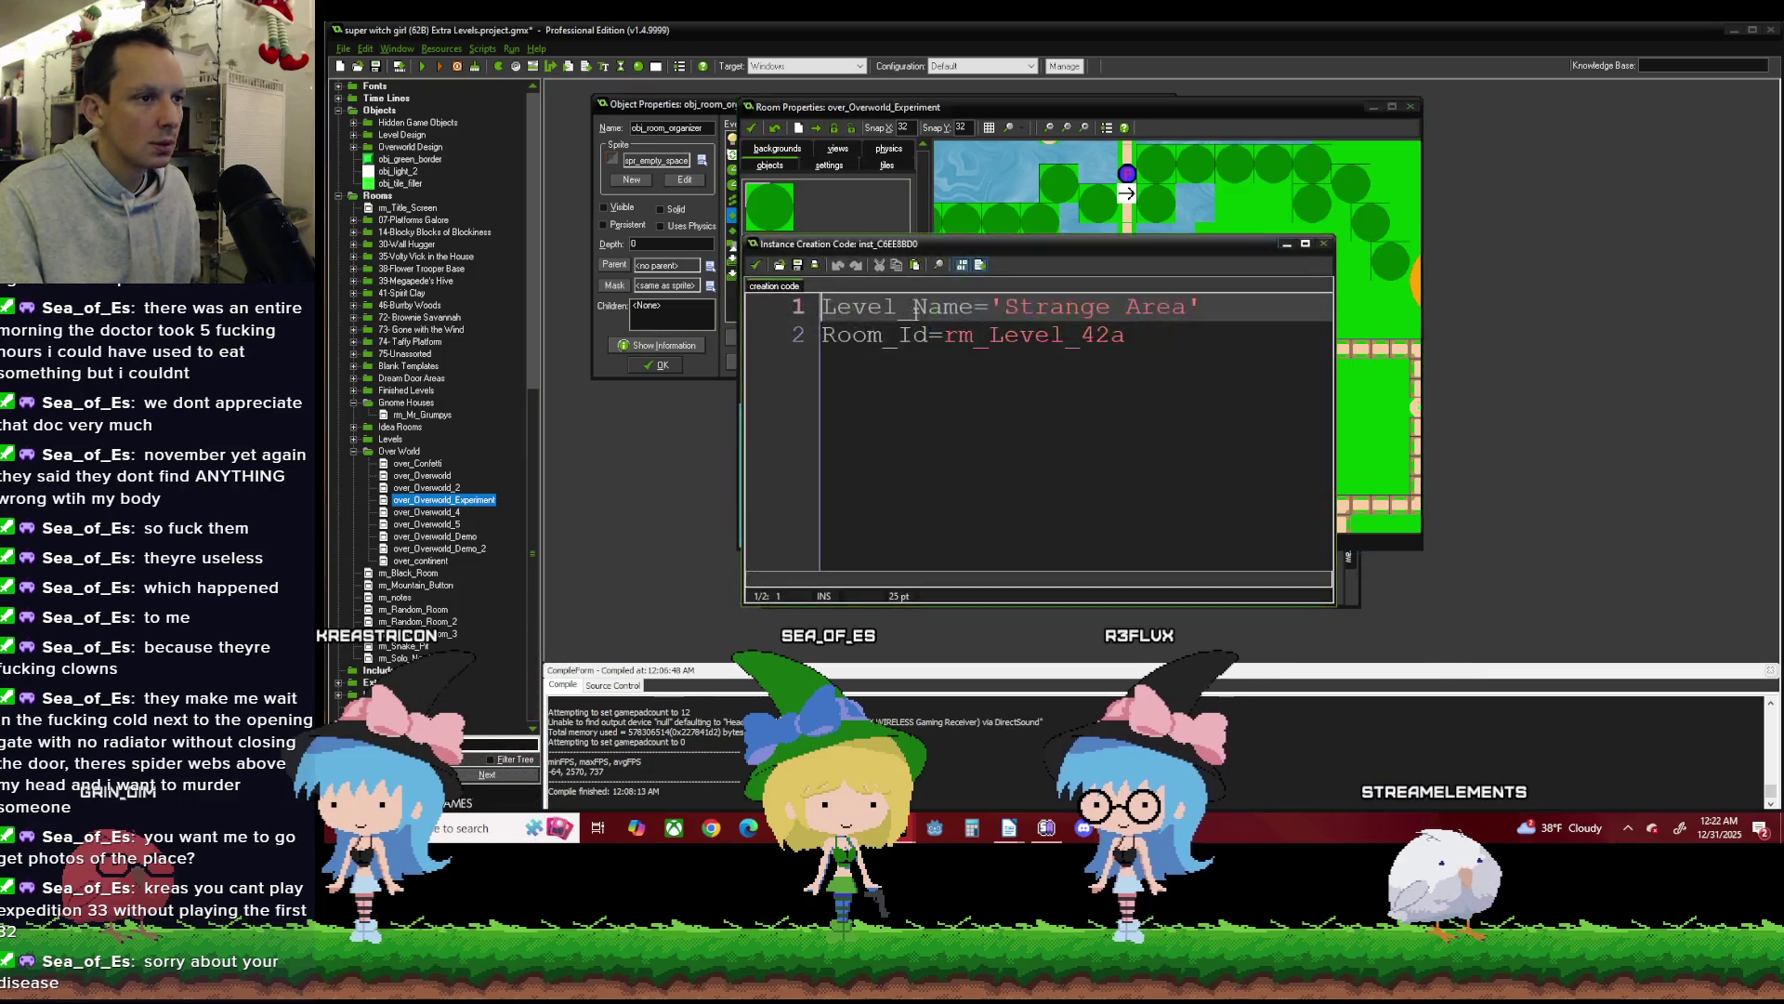
left_click(757, 266)
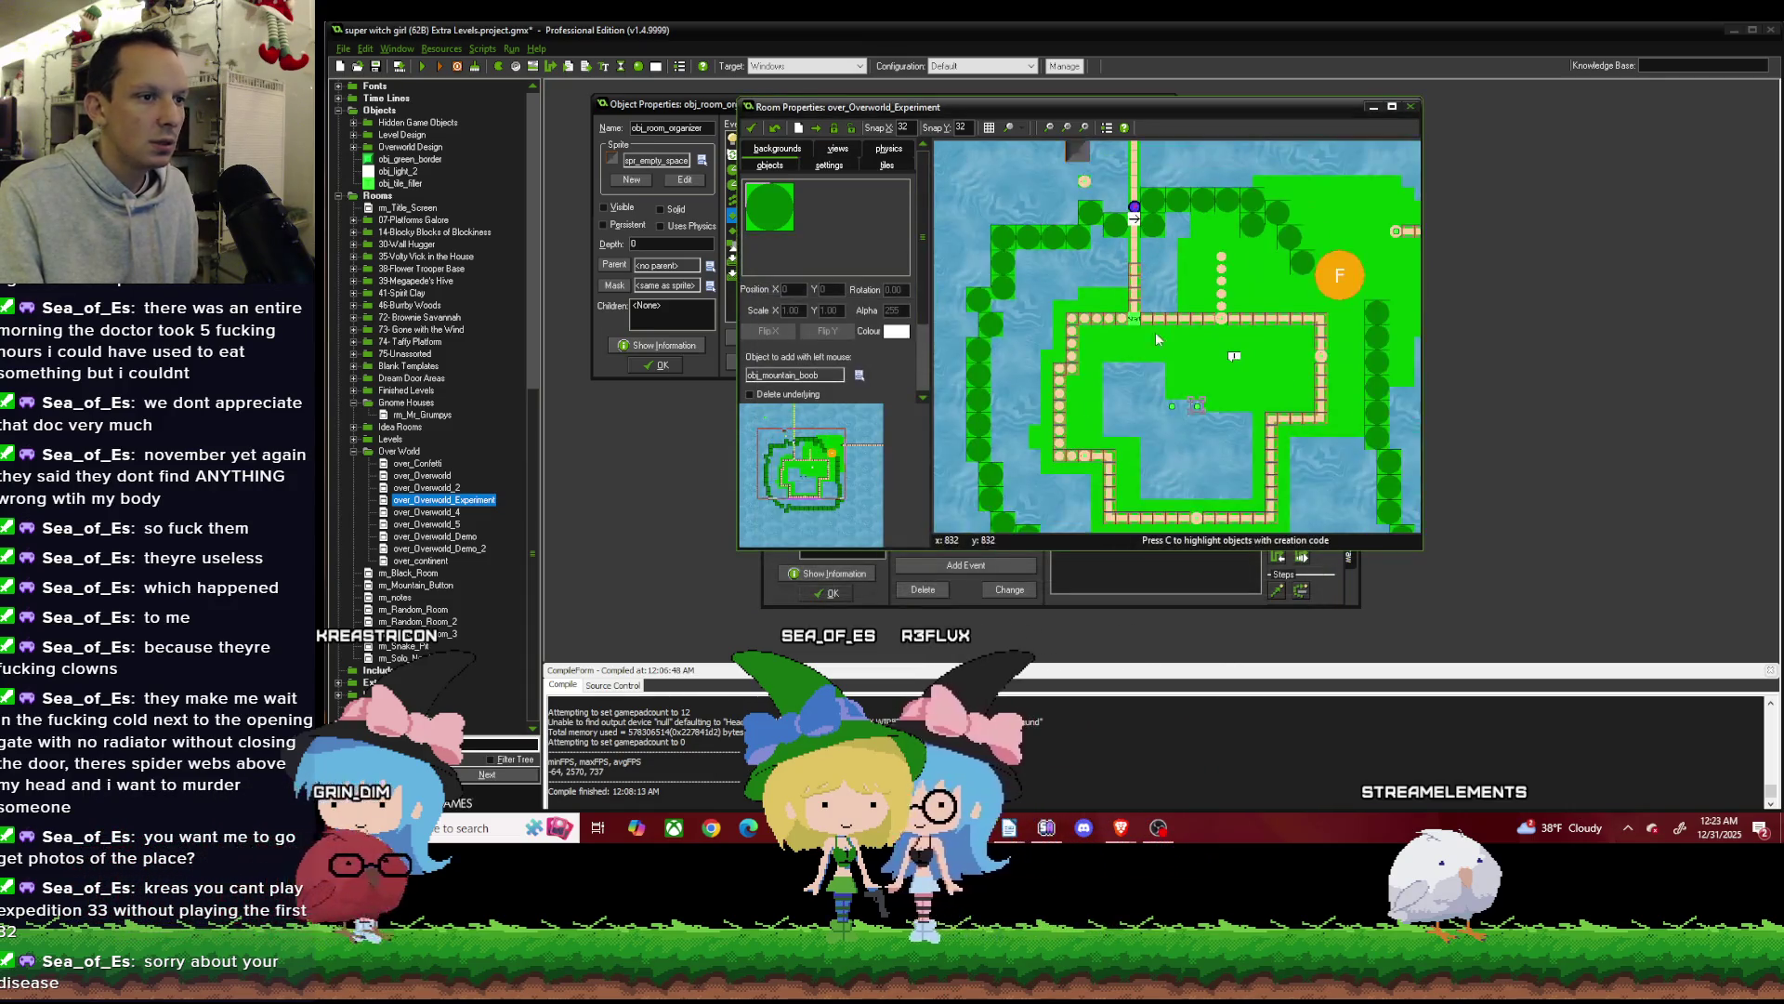
scroll(1162, 410, "down", 2)
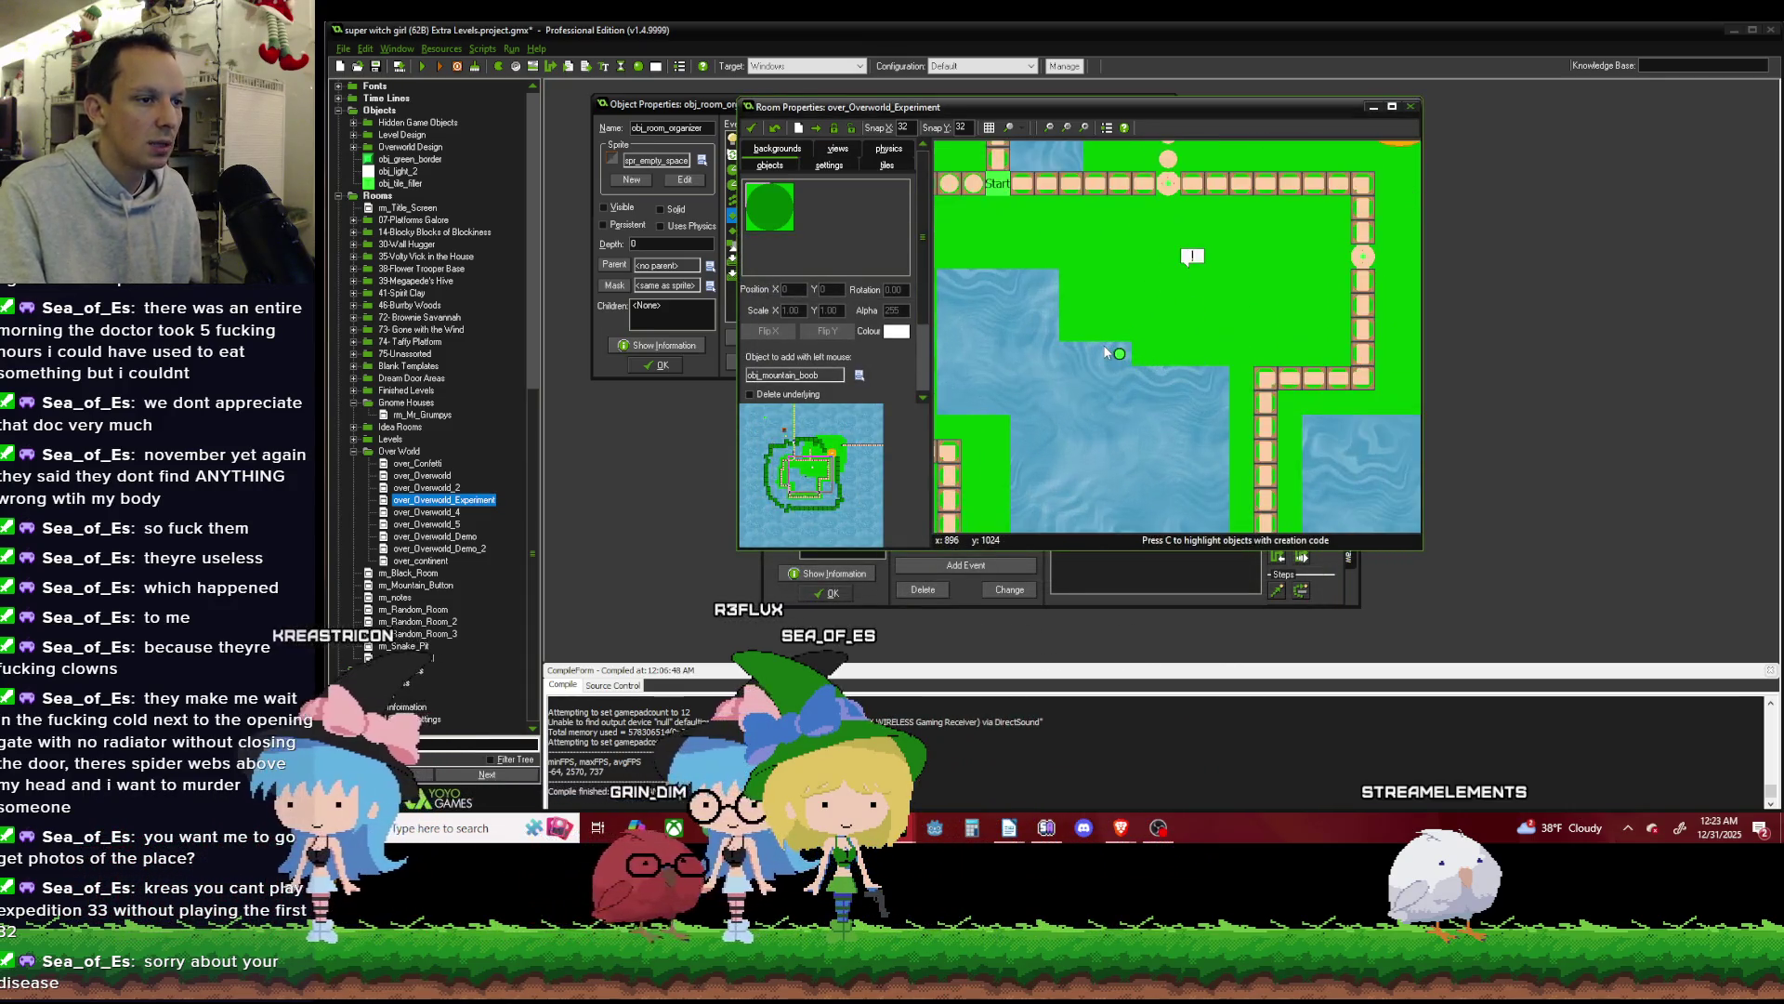
Select the level node on the path's right edge and paste a copy of it.
left_click(1122, 353)
scroll(1124, 353, "down", 2)
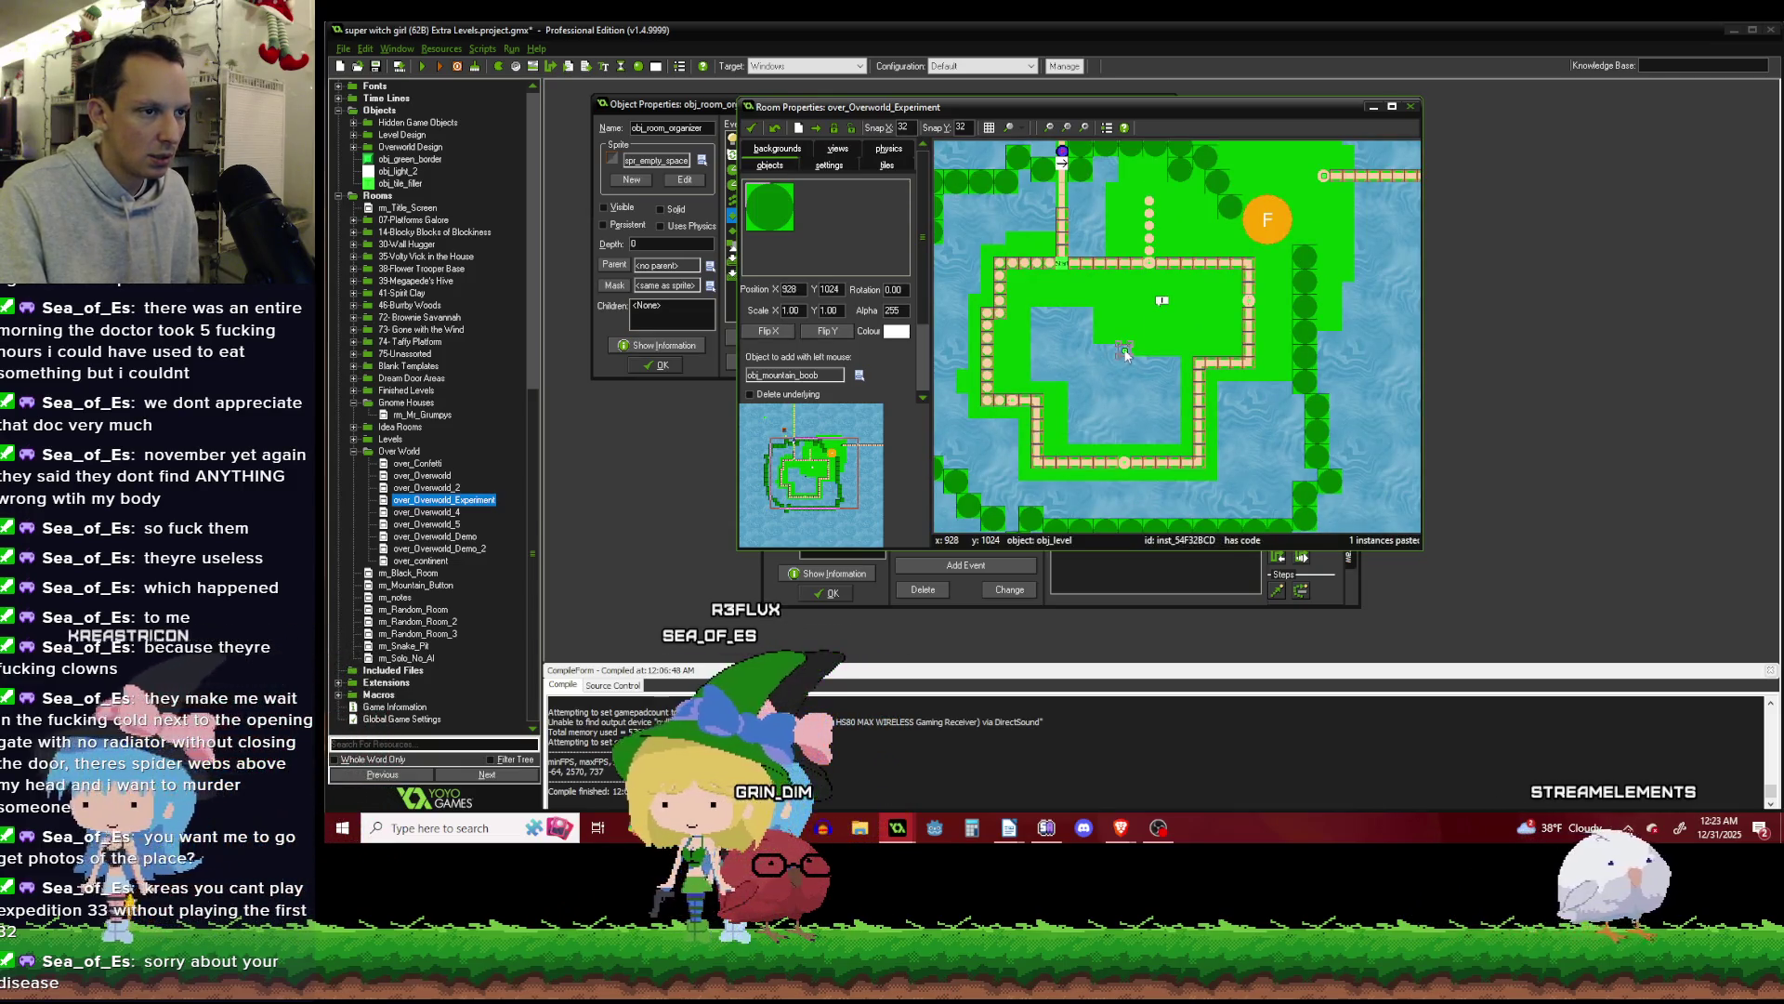
left_click(1125, 462)
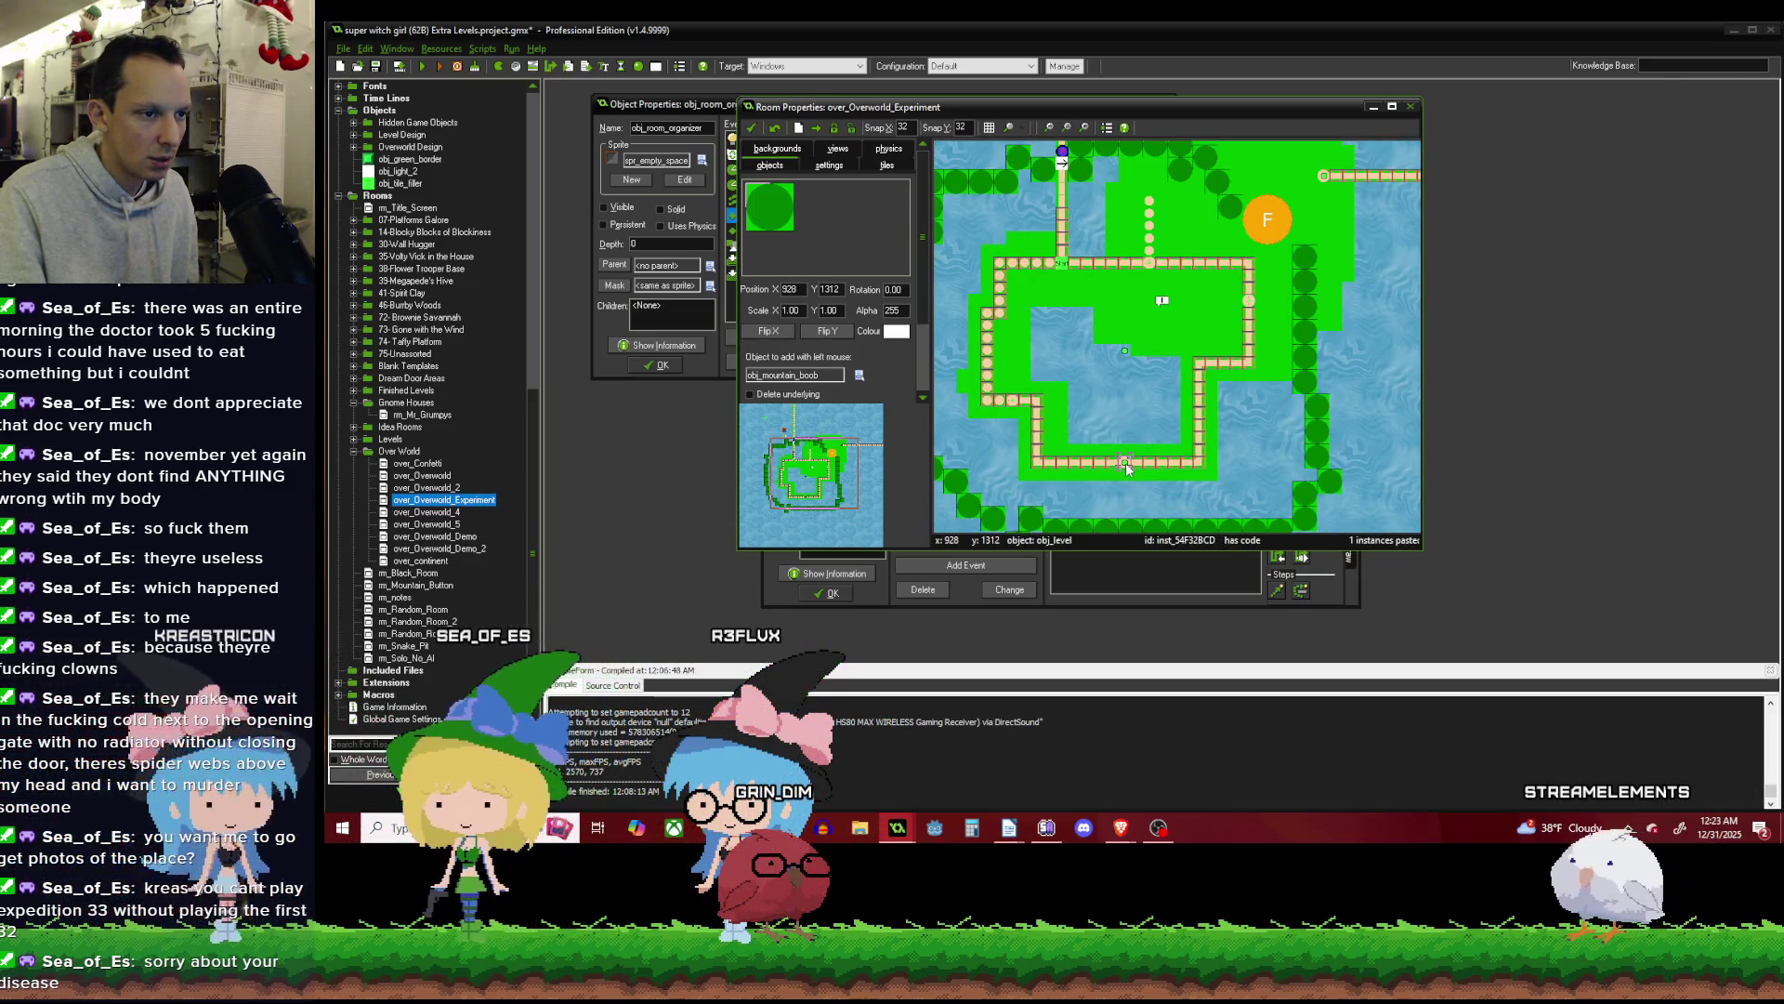
left_click(1249, 299)
key("ctrl+v")
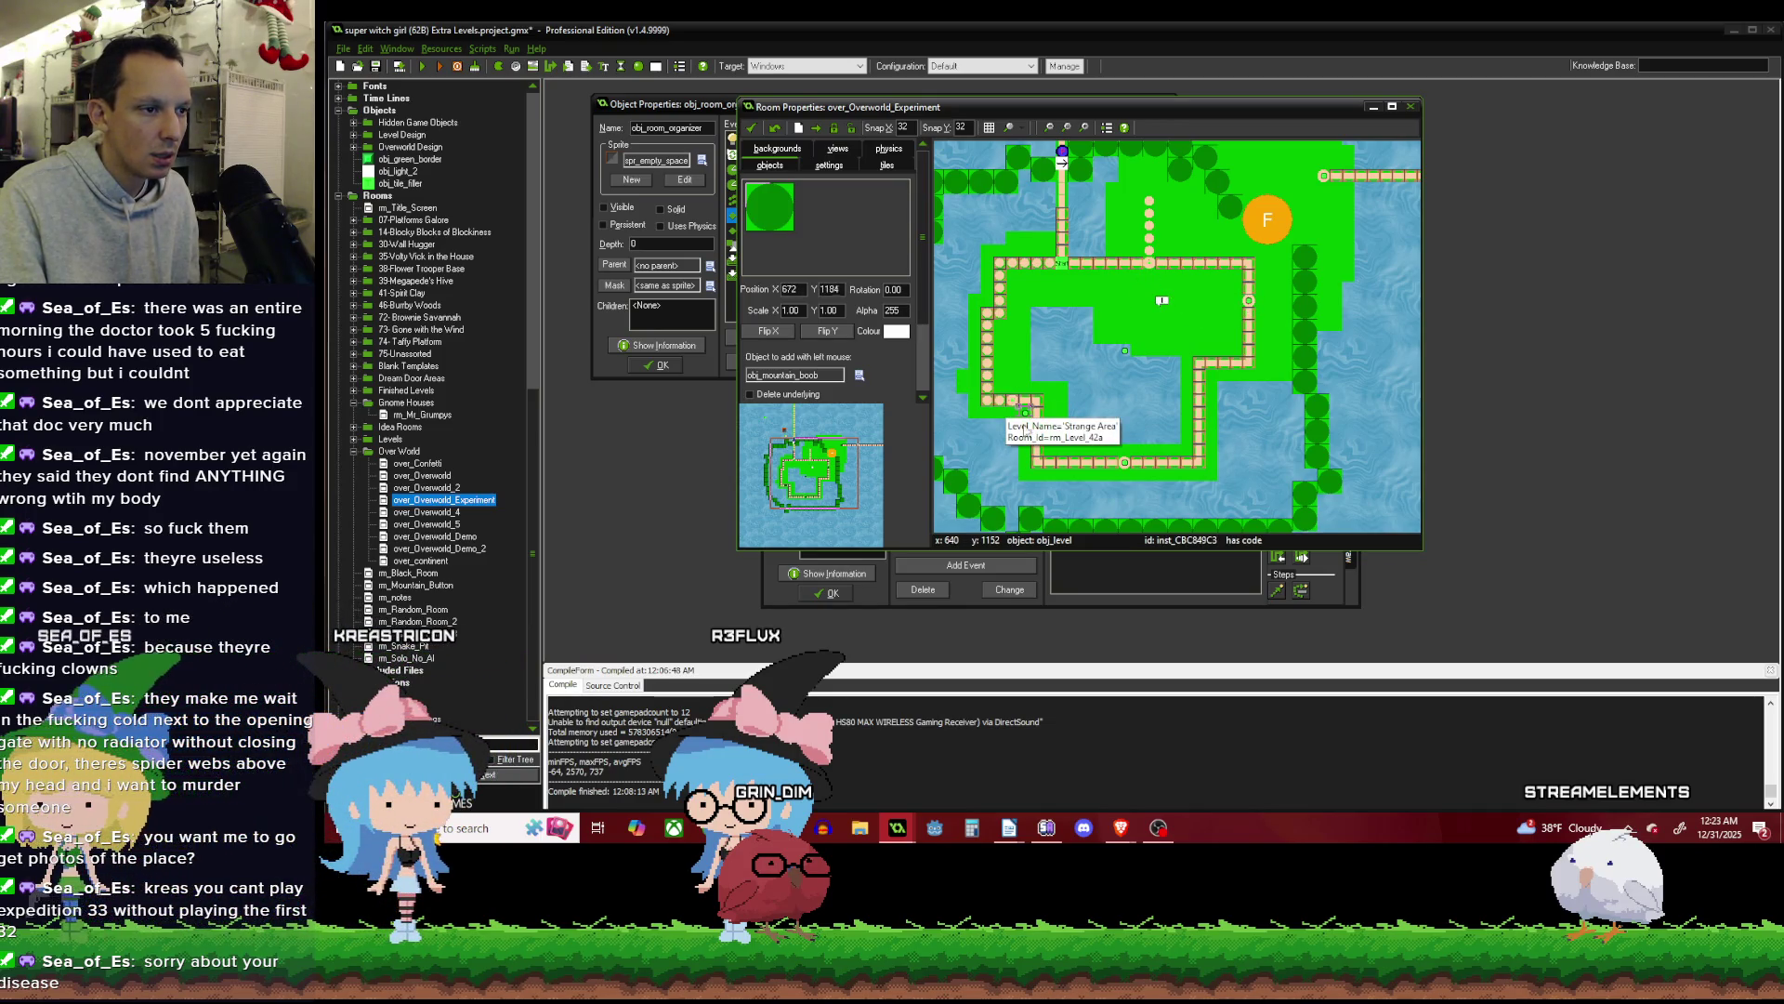
Place another obj_level node on the island's path.
scroll(1015, 422, "up", 2)
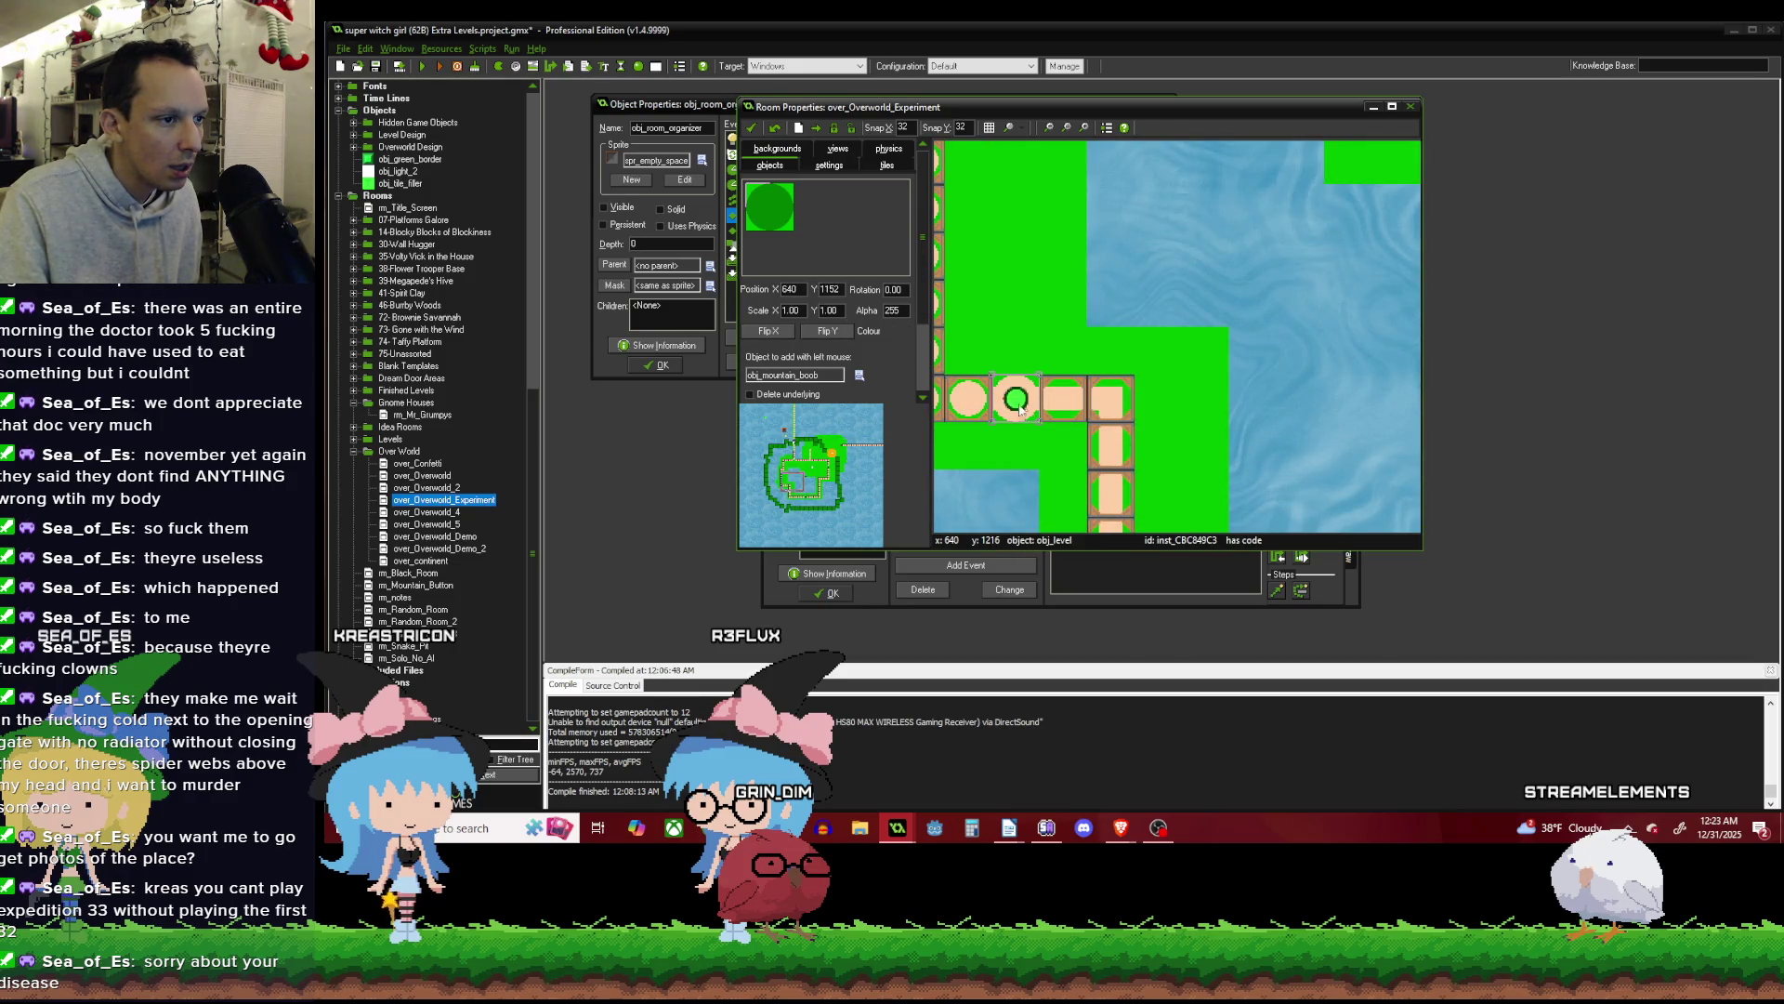
scroll(1020, 409, "down", 3)
scroll(1203, 204, "down", 2)
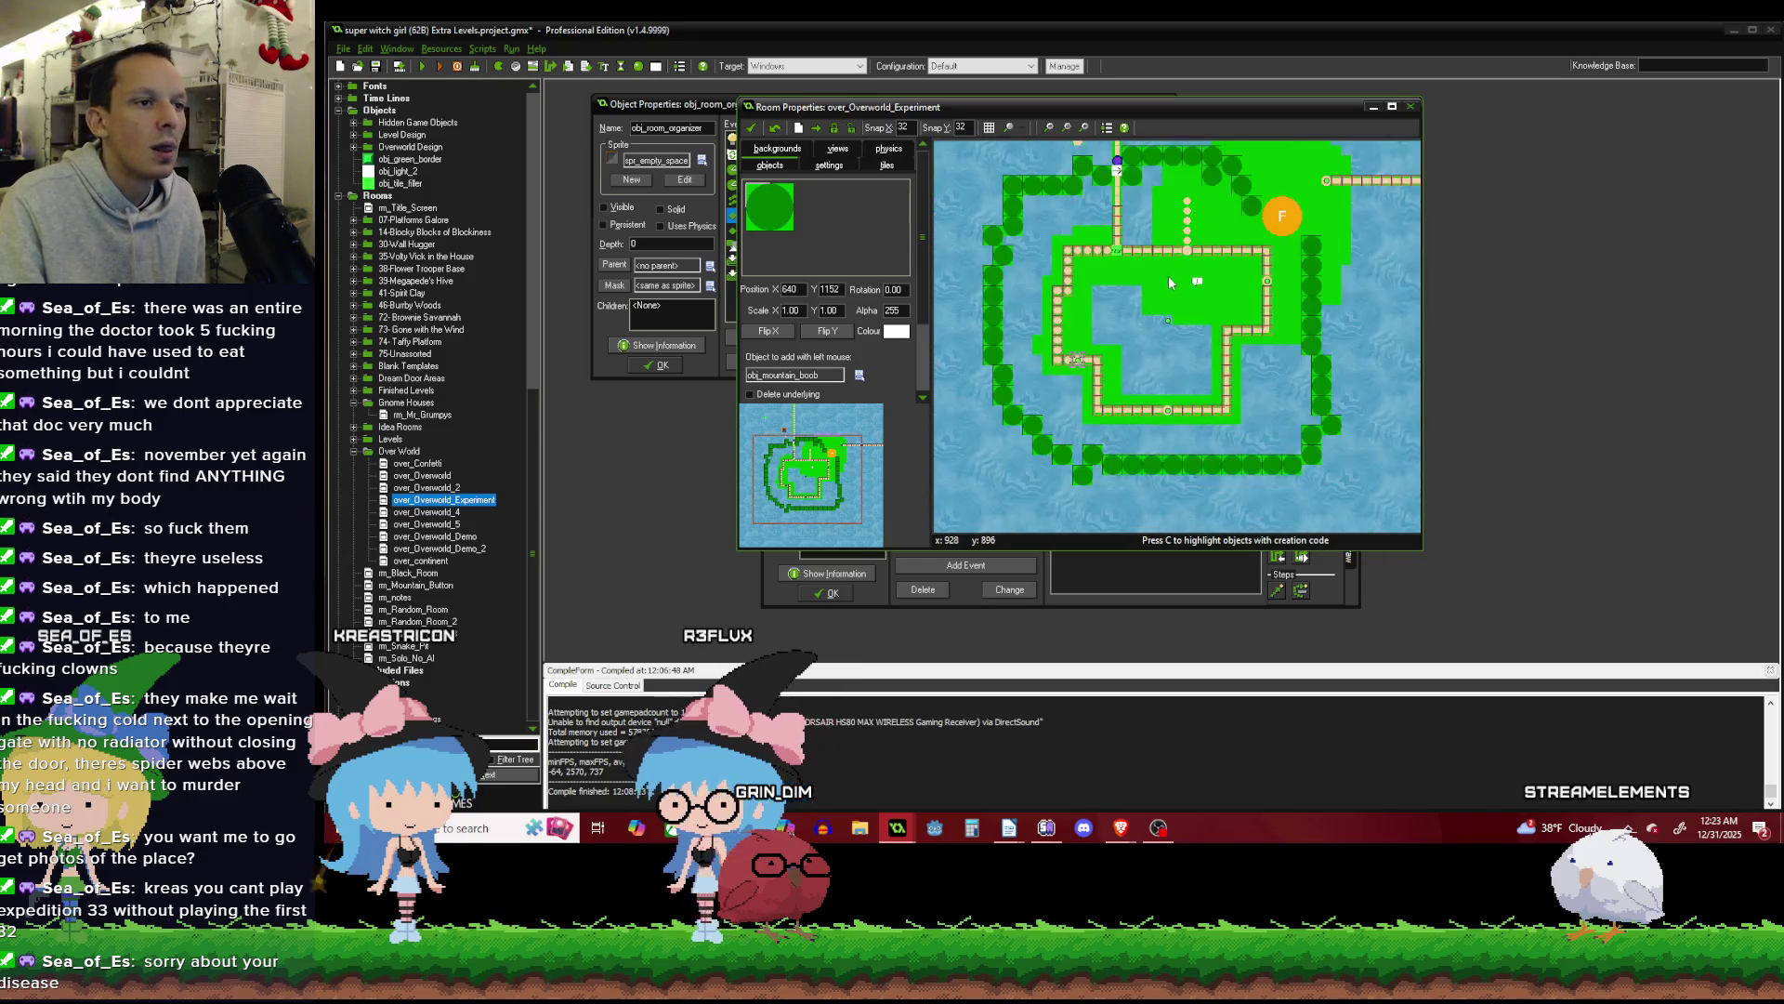
scroll(1205, 158, "up", 2)
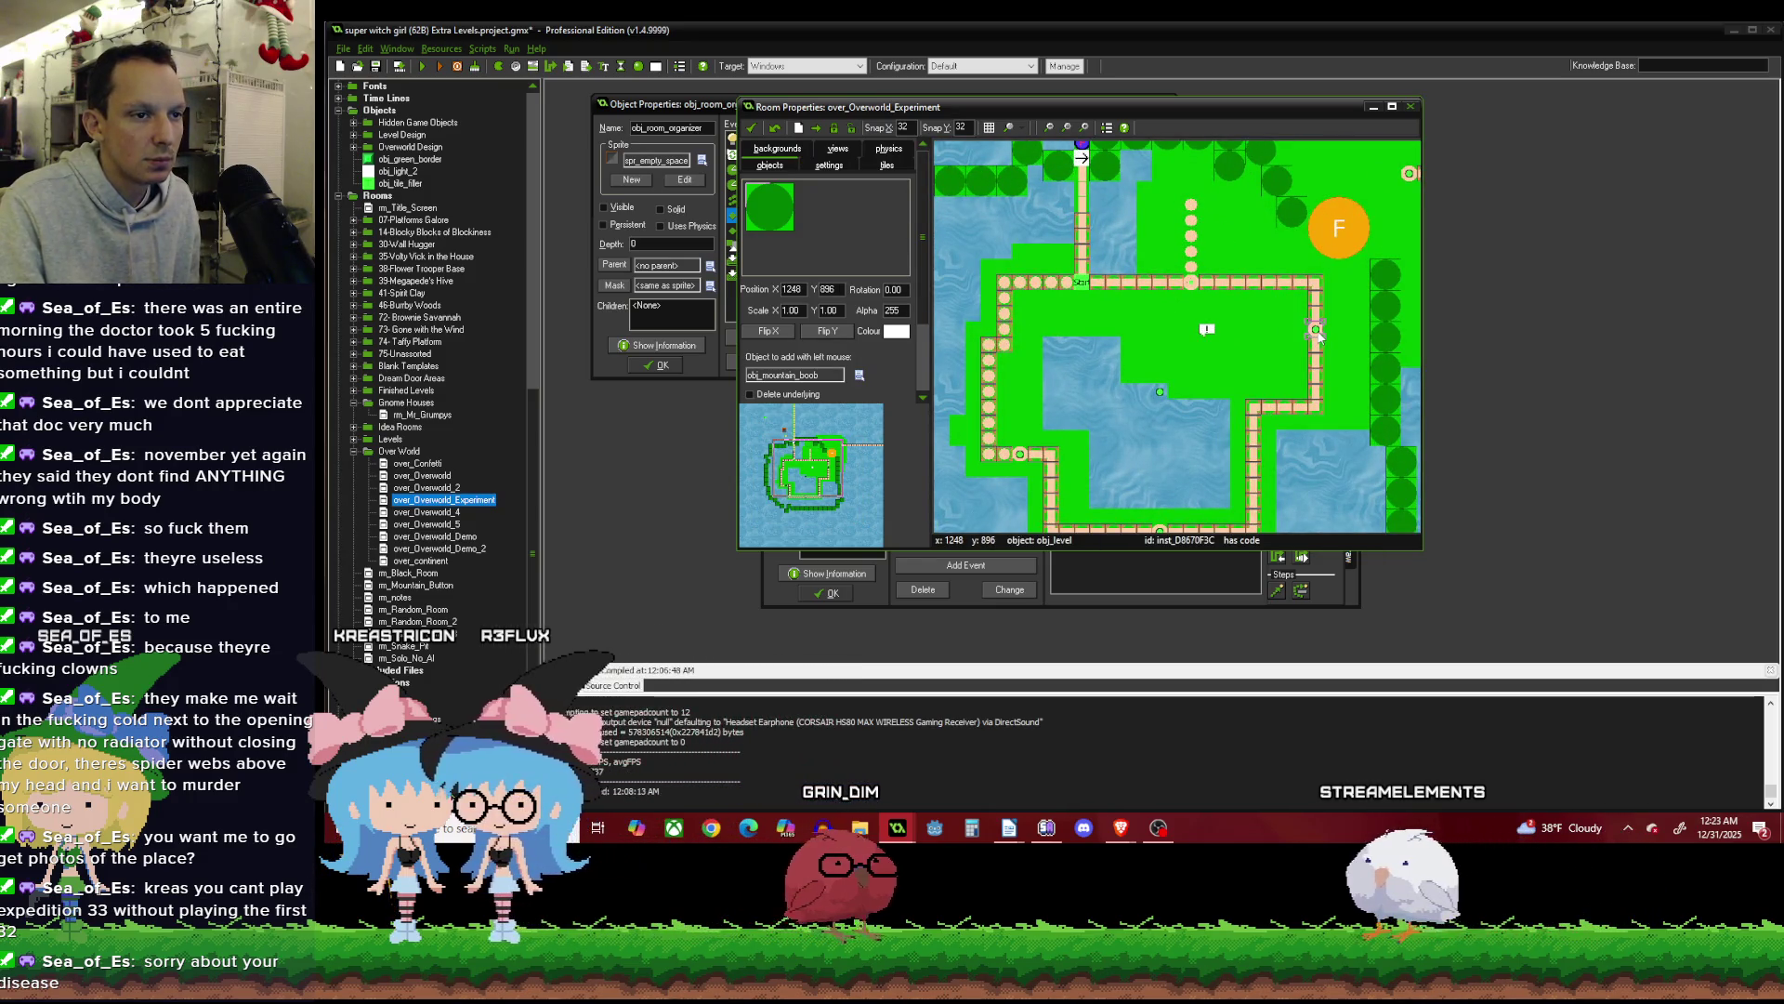
left_click(1192, 204)
scroll(1192, 207, "up", 3)
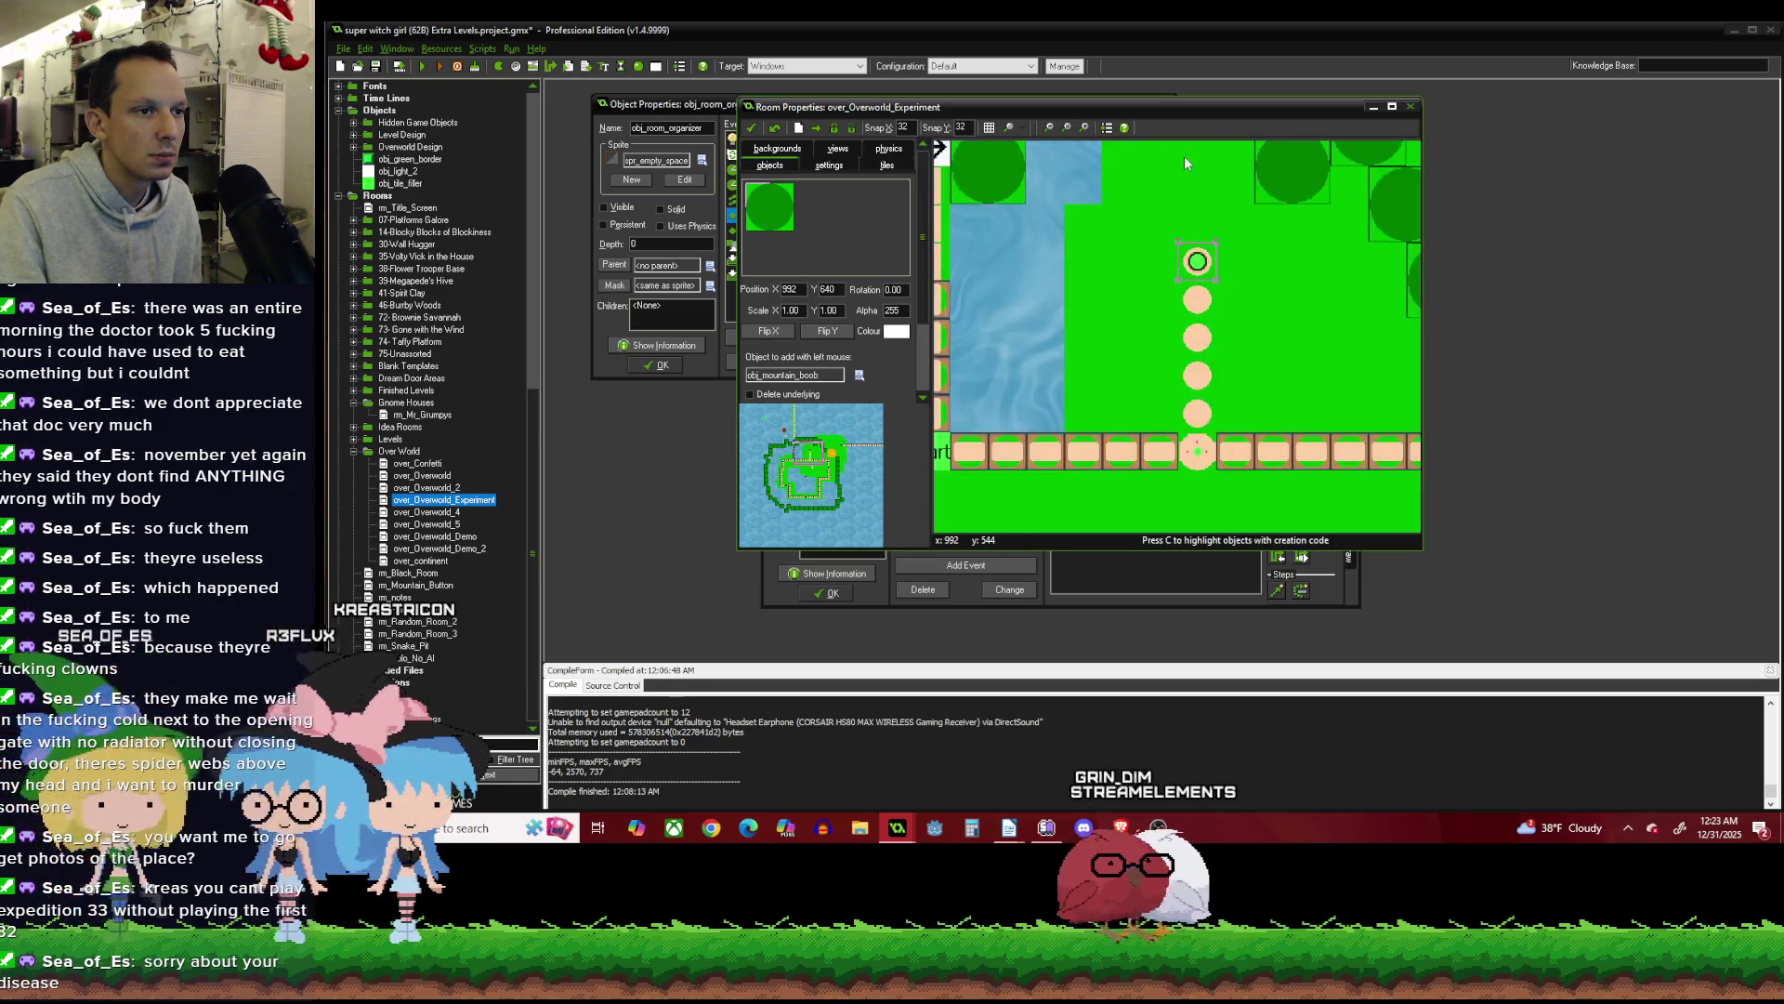
left_click(861, 375)
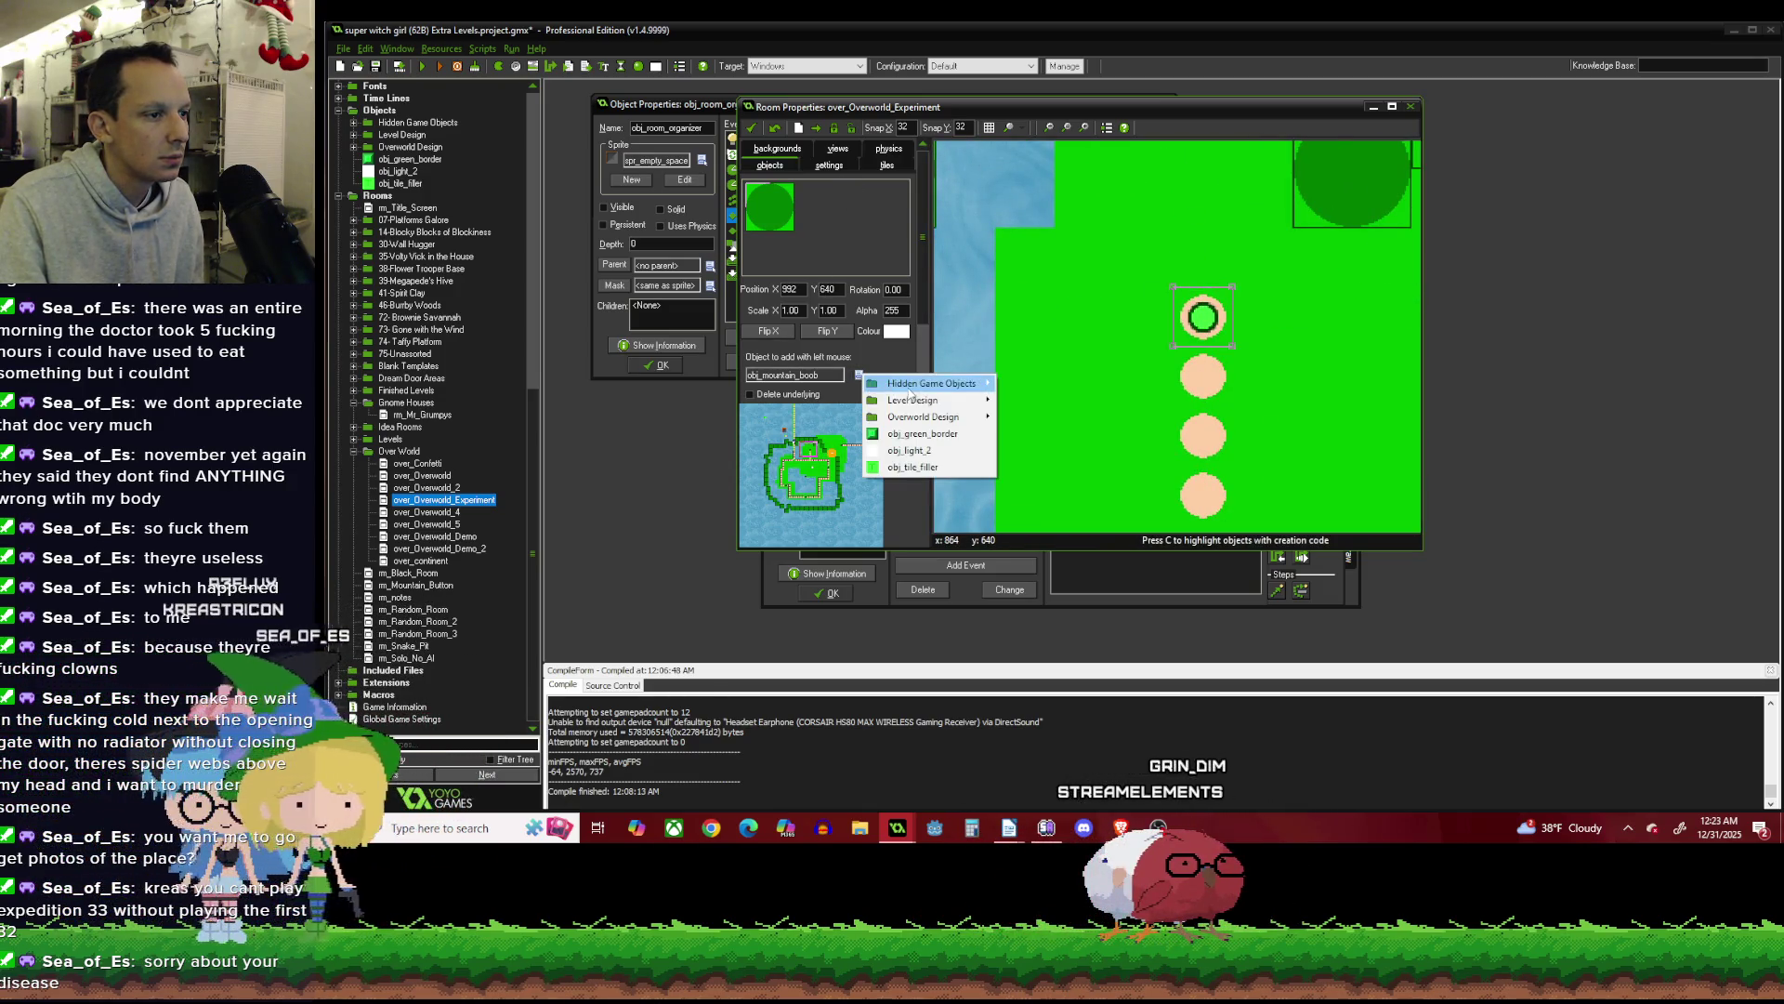
mouse_move(989, 401)
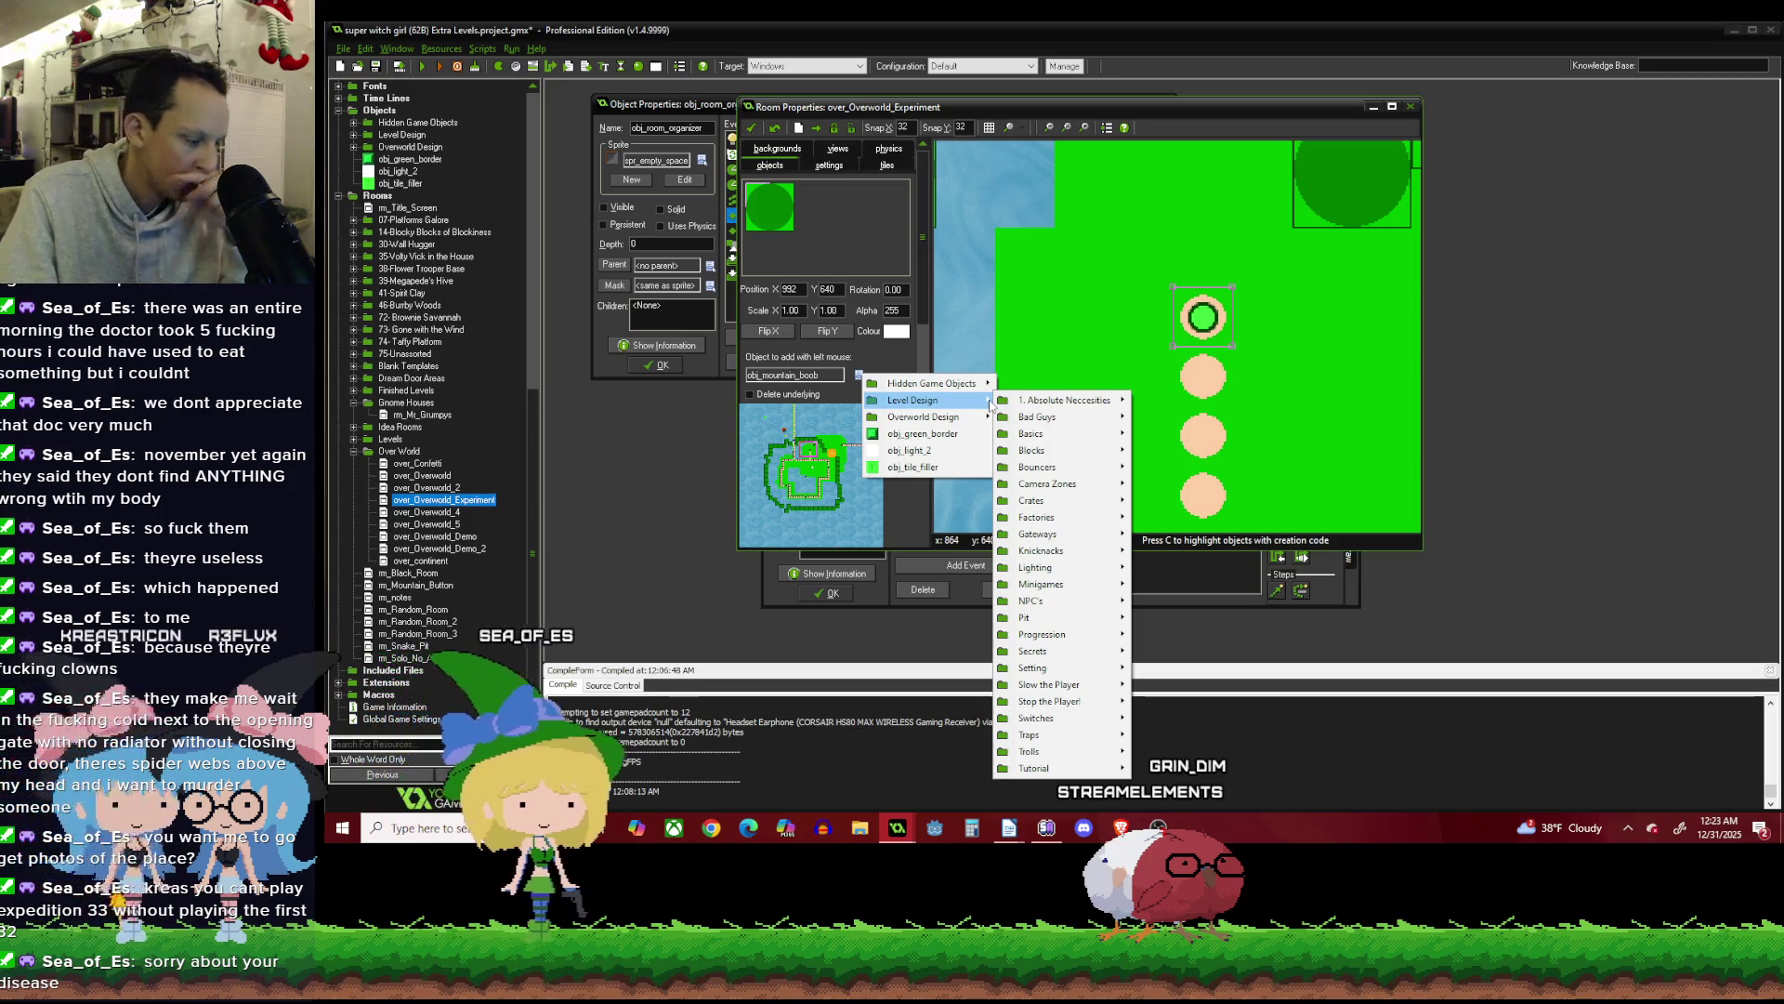
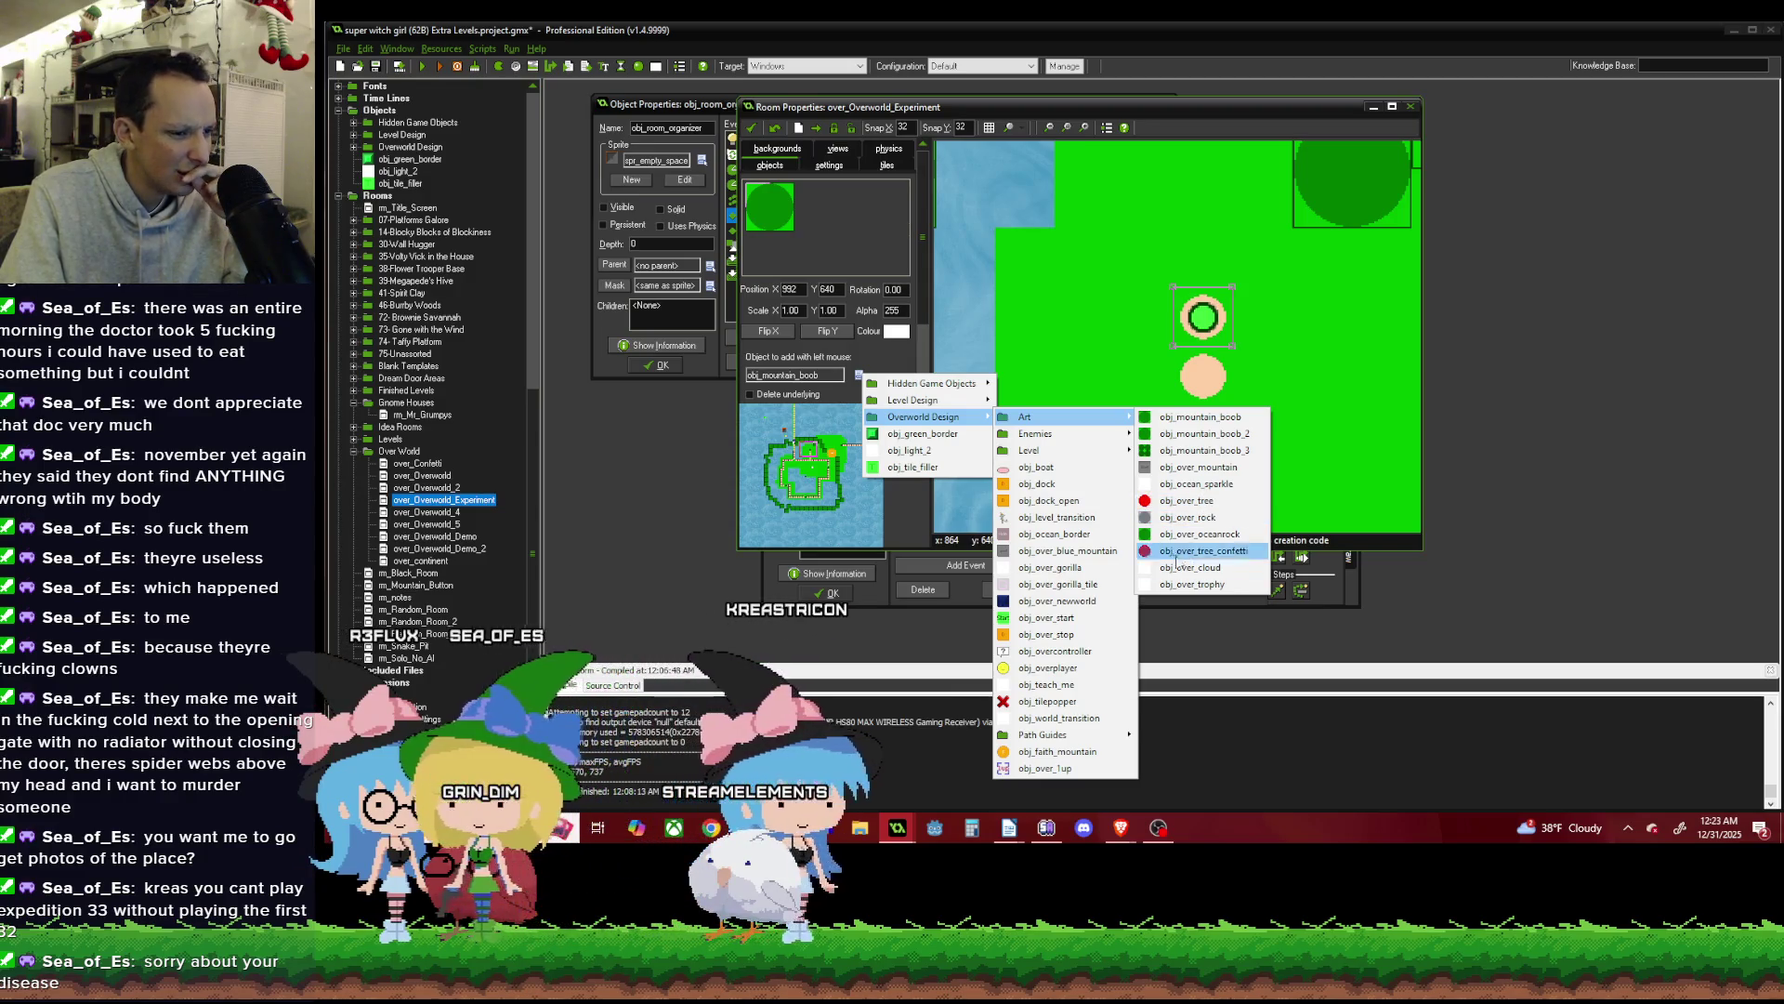
Dismiss the object picker and briefly open the over_Overworld room for comparison.
mouse_move(1069, 734)
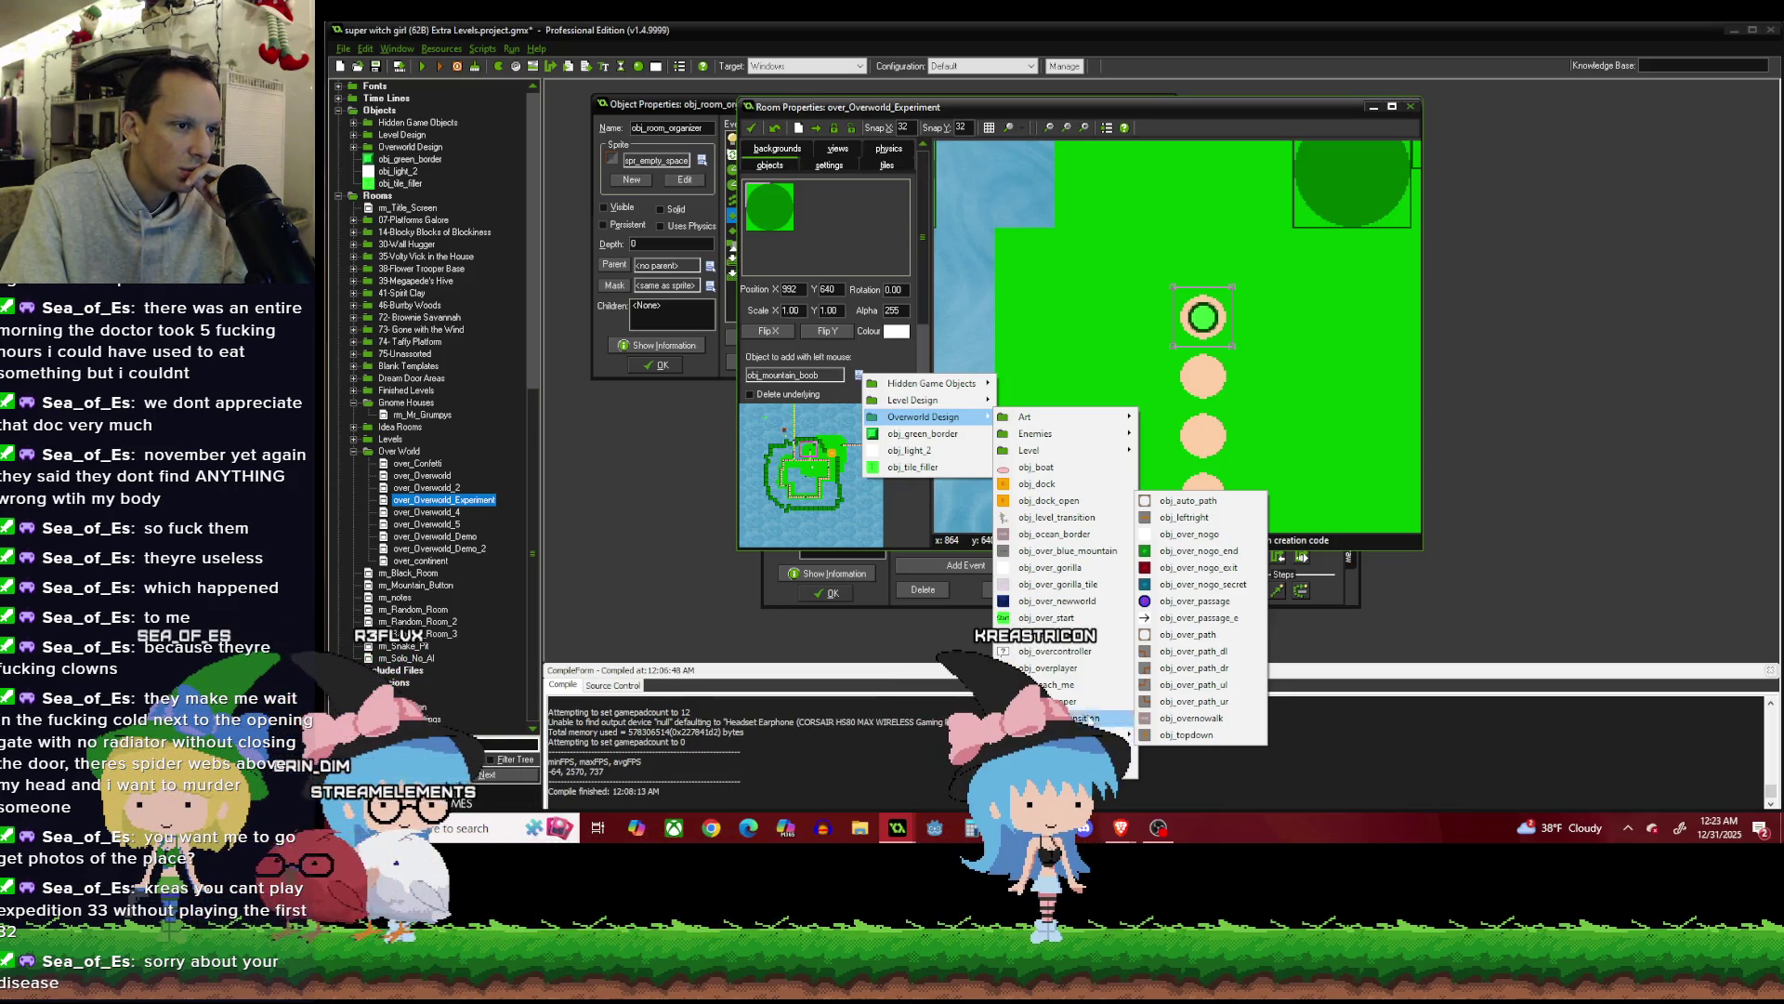
mouse_move(1095, 419)
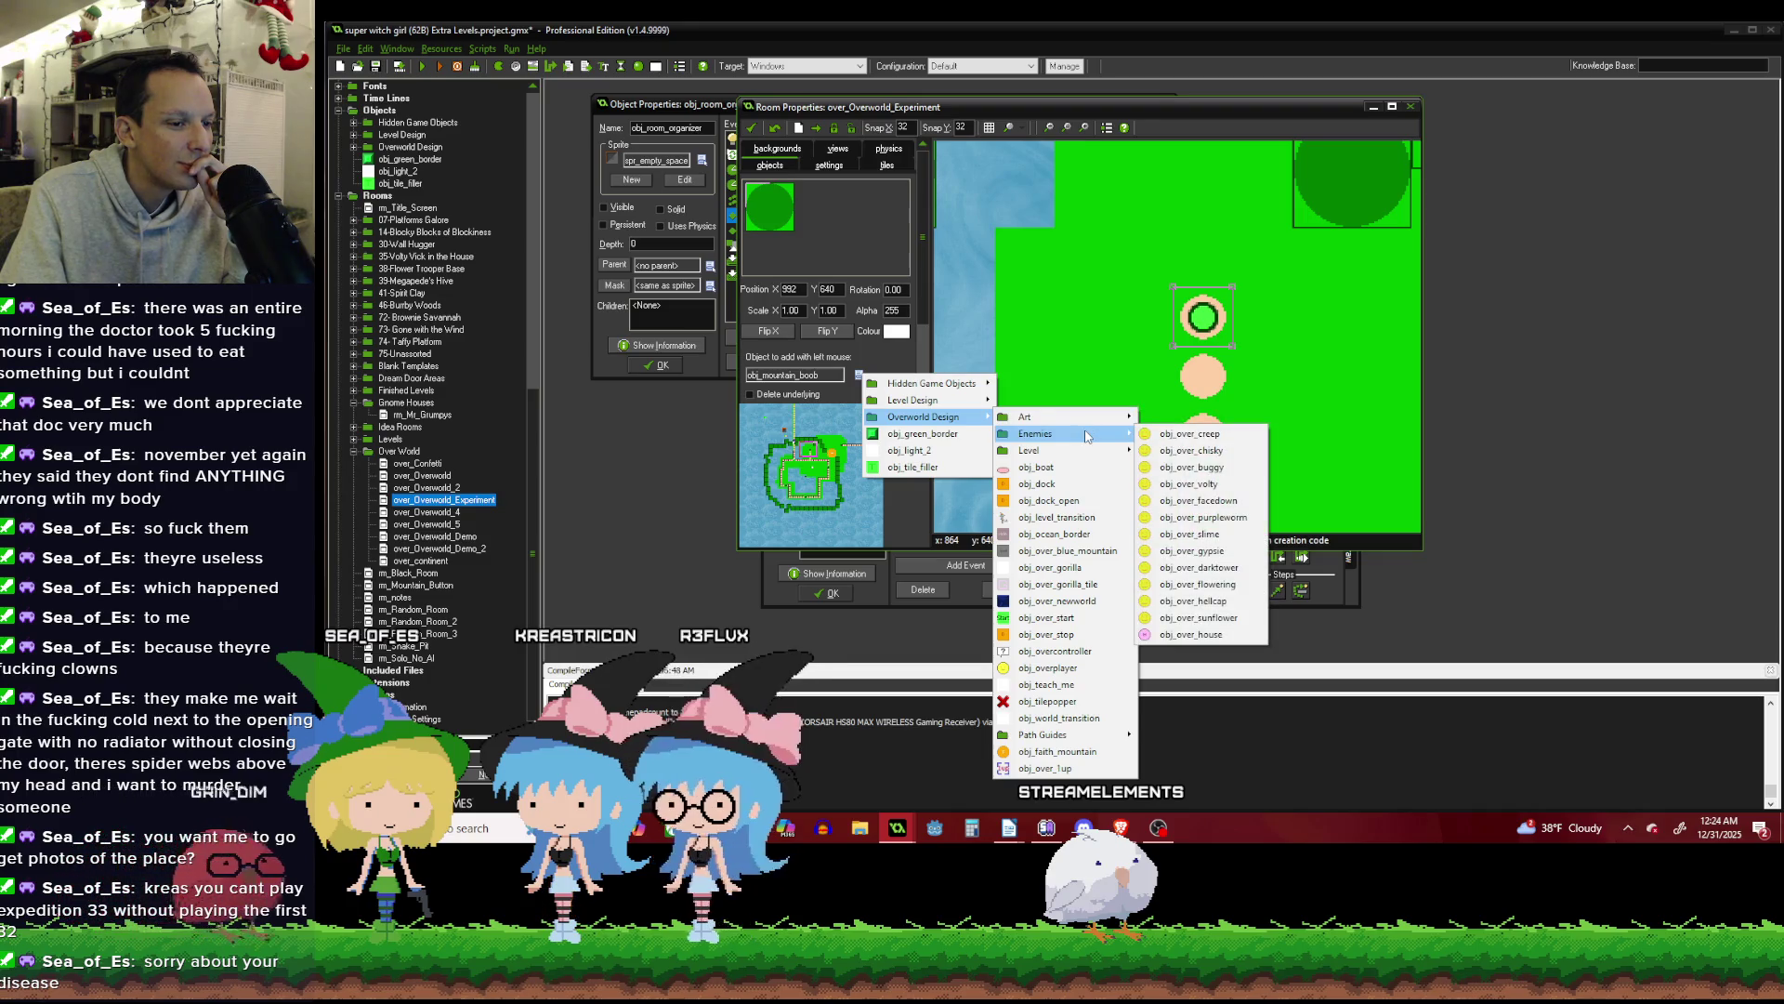
mouse_move(1084, 451)
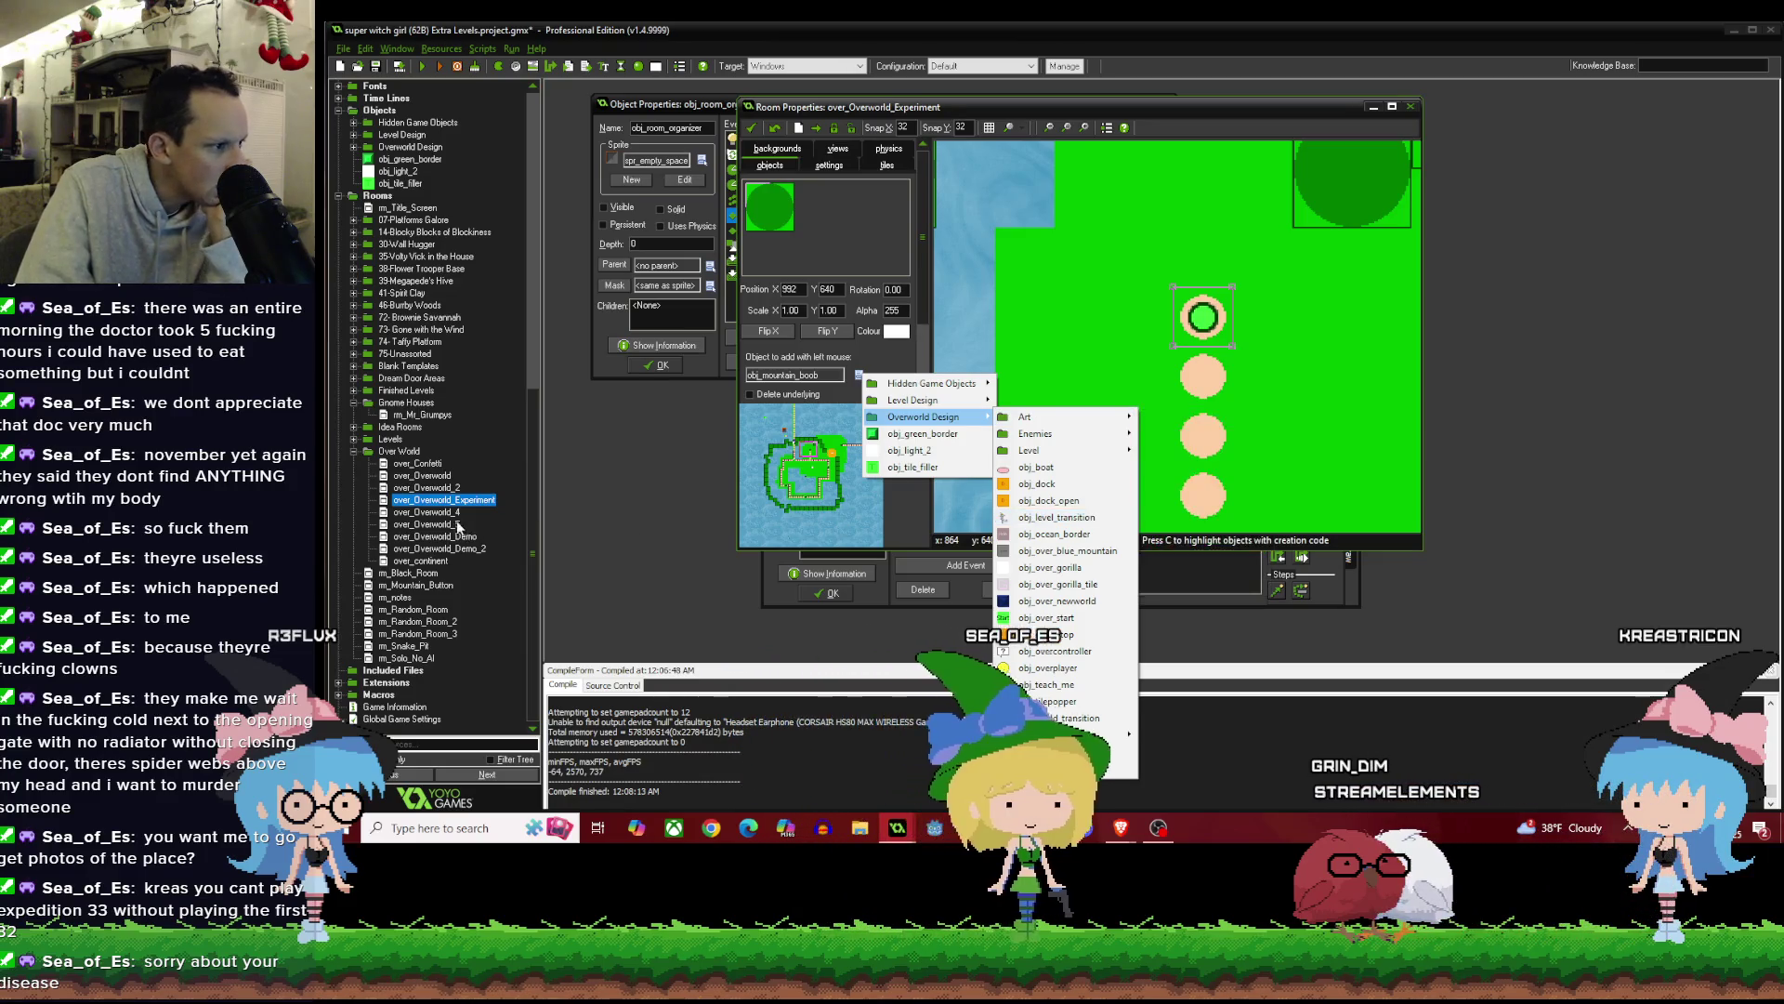
left_click(446, 510)
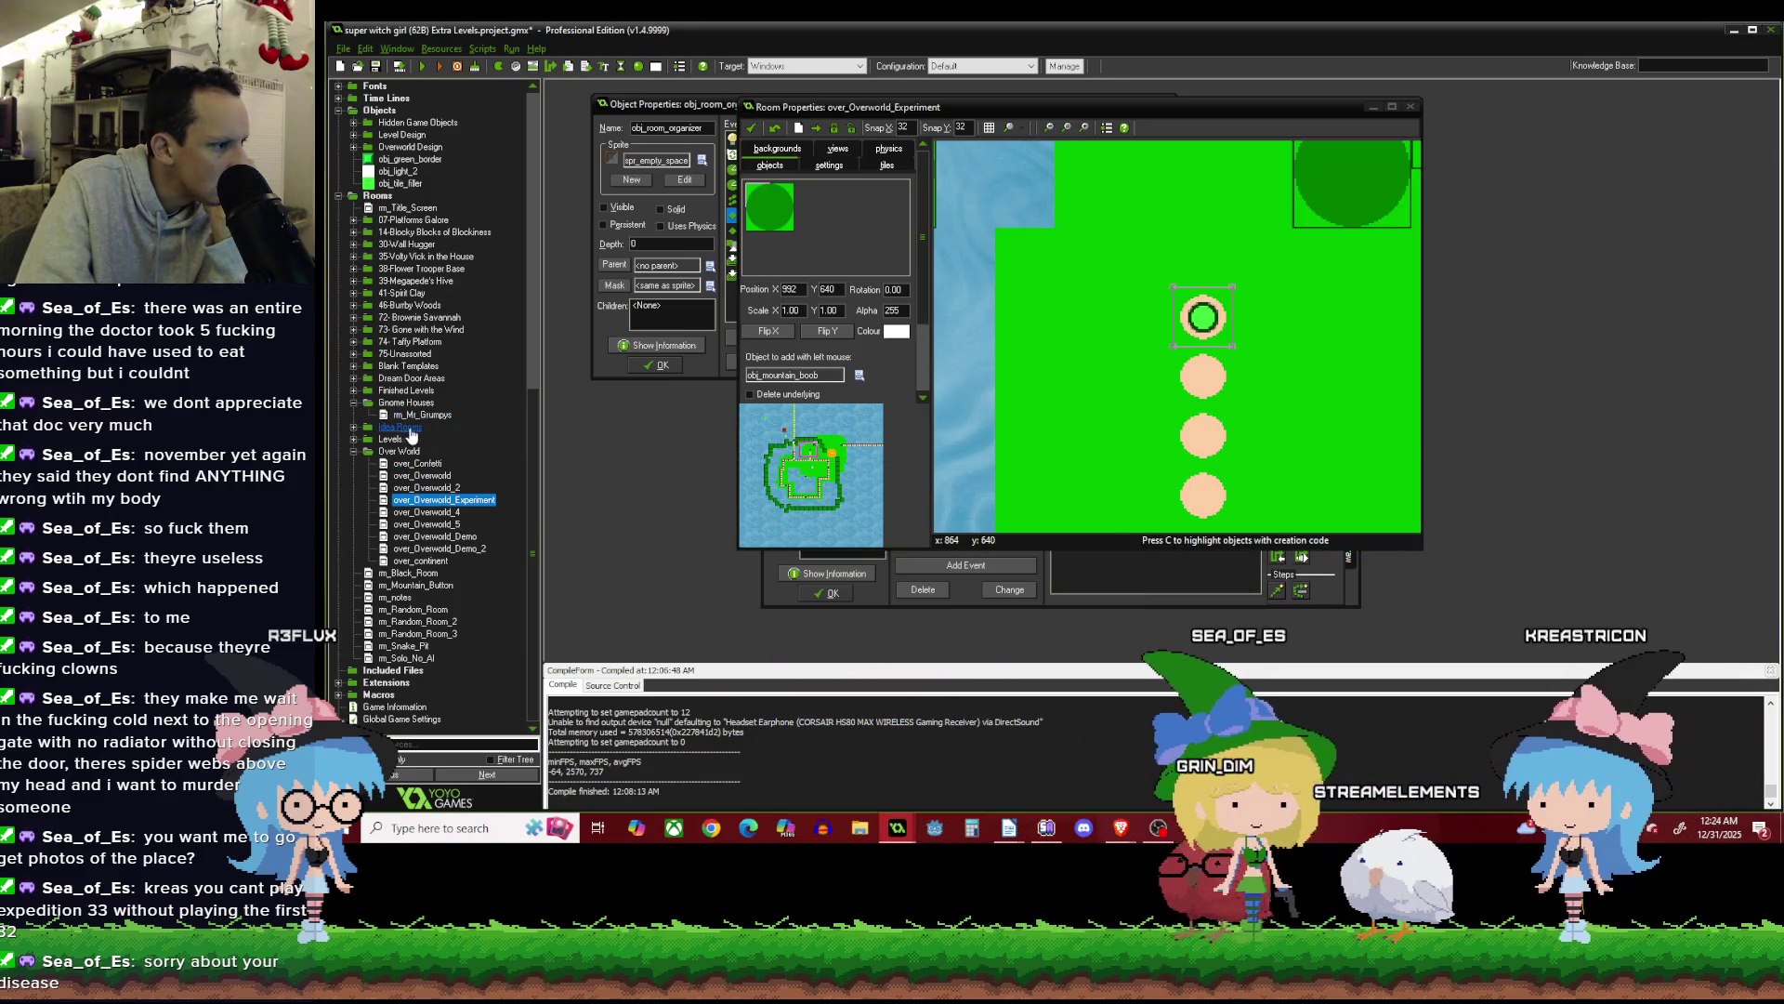
double_click(423, 476)
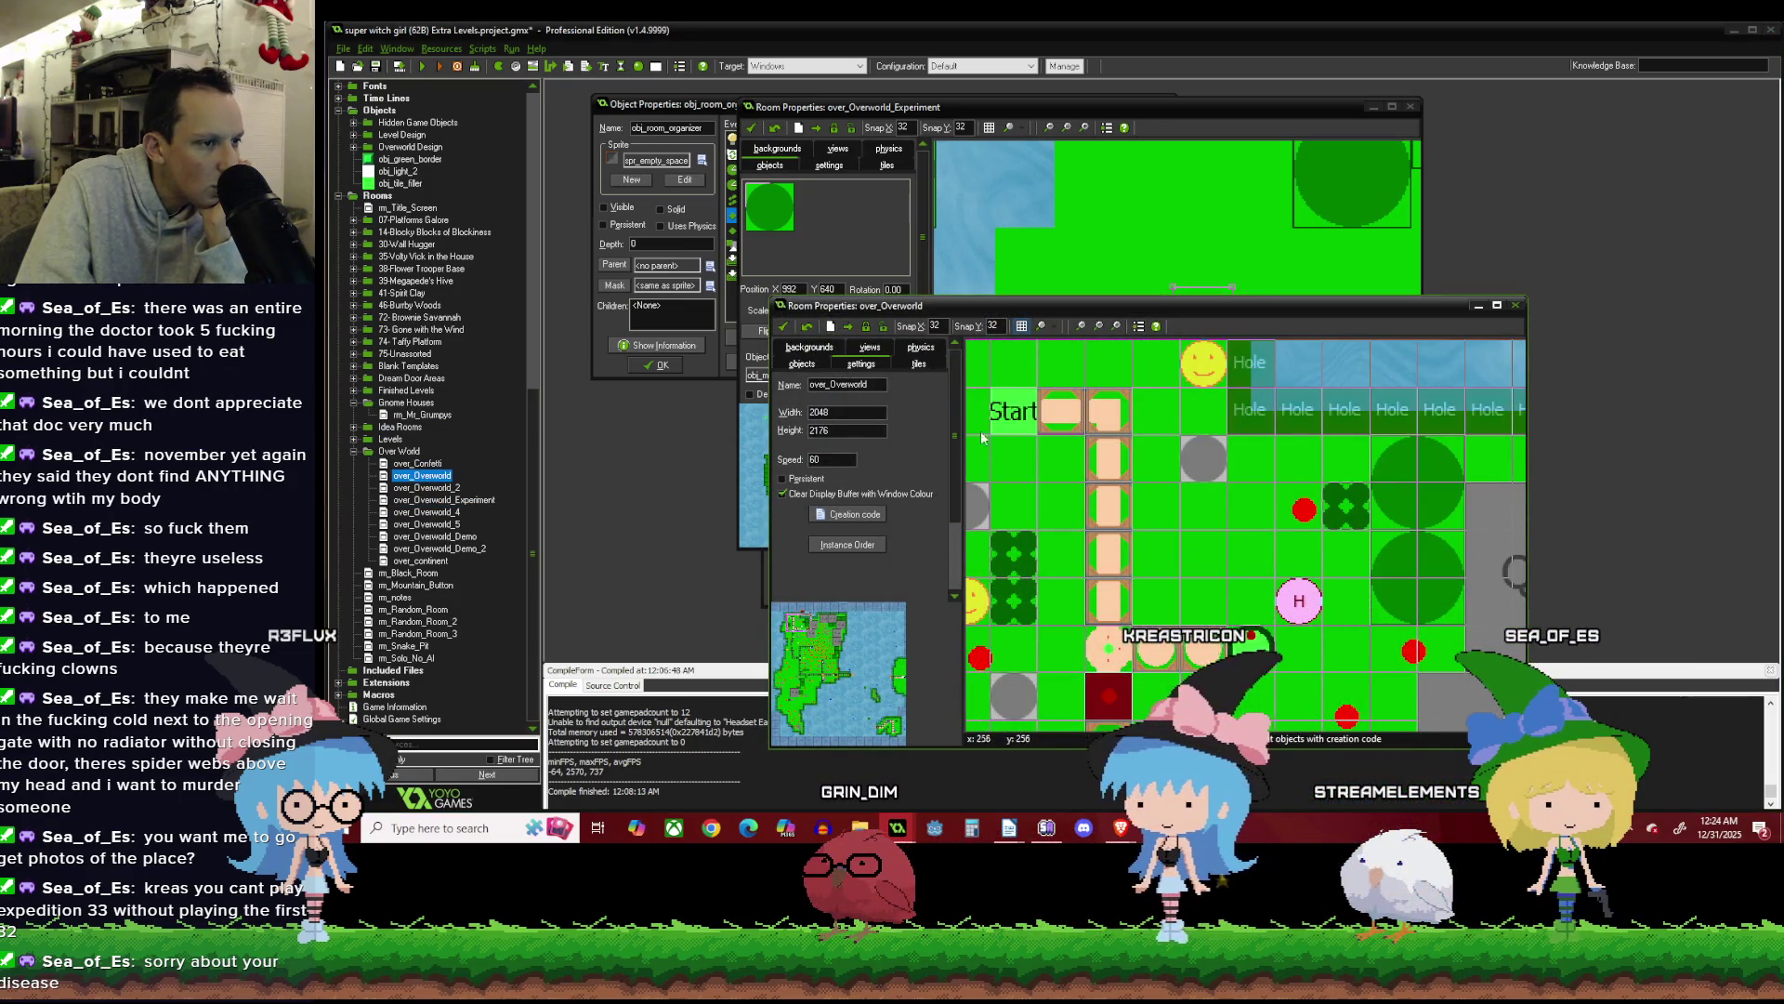
left_click(787, 326)
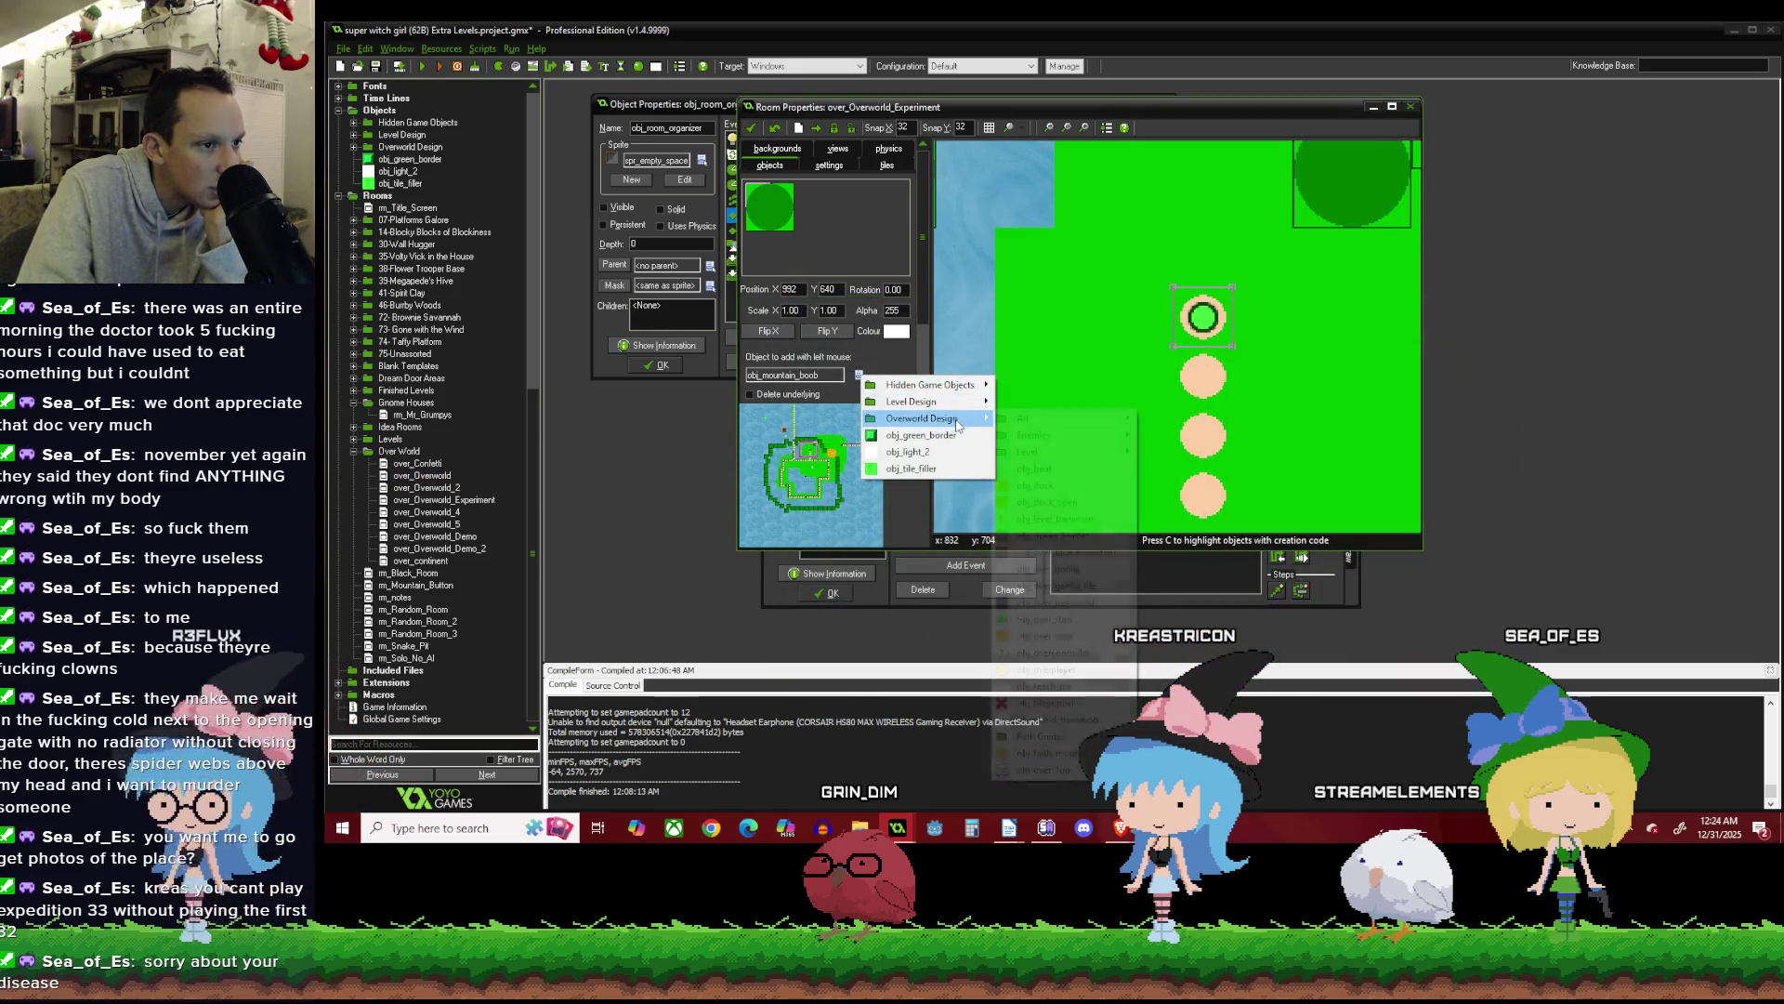
mouse_move(929, 418)
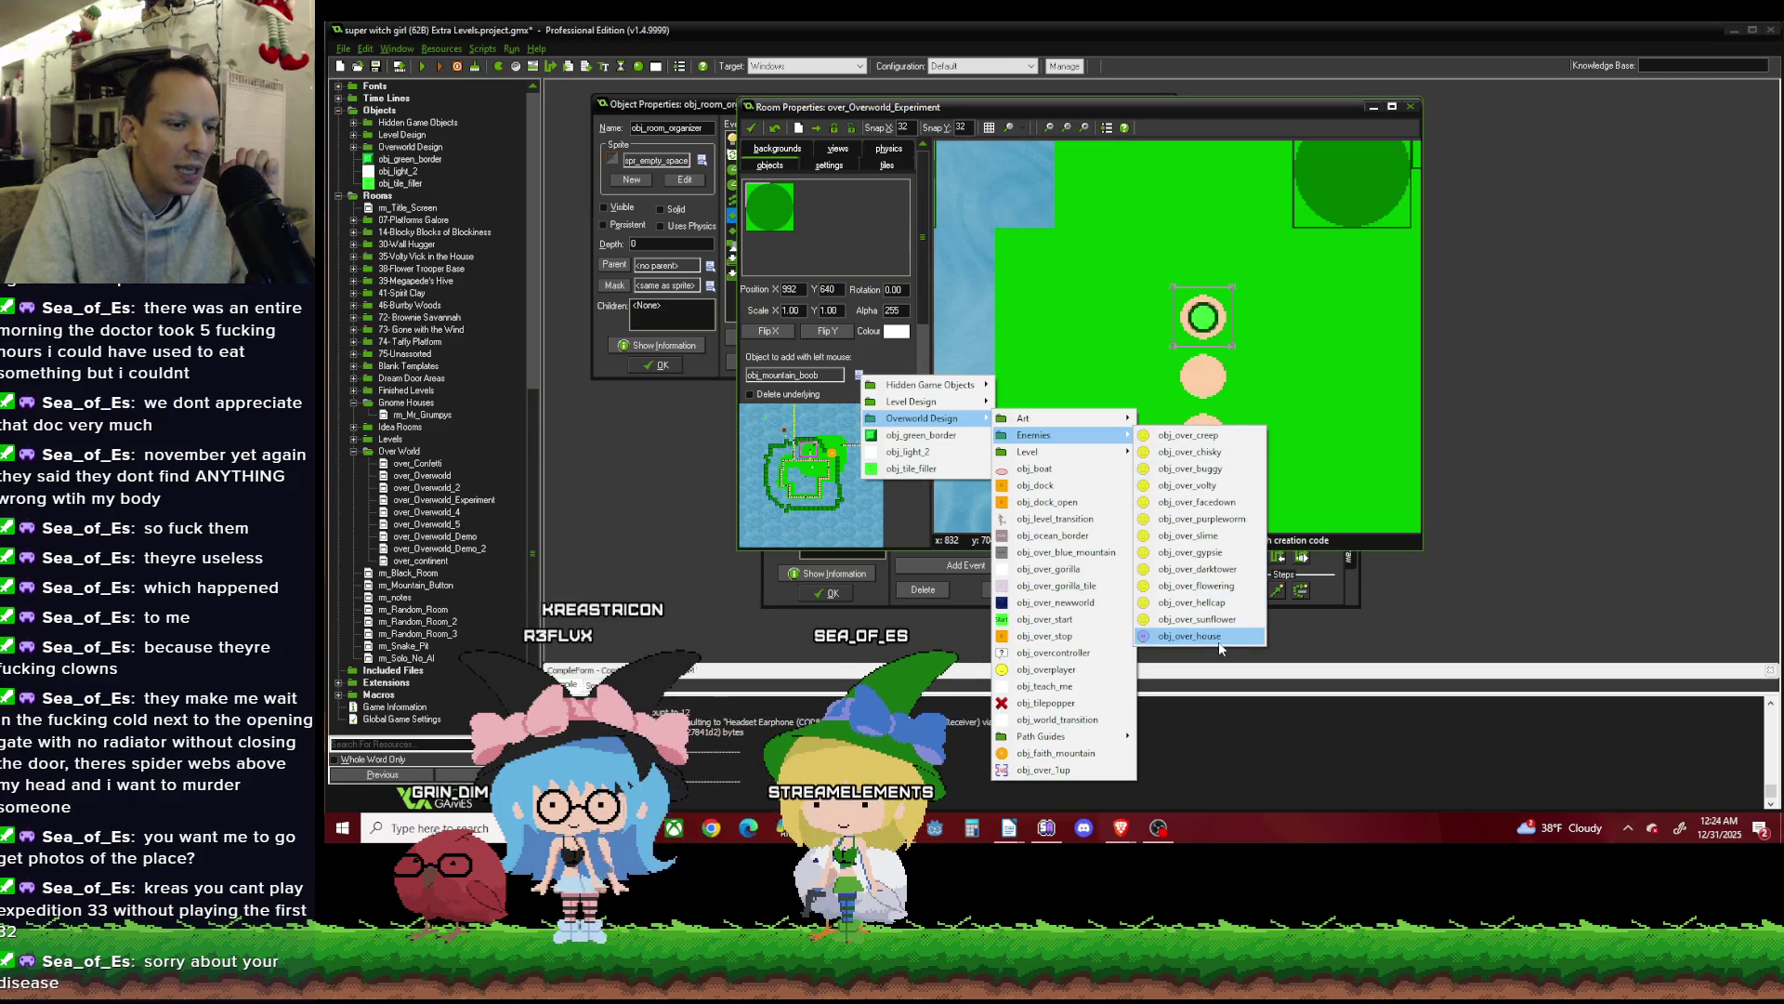
Choose obj_over_house and move the two trees below the F marker one cell up-right.
left_click(1219, 640)
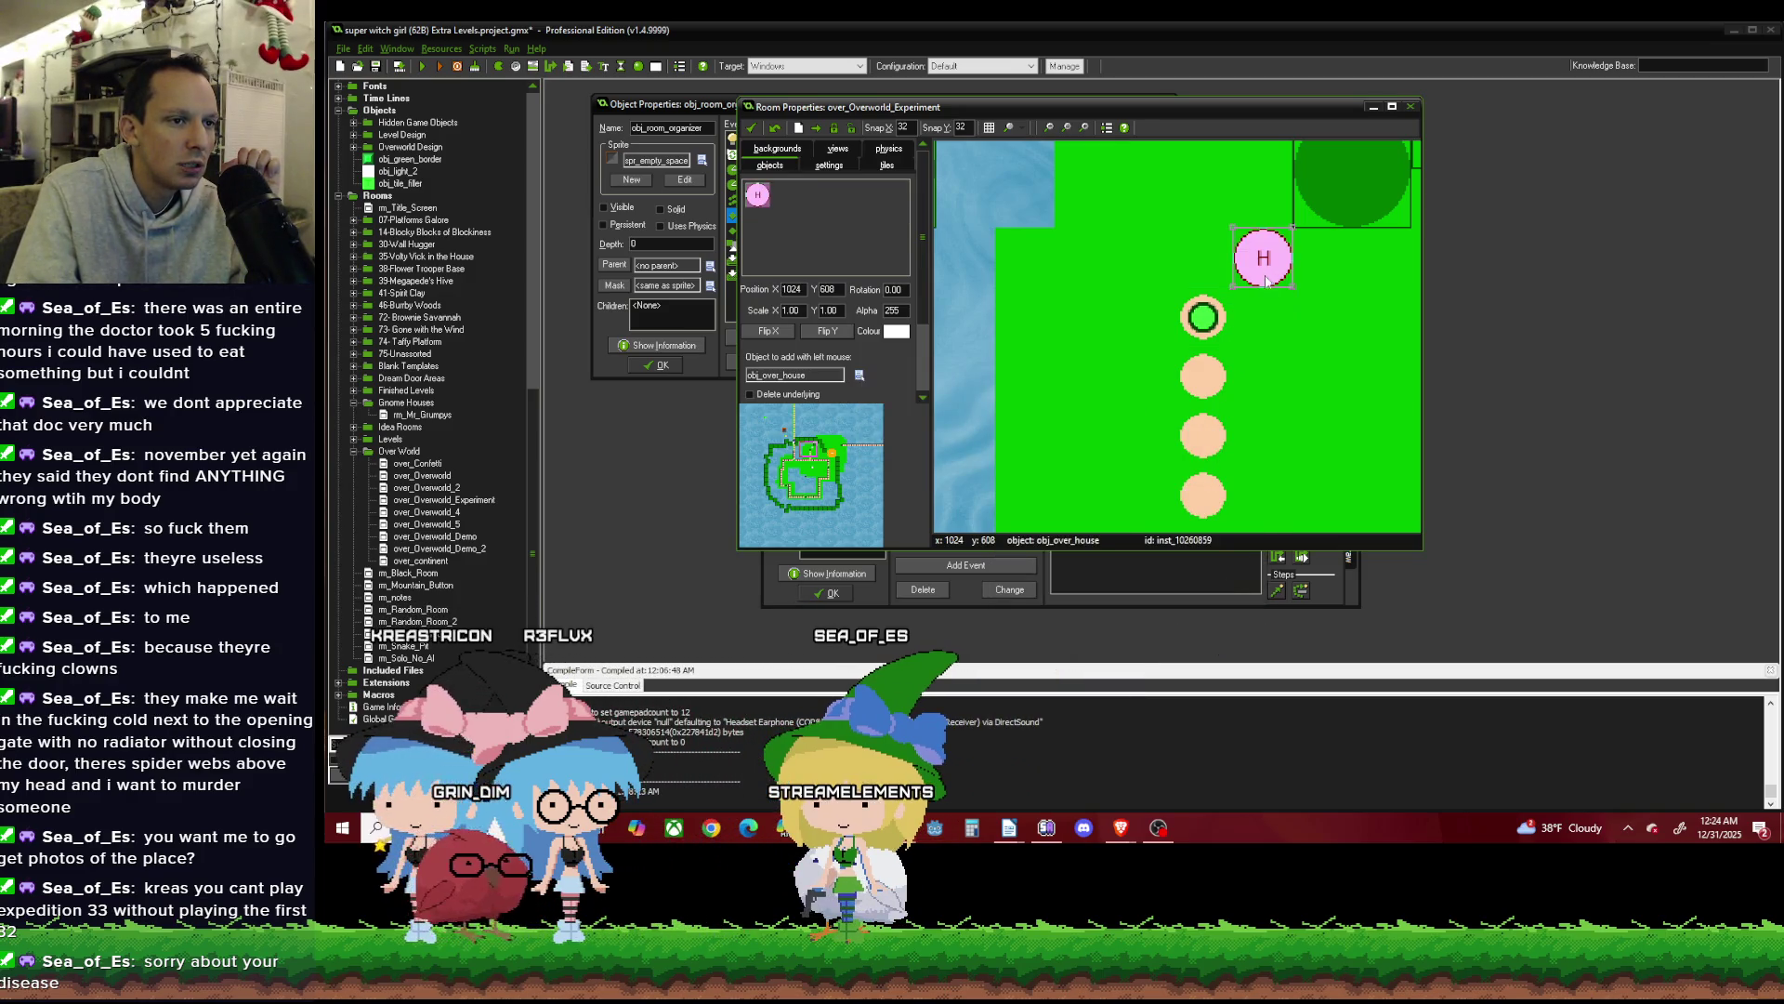
scroll(1267, 279, "down", 2)
scroll(1142, 317, "down", 4)
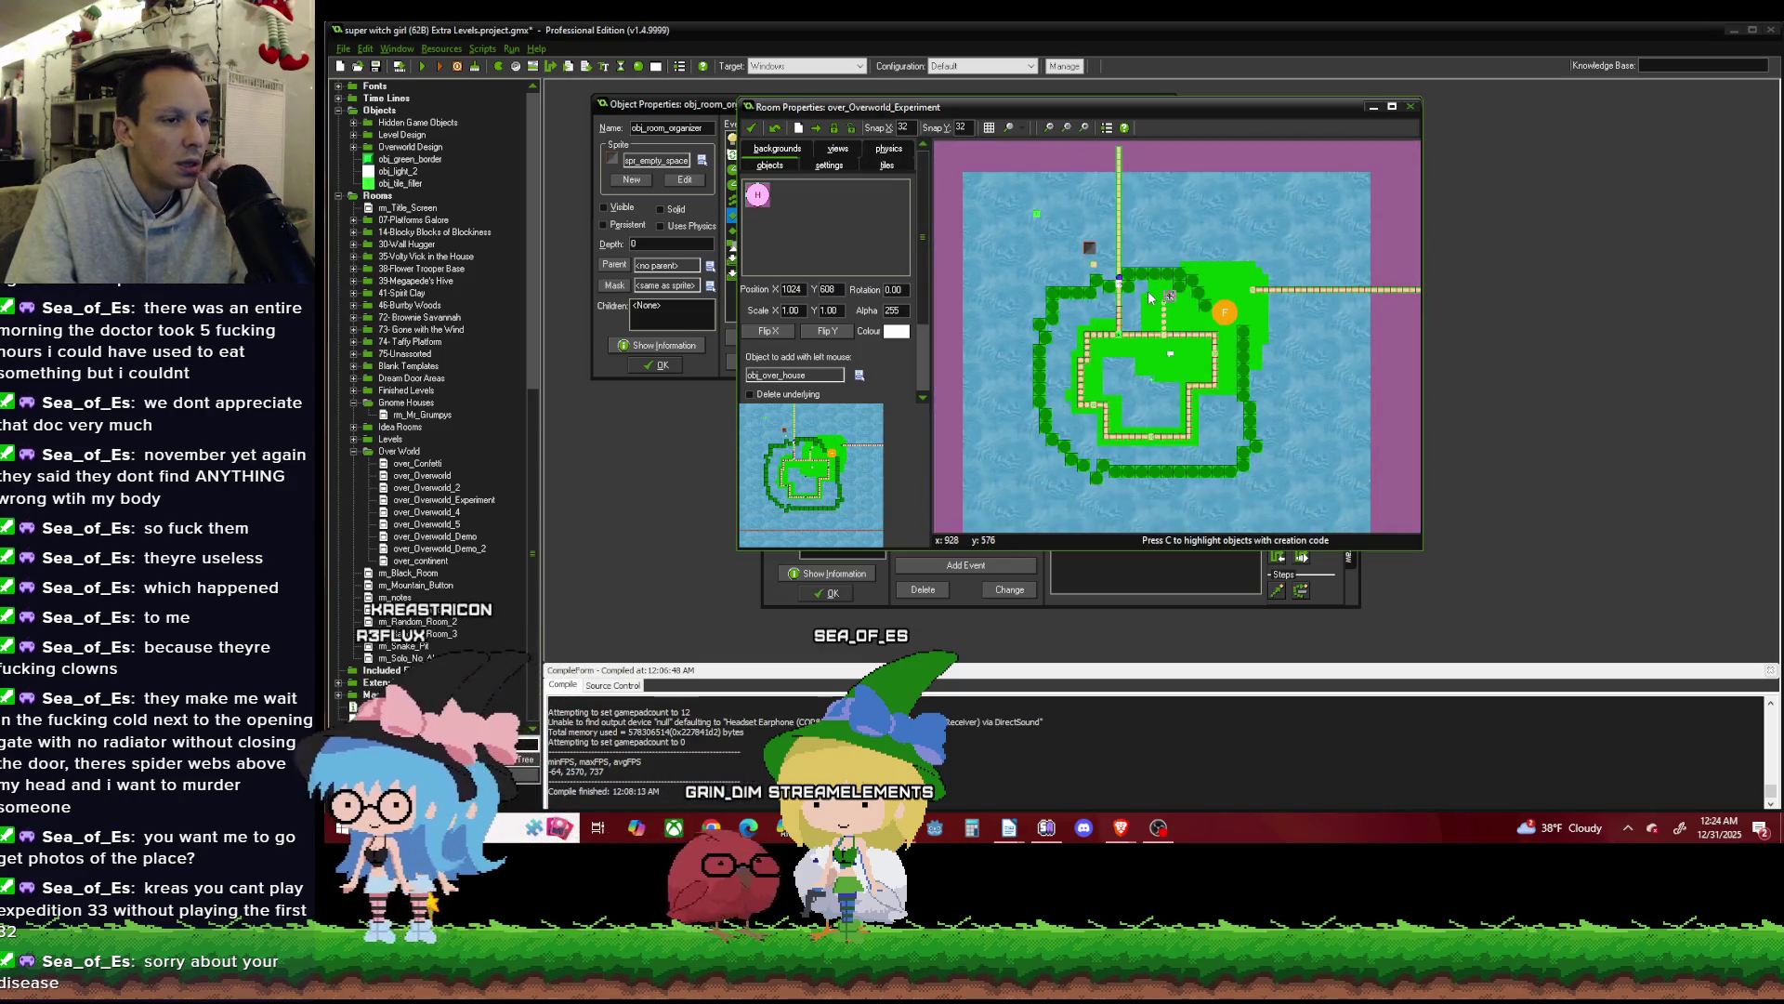
scroll(1130, 349, "up", 1)
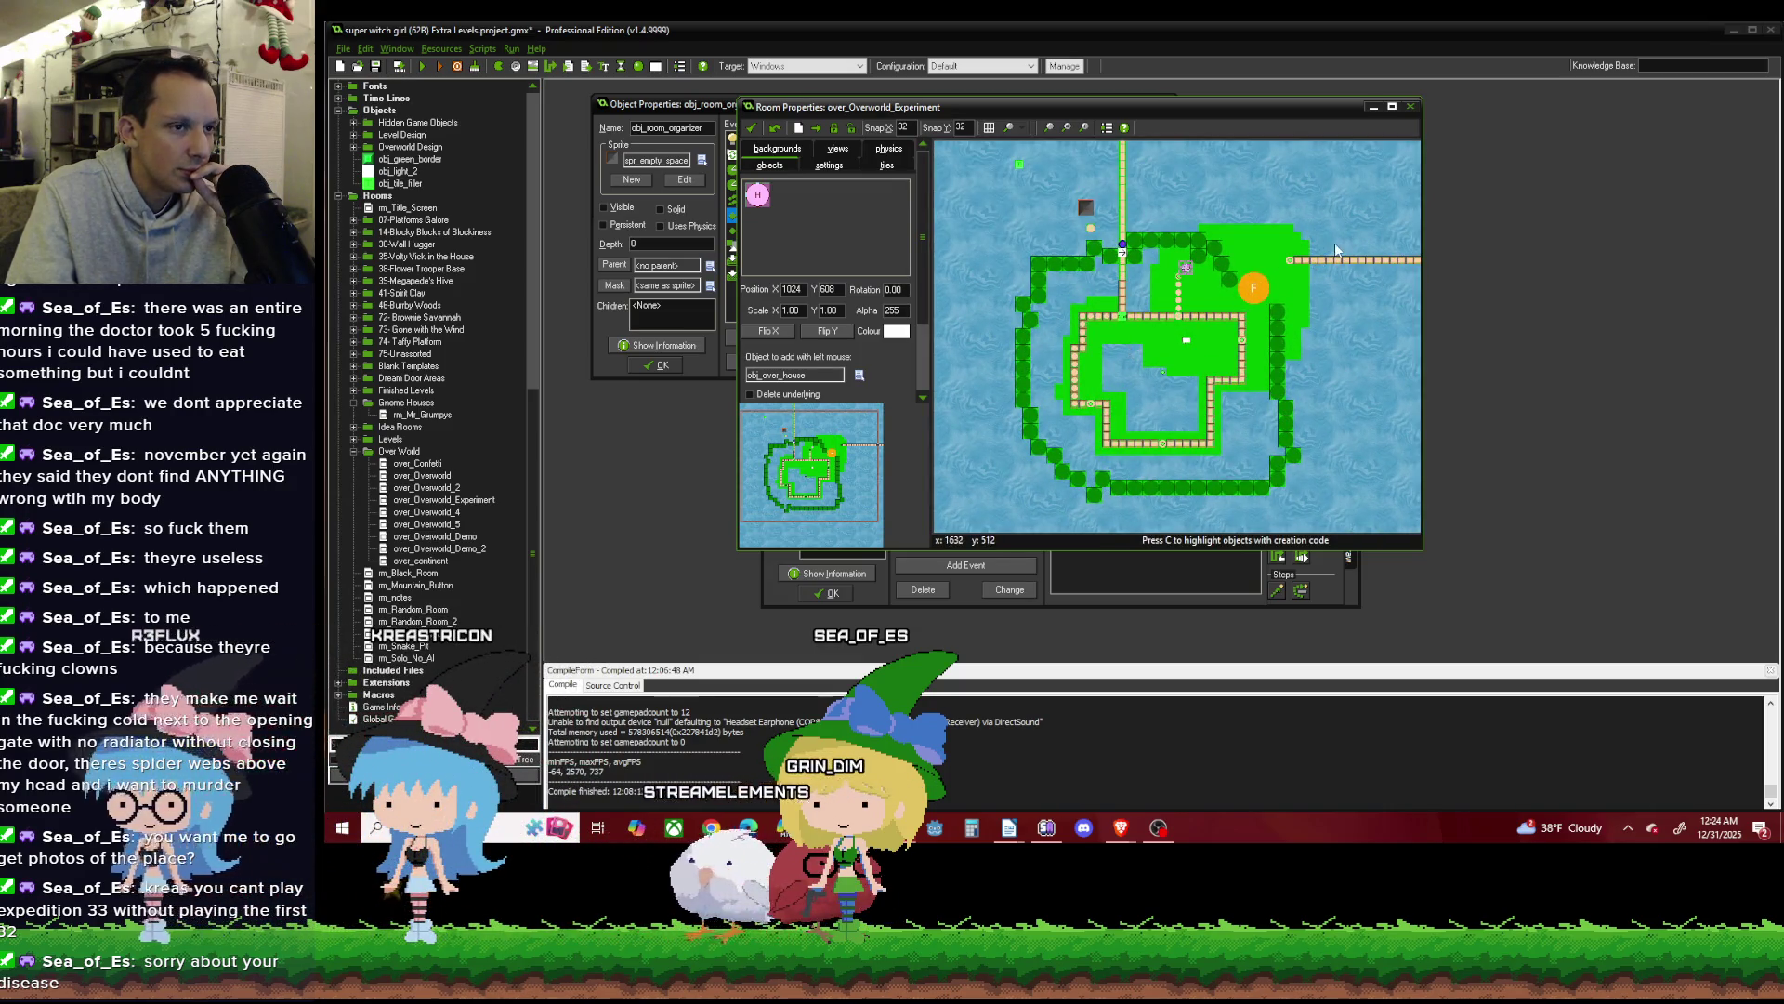
scroll(1153, 306, "up", 2)
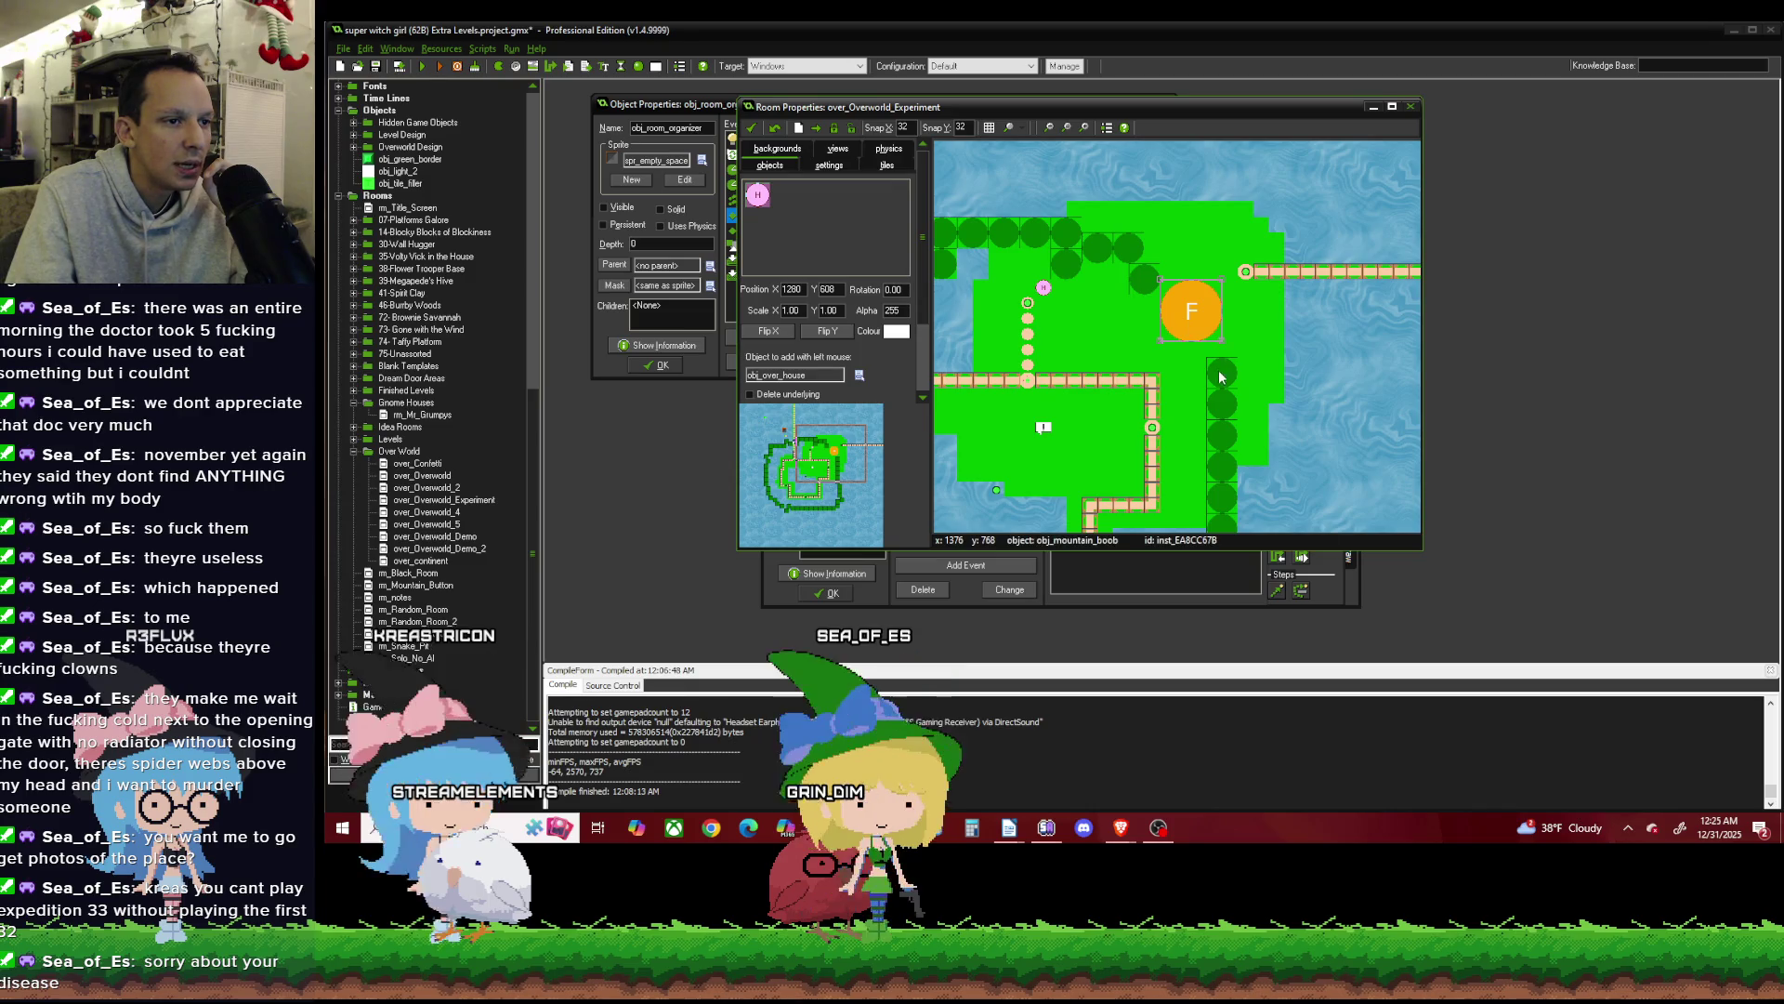
left_click_drag(1222, 374, 1237, 344)
left_click_drag(1236, 405, 1244, 428)
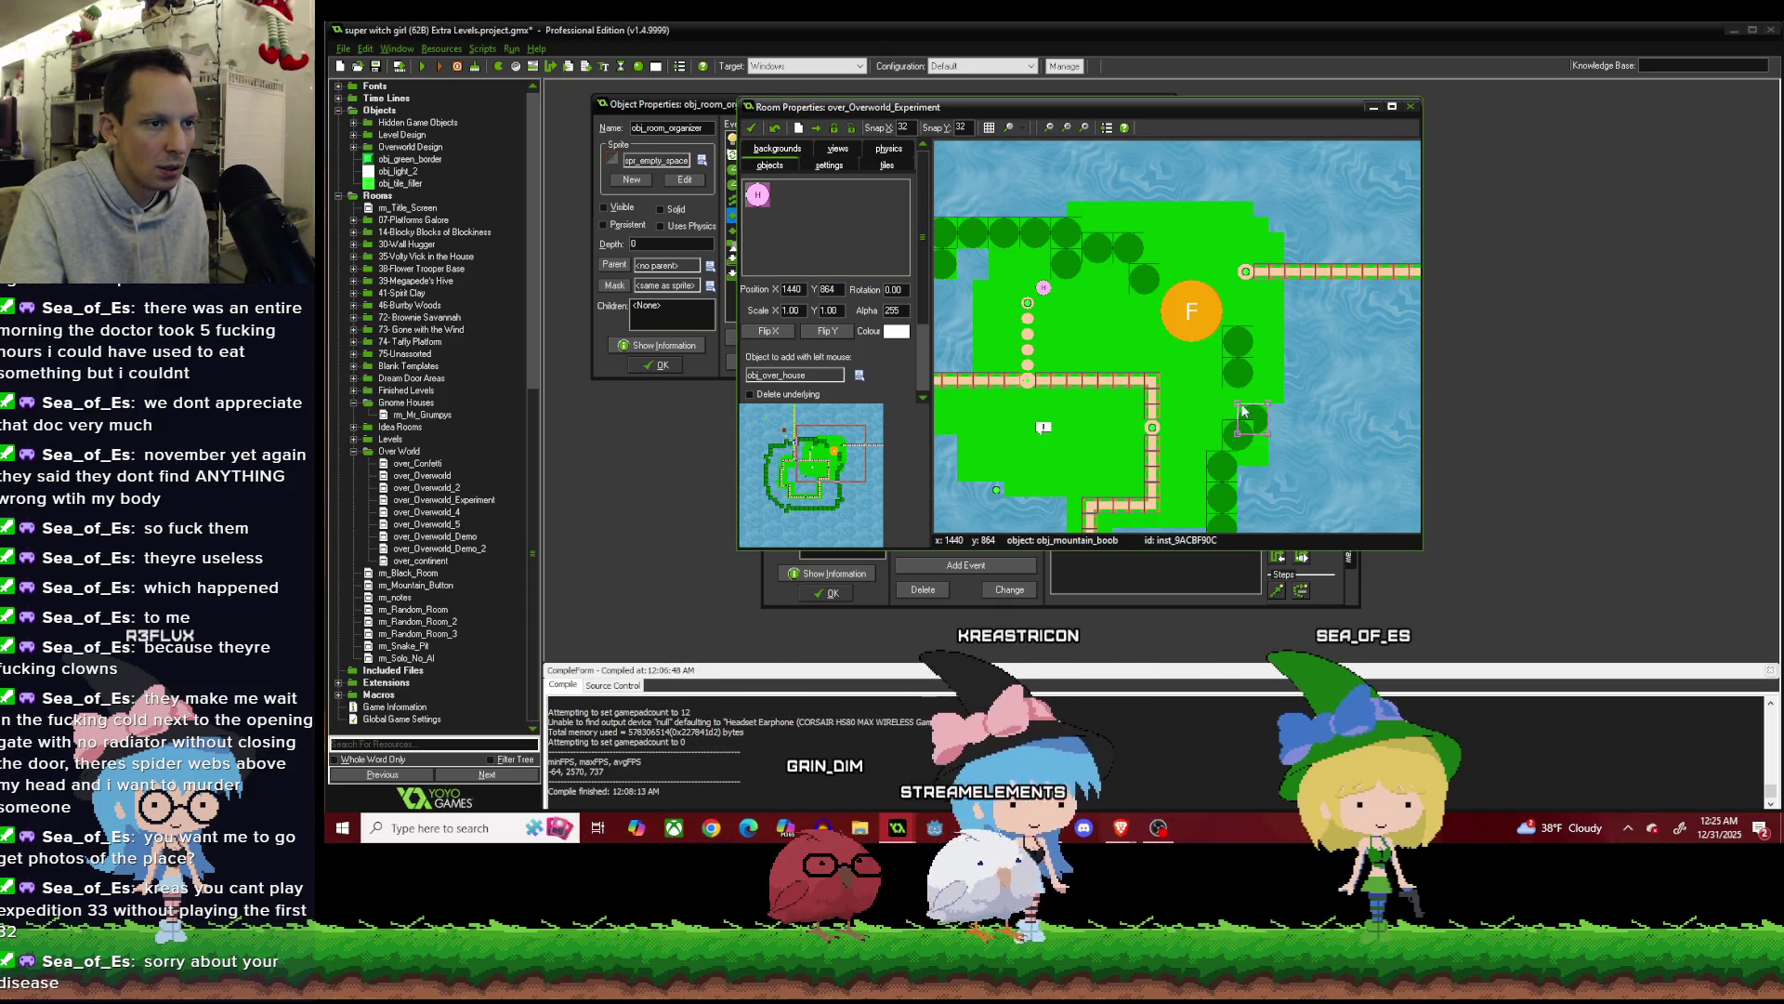
scroll(1222, 401, "down", 2)
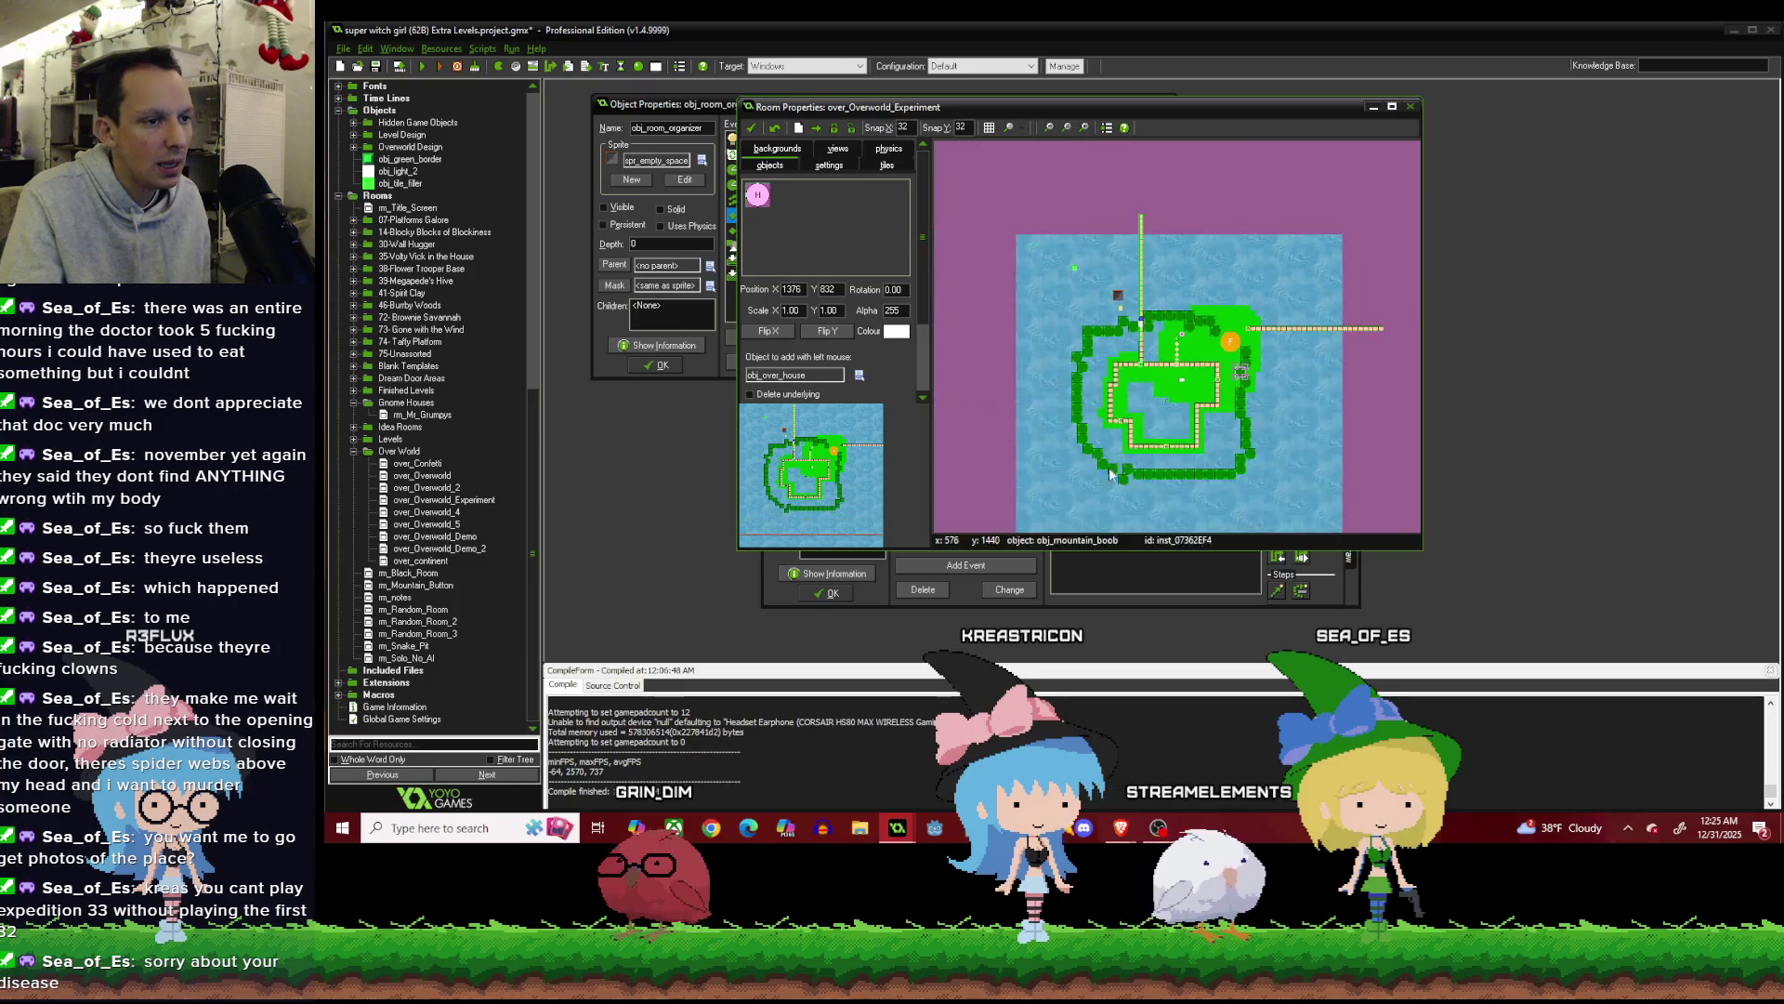
scroll(1101, 482, "up", 1)
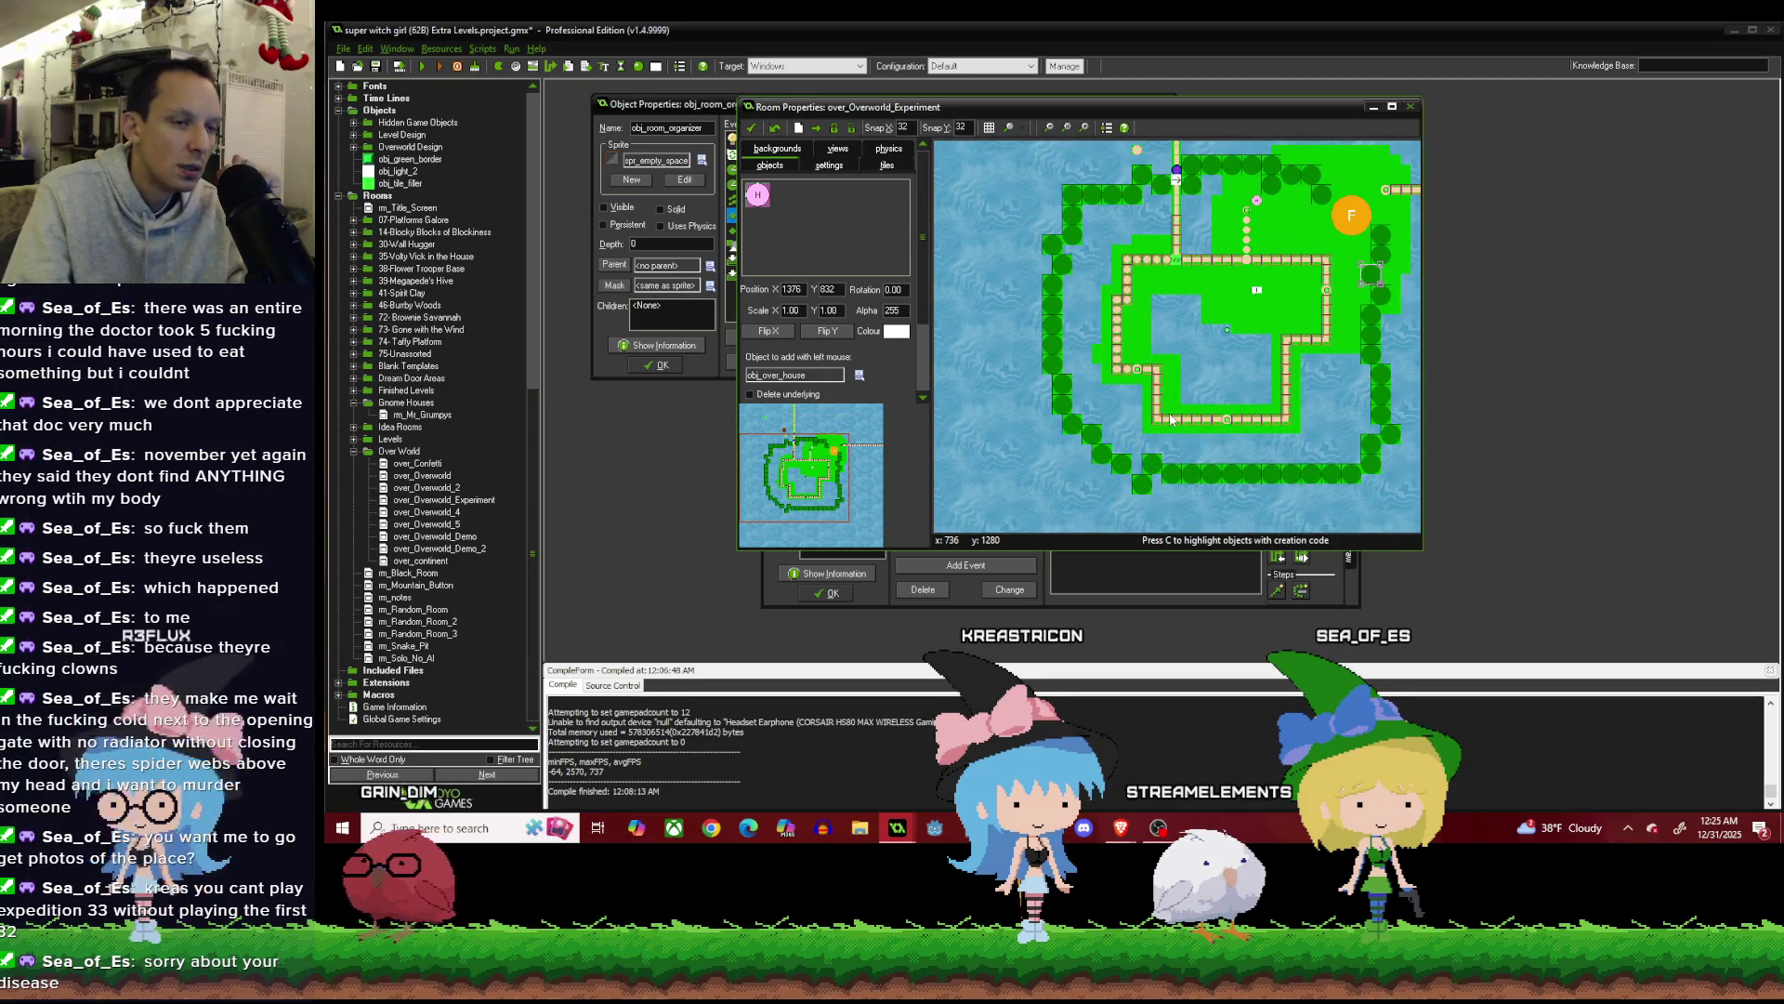
scroll(1166, 411, "down", 1)
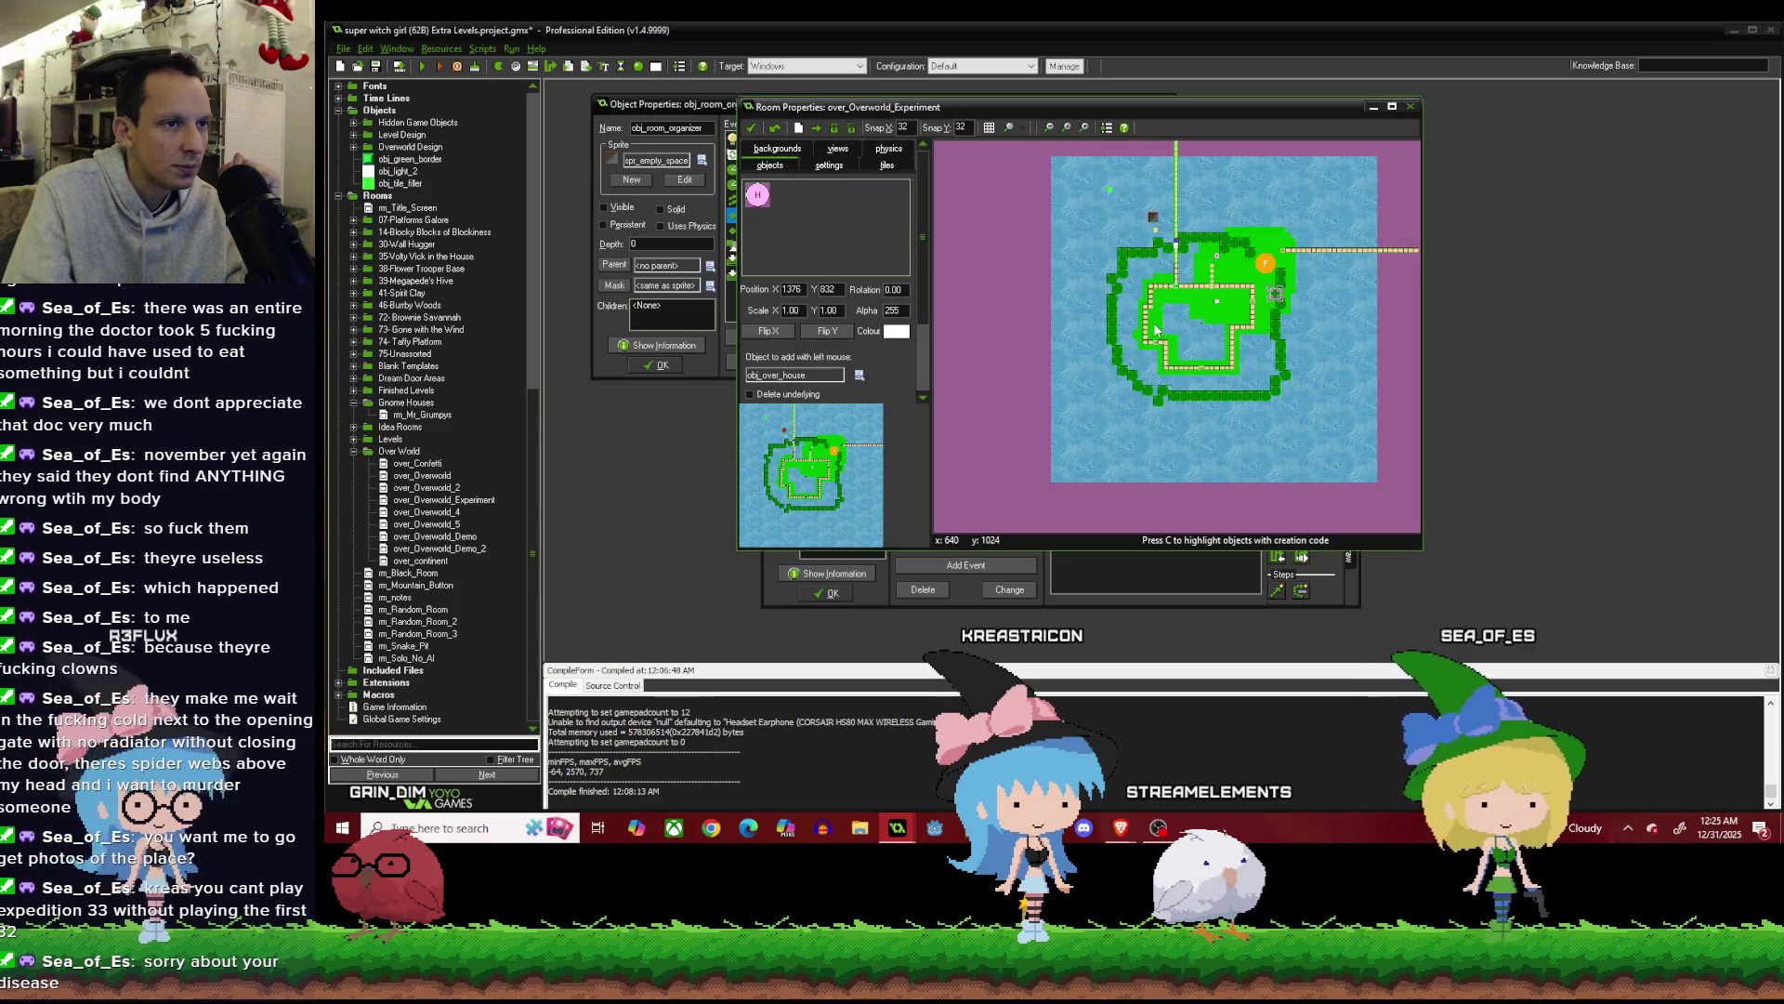
scroll(1238, 247, "up", 1)
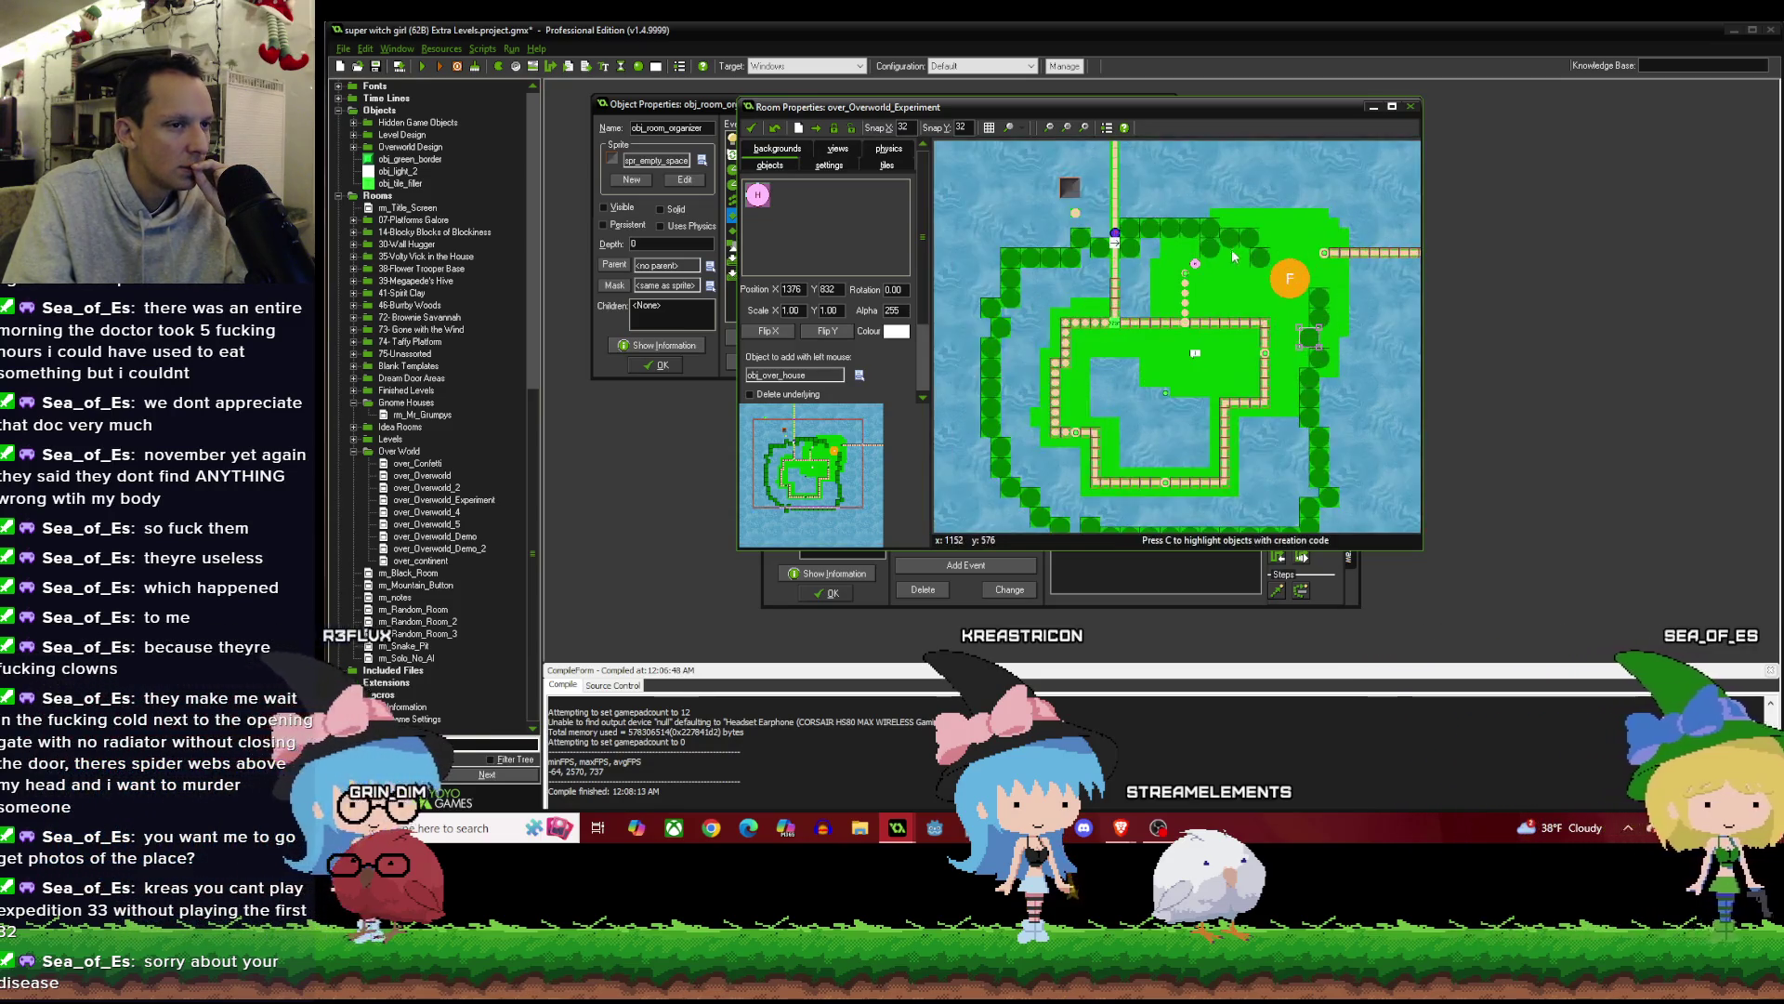
left_click(859, 375)
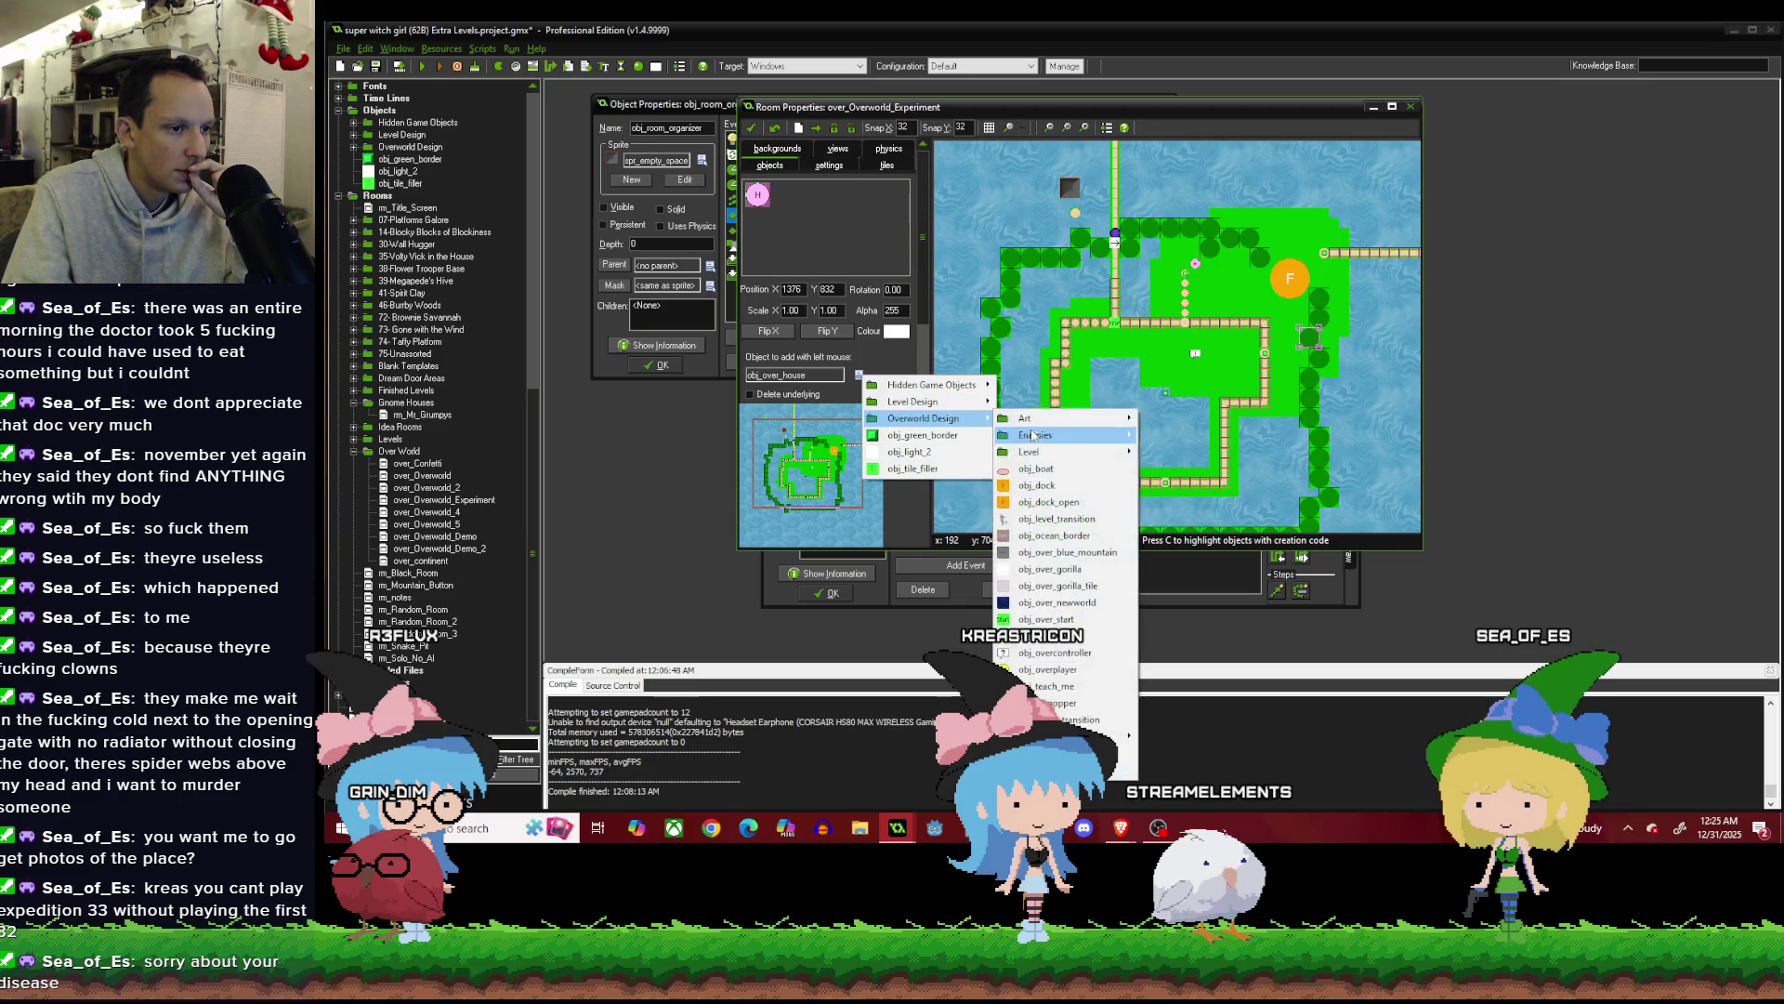
Pick obj_level and place a new node beside the ! sign on the path.
left_click(1192, 456)
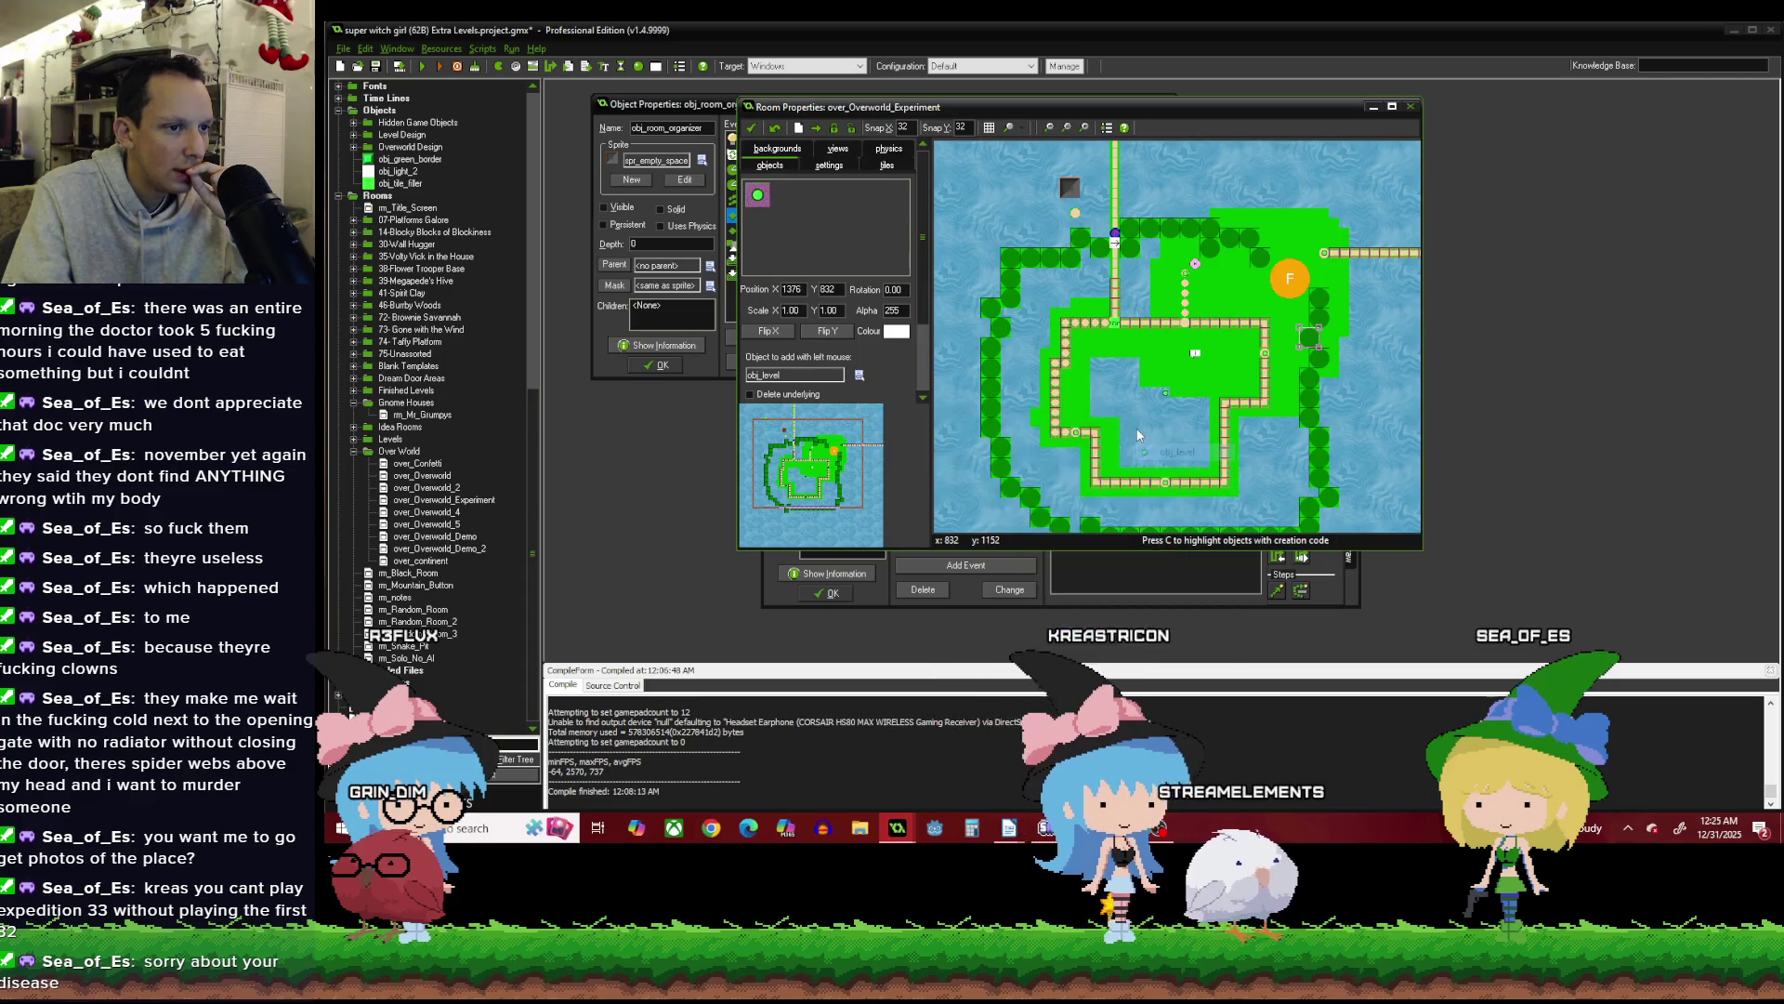
scroll(1136, 428, "up", 1)
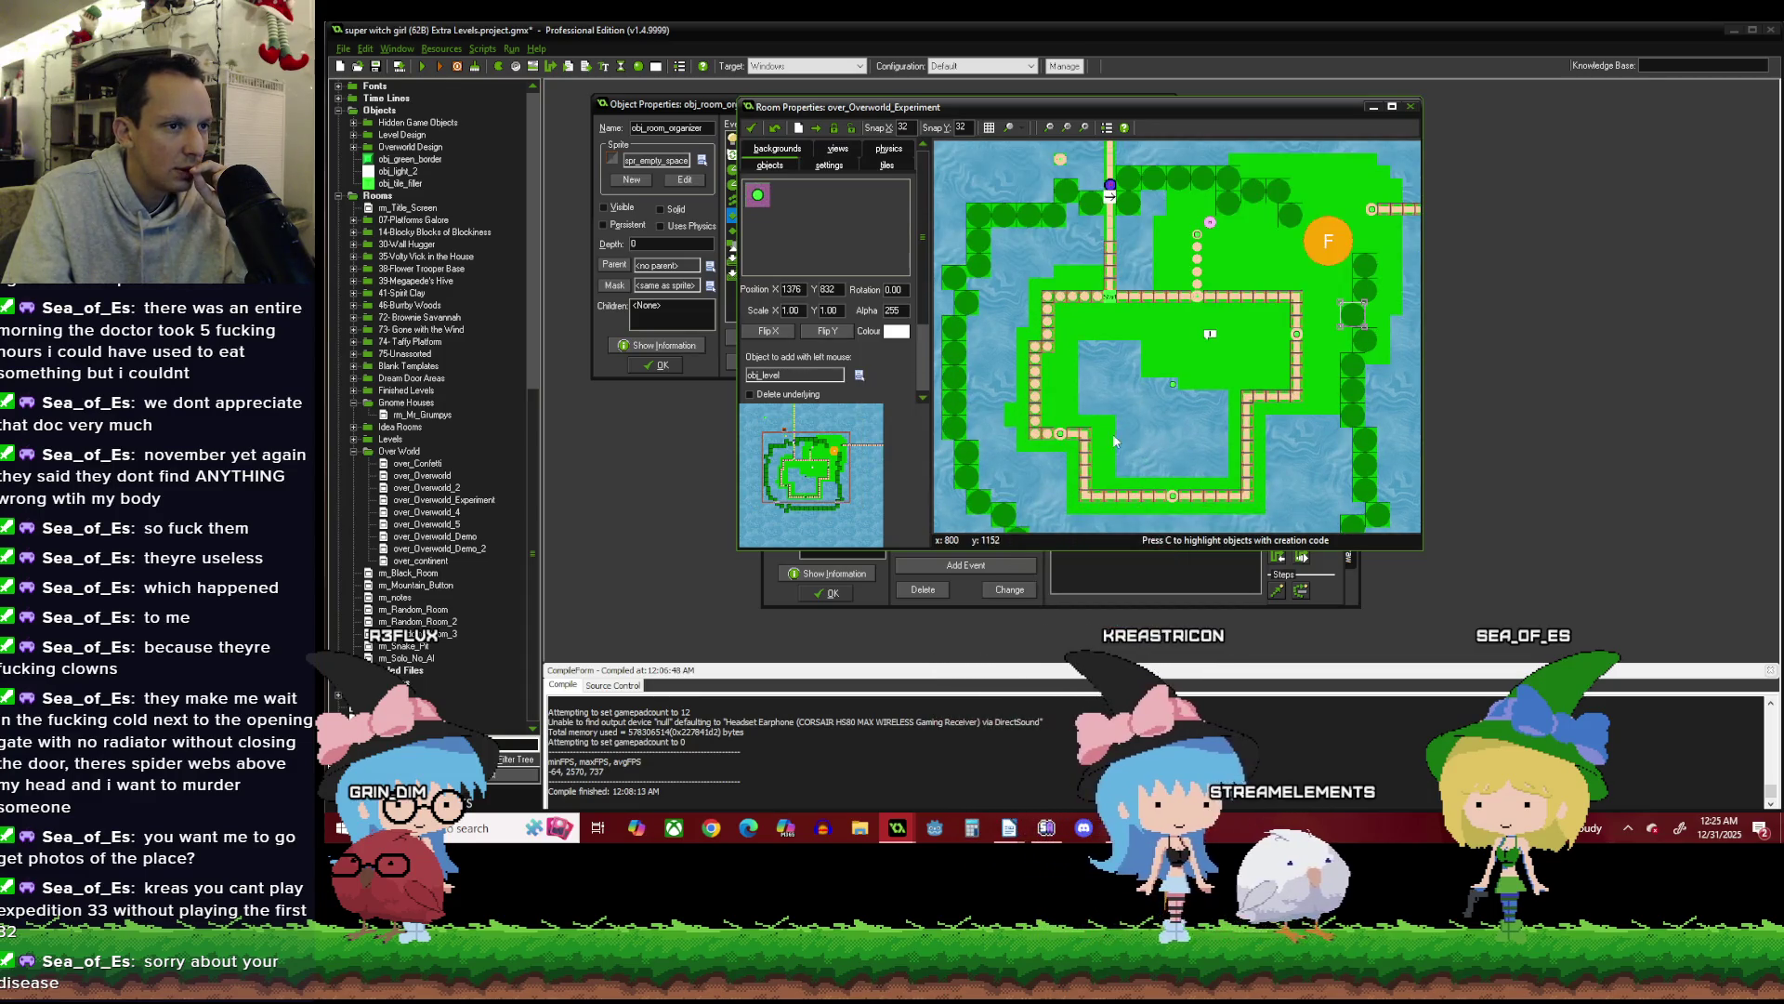
left_click(1297, 334)
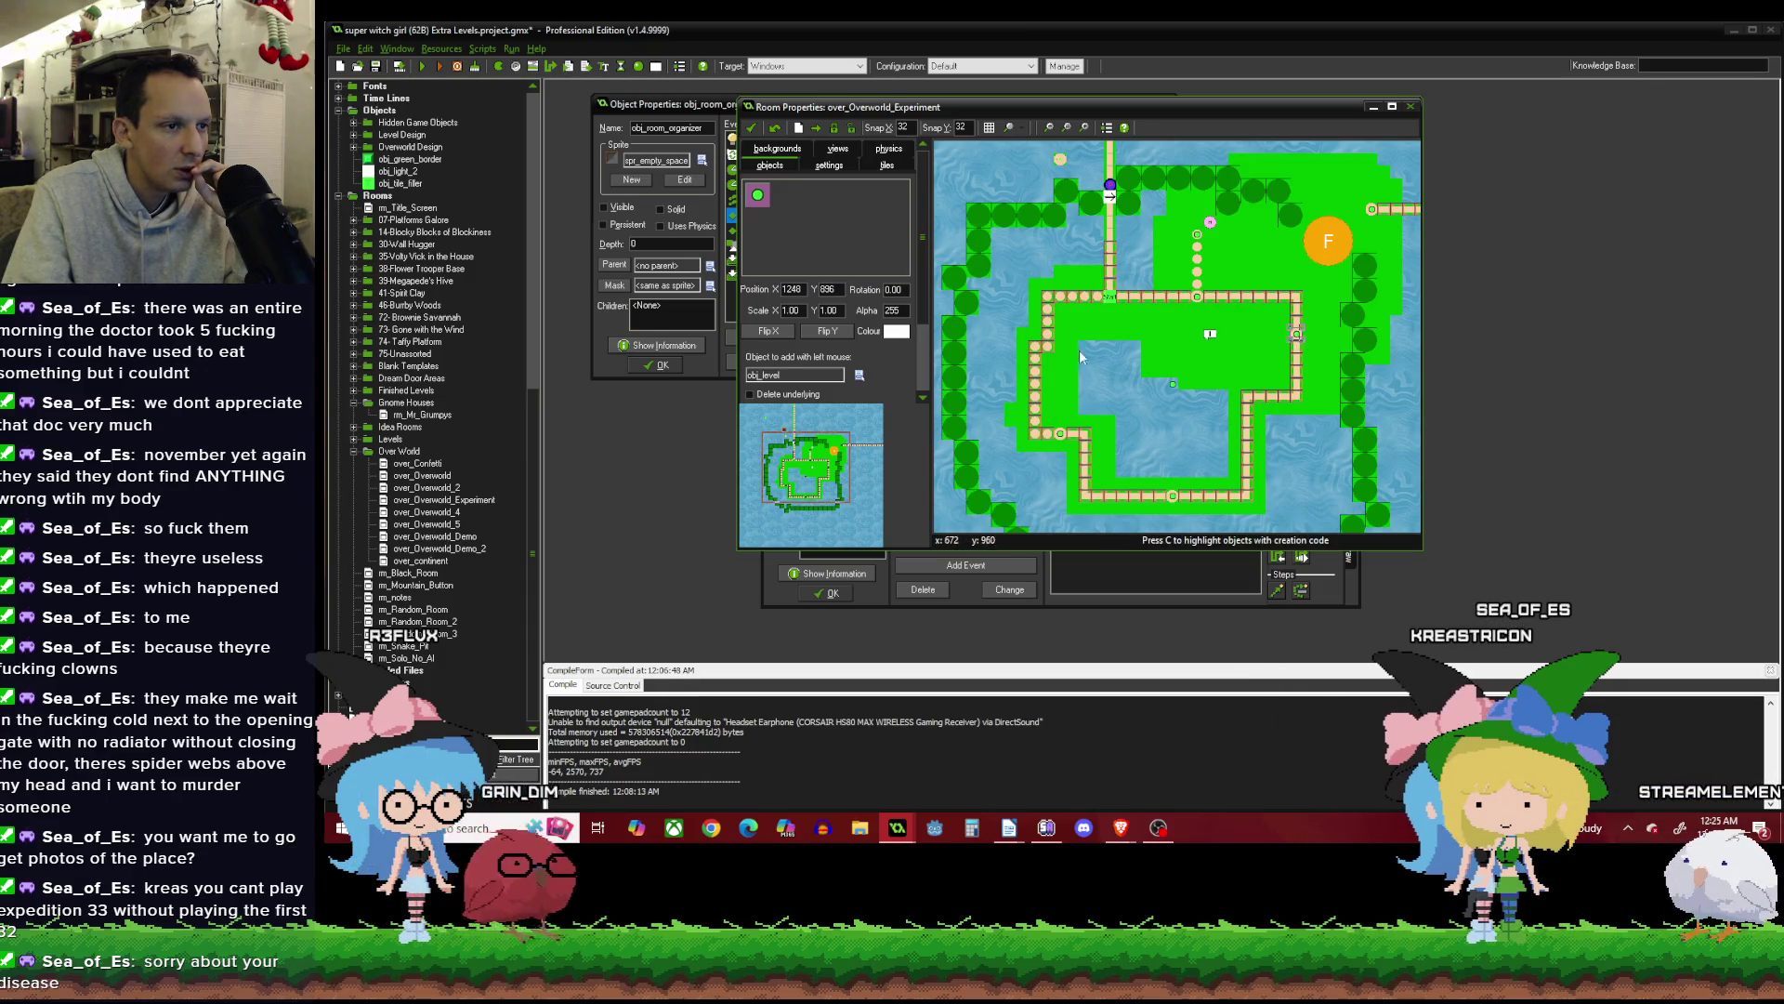
scroll(1171, 277, "up", 1)
left_click(1211, 369)
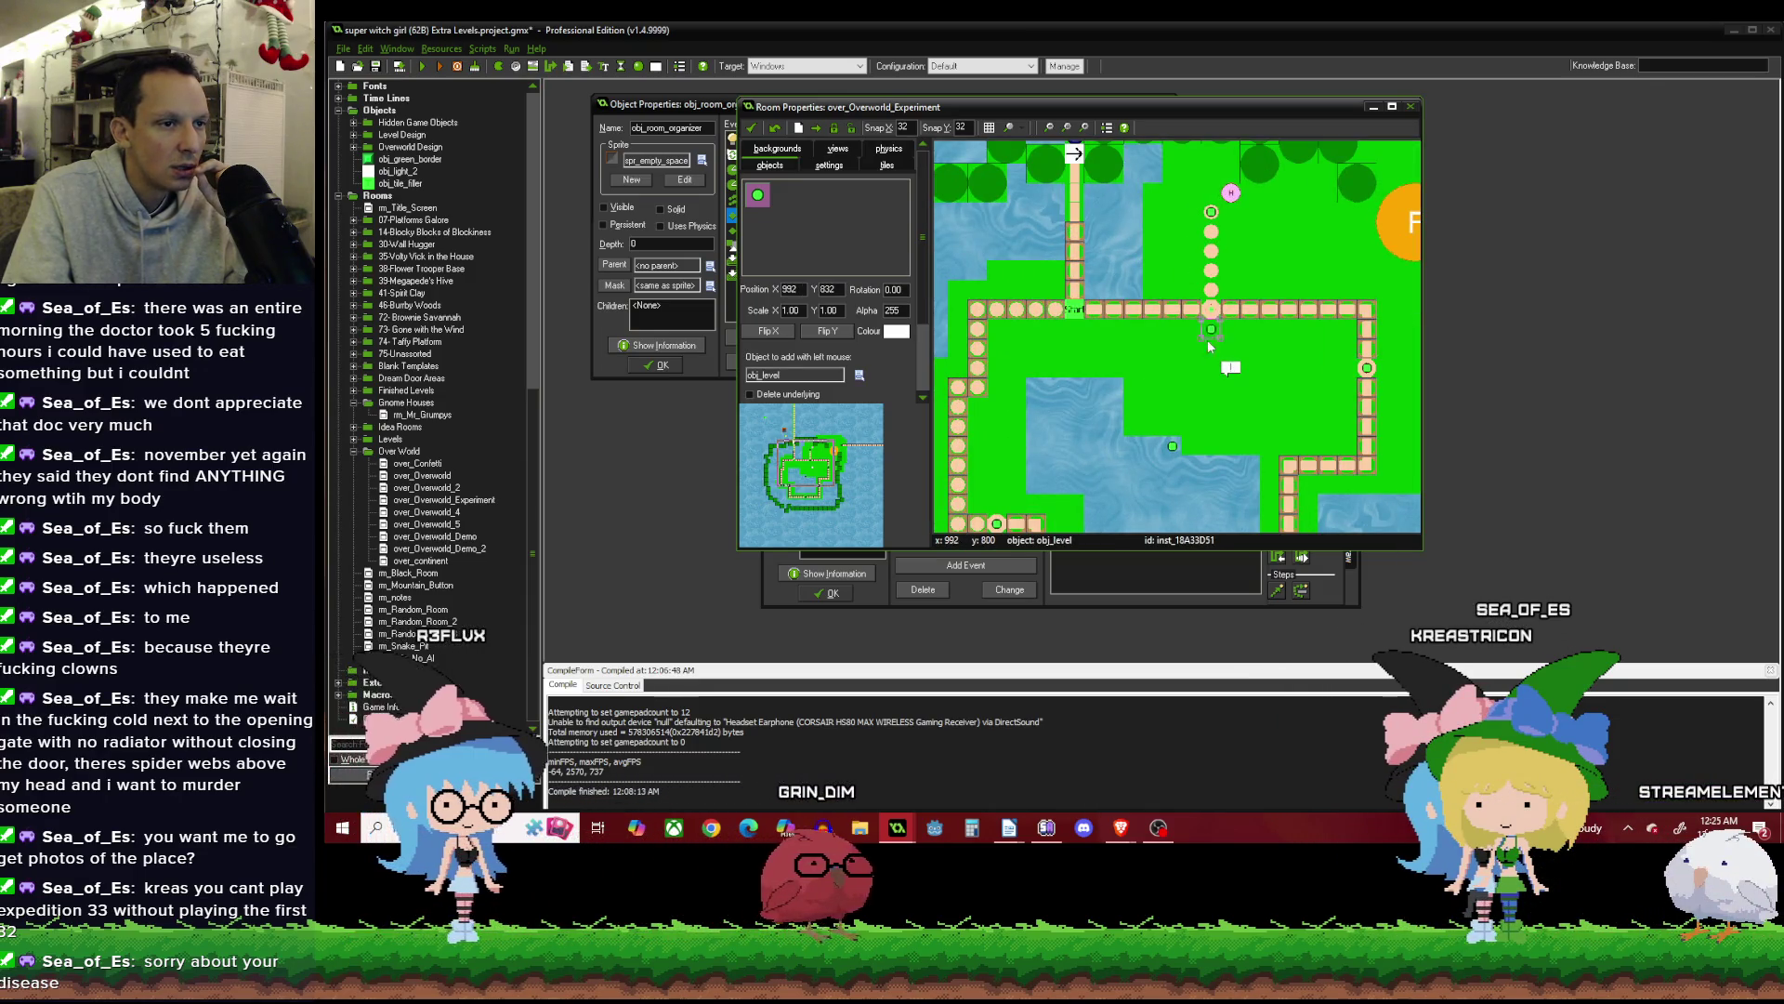
scroll(1229, 302, "up", 1)
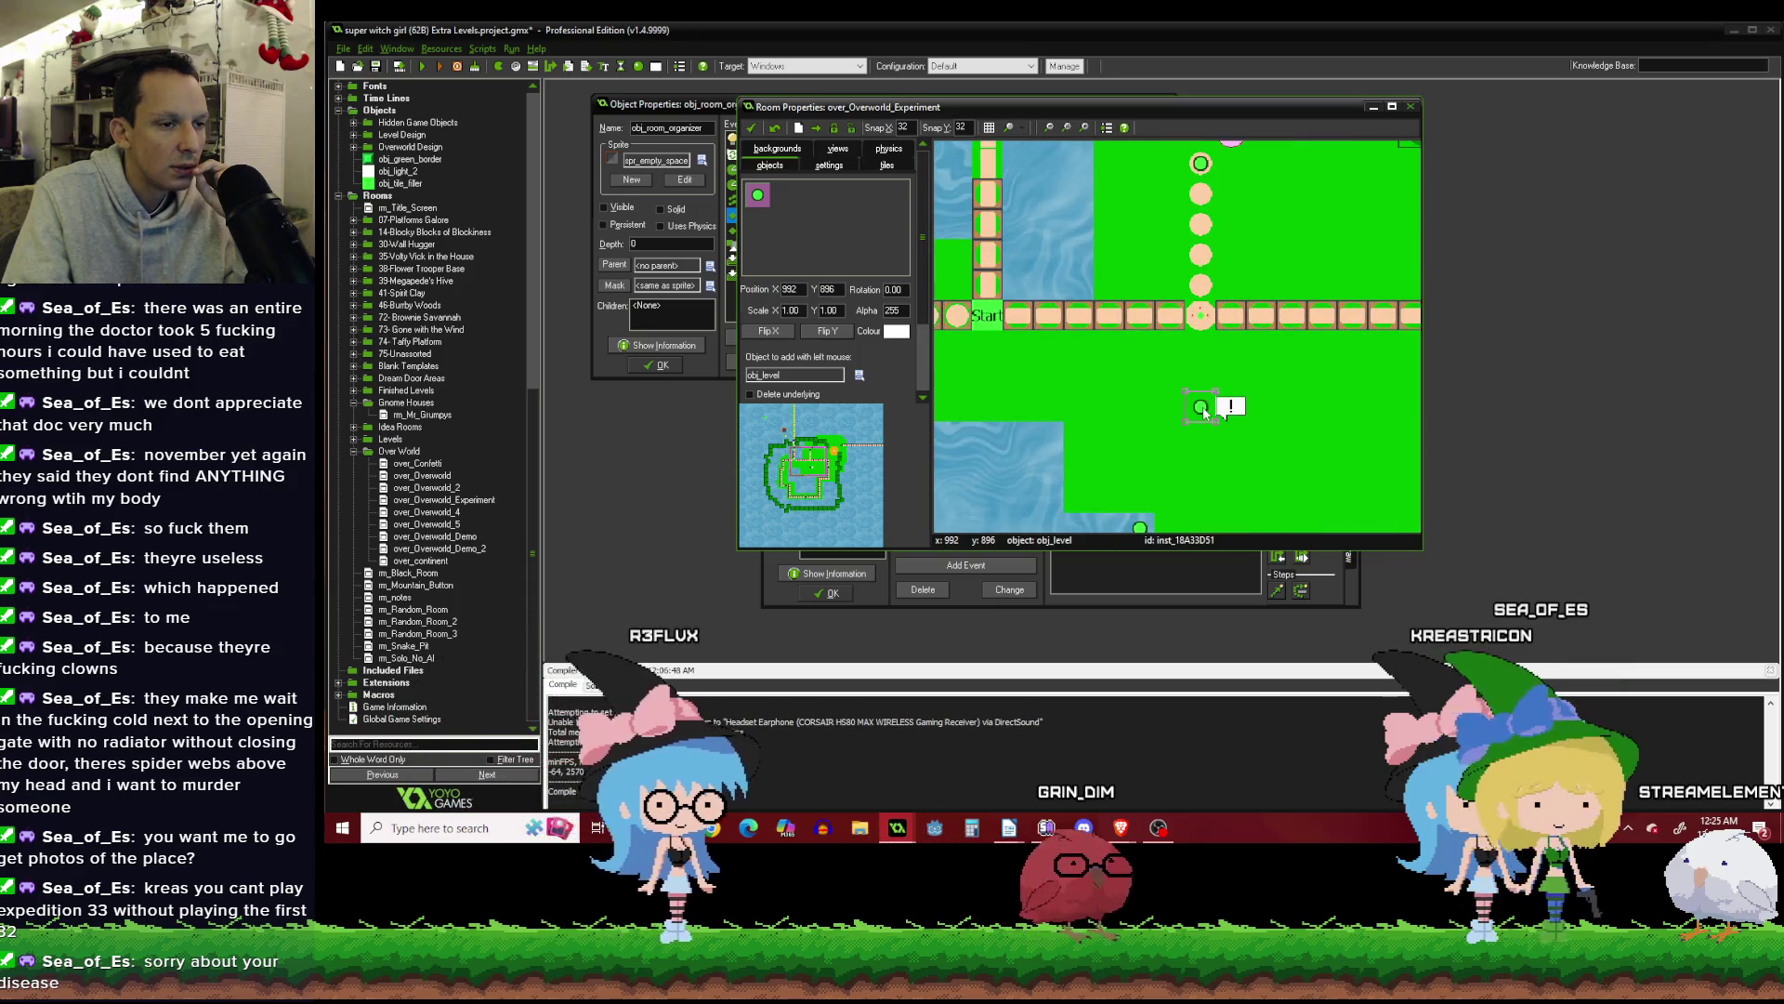
scroll(1199, 390, "down", 2)
scroll(1194, 405, "up", 2)
scroll(1190, 398, "down", 2)
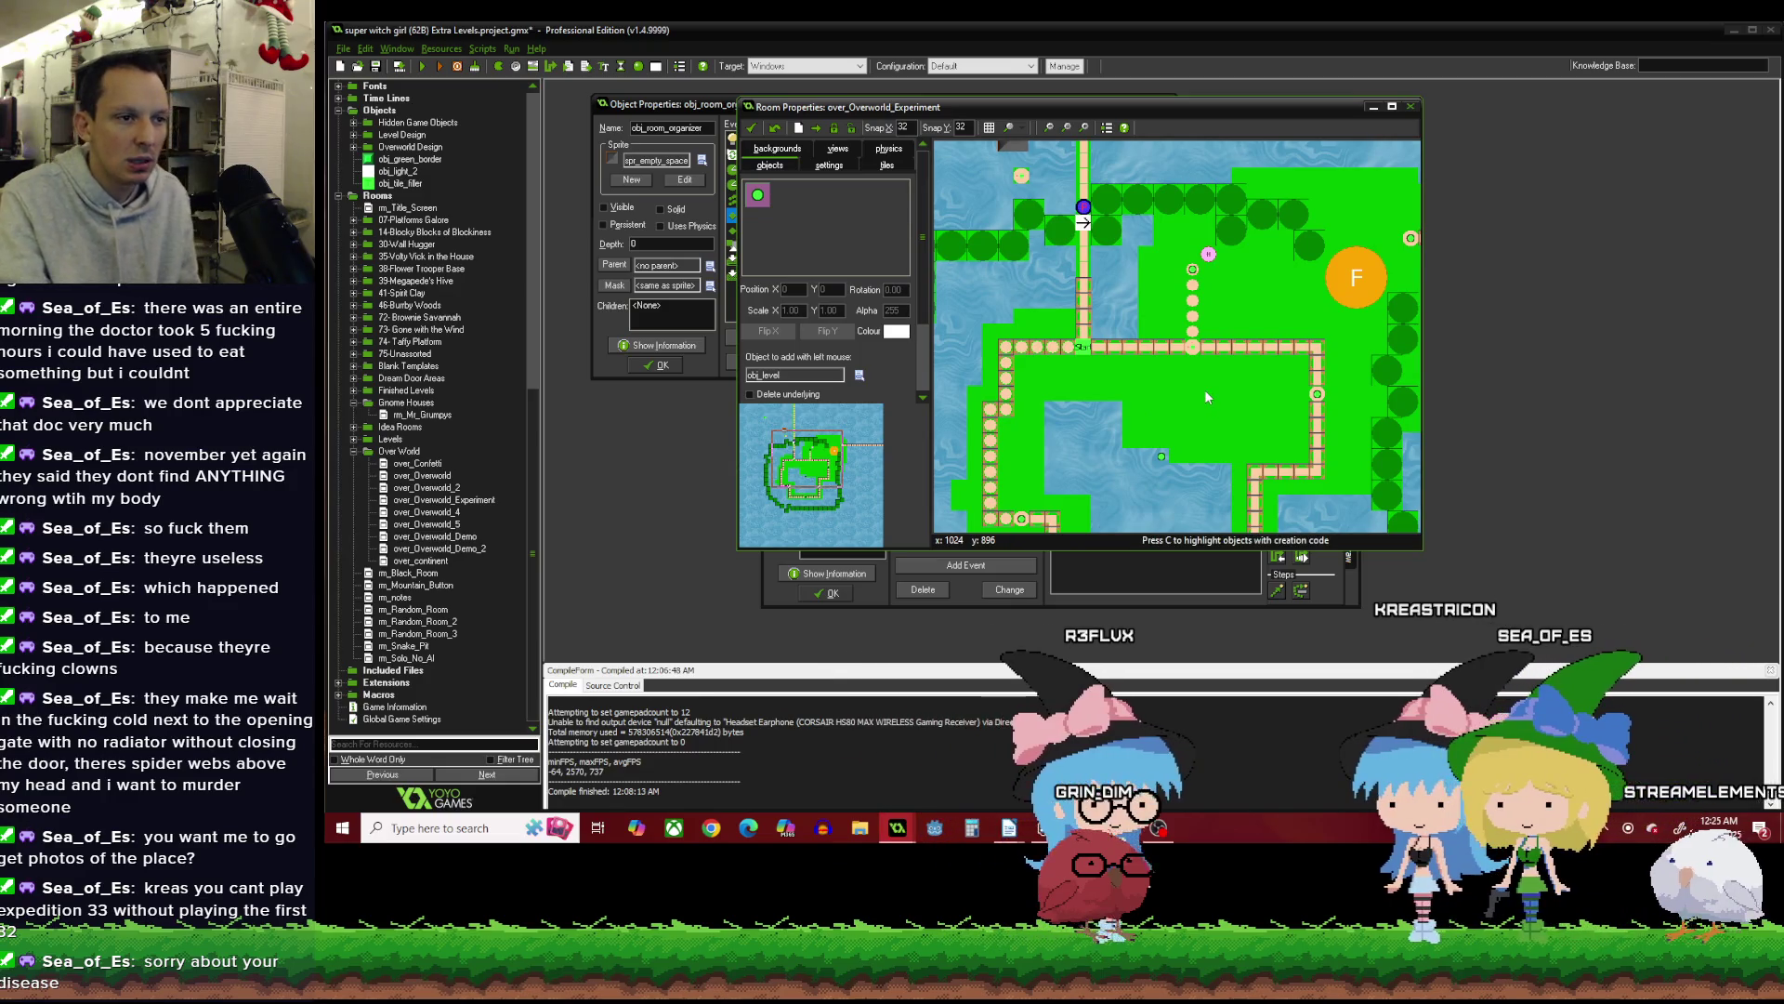
scroll(1186, 383, "up", 1)
scroll(1186, 383, "up", 1)
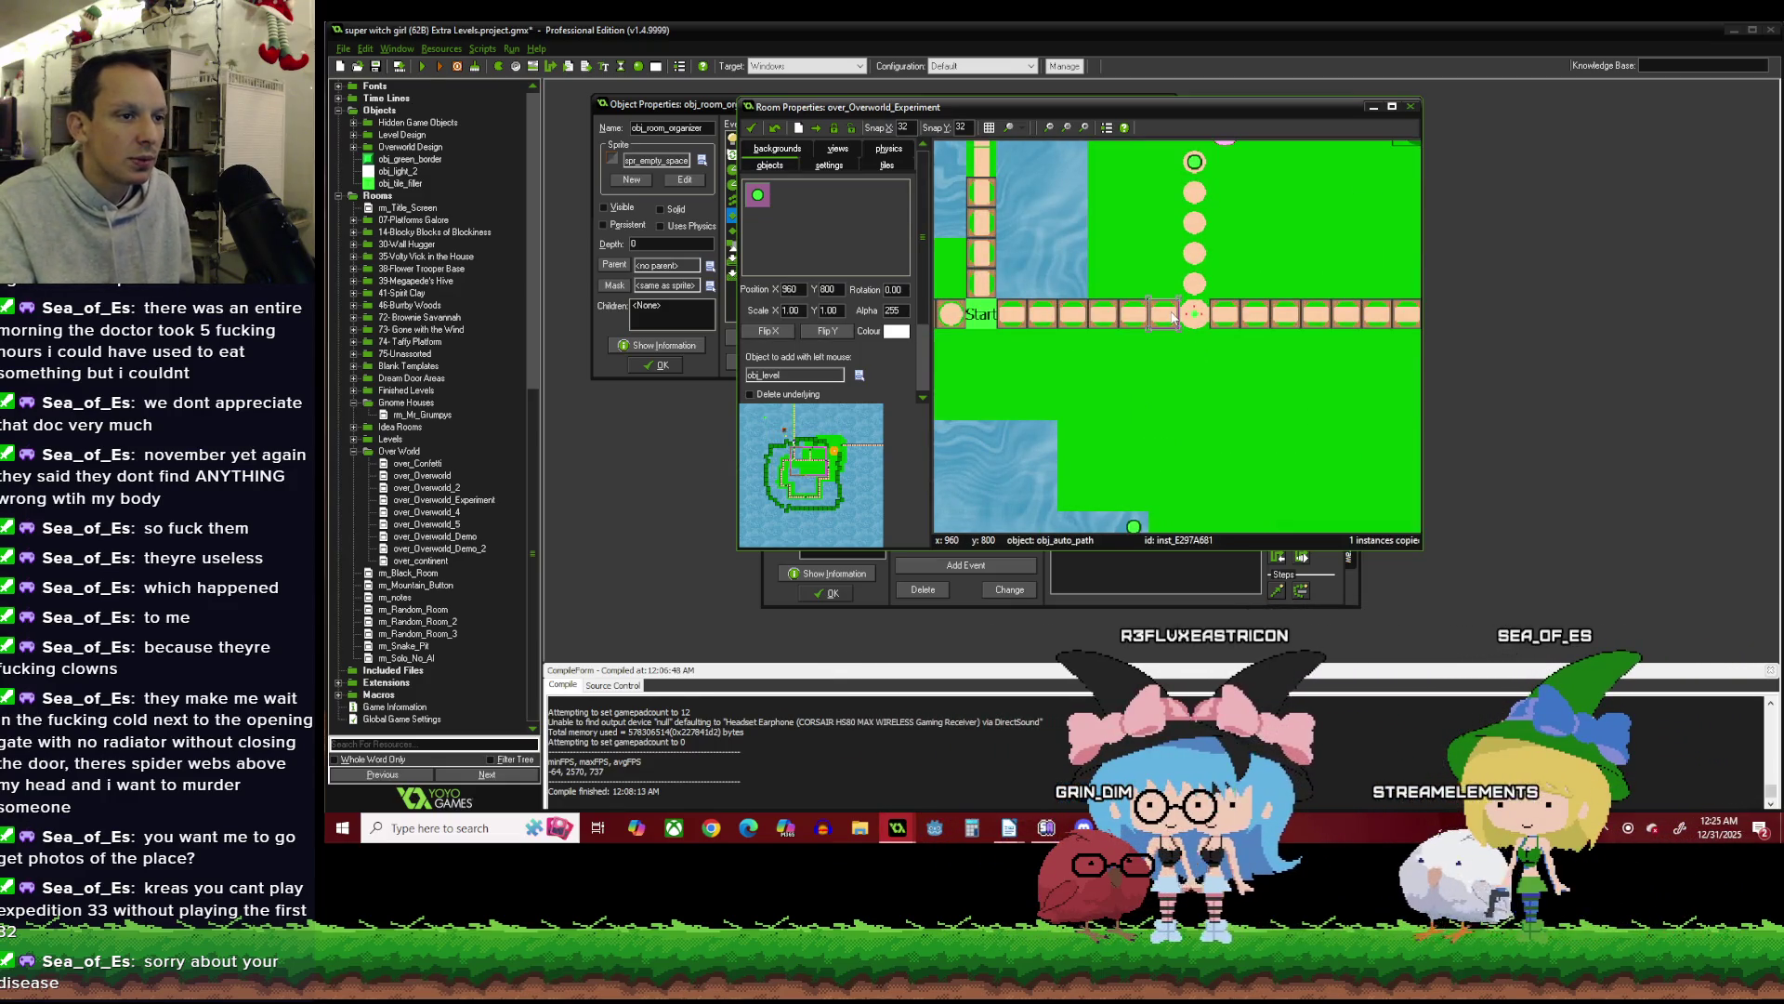
Check the path circle above, then collapse the Over World rooms group.
left_click(1198, 232)
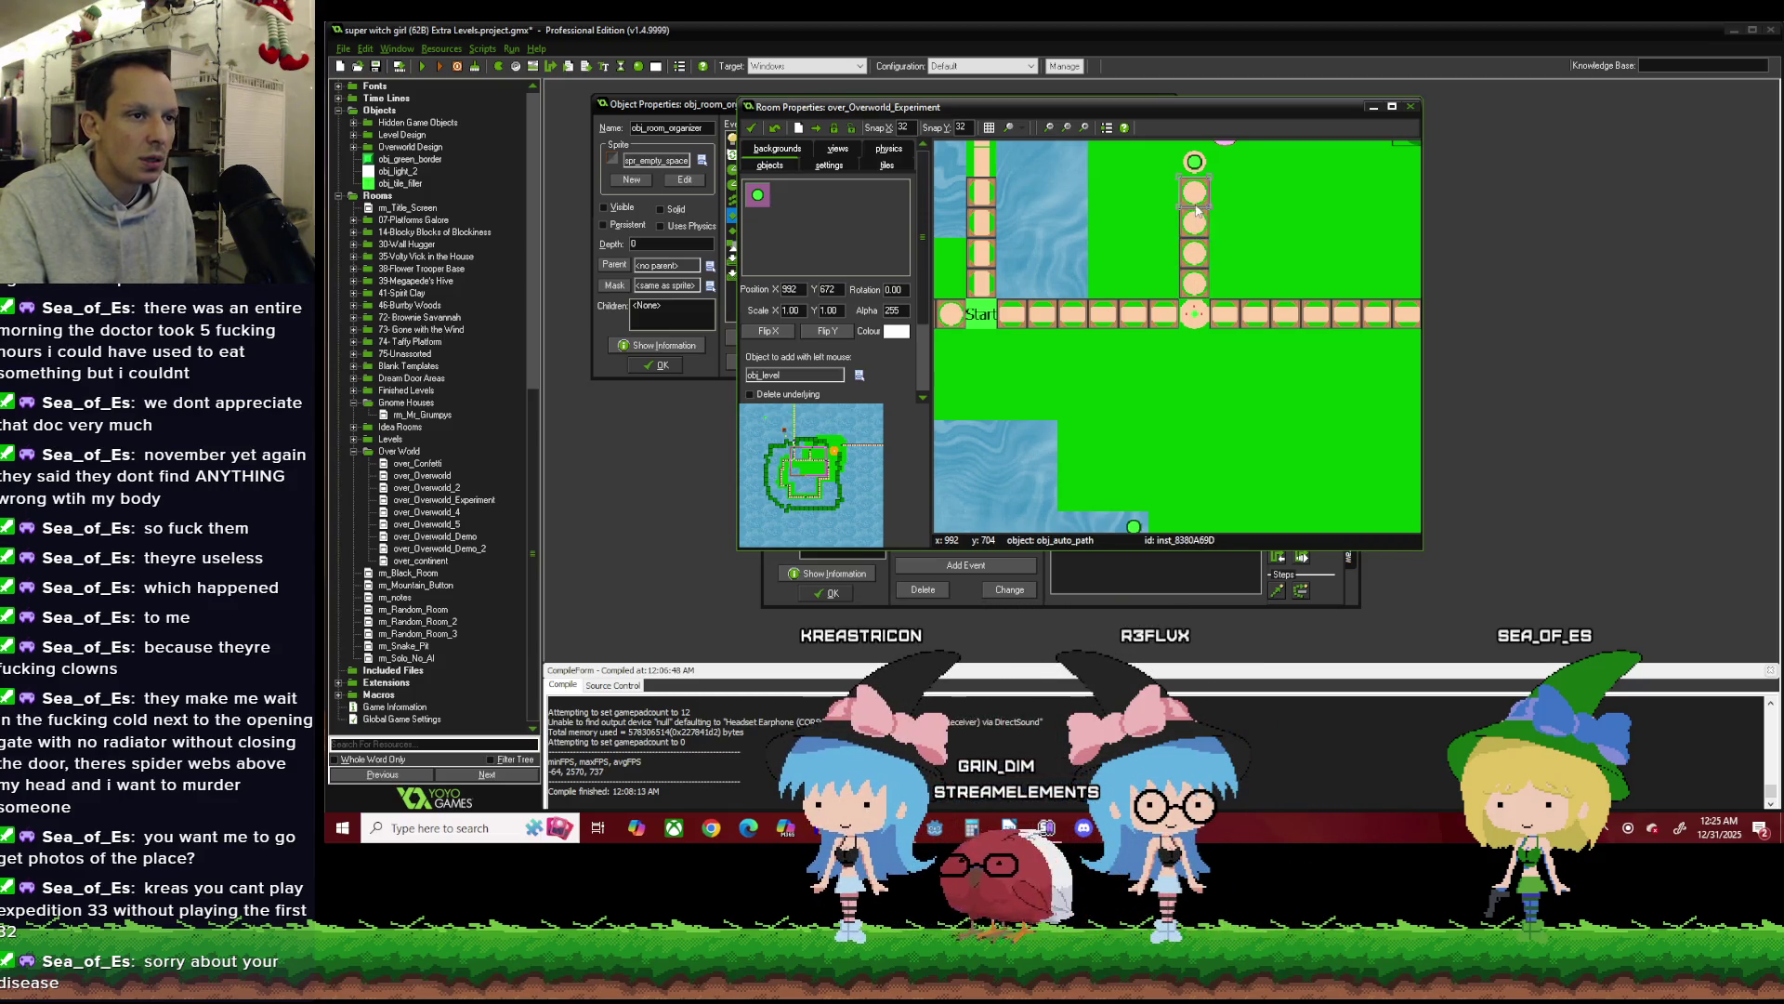
scroll(1199, 220, "down", 2)
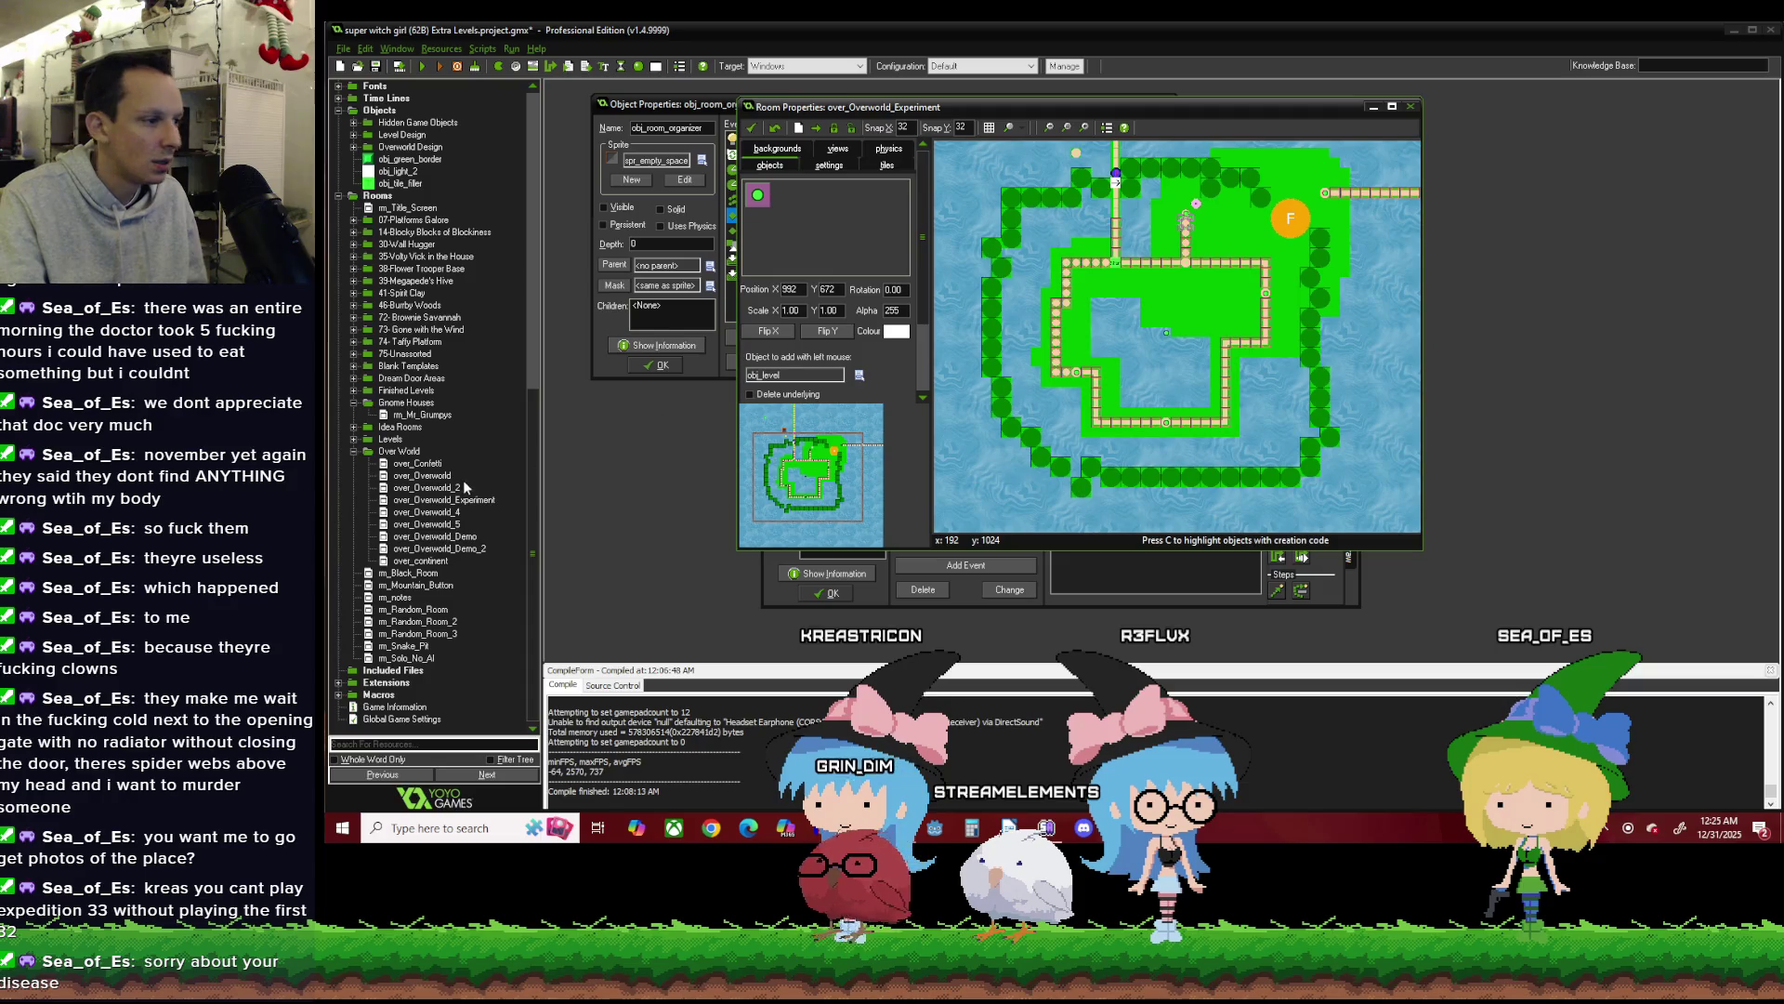
left_click(354, 451)
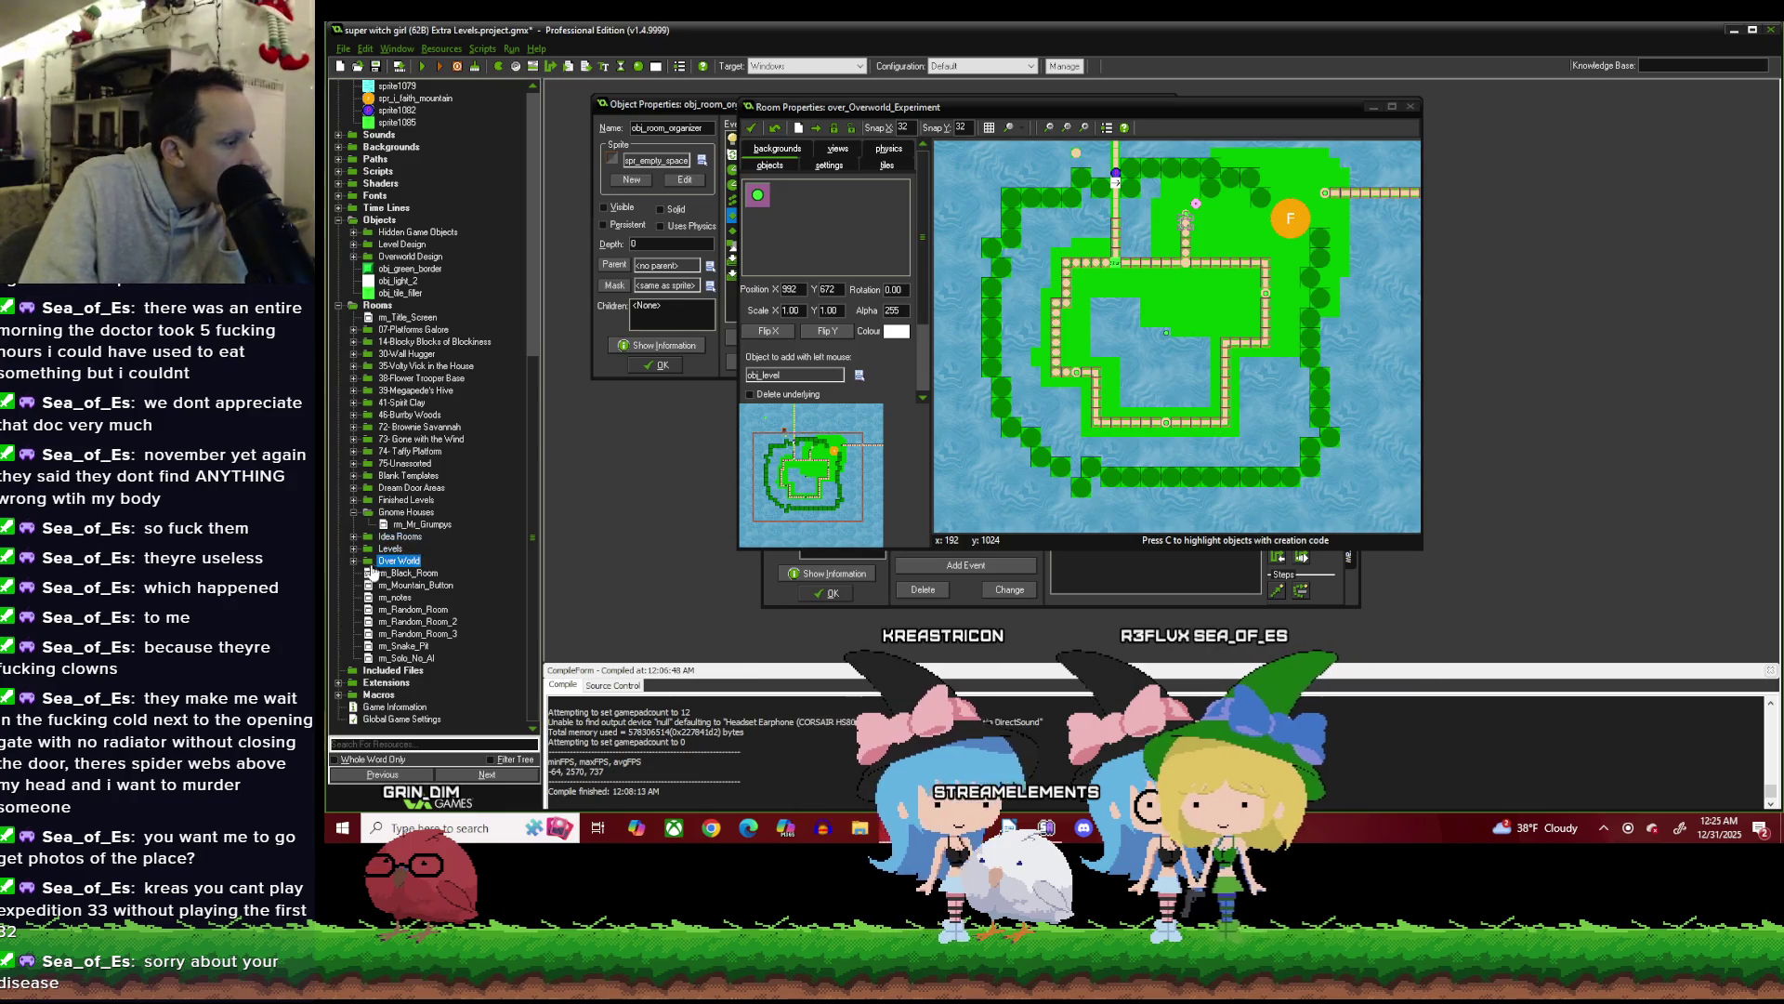
right_click(403, 530)
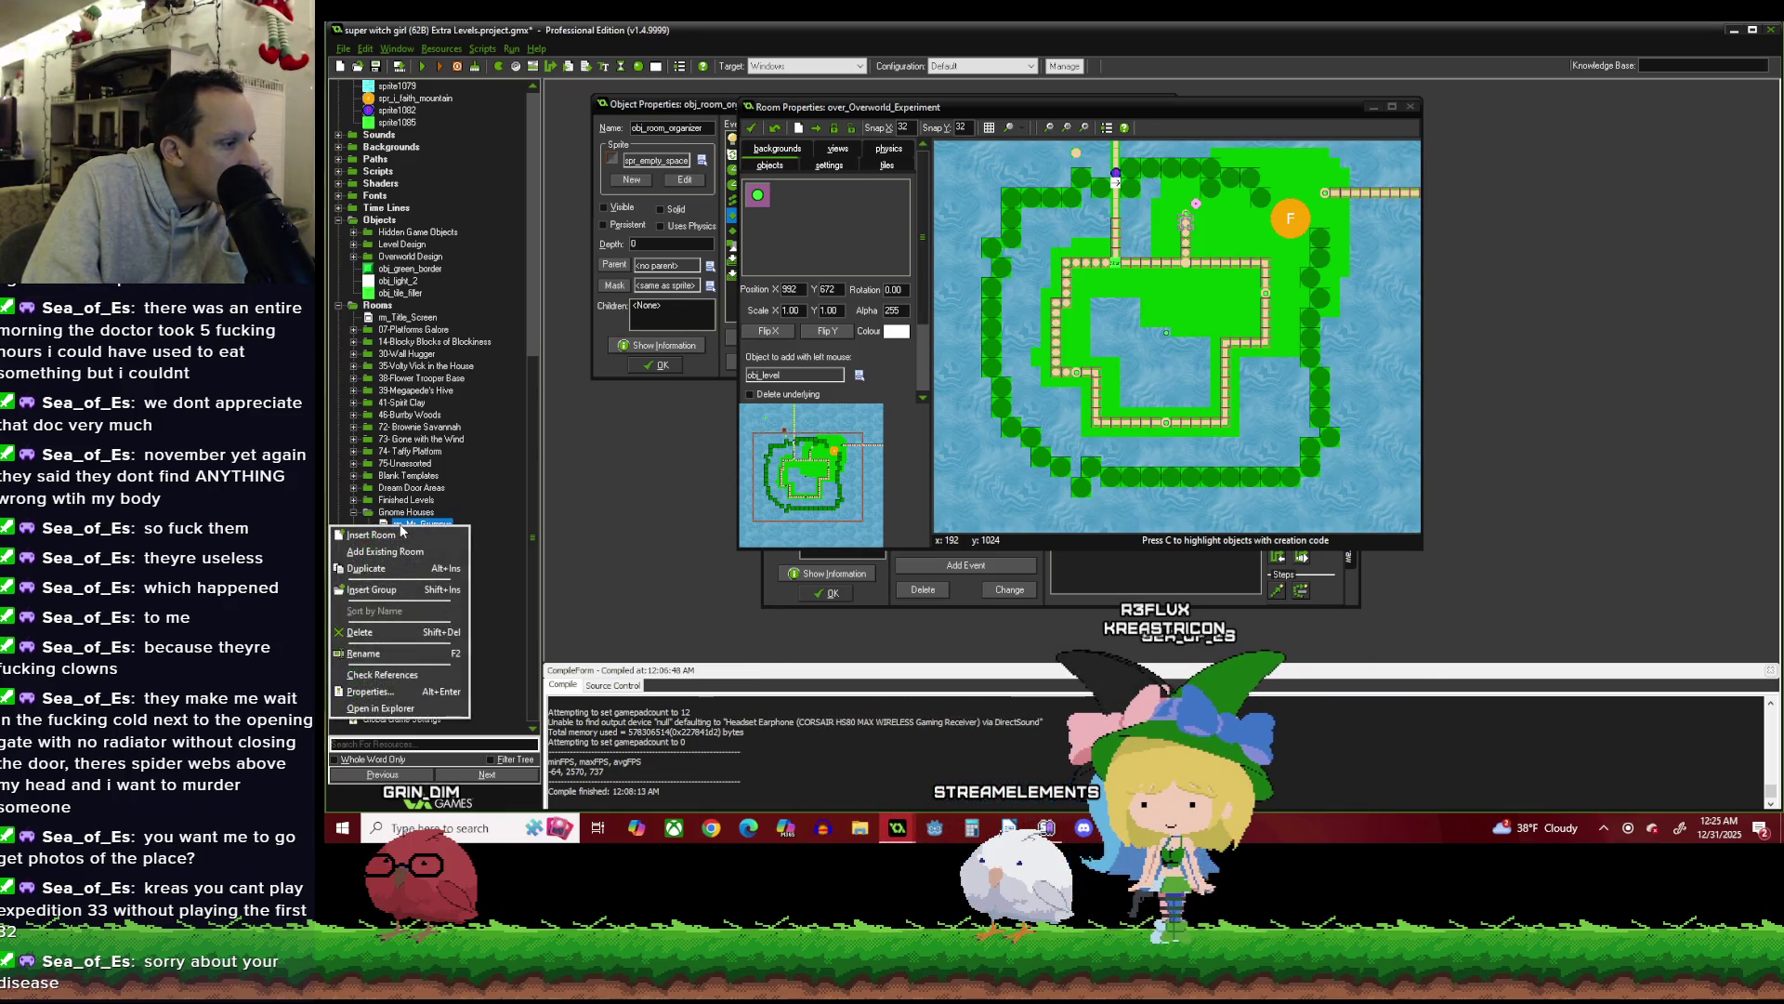
Duplicate the m_Mr_Grumpys room and rename the copy from room502 to rm_Gnome_Paul.
left_click(385, 567)
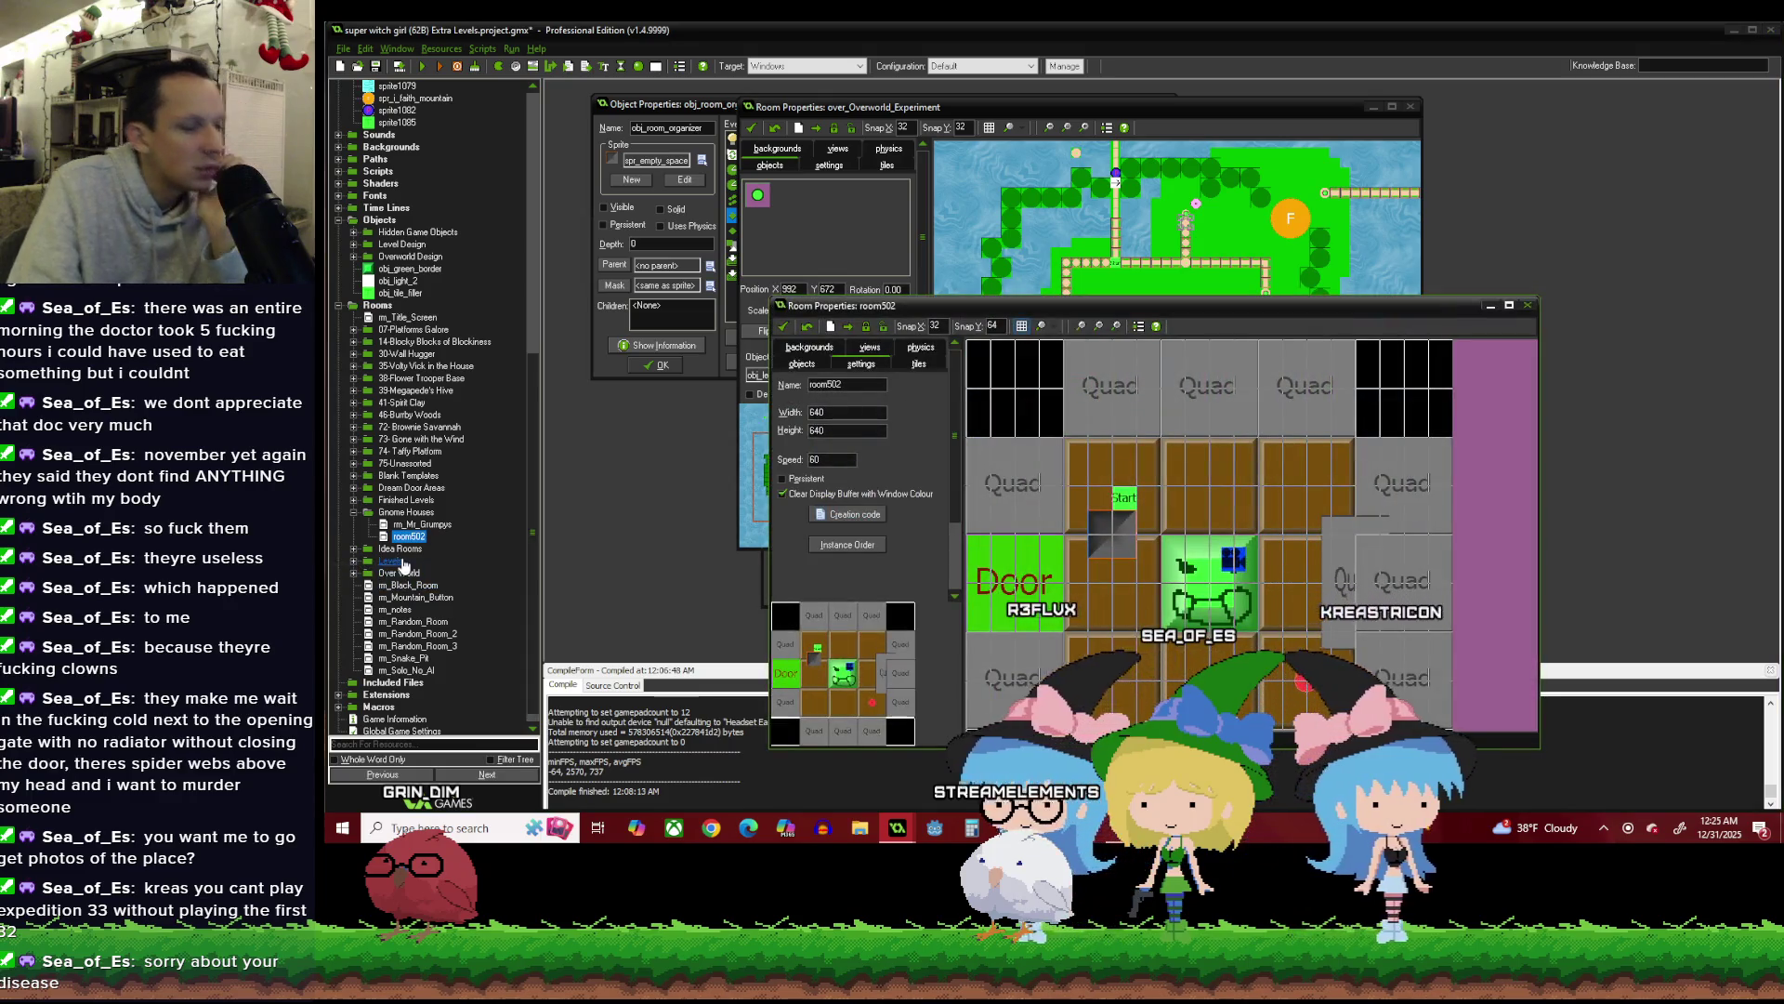
scroll(1282, 422, "down", 2)
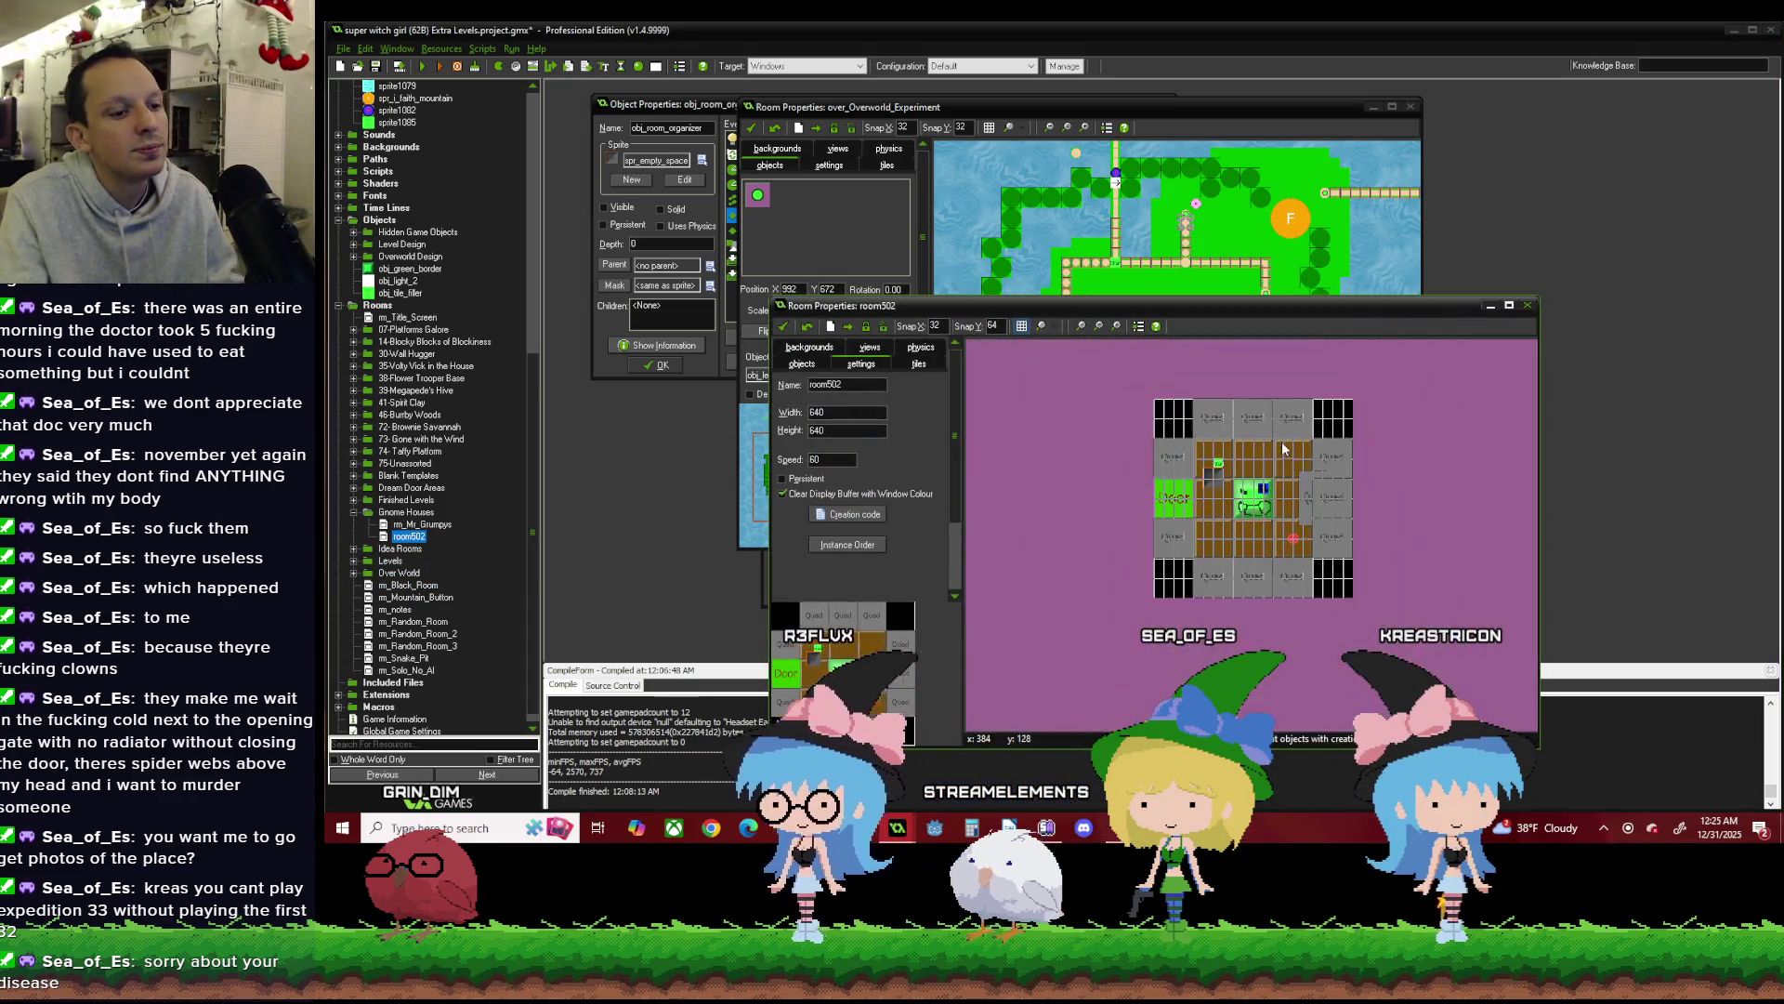
scroll(1281, 442, "up", 1)
scroll(1278, 484, "up", 1)
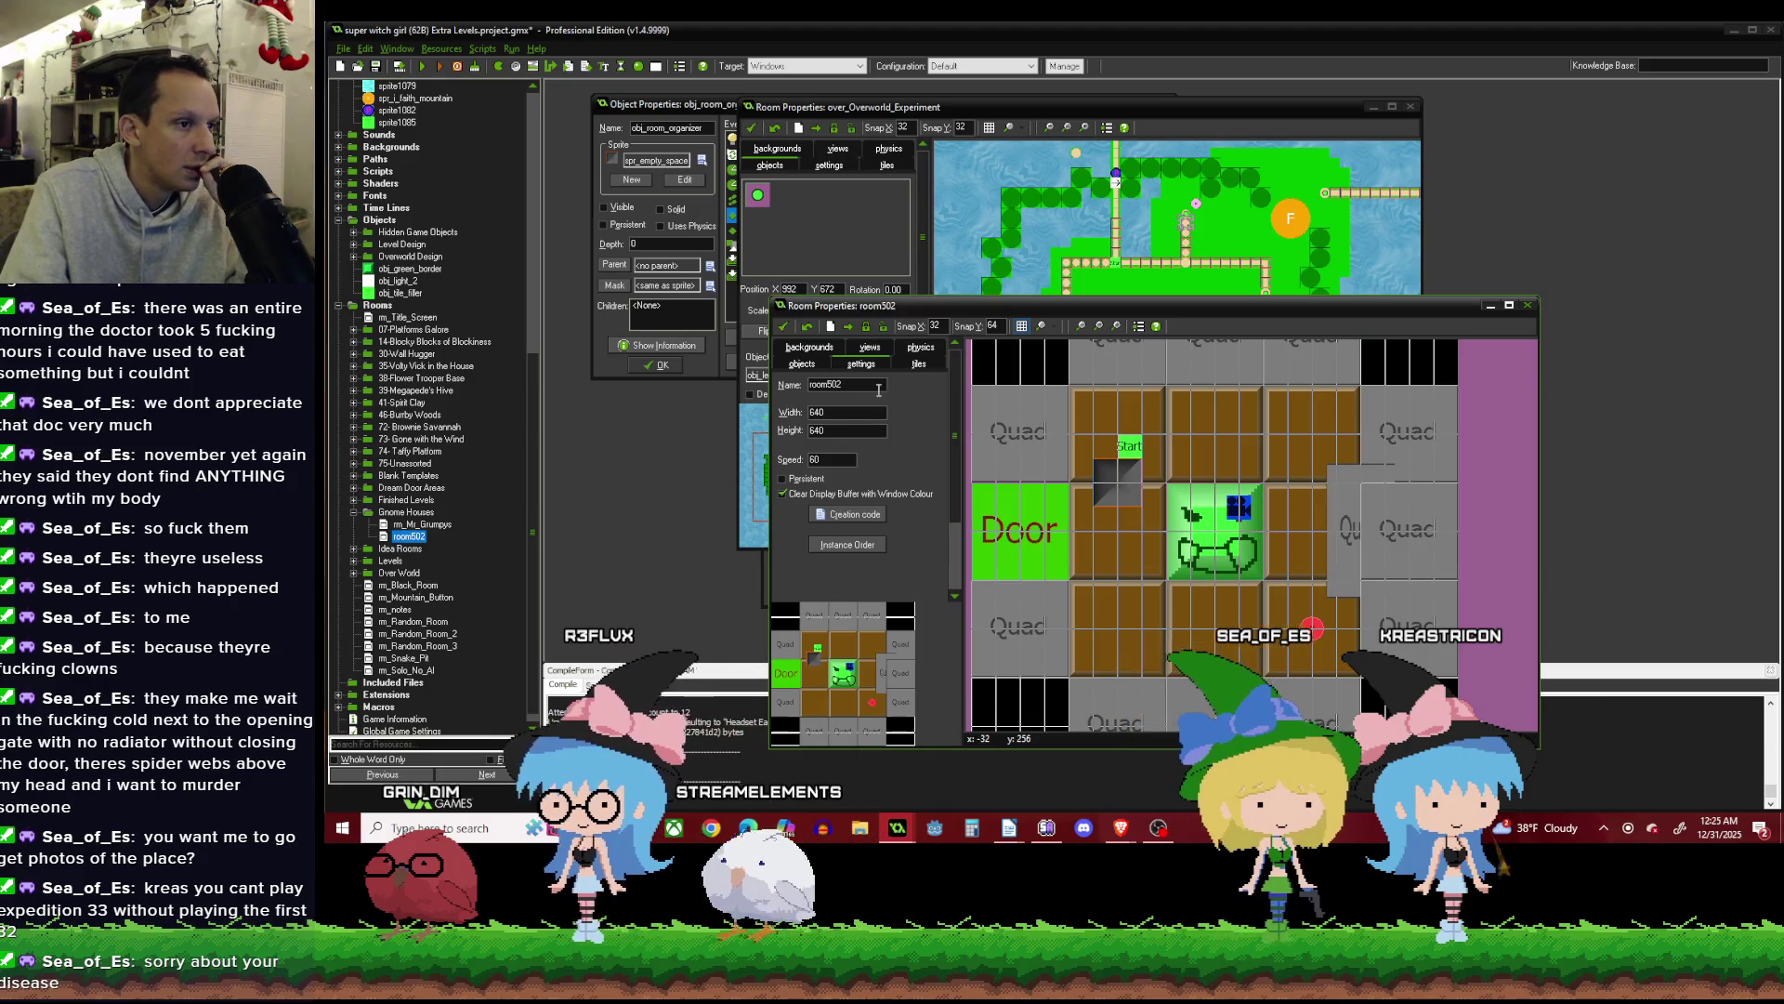
double_click(837, 389)
type("rm_Pa")
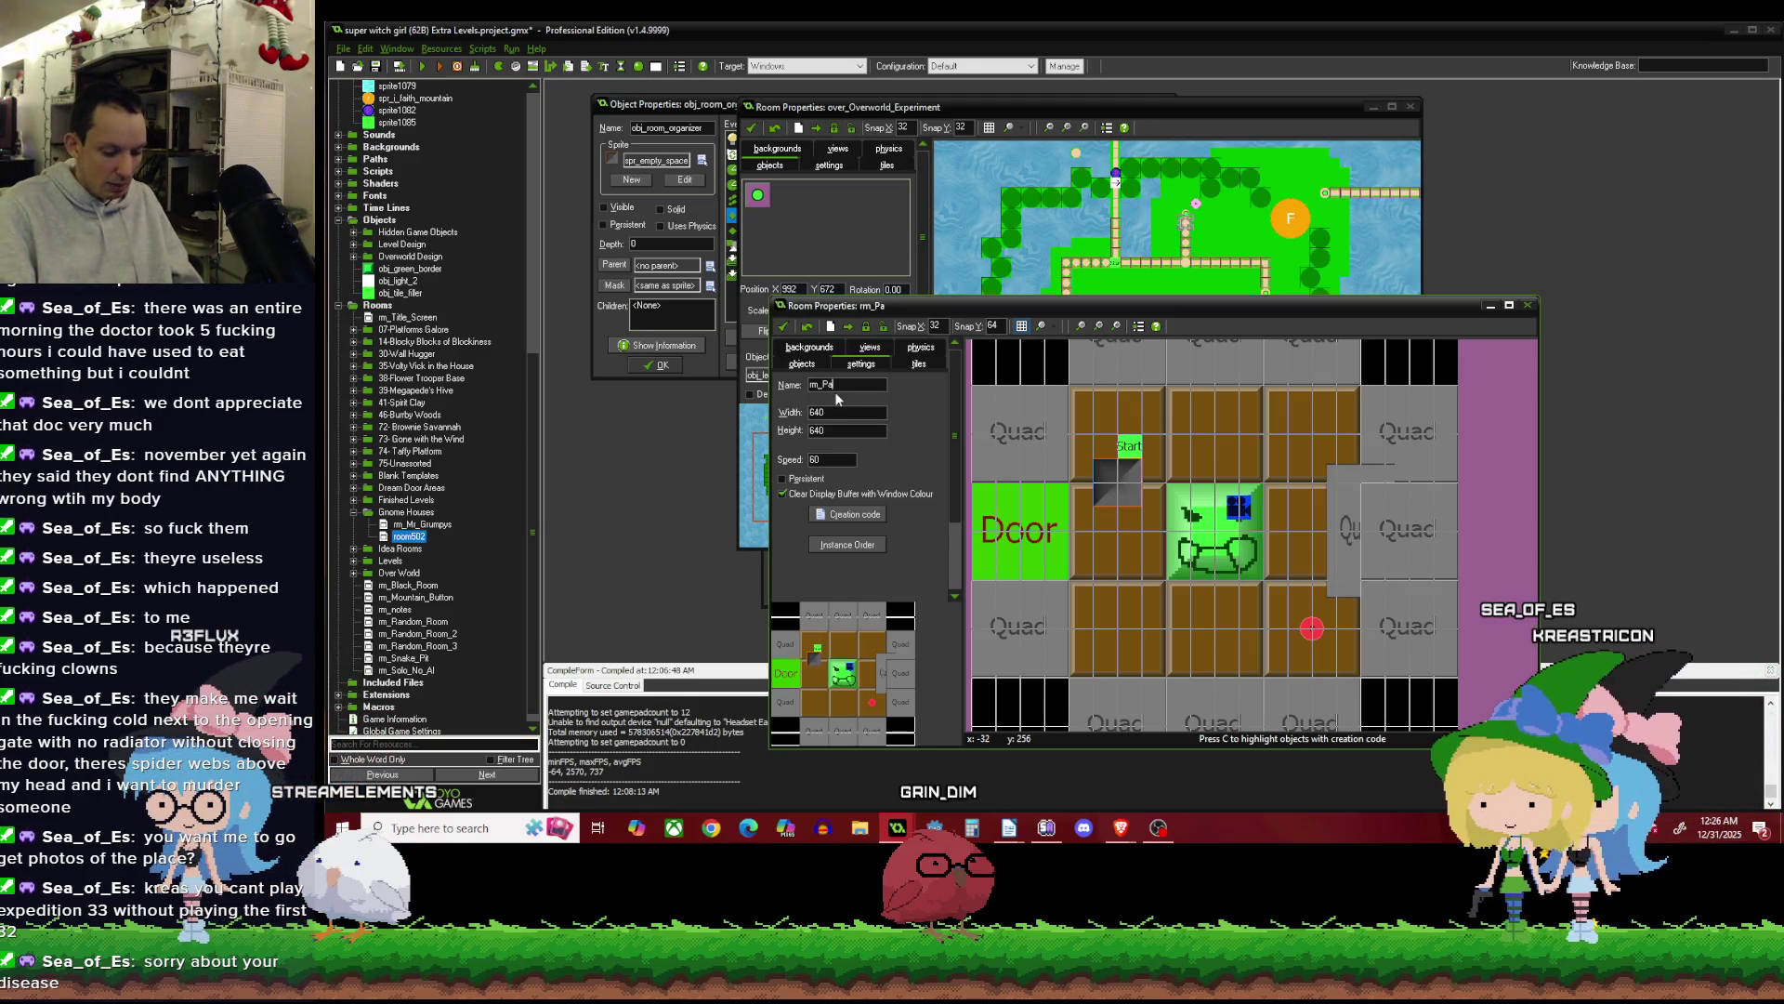
type("ul")
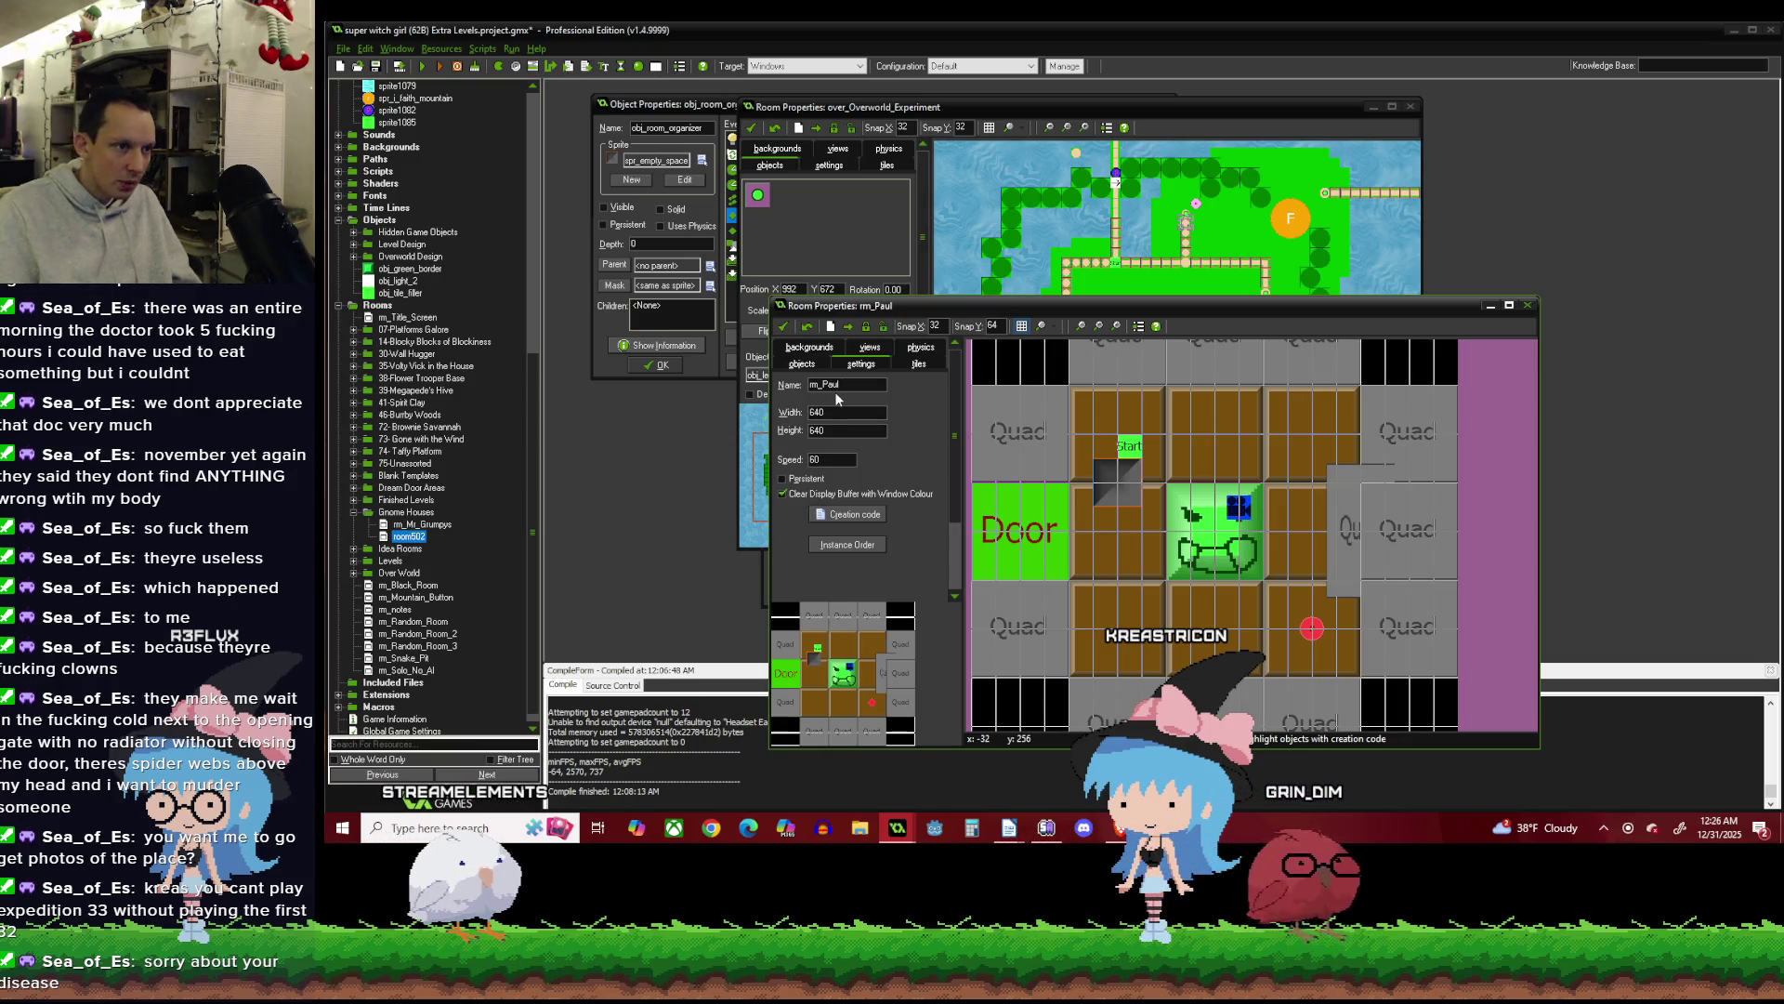
type("Gnome")
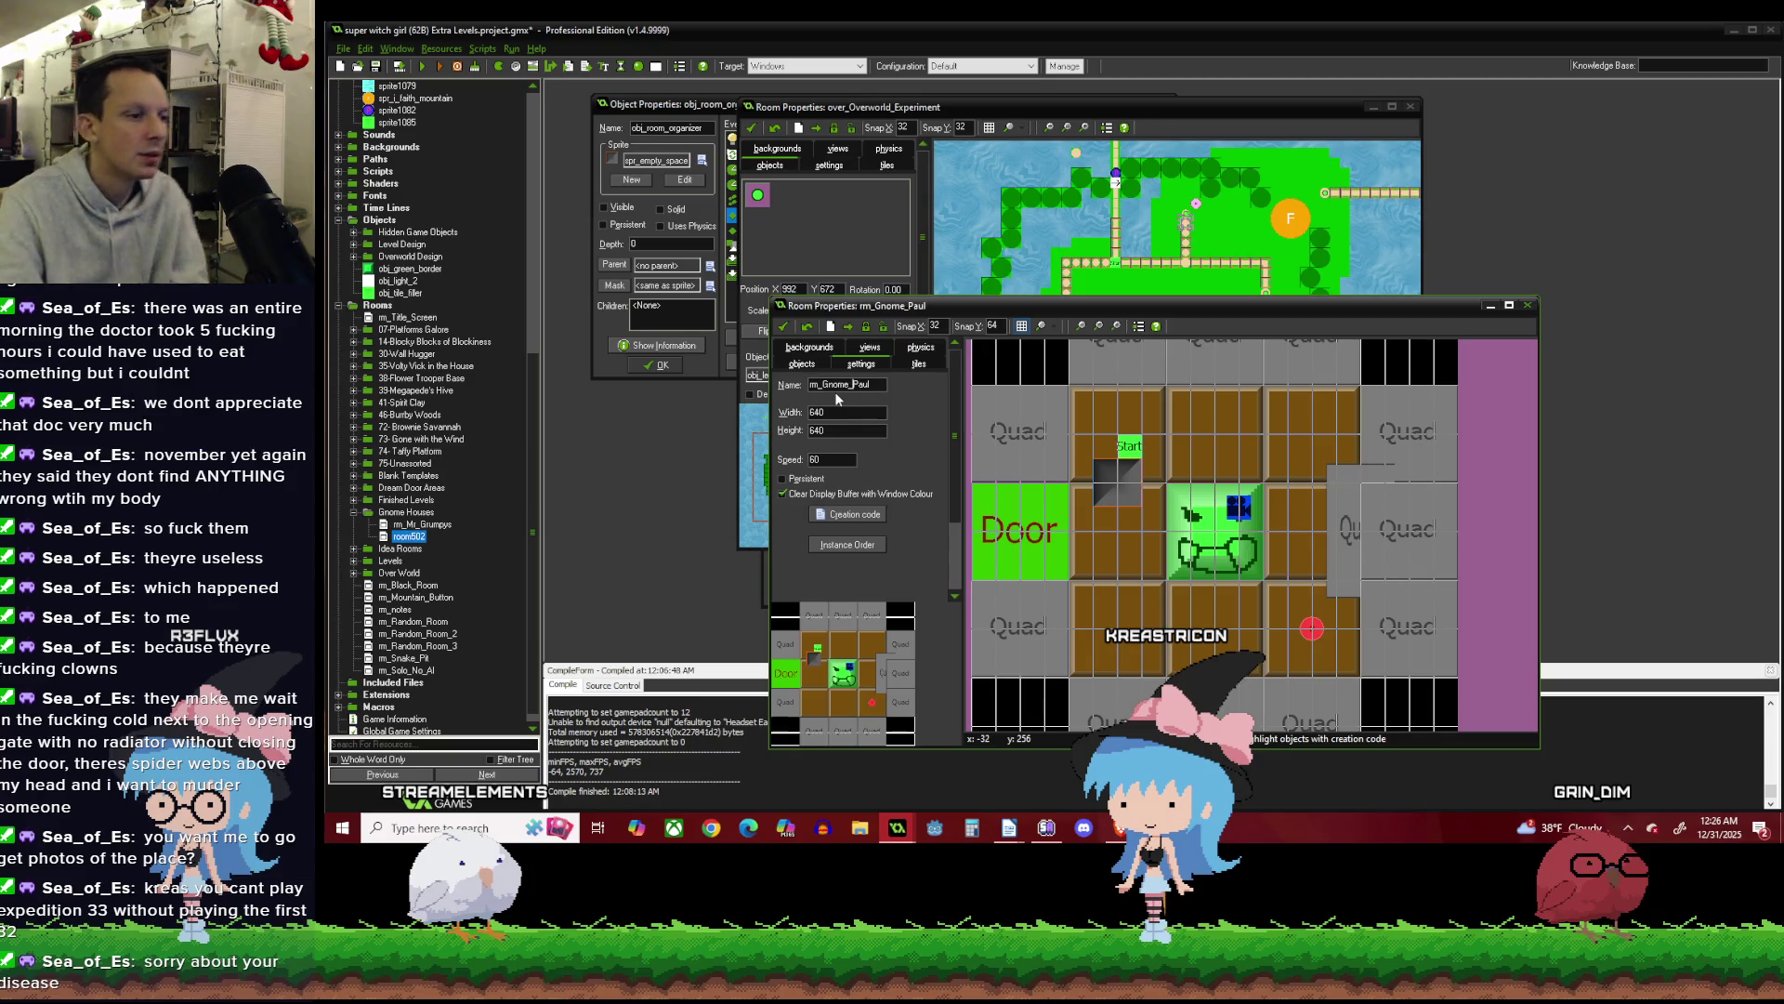
right_click(1310, 626)
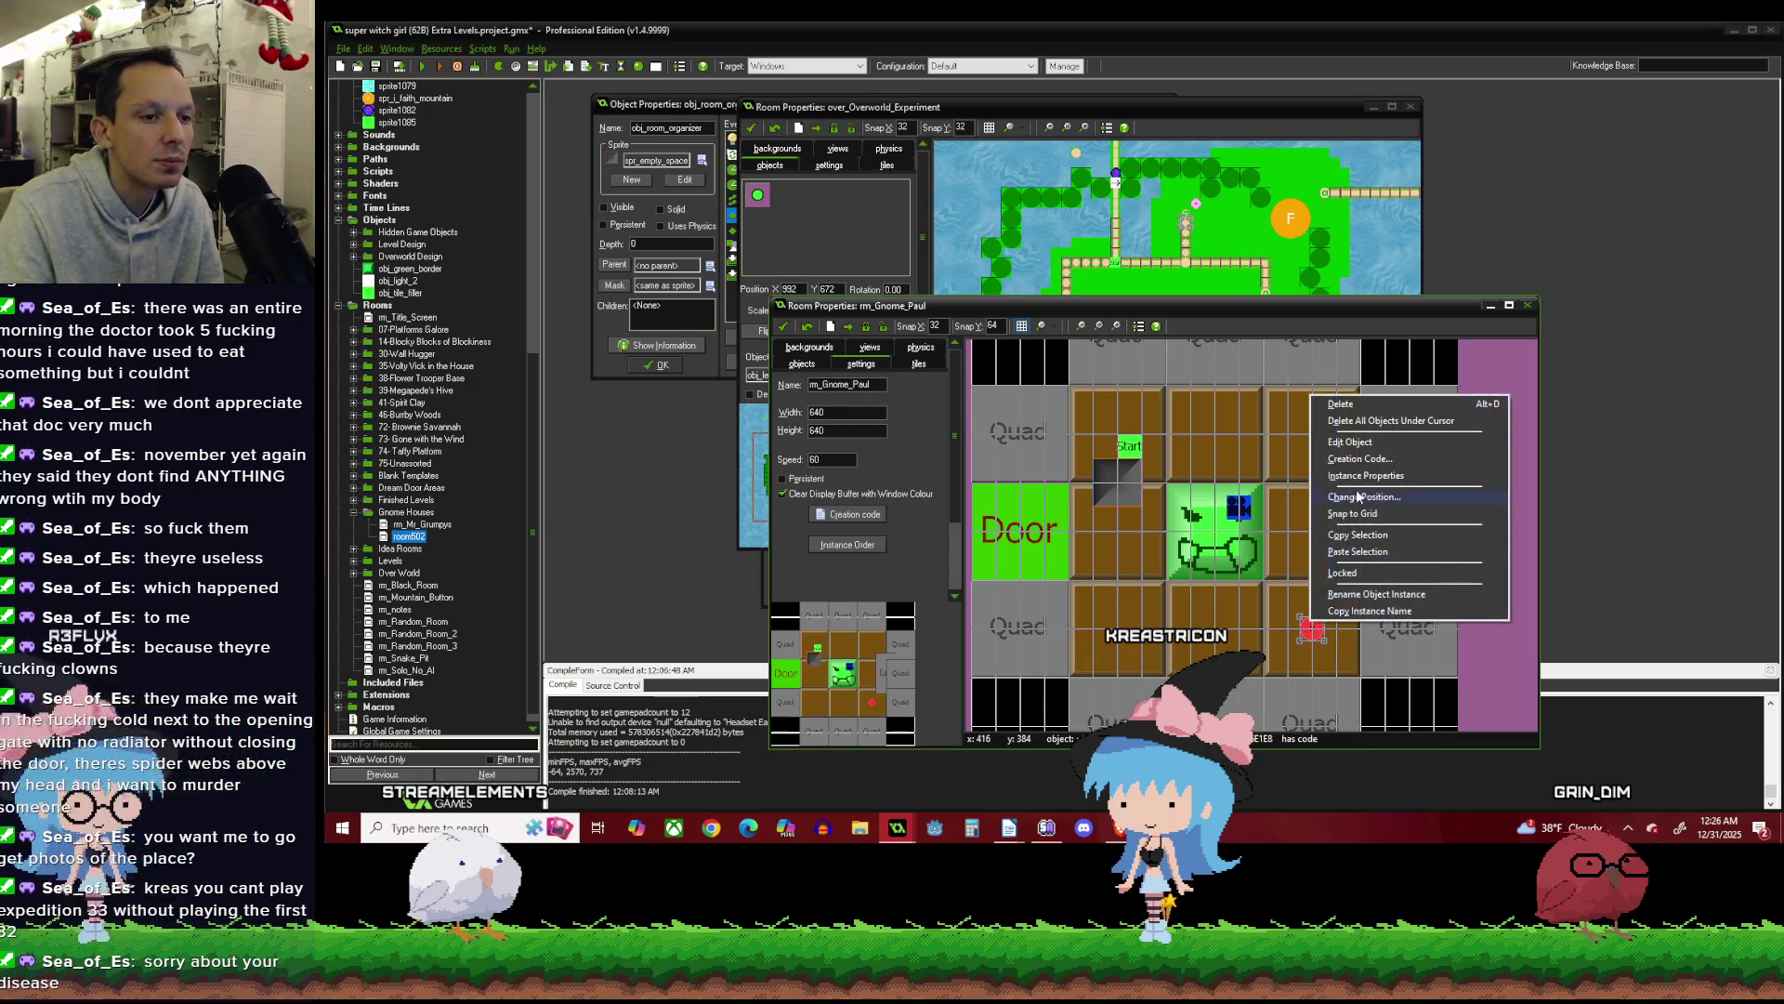
Open the gnome instance's creation code, enlarge the editor and delete dialogue lines M[1]–M[9].
left_click(1361, 479)
scroll(1023, 409, "down", 3)
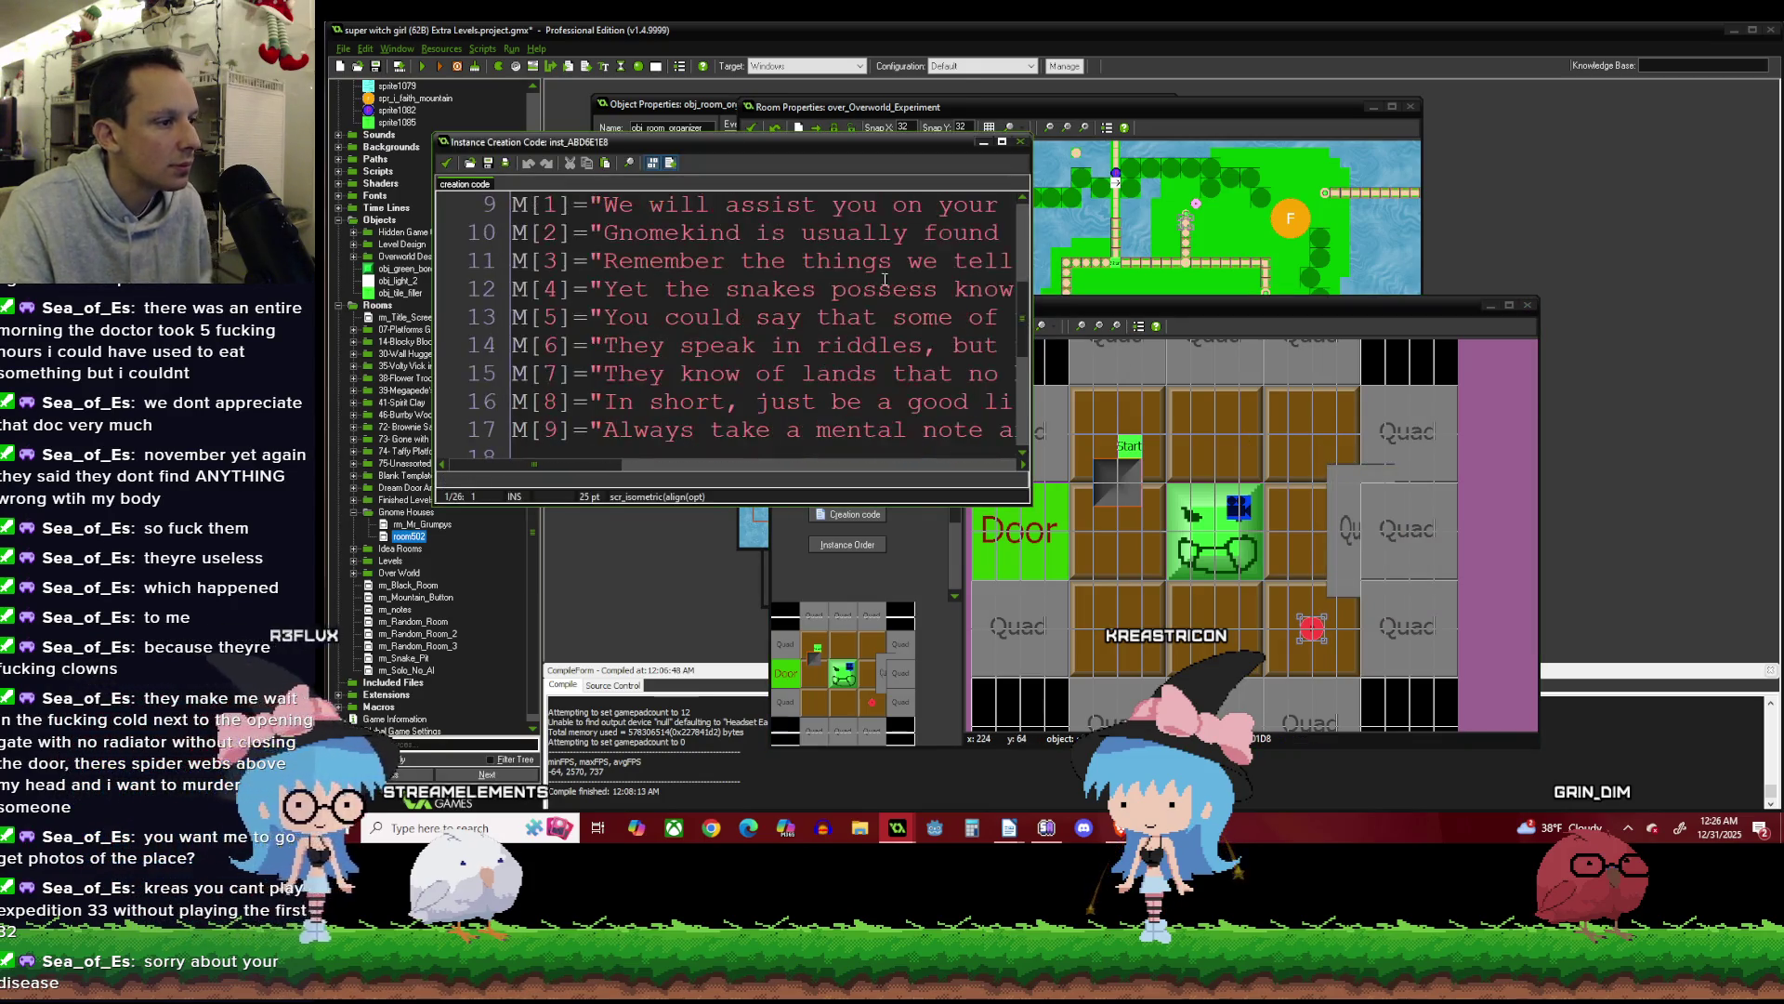
mouse_move(1026, 510)
left_mouse_down()
mouse_move(1068, 534)
mouse_move(1780, 693)
left_mouse_up()
scroll(766, 462, "down", 1)
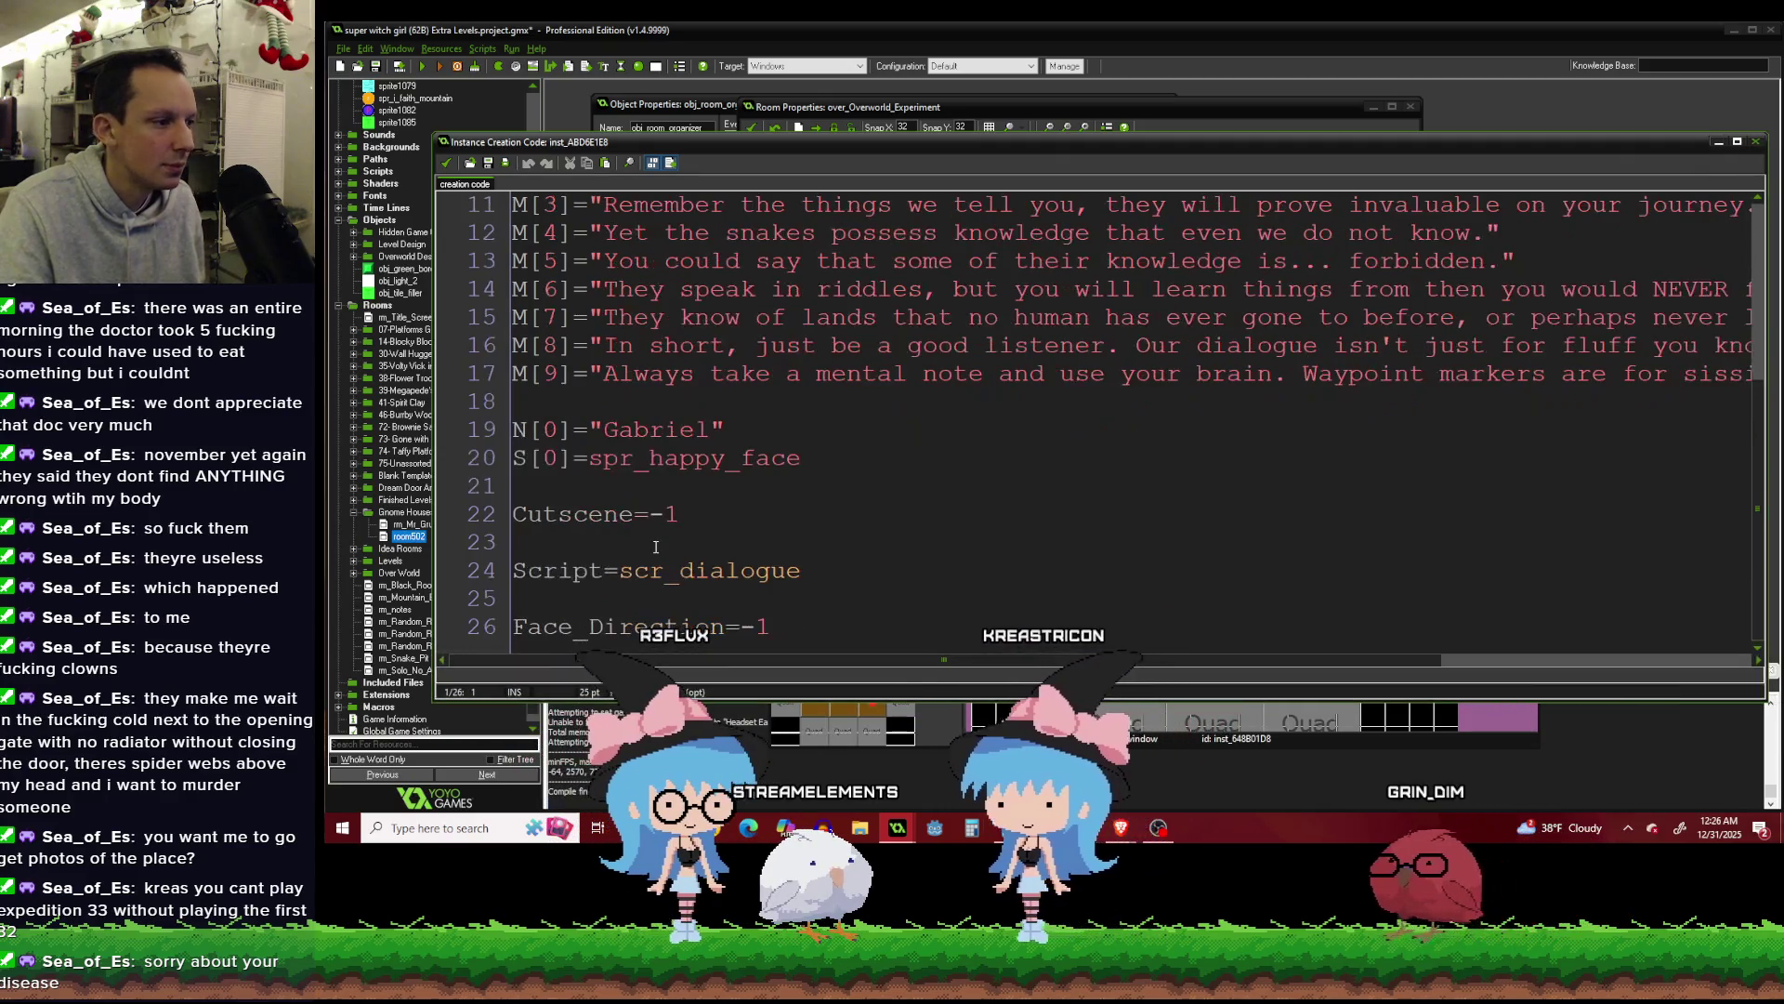
scroll(766, 462, "up", 3)
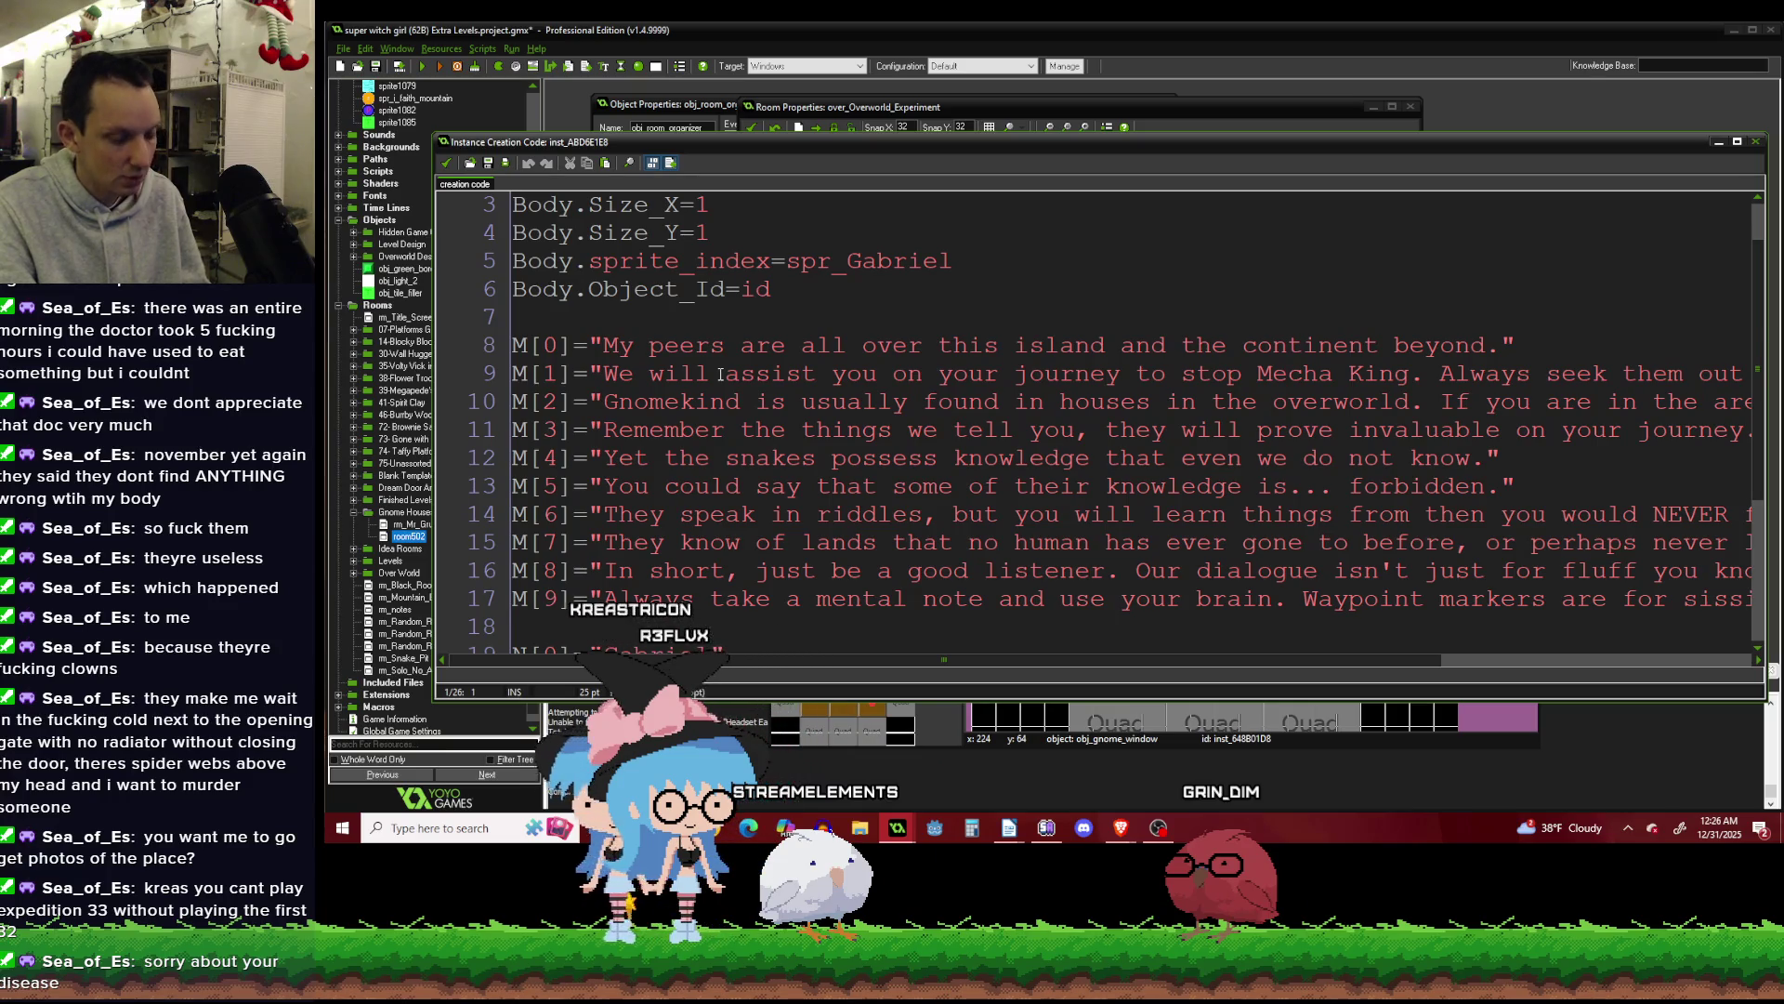
scroll(720, 374, "down", 4)
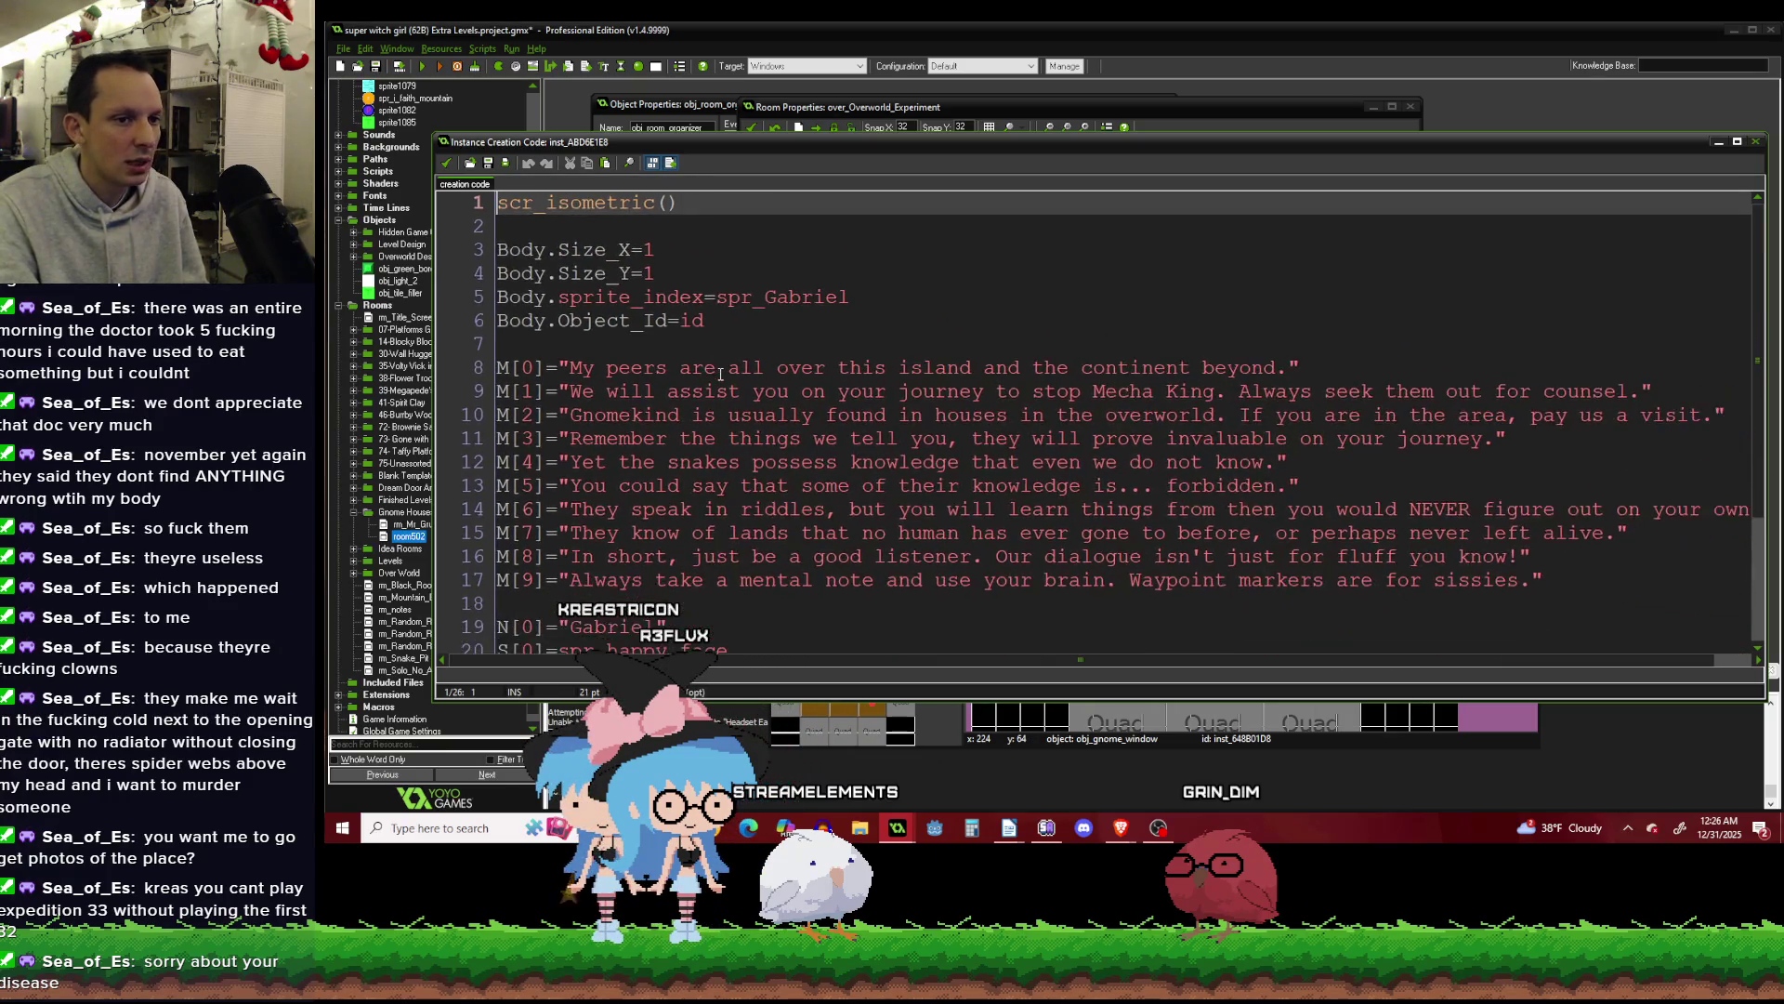
scroll(720, 373, "down", 2)
scroll(720, 373, "up", 1)
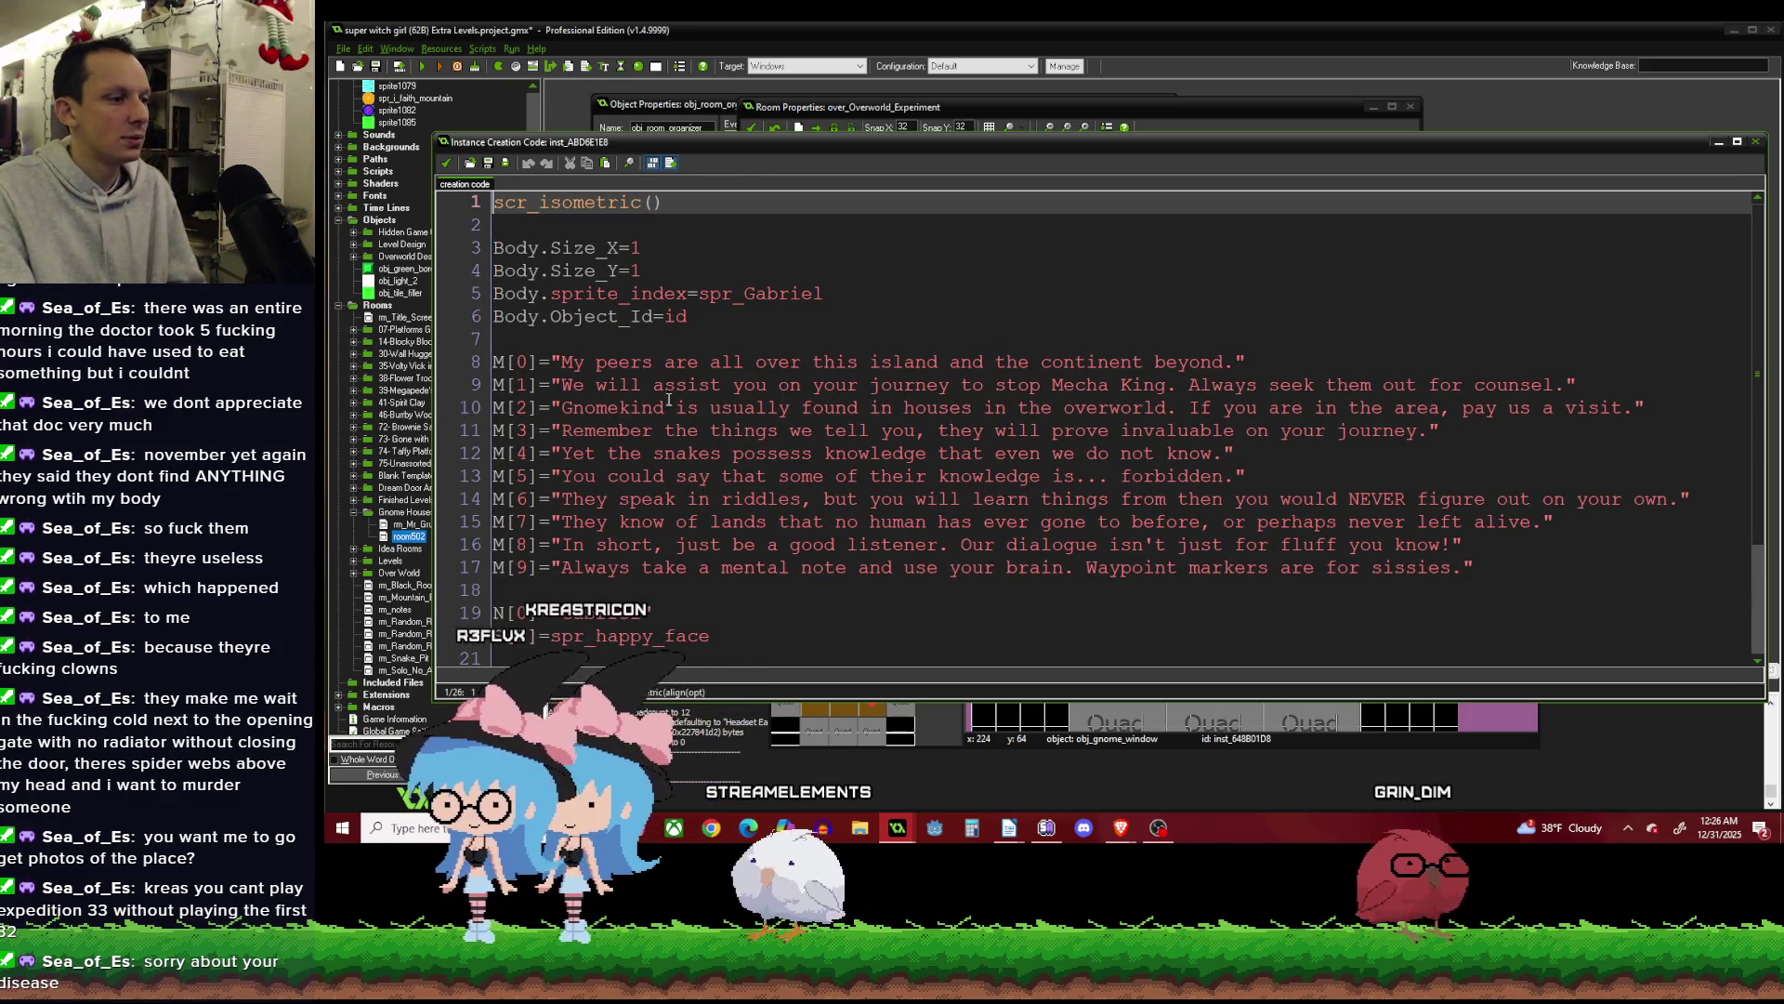
mouse_move(1264, 361)
left_mouse_down()
mouse_move(1394, 385)
mouse_move(1505, 567)
mouse_move(1528, 569)
left_mouse_up()
key("BackSpace")
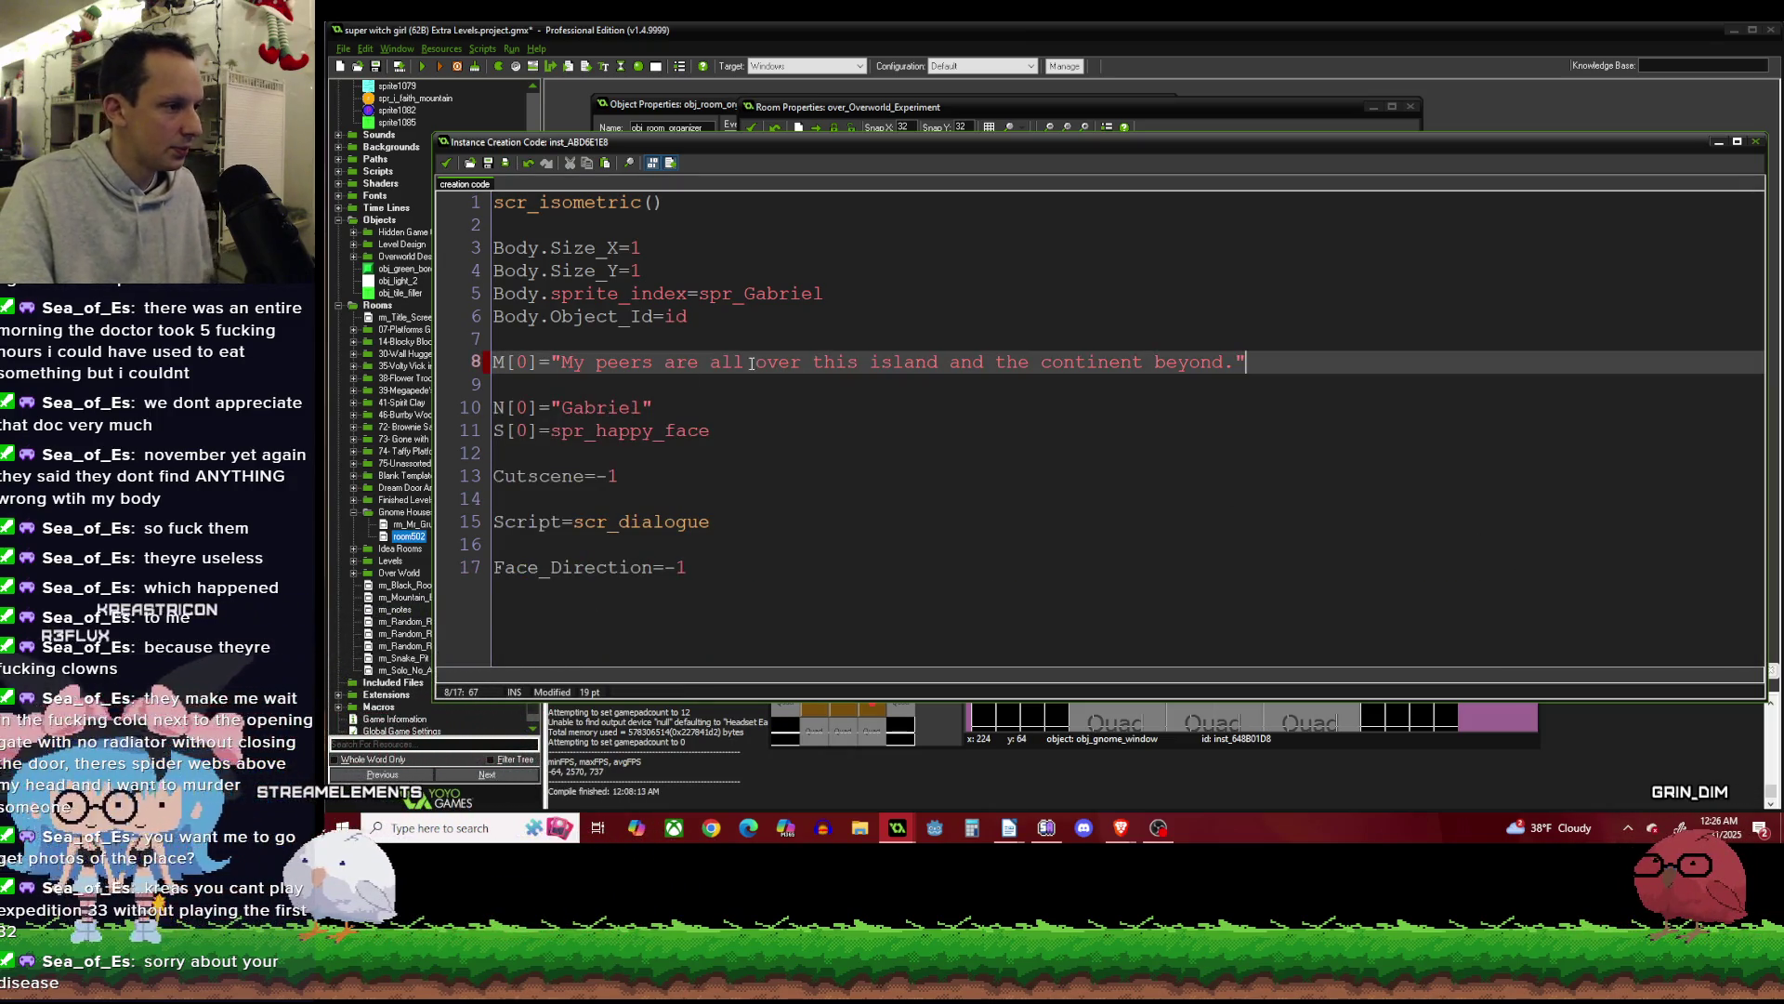
Copy the M[0] line onto a new line below and renumber its index to 1.
key("Return")
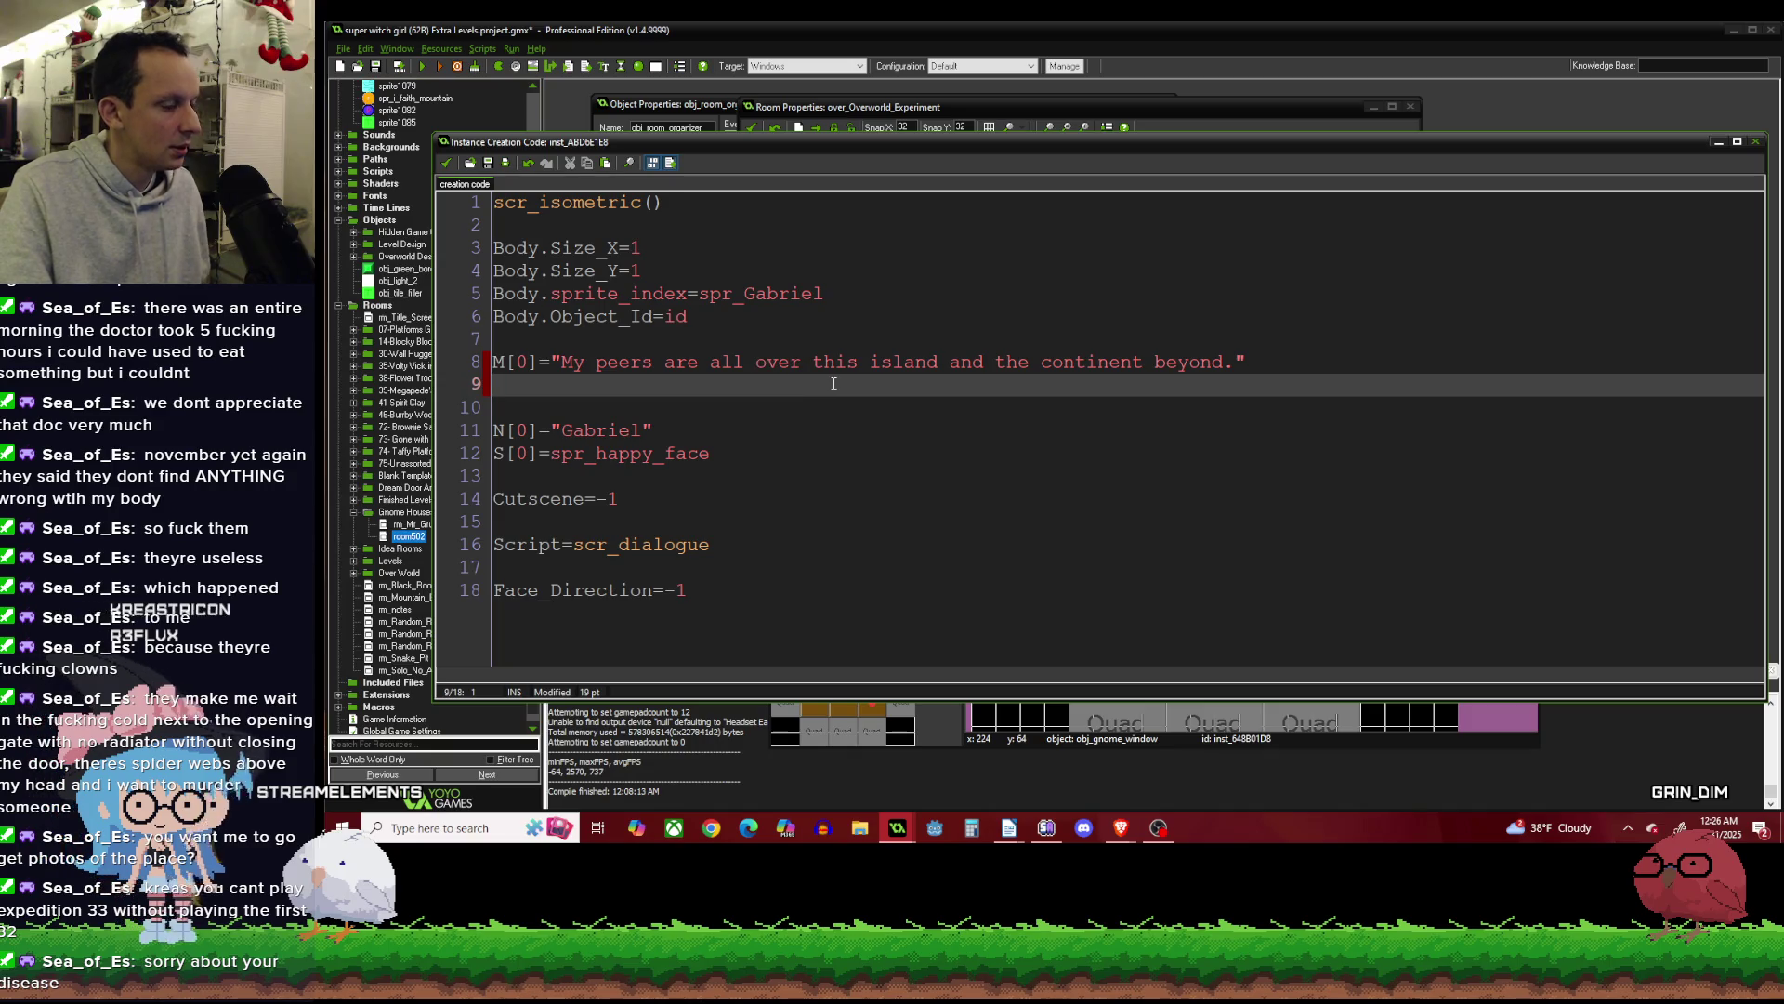
left_click(784, 434)
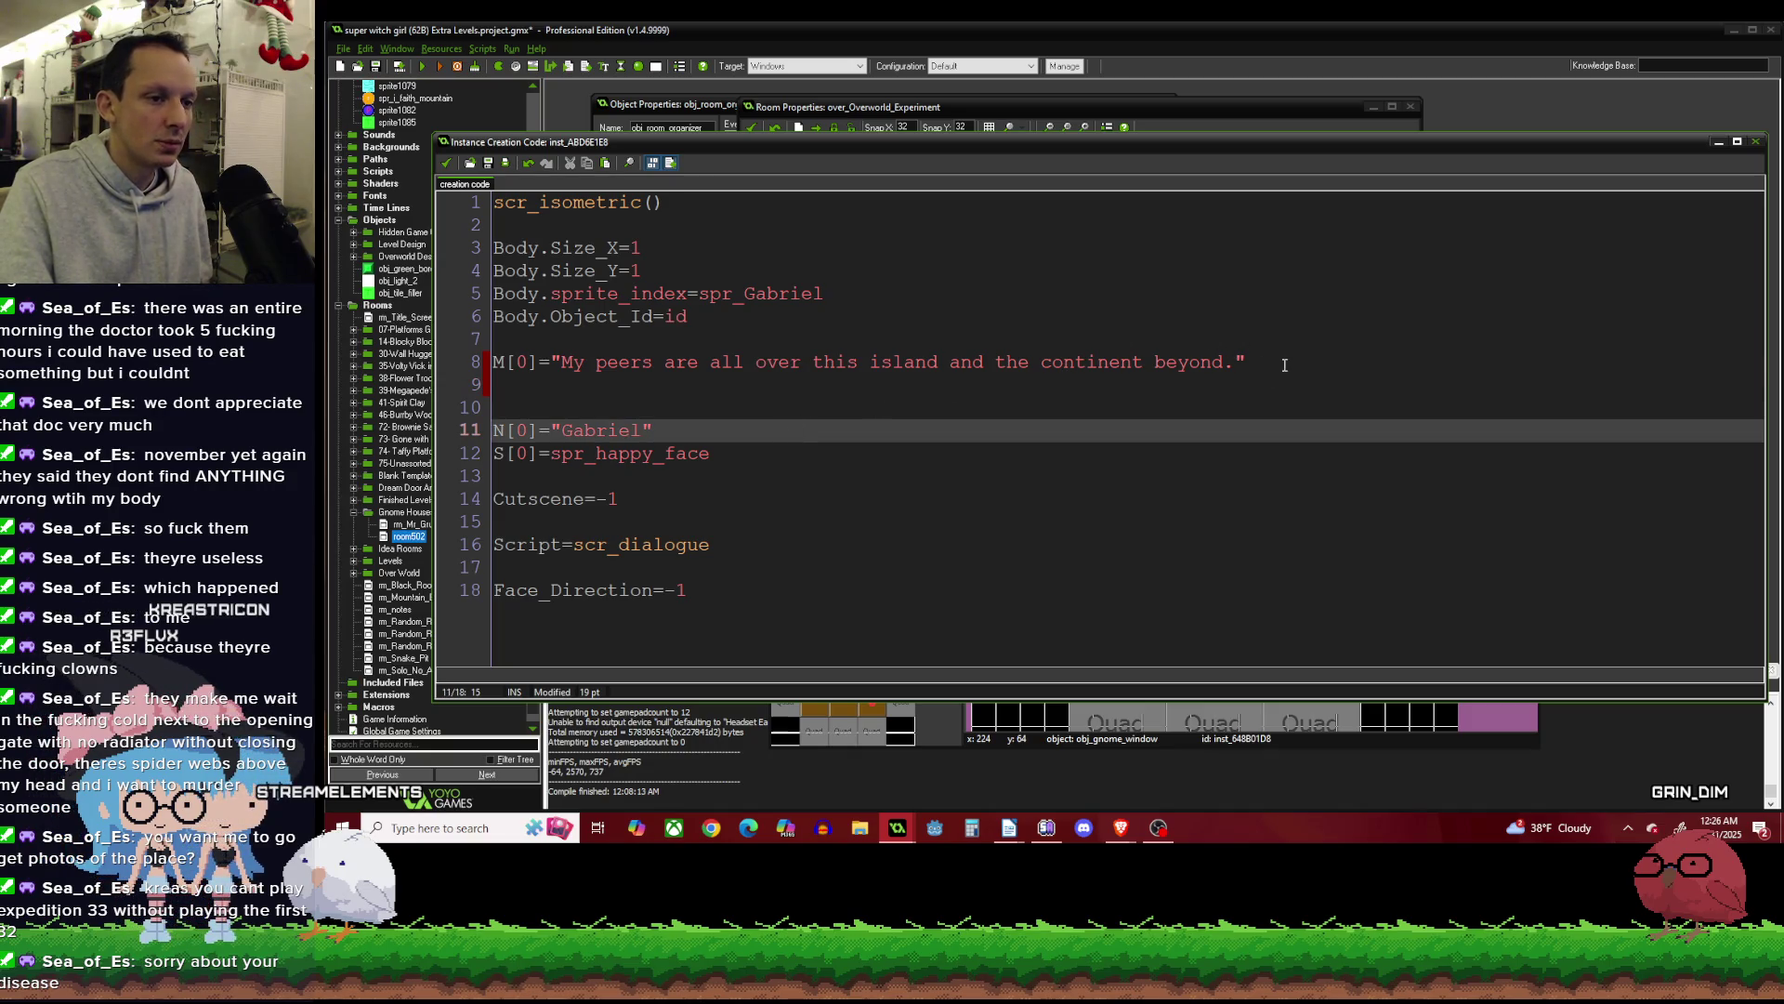
left_click_drag(1285, 366, 506, 384)
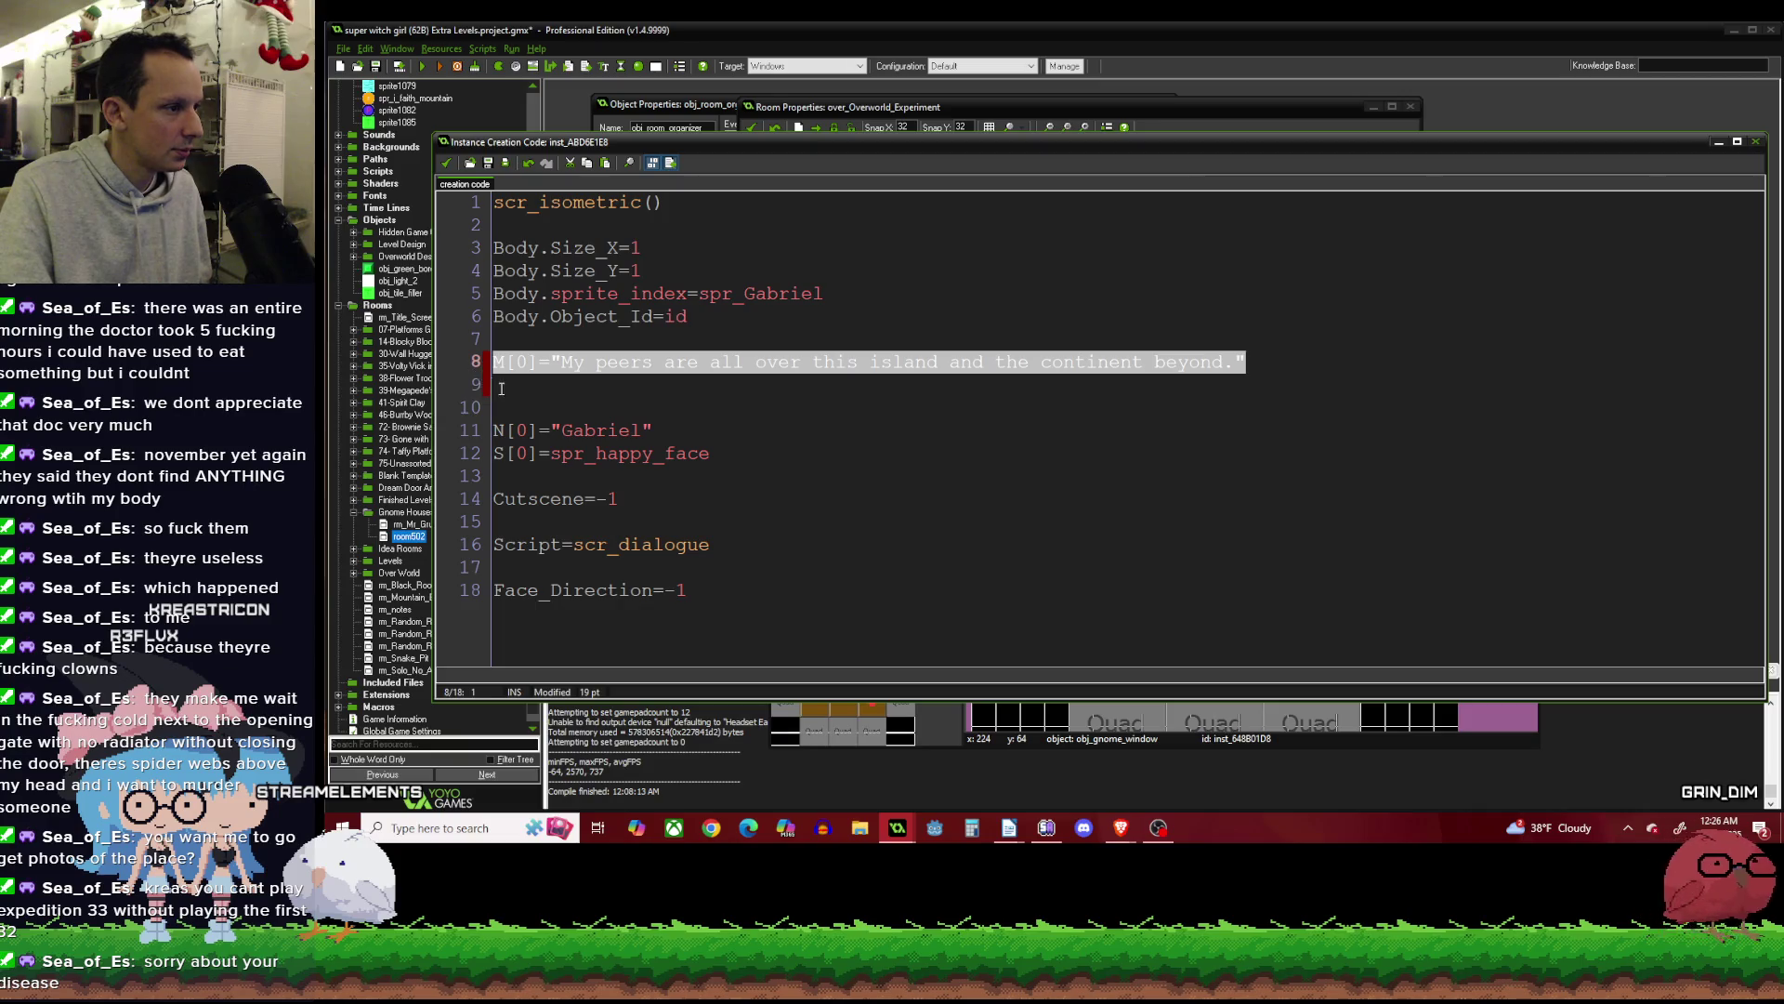
left_click(517, 390)
double_click(523, 385)
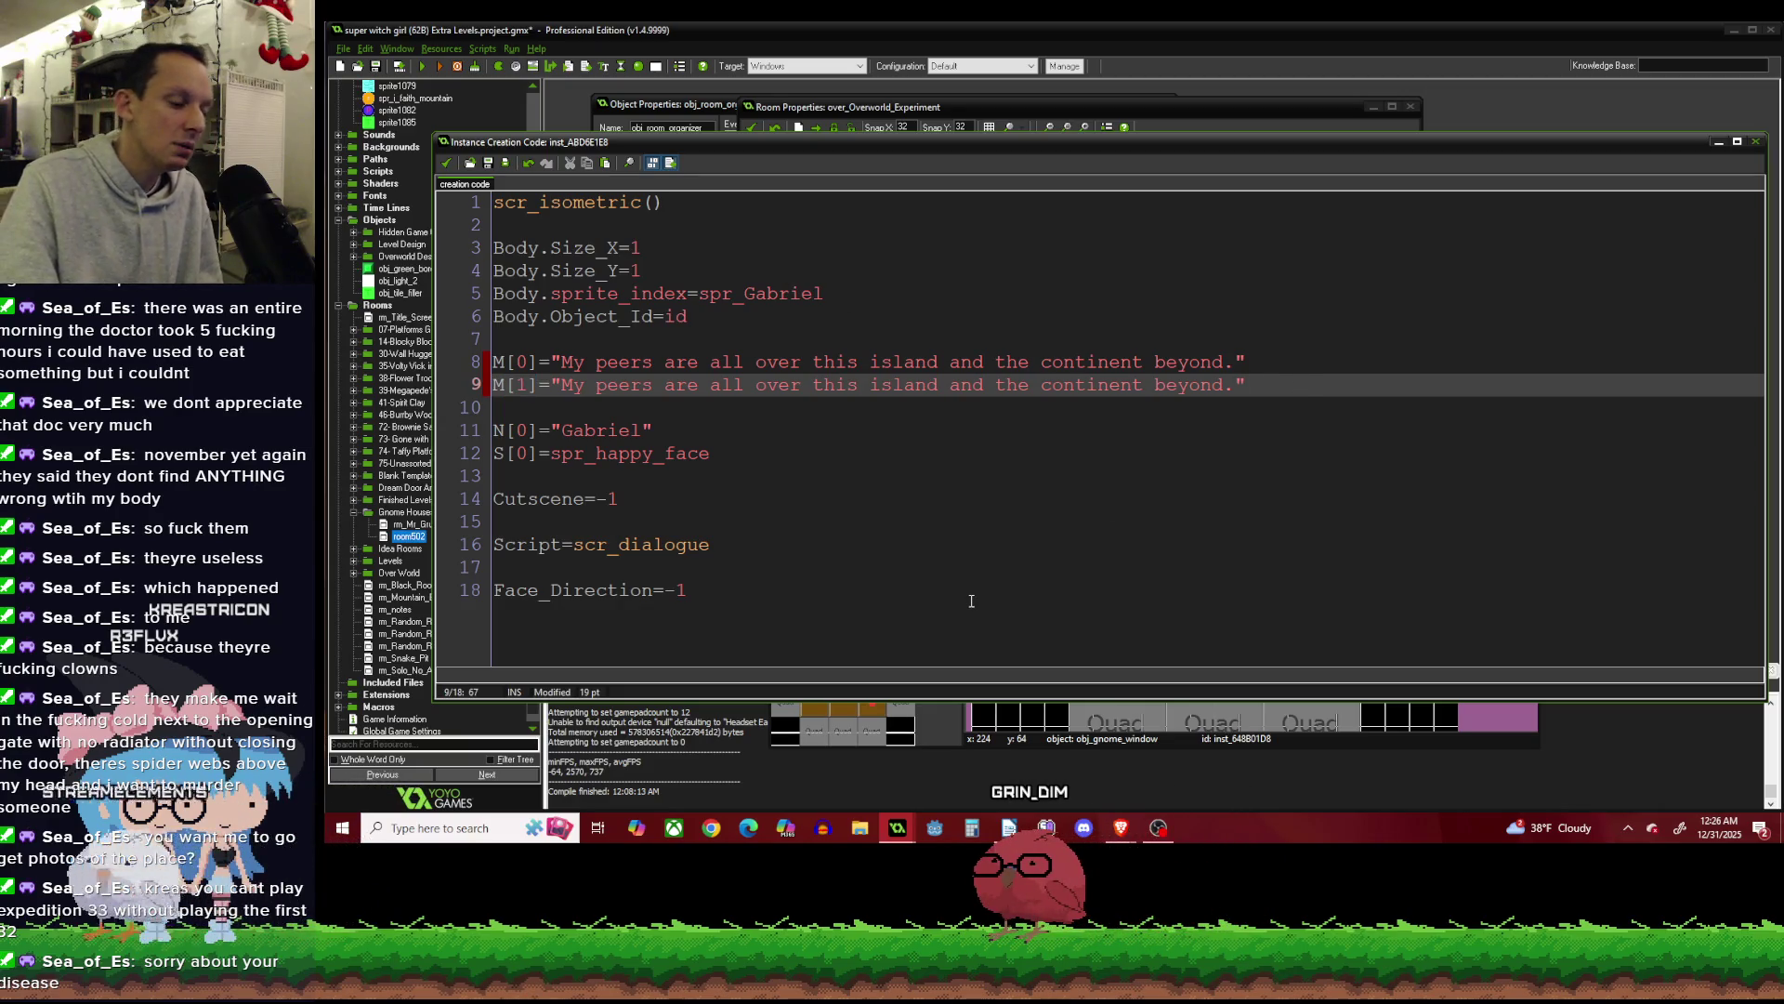
left_click_drag(496, 141, 654, 147)
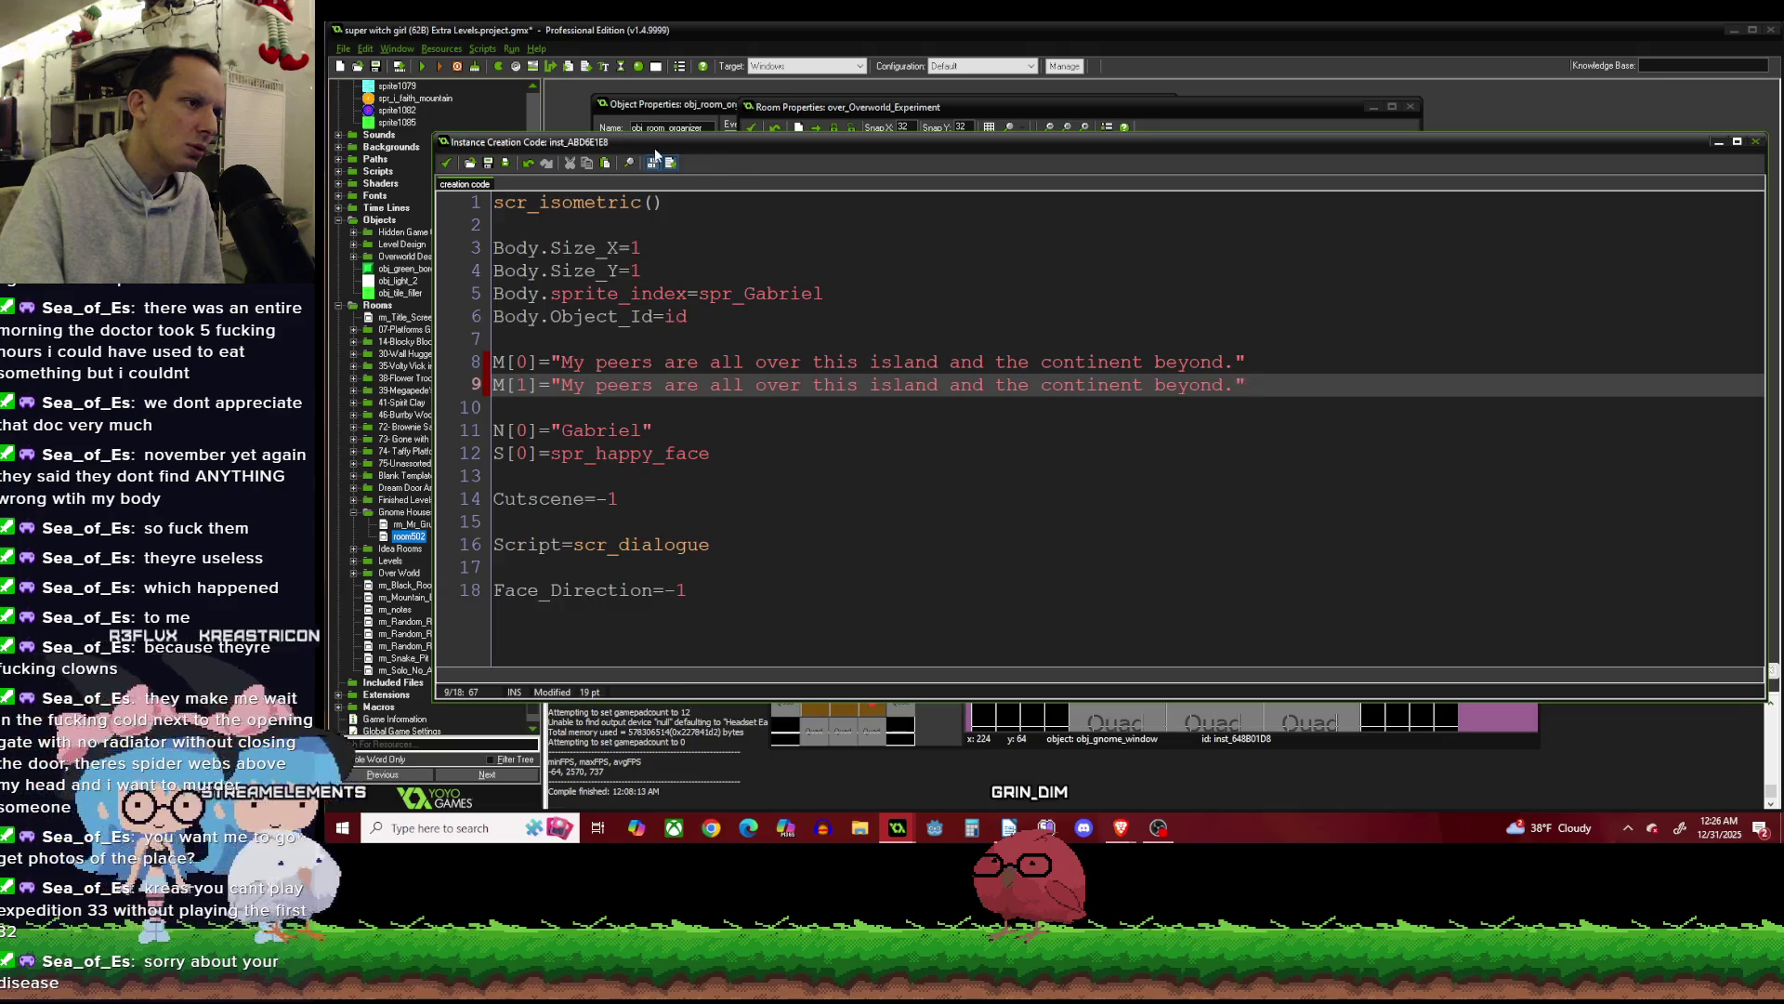
scroll(436, 225, "up", 10)
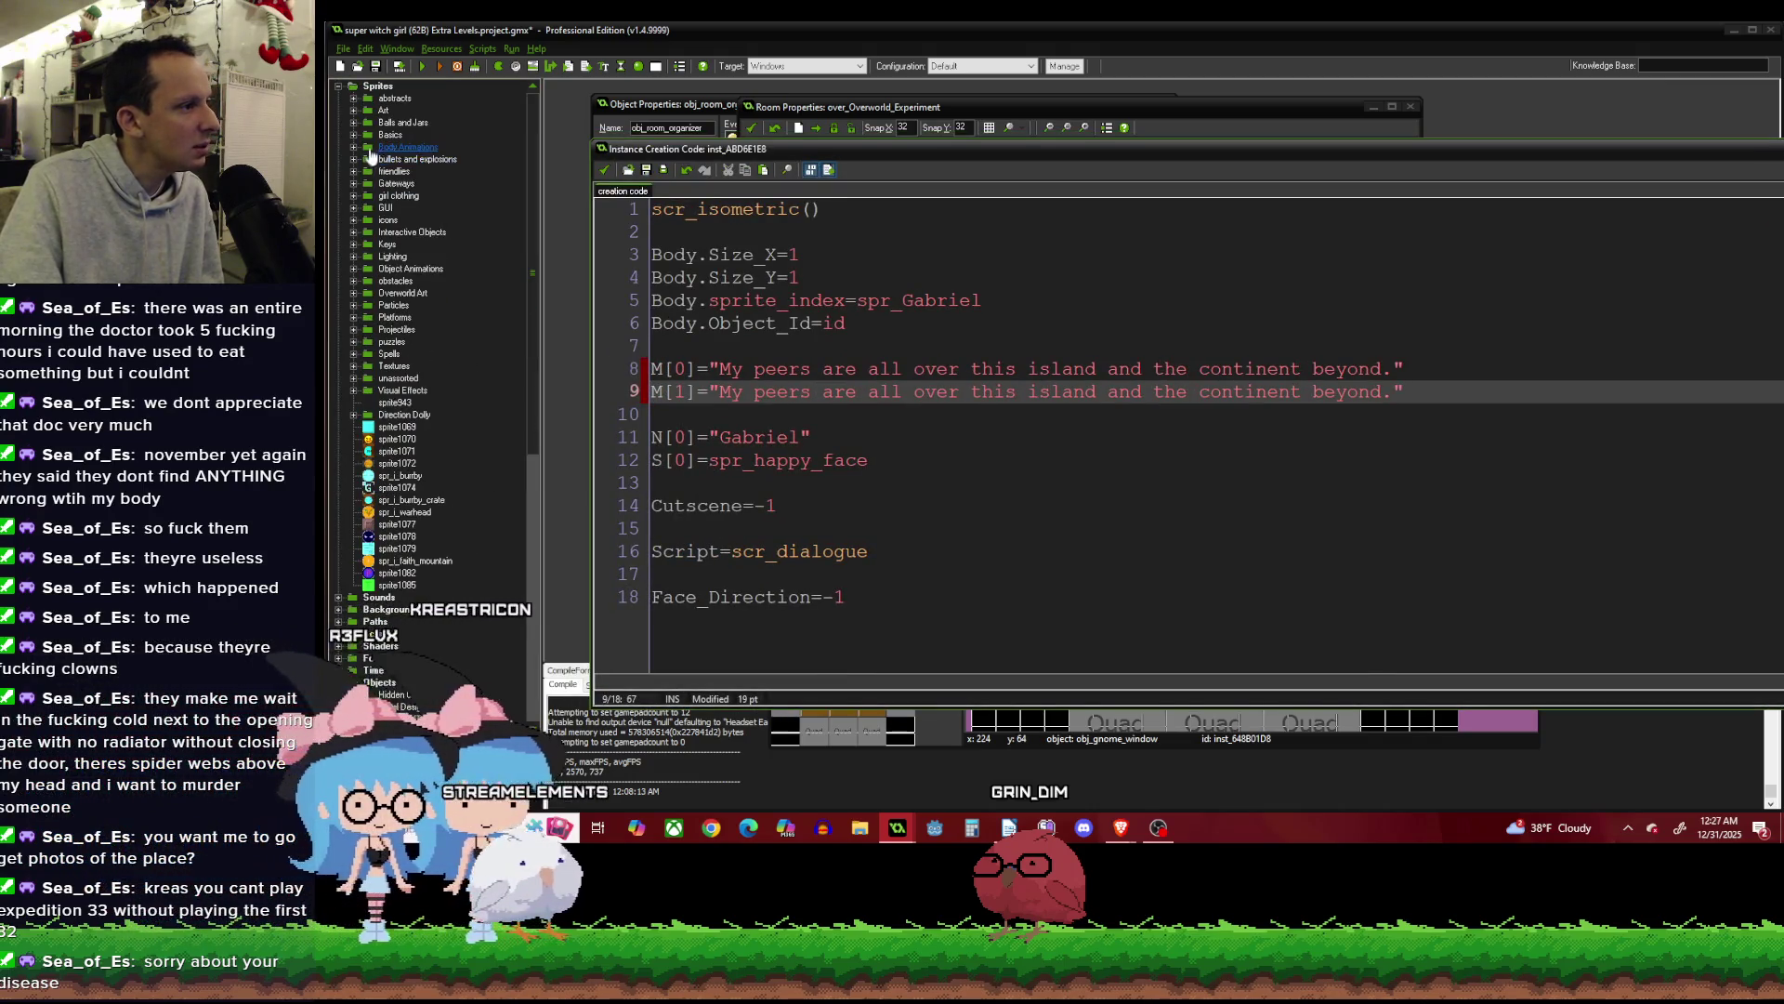
left_click(354, 147)
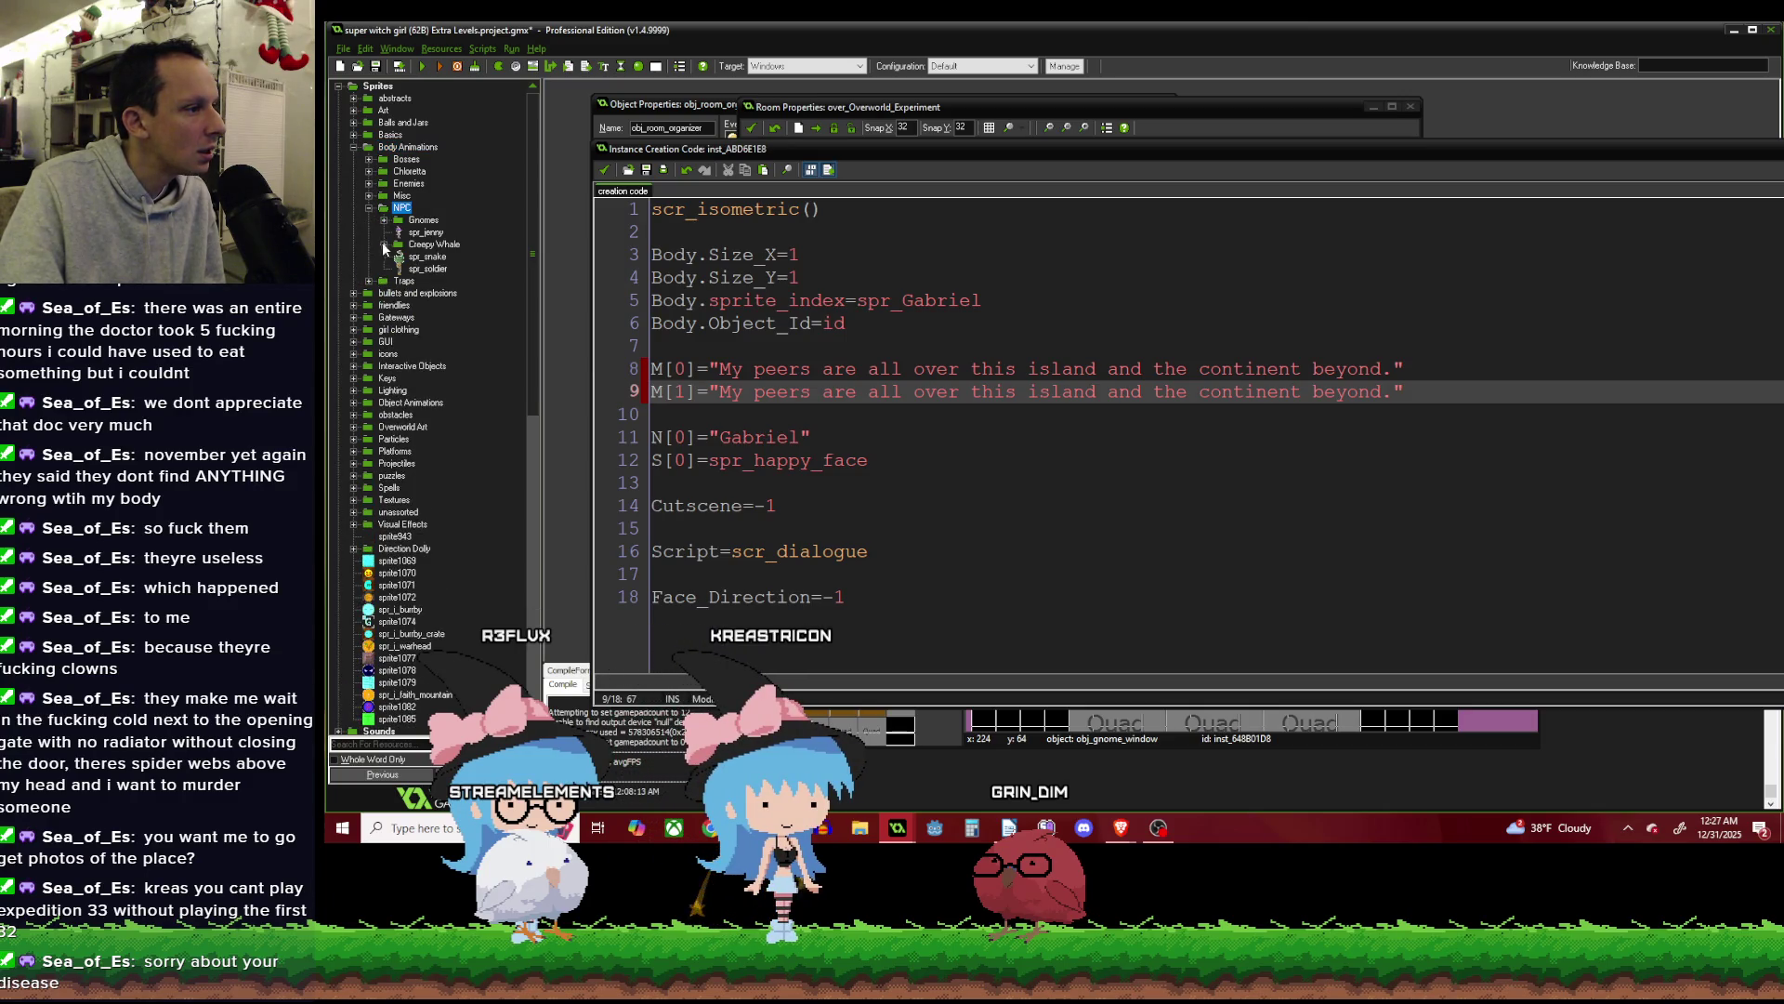
left_click(385, 220)
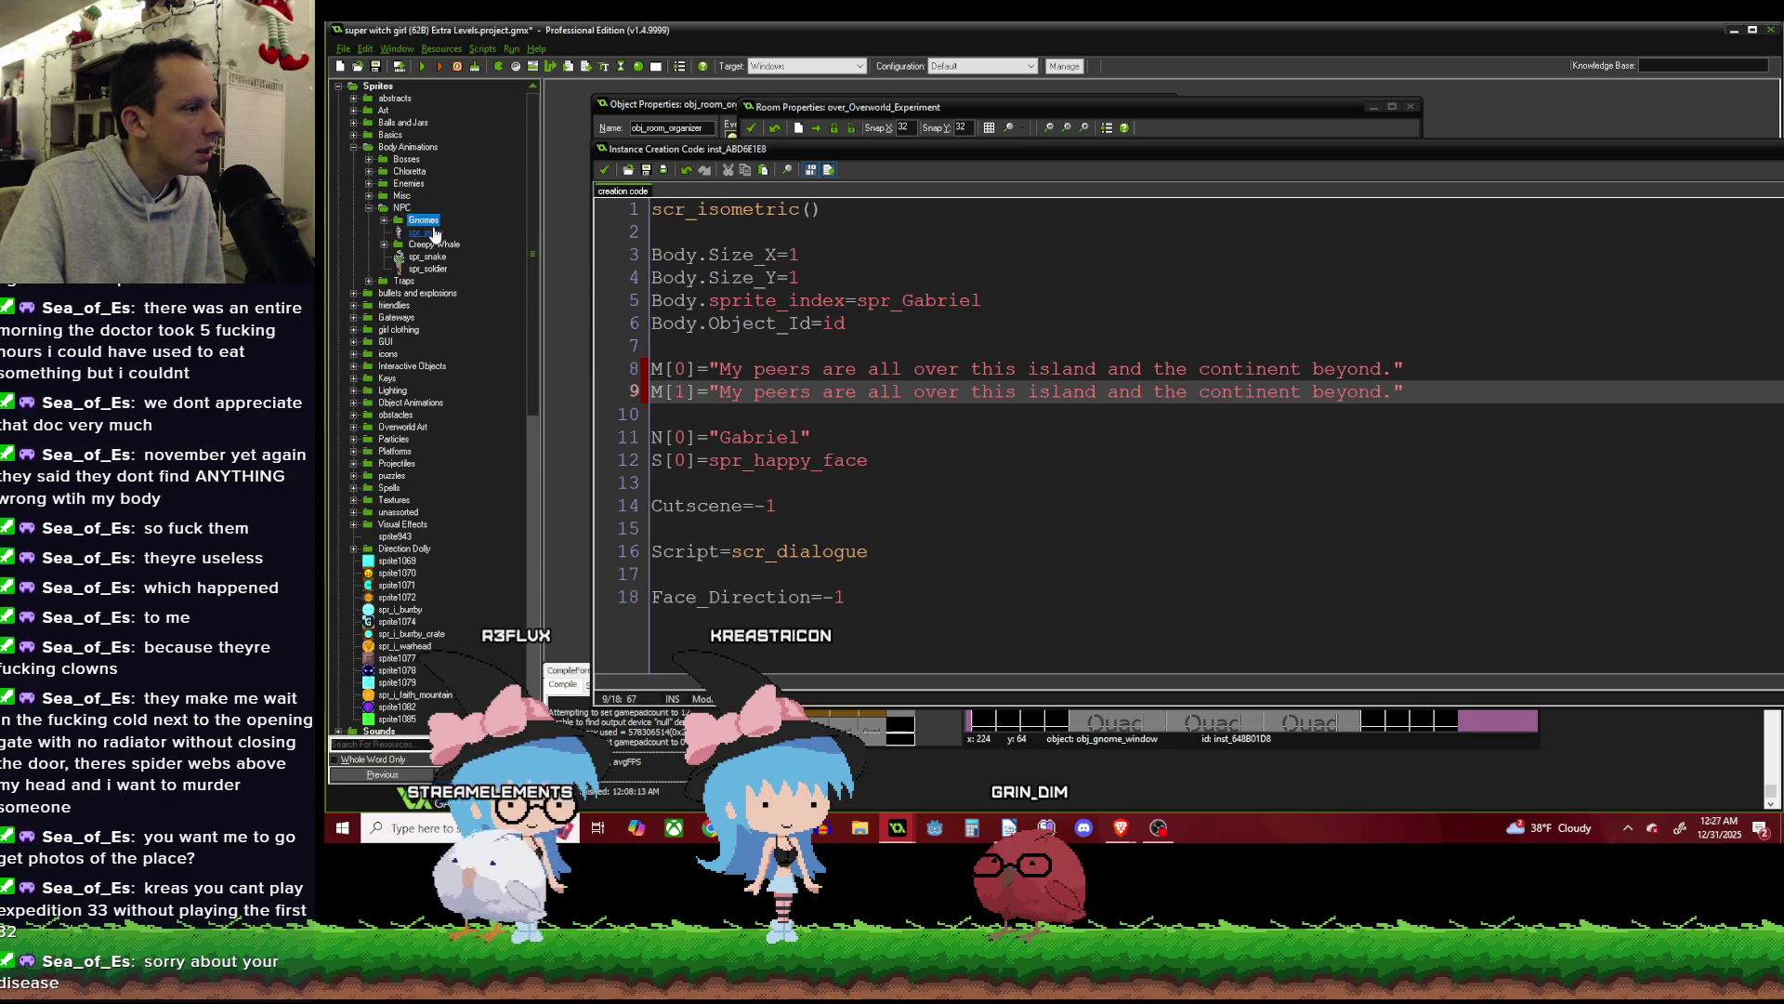
left_click(424, 221)
double_click(434, 235)
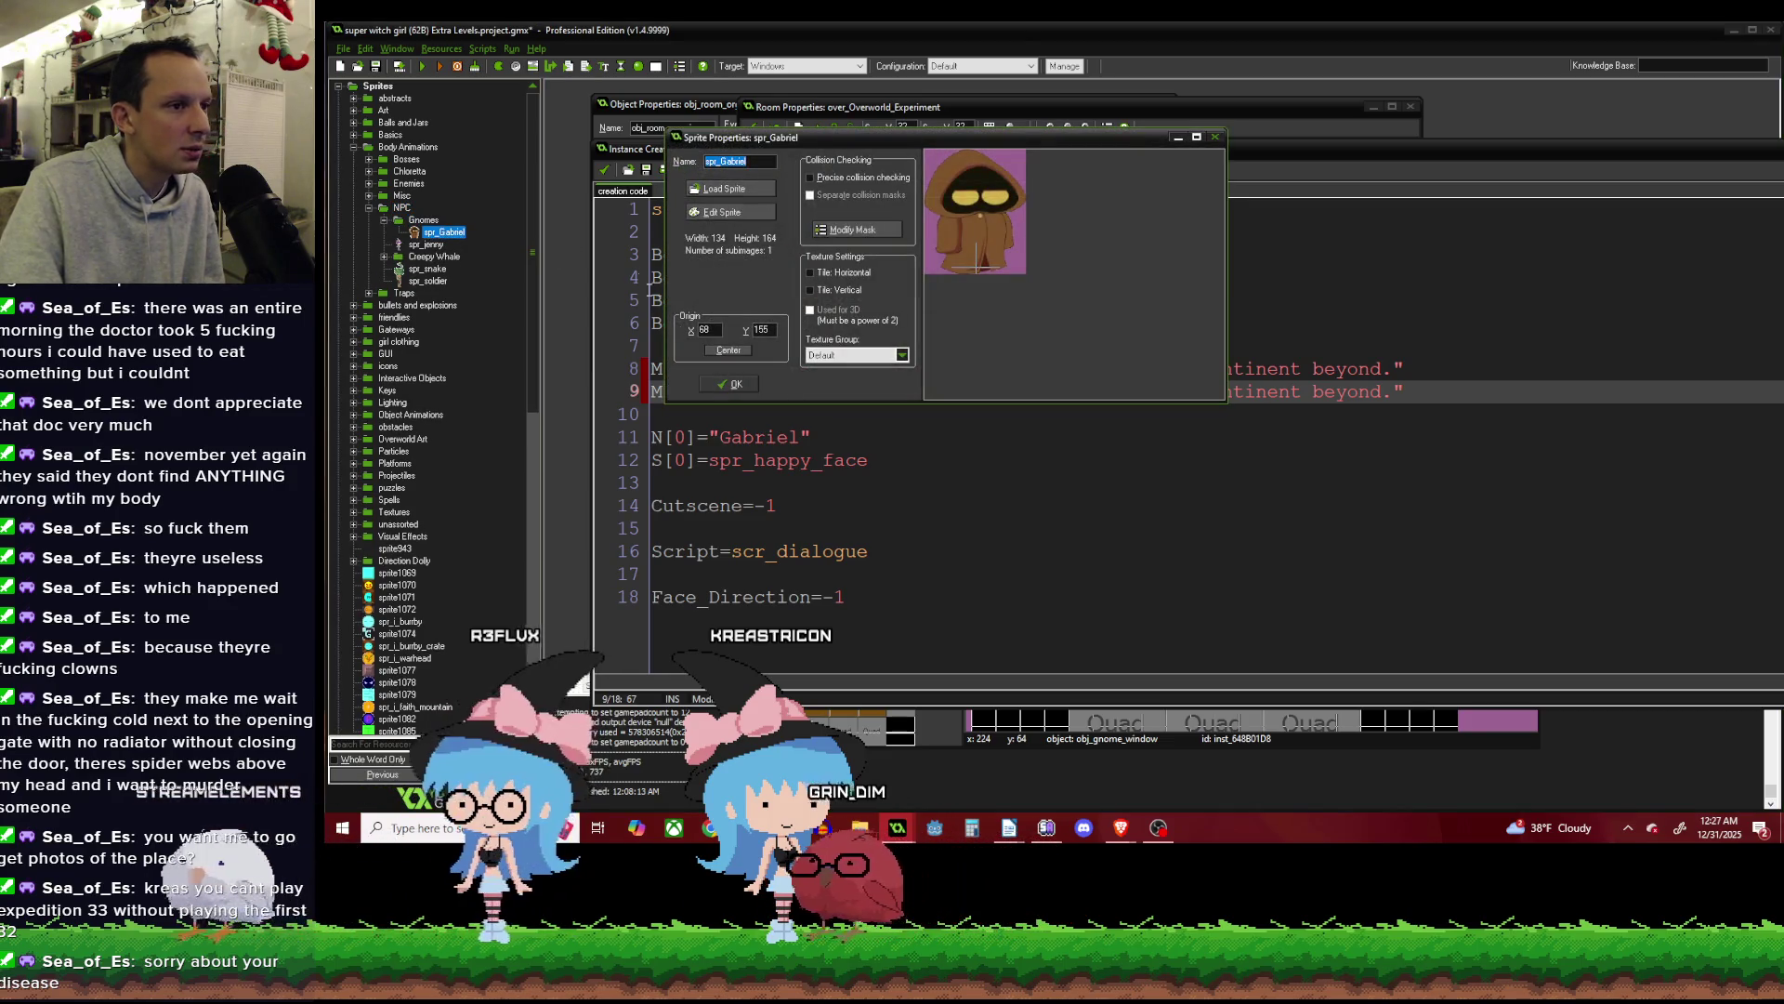
key("Escape")
left_click(368, 208)
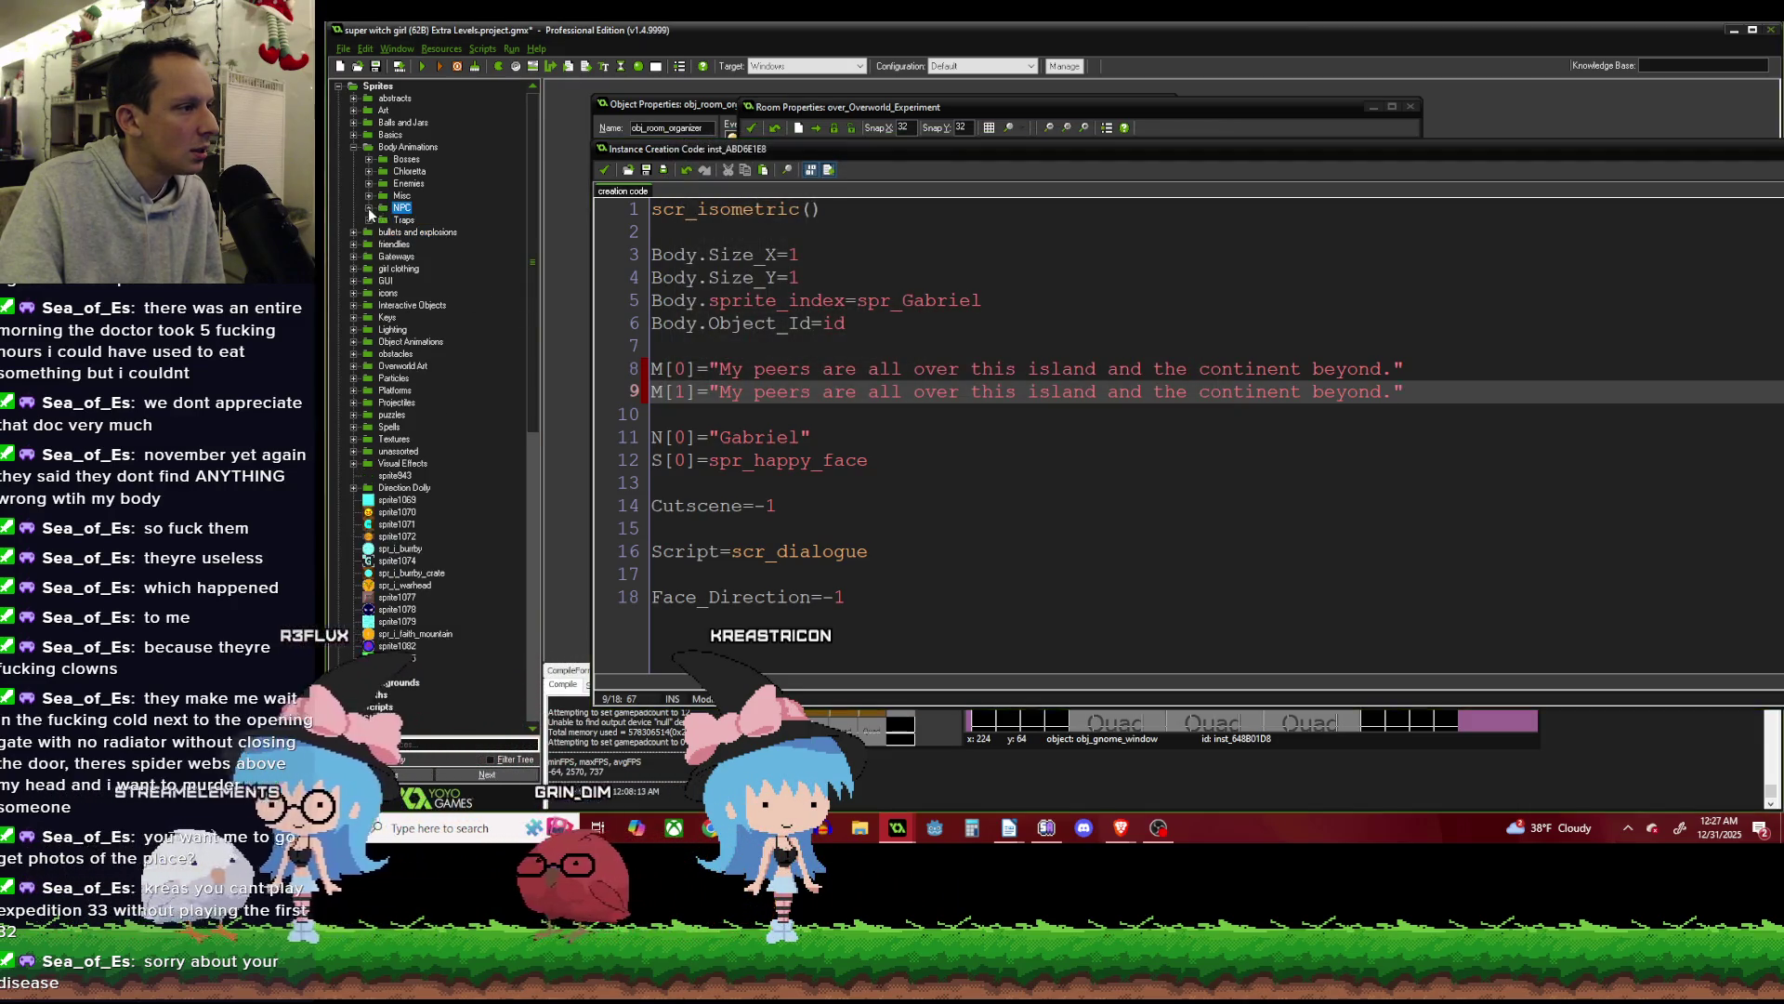
left_click(1258, 330)
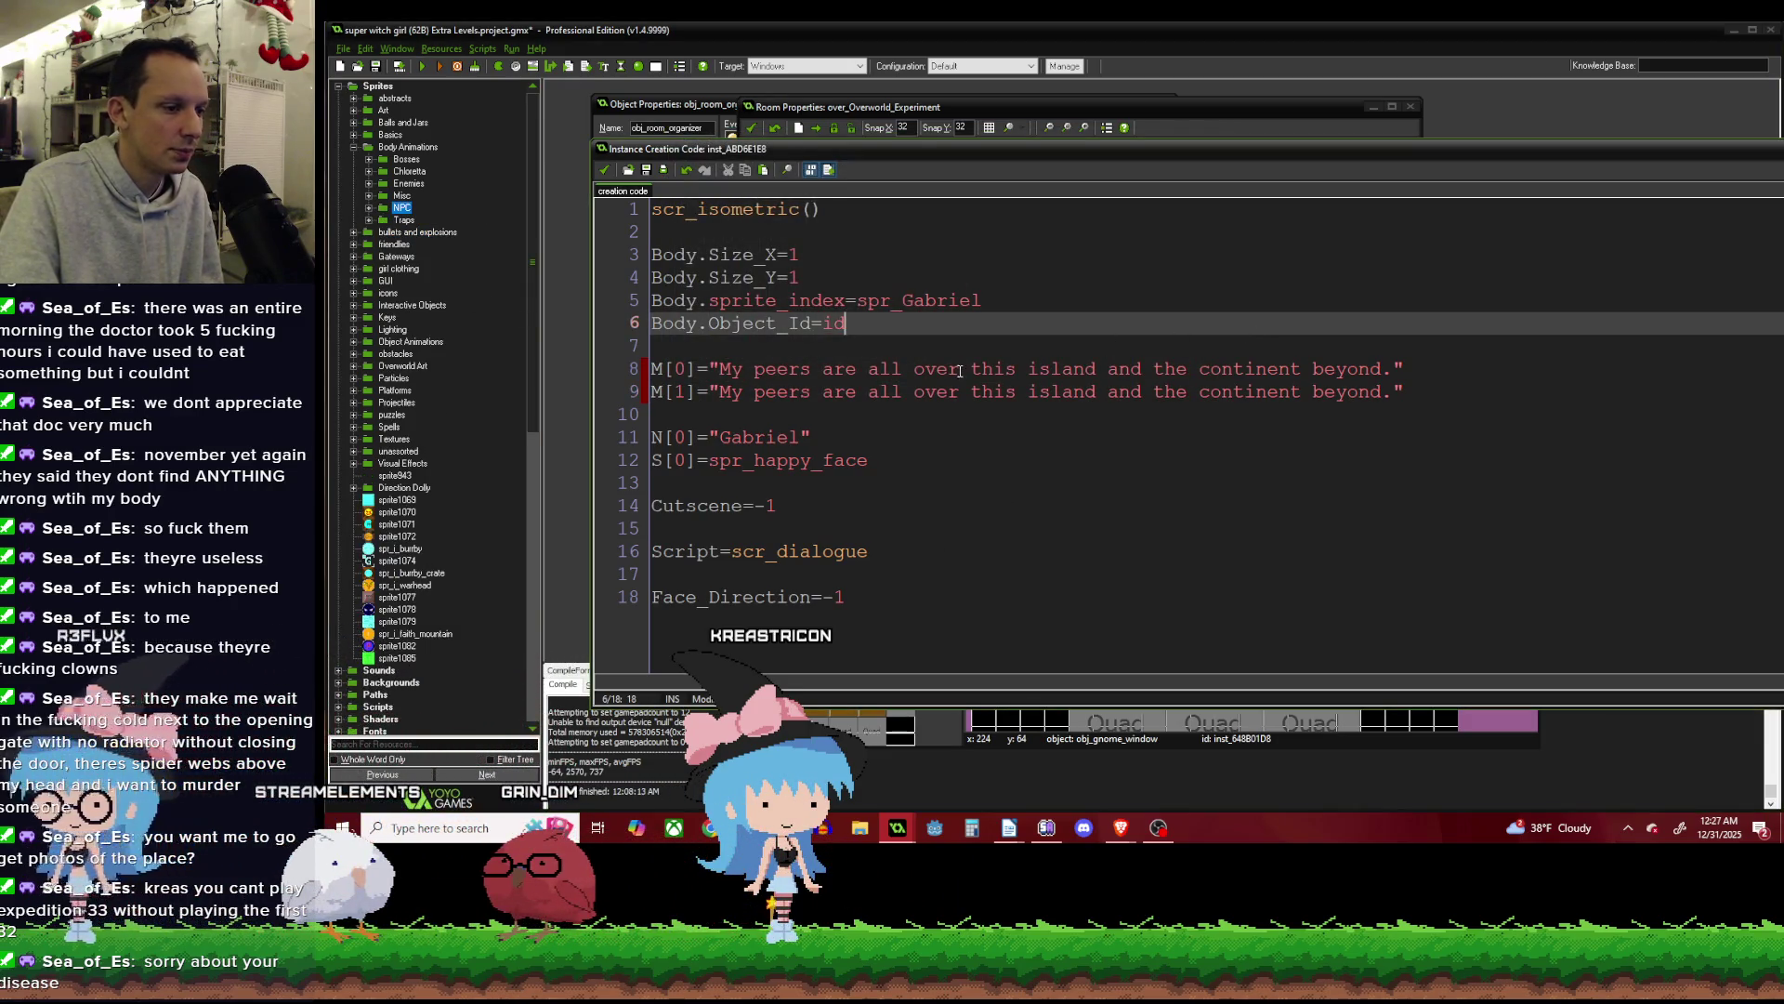
Overwrite M[0] with a draft greeting mentioning the Earthy Mountains, then clear it.
left_click_drag(1391, 370, 720, 372)
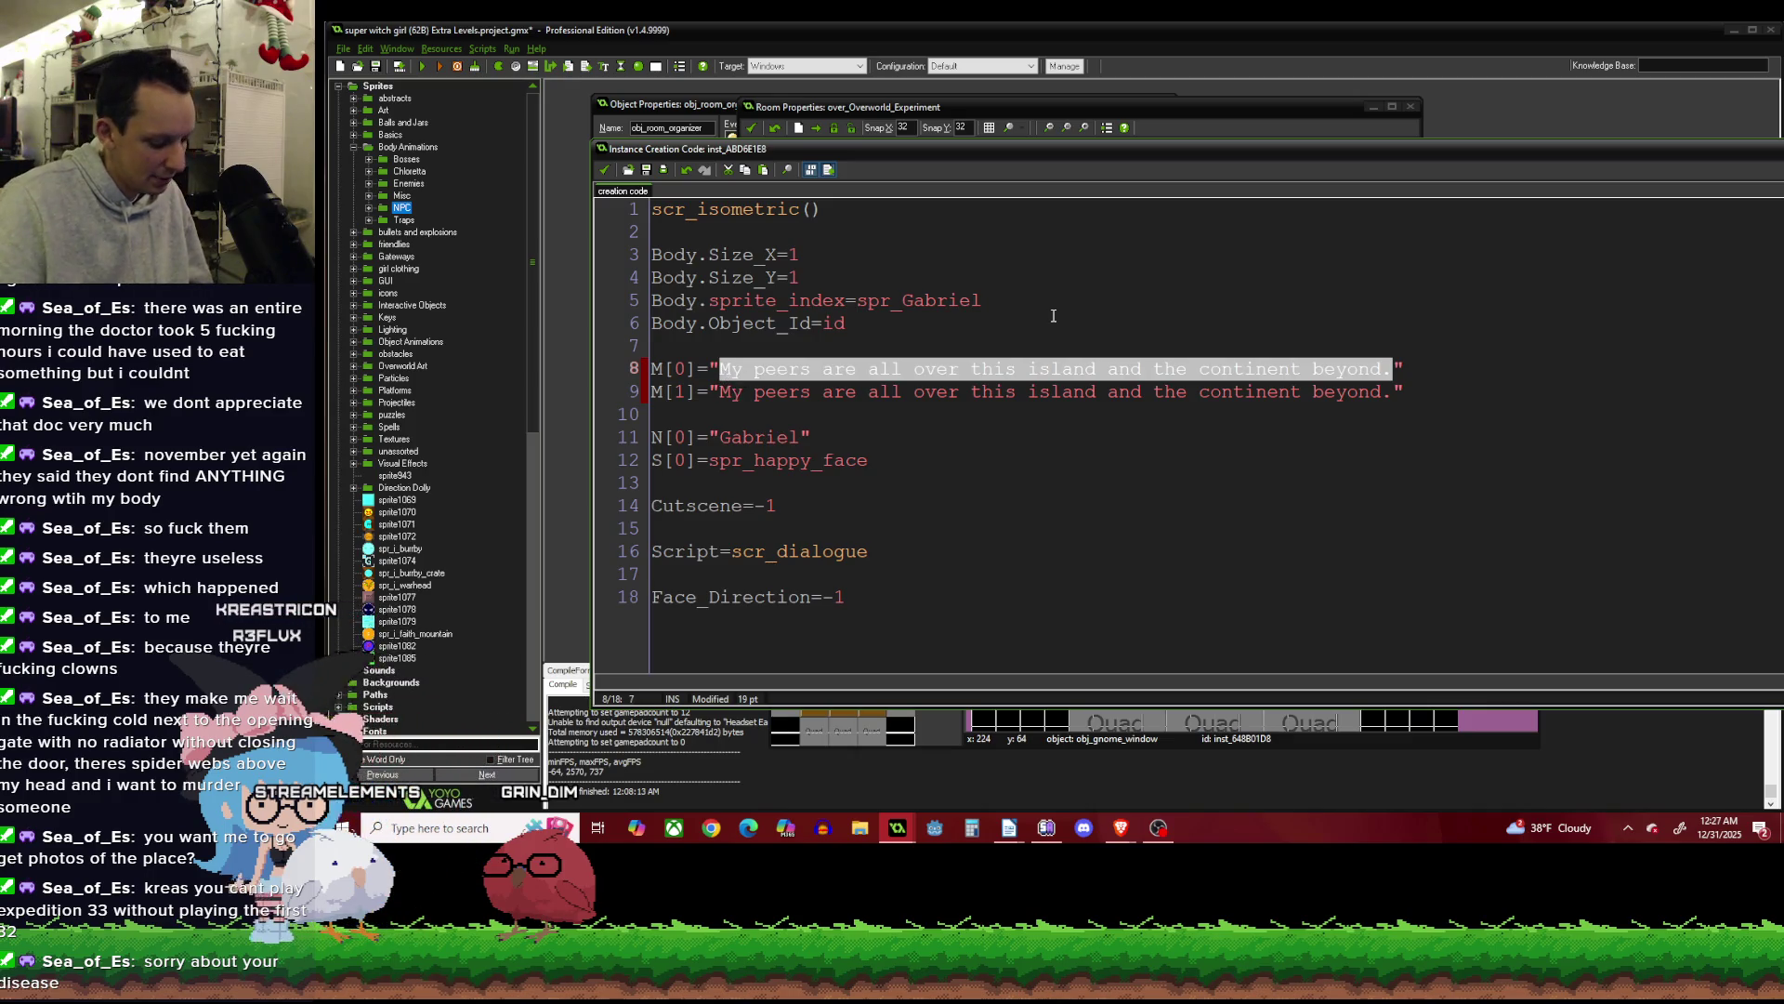
type("Welcome to the M")
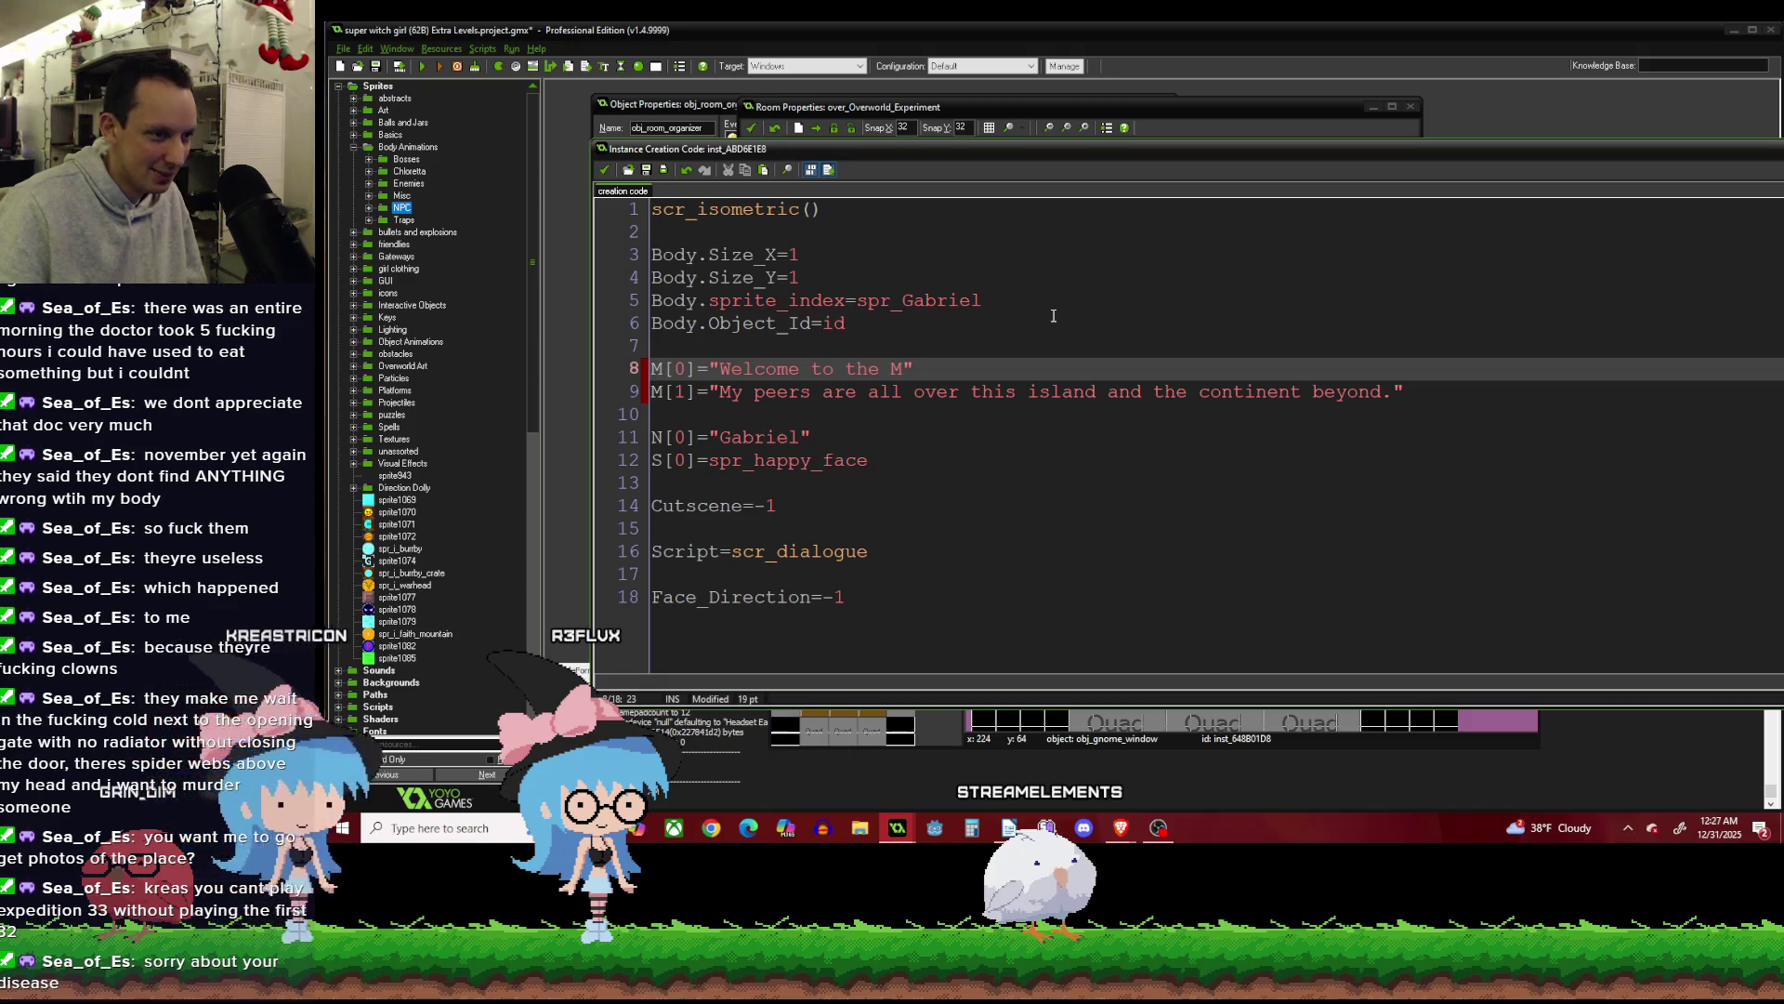
key("BackSpace")
type("Eart")
type("hy Moun")
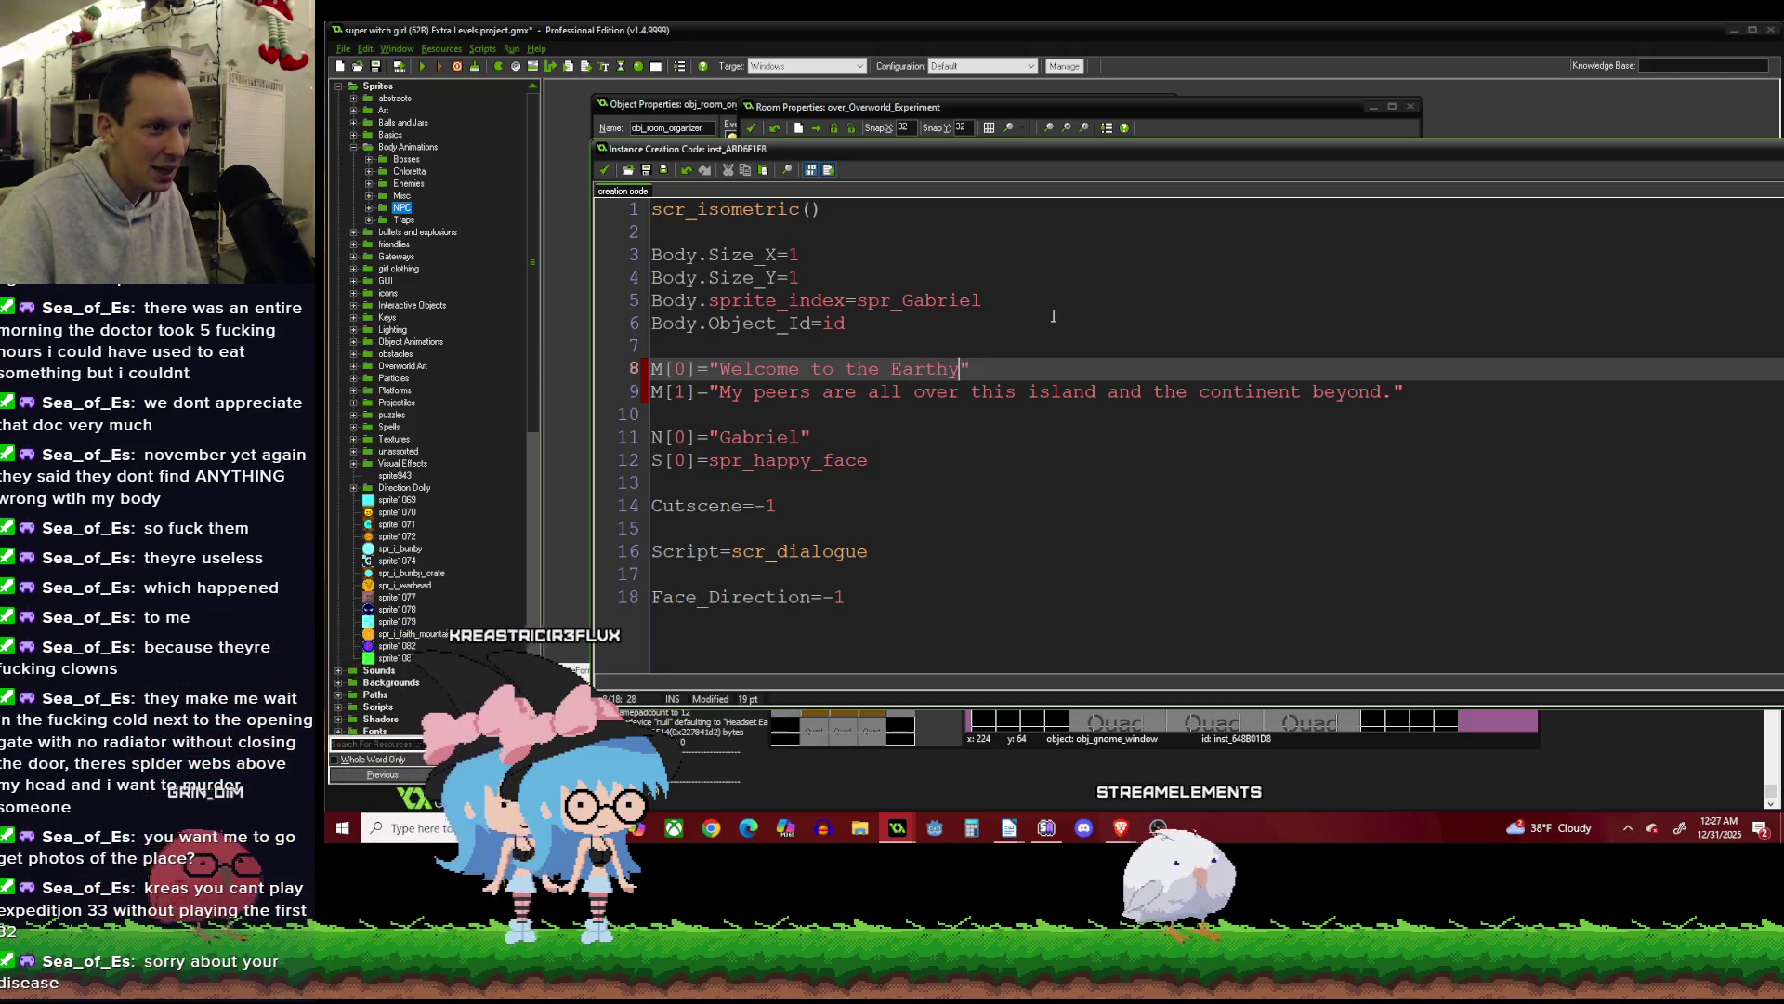
type("tains")
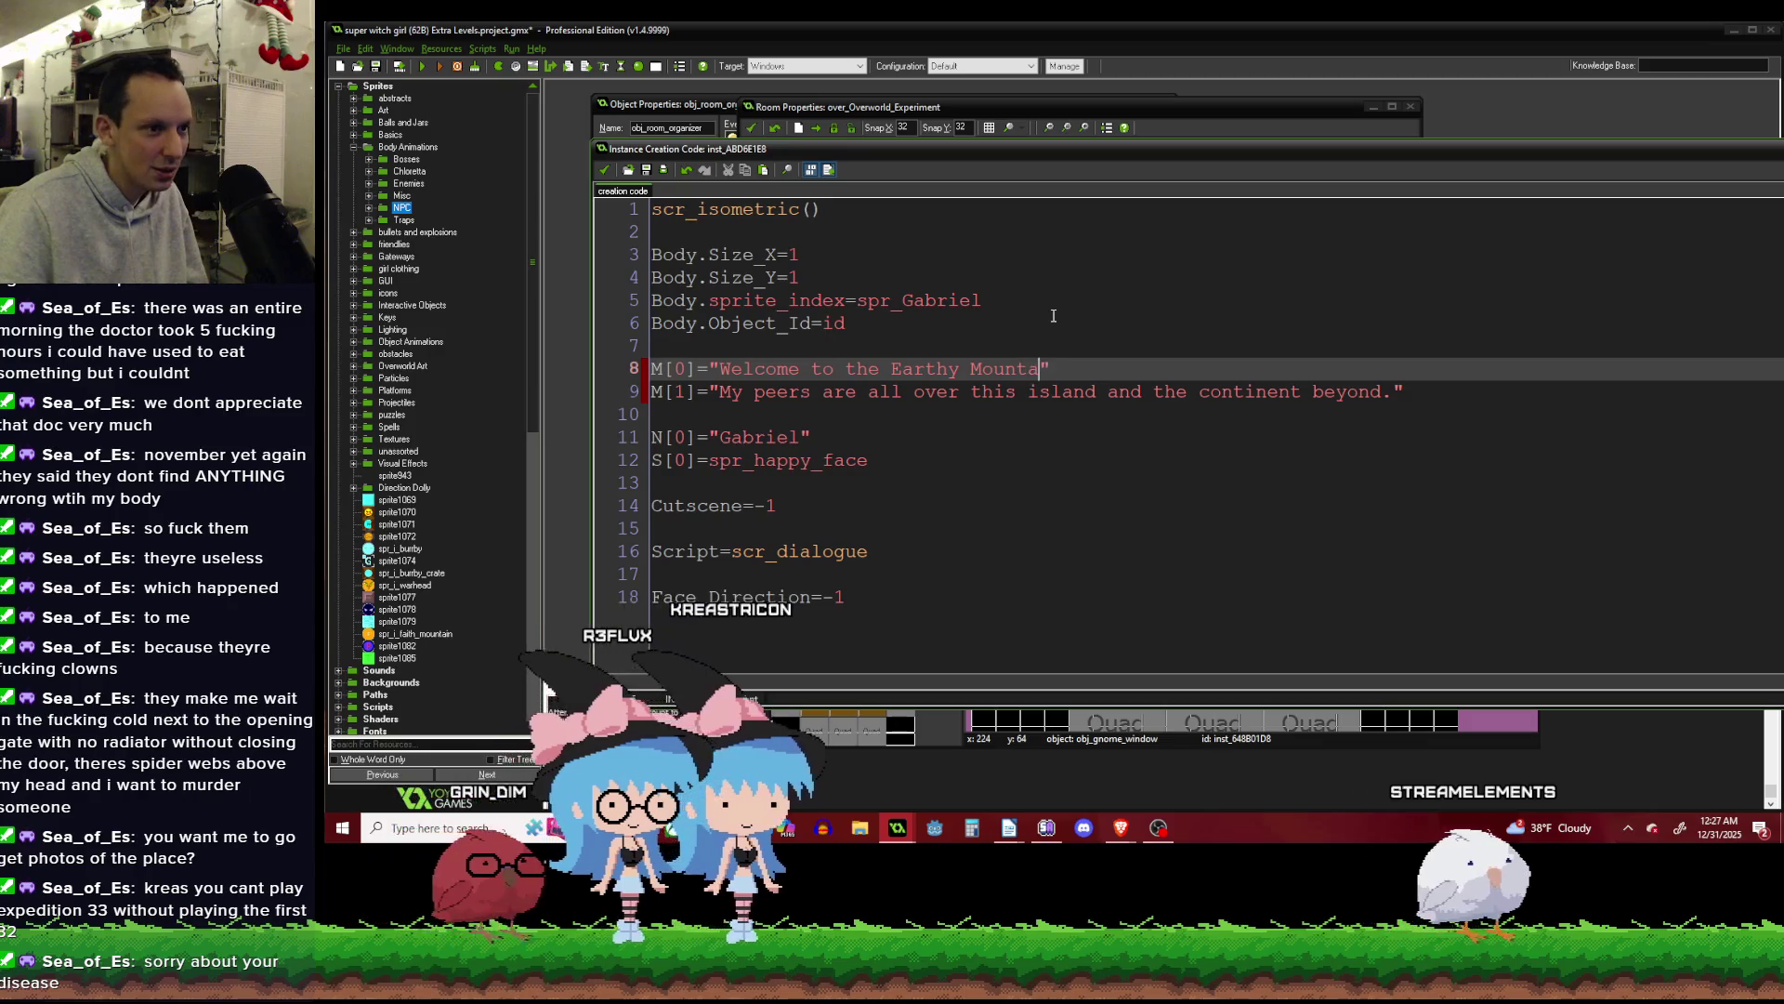
type(".")
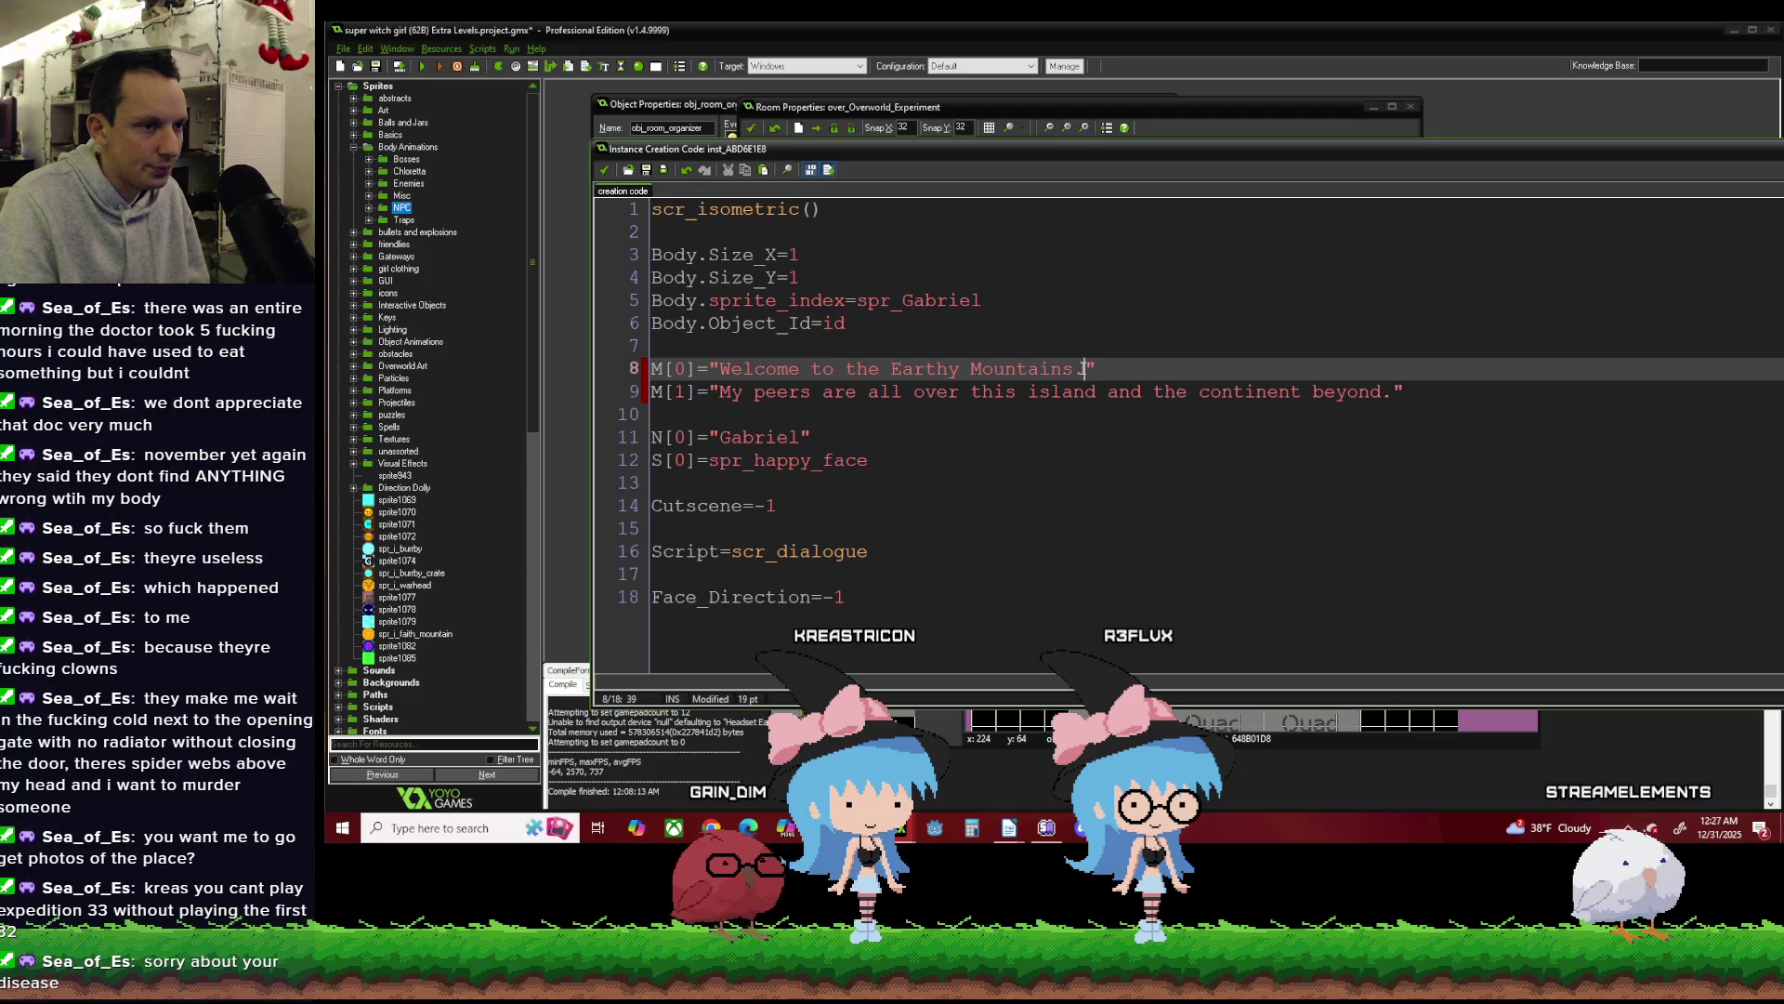
left_click_drag(1084, 369, 898, 379)
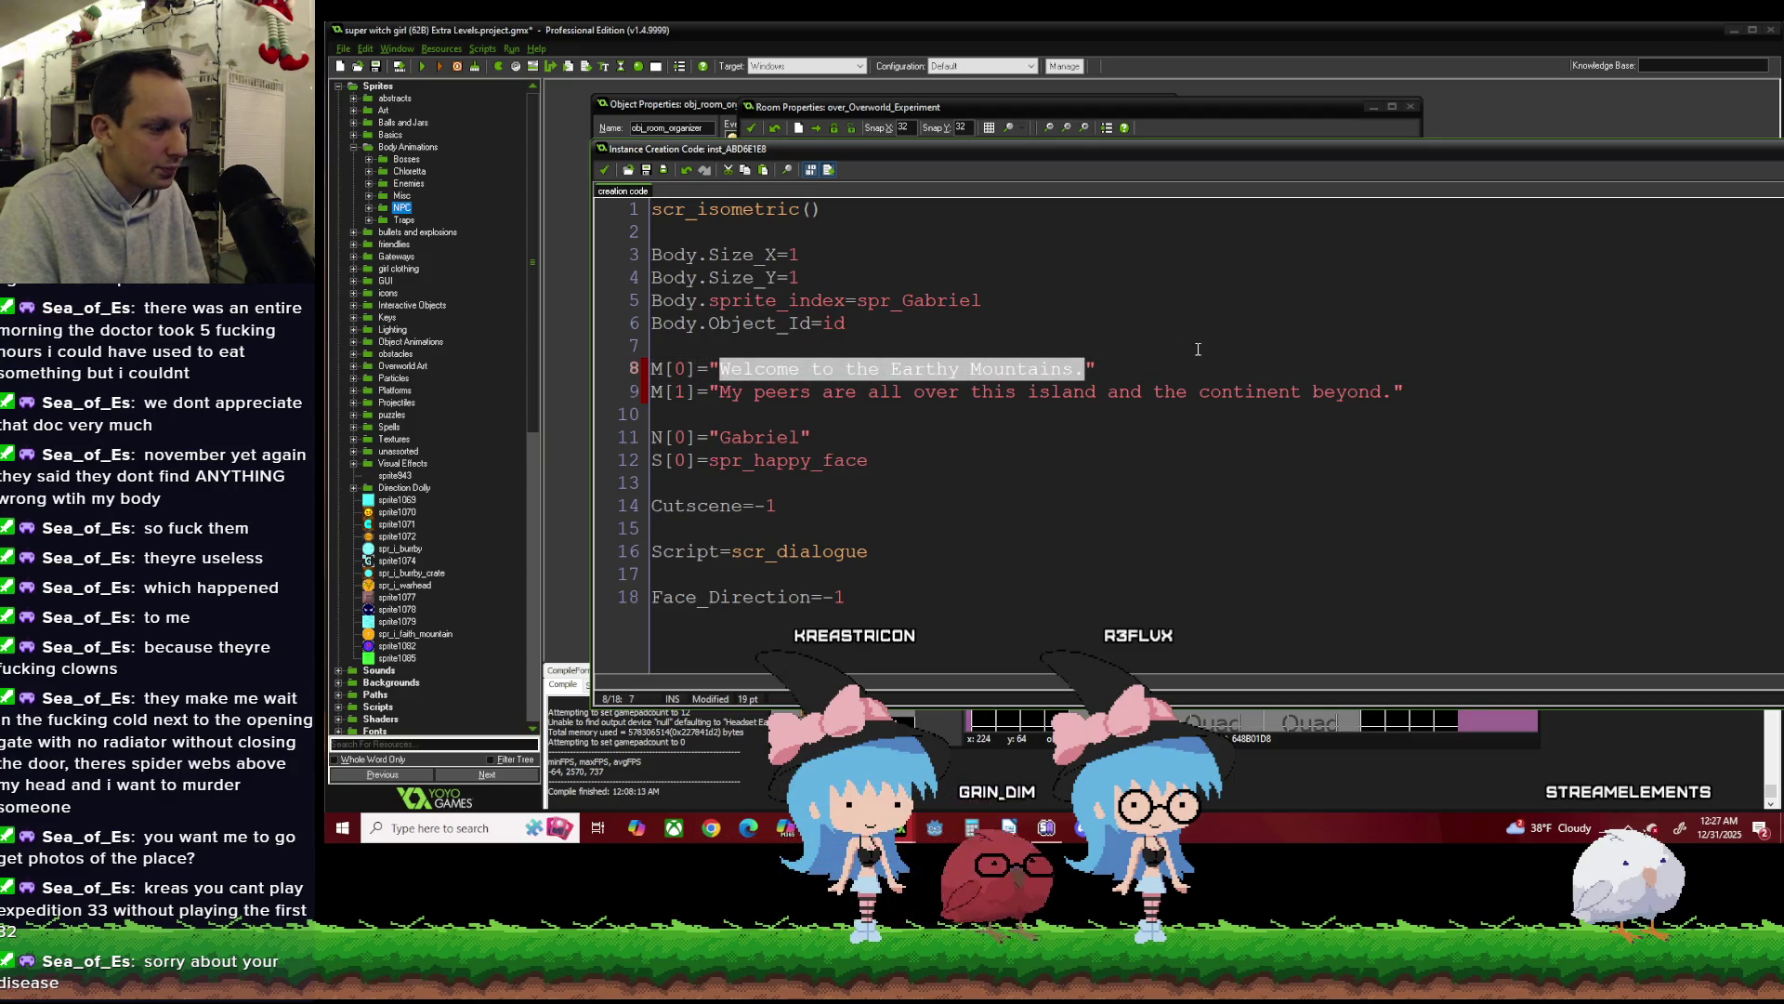
key("BackSpace")
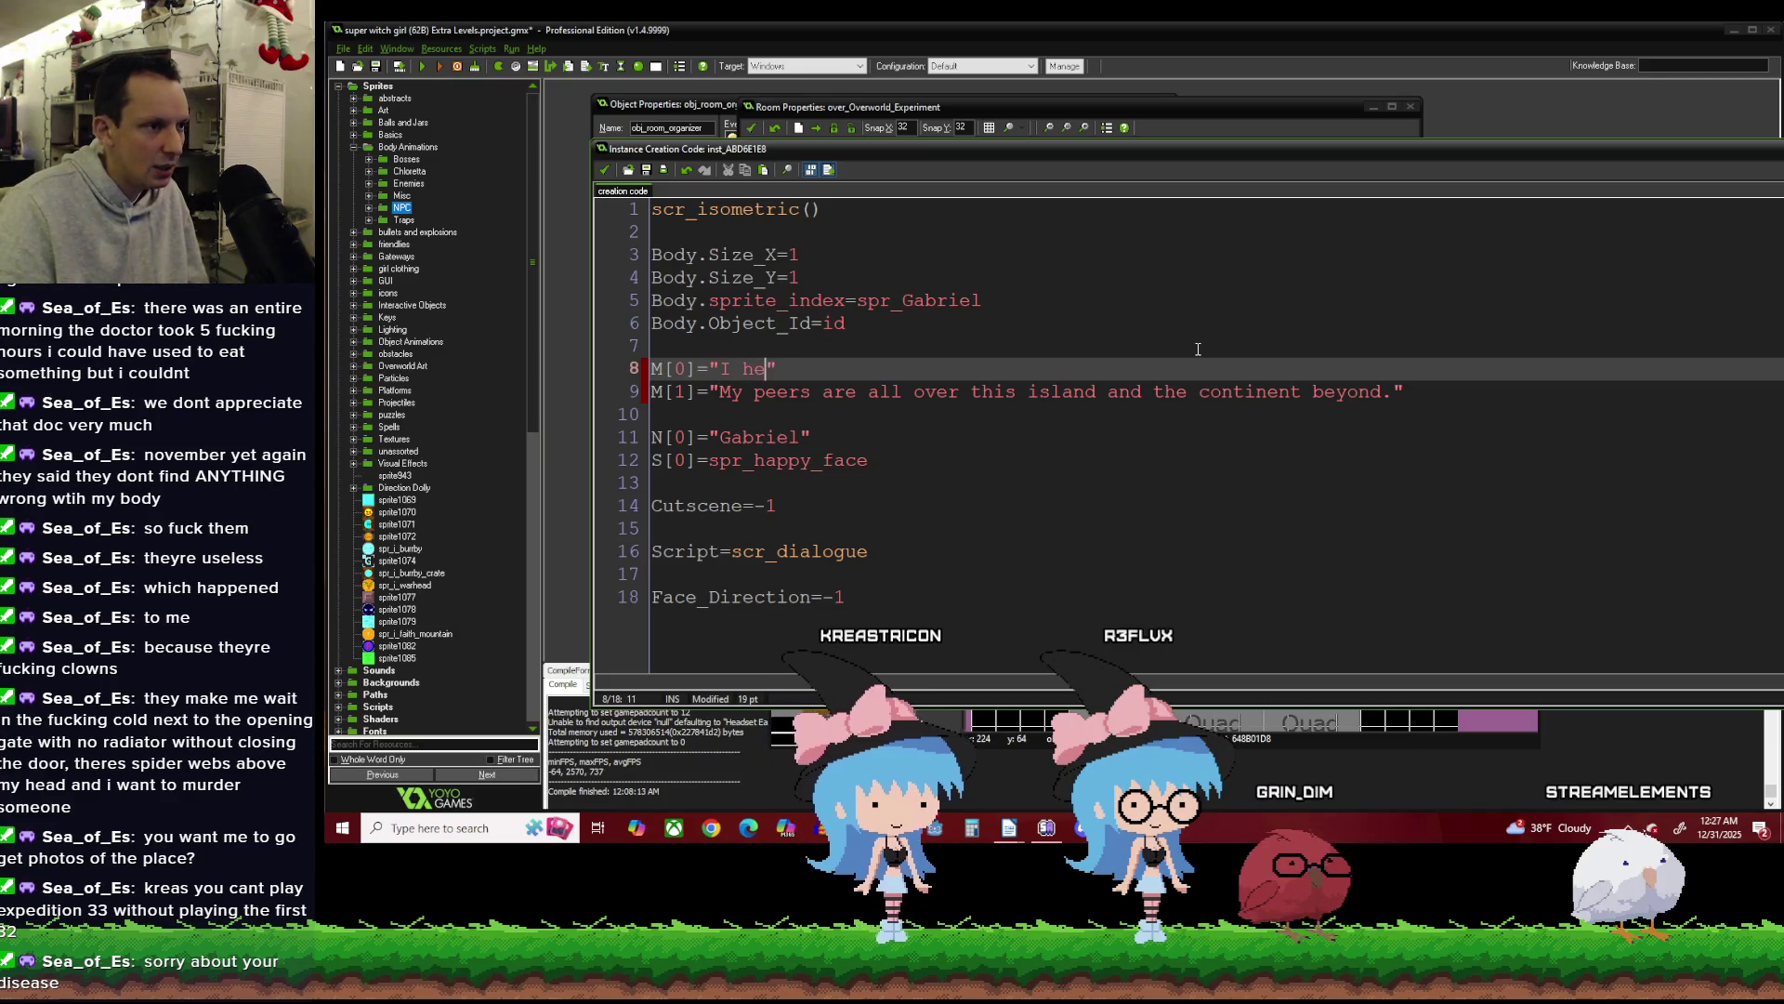
Retype M[0] to say the player will stop Mecha King turning the gnome village into a parking lot.
type("ard about ")
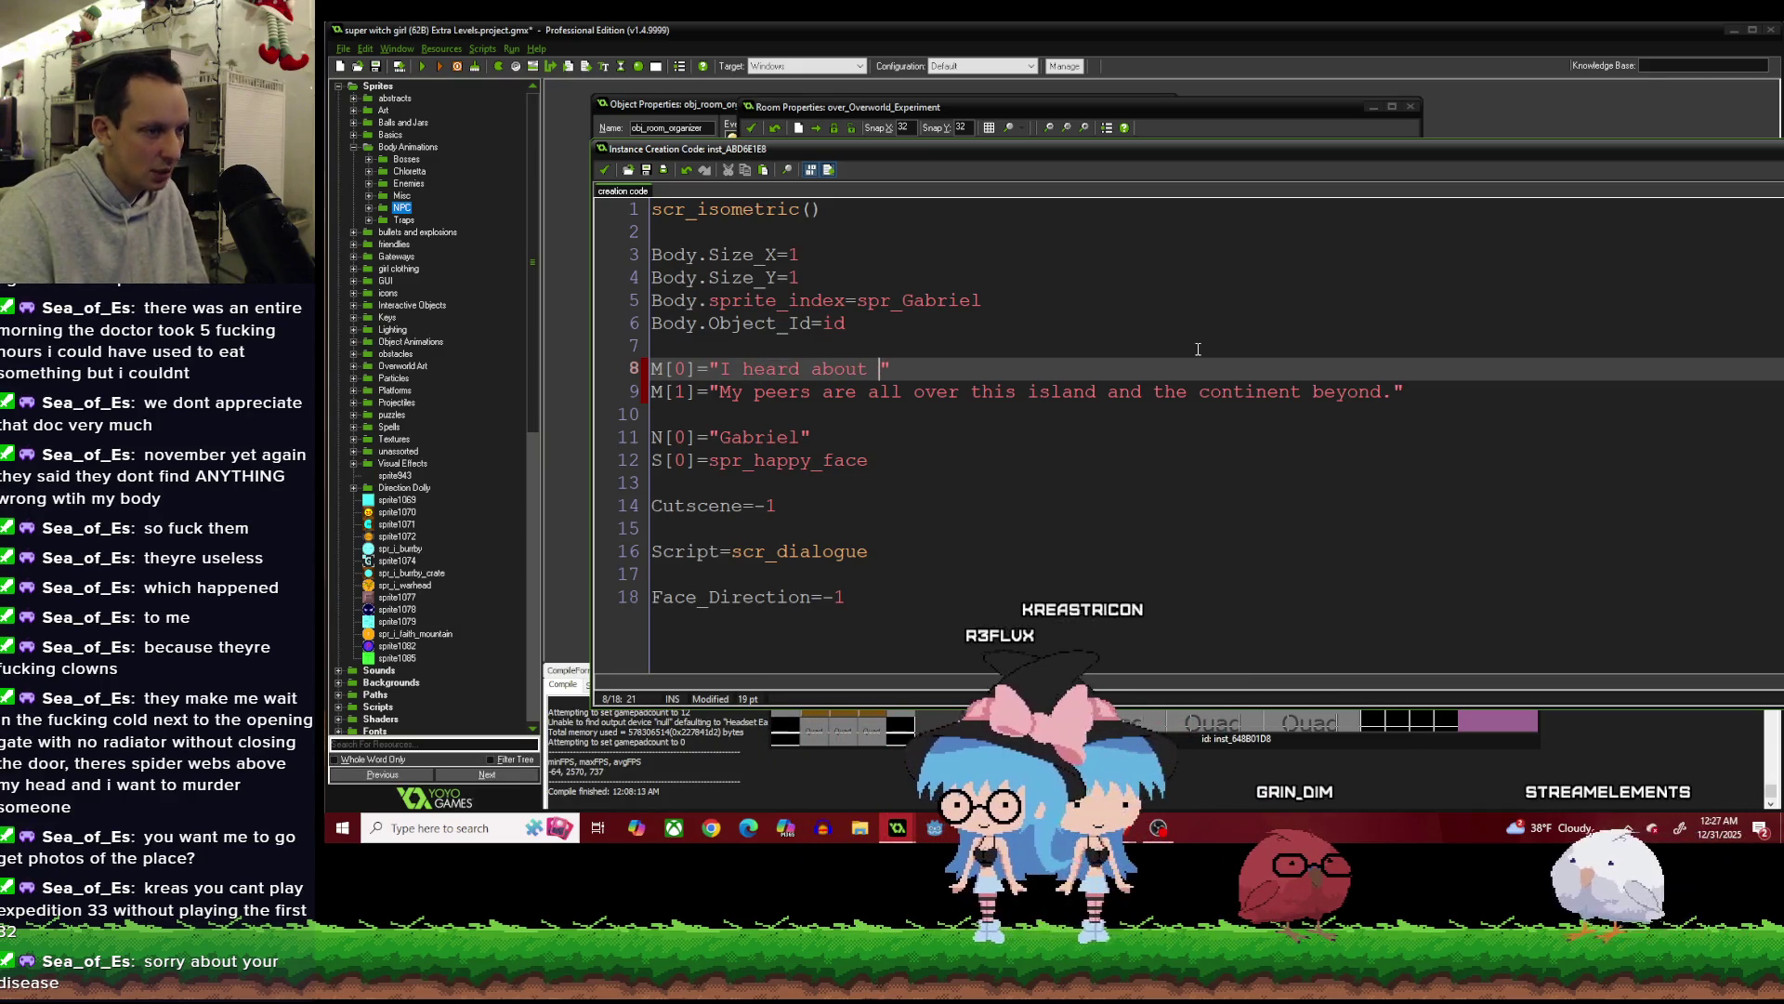
type("your ")
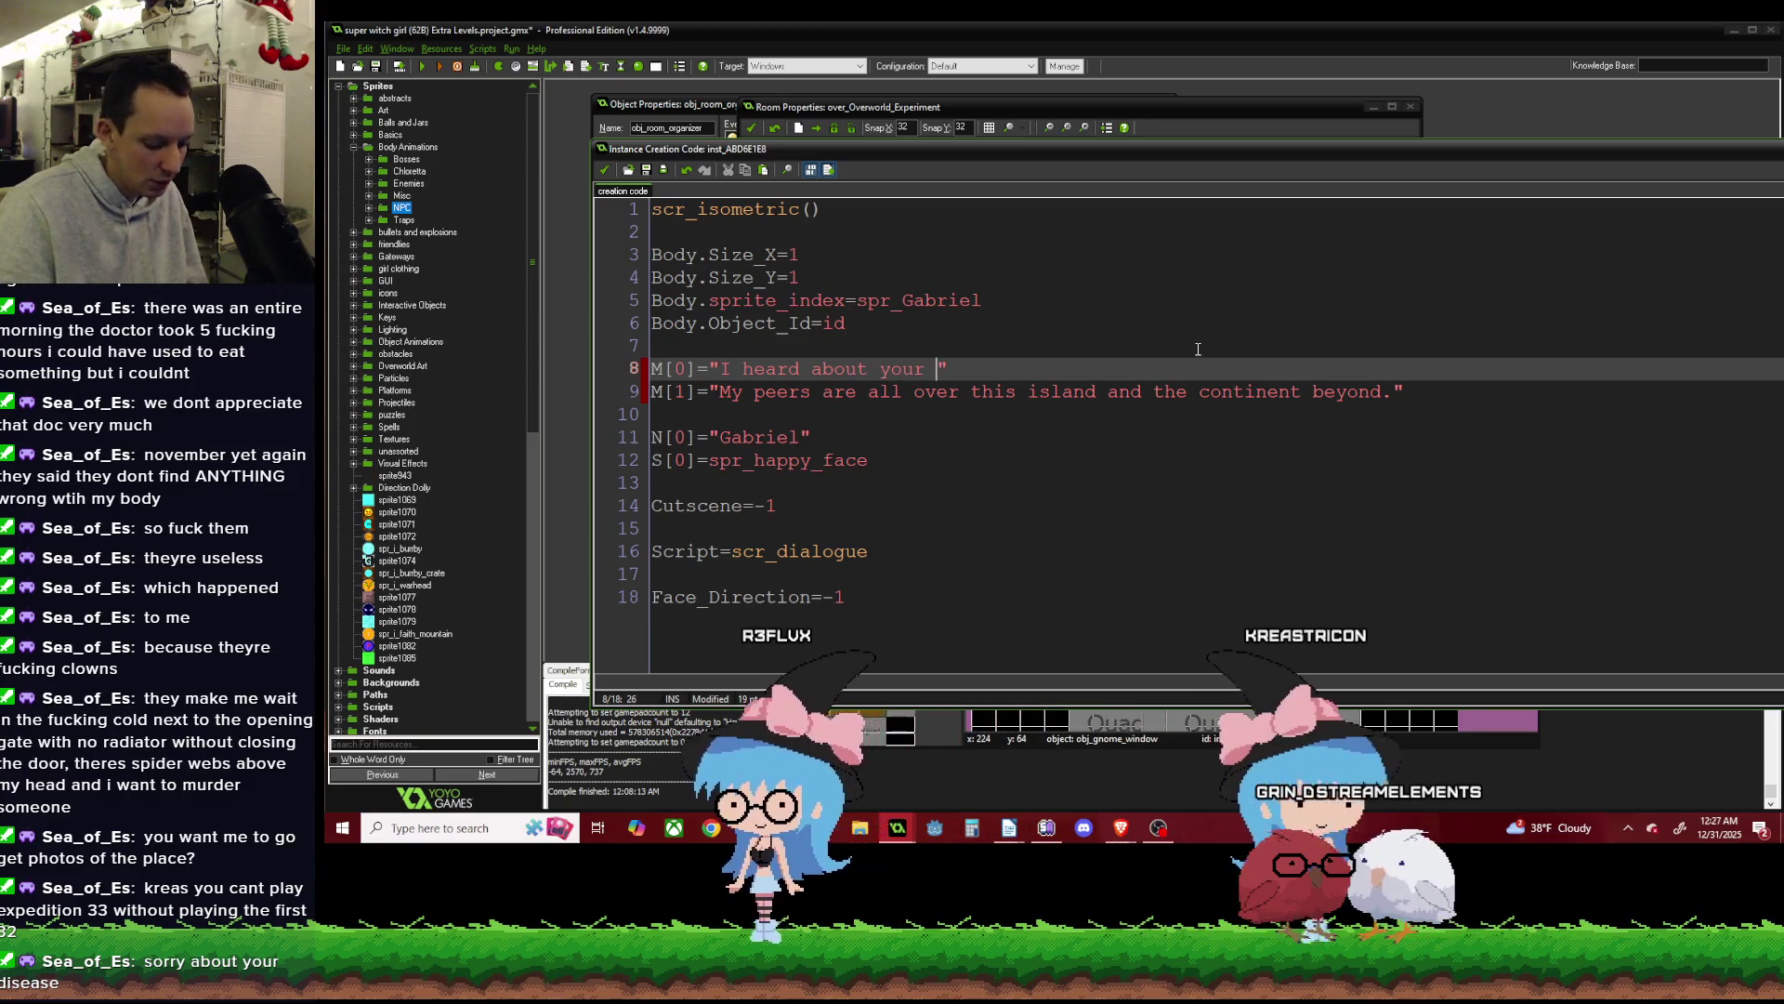
type("journey ")
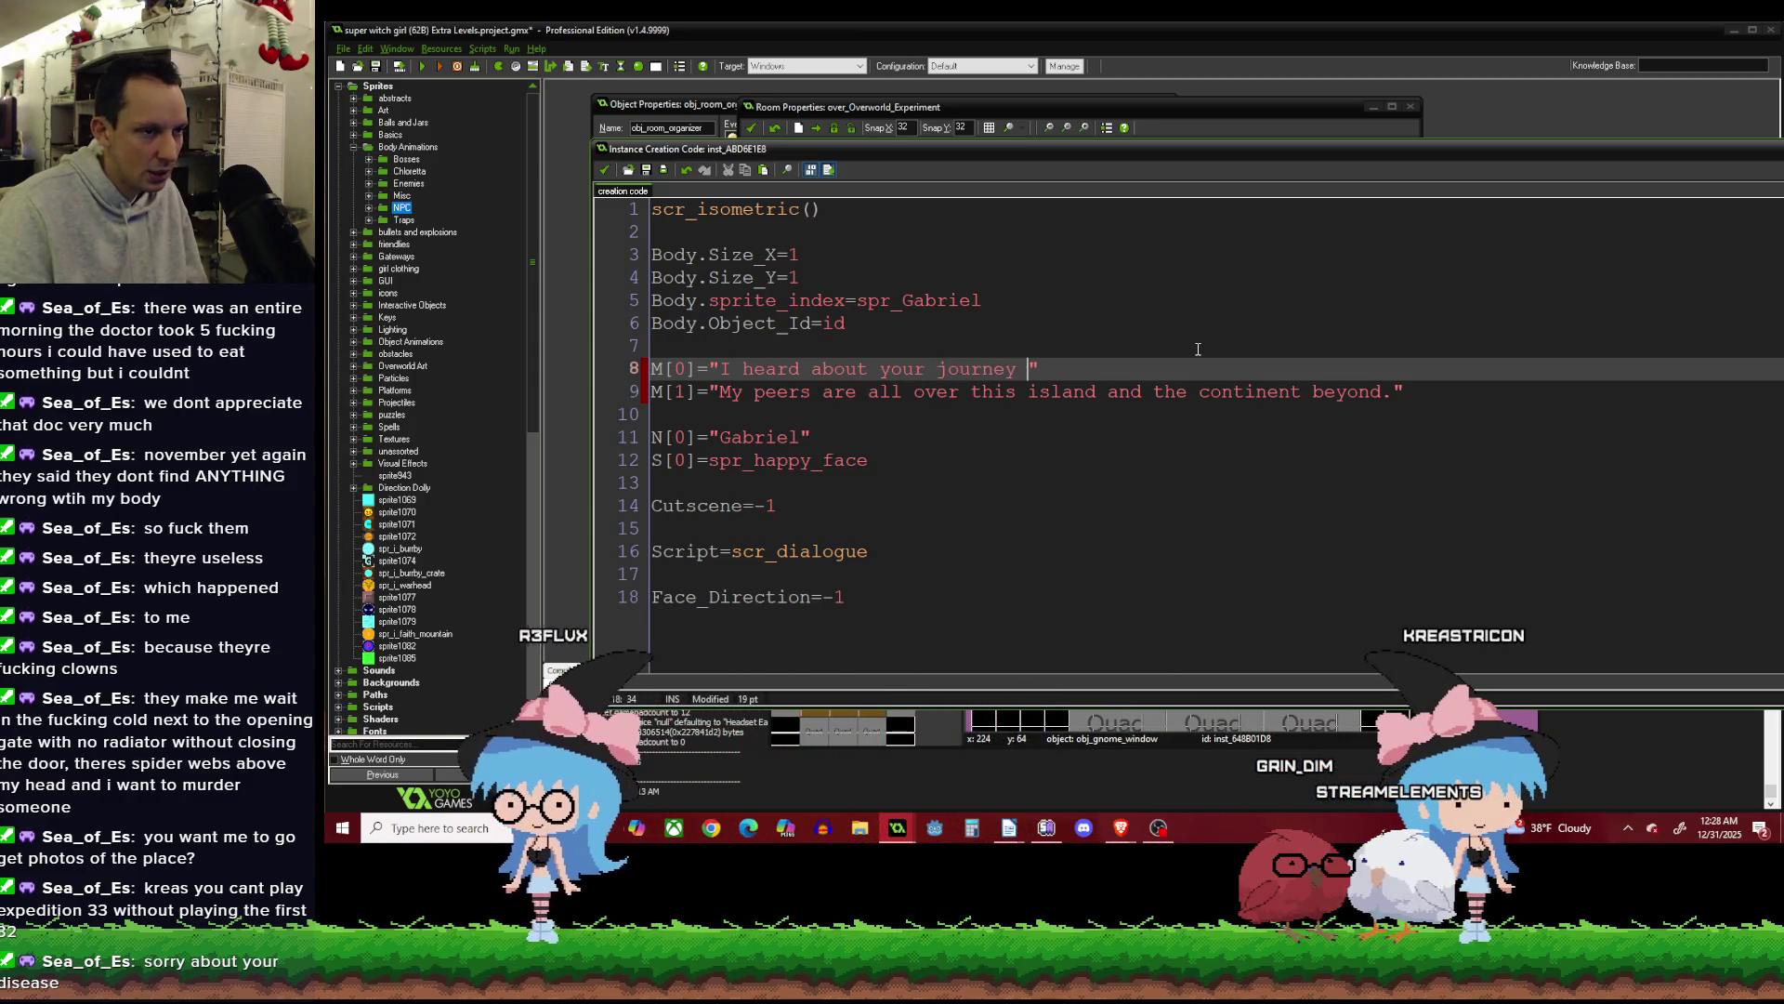
type("ched")
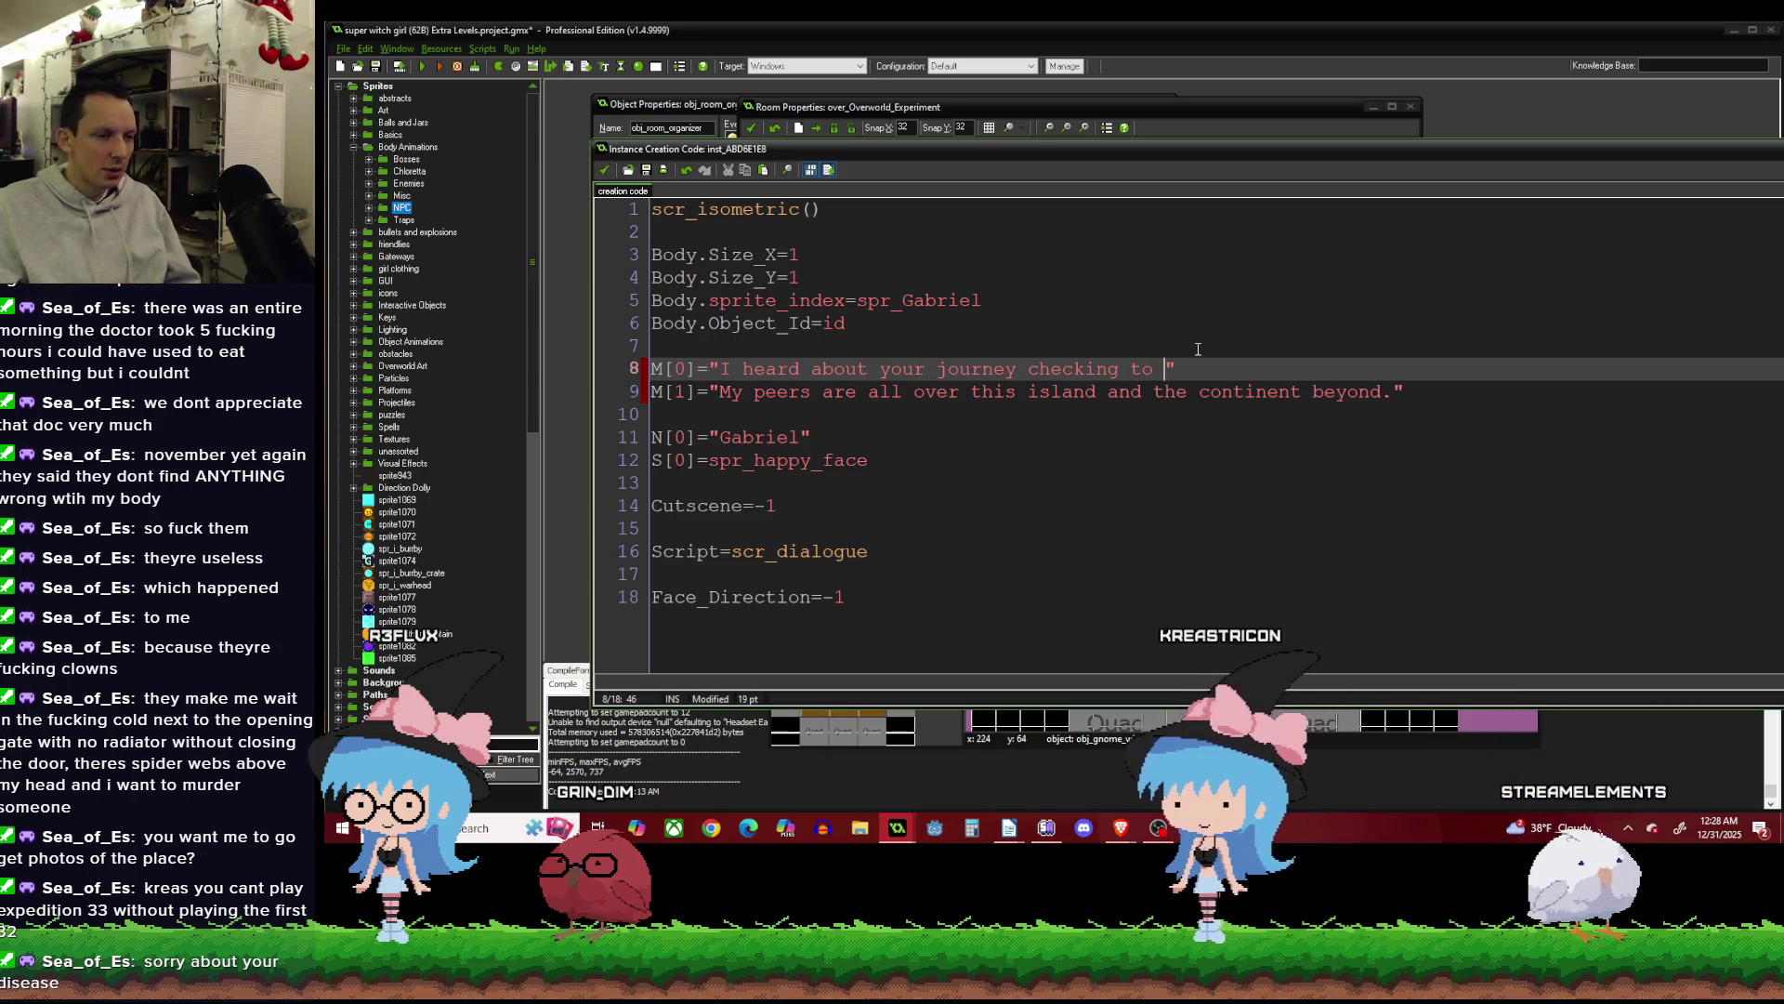
key("BackSpace")
key("BackSpace")
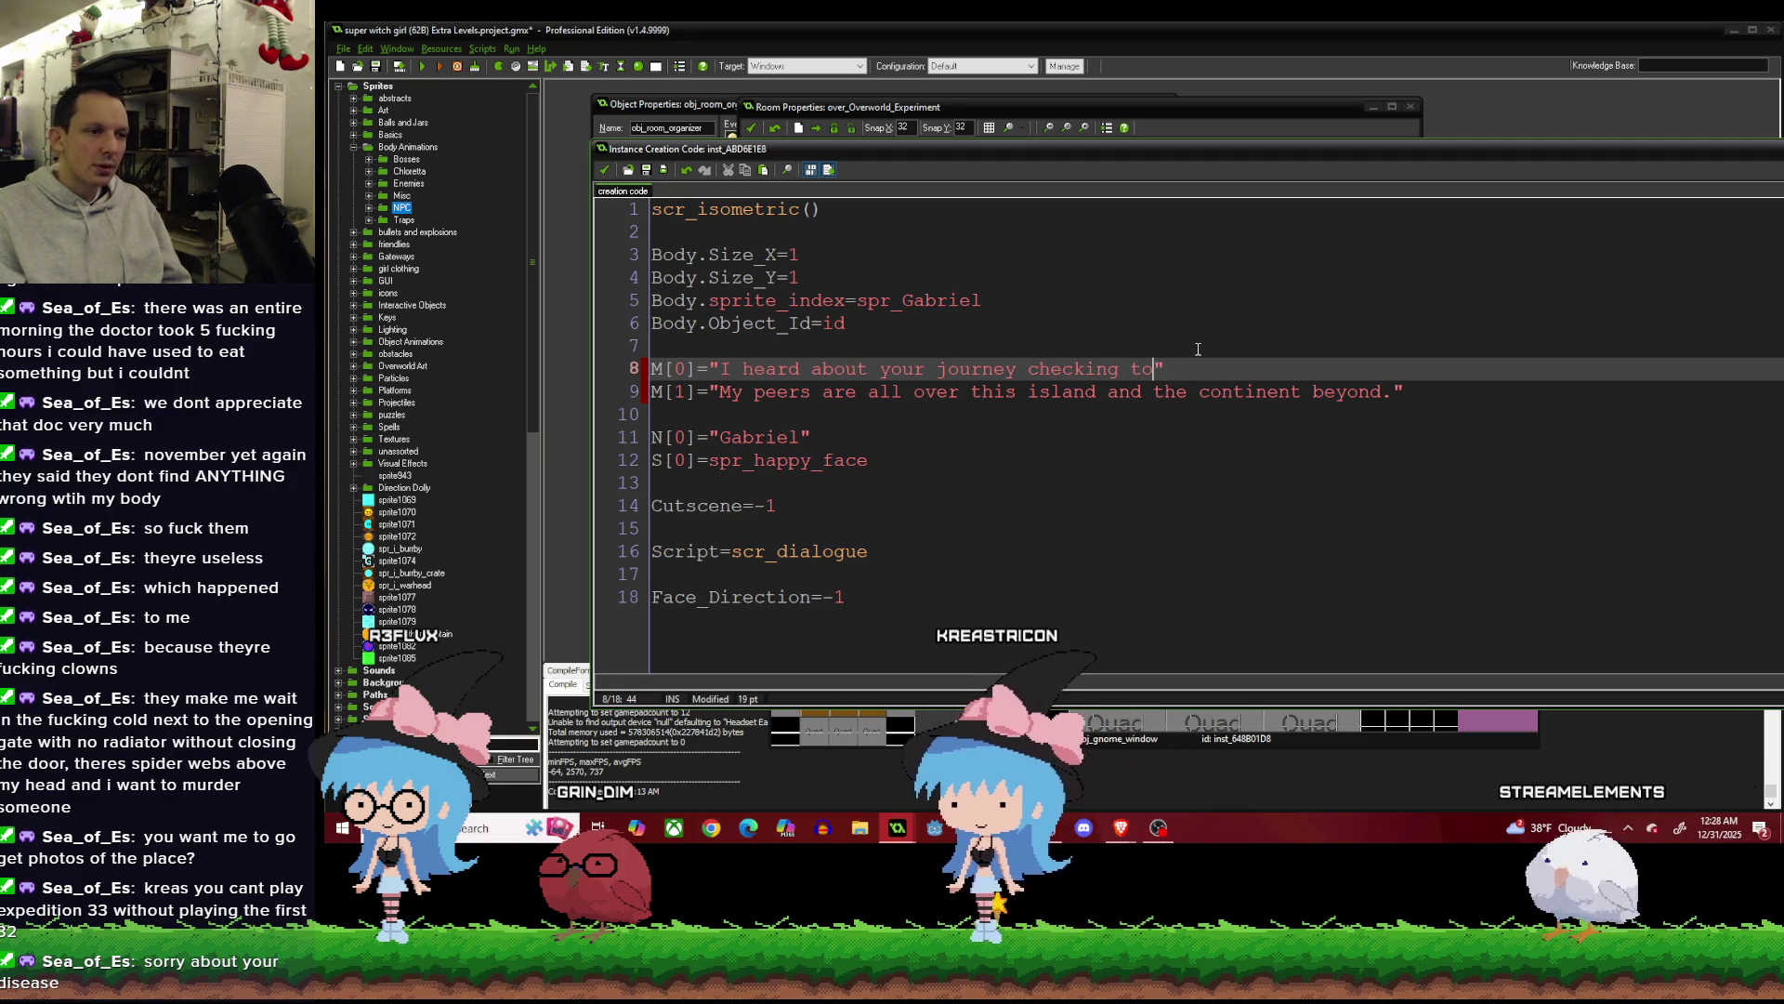
key("BackSpace")
key("BackSpace")
key("BackSpace")
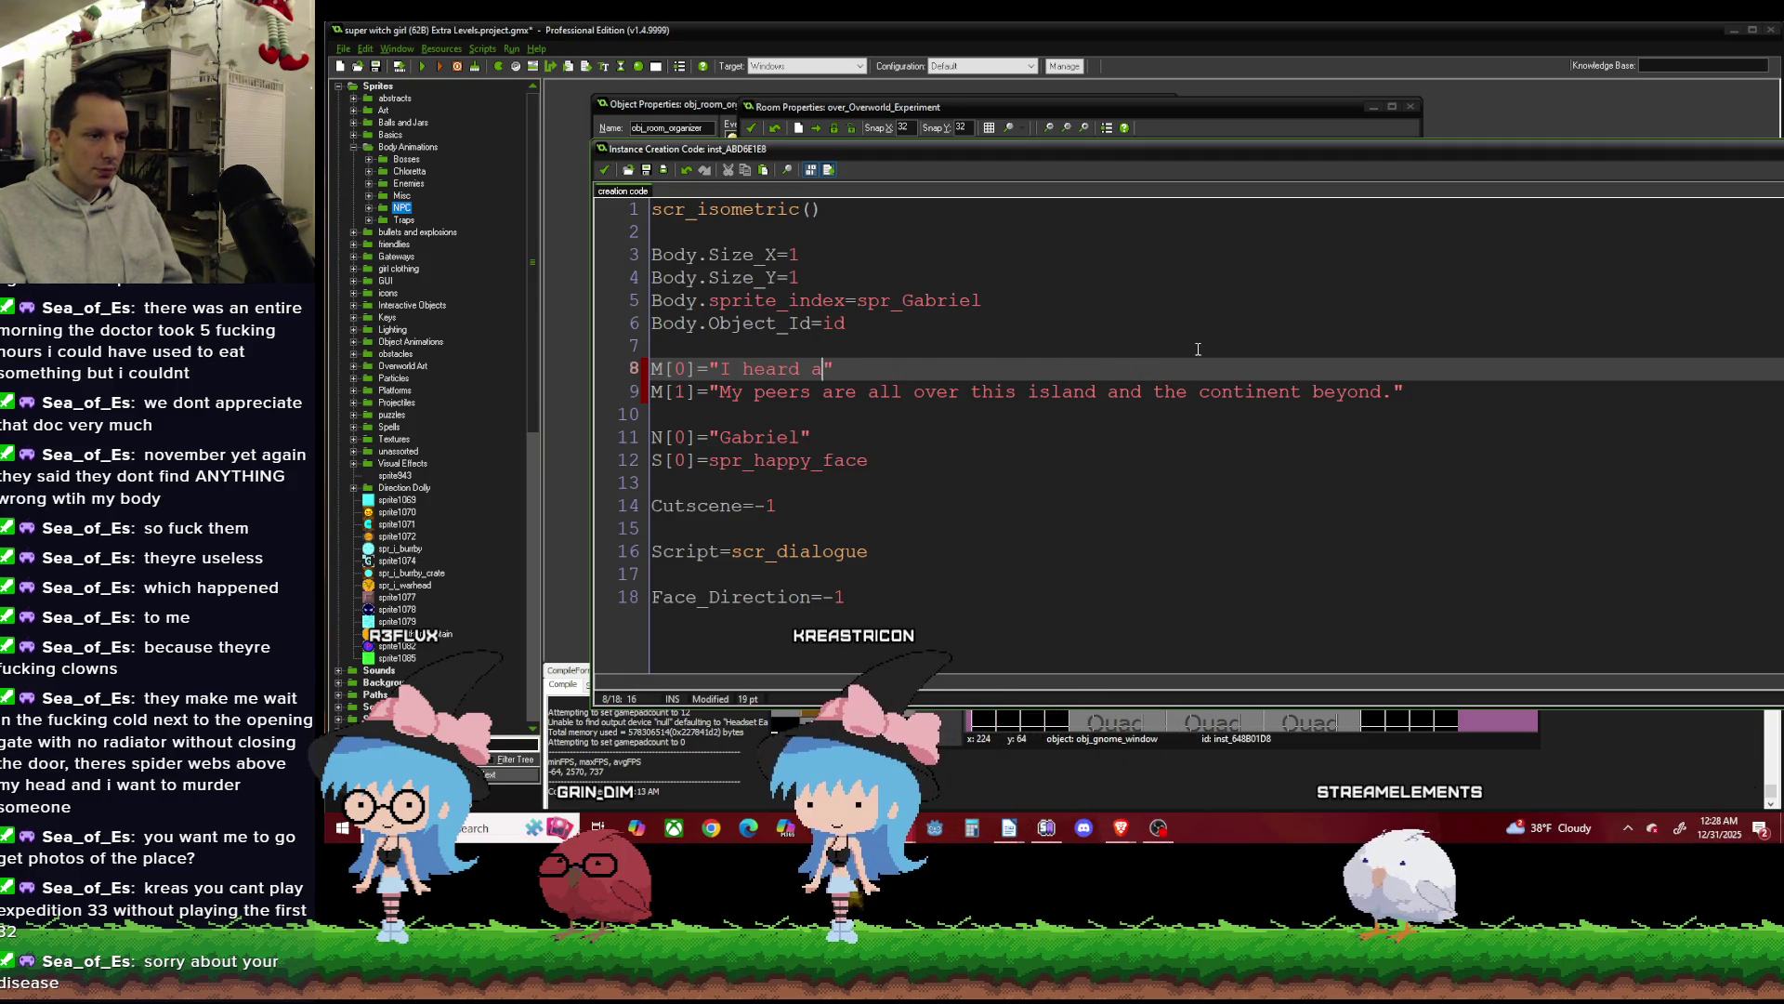
key("BackSpace")
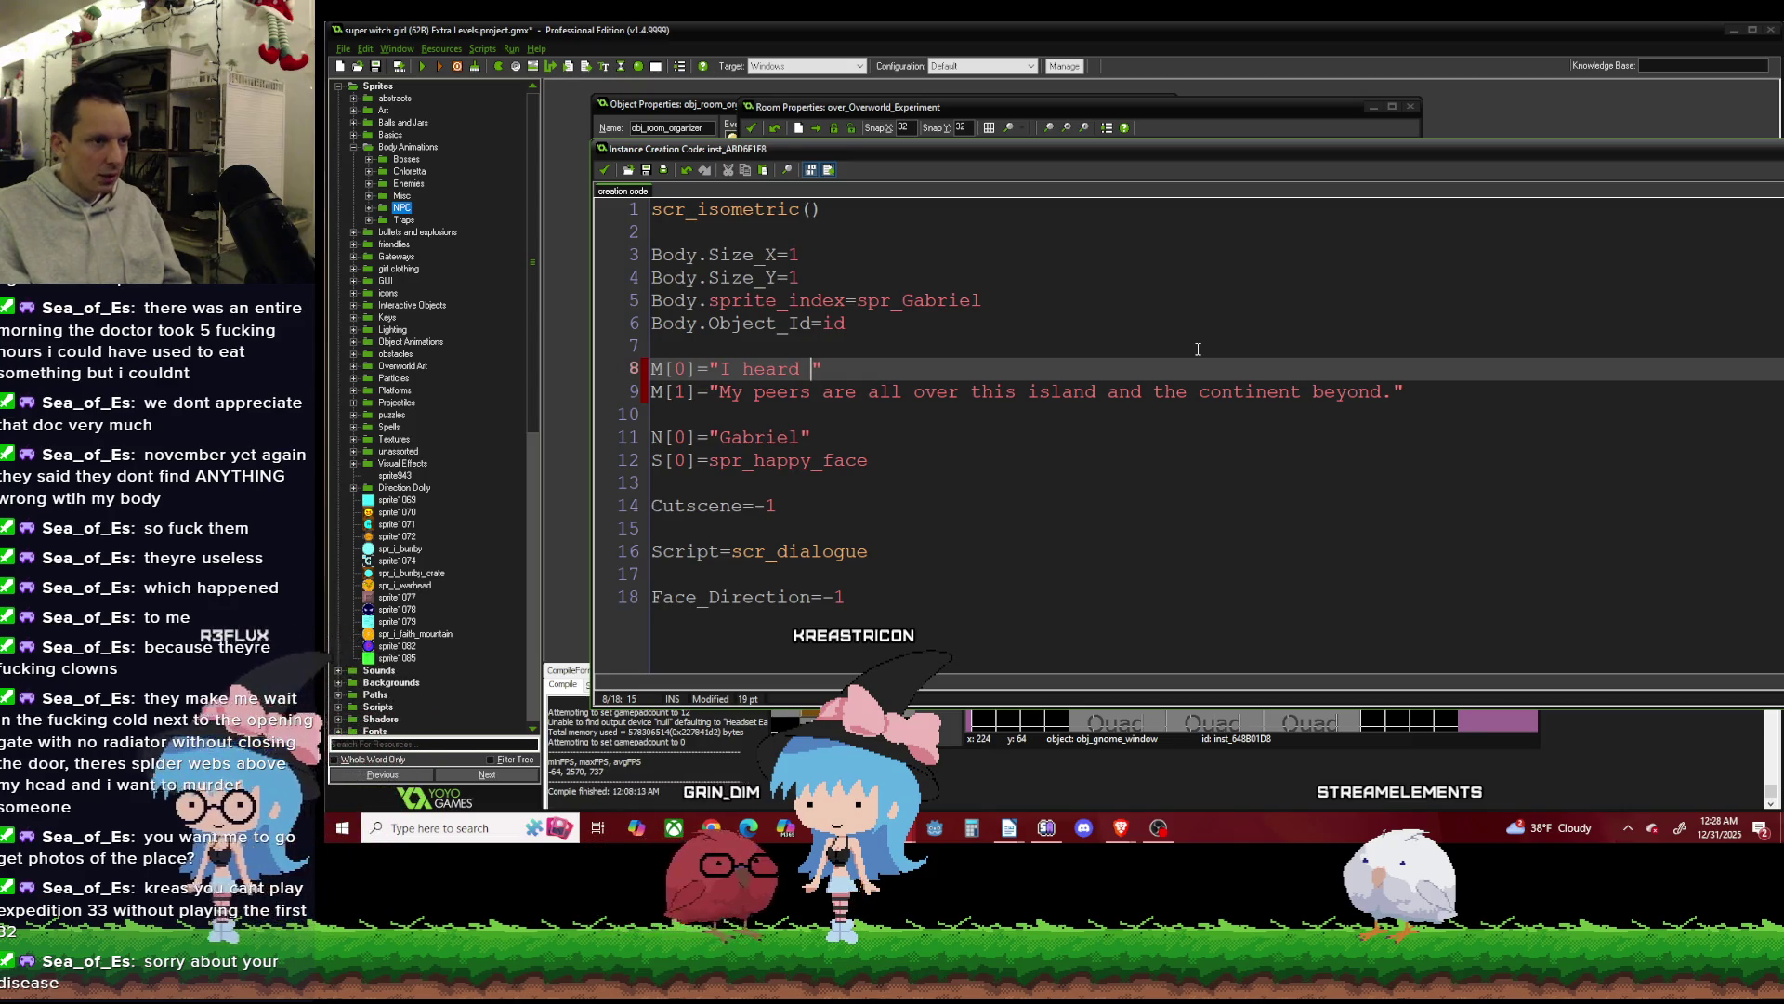
type("tha")
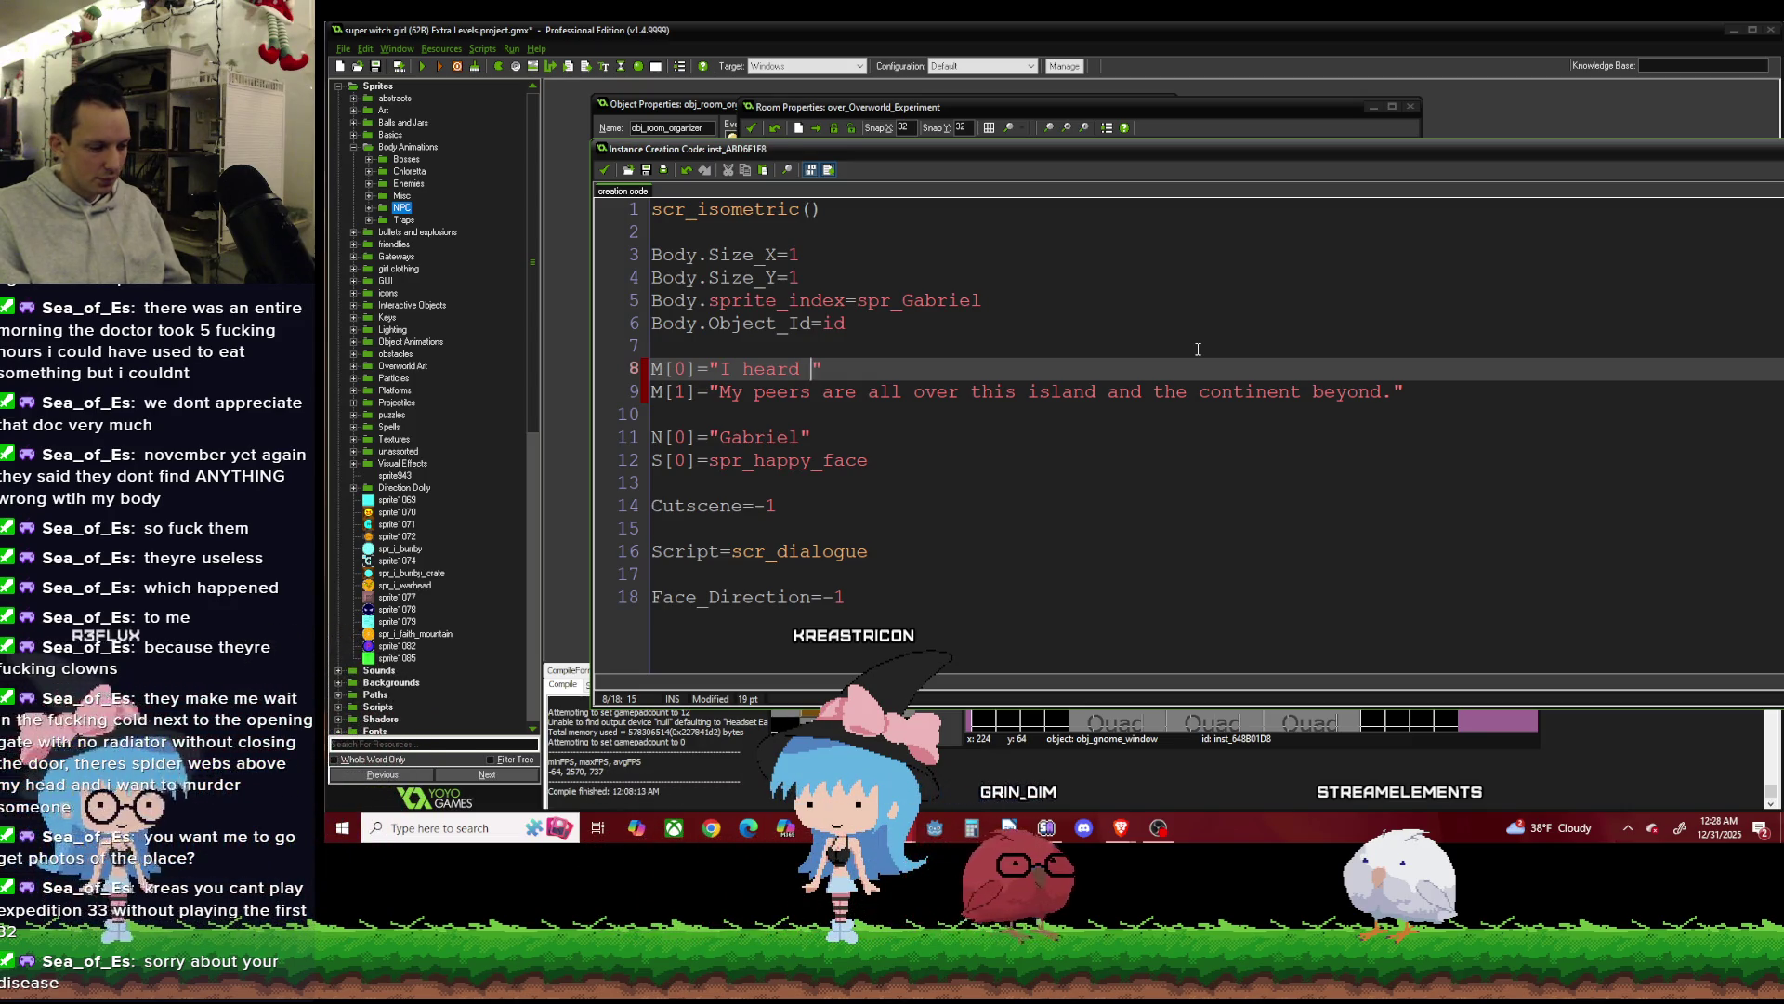
type("t")
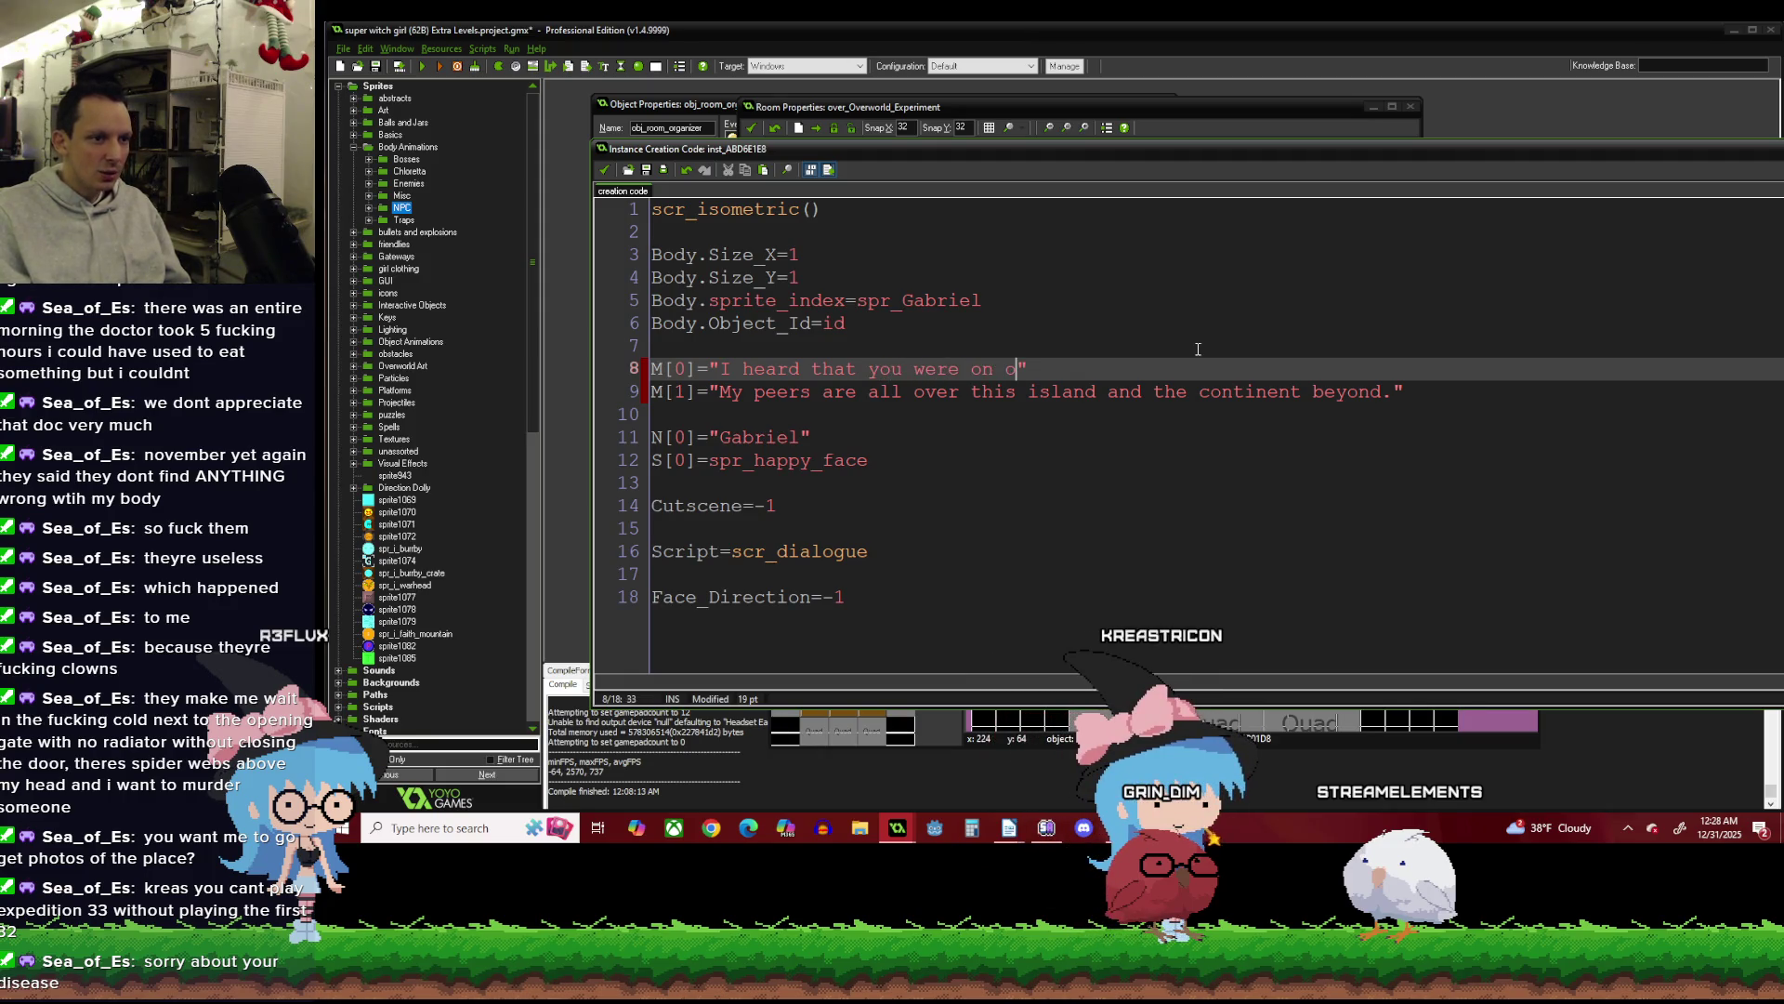
type("our way")
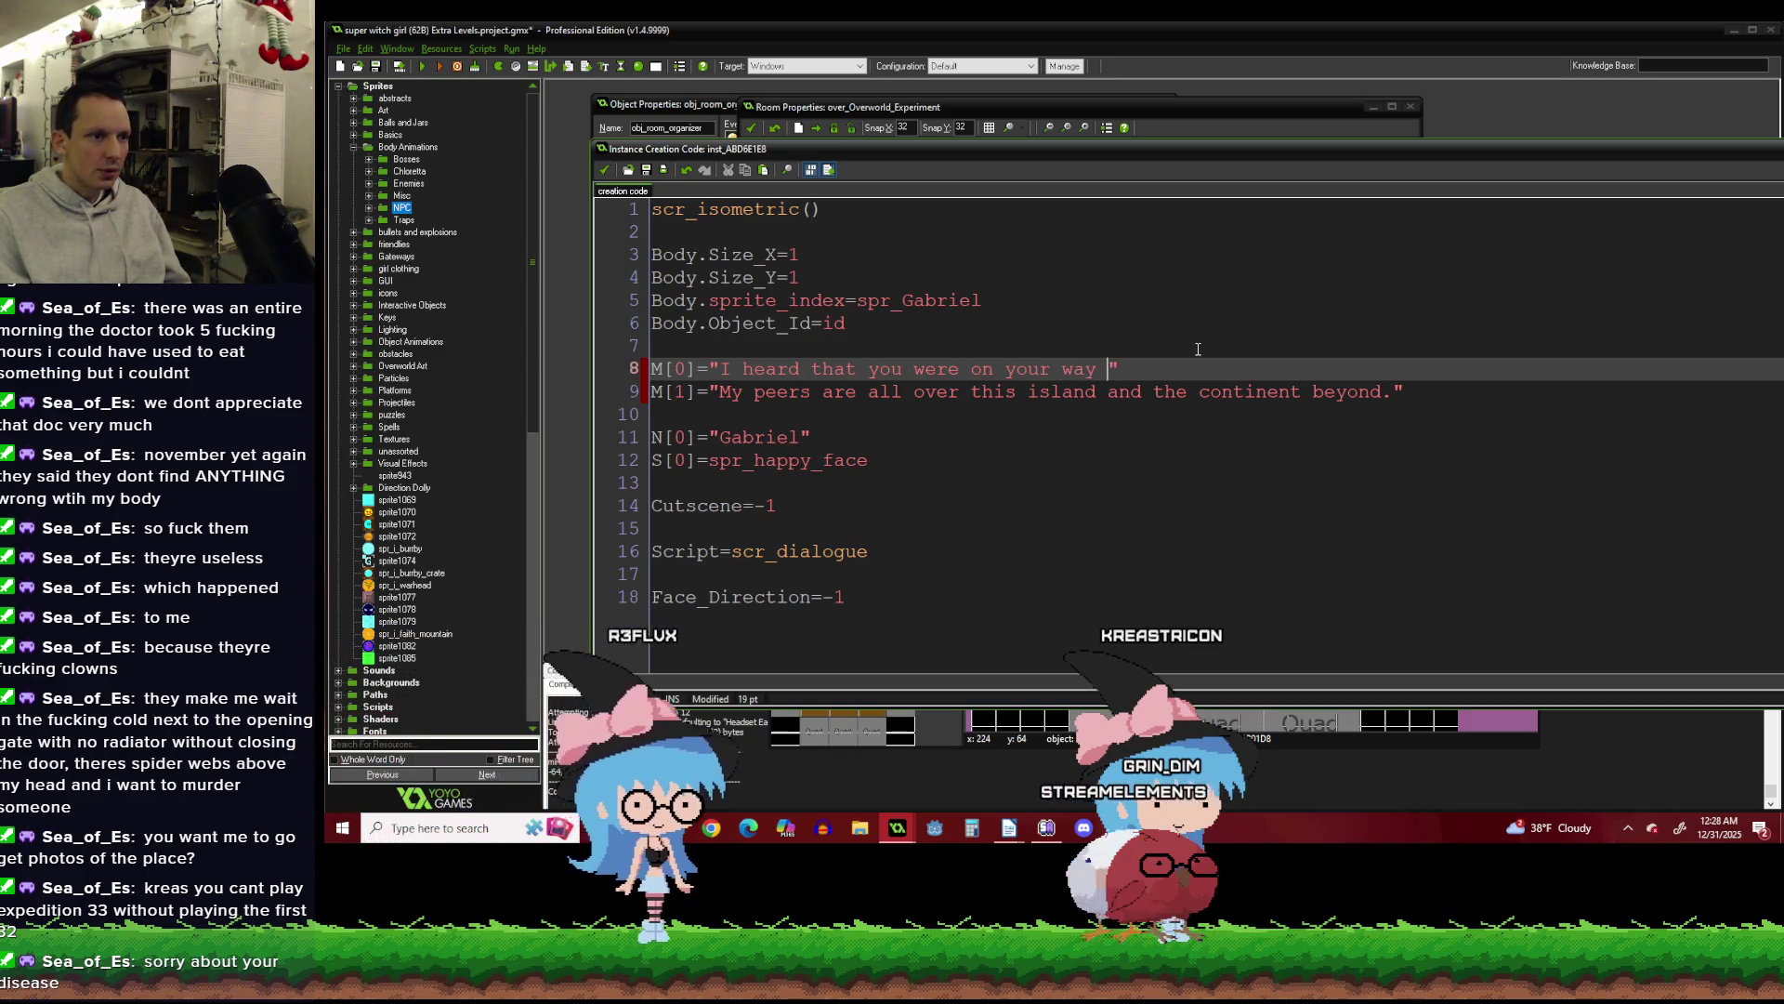
key("BackSpace")
key("BackSpace")
key("BackSpace")
key("BackSpace")
key("BackSpace")
key("BackSpace")
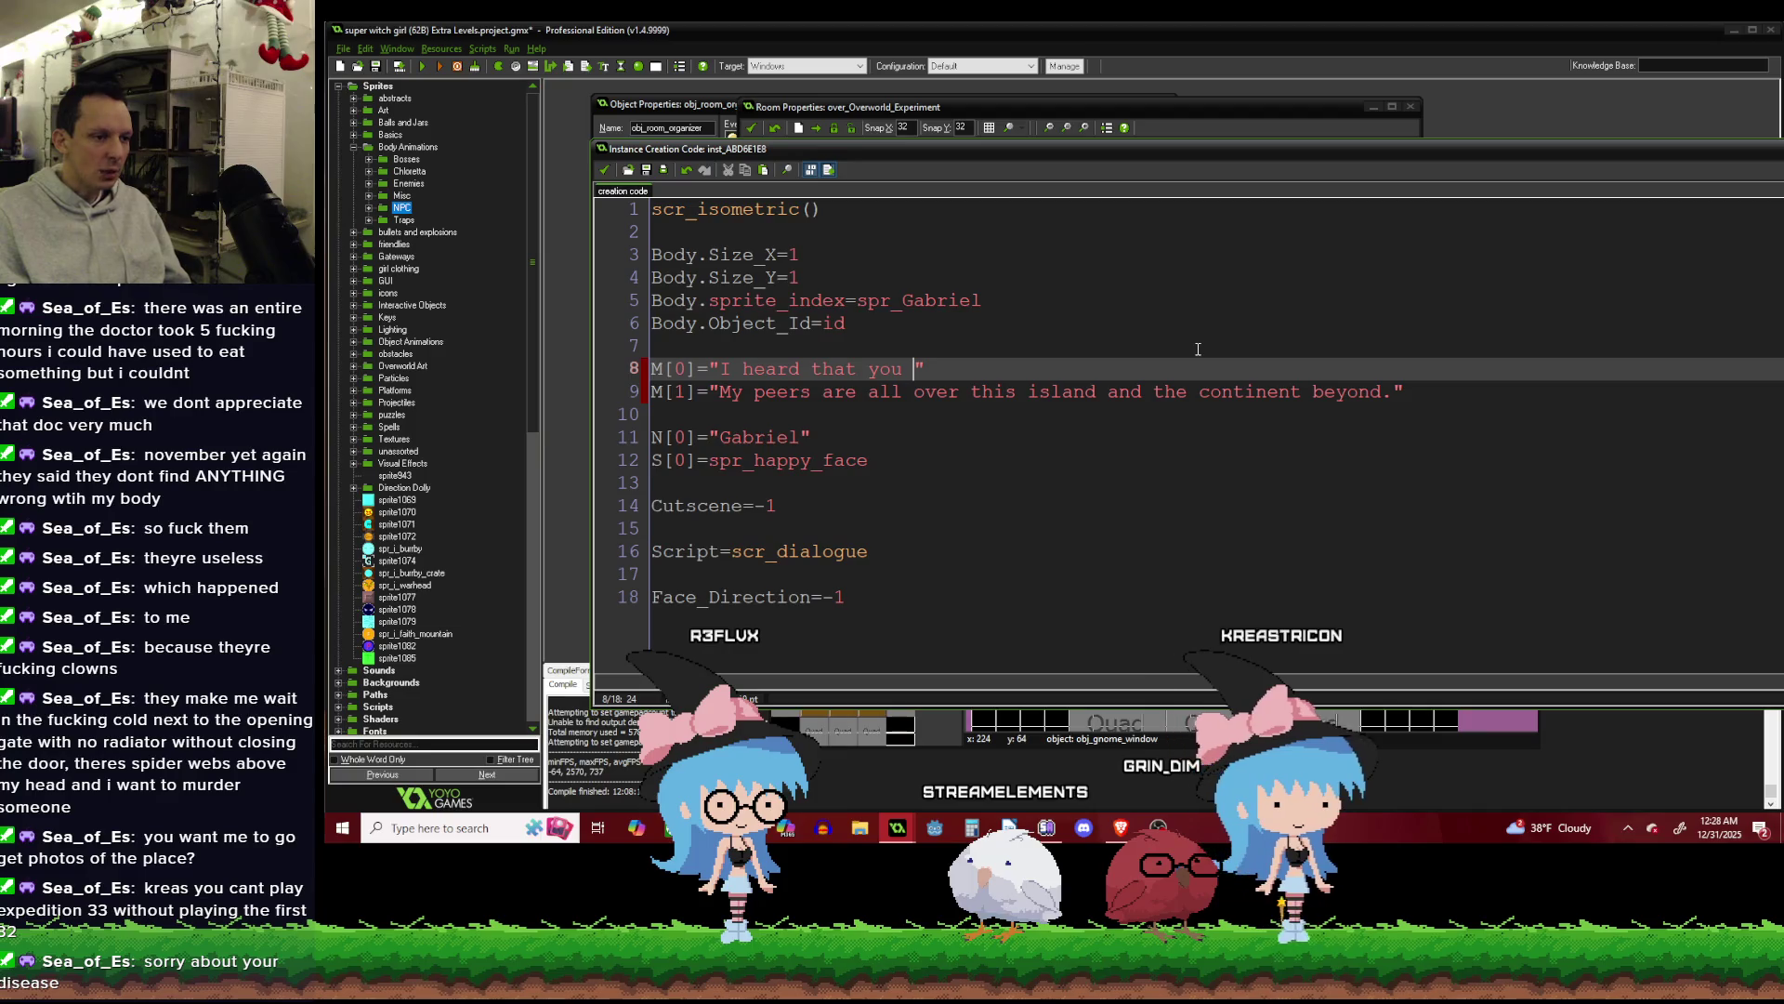
type("were going to s")
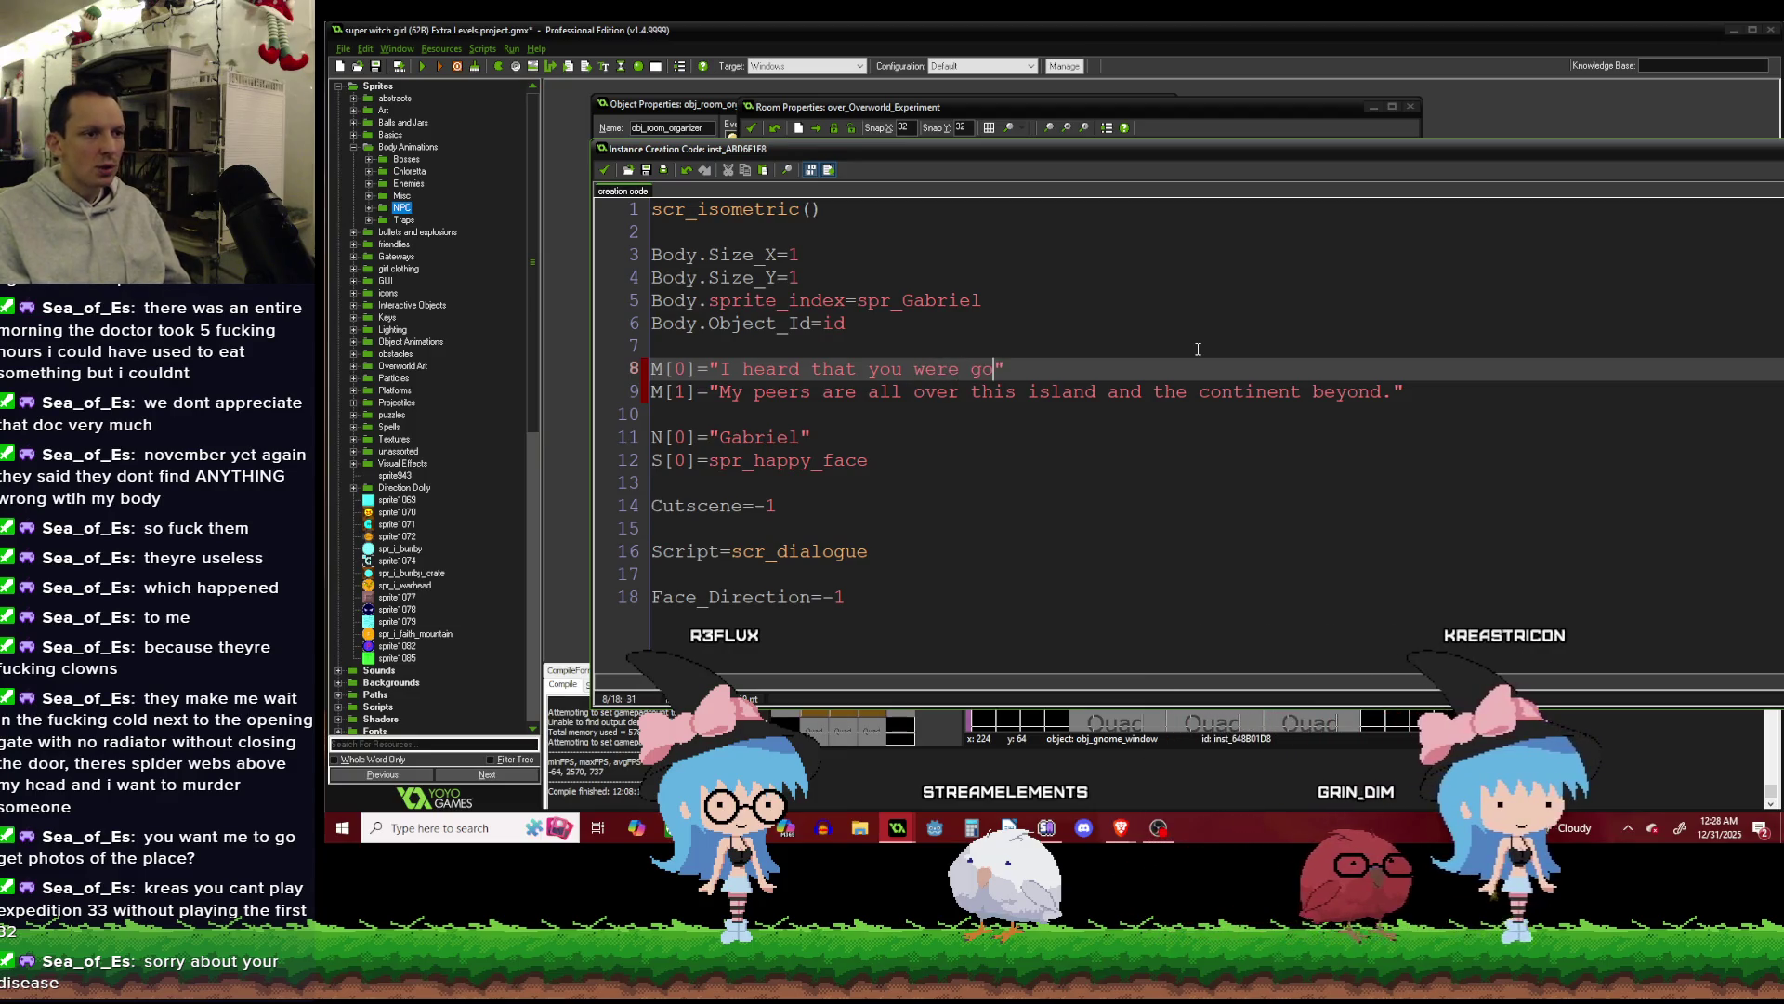
type("top Mecha Ki")
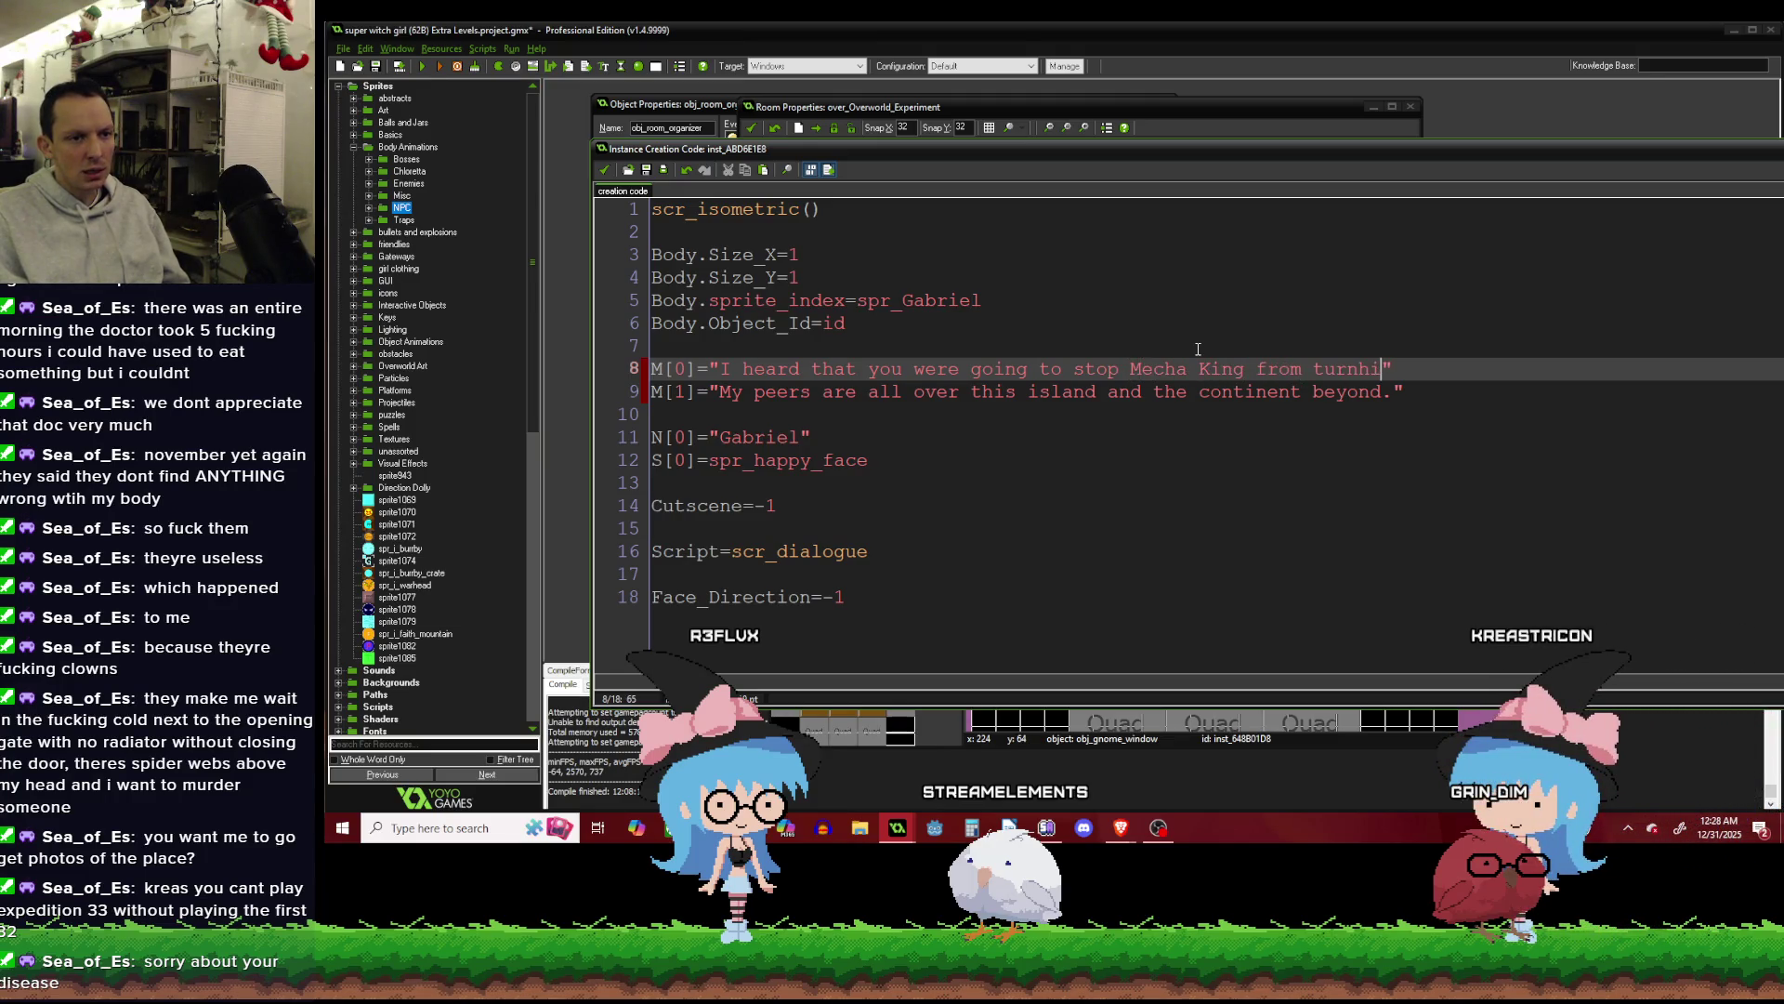
type("ng")
key("BackSpace")
type("ing the ")
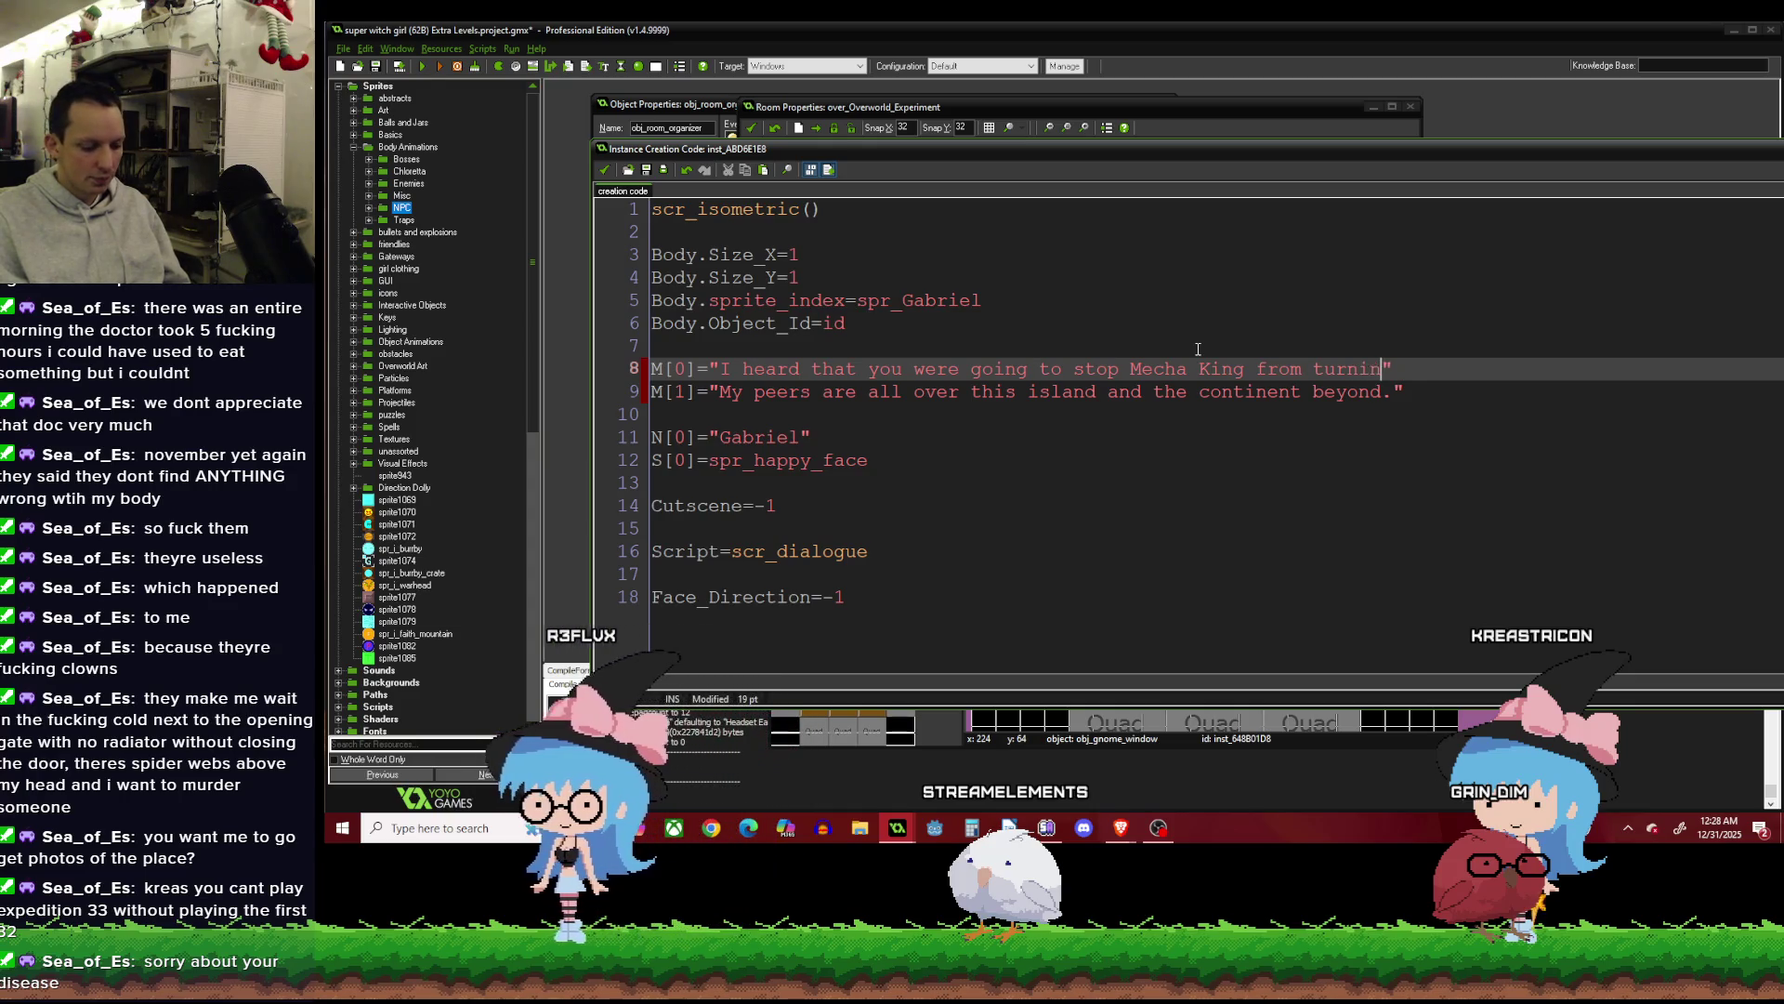
type("gno")
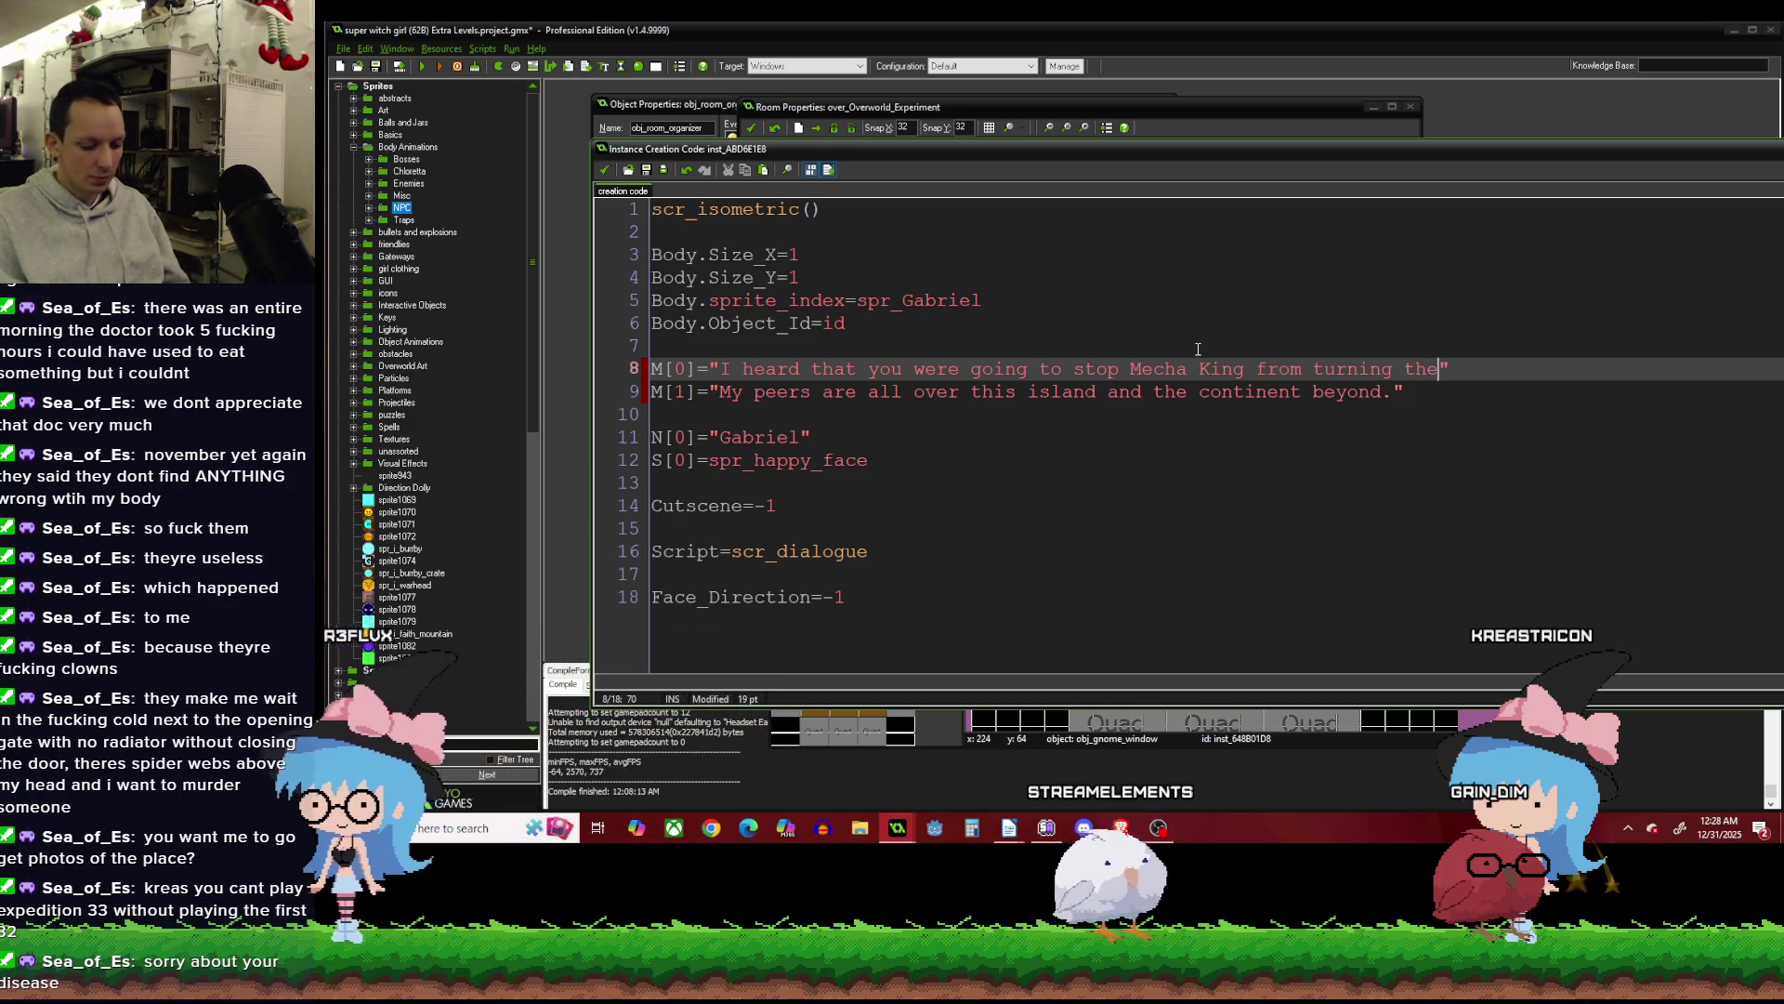
type("me village into a parking")
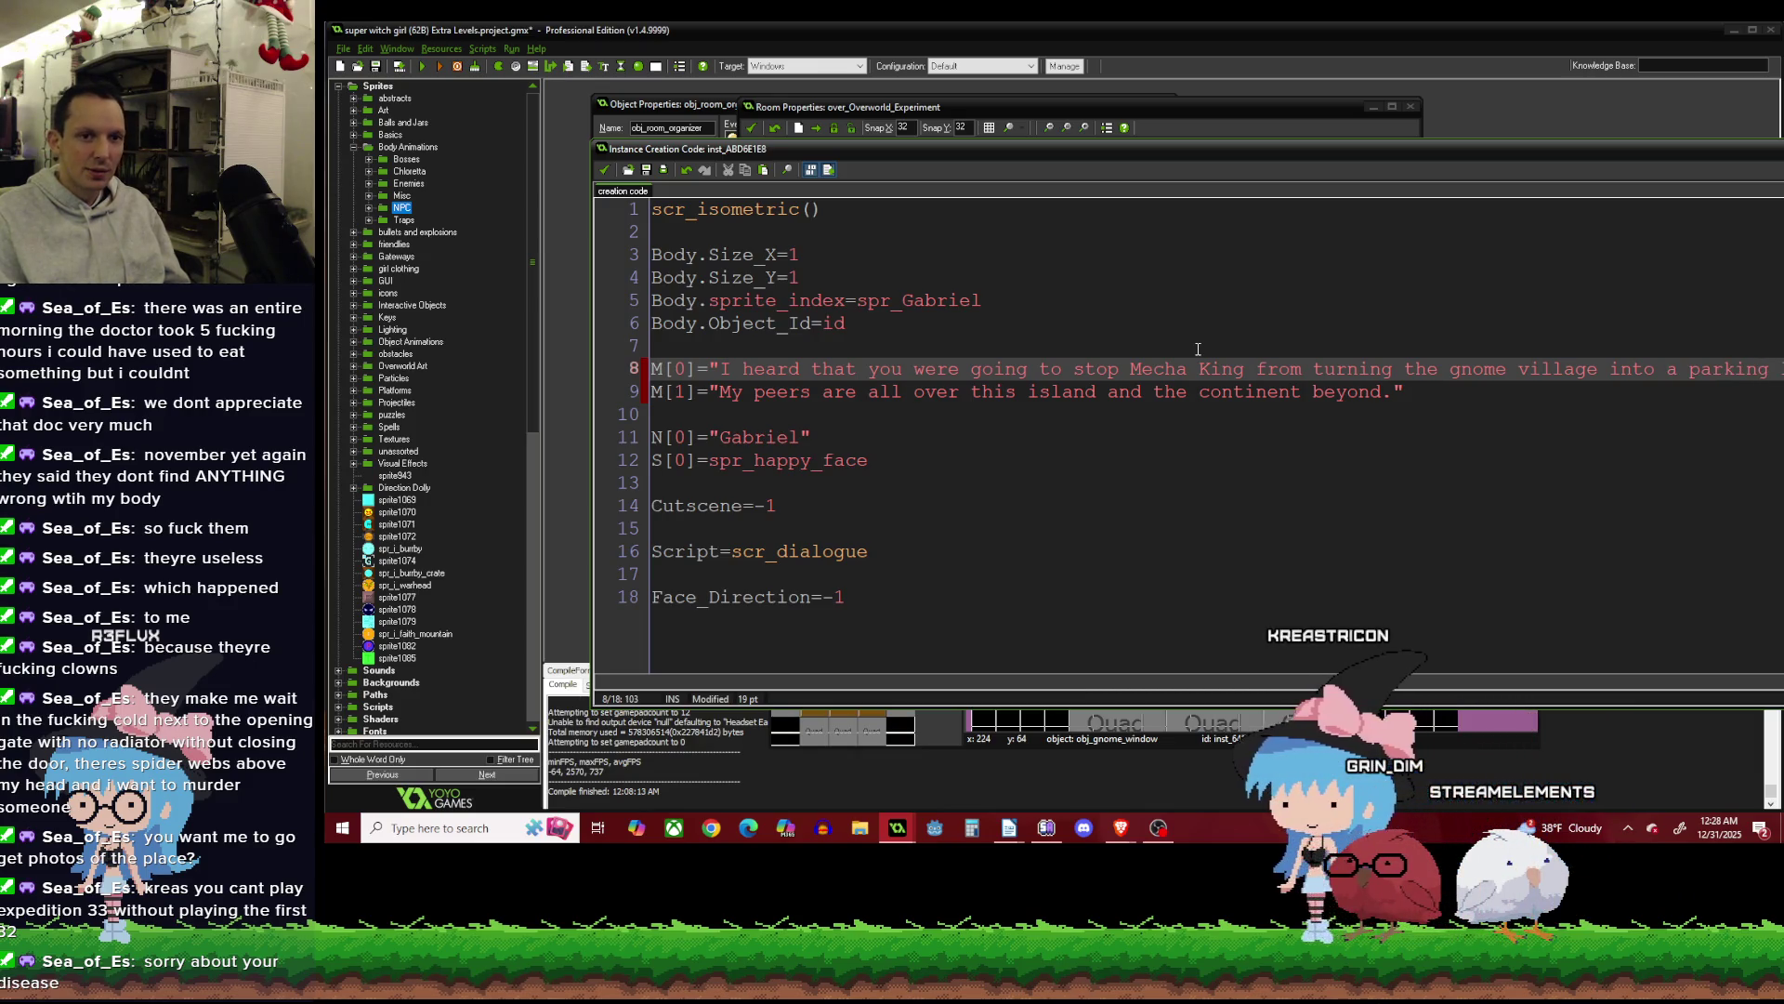
type(".")
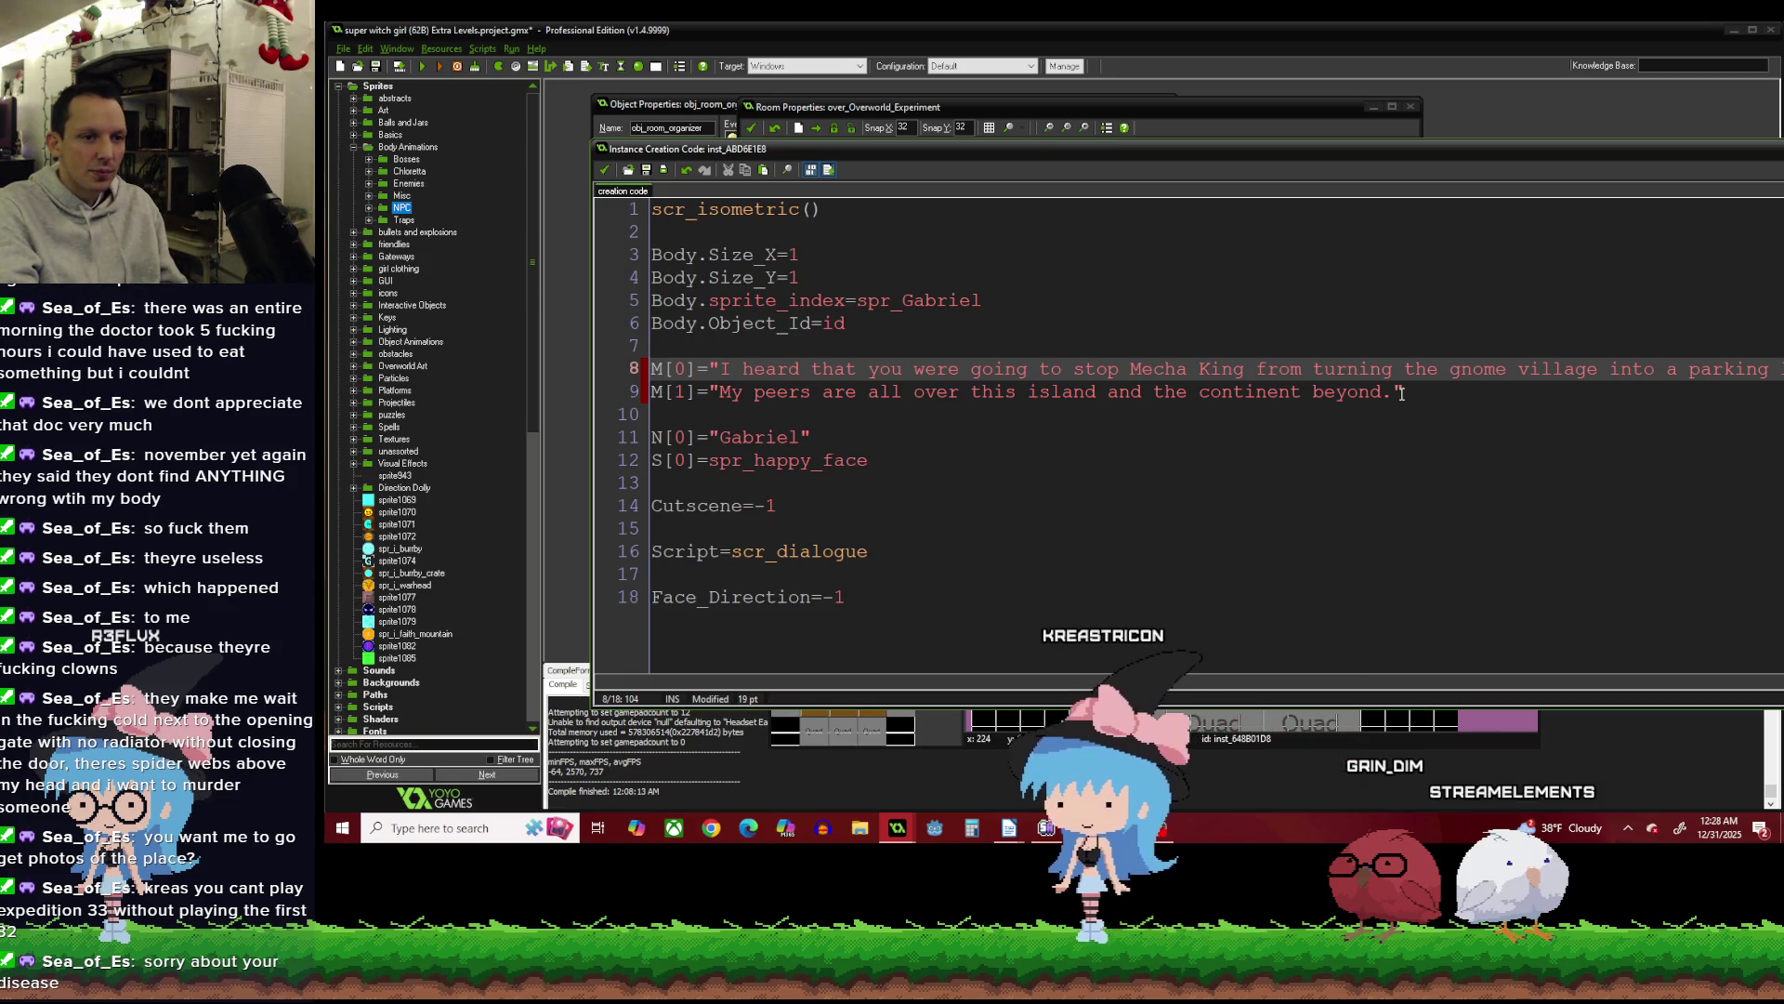
left_click(1393, 391)
Set M[1] to 'You have my full support. I would like to help you on your journey.' and add M[2]="".
left_click_drag(1392, 391, 709, 391)
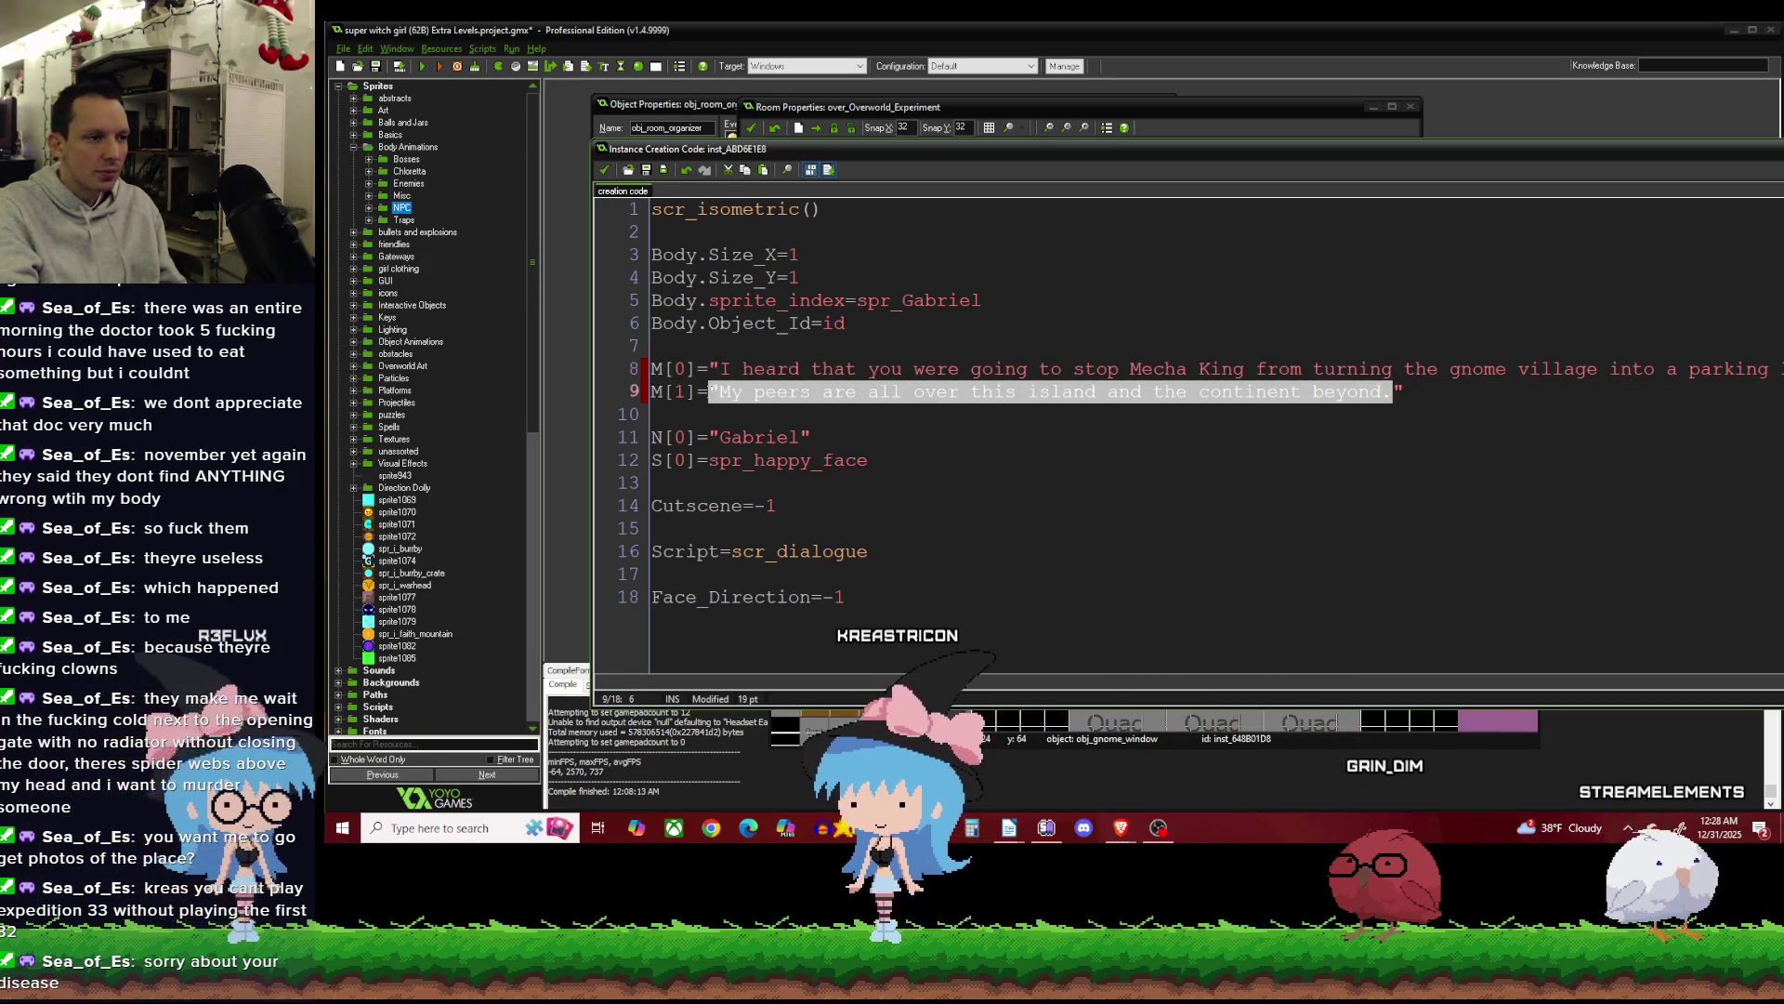
type("\"")
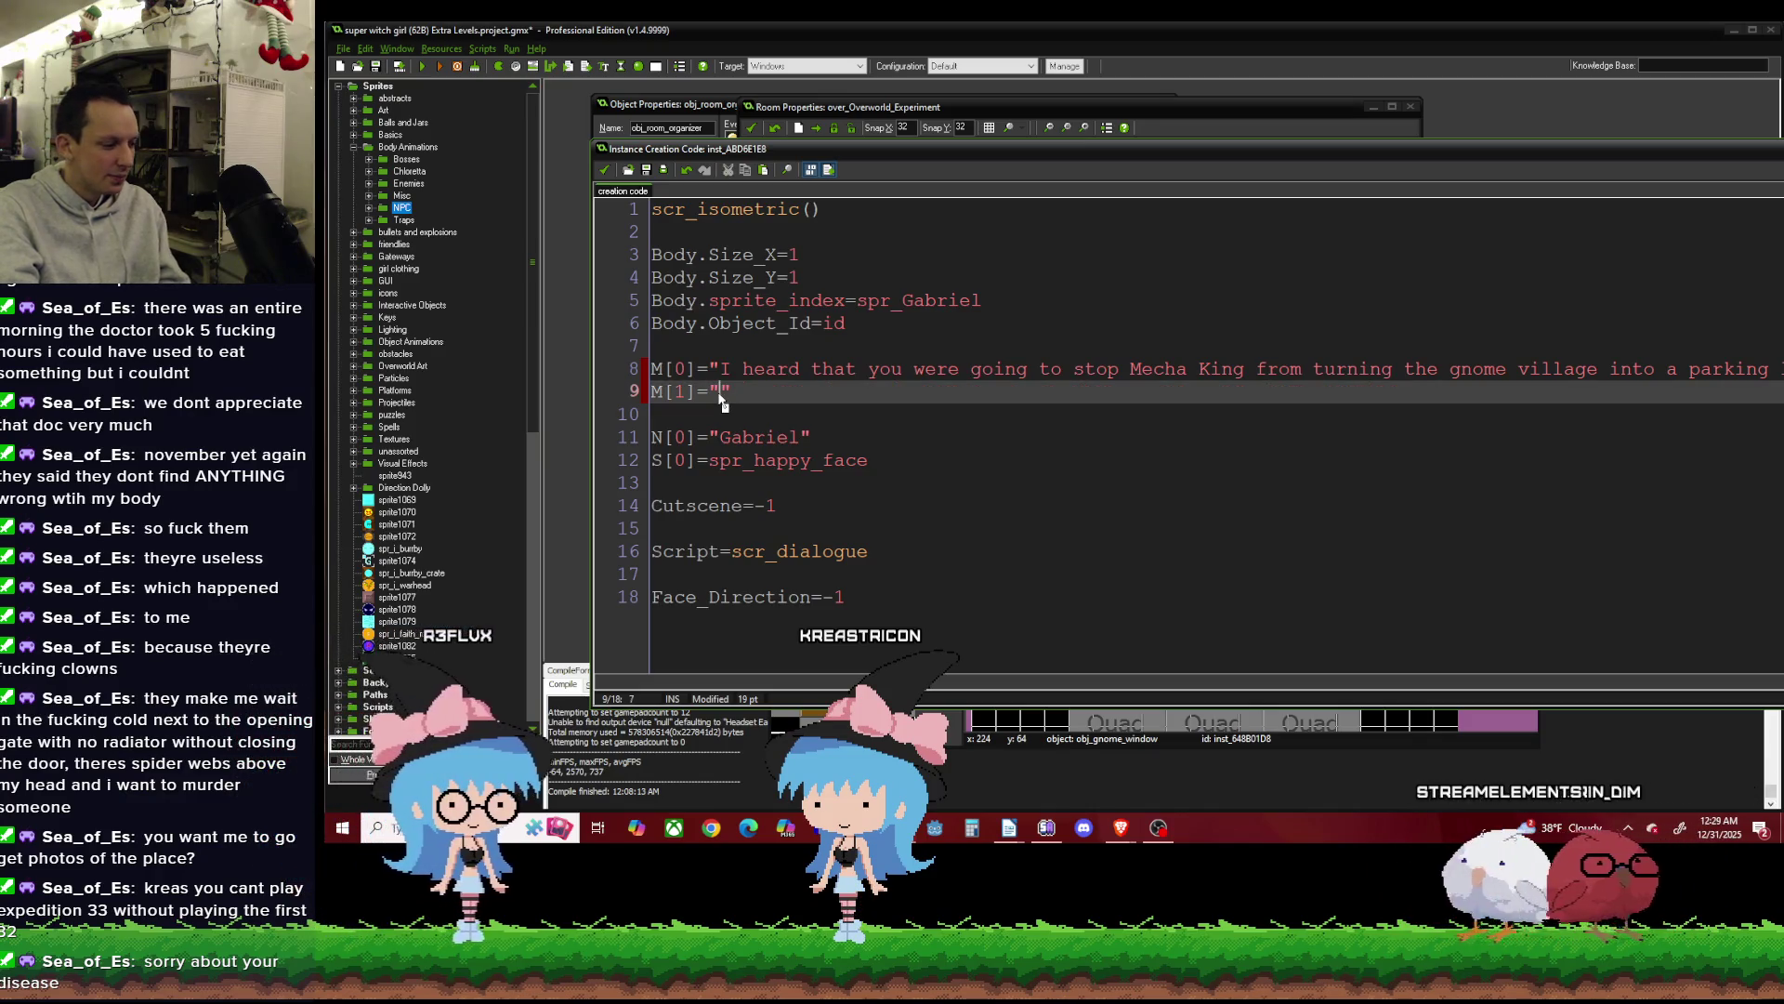
type("Yo ha")
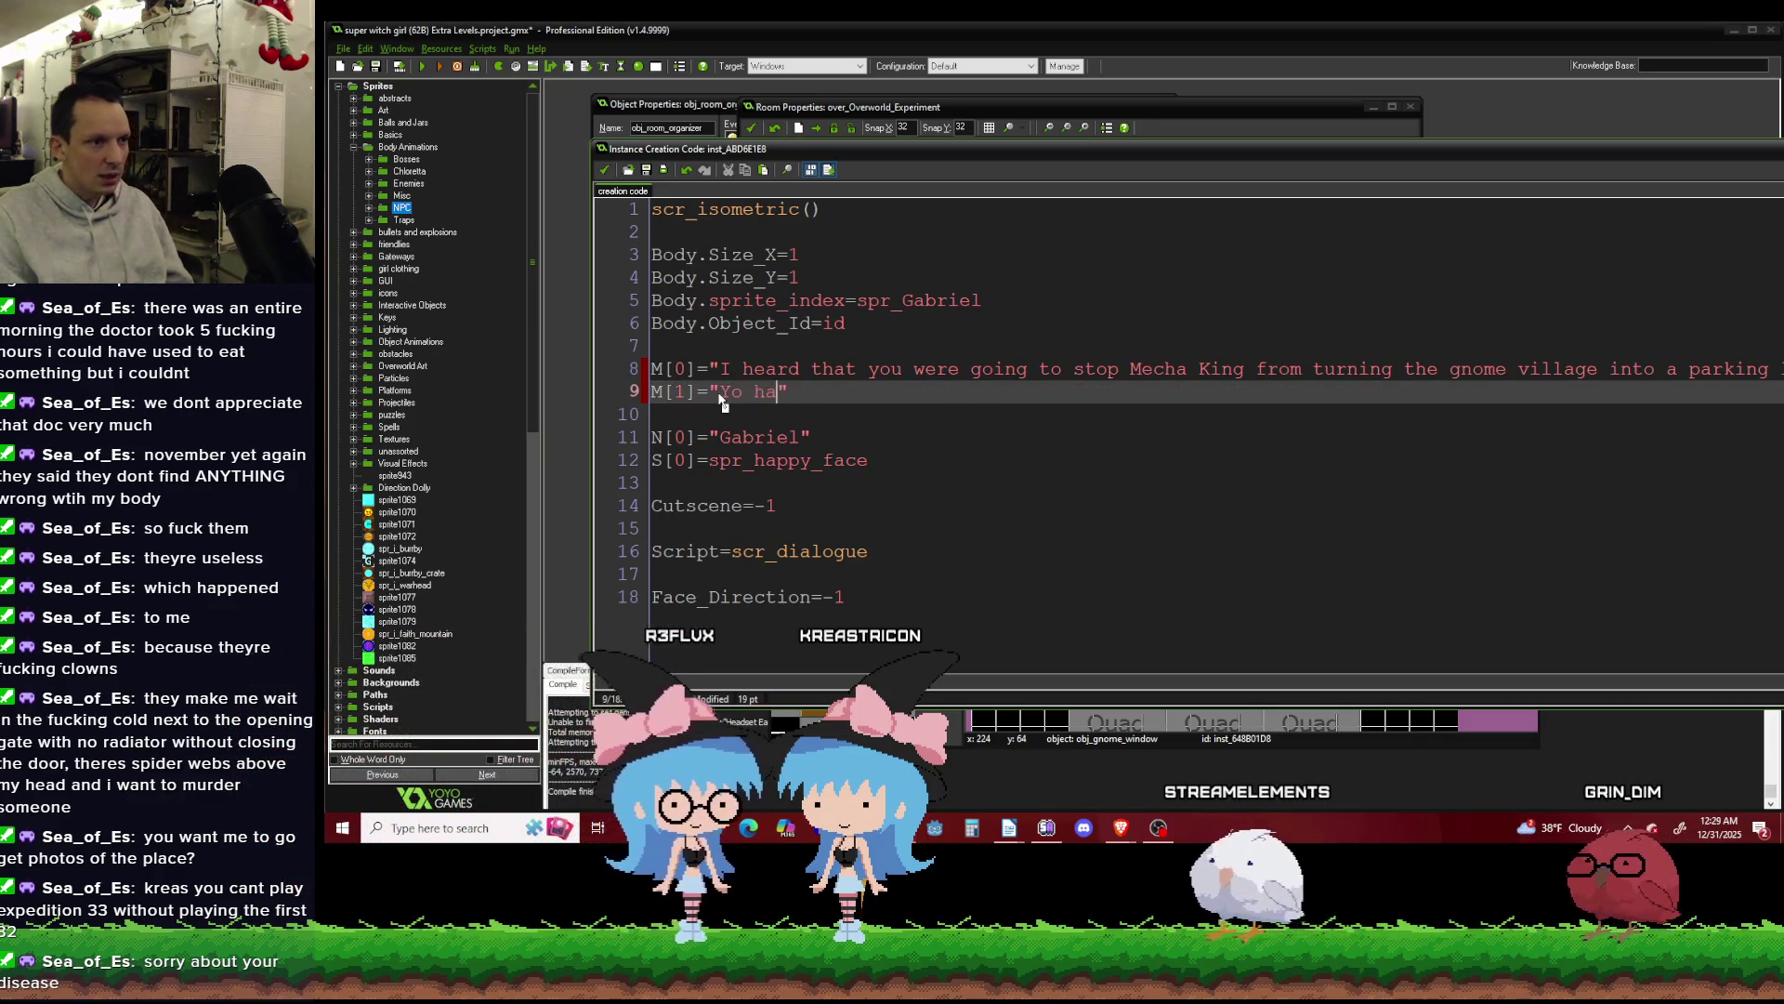
key("BackSpace")
key("BackSpace")
key("BackSpace")
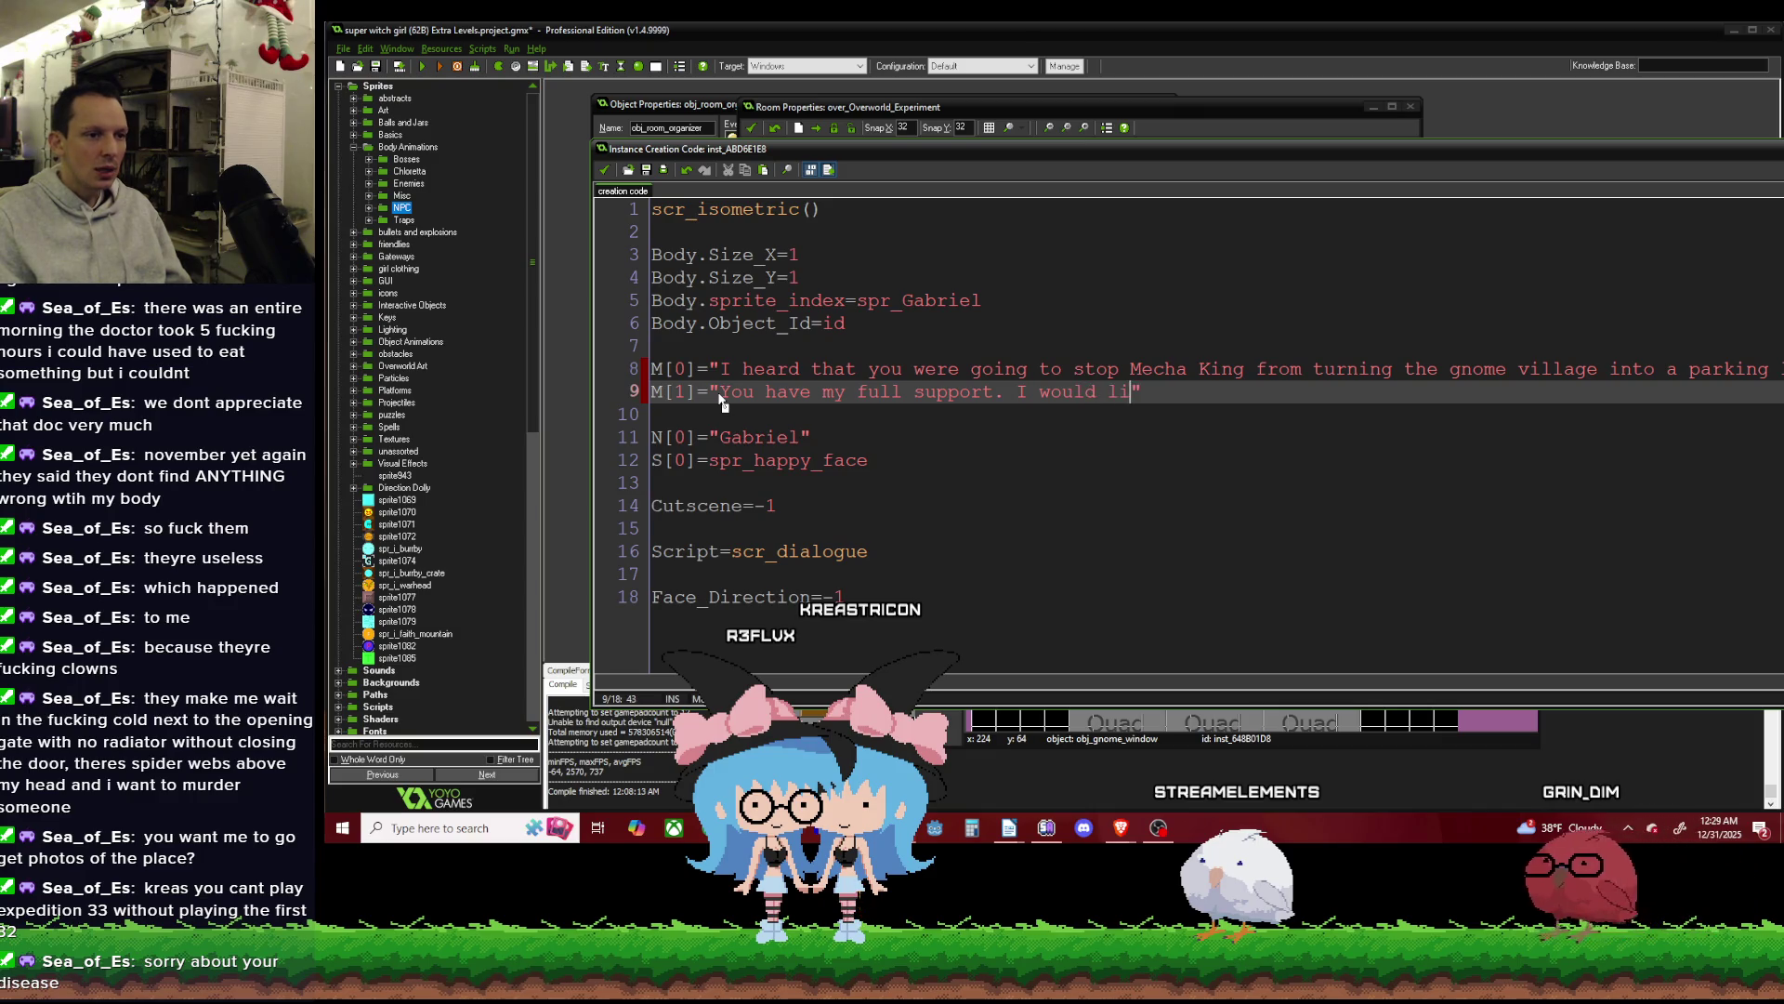
type("ke to hel")
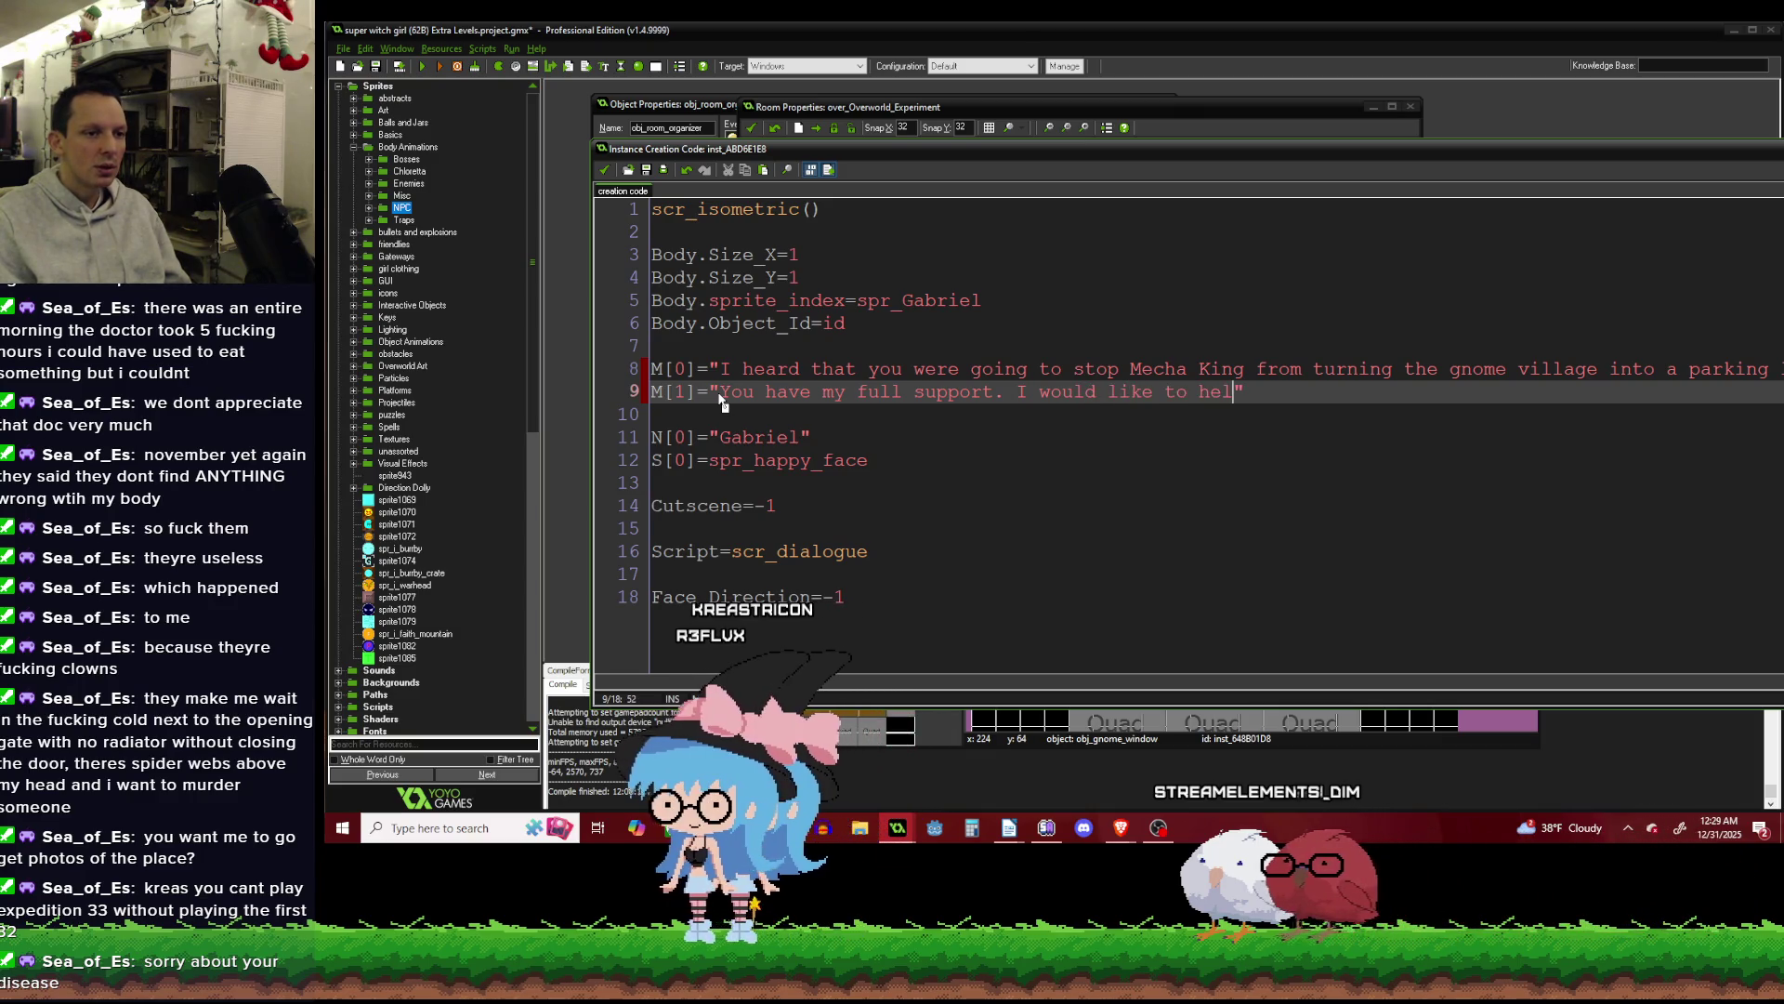
type("p you on")
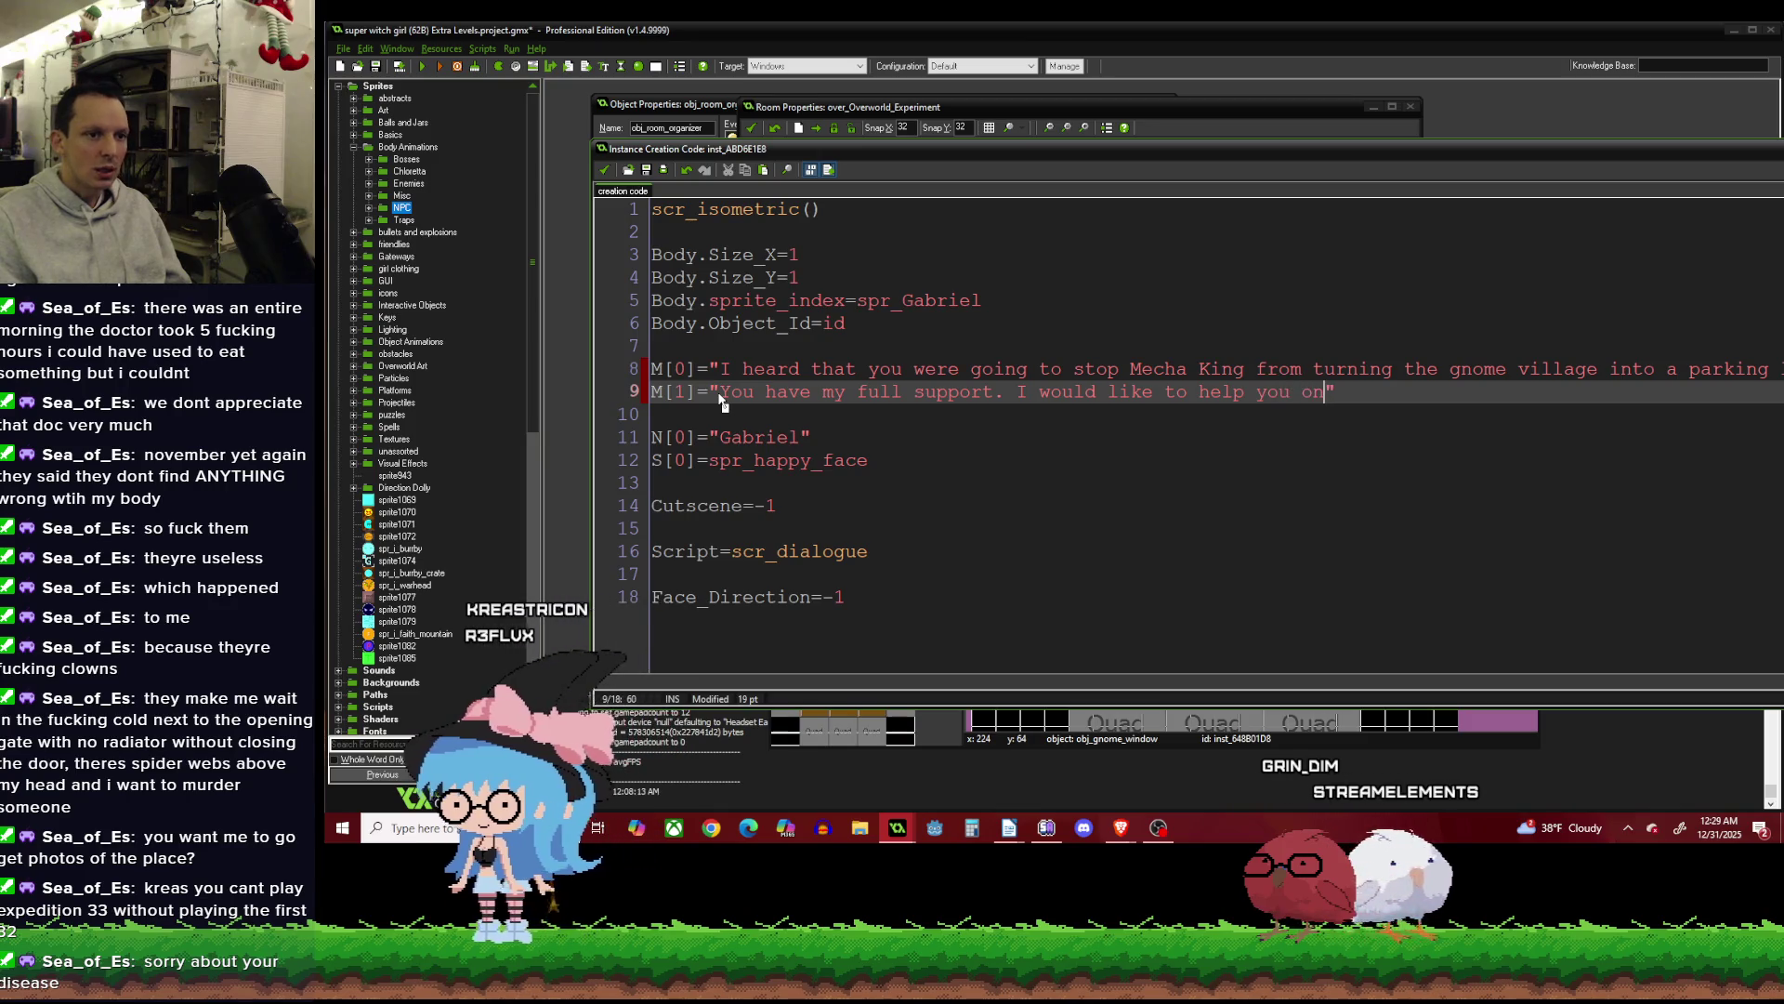
type(" your j")
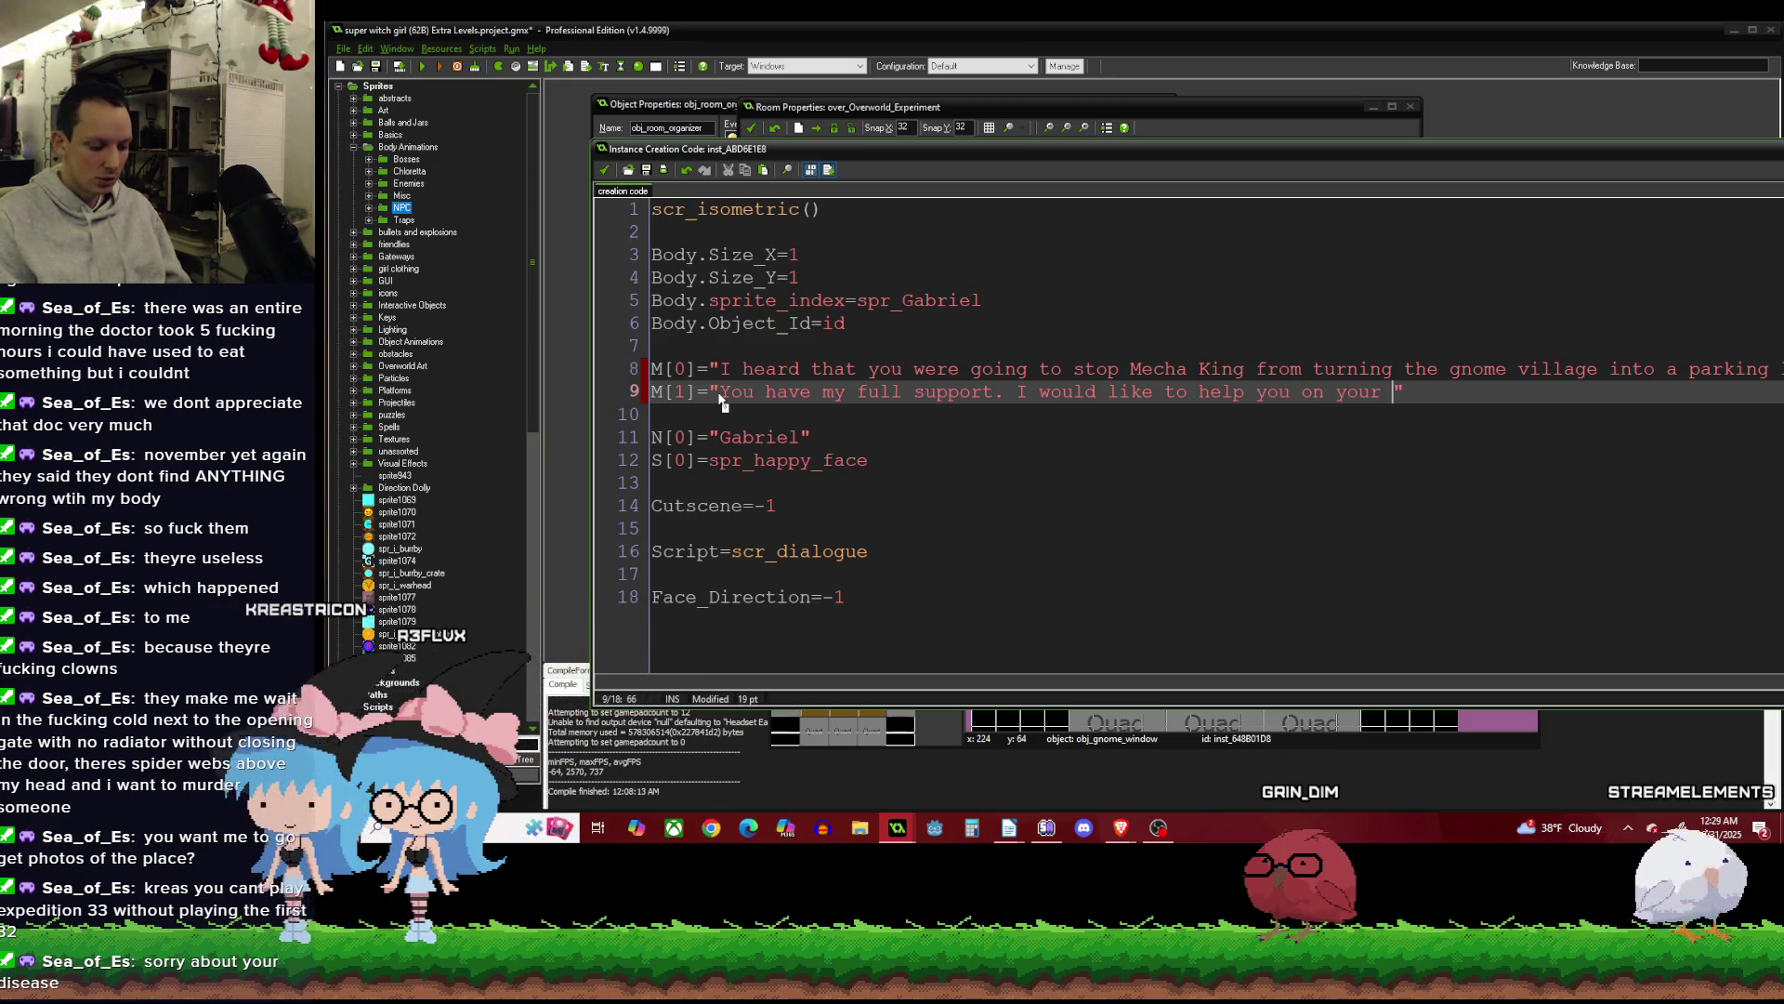
type("ourney.")
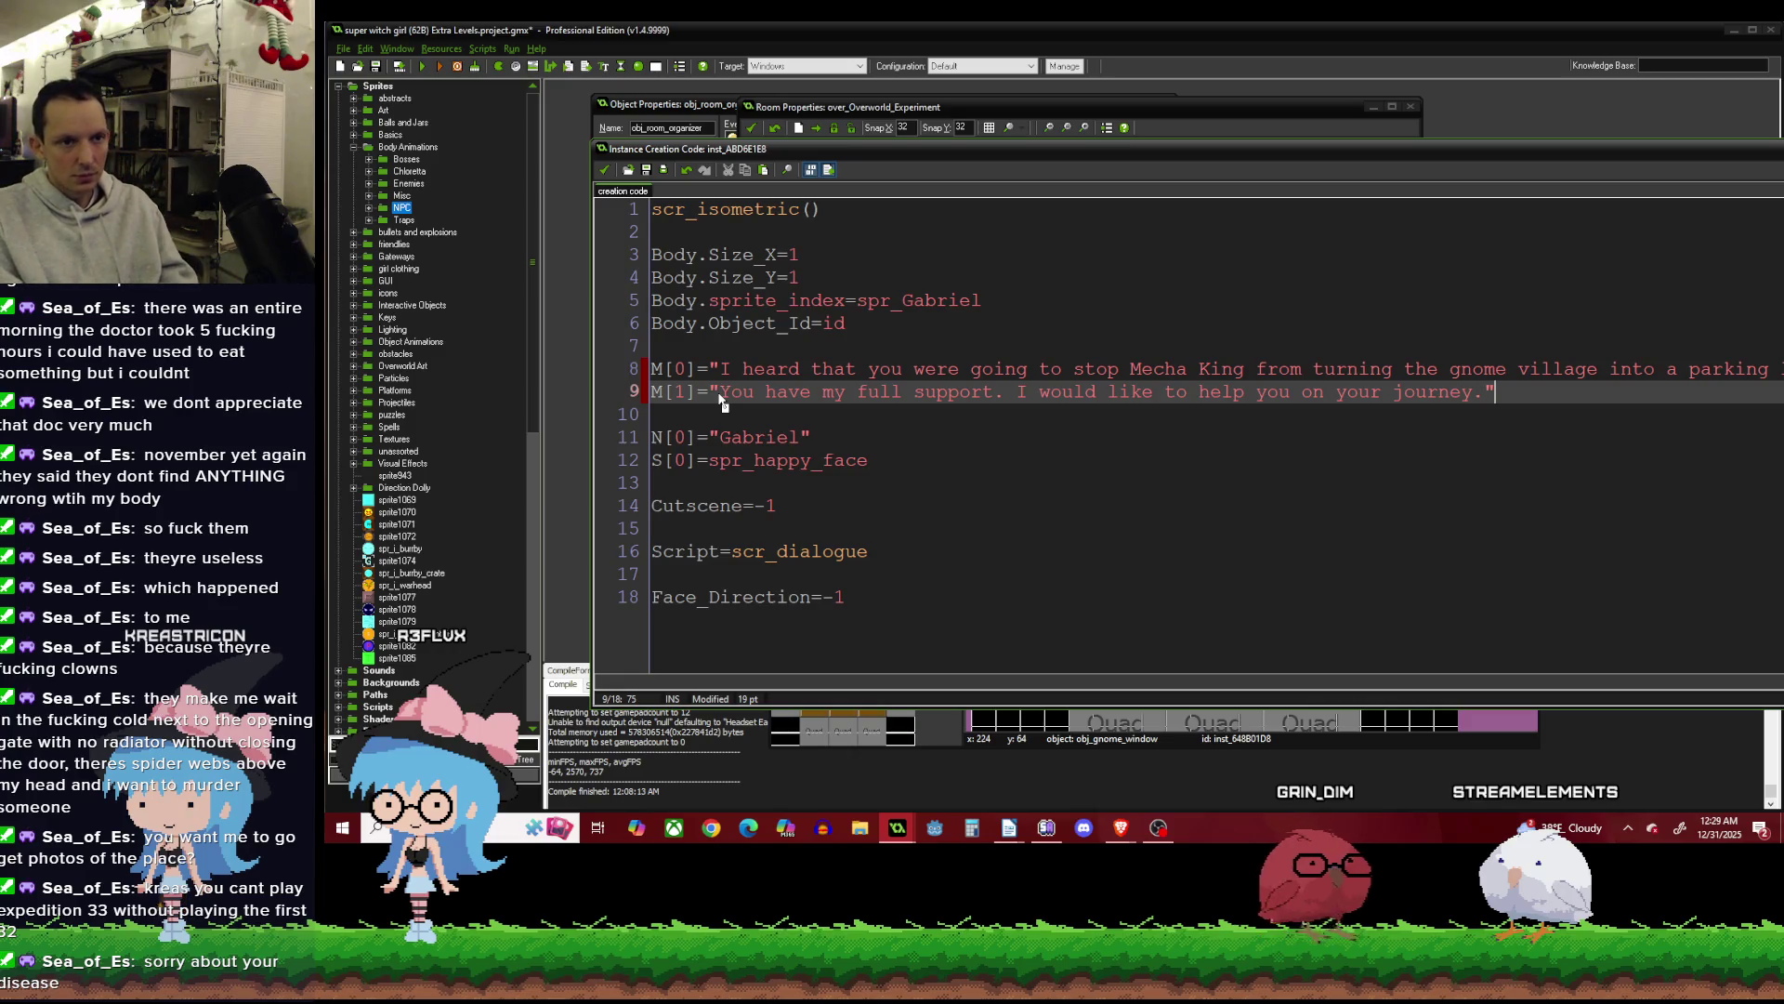
key("Return")
type("M")
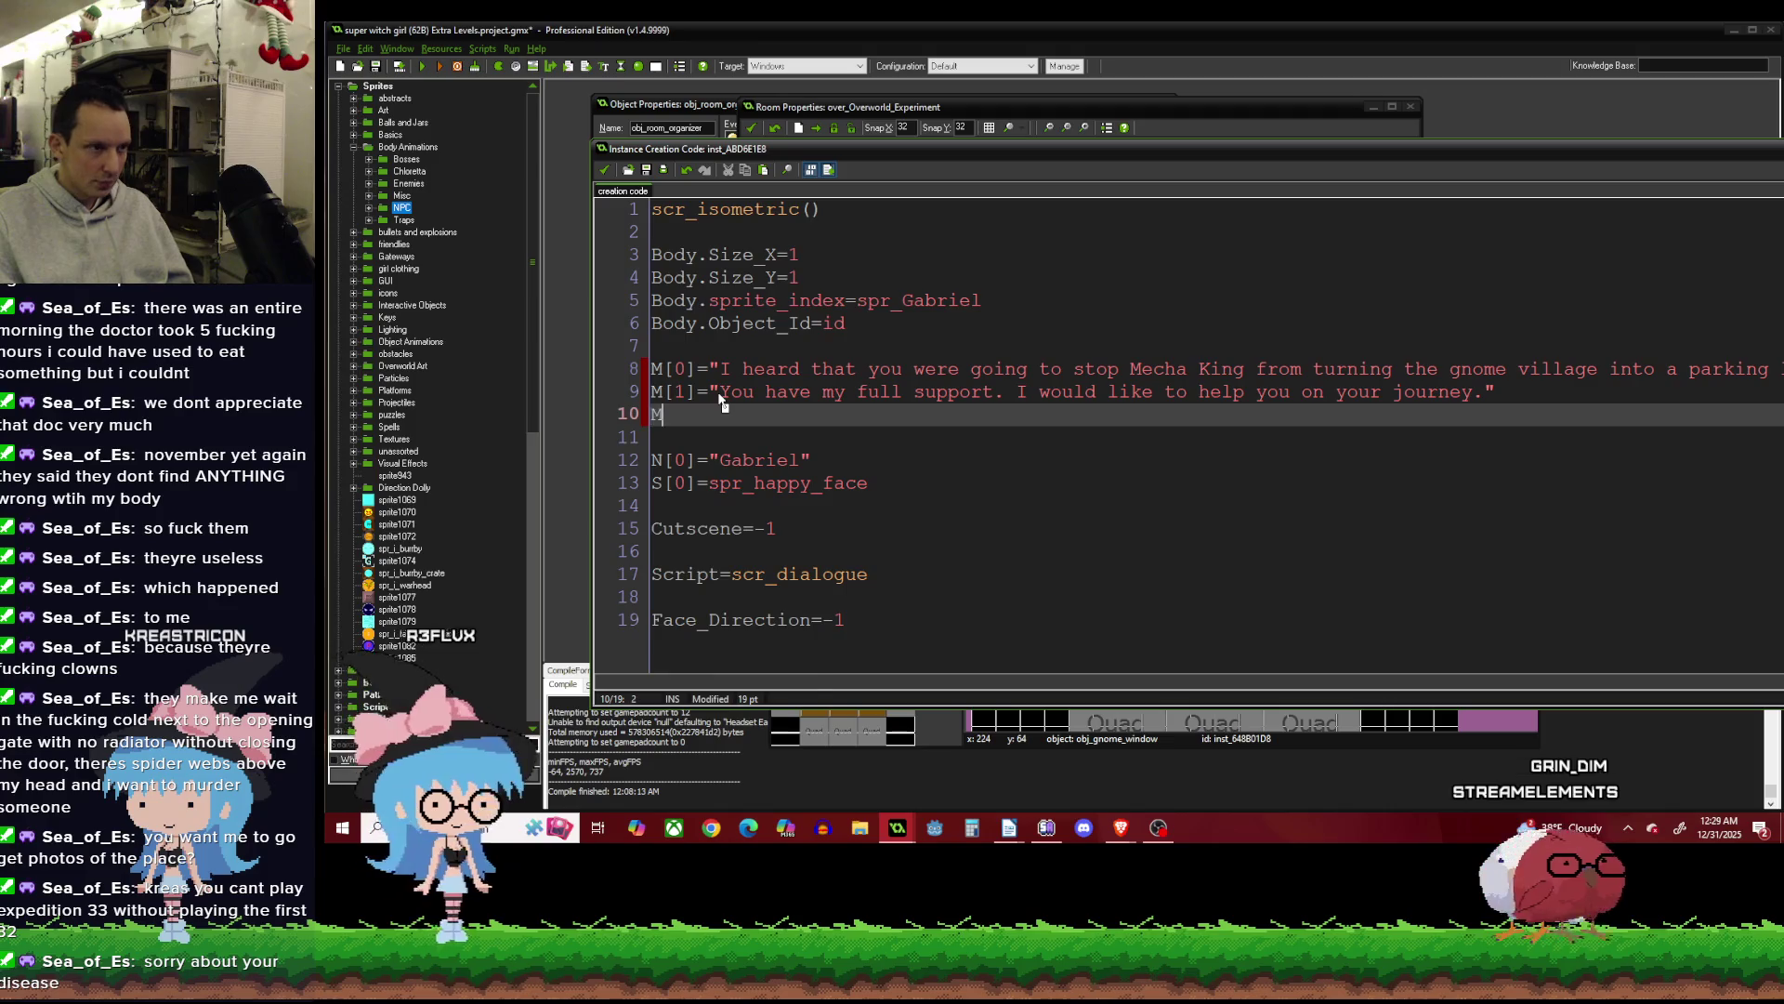
type("[2]=")
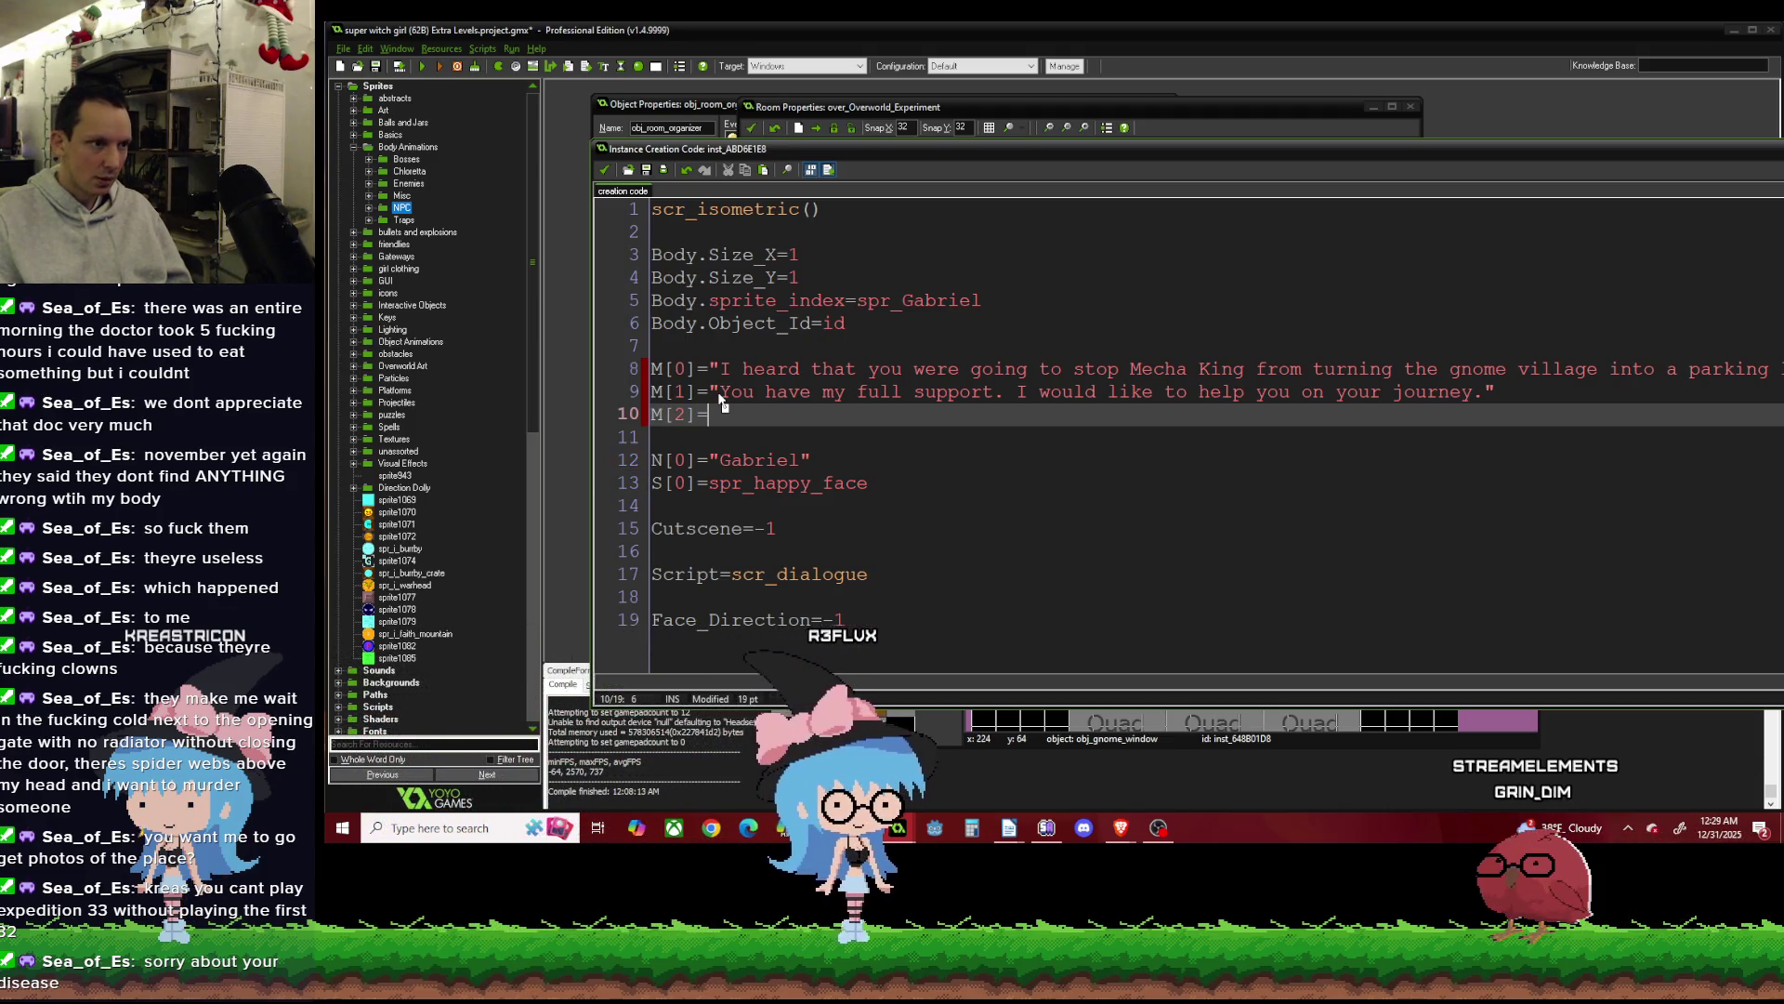
type("\"\"")
Fill M[2] with 'The mountains cannot be crossed by foot. You will need another way.'.
key("Left")
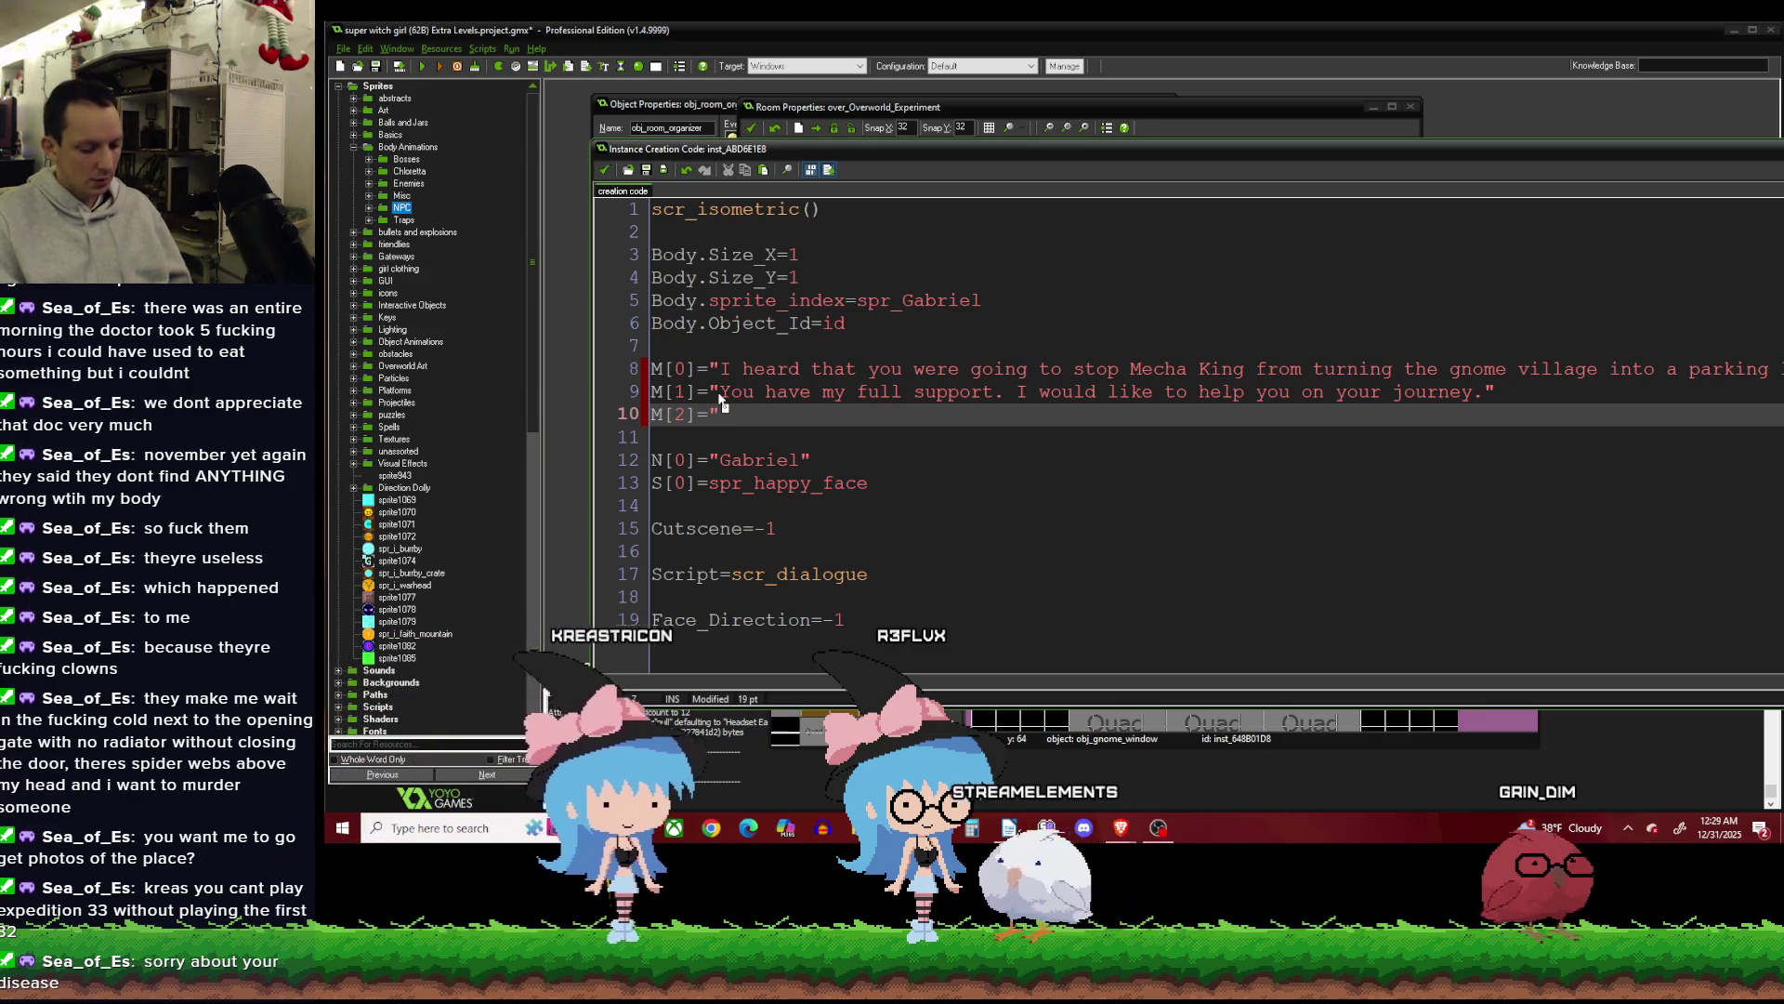
type("The mo")
type("untains")
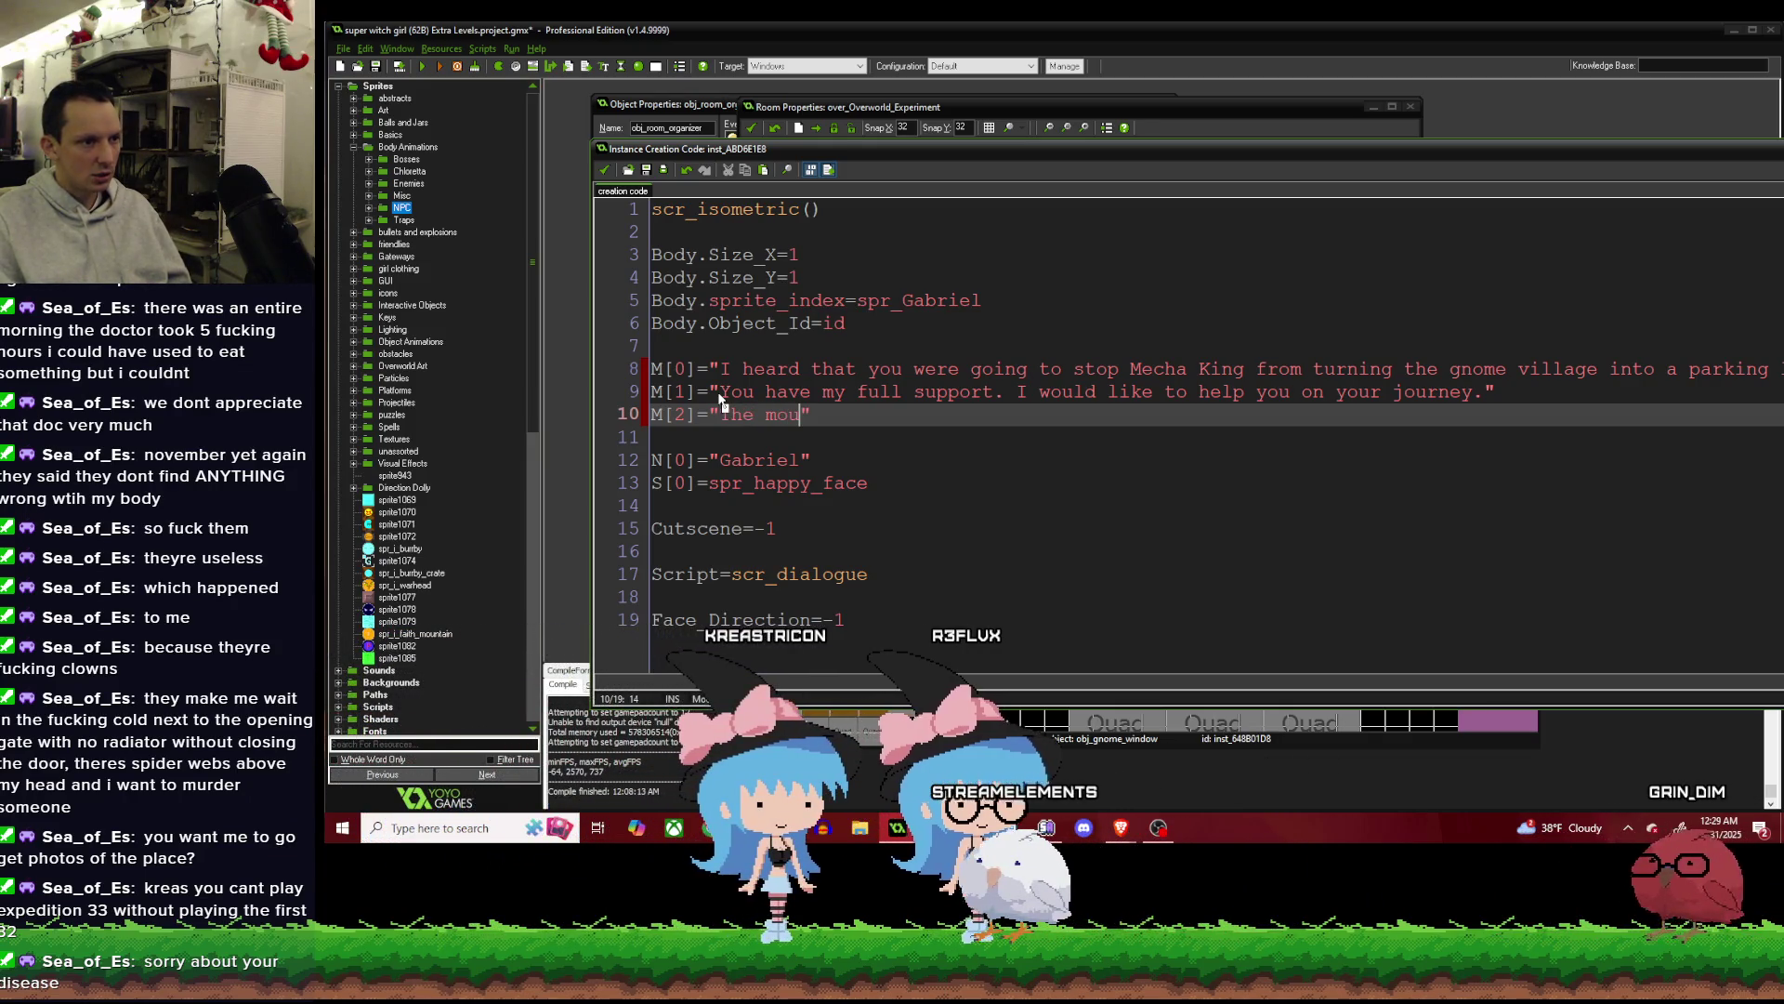
type(" cannot be ")
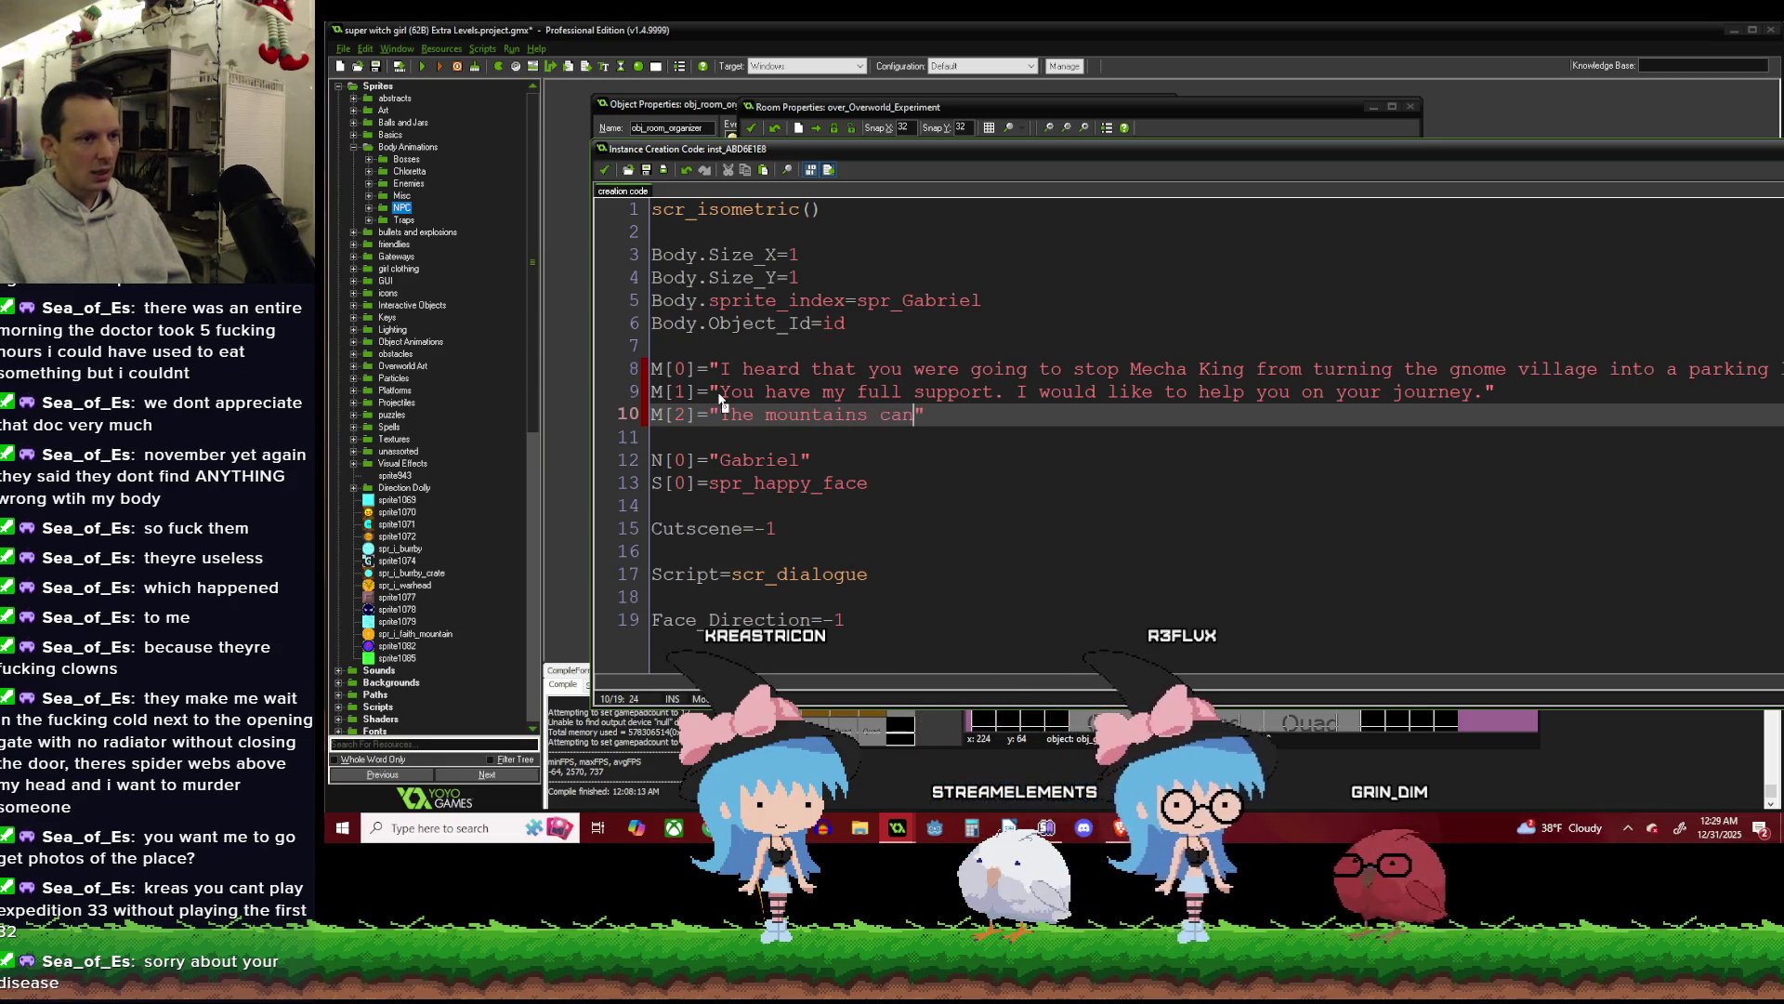
type("crossed by foot. You will need")
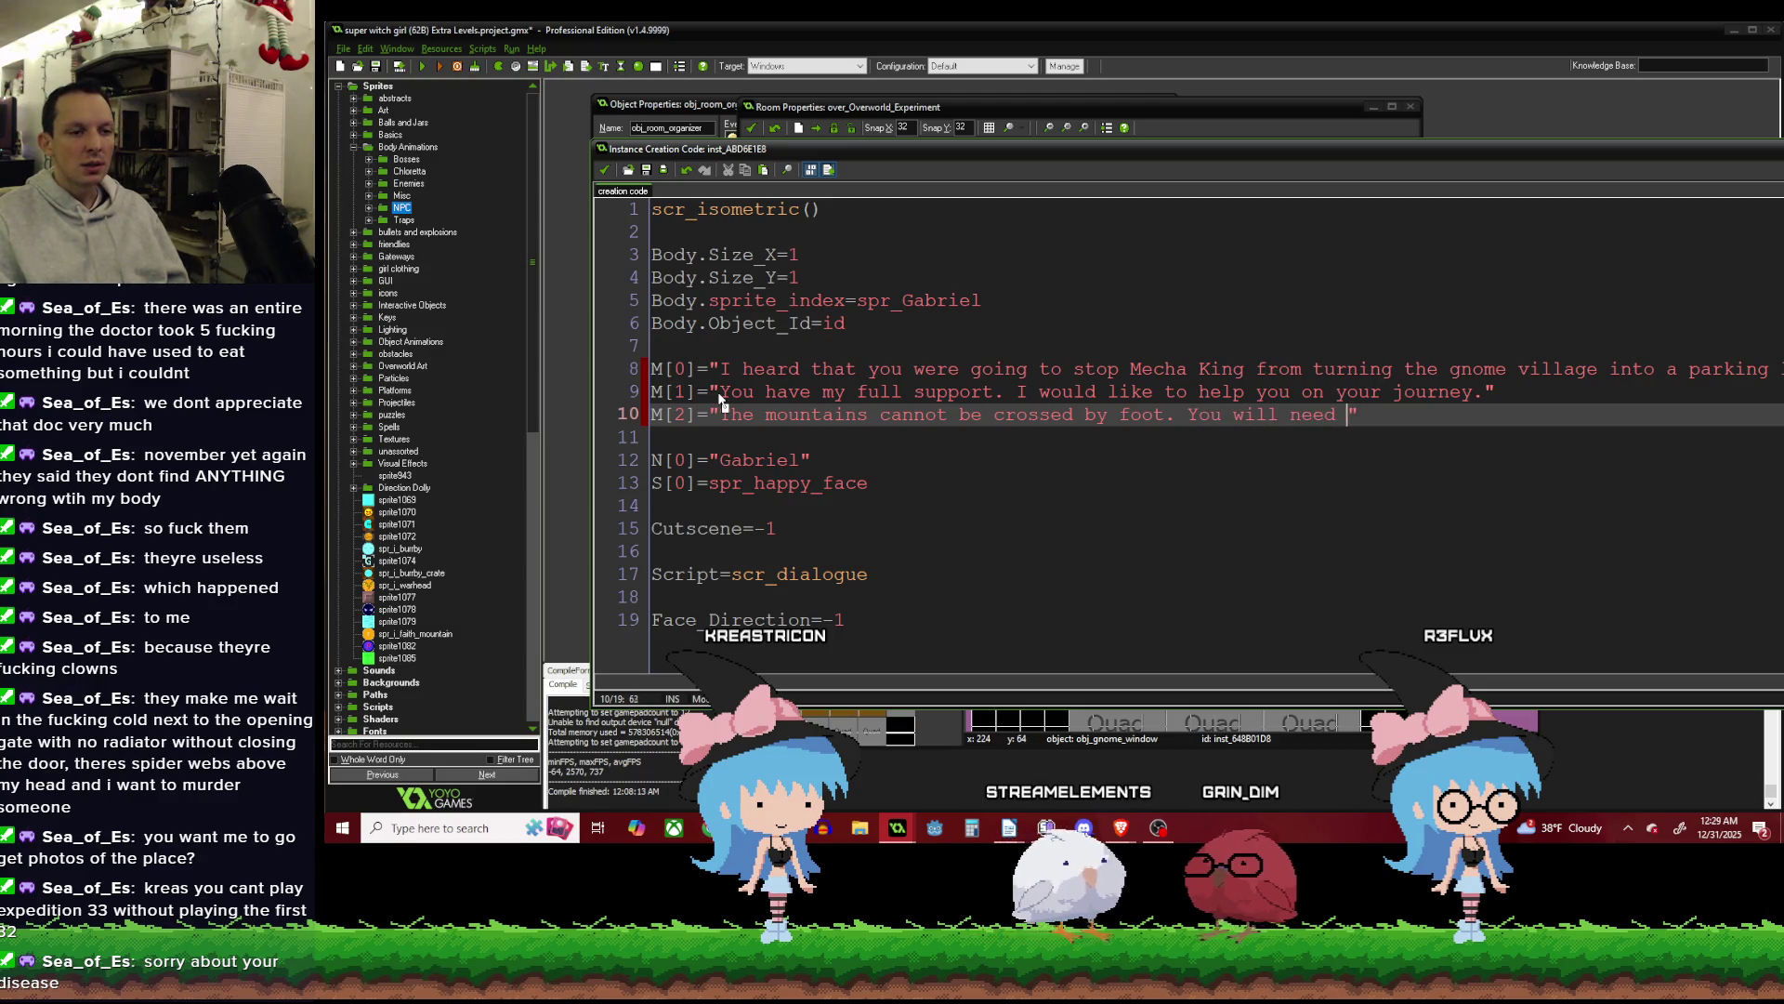
type("er way")
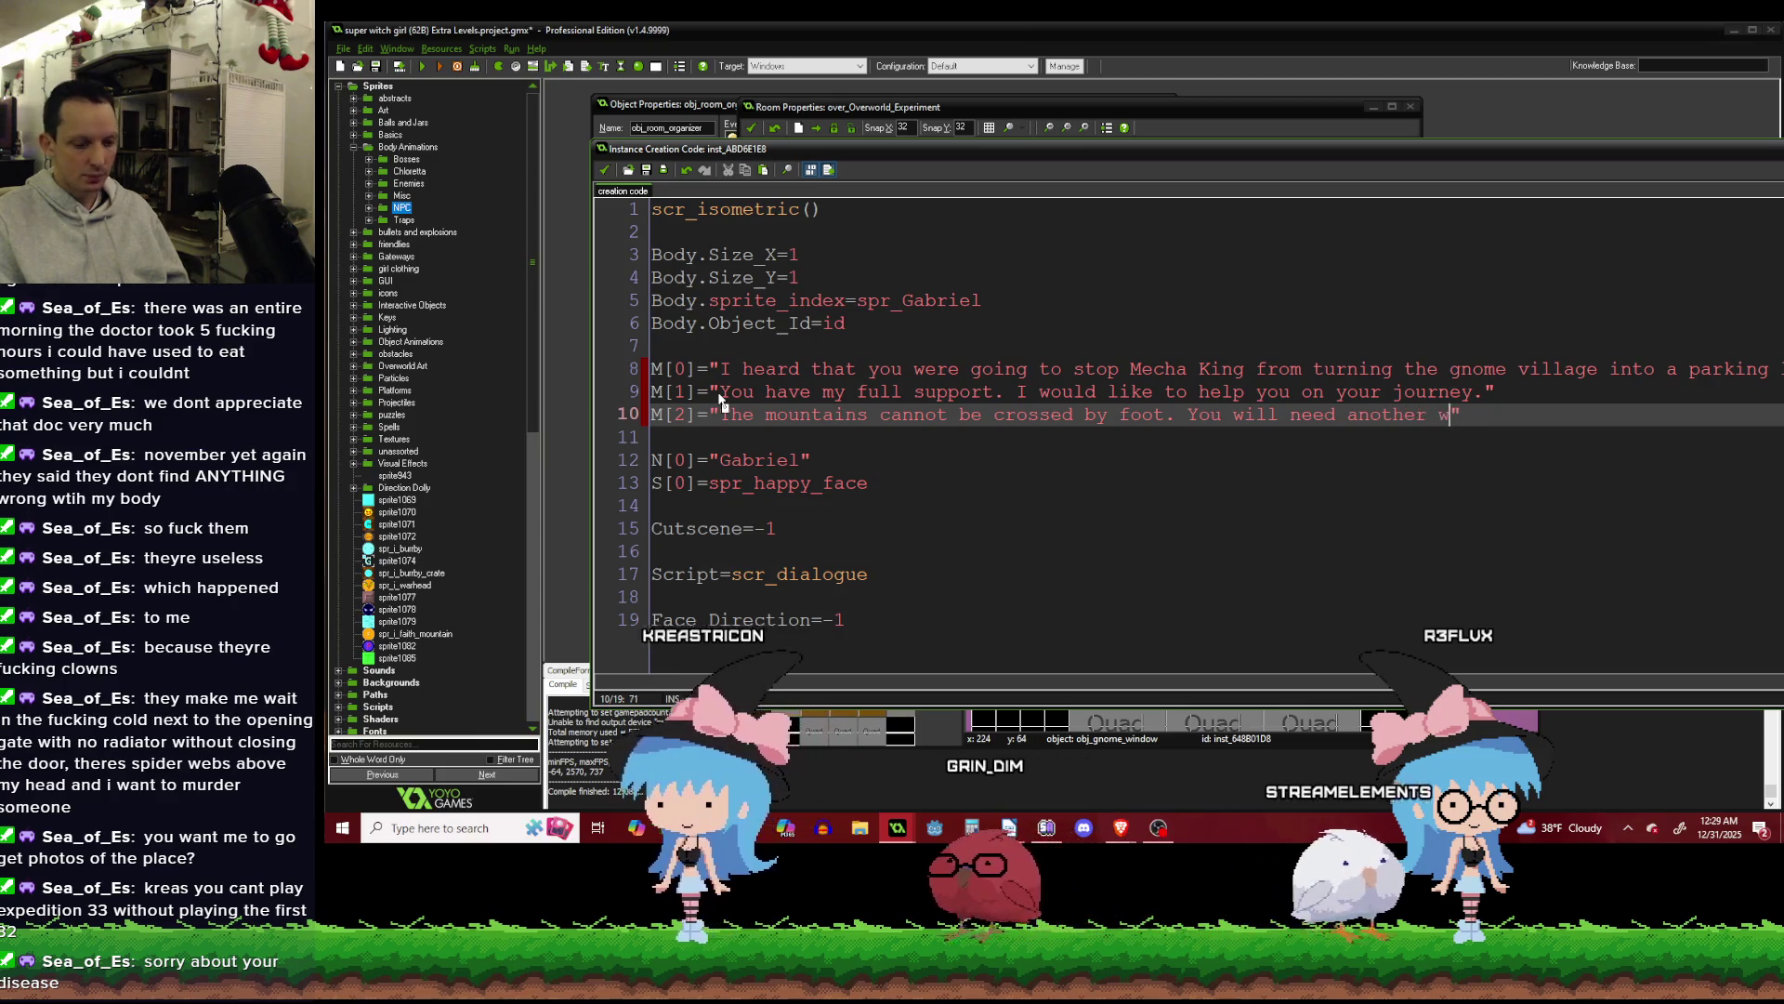
type(".\"")
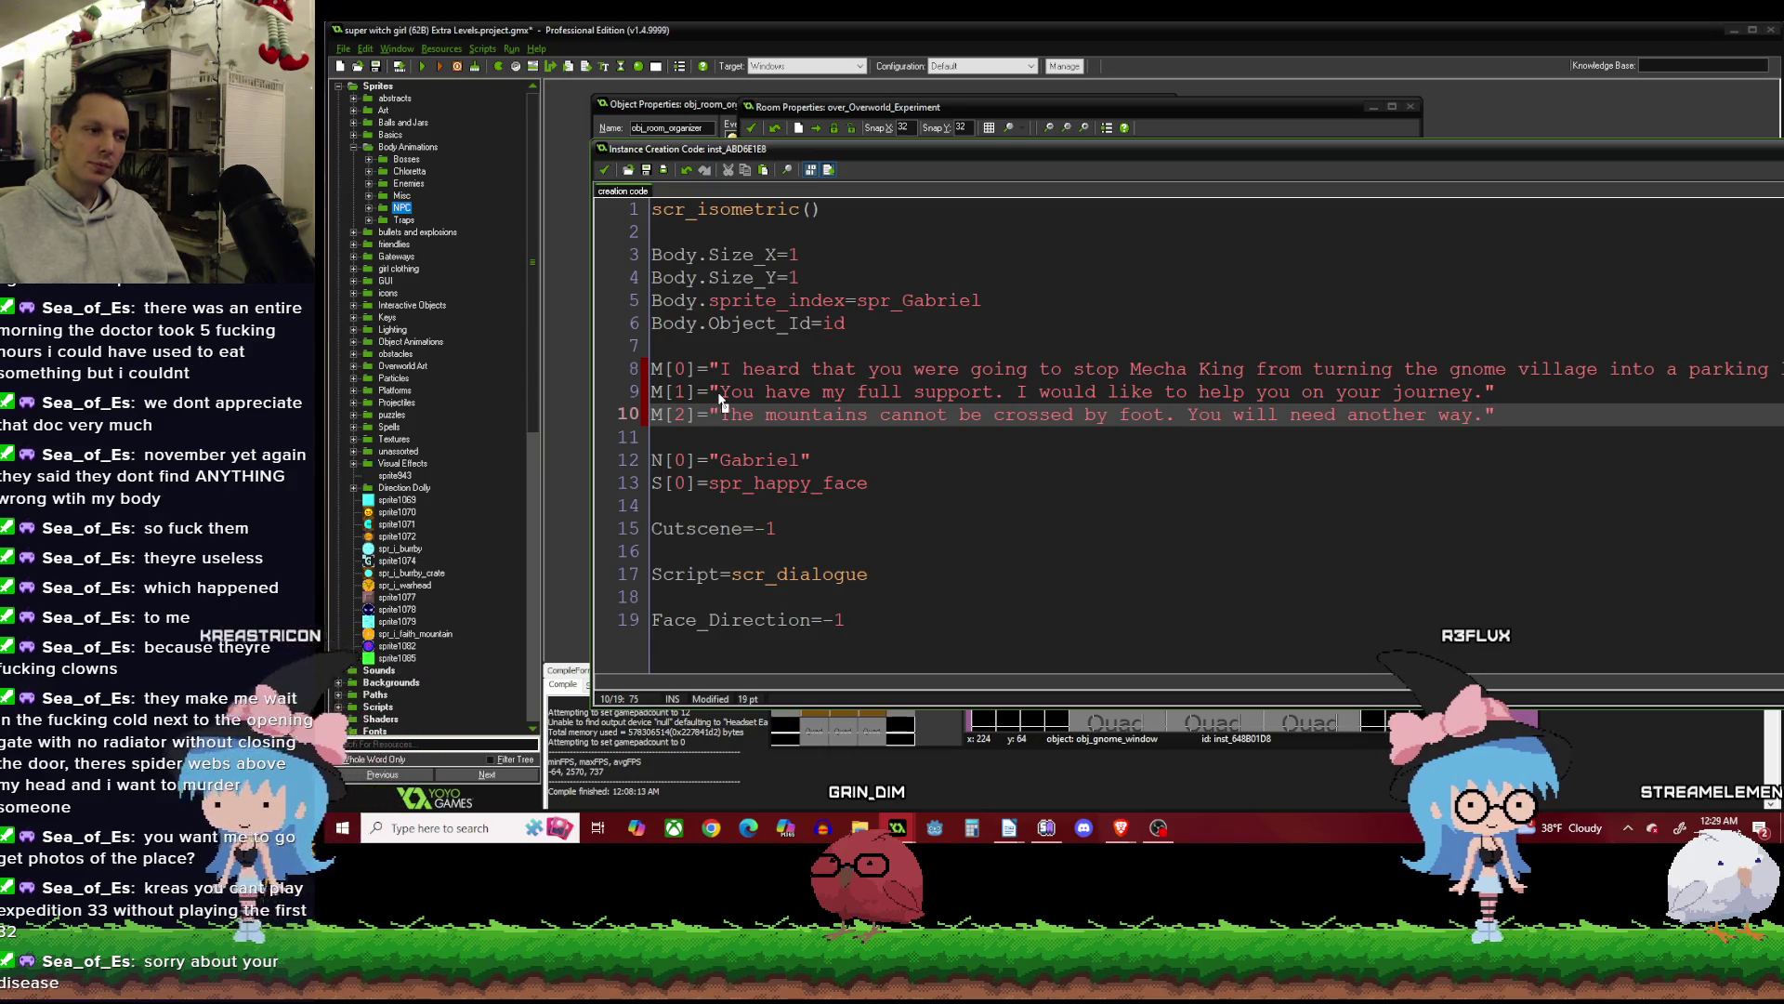
key("Return")
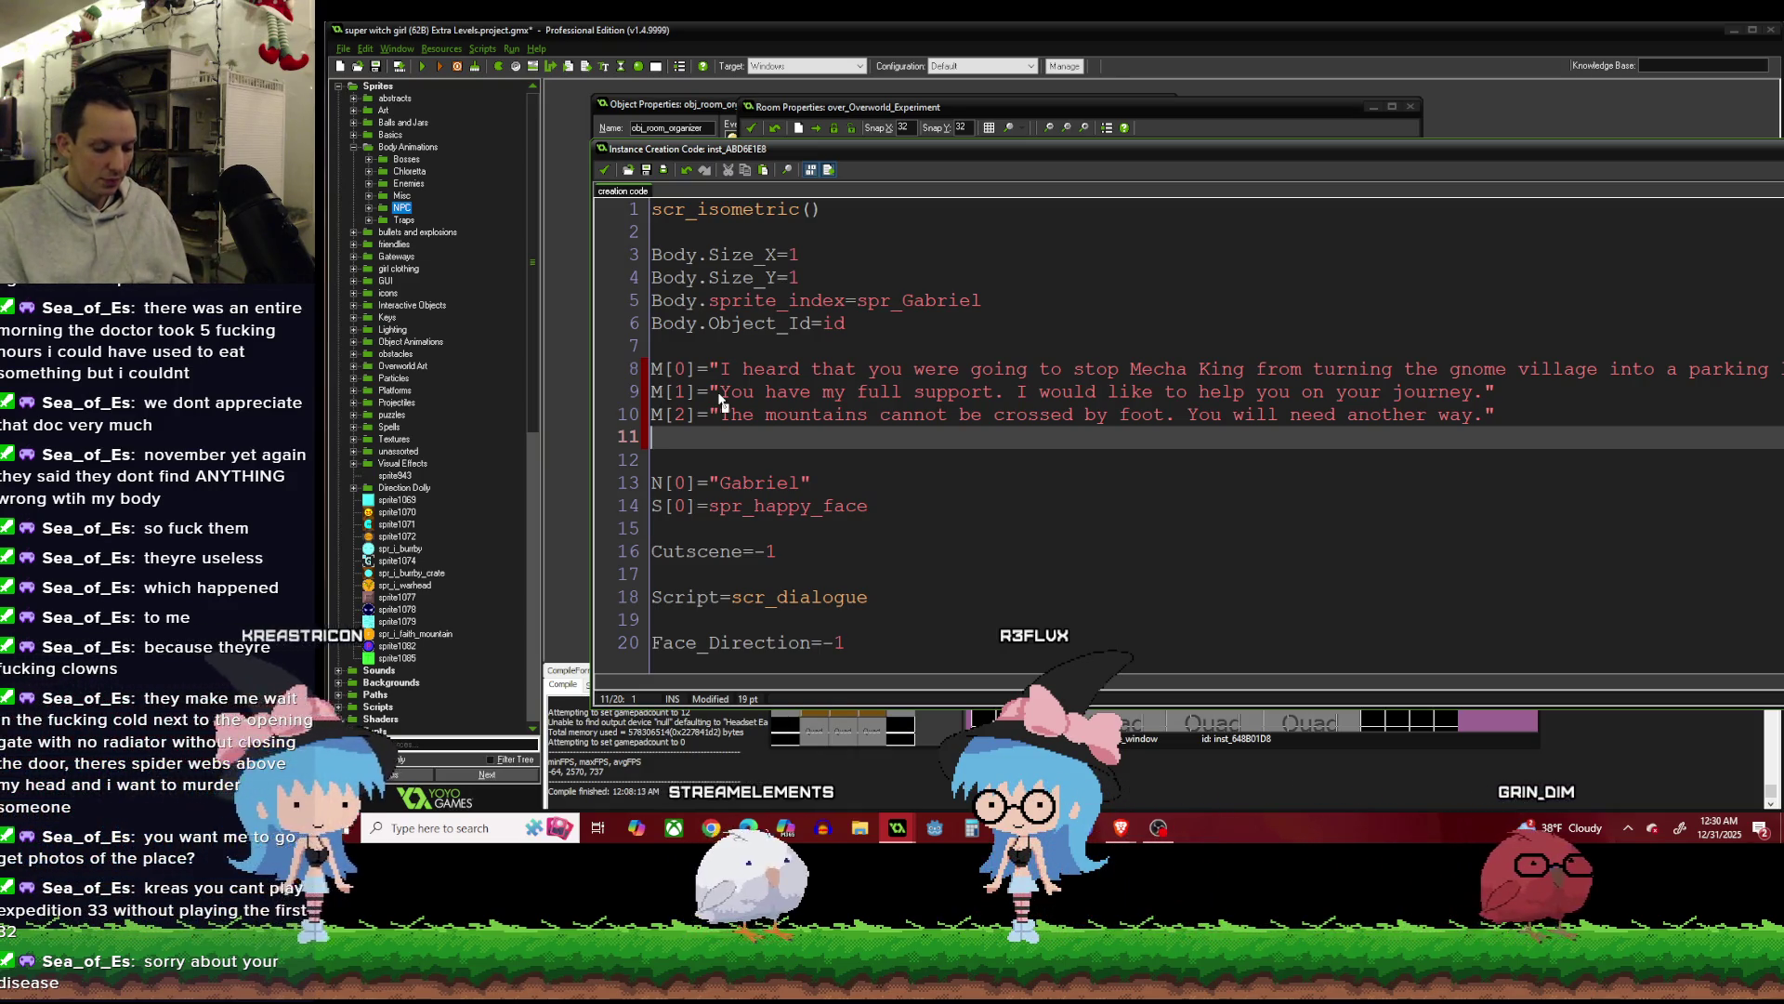
Type M[3] as 'There is a secret way to cross the mountains, but you will need to find a hidden switch.'.
type("M[3")
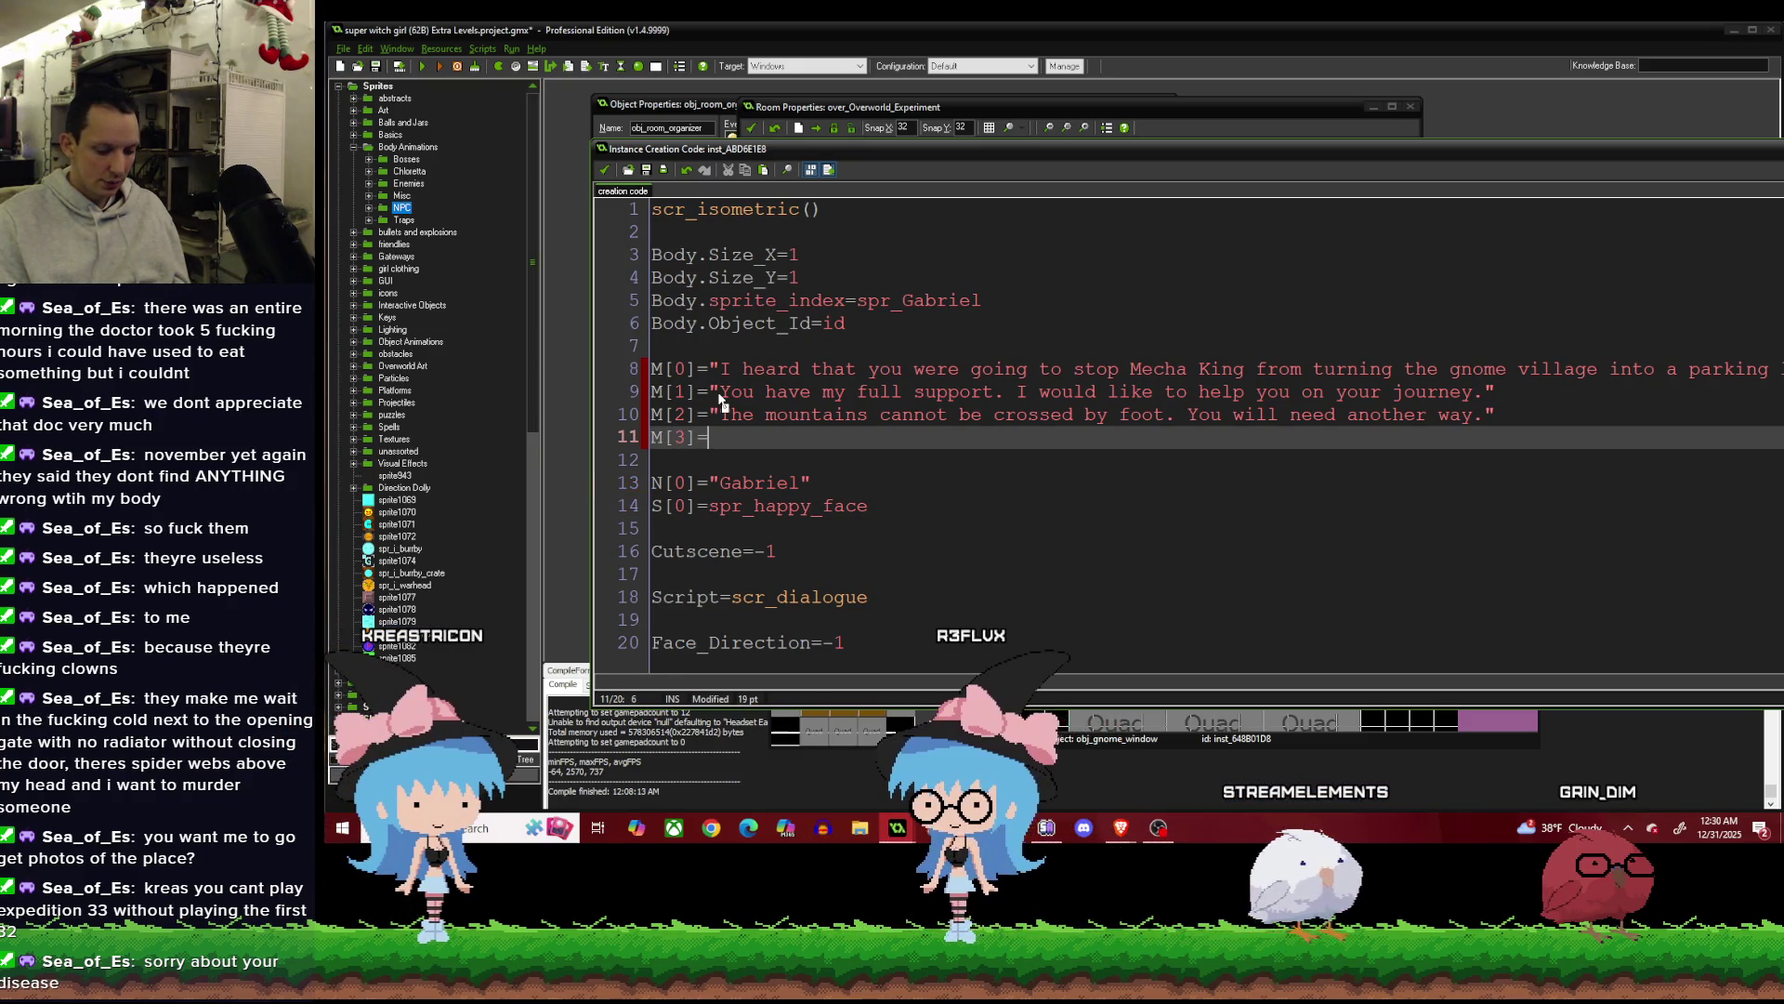
type("=\"\"There is a secret w")
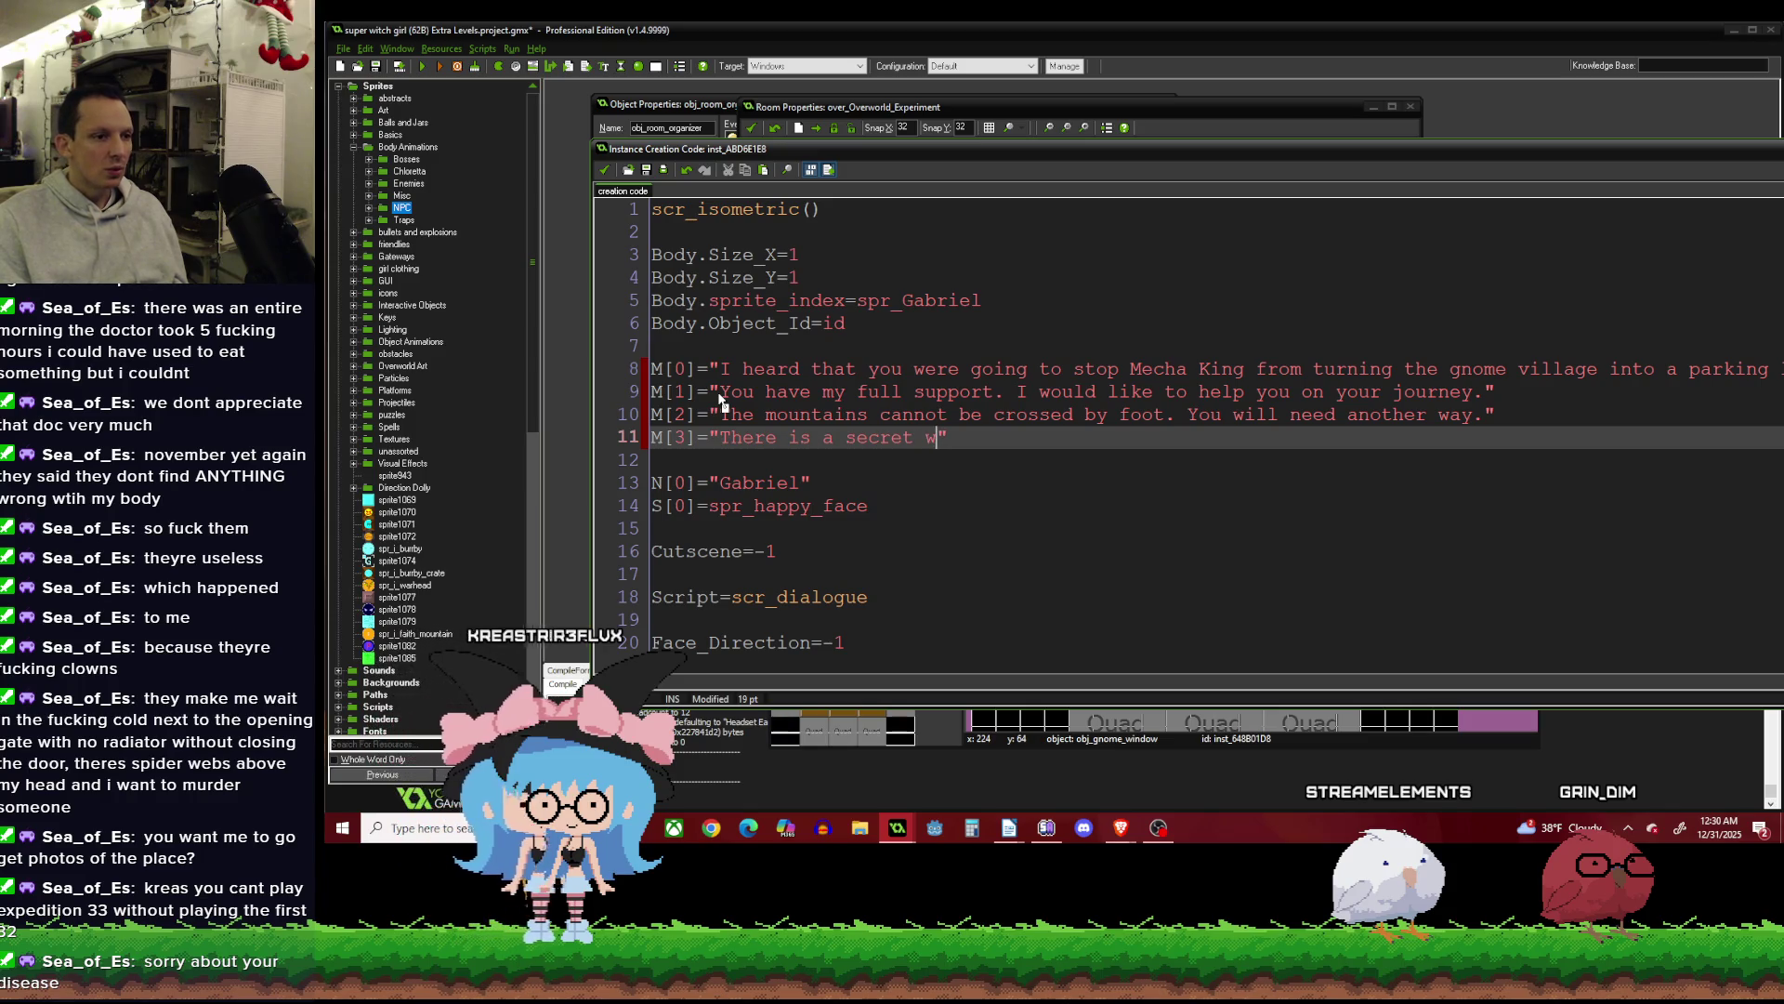
type("to cross ")
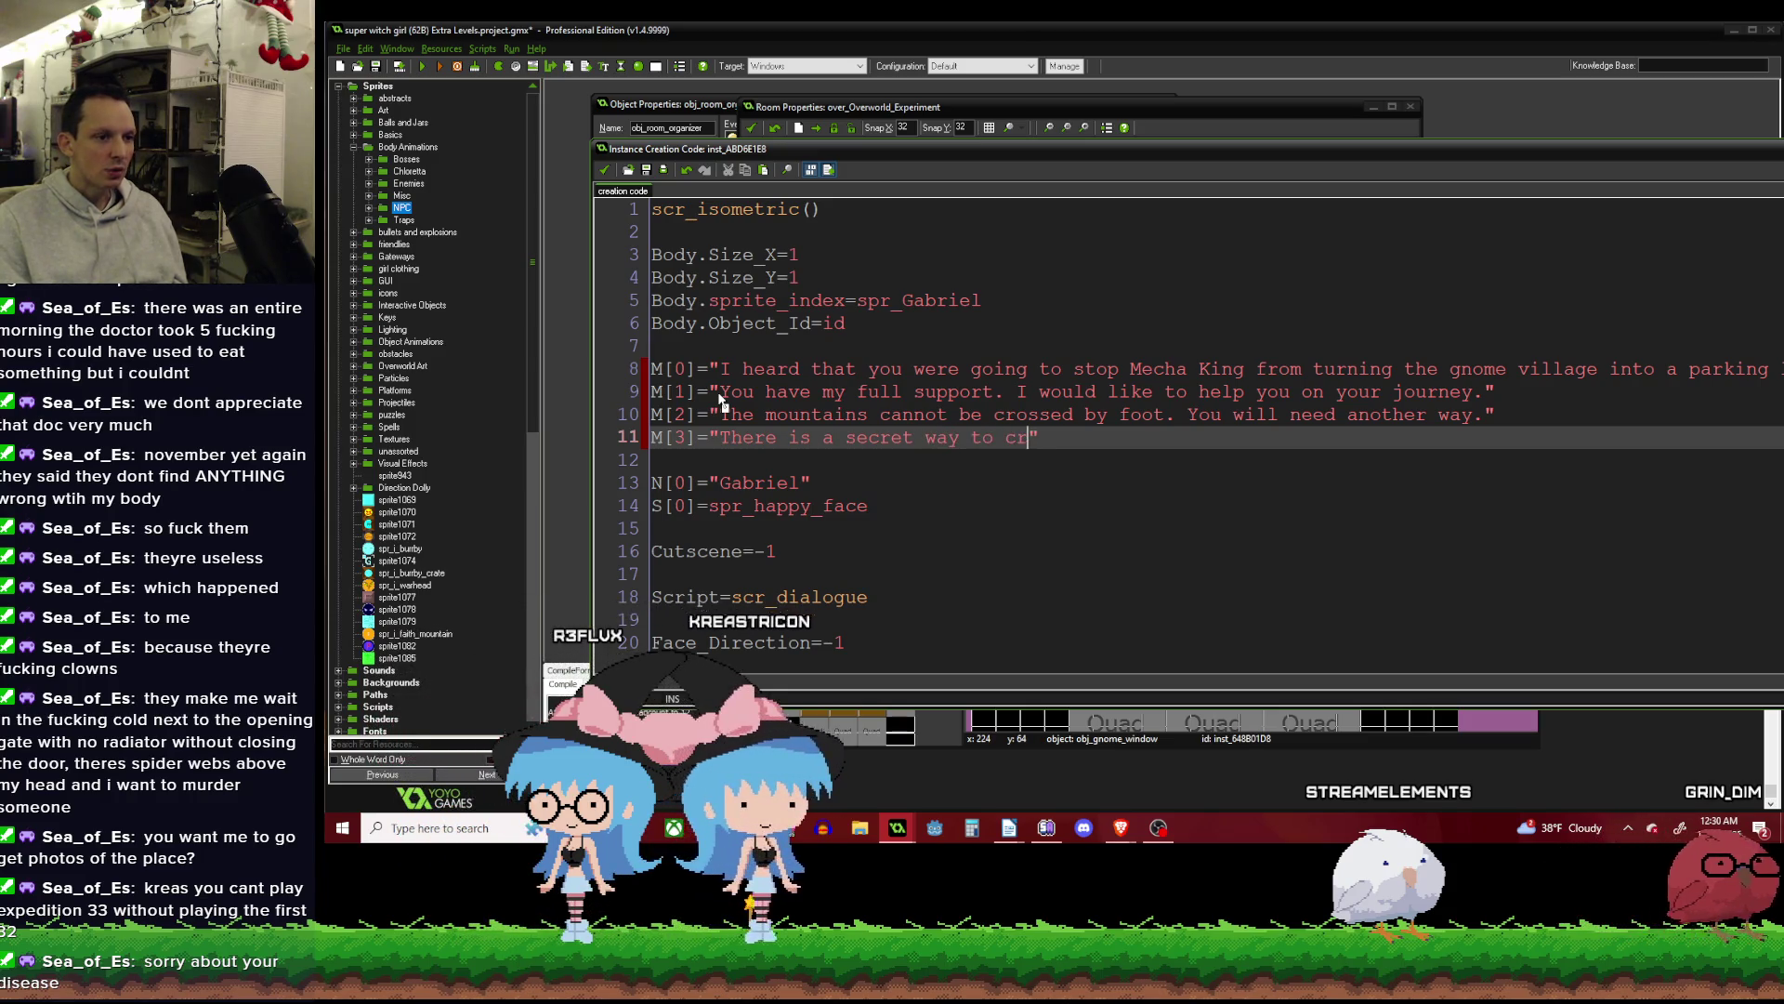
type("the mou")
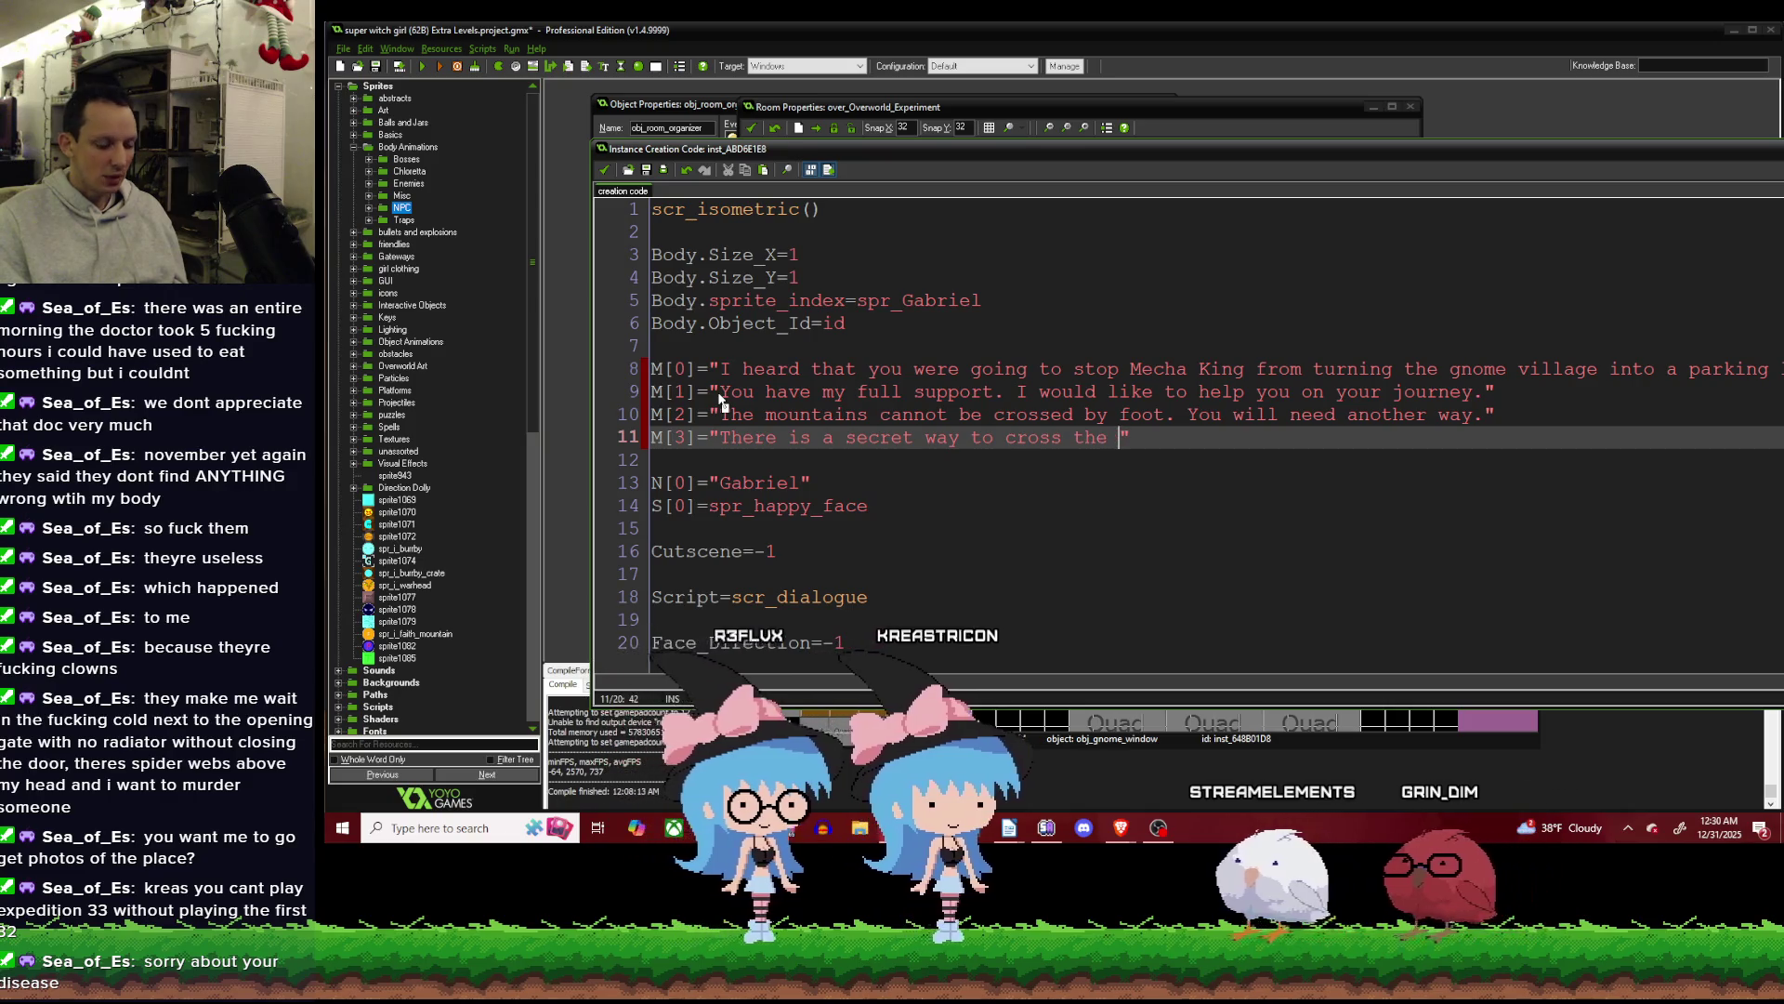
type("ntains, buyt")
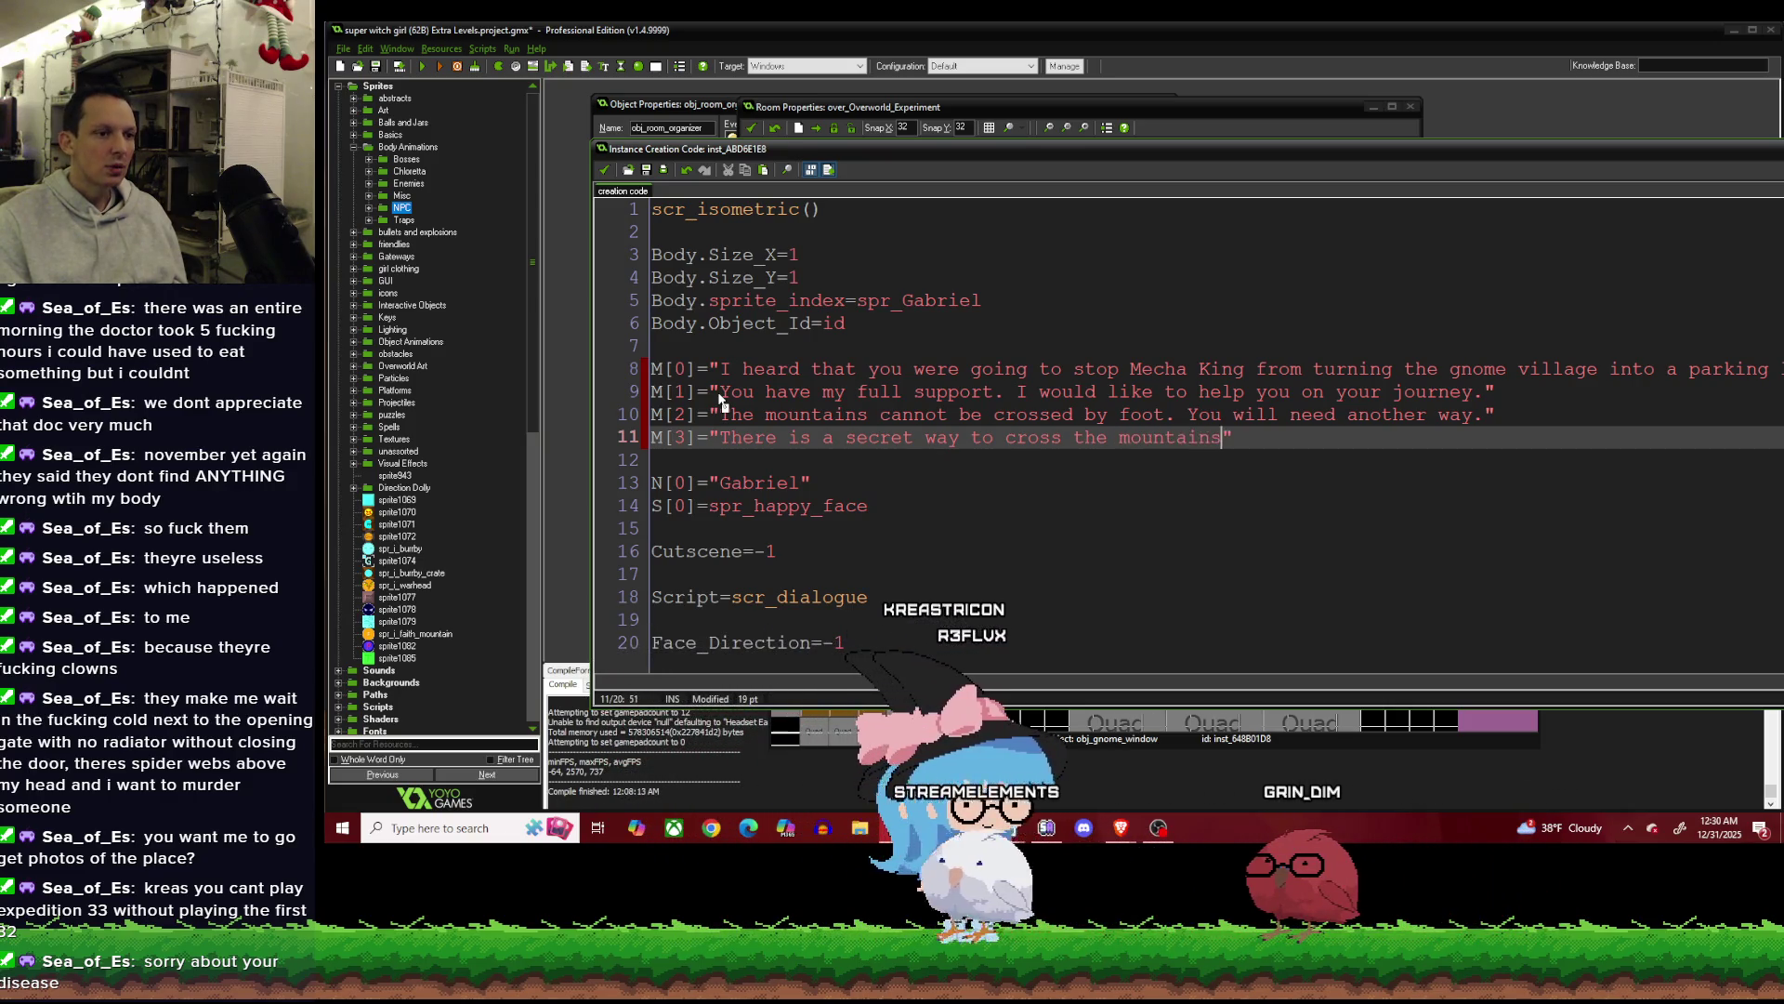
key("BackSpace")
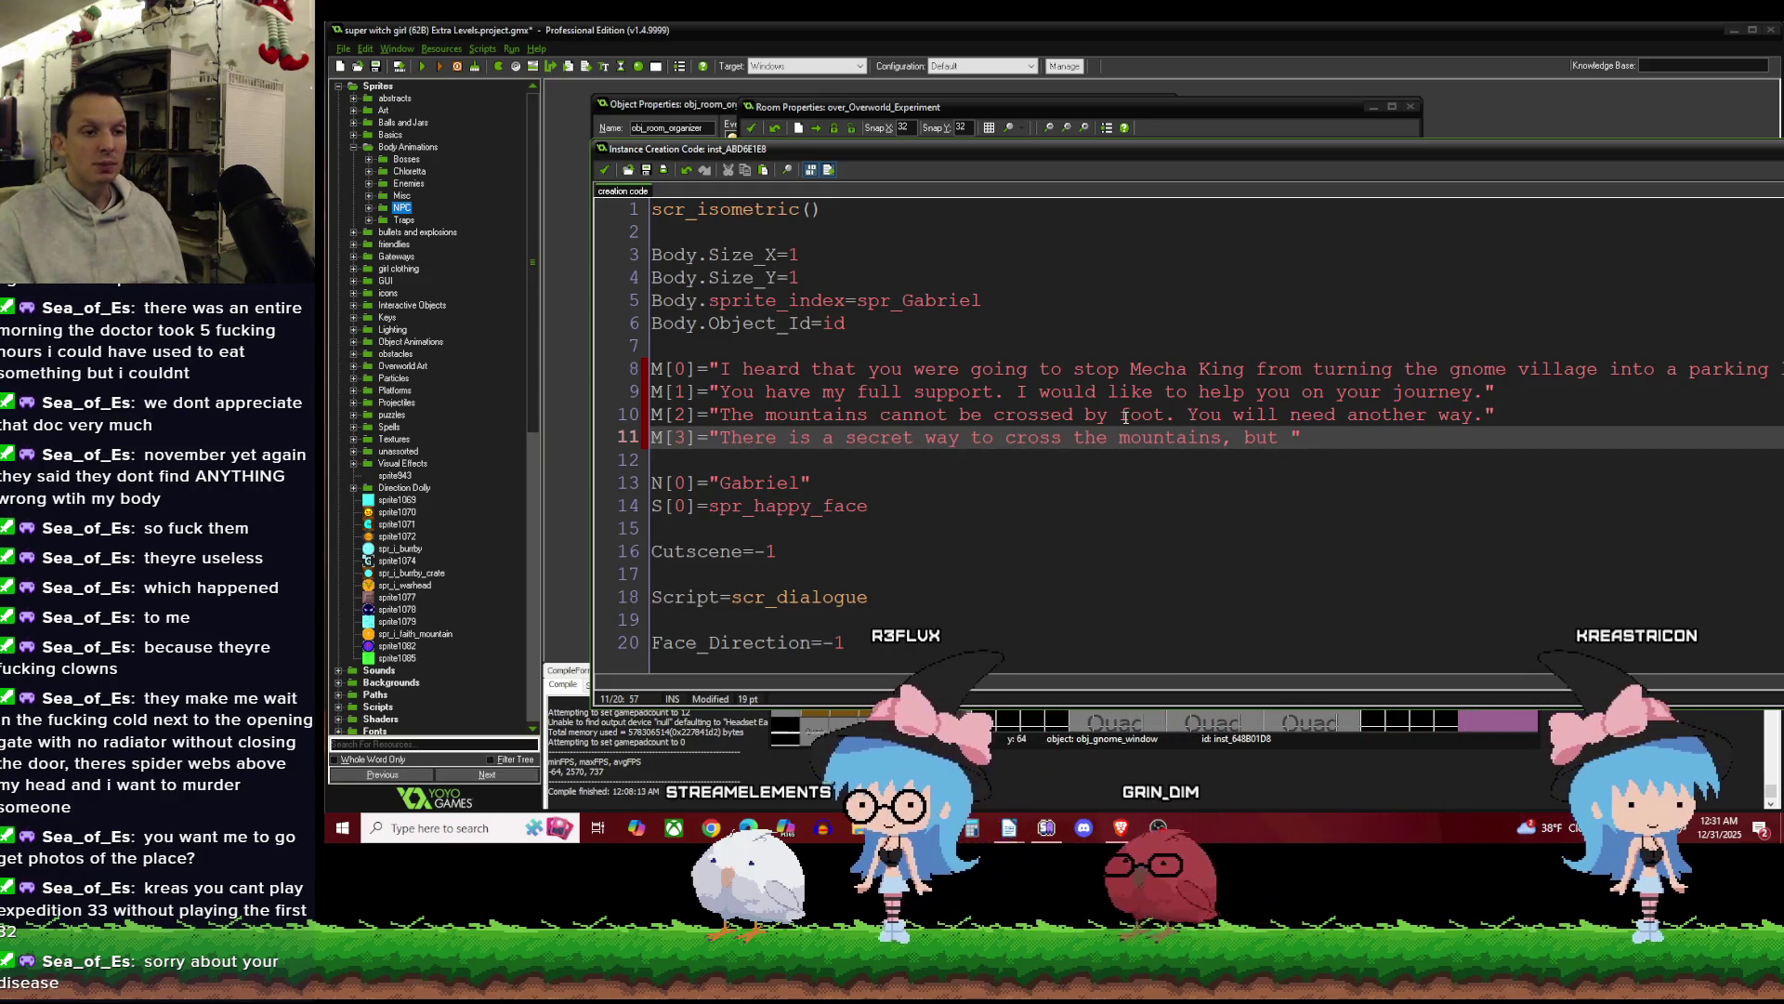
type("you will need to find")
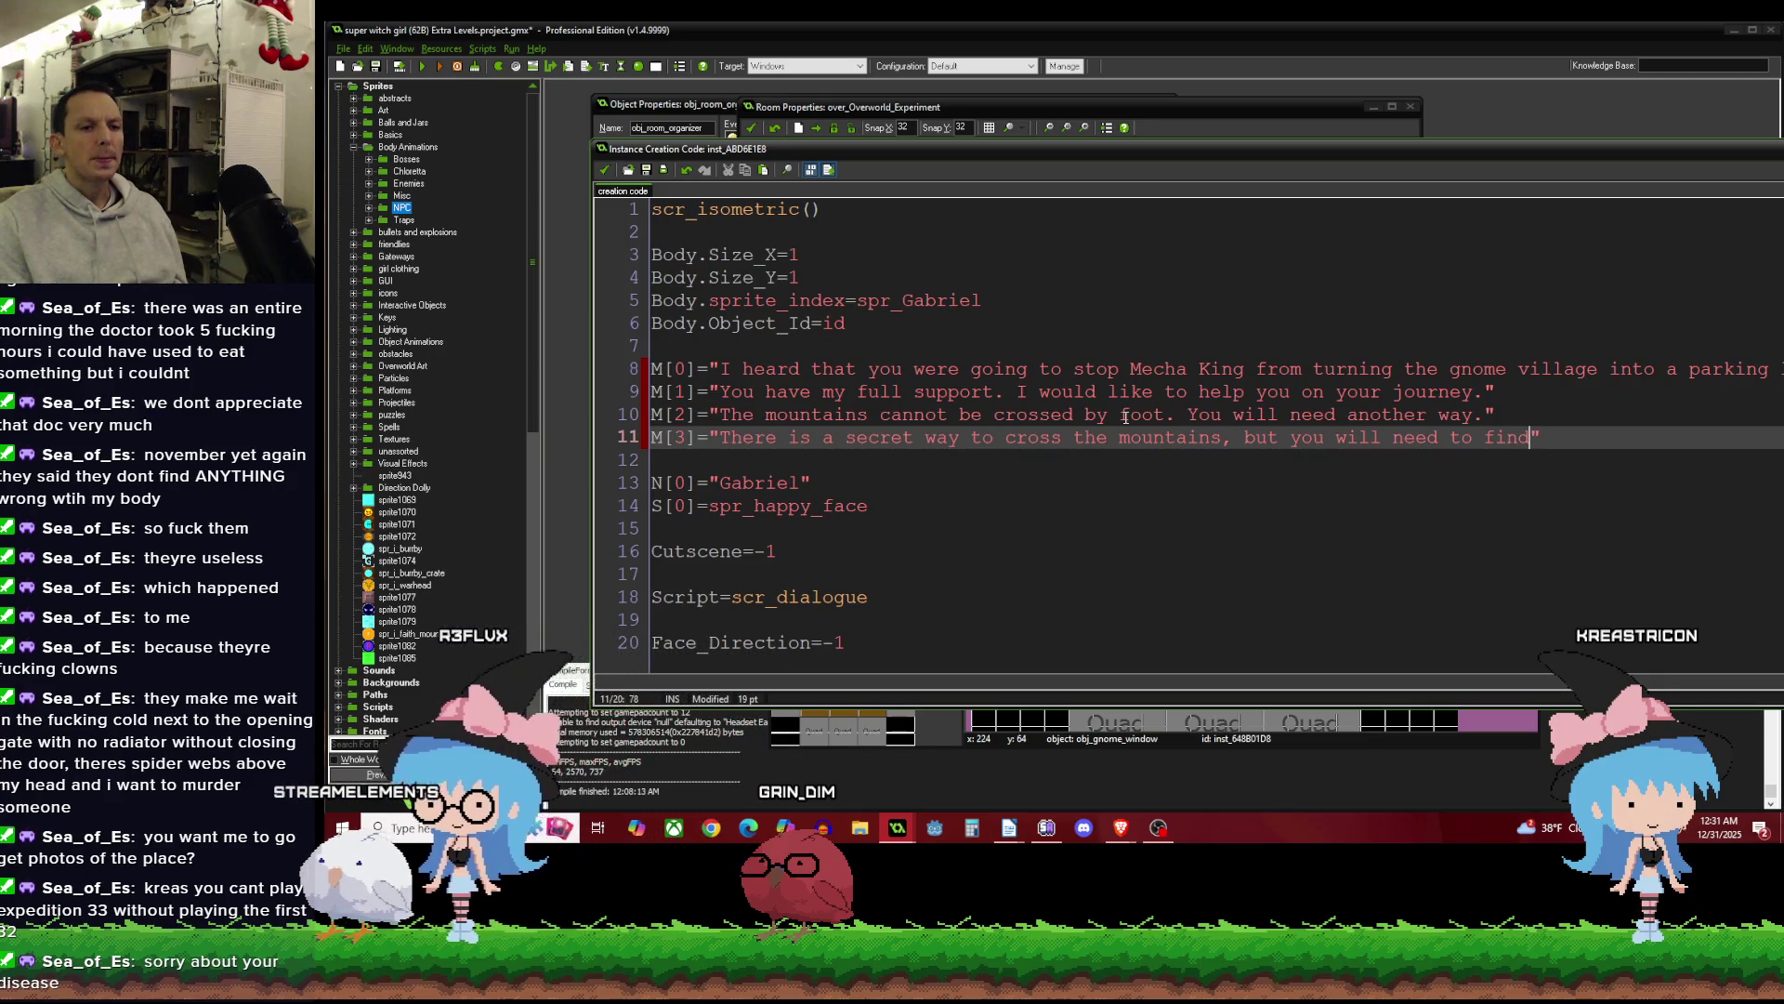
type("a h")
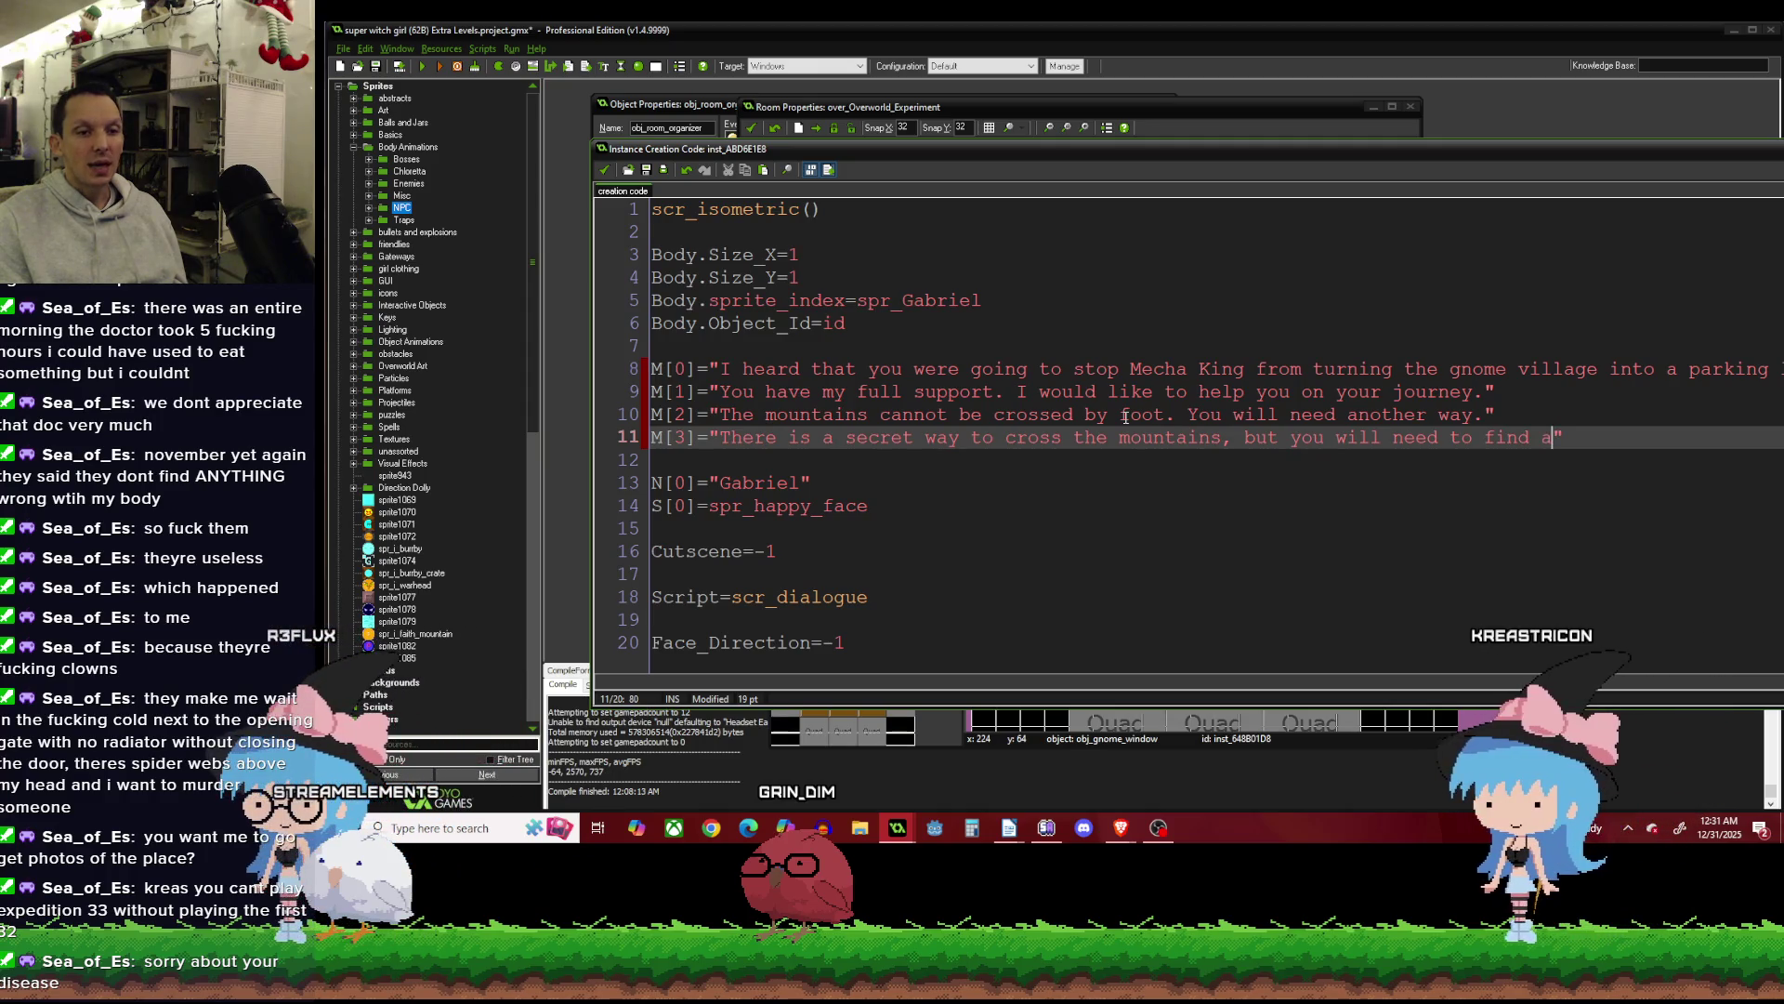
type("idd")
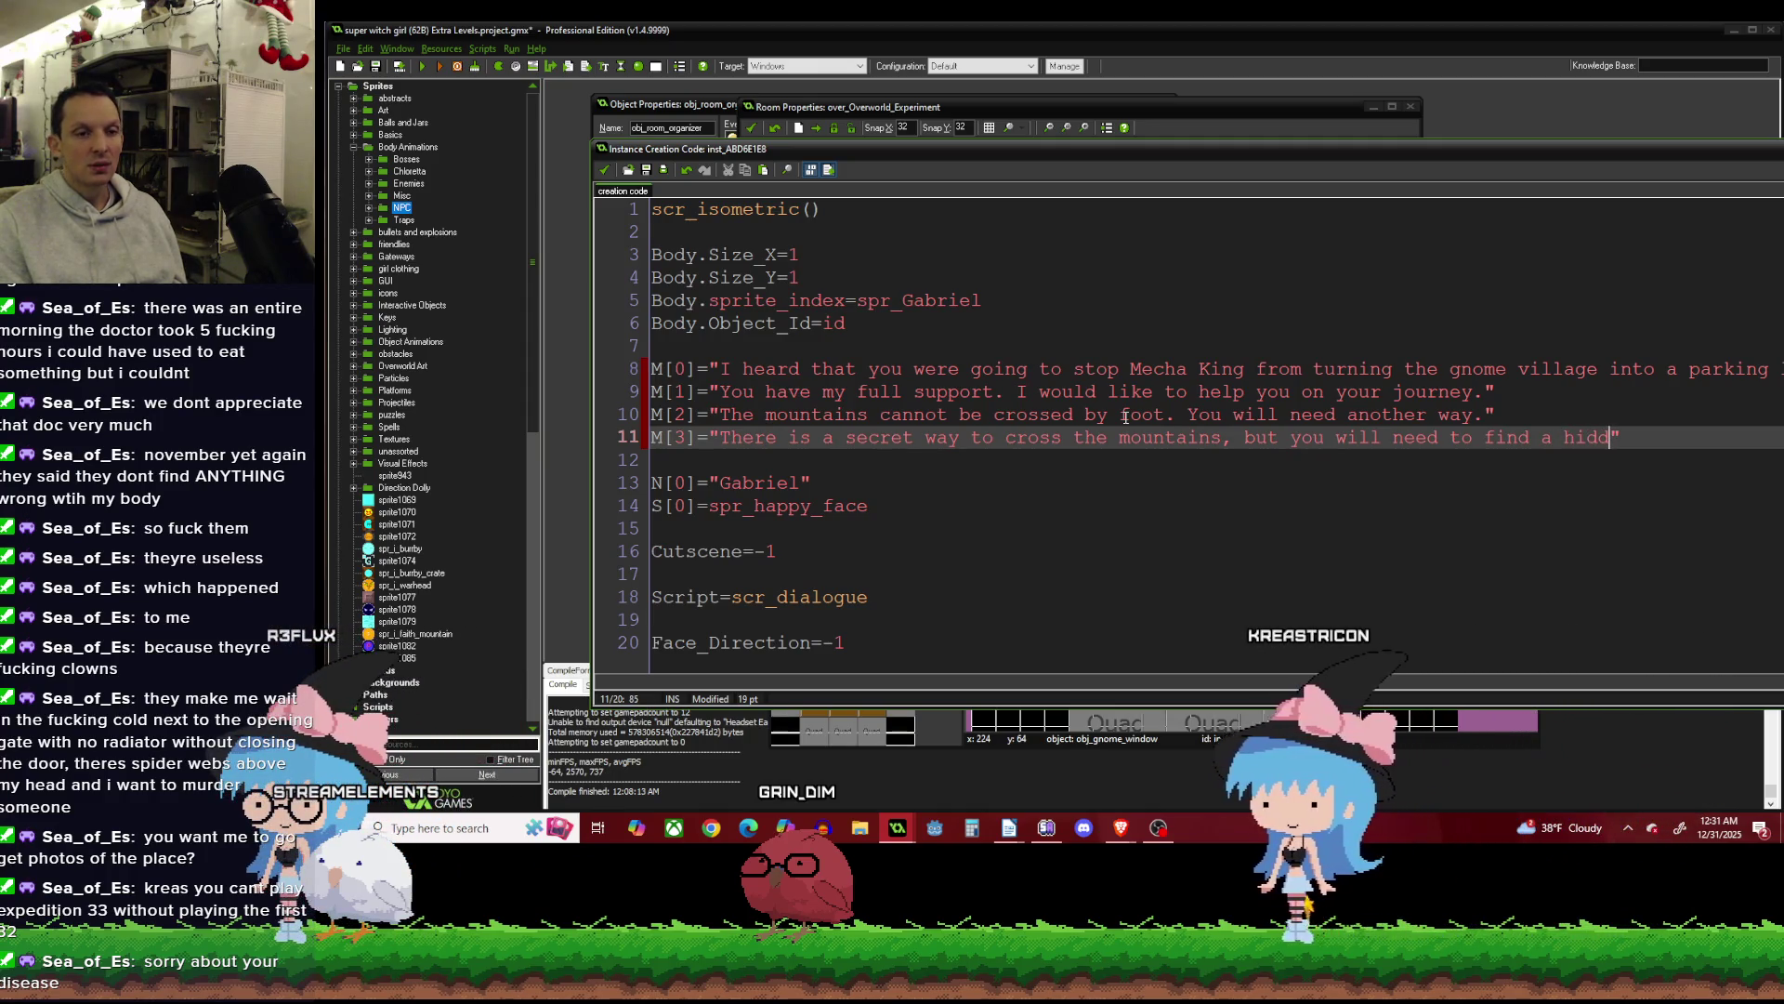
type("en switch")
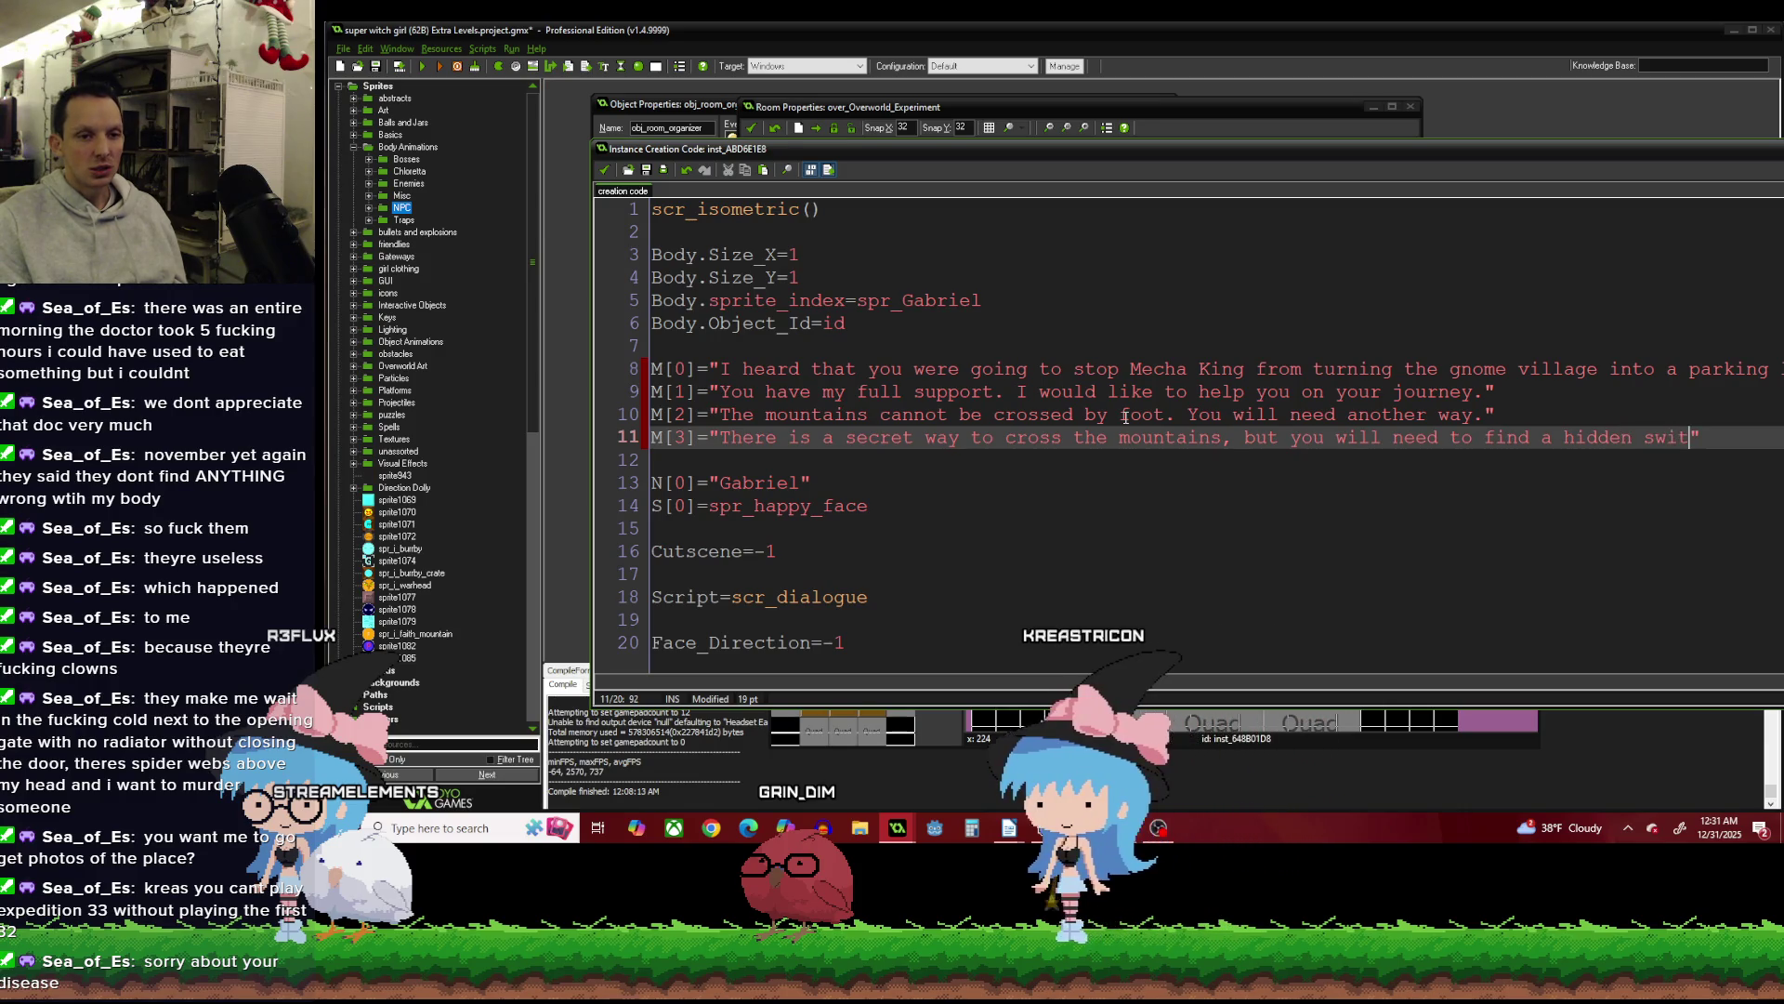
type(".")
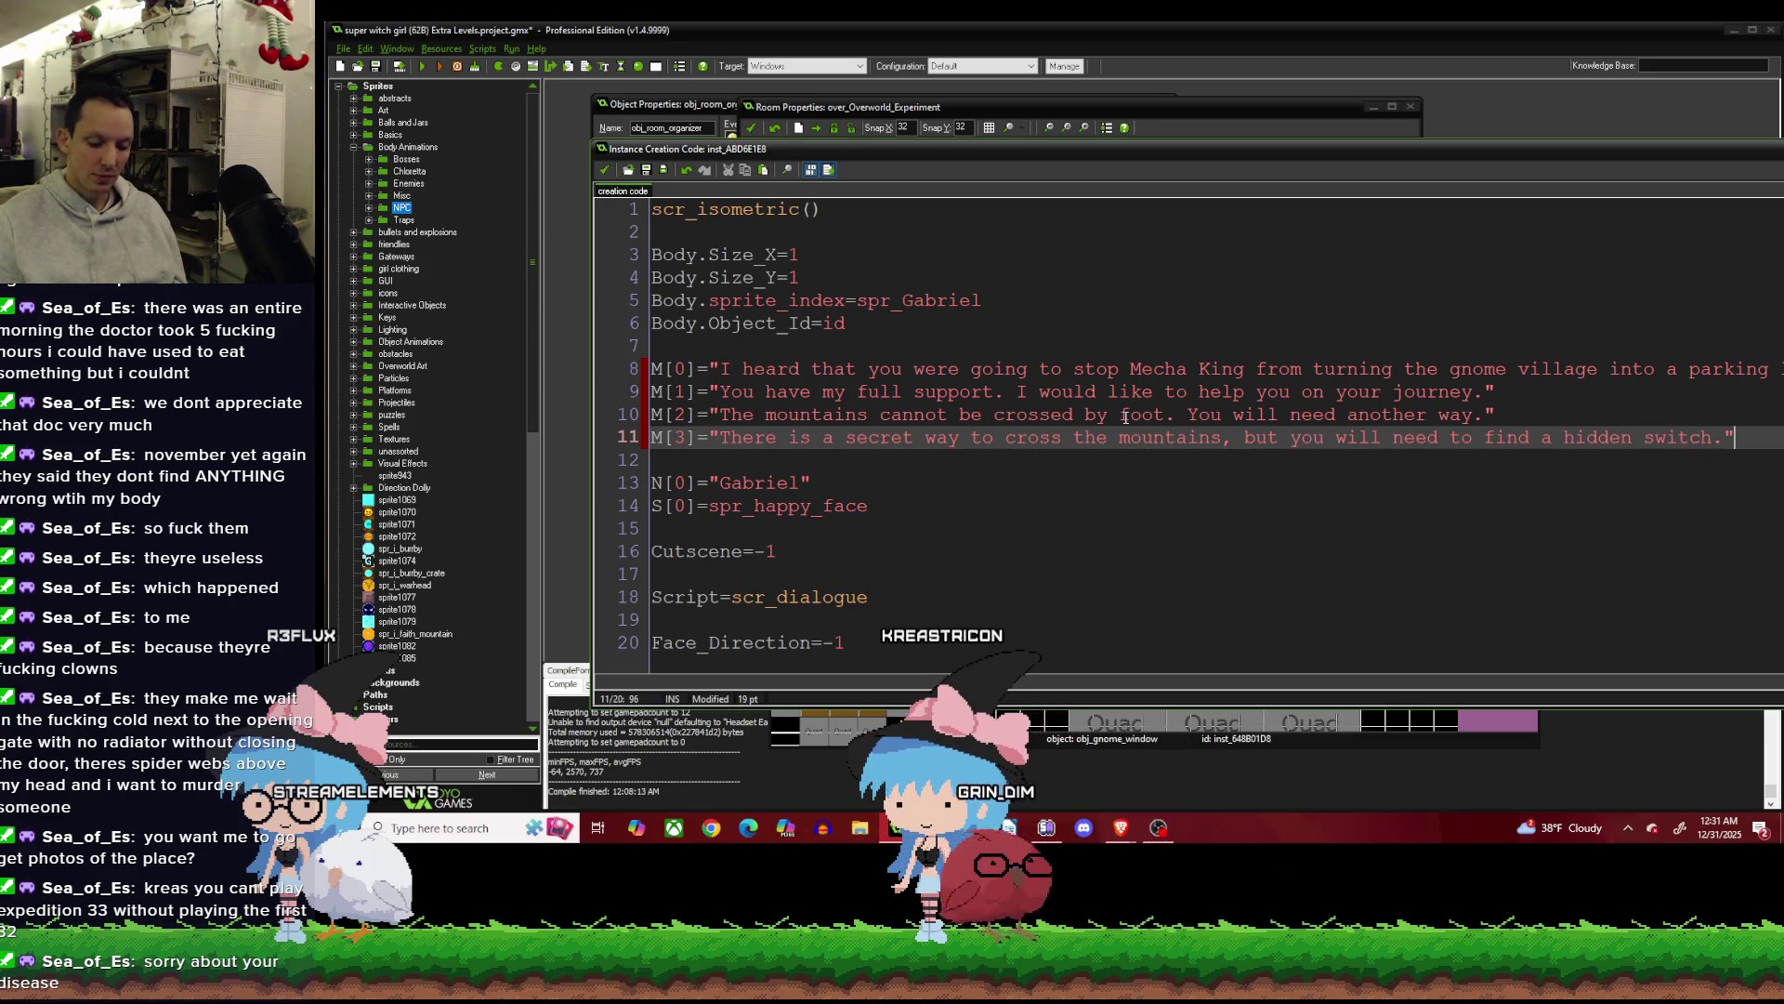
key("Return")
type("M")
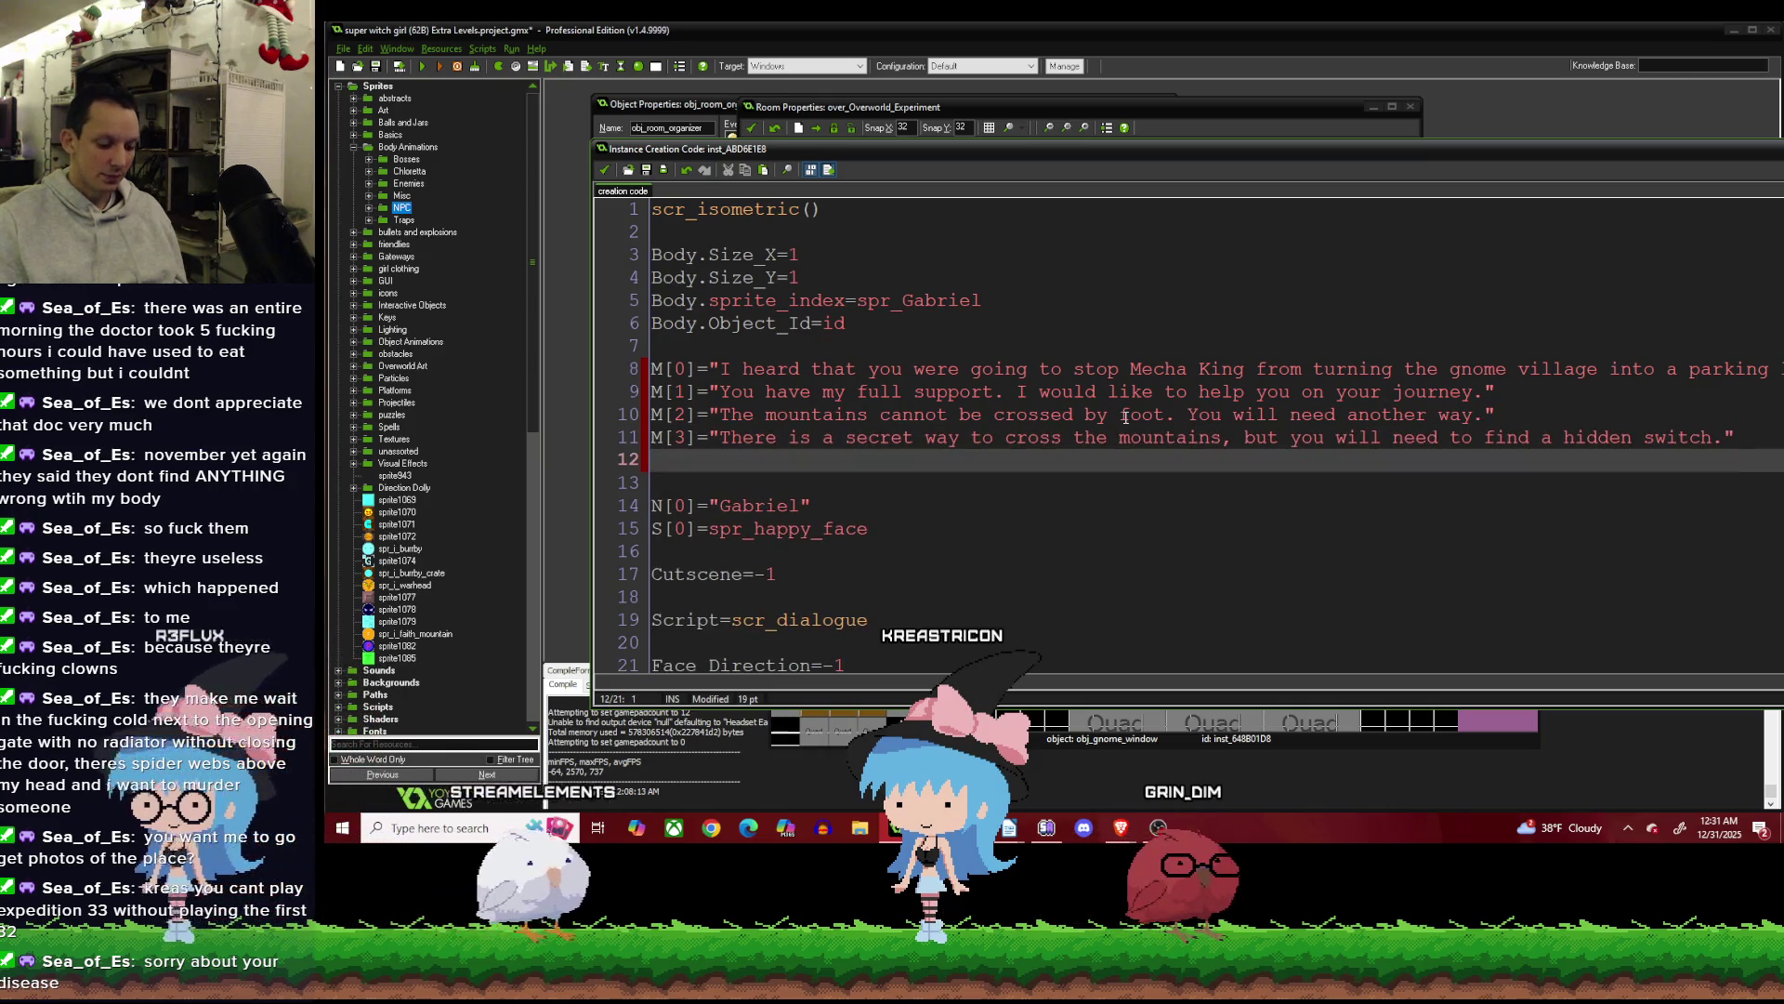
type("[4")
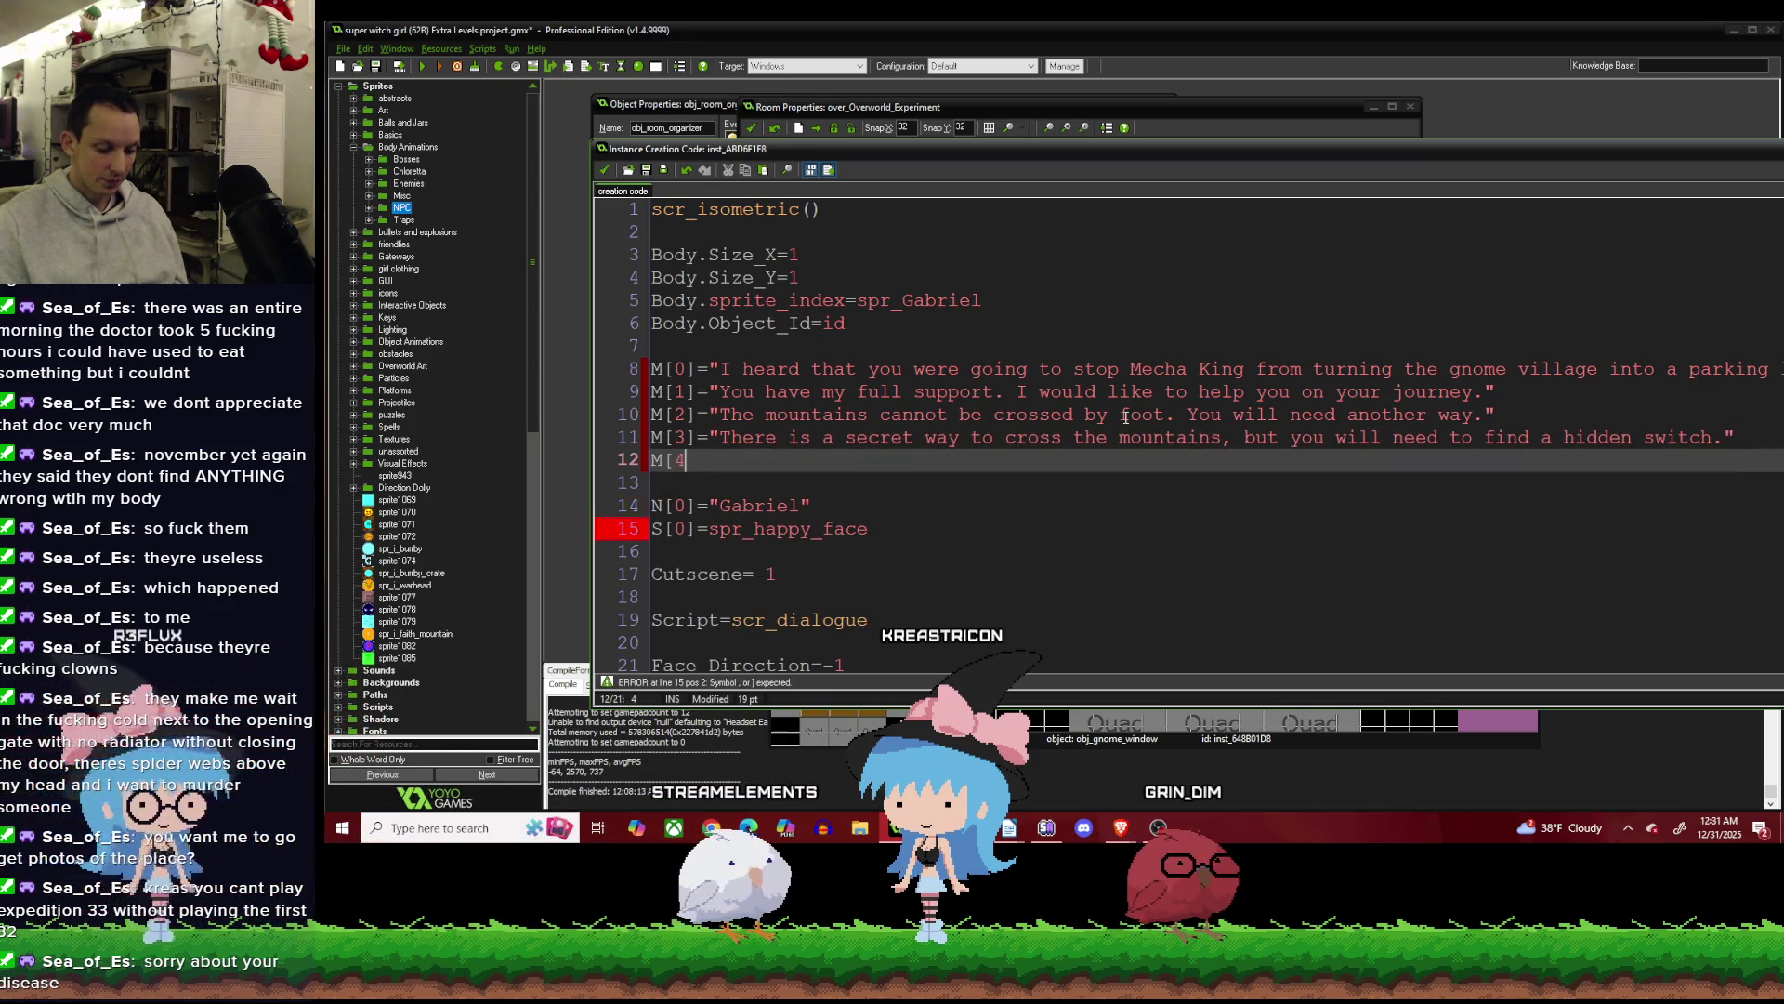
type("]=\"")
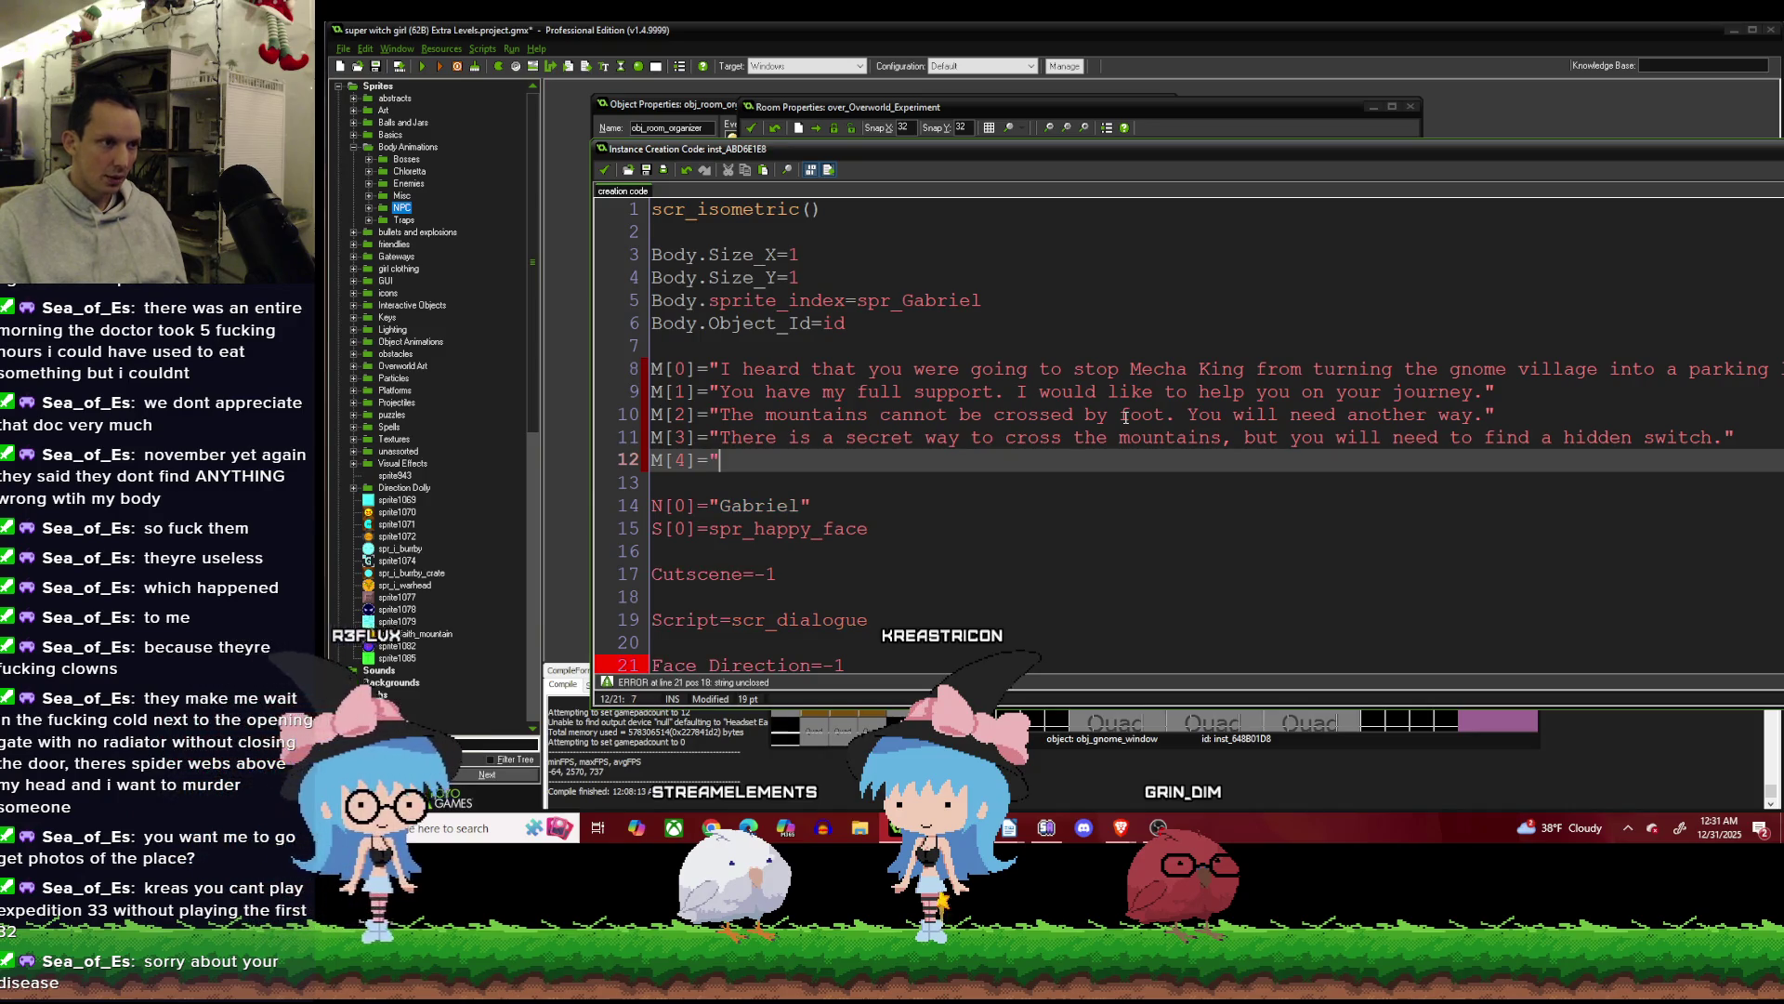
type("Alas...\"")
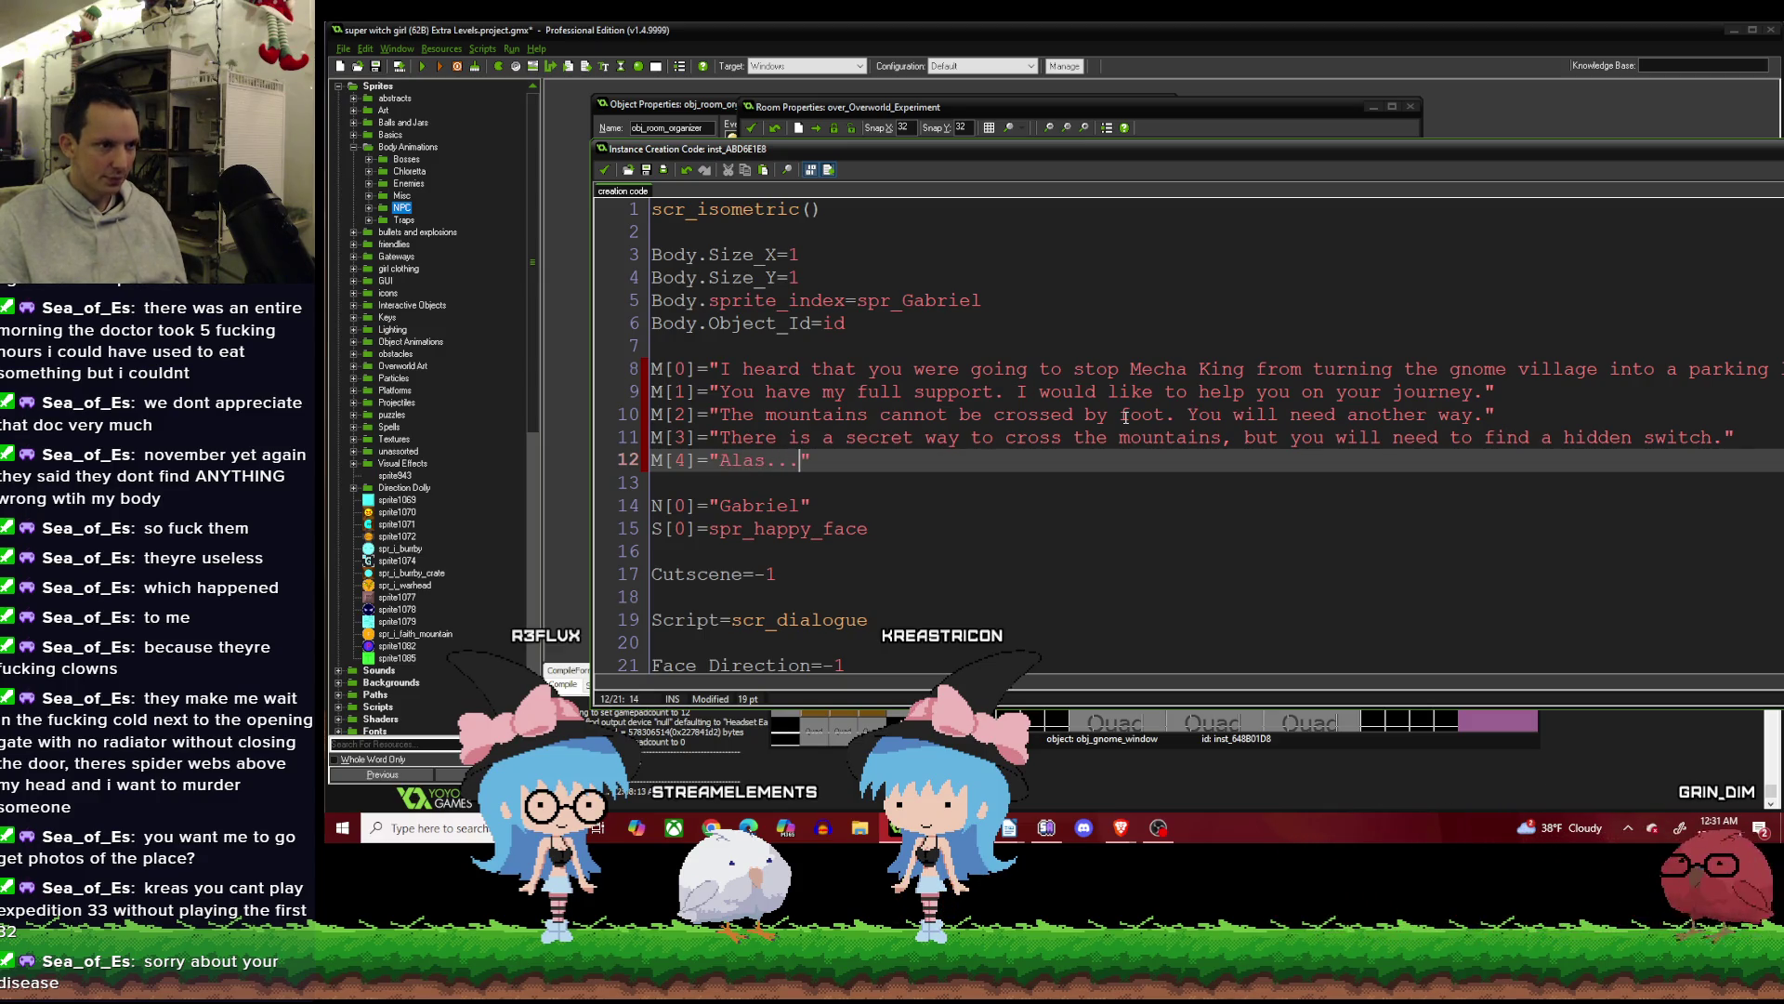
type("I donl")
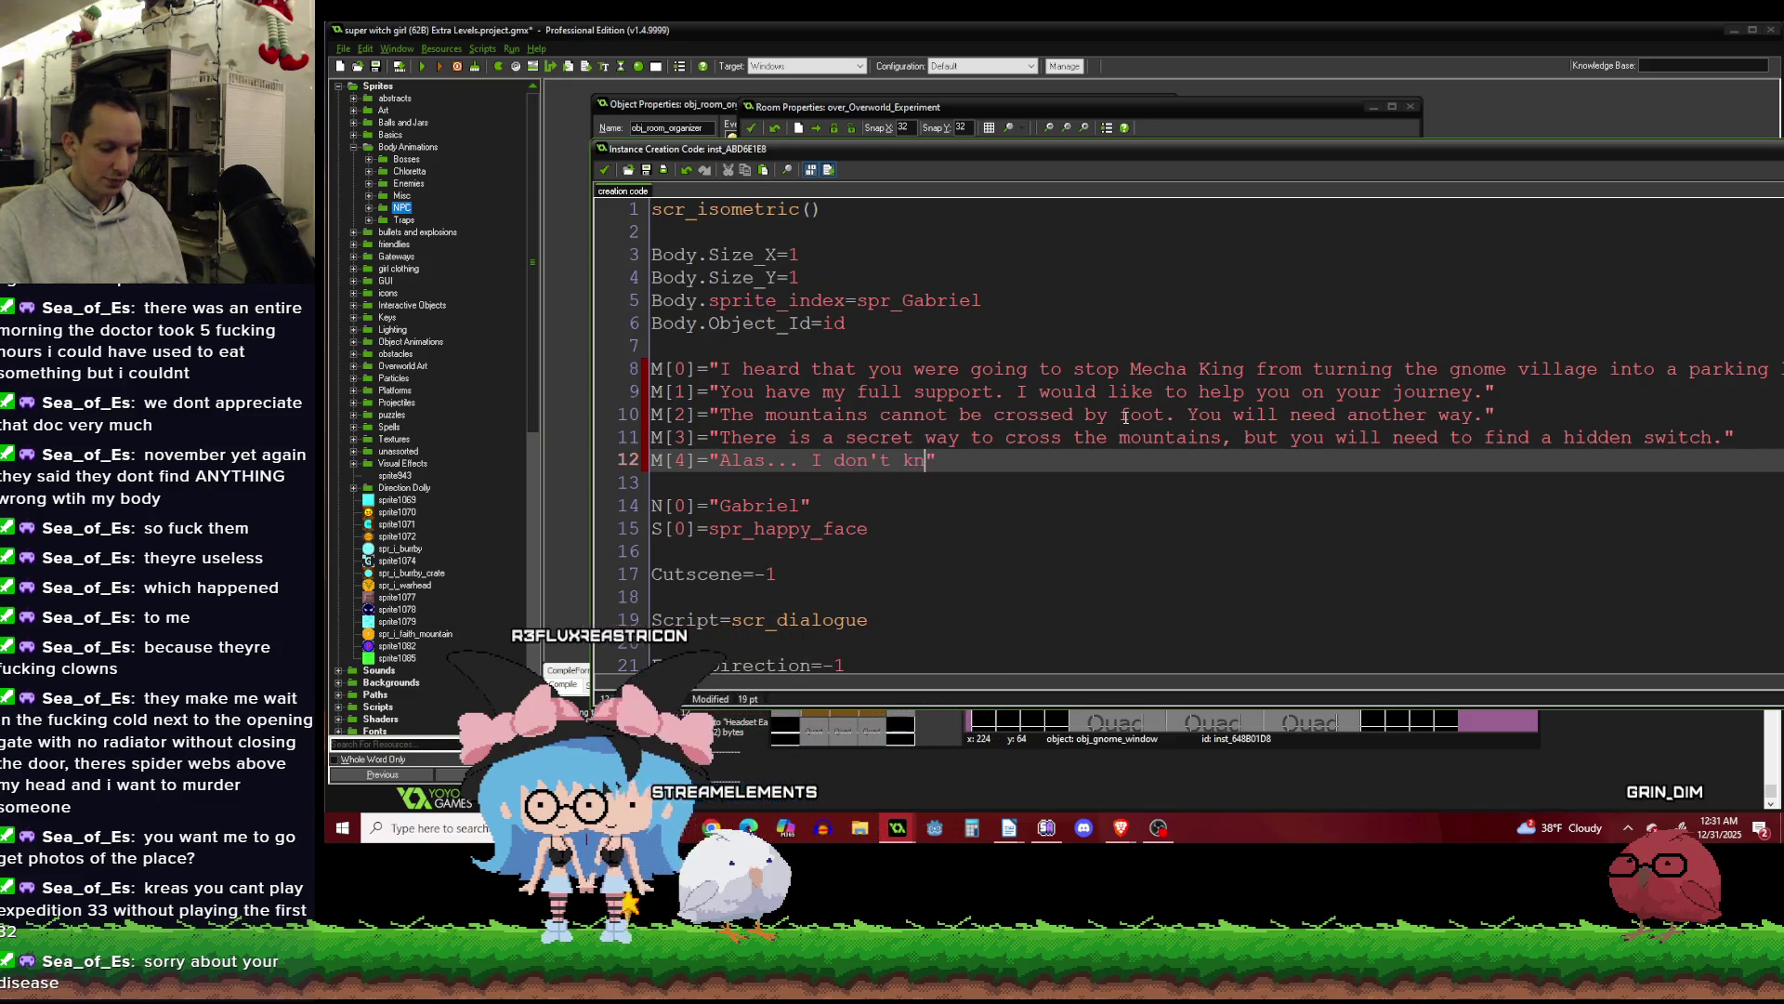
type("here it is")
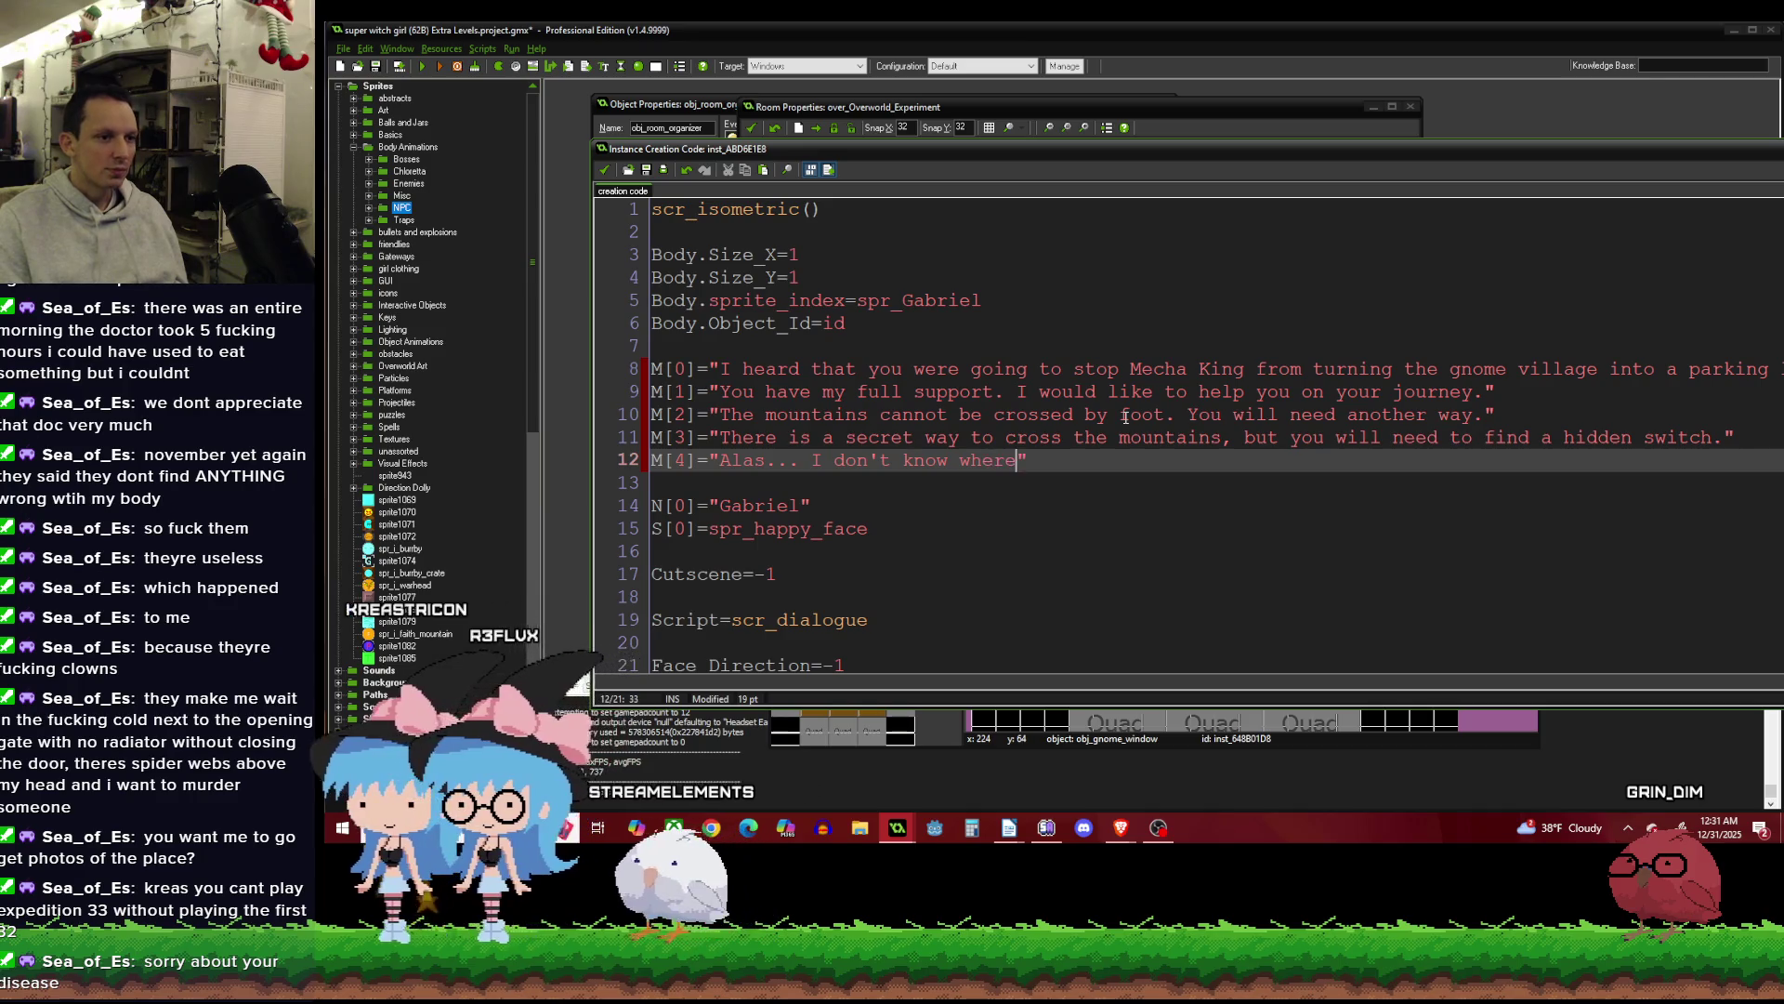
type(".")
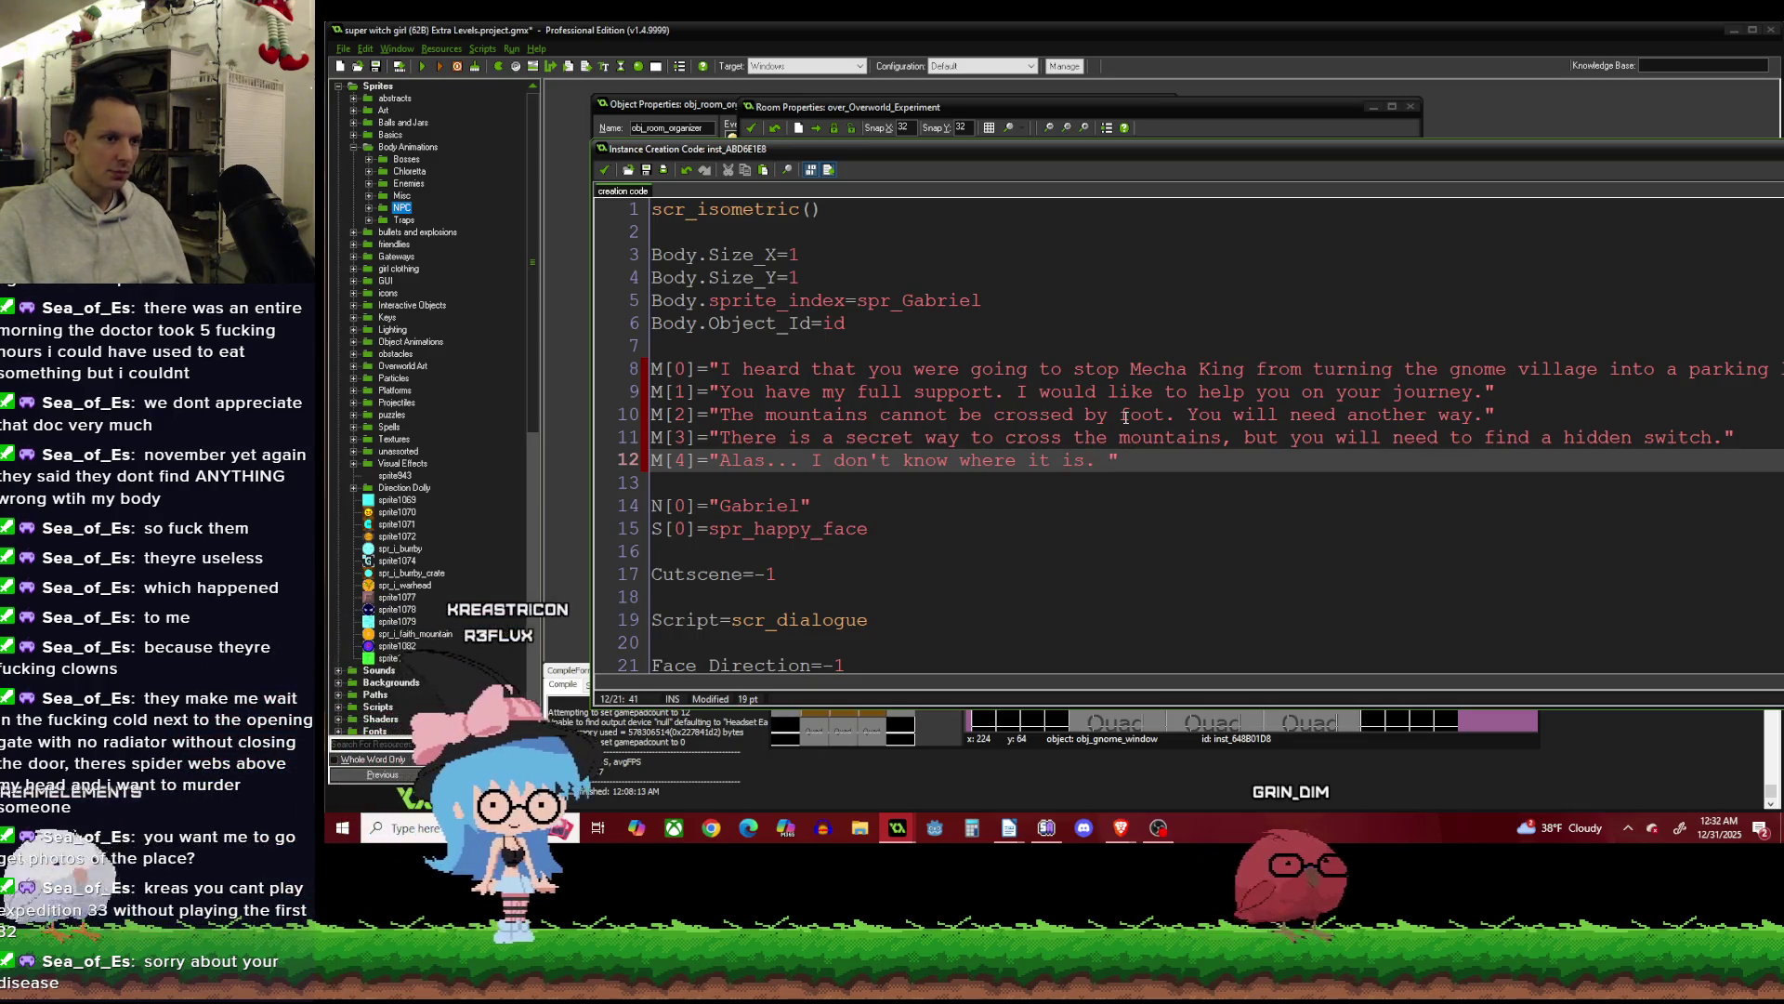
Continue M[4] after 'Alas... I don't know where it is.' with 'There is one gnome who knows where it'.
type("One")
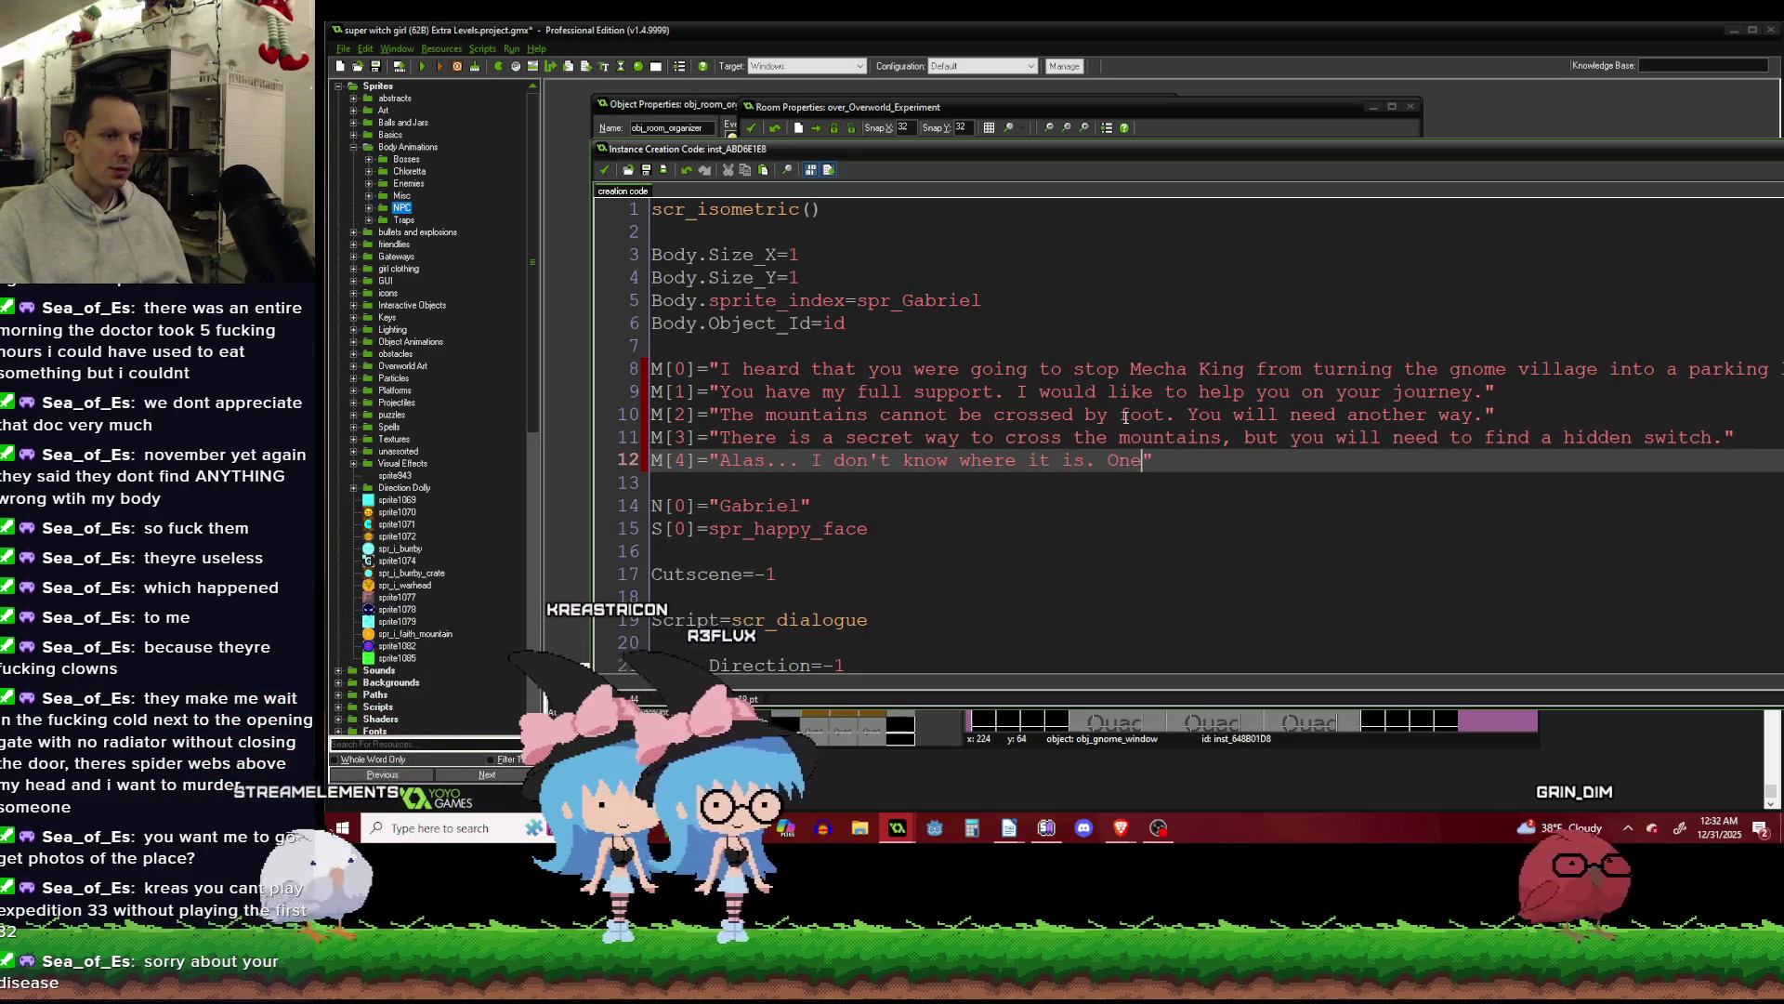
type(" of the")
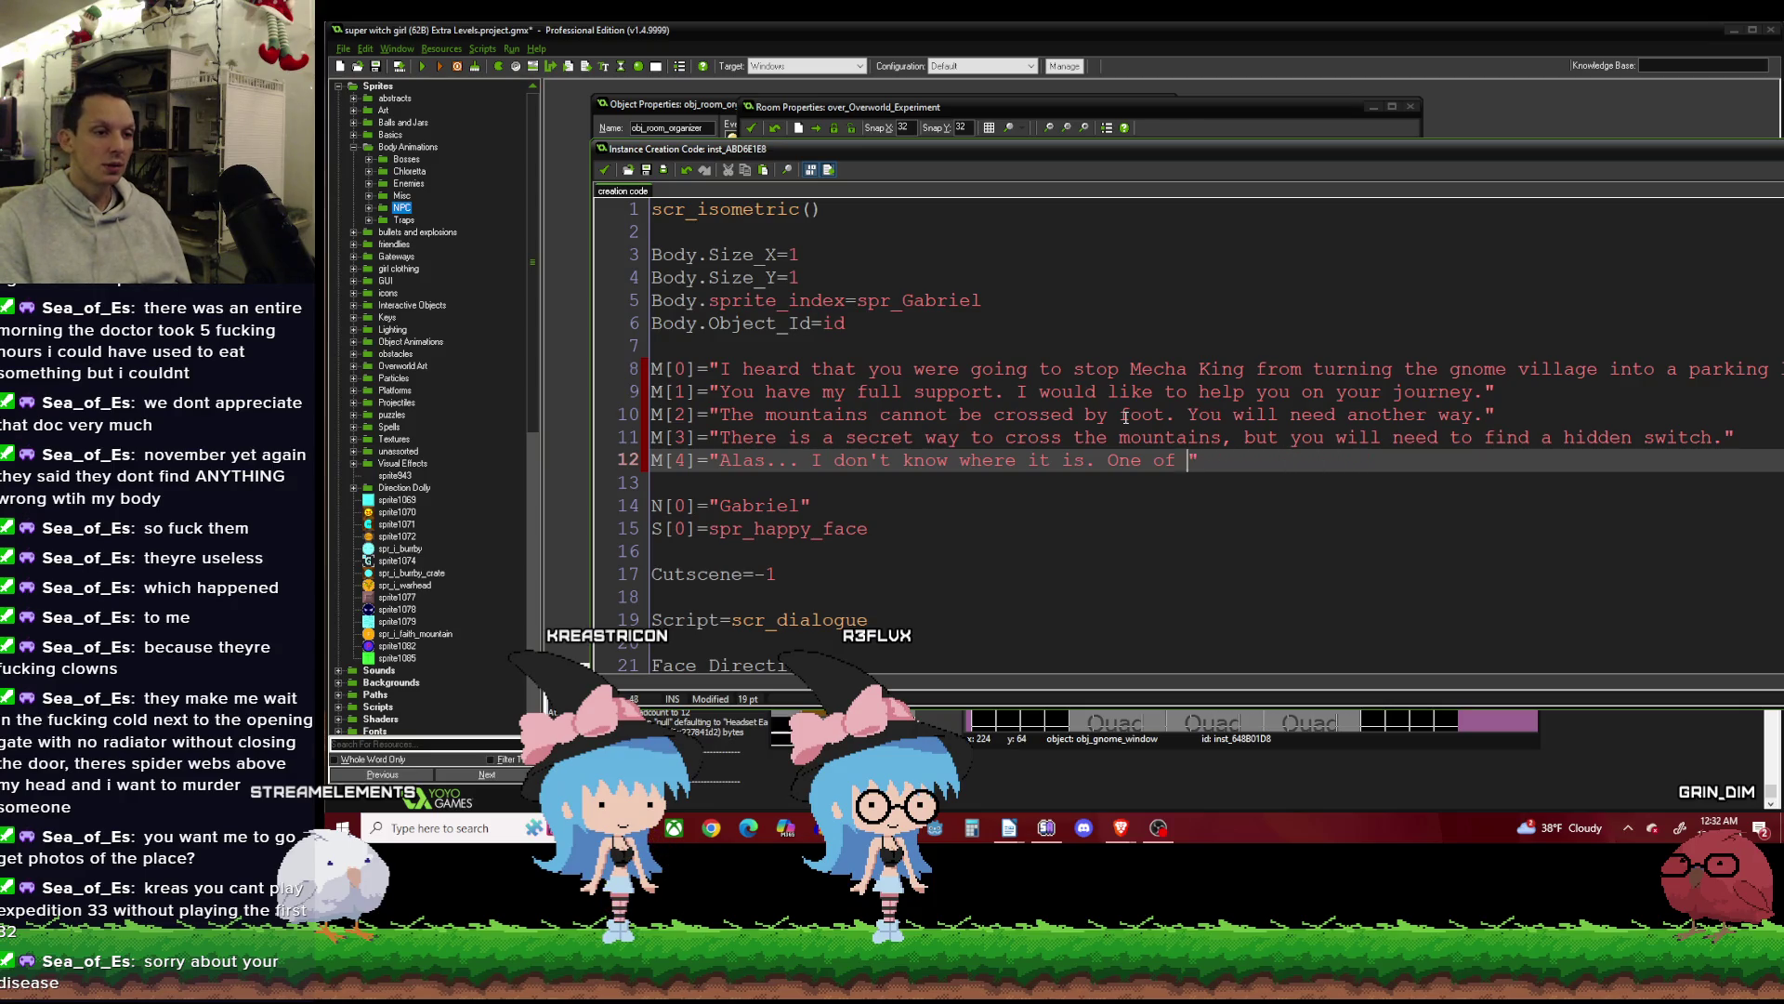
type("ere is one g")
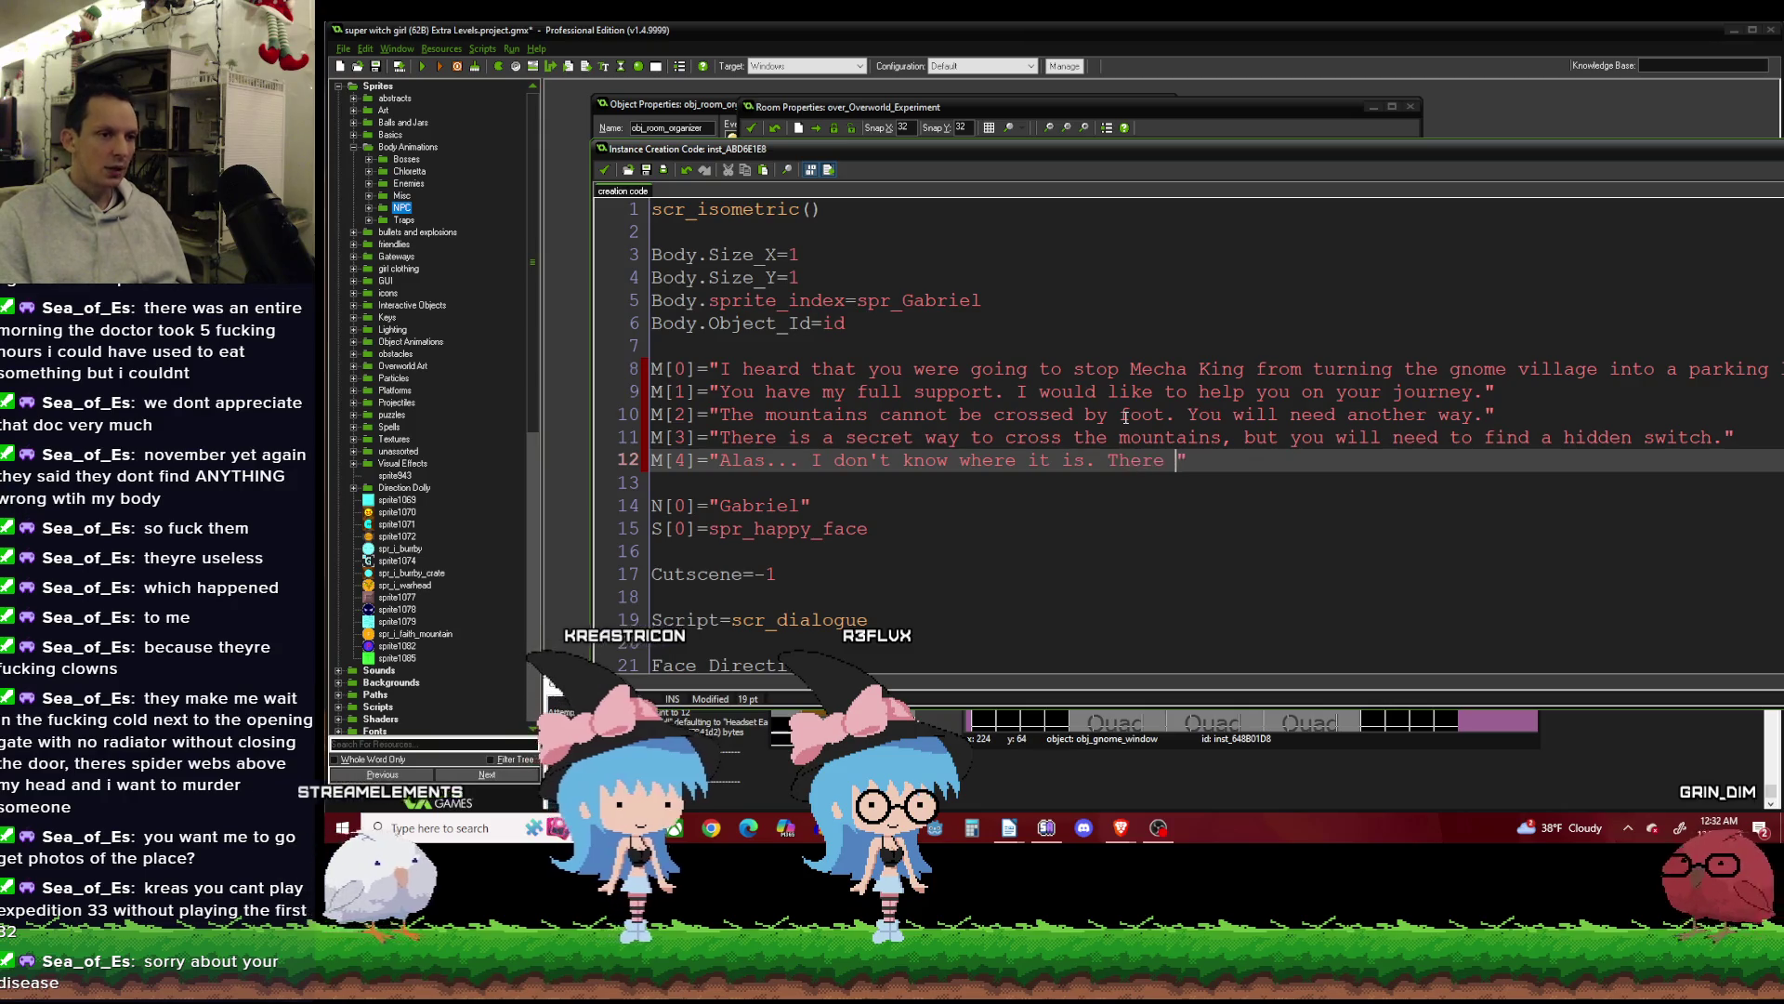
type("nome ")
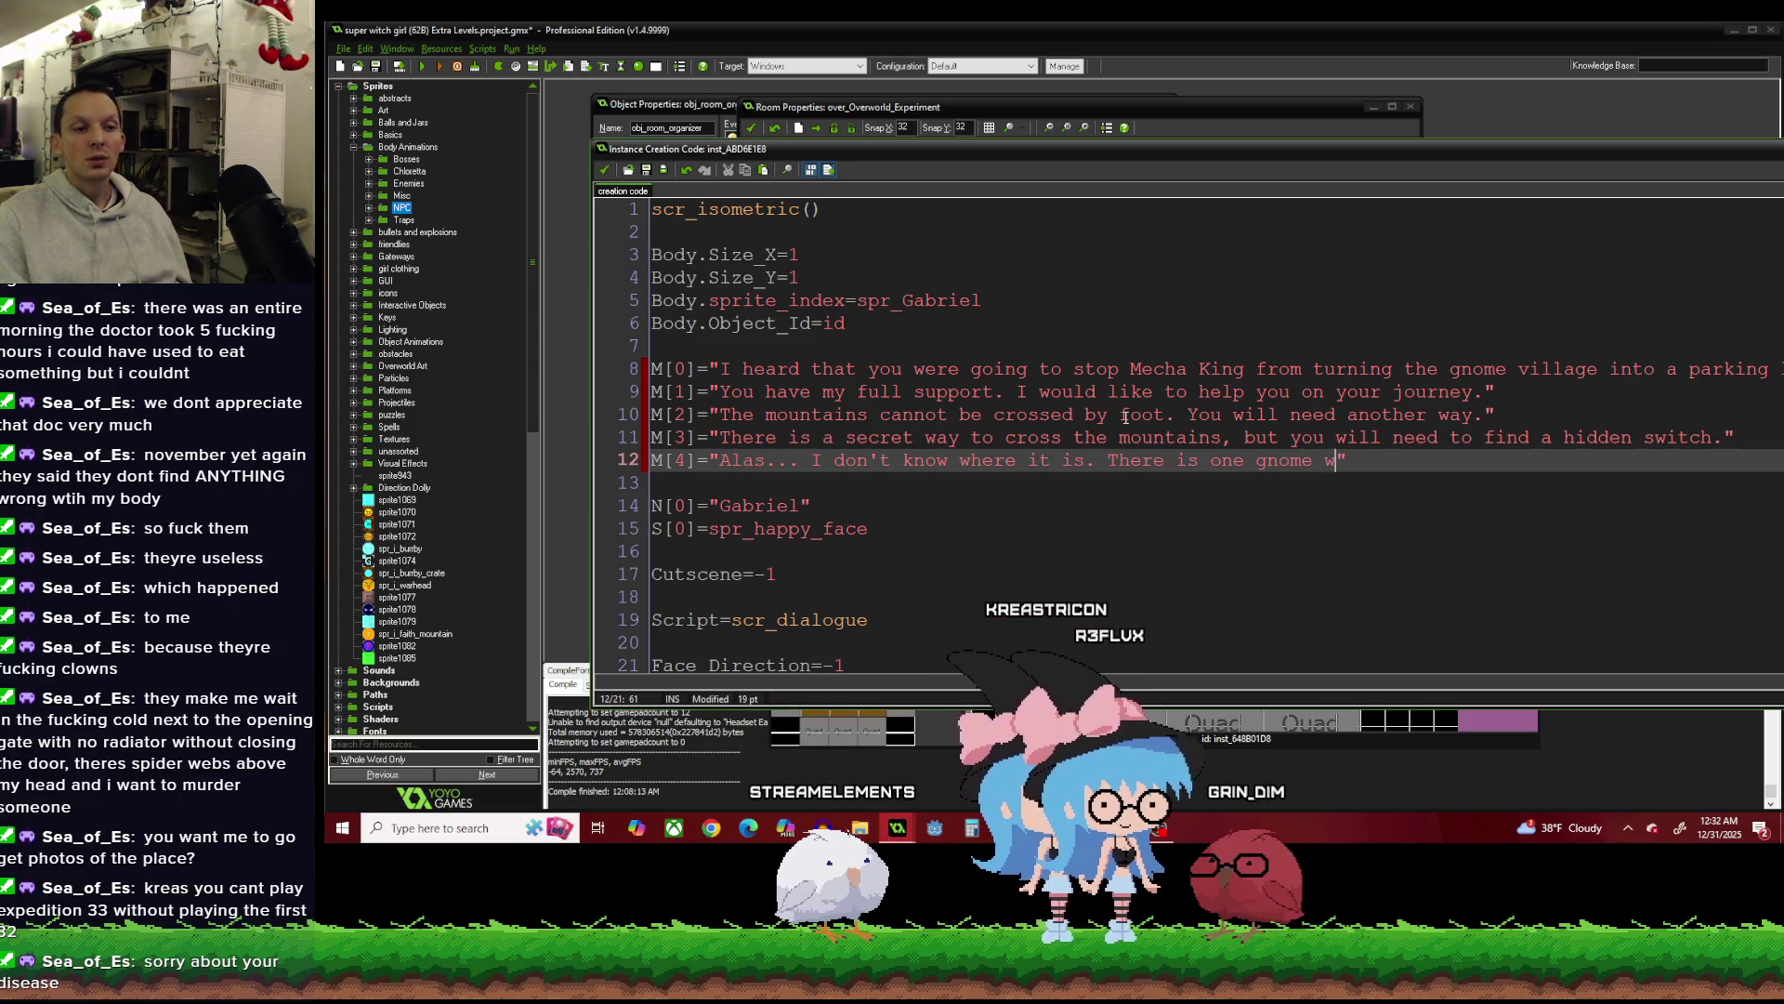
type("who knows where it is but")
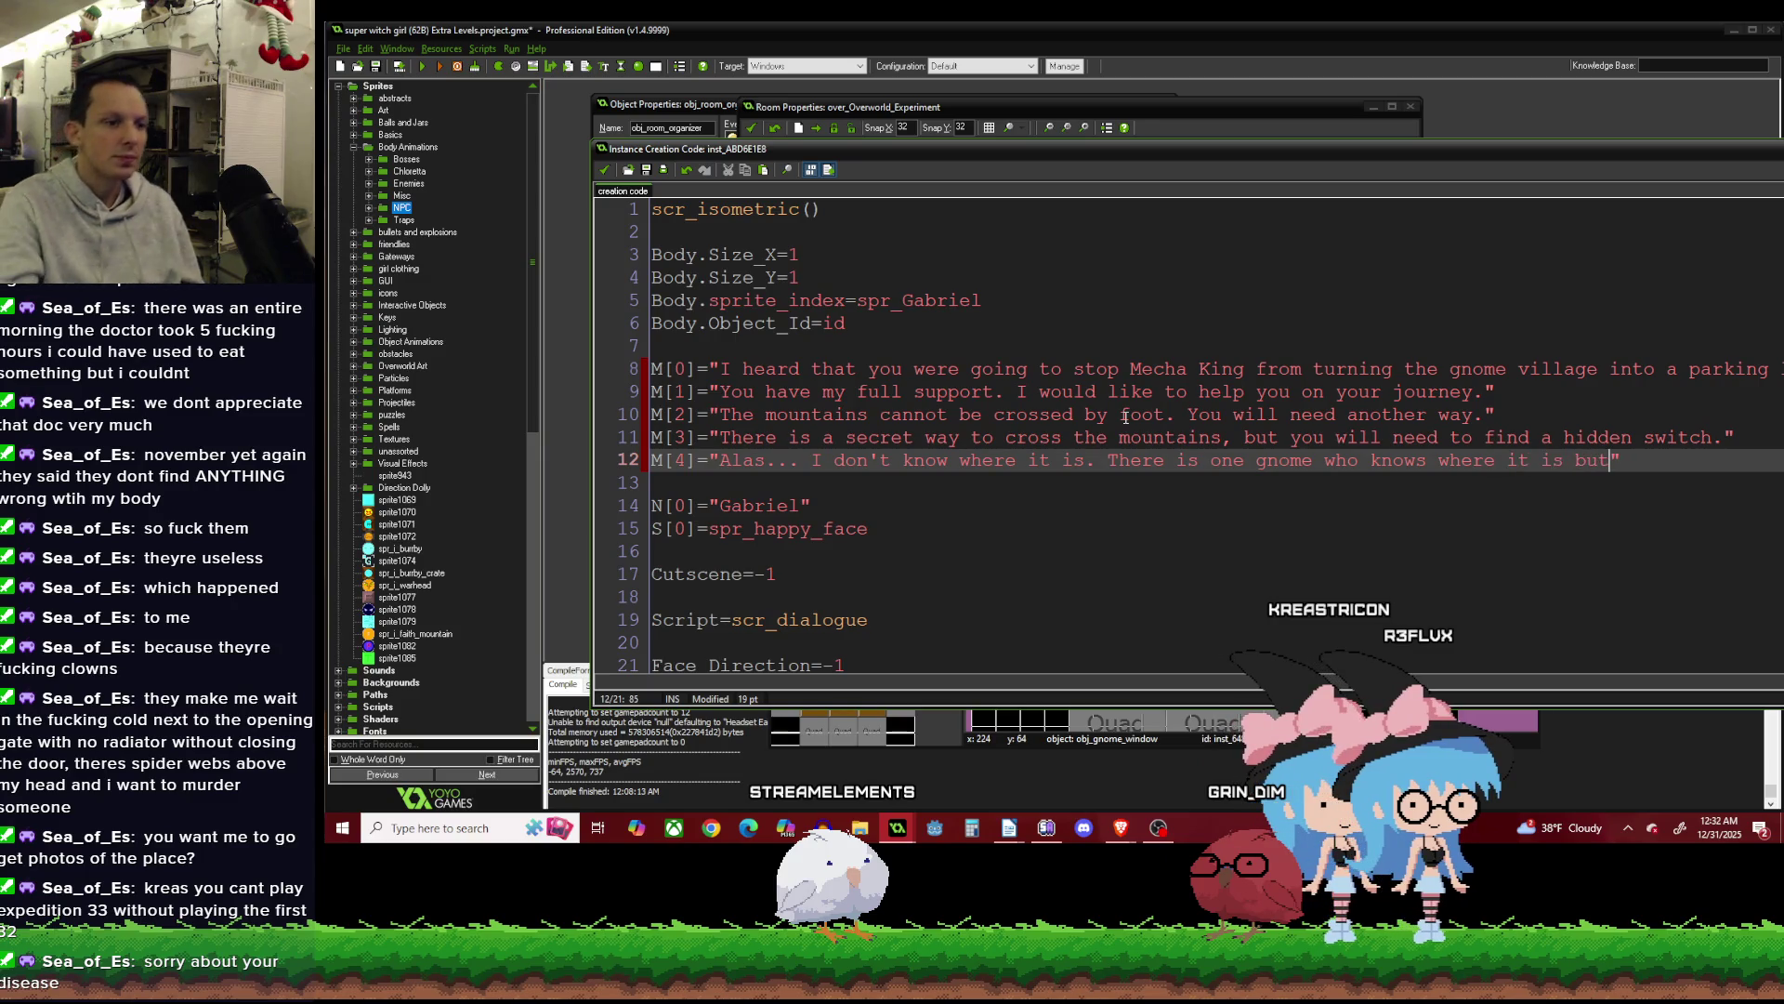
Close M[4]'s quote and move the gnome sentence onto its own line as M[5], with no blank line between.
key("Return")
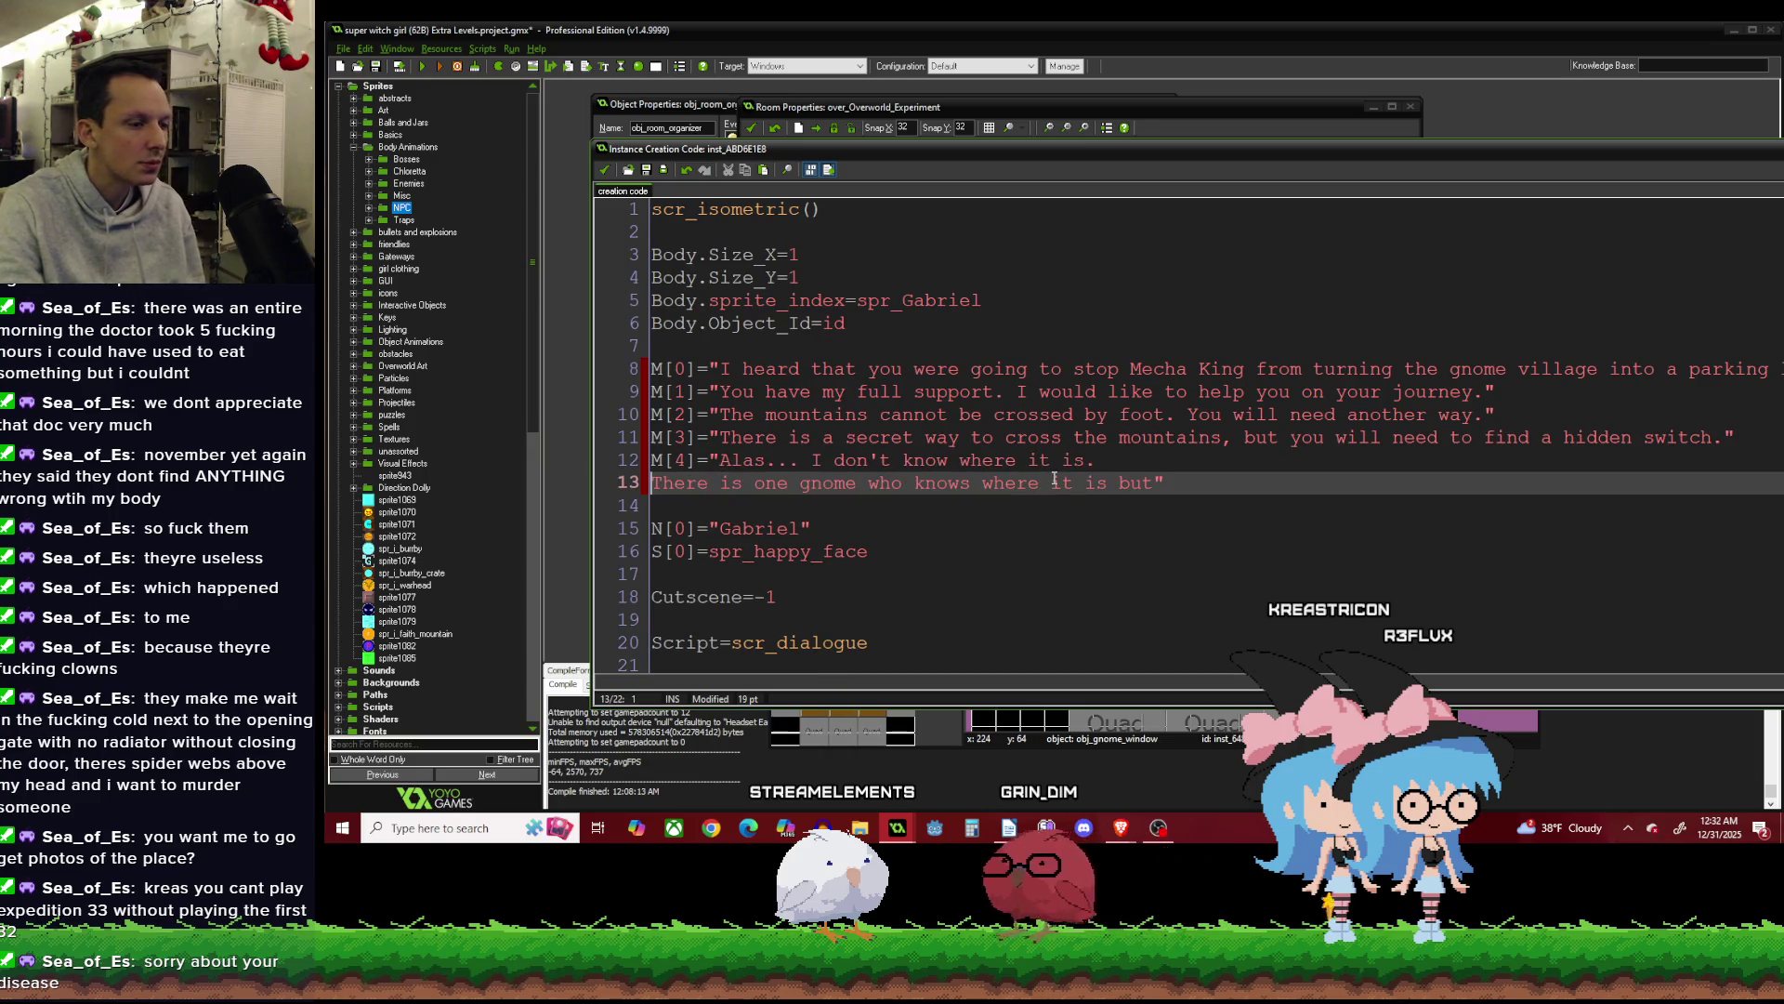
key("Return")
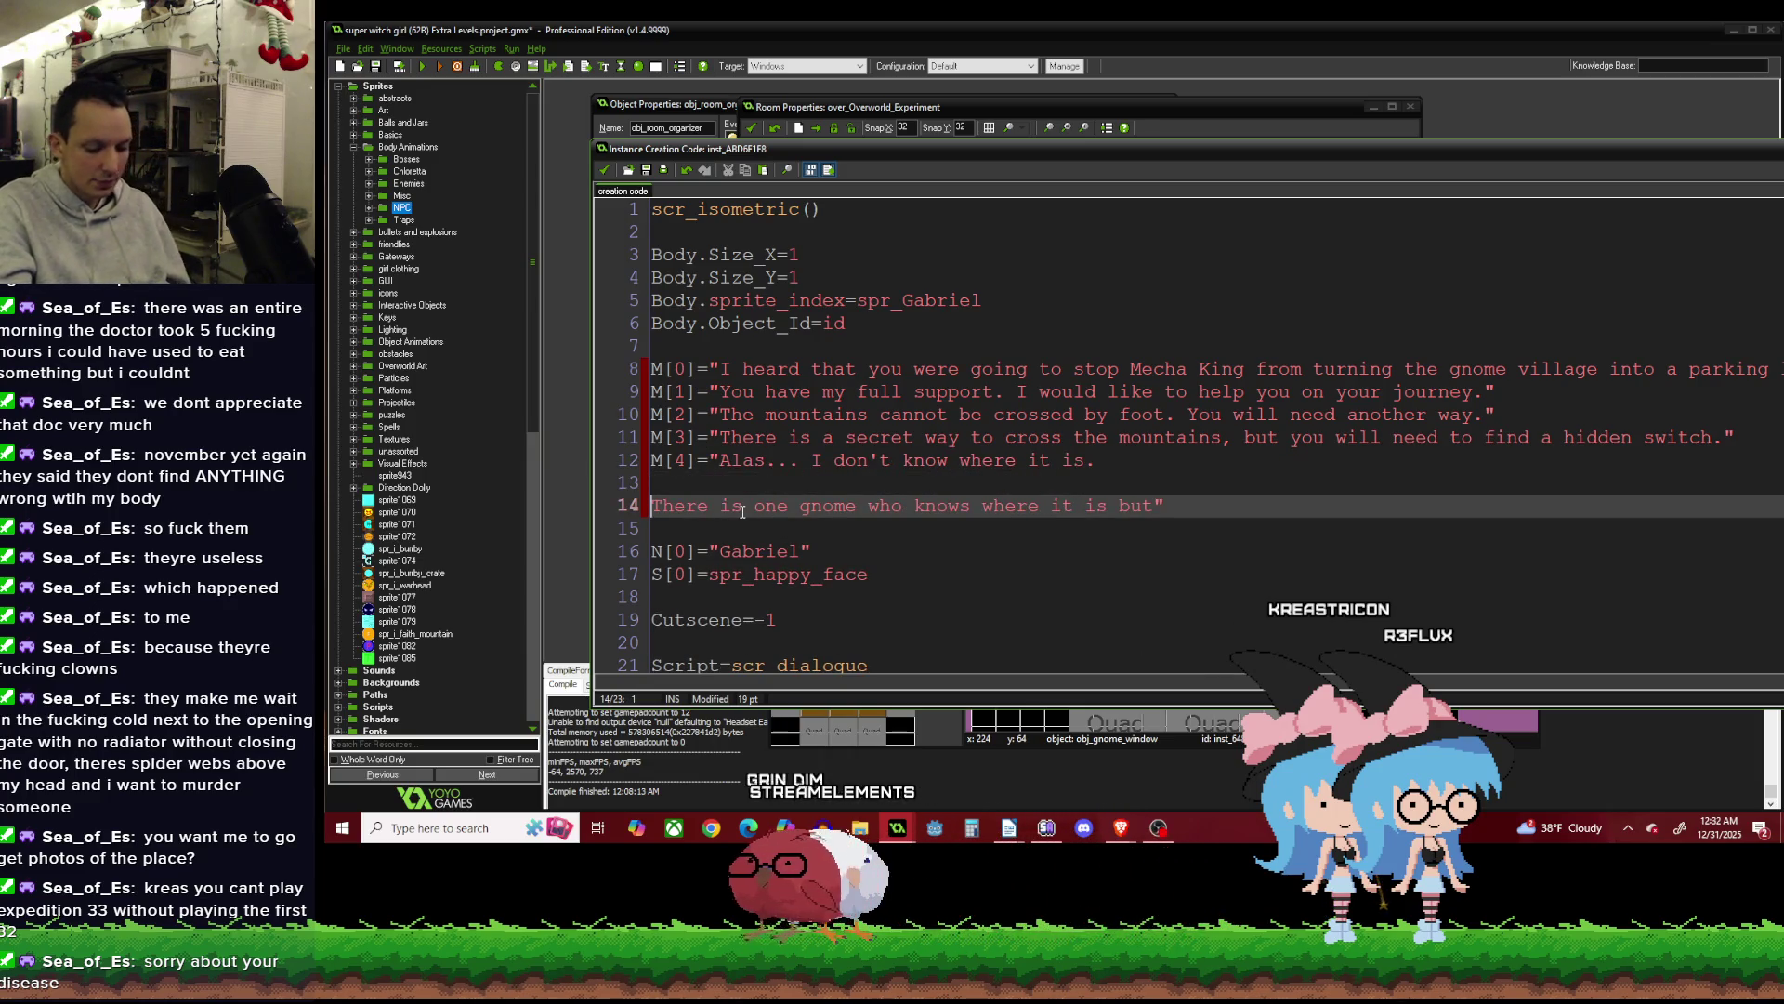
left_click(1114, 462)
type("\"")
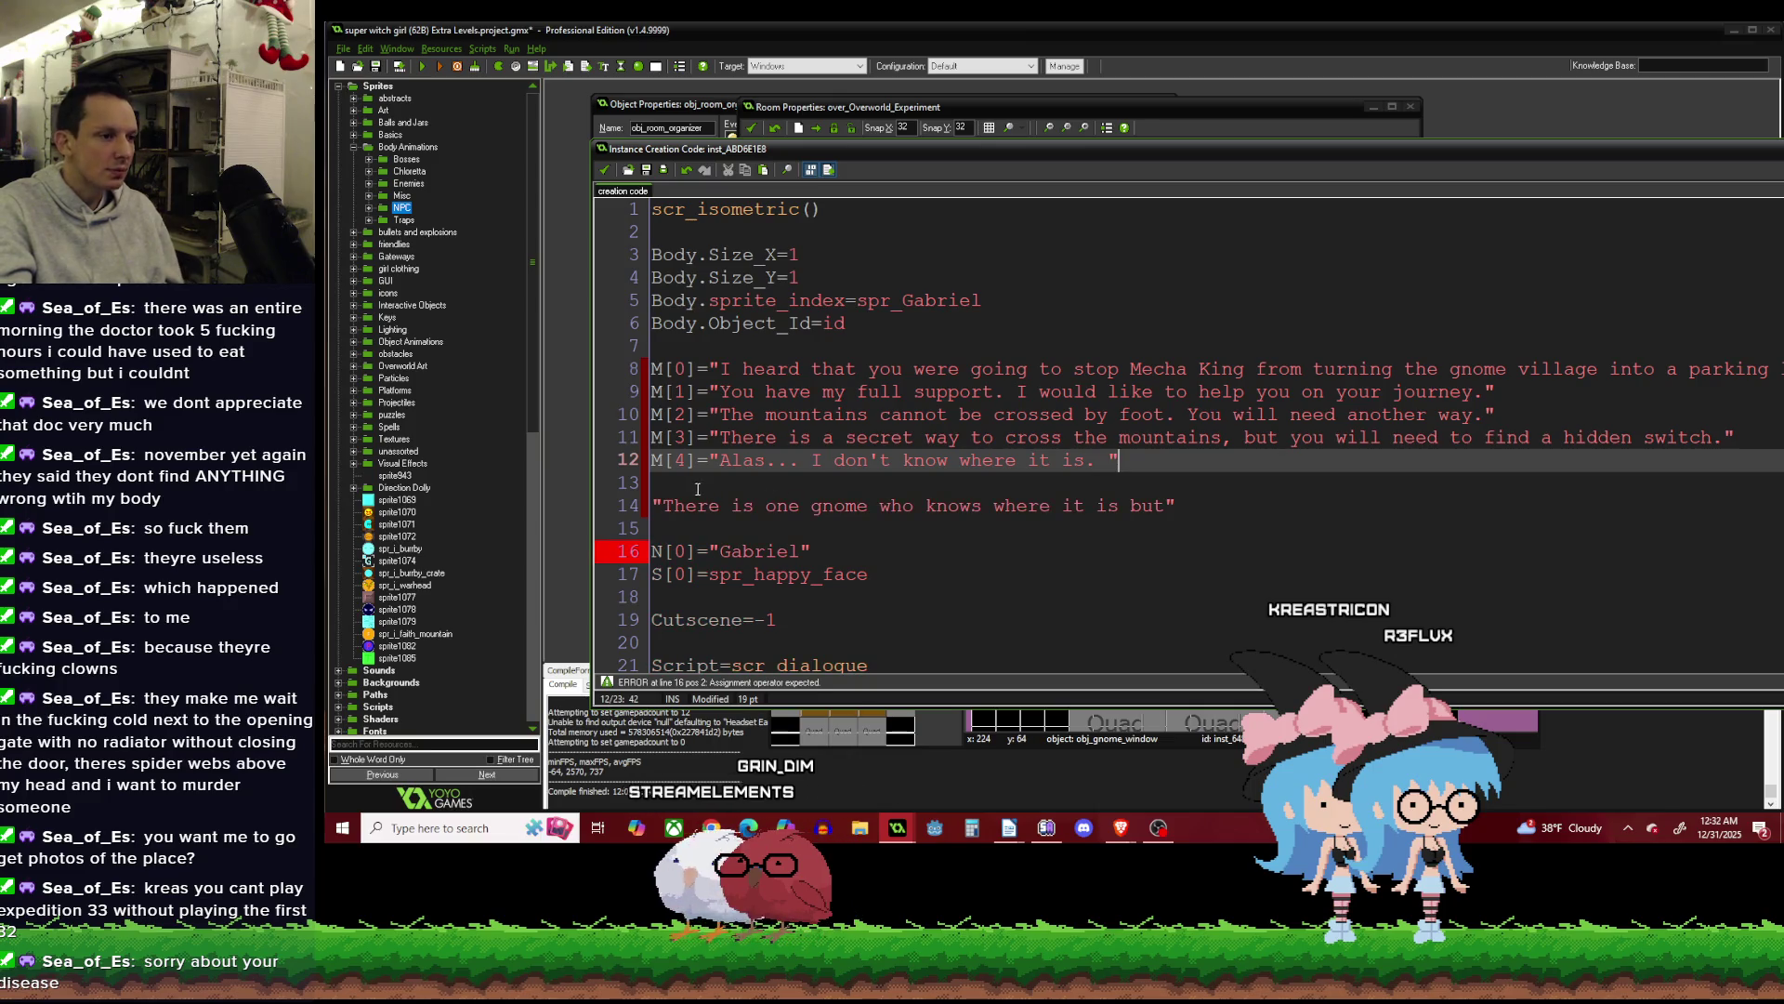
left_click(697, 489)
left_click(660, 508)
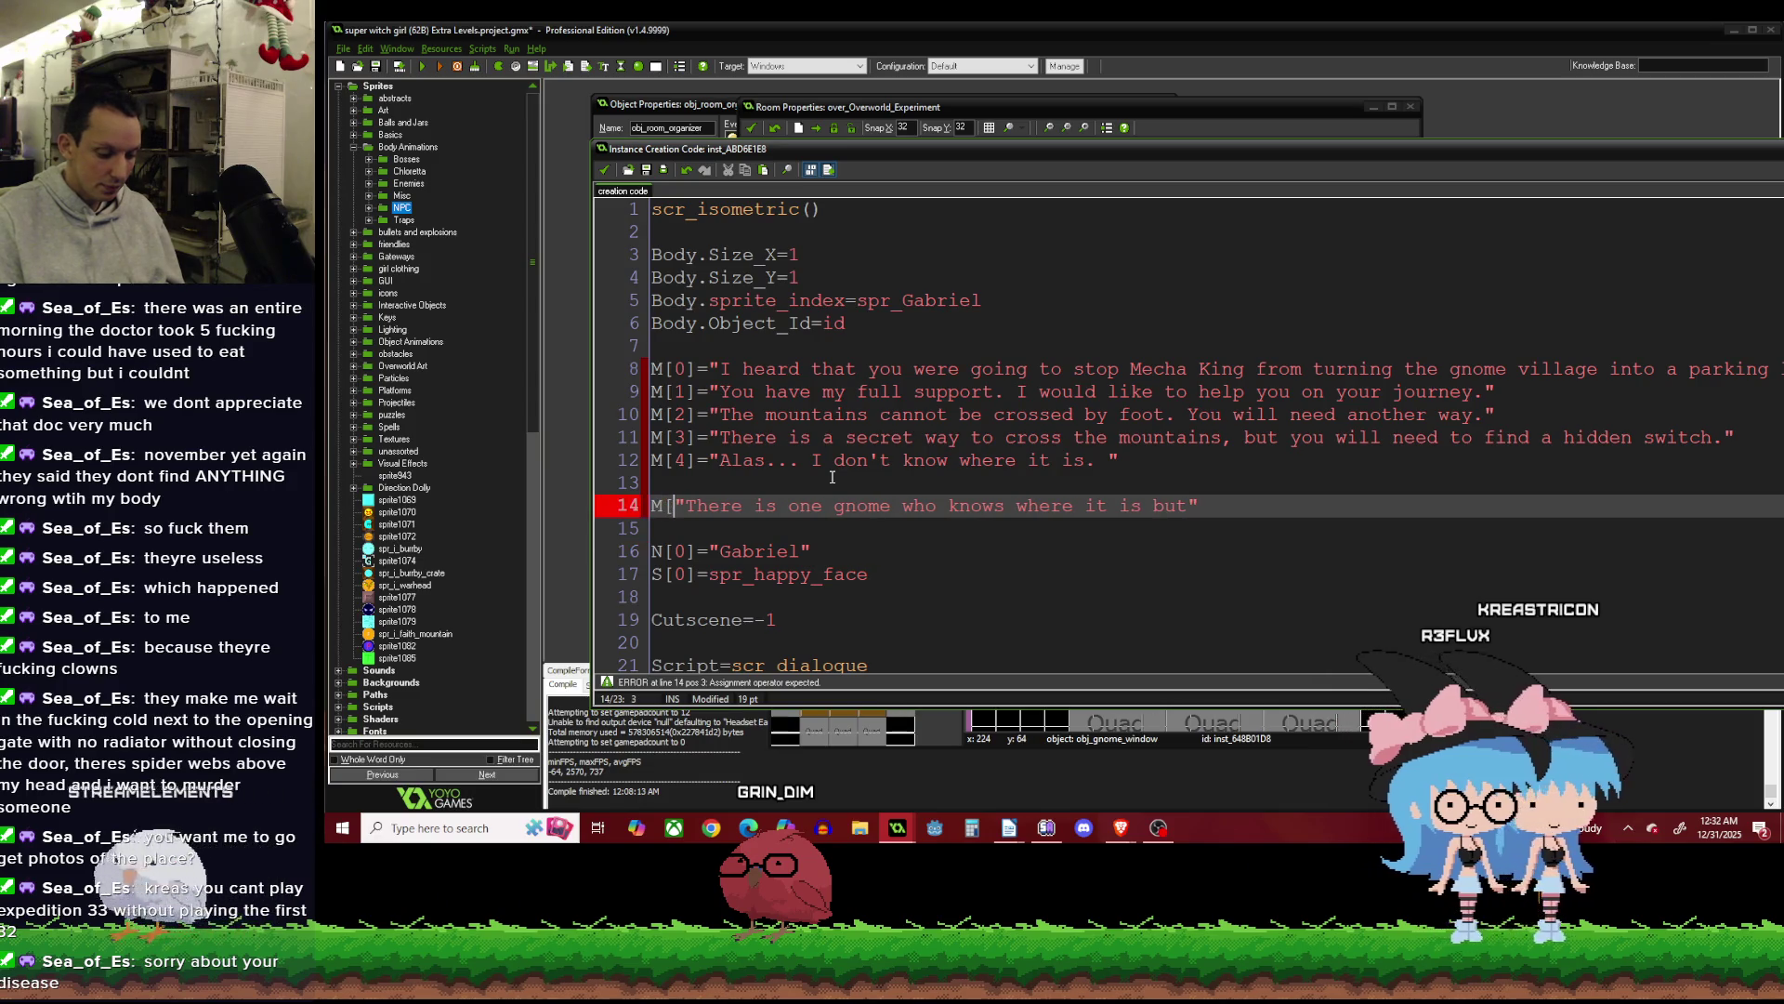
type("M[5]")
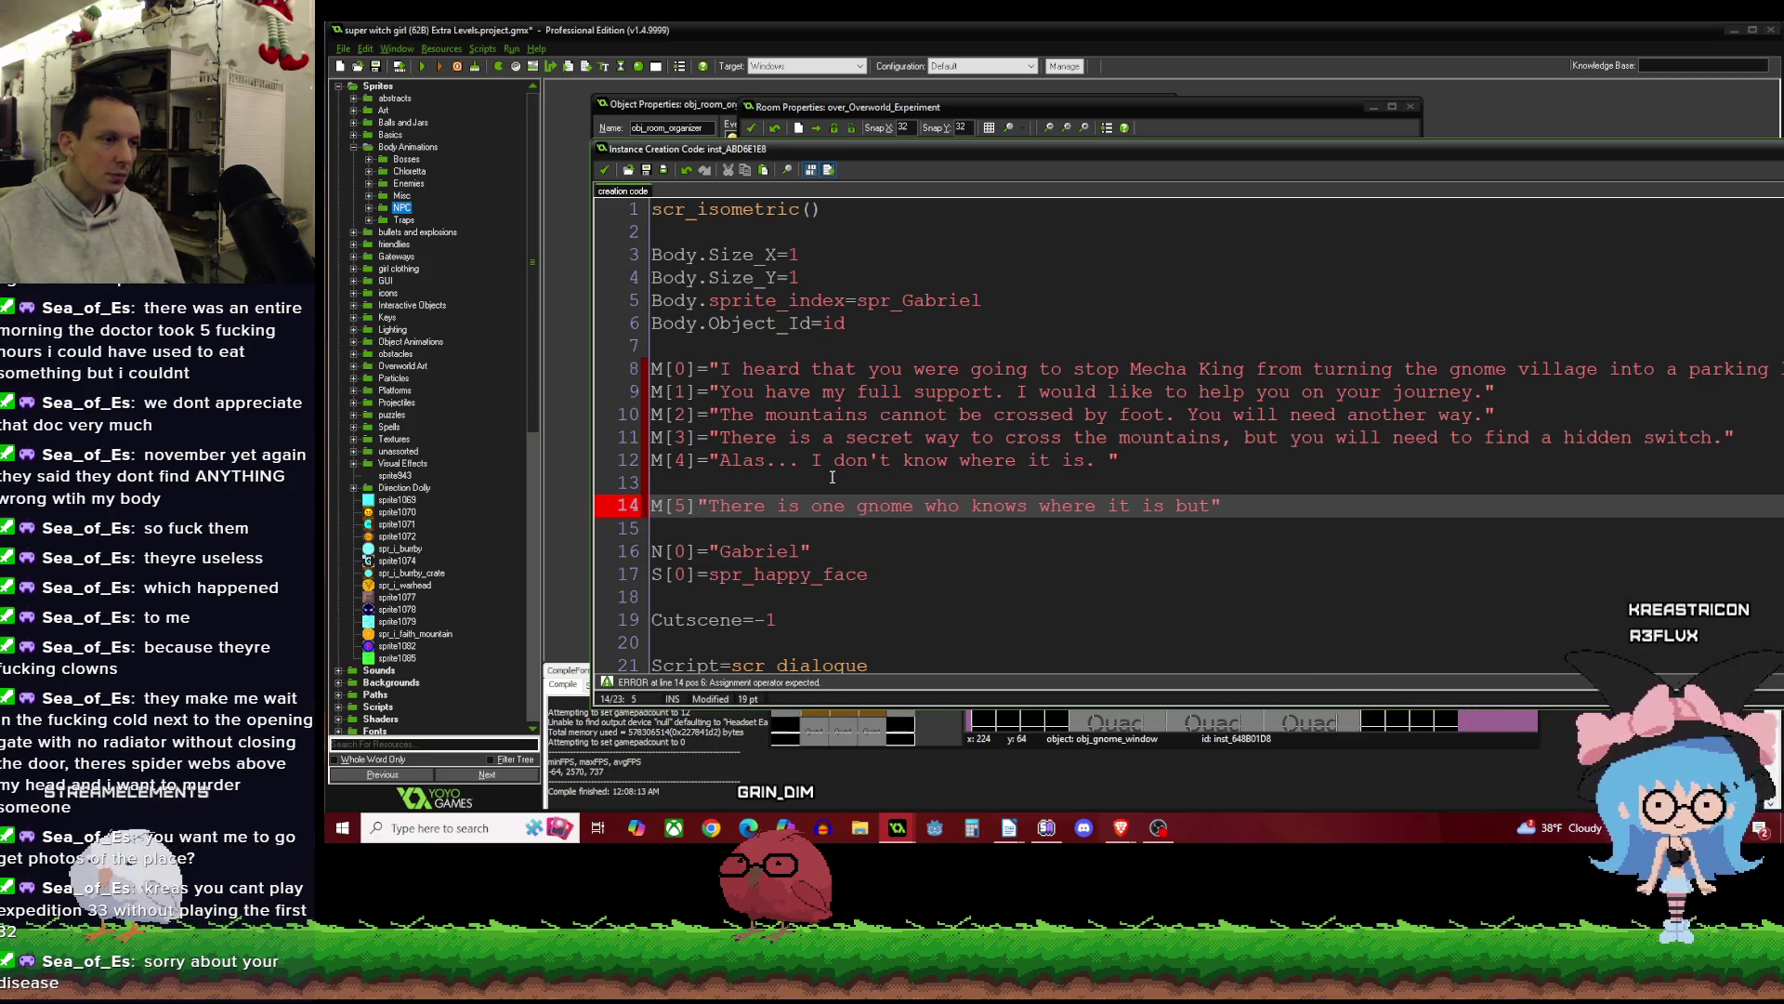
type("=")
left_click(832, 477)
key("BackSpace")
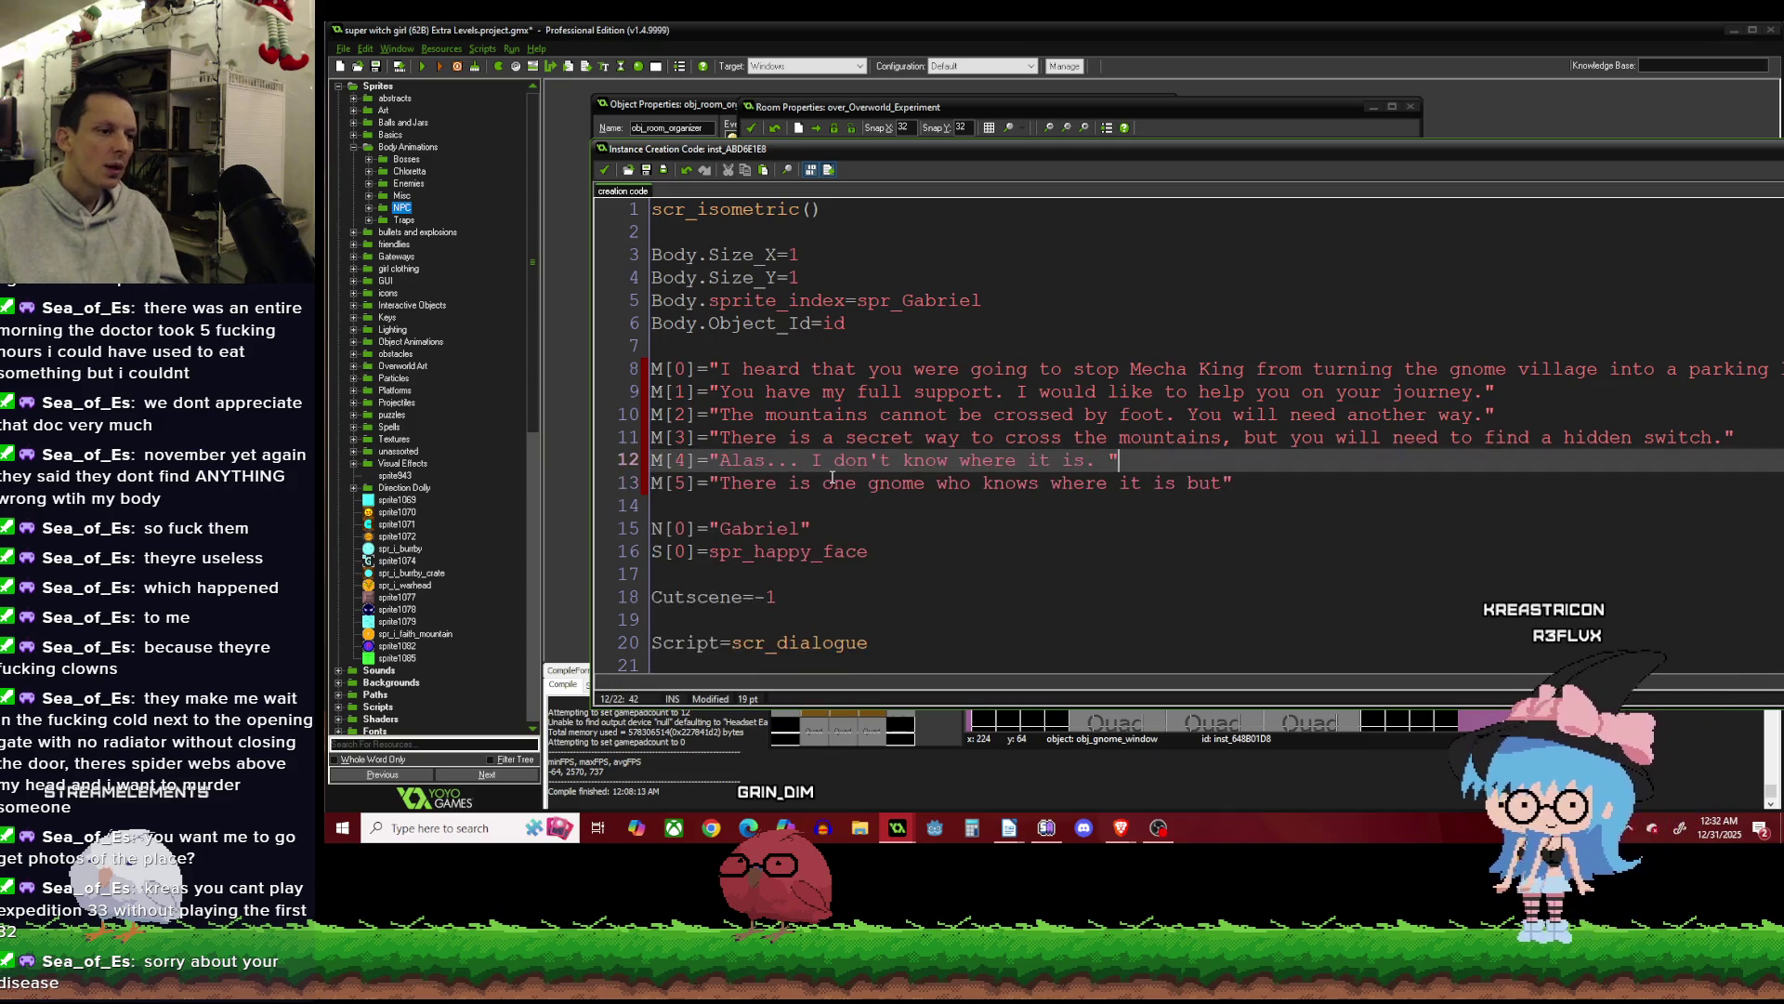
key("Left")
key("Left")
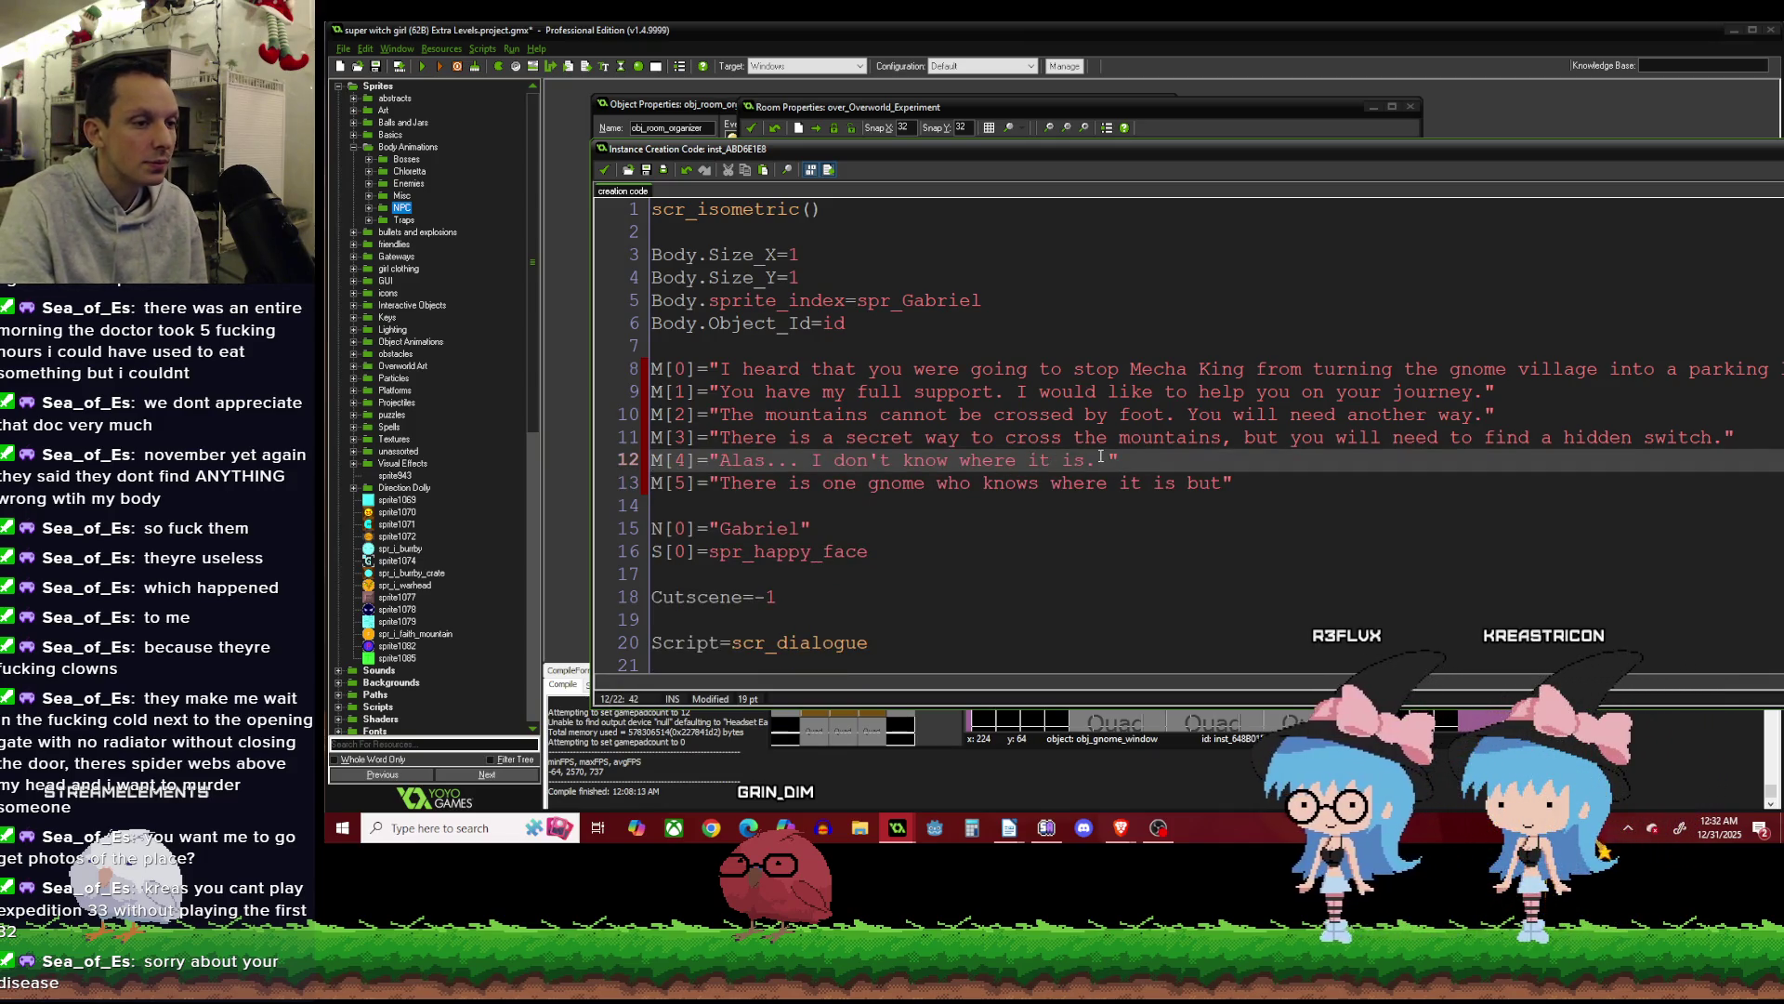
left_click(1222, 479)
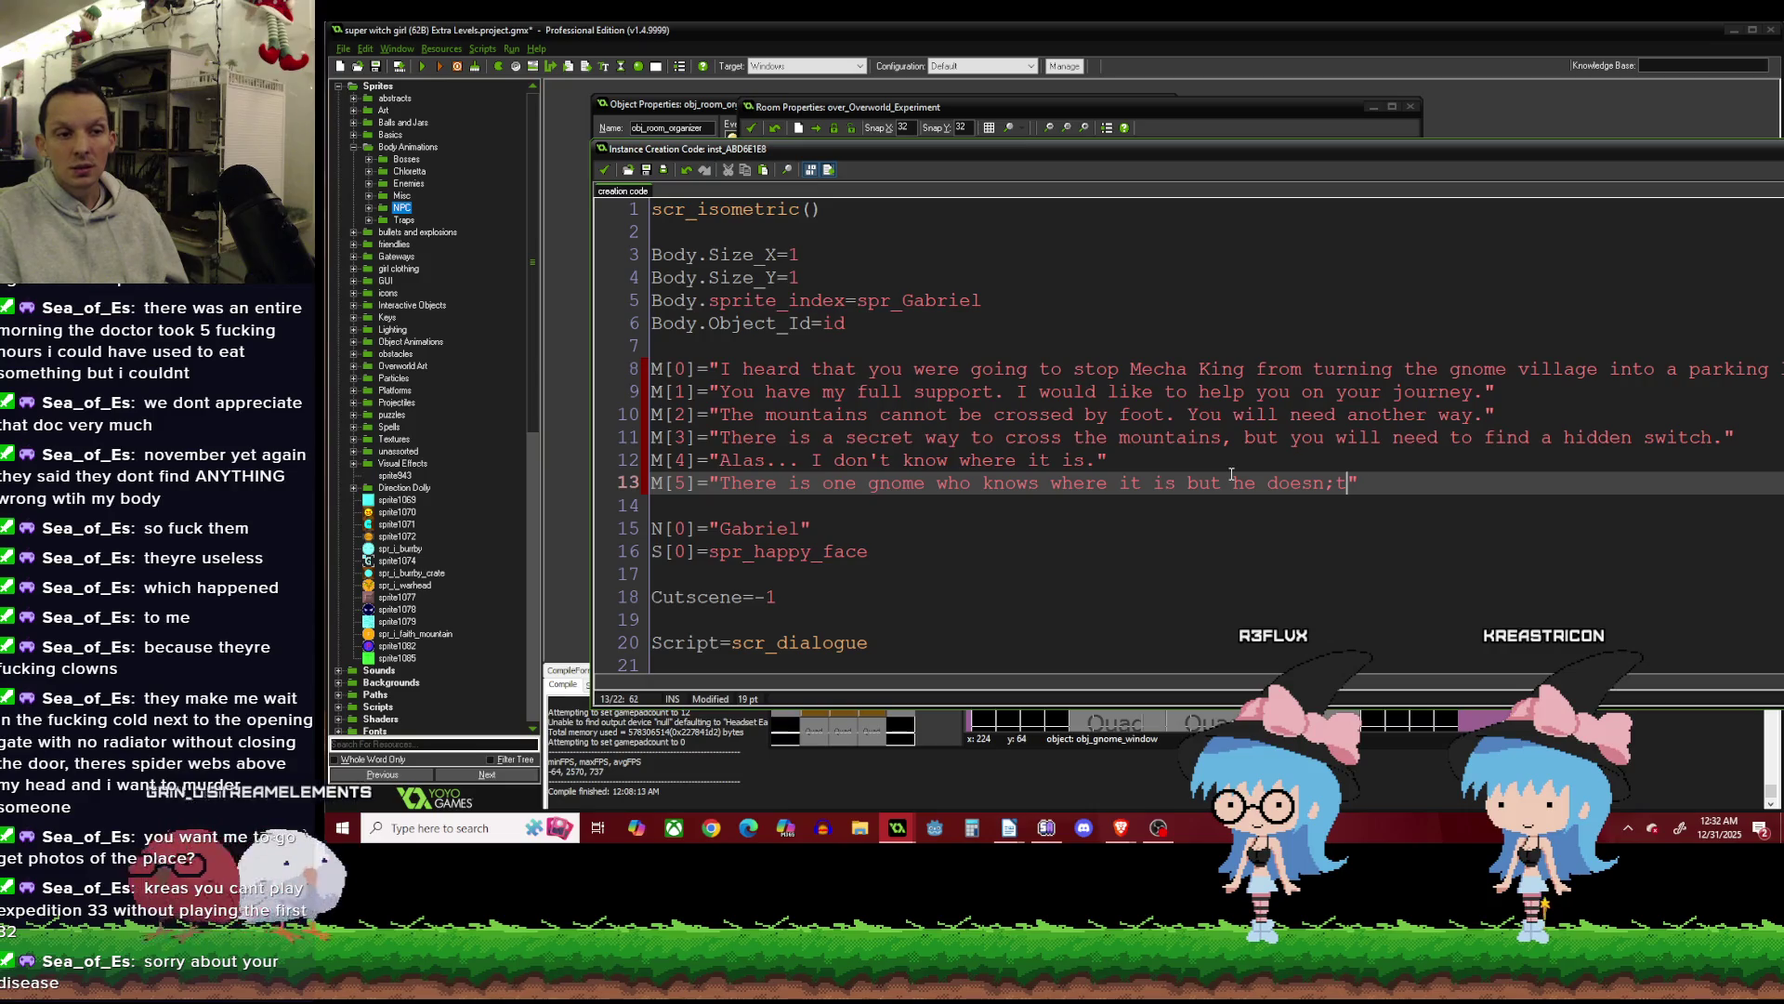
Complete Gabriel's M[5] line so it ends 'but he doesn't live here anymore.'.
type("'t live here")
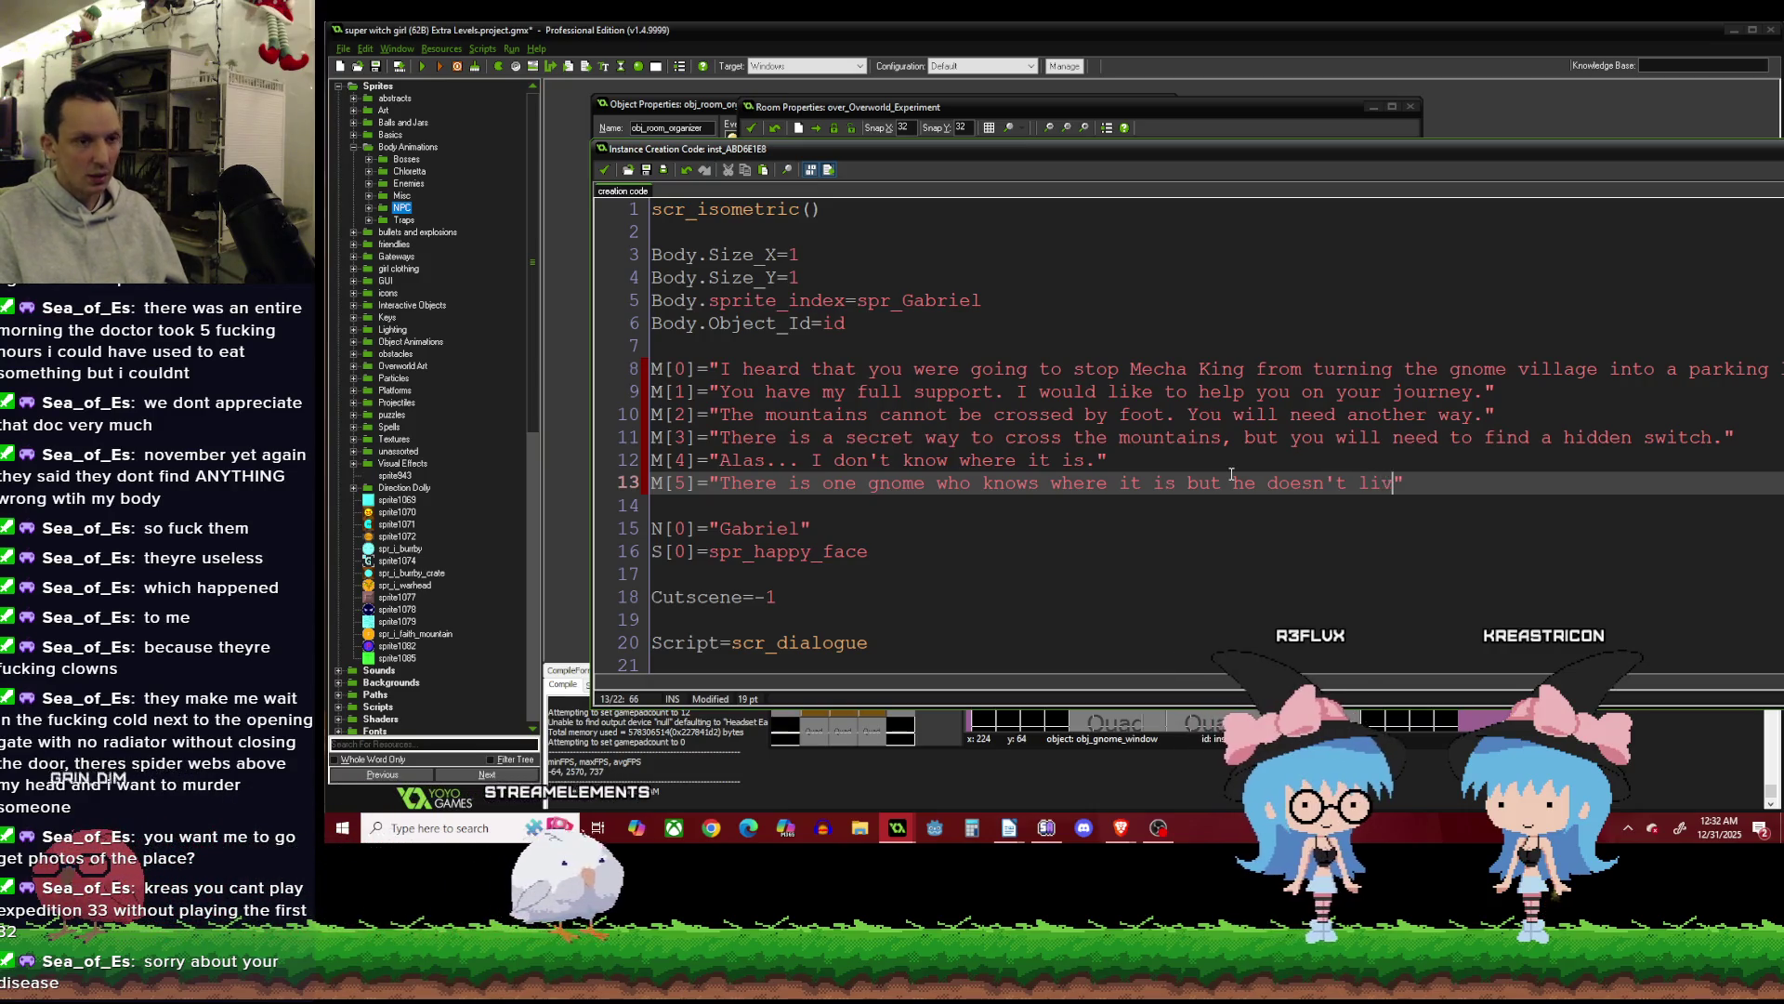
type(" anymor")
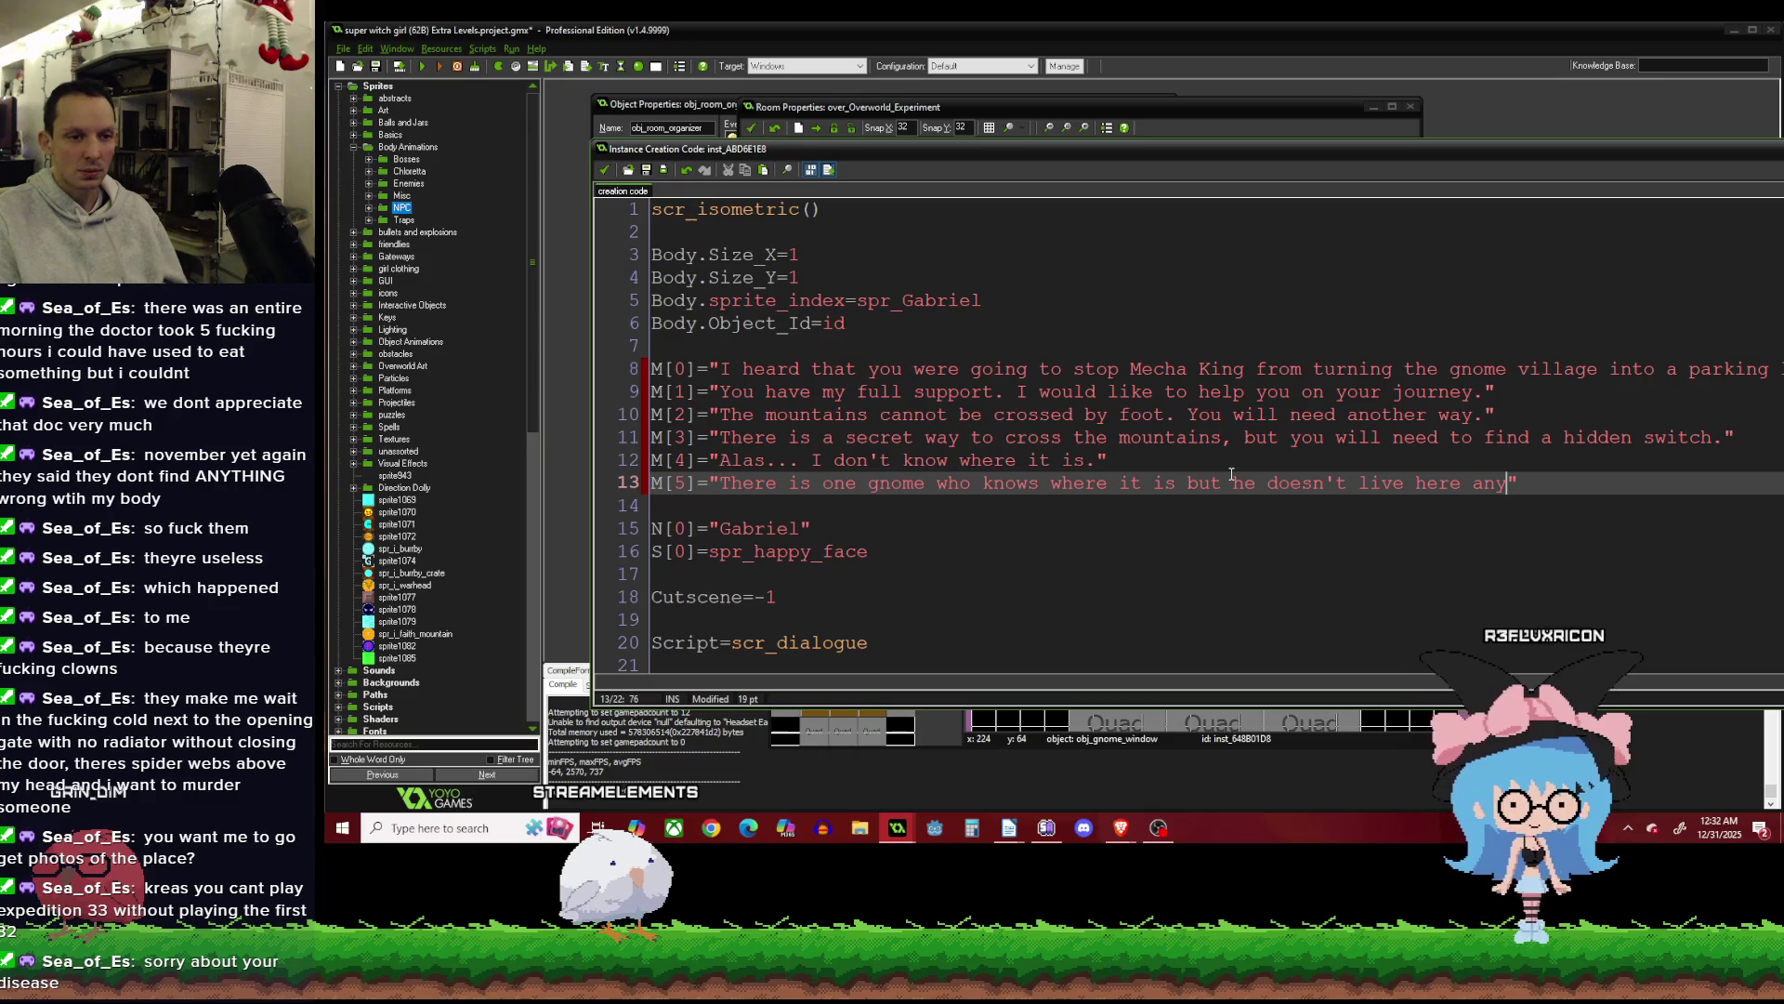
type("e.")
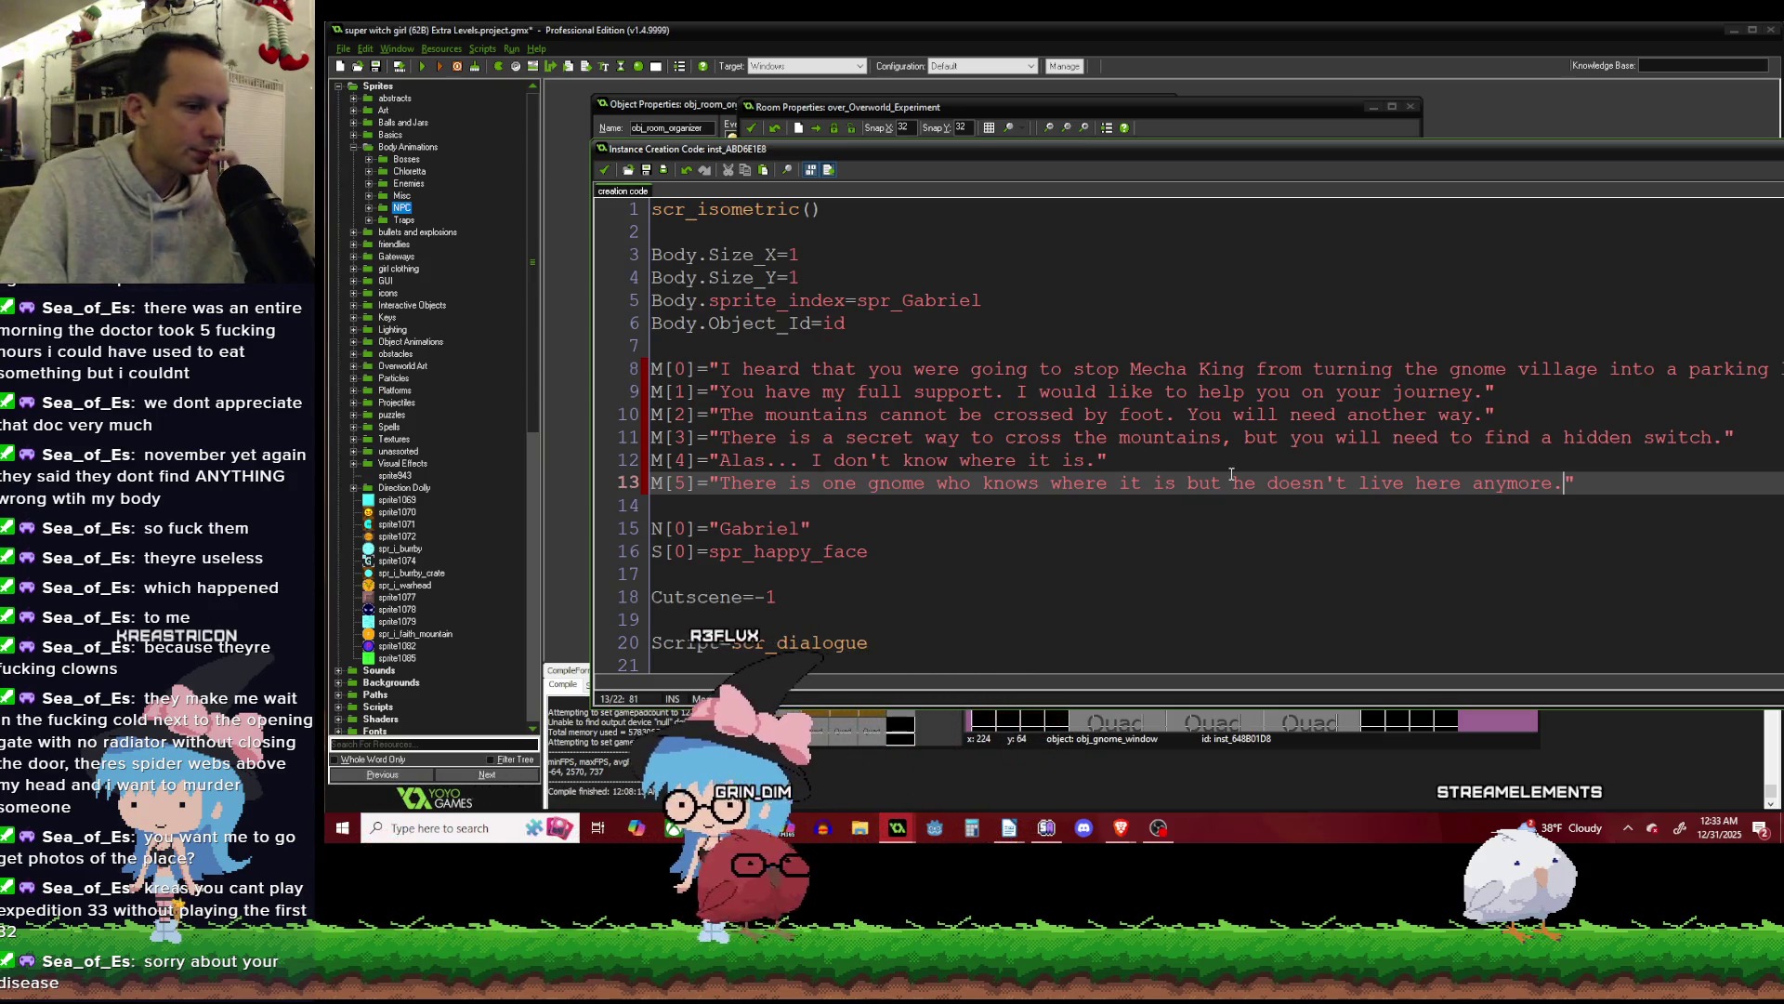
scroll(908, 493, "down", 1)
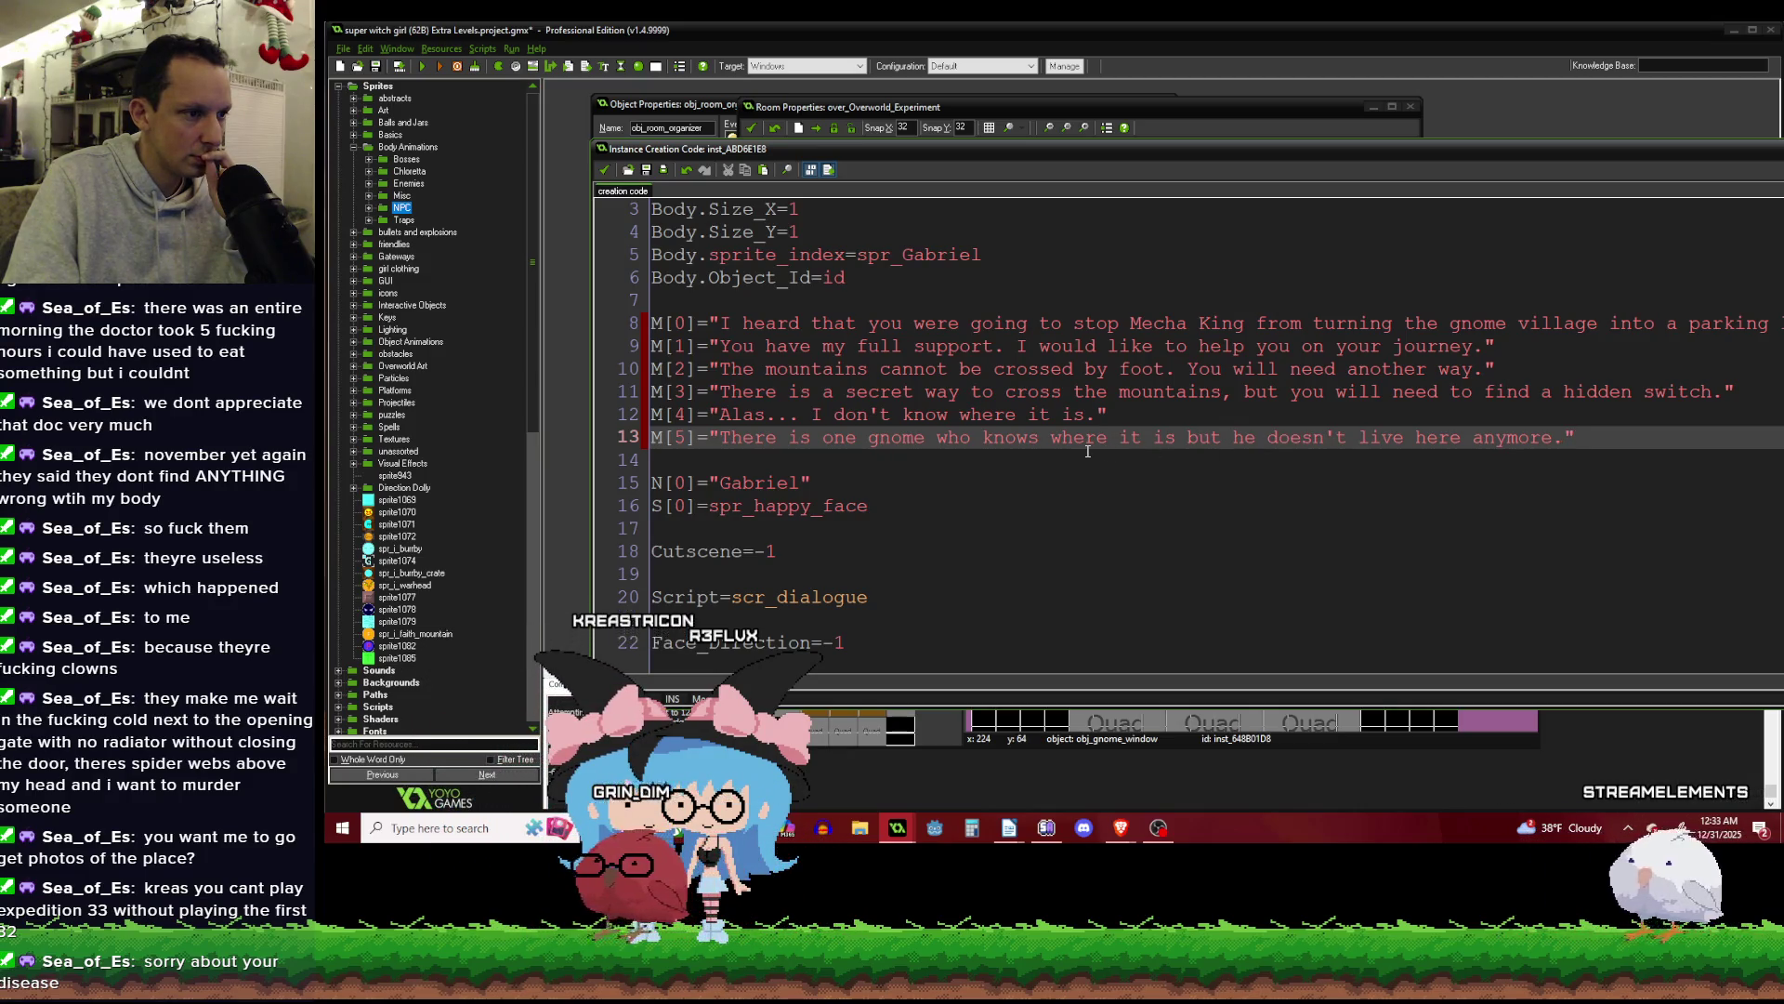
Delete the 'Alas...' line and renumber the gnome sentence's index from 5 to 4.
left_click_drag(1126, 420, 720, 418)
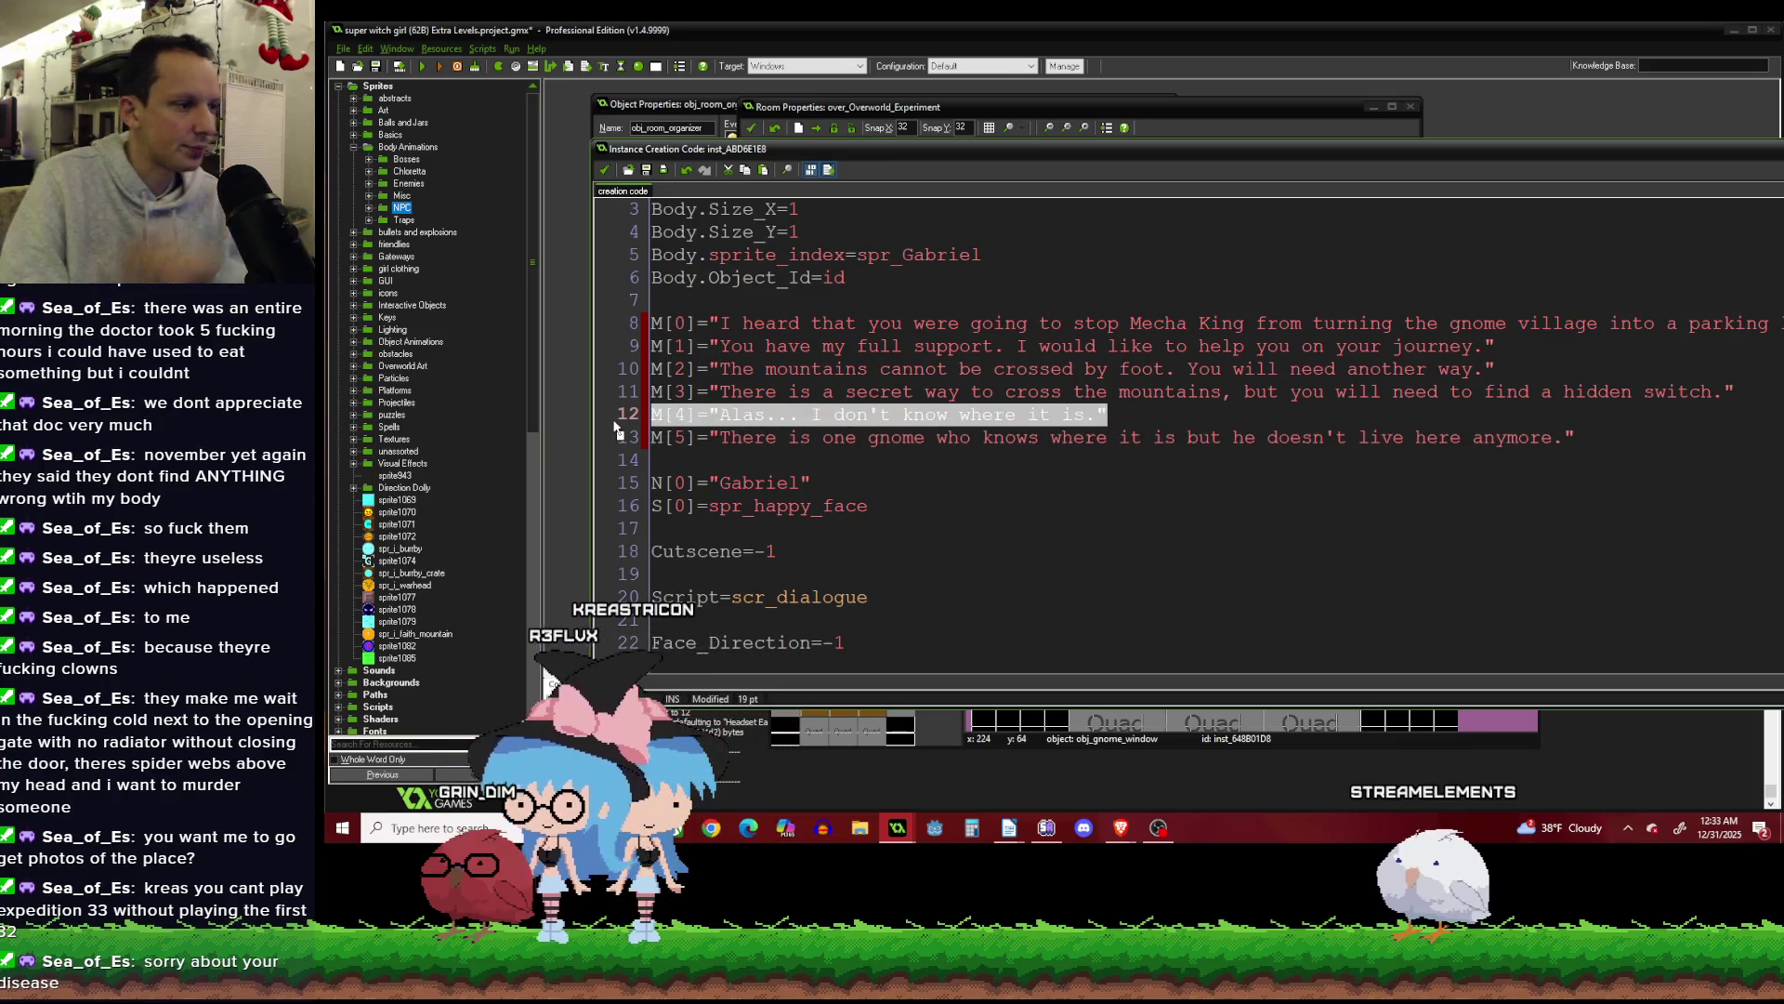
key("BackSpace")
key("BackSpace")
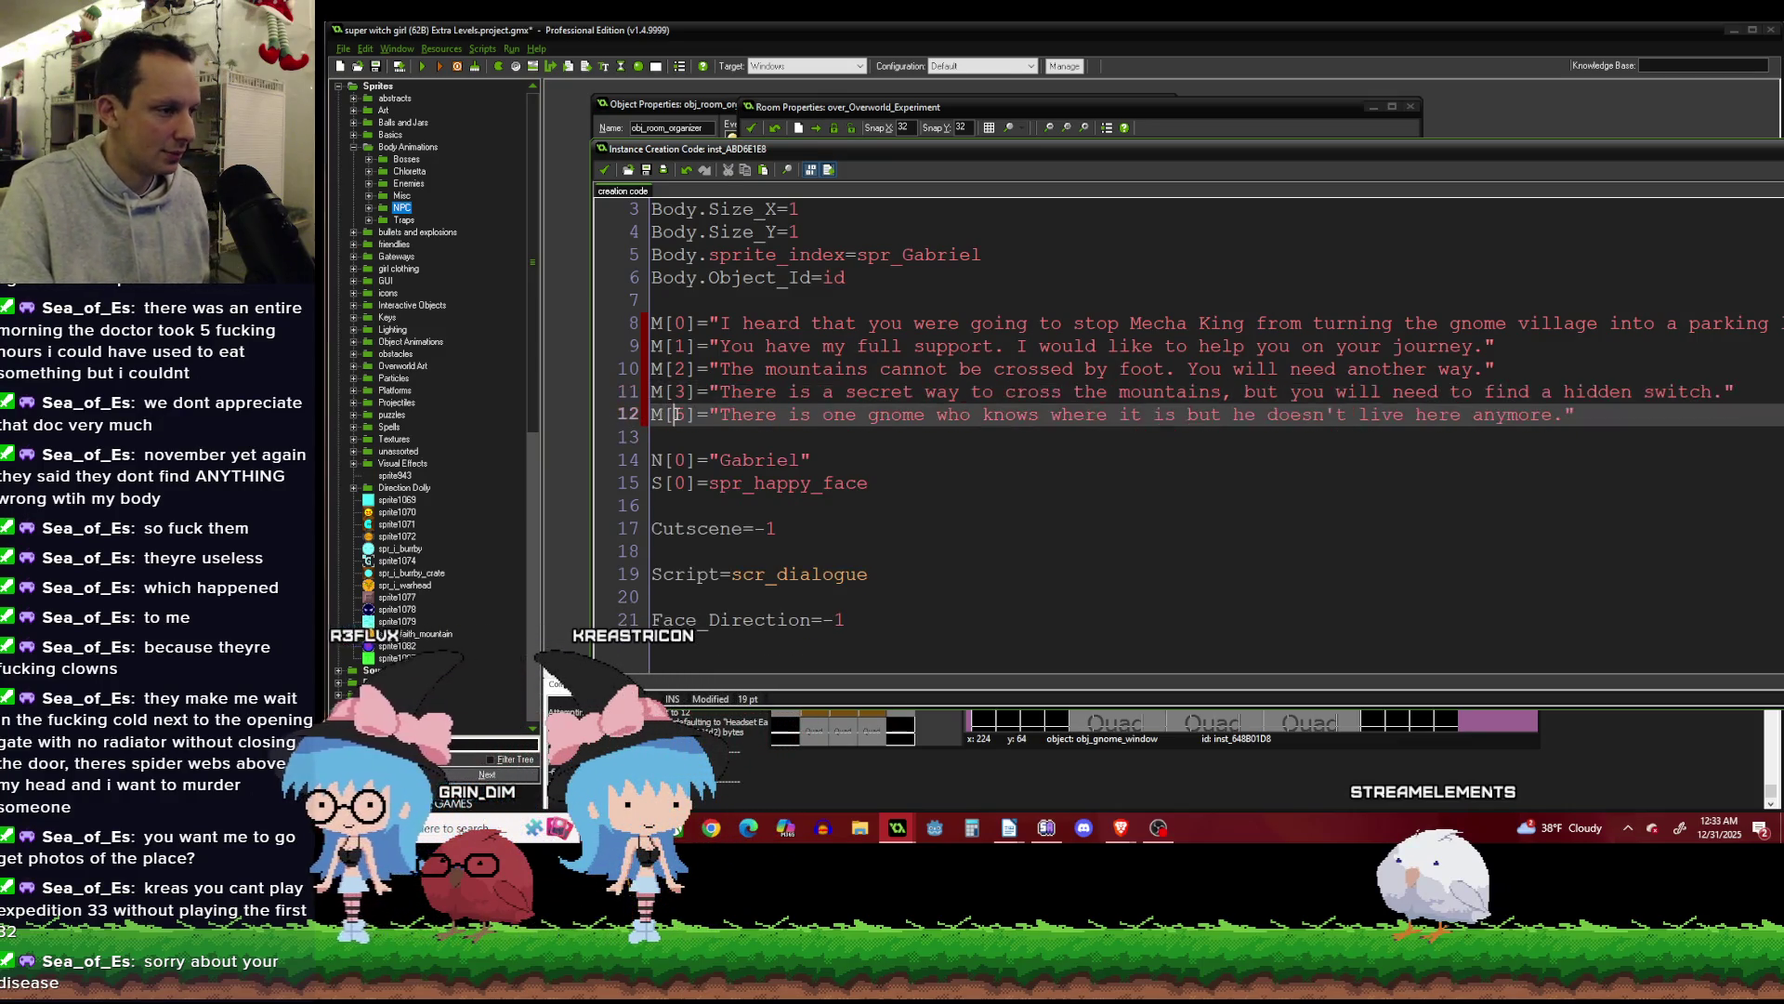
double_click(680, 415)
type("4")
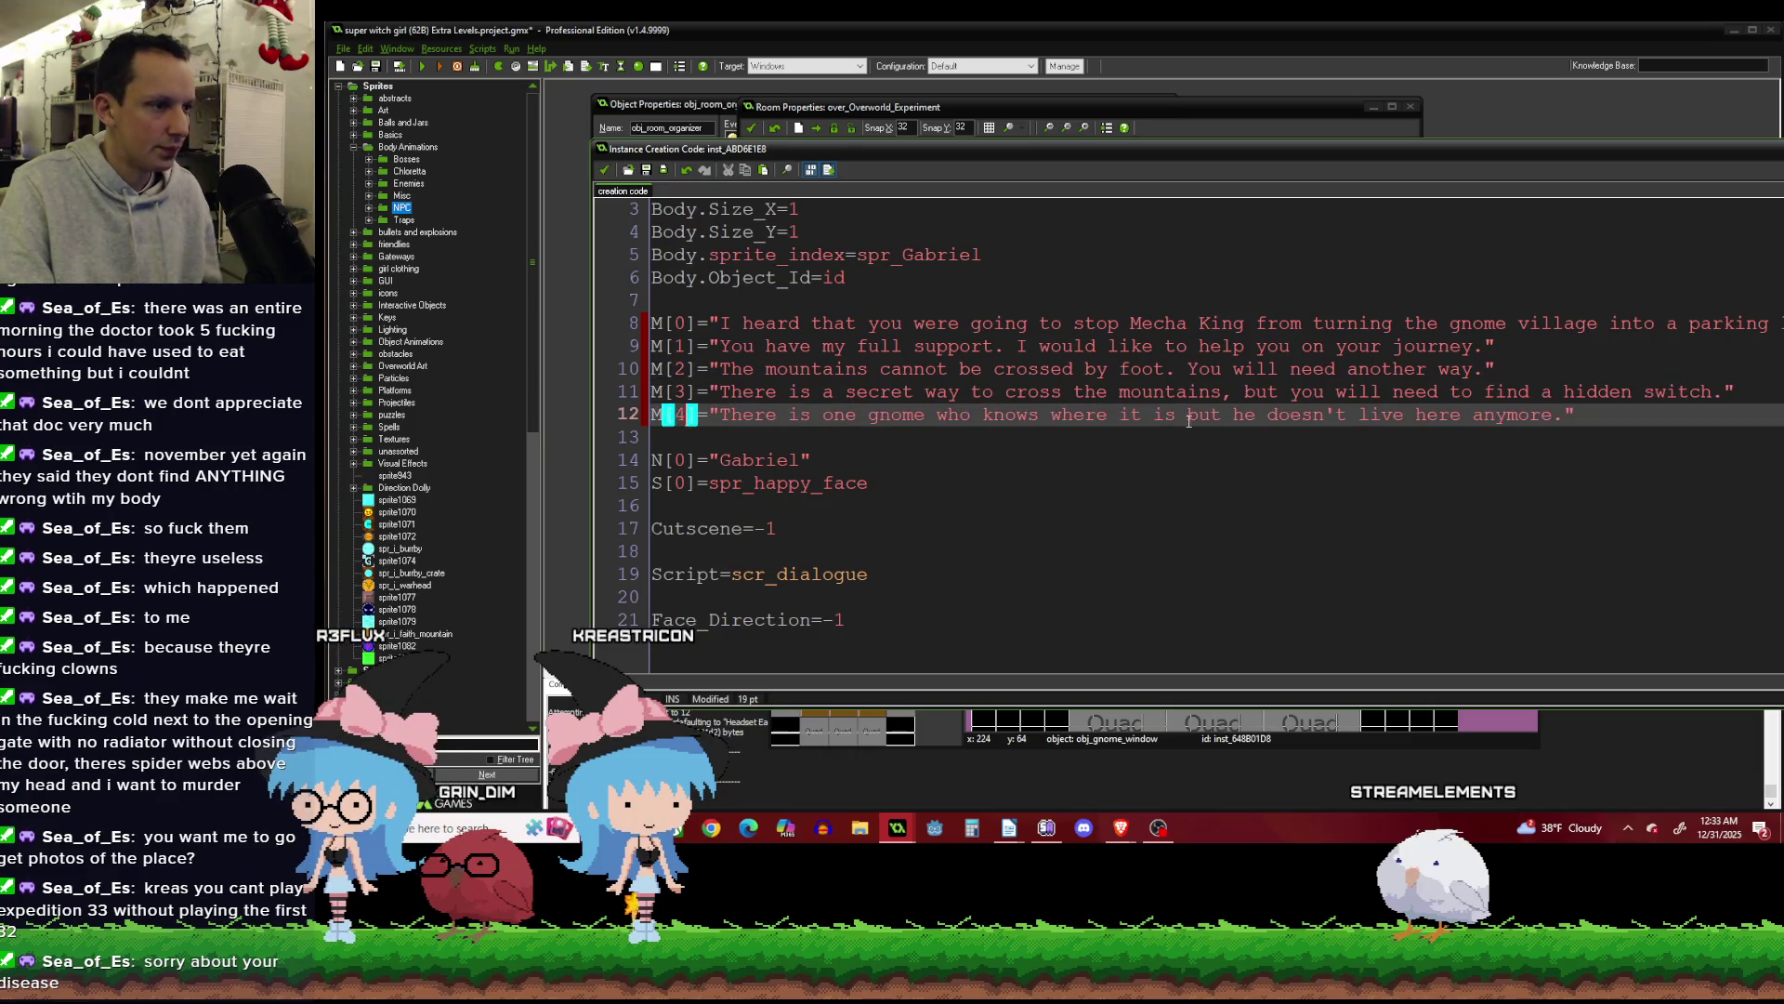
Duplicate the M[4] line on a new line below and change the copy's index to M[5].
key("Return")
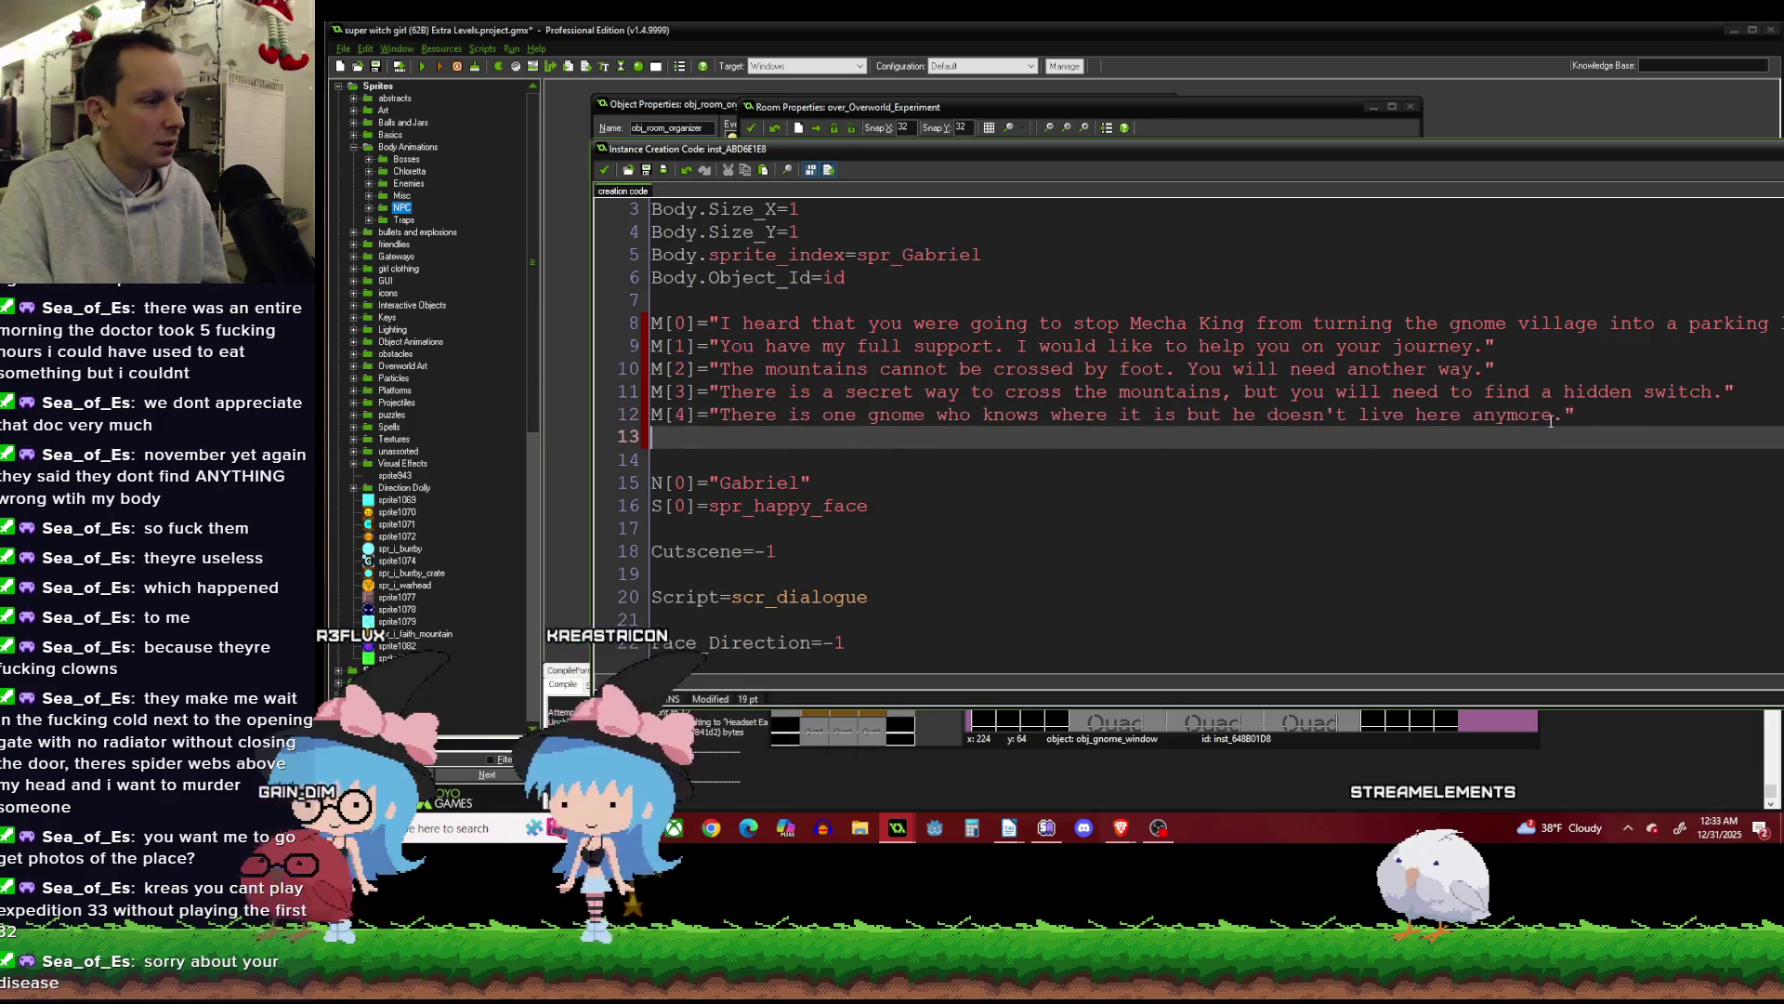
left_click(655, 415)
mouse_move(655, 416)
left_mouse_down()
mouse_move(1580, 430)
mouse_move(1546, 421)
left_mouse_up()
key("ctrl+c")
left_click(811, 436)
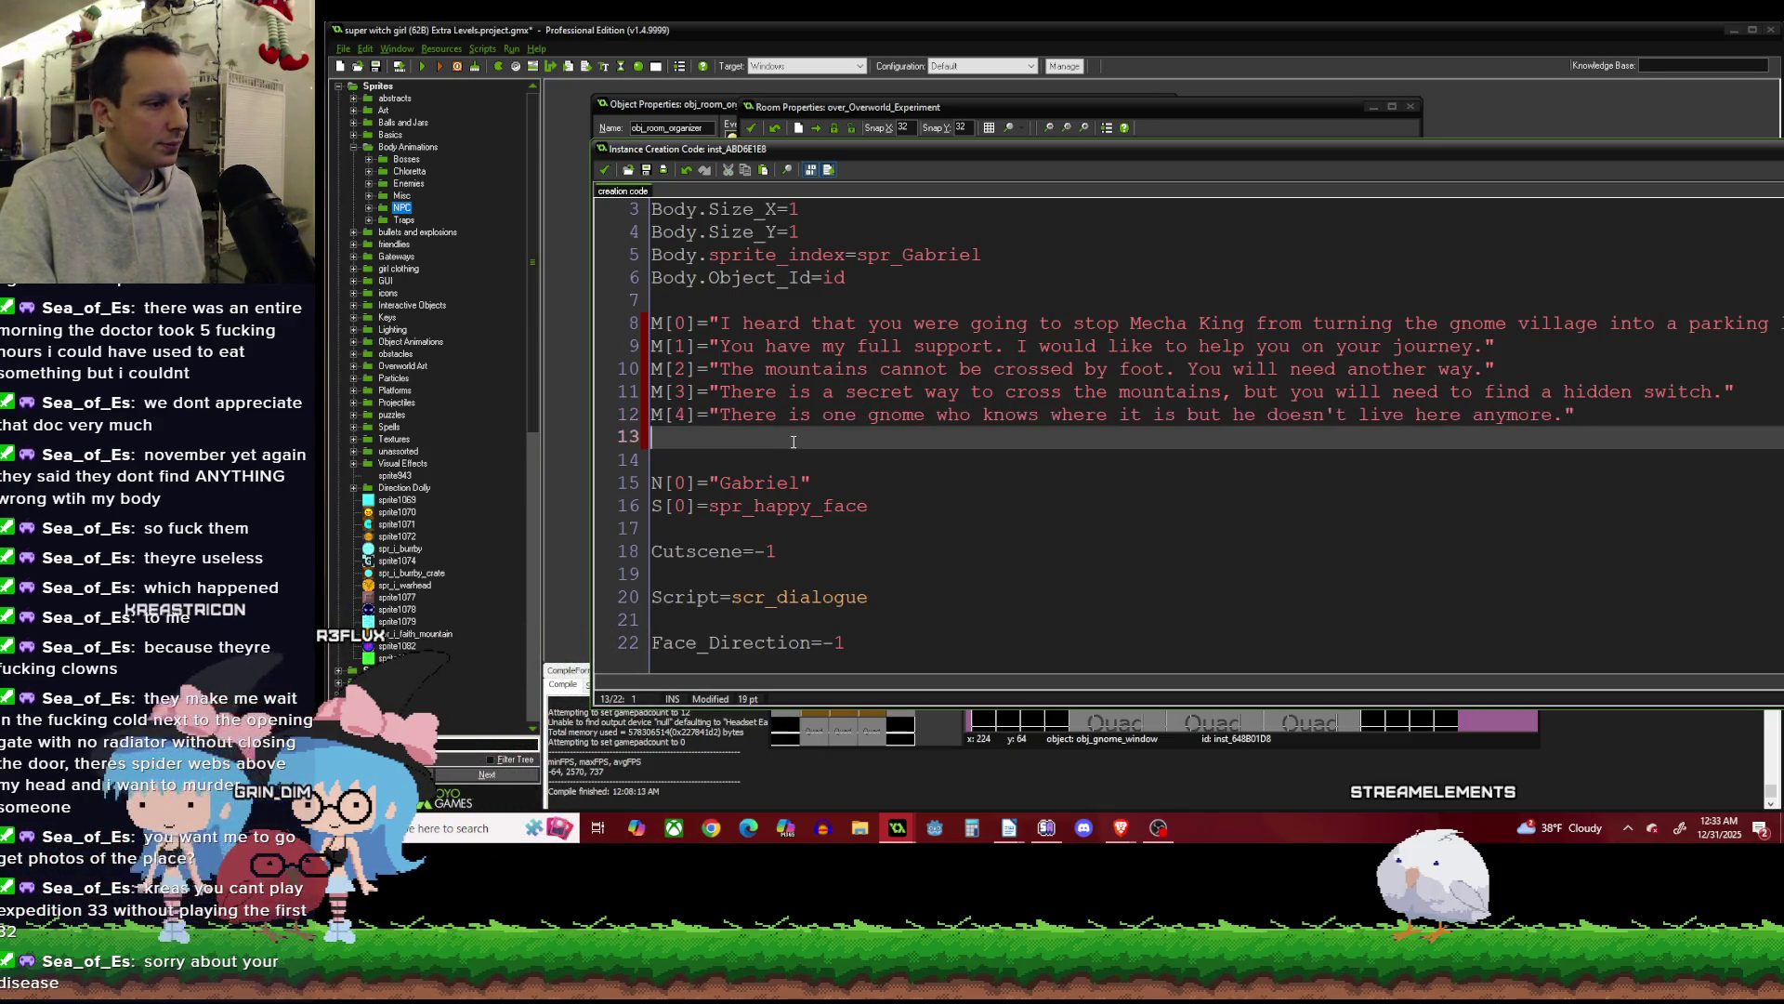
key("ctrl+v")
double_click(679, 437)
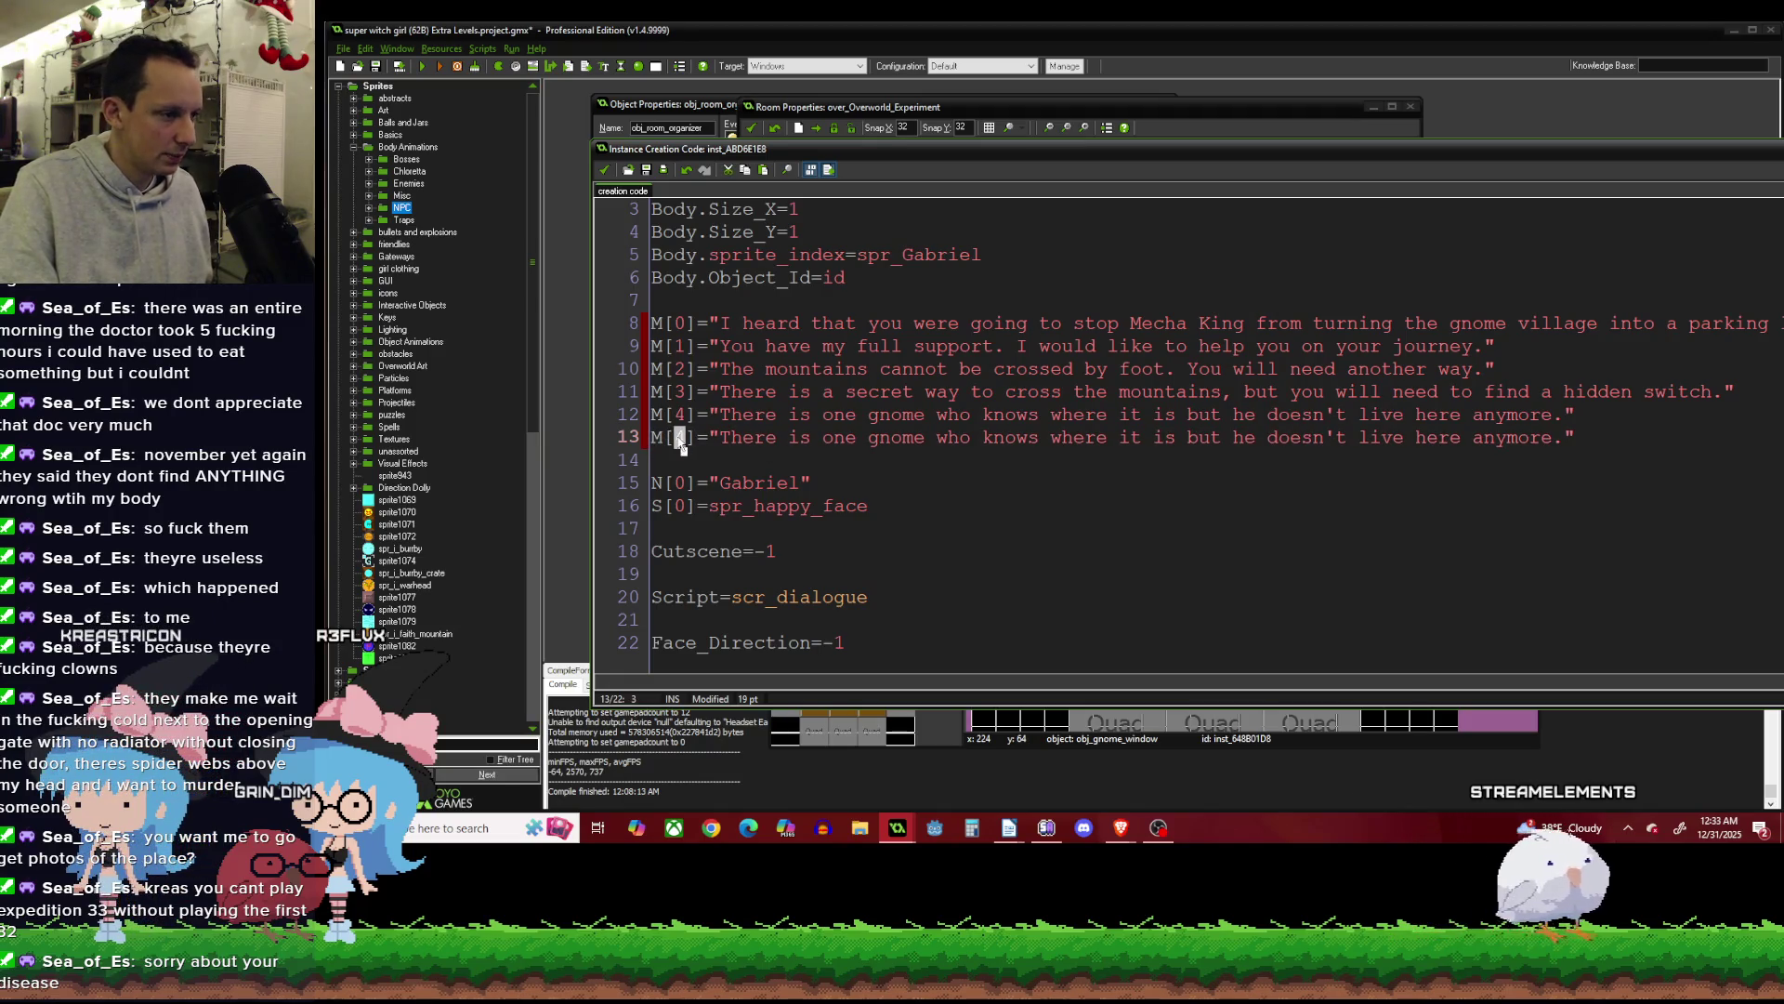
type("5")
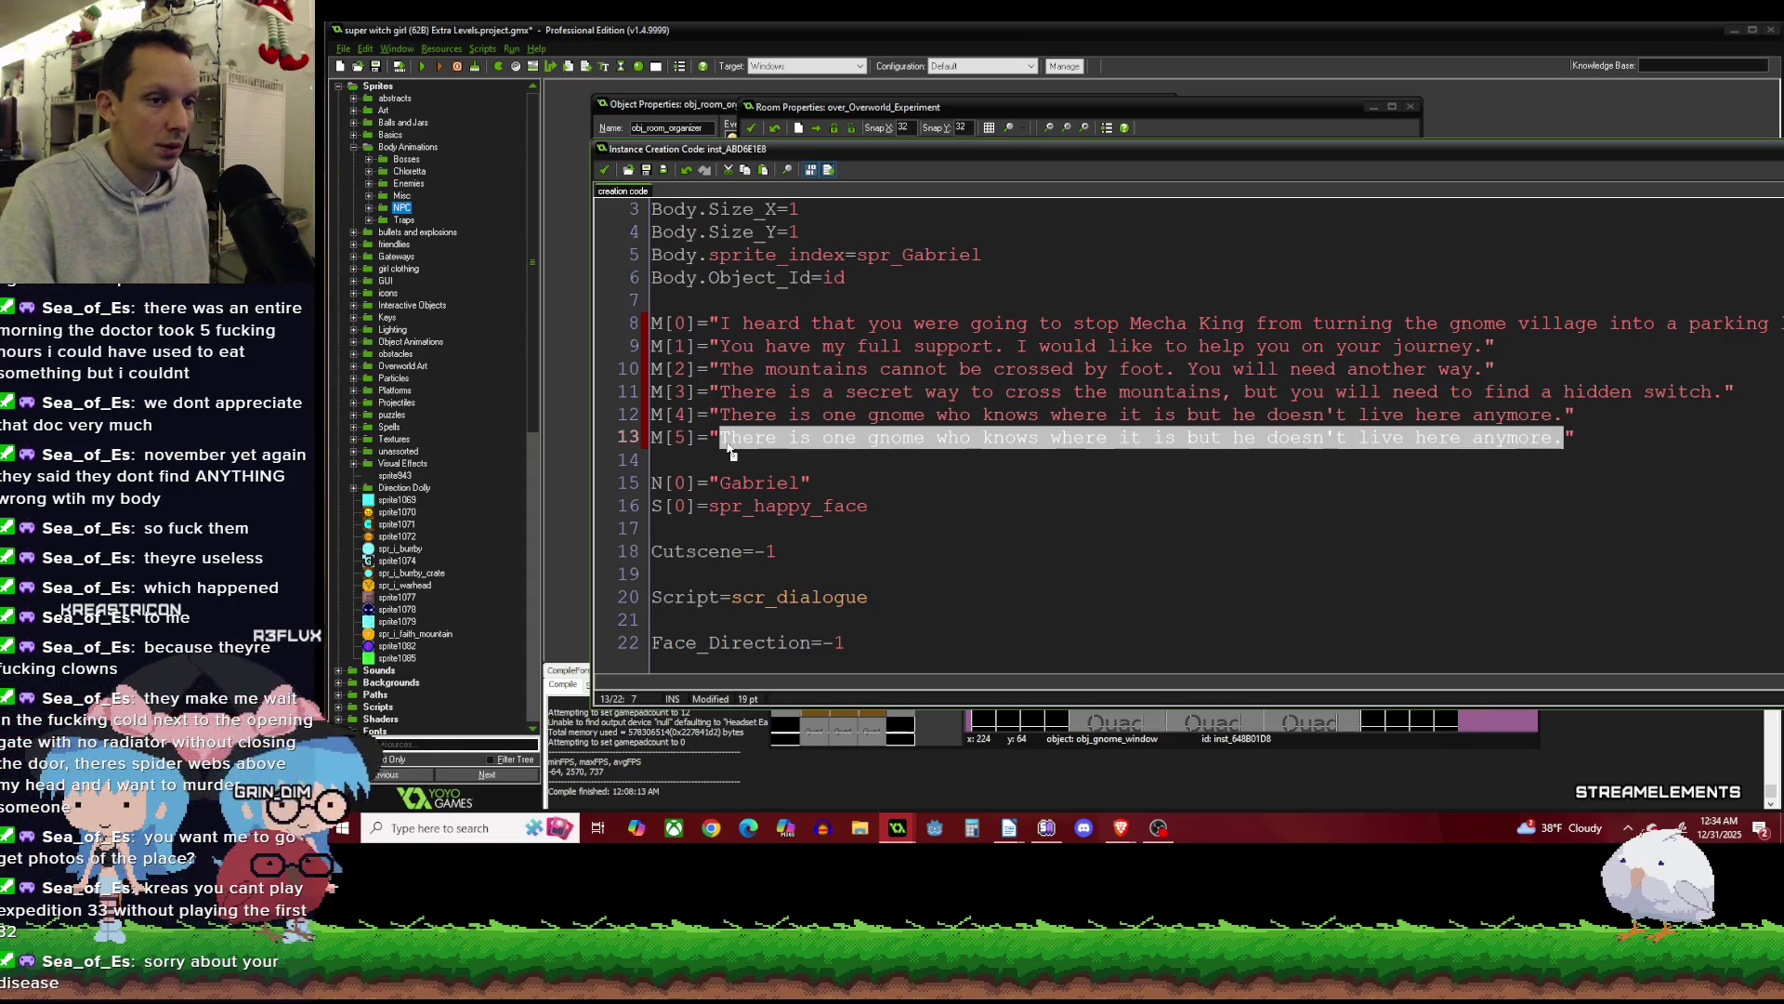
left_click(857, 414)
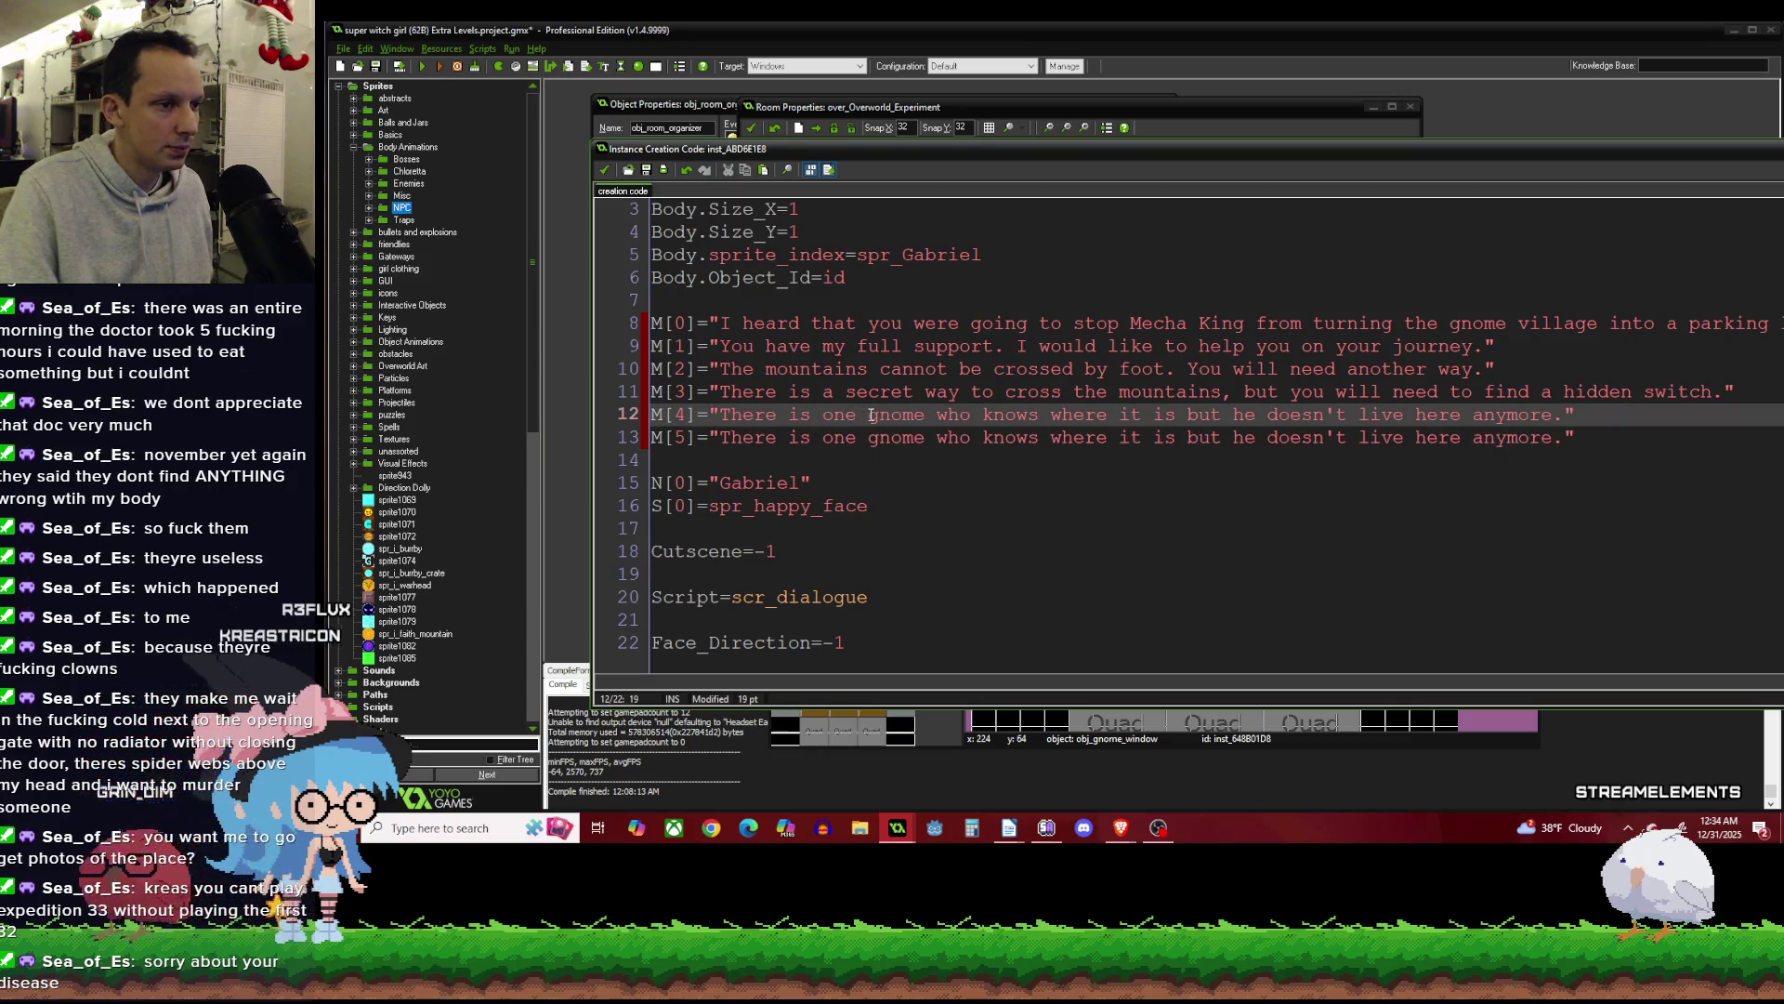
Reword M[4] to start 'However, the' and delete 'but he' from it.
left_click_drag(871, 415, 723, 423)
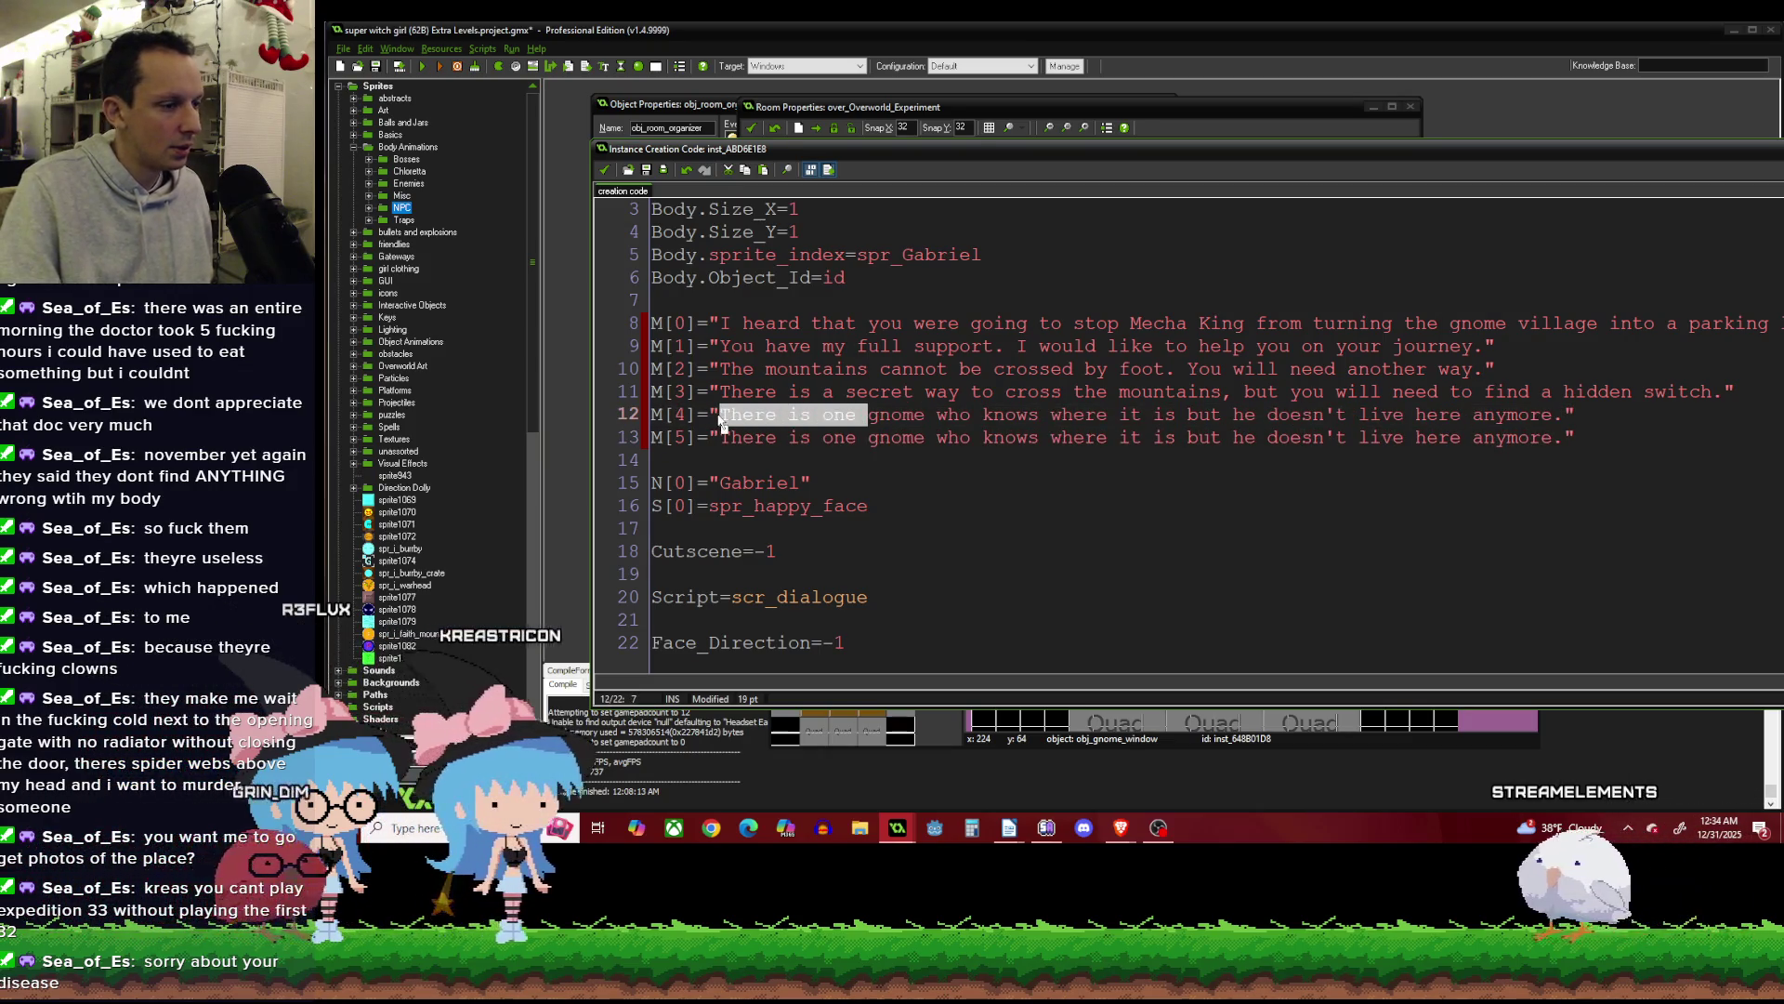
type("How")
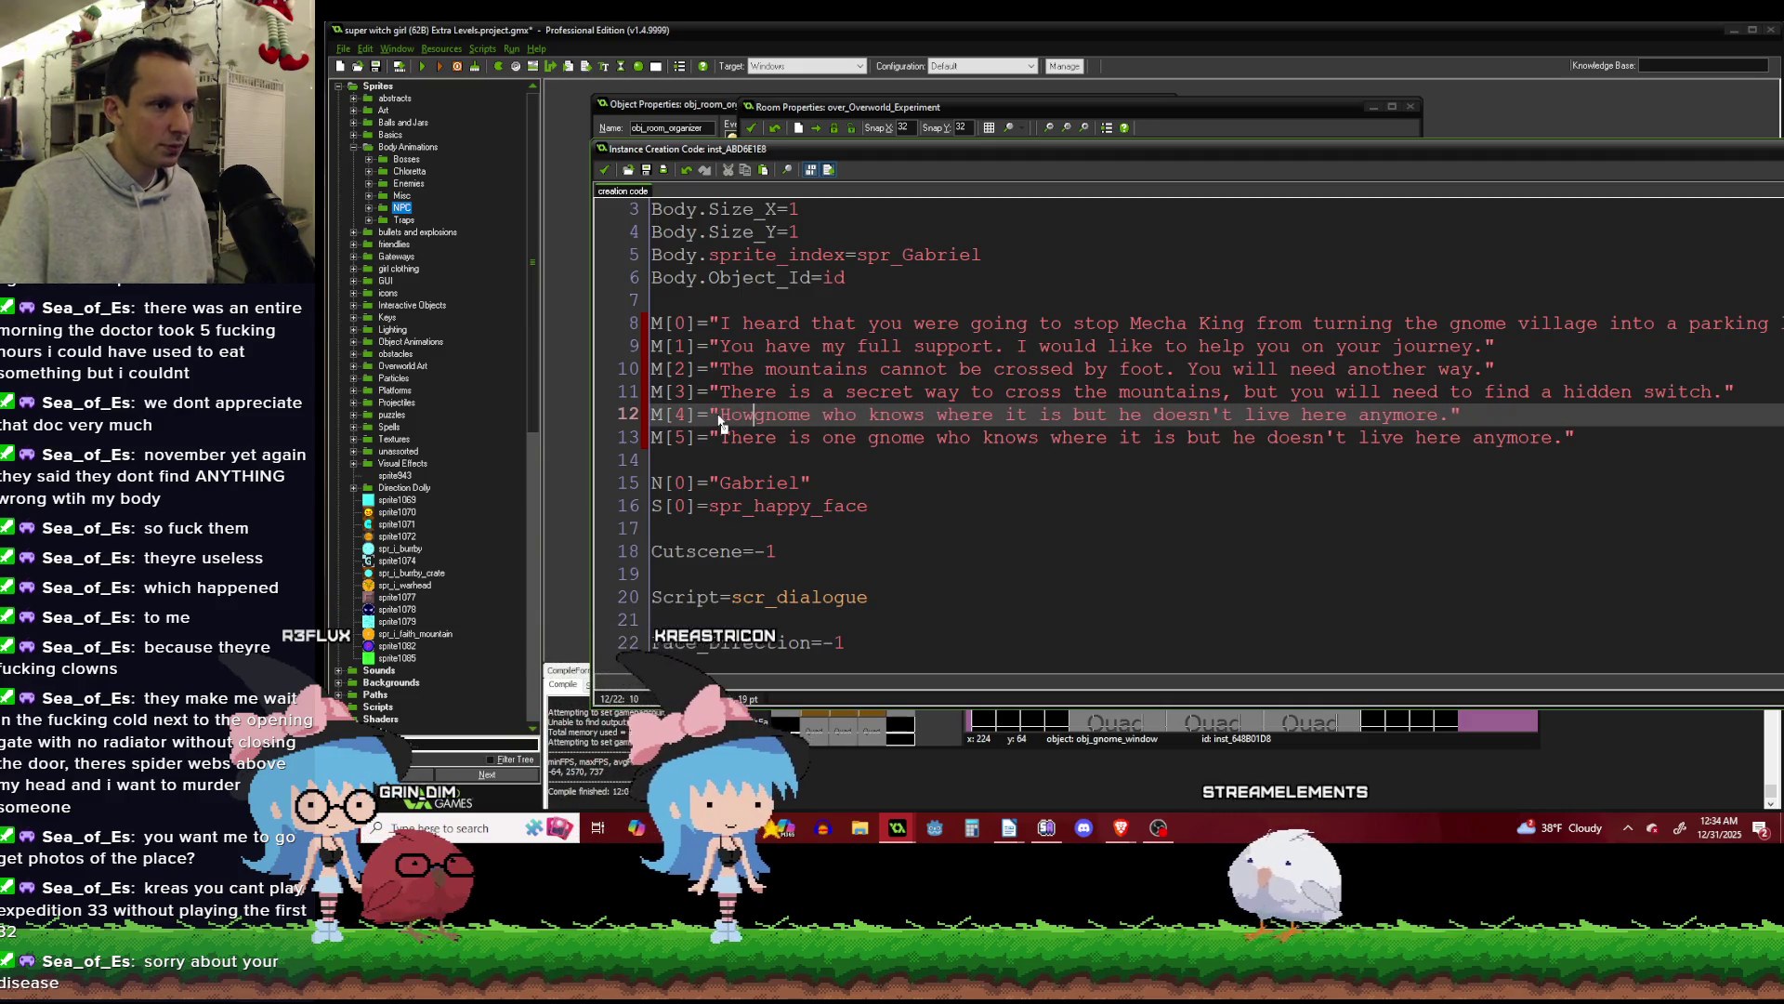
type("ever")
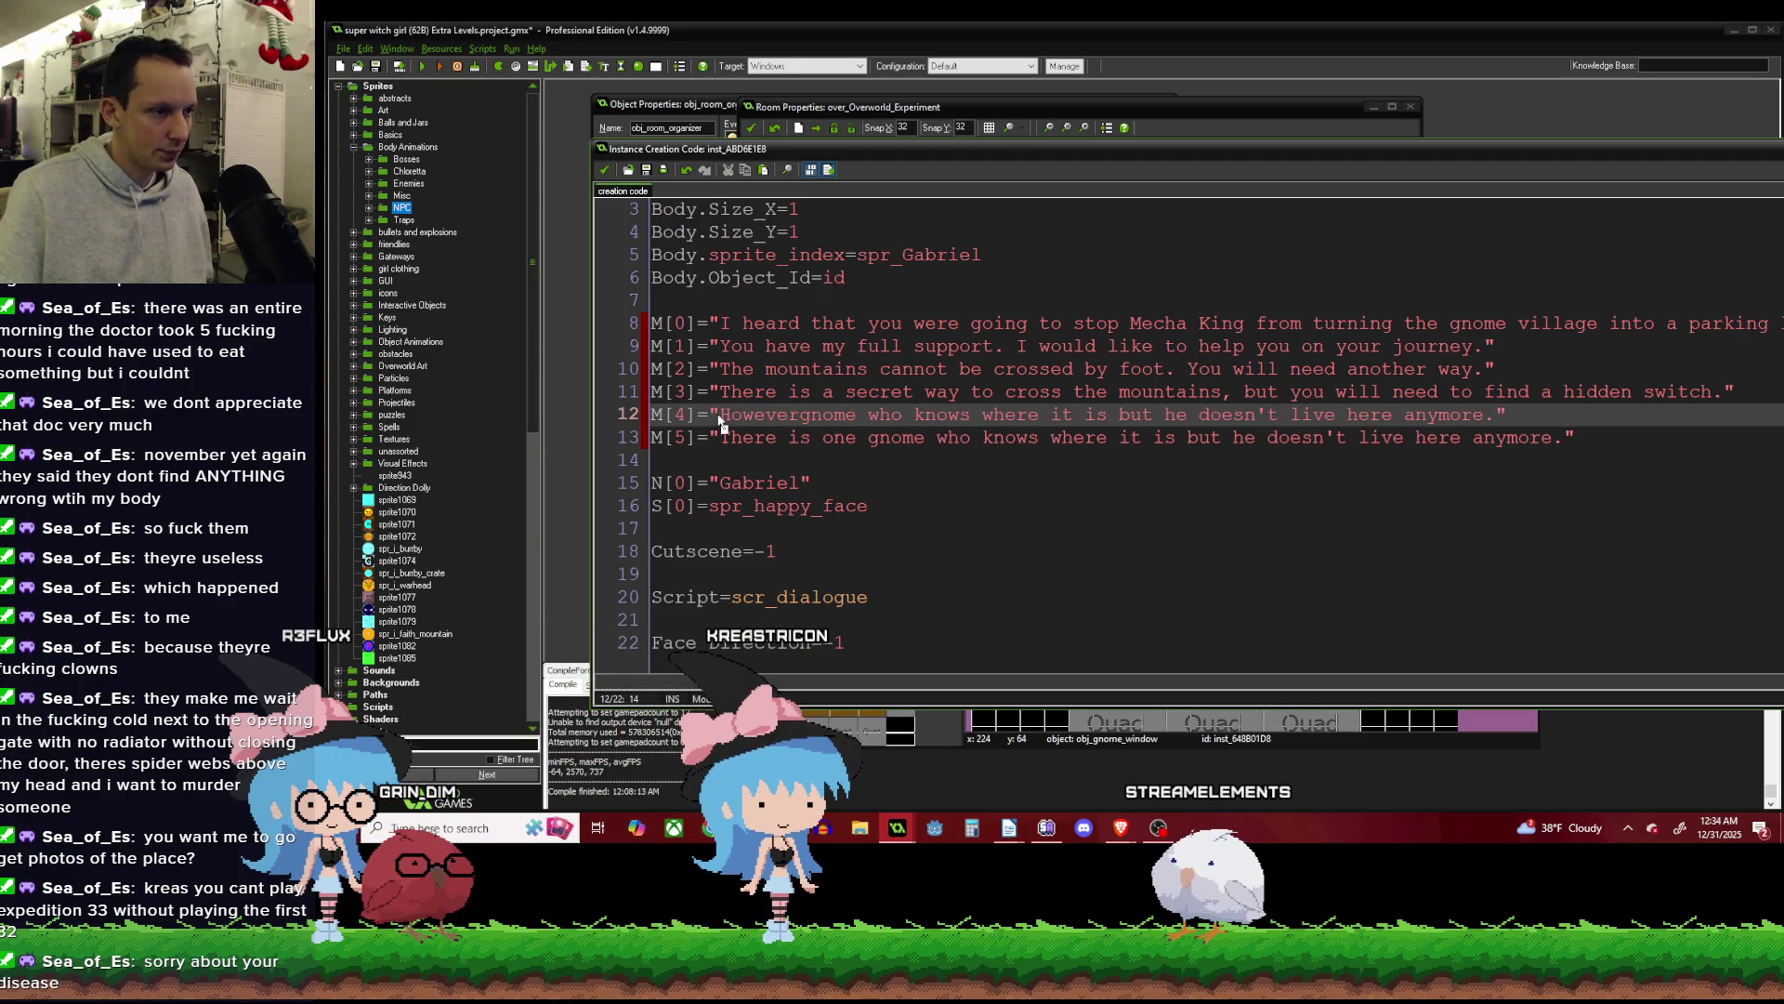
type(", the")
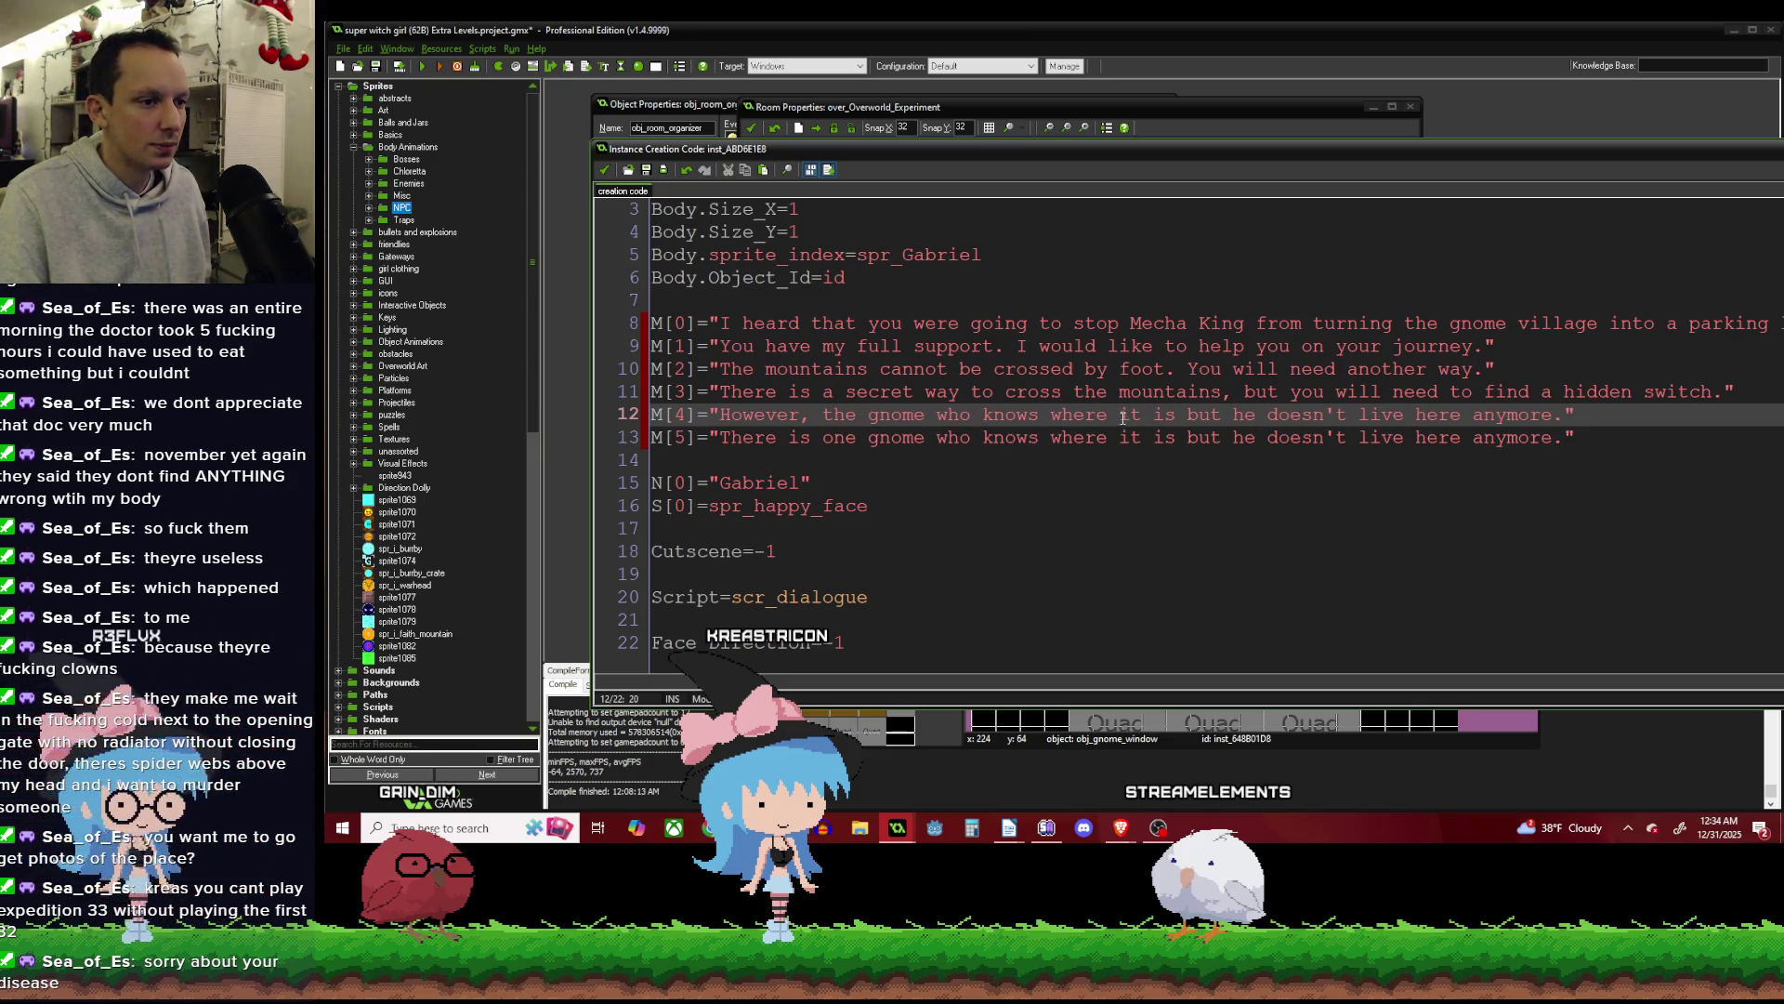
left_click_drag(1068, 416, 1270, 420)
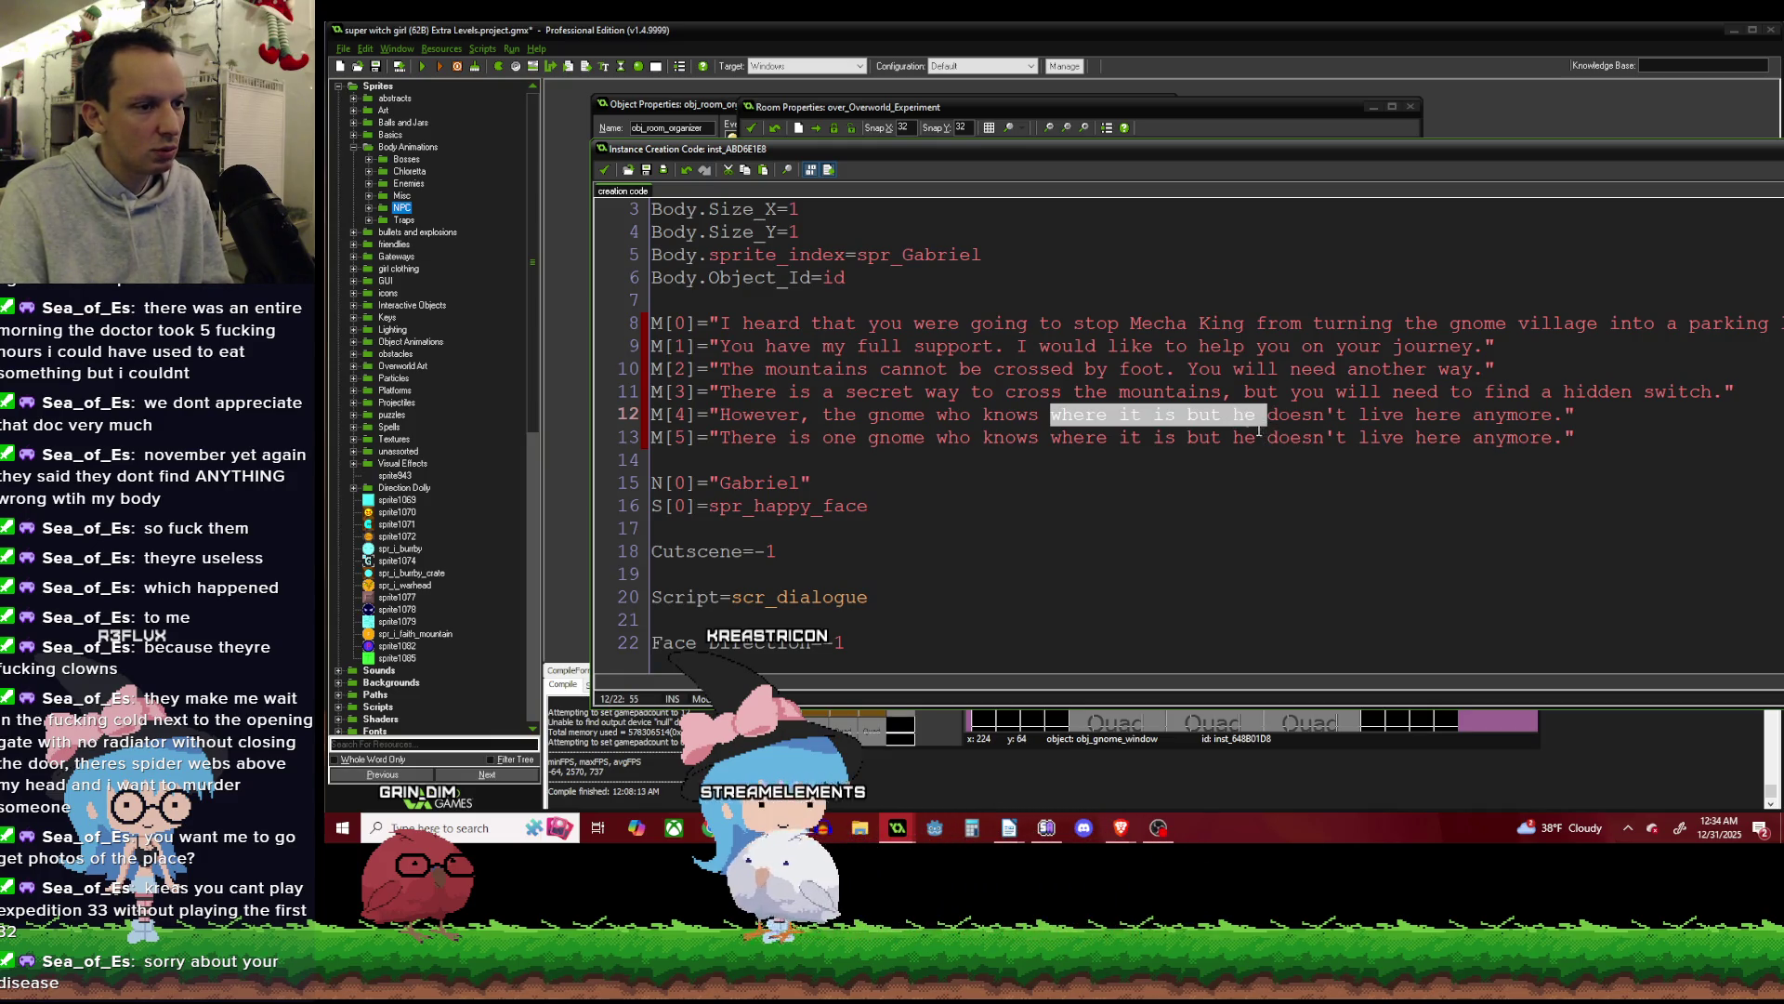
left_click(1199, 437)
left_click_drag(1187, 411, 1240, 410)
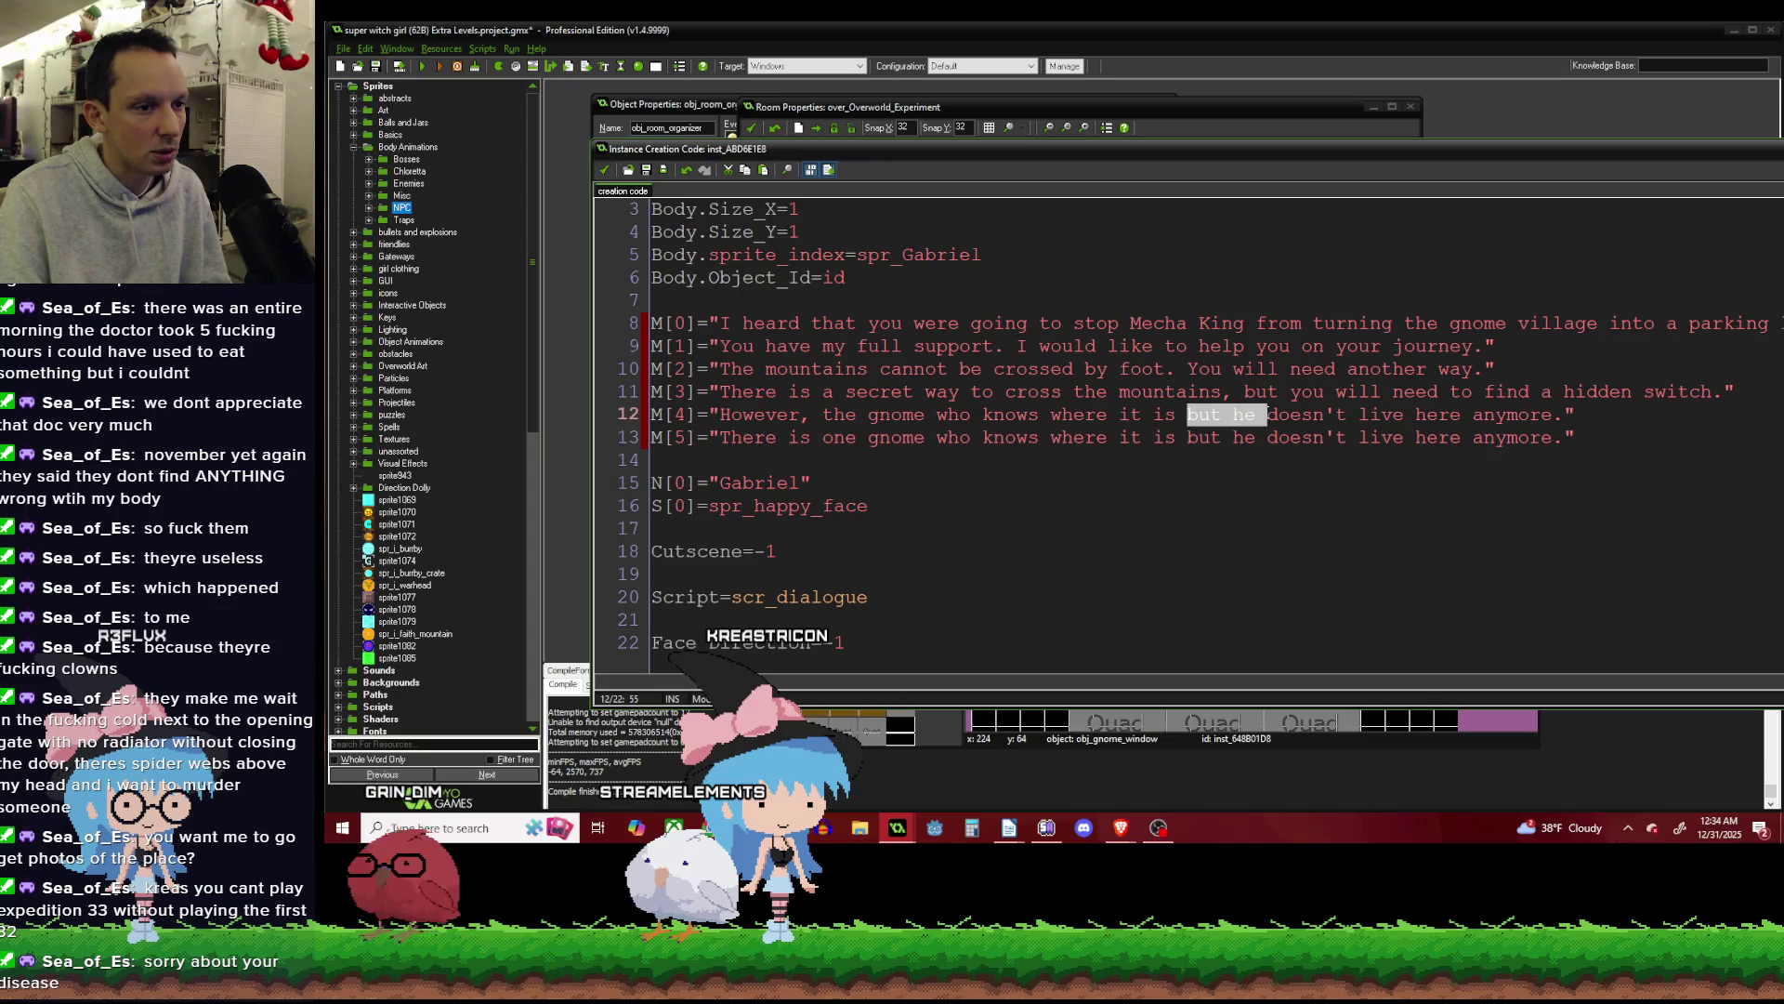
key("Delete")
Replace the M[5] sentence with the new text 'He is a bit of an asshole. I'.
left_click(1569, 437)
left_click_drag(1564, 437, 721, 437)
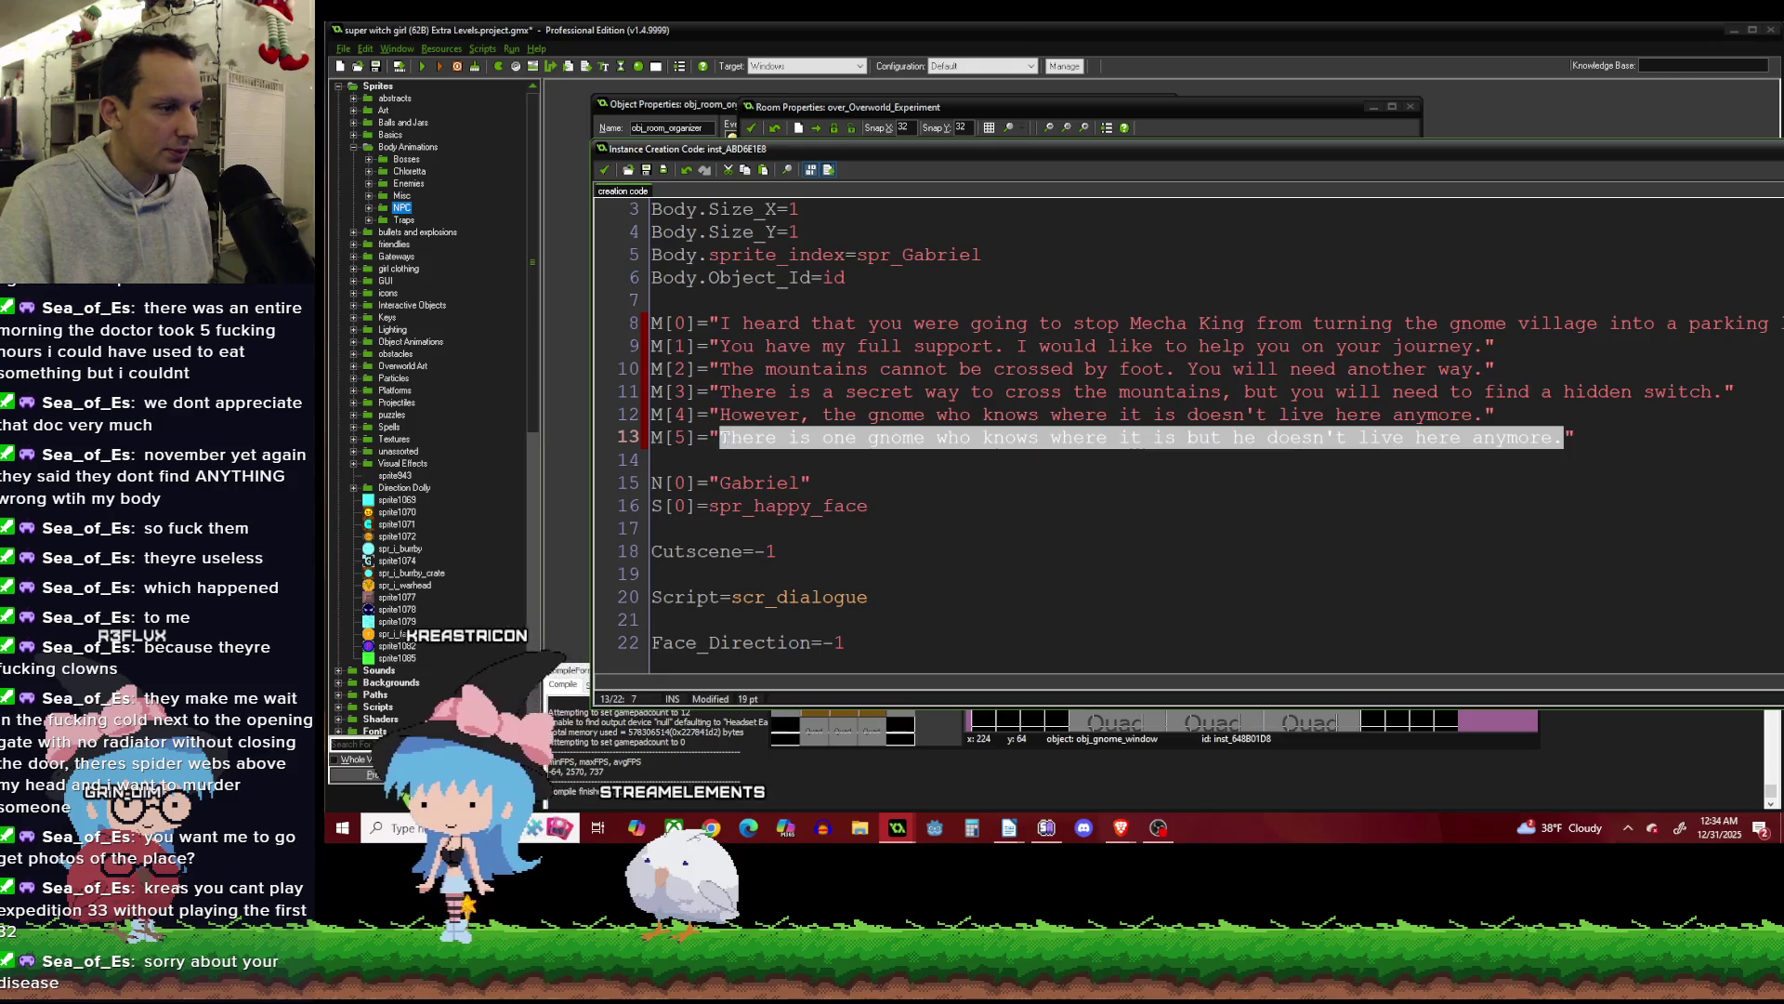
type("He is a ")
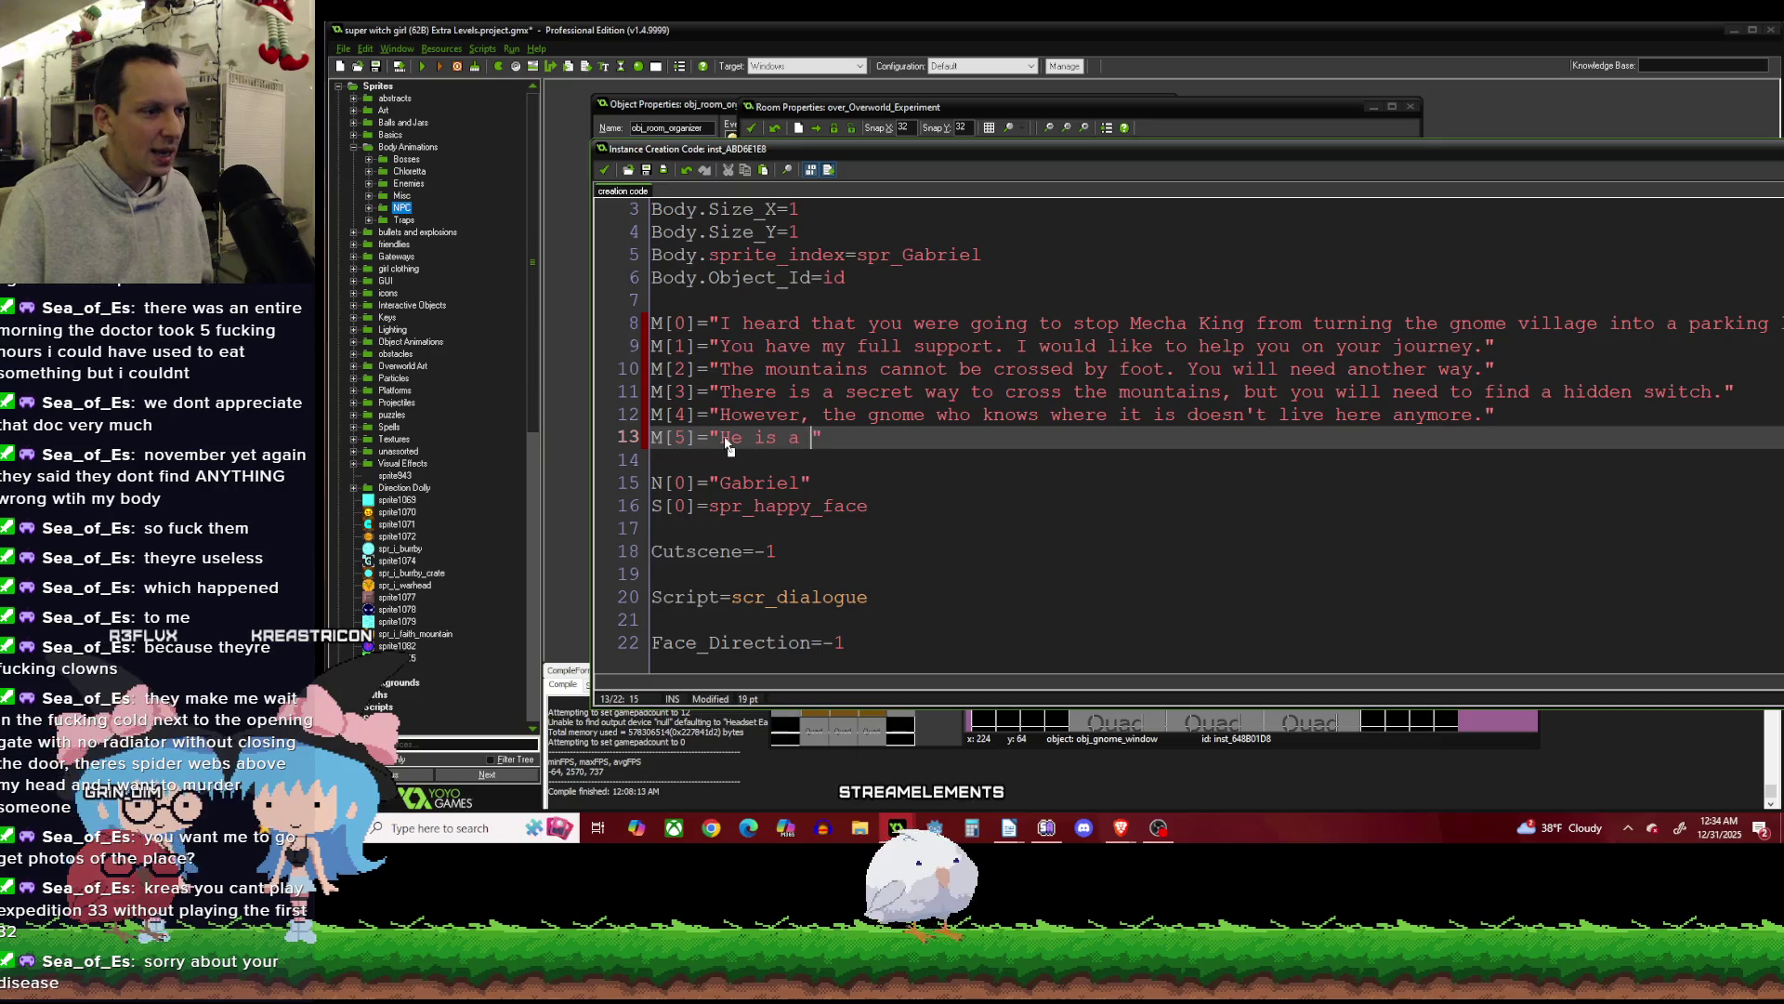
type("bit of an ass")
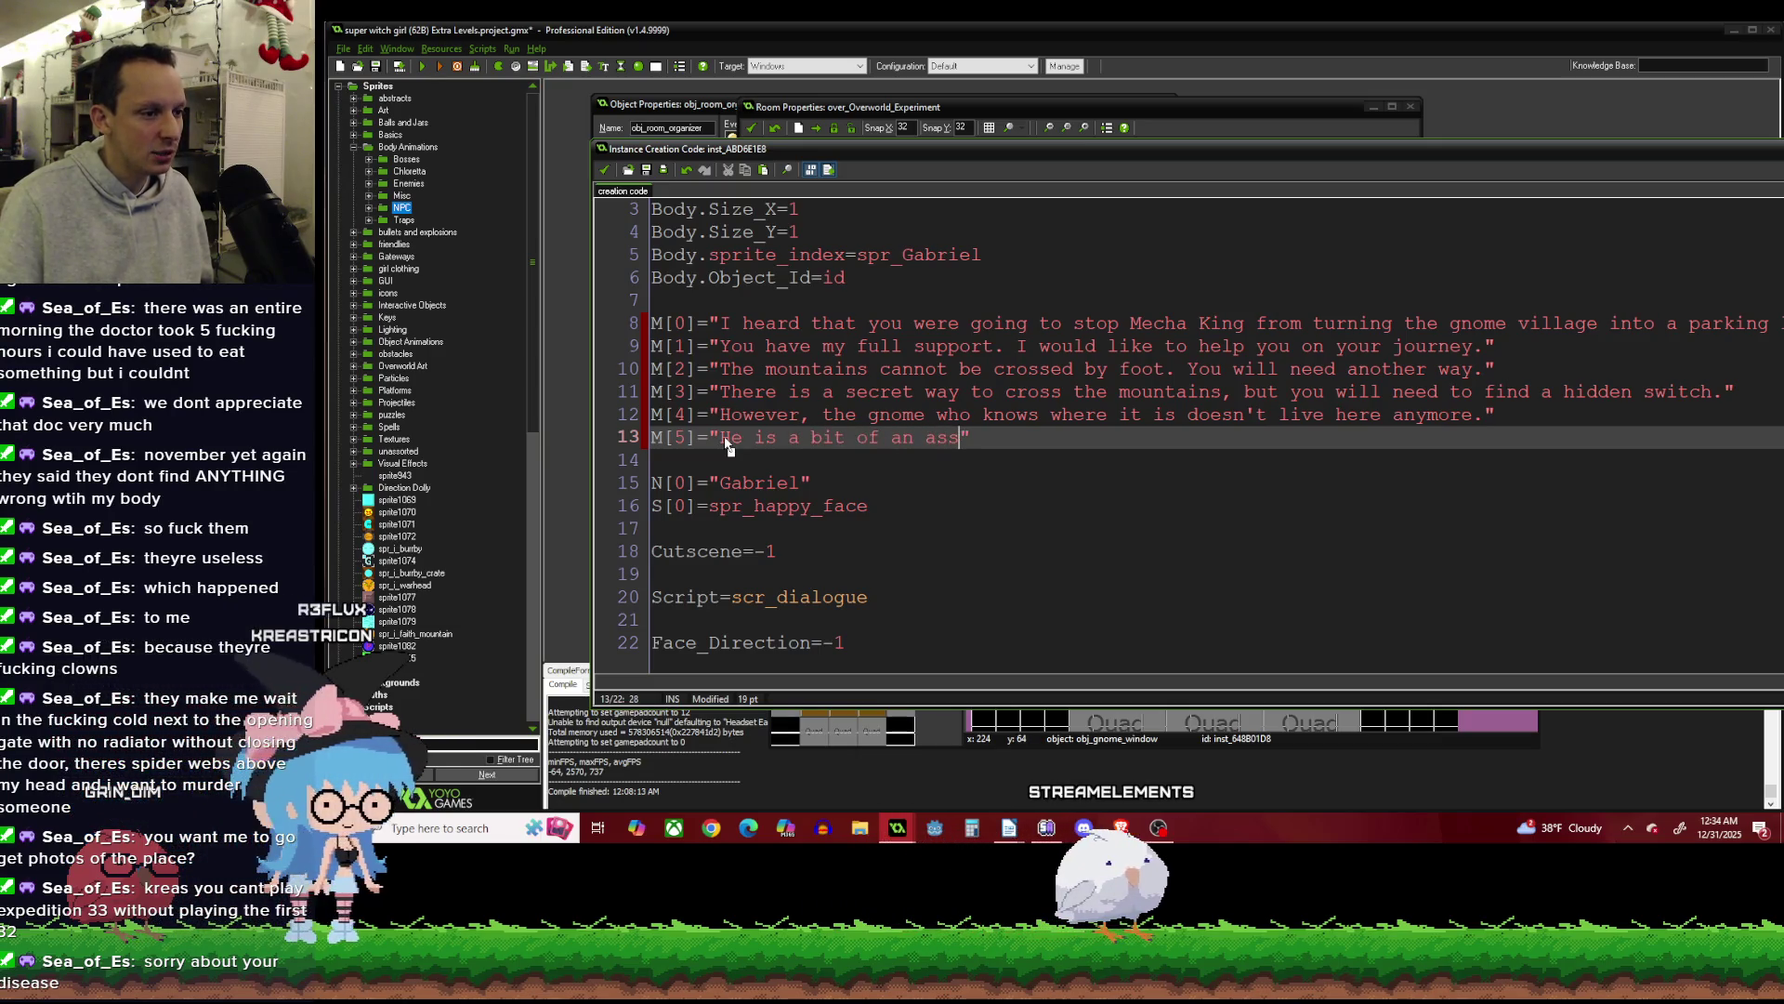
type("hole. ")
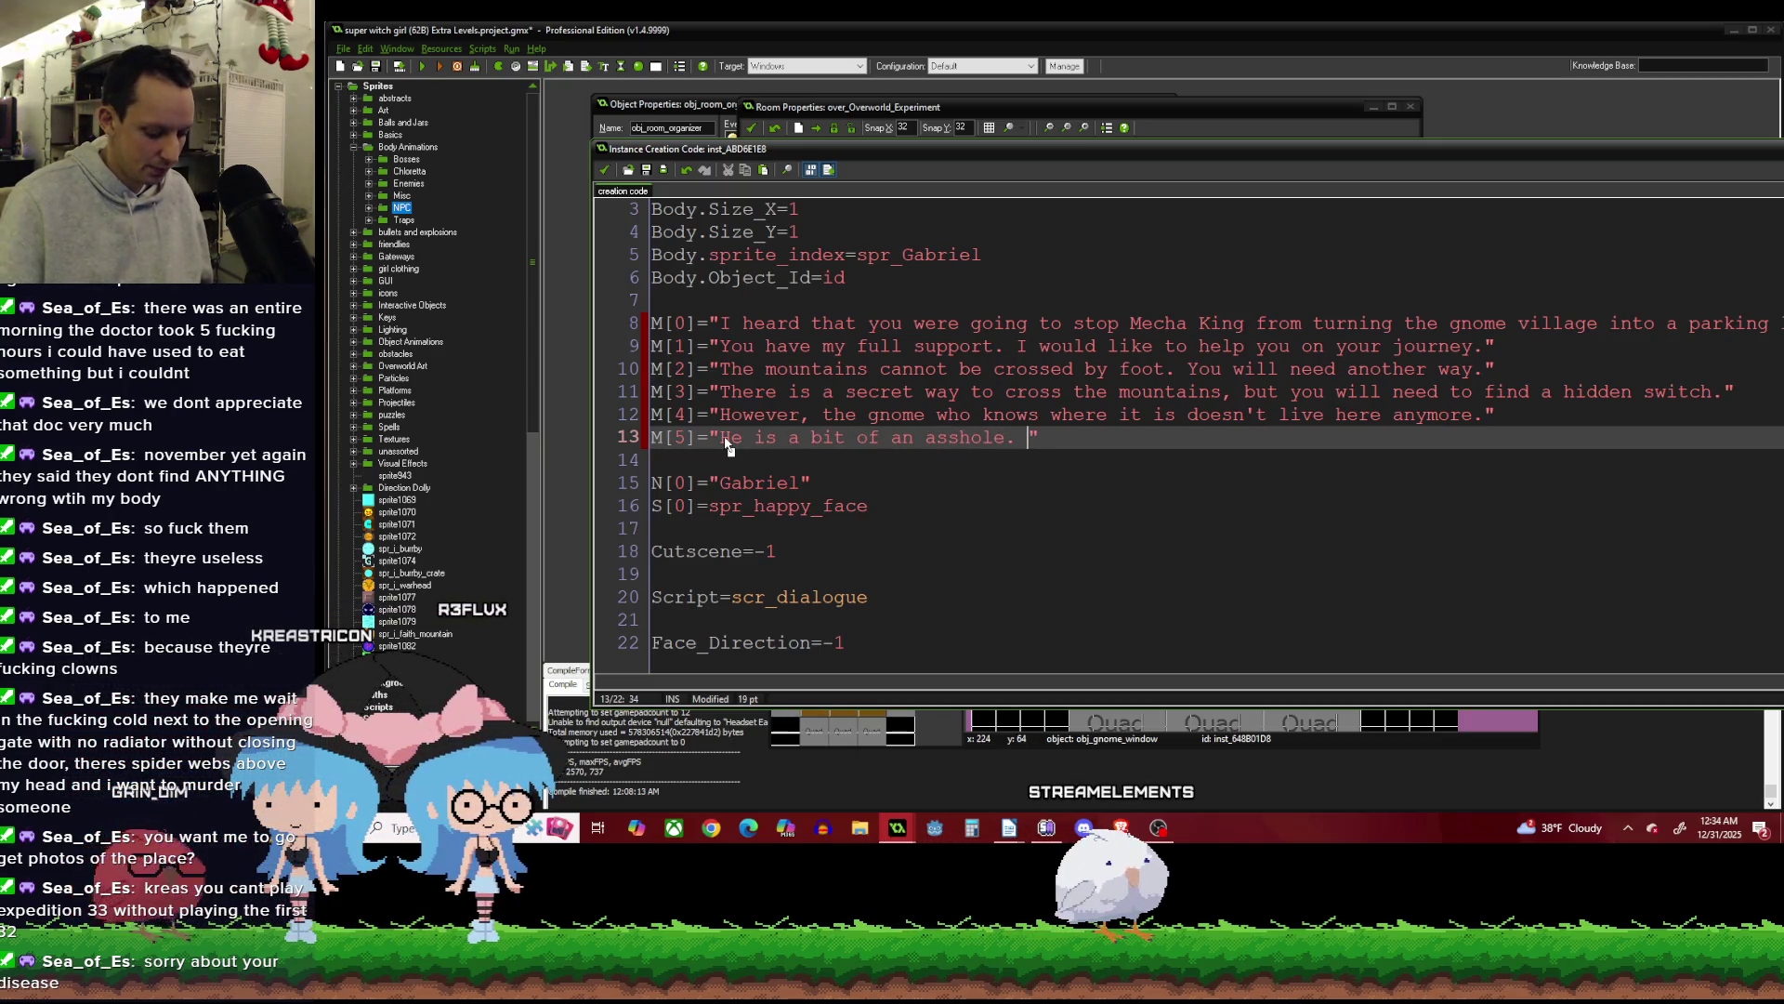
type("I do'")
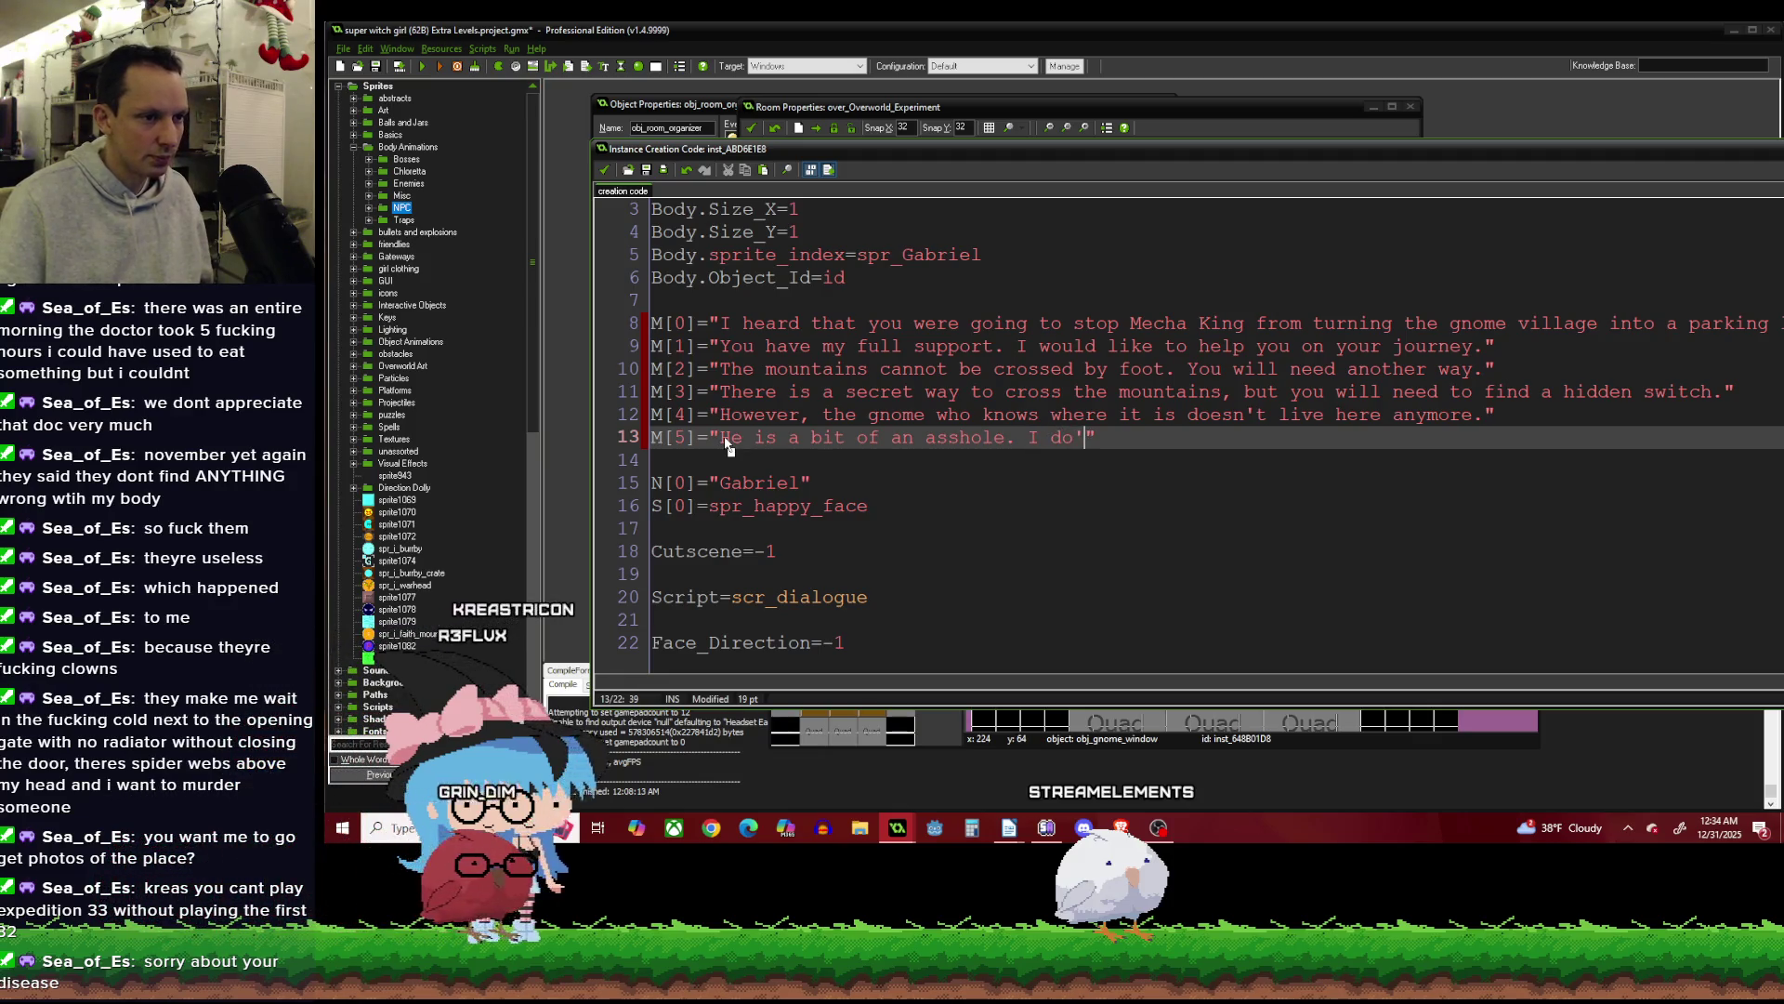
Make M[5] read 'I don't remember his name. He is a bit of an asshole.' with no trailing space.
key("BackSpace")
type("n't r")
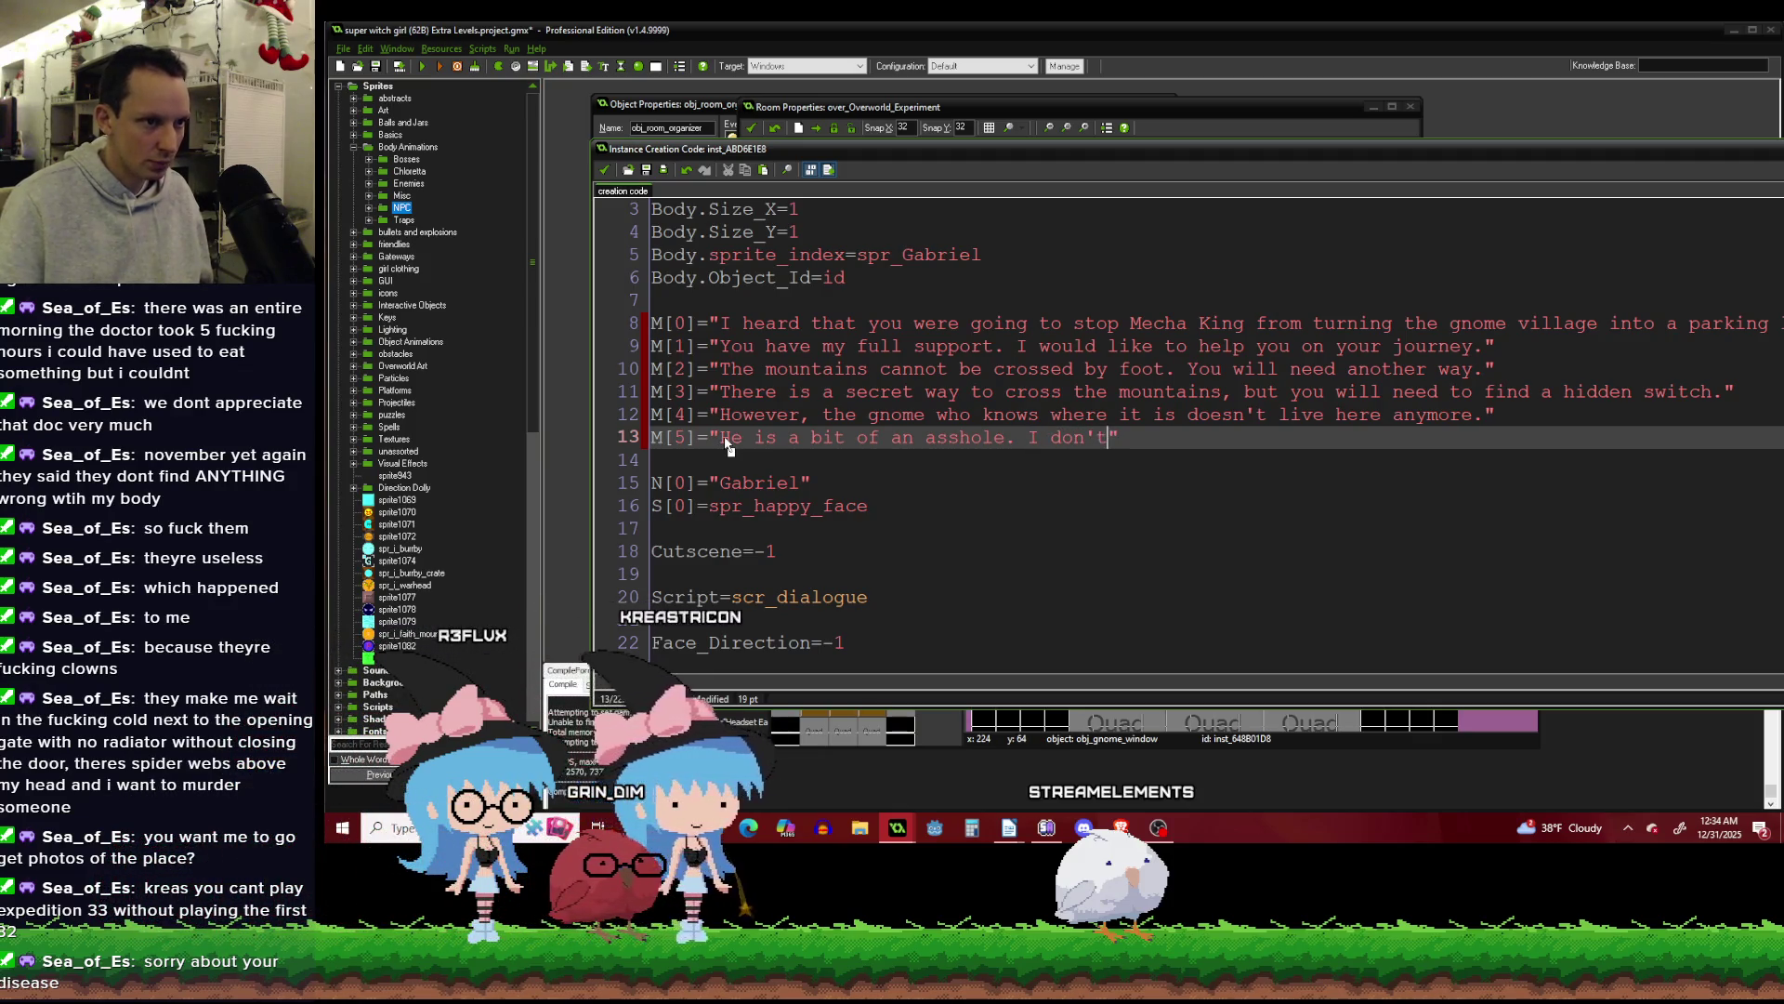
type("emember his name.")
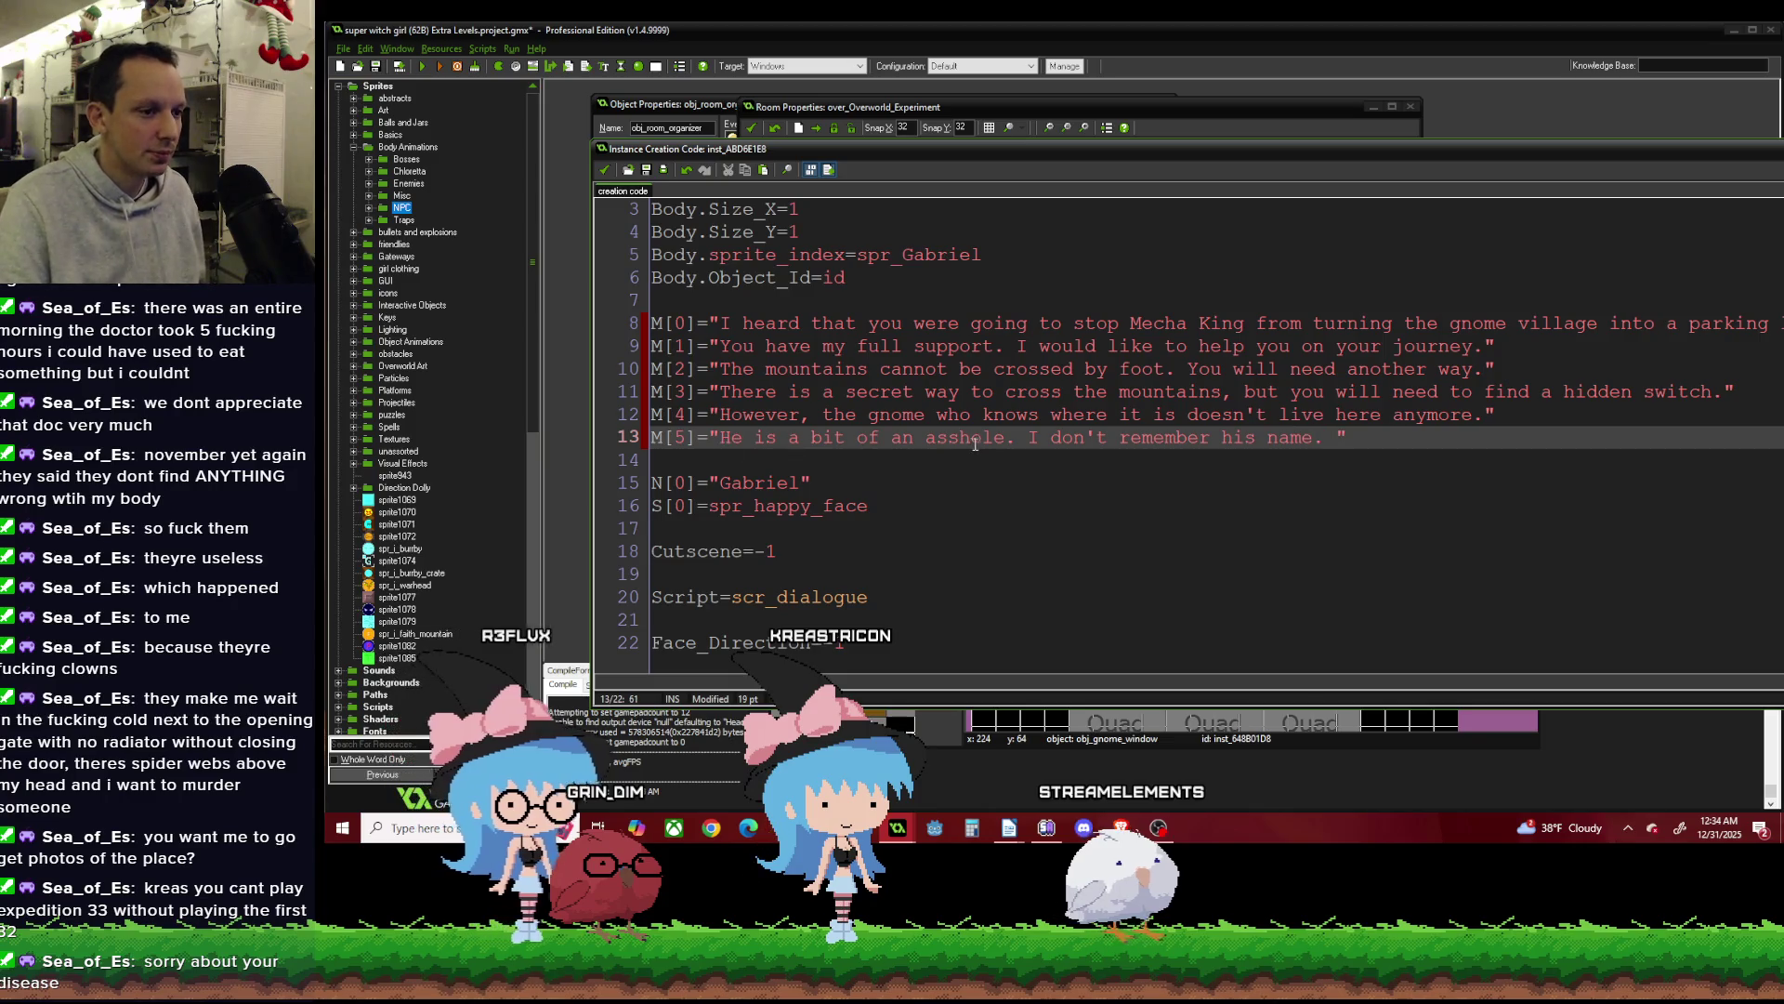
left_click_drag(722, 438, 1028, 438)
key("ctrl+x")
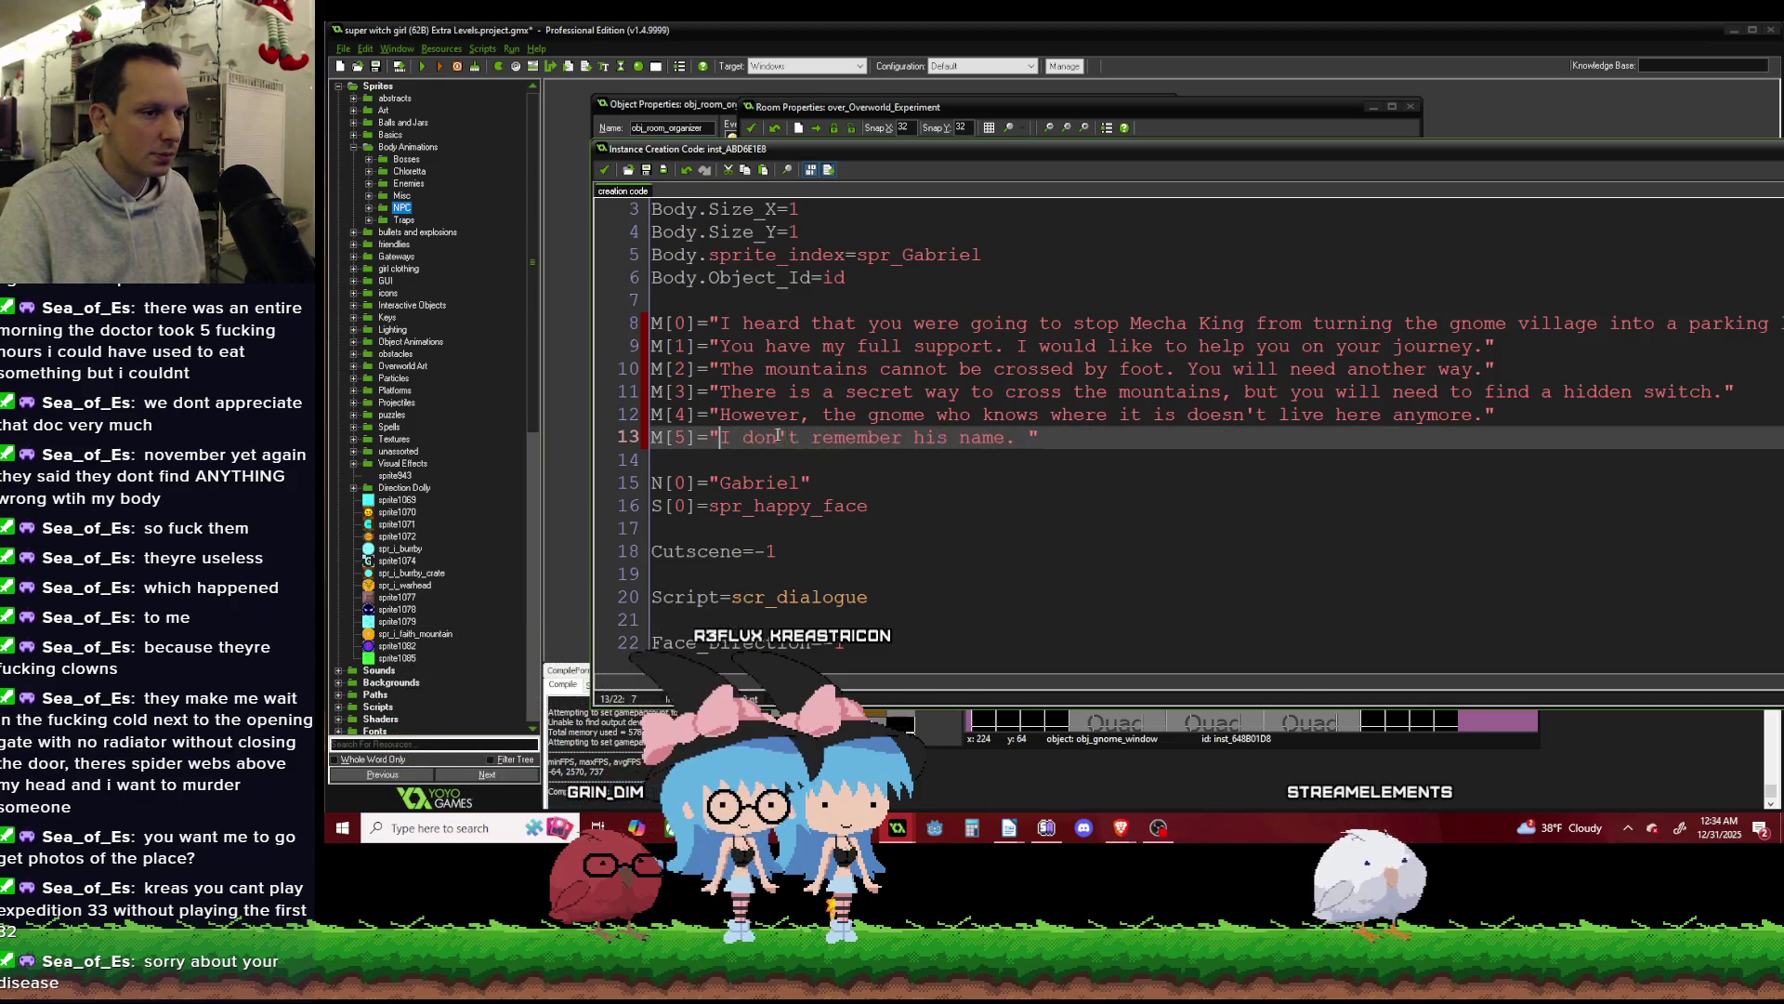
left_click(1028, 438)
key("ctrl+v")
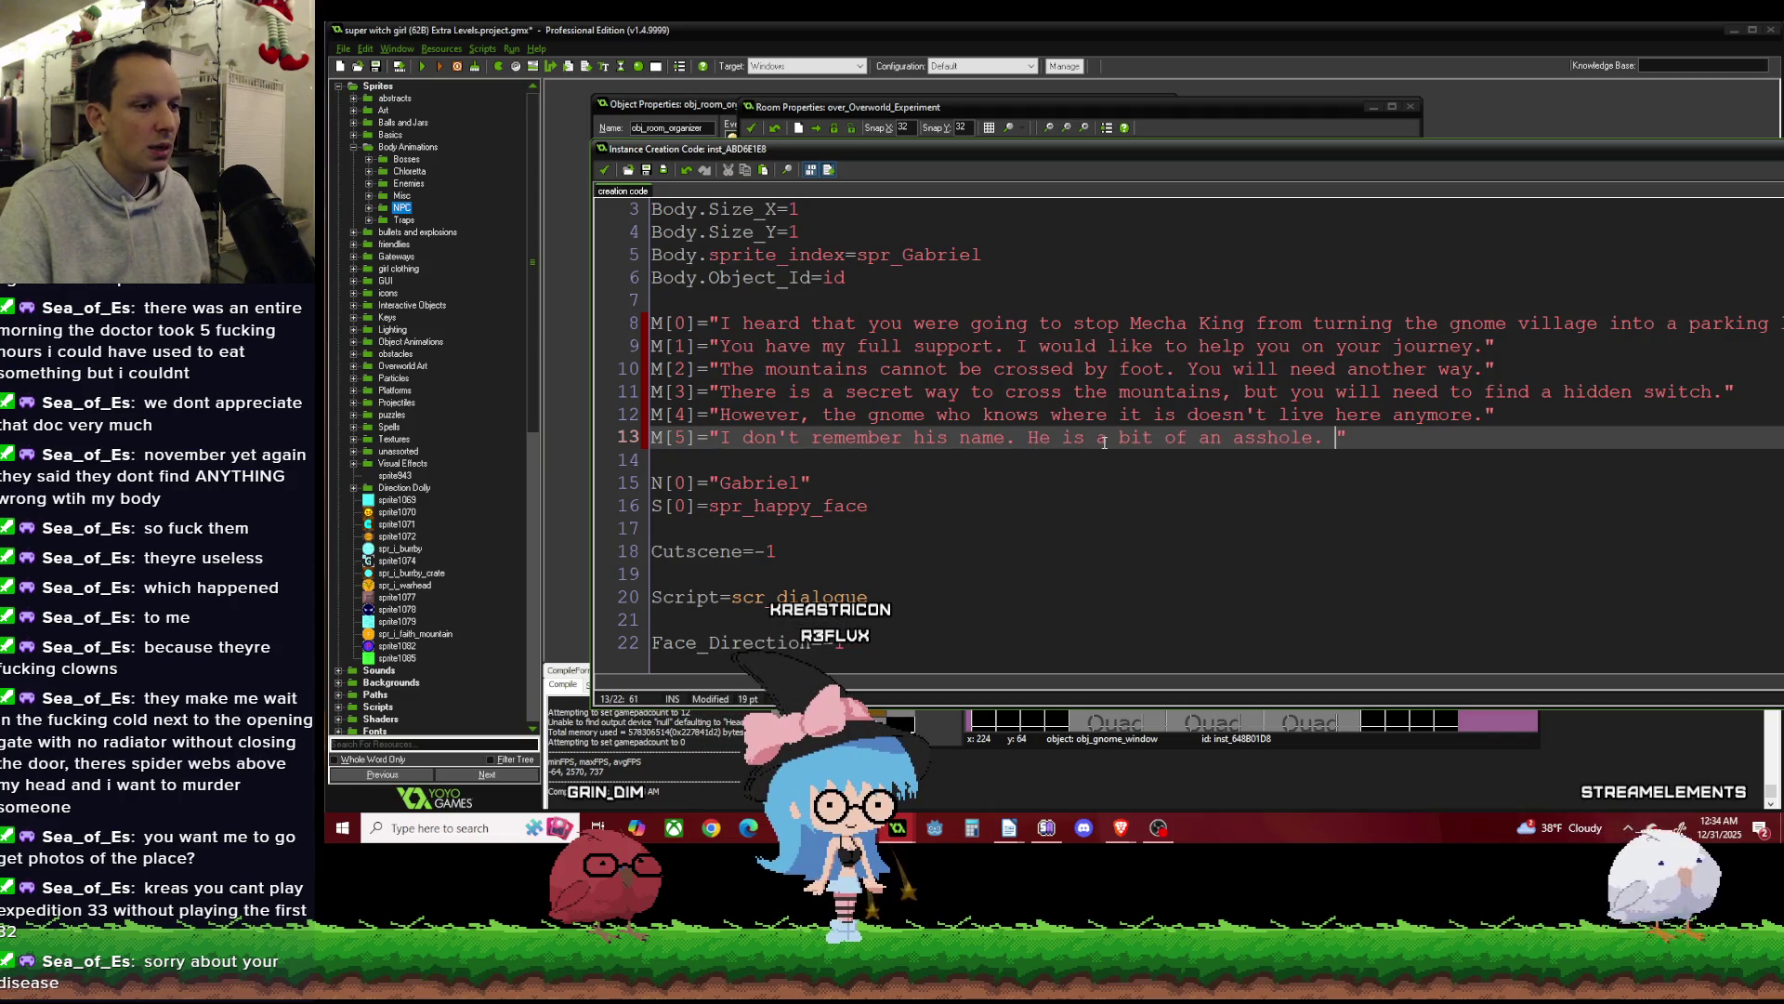
left_click(1327, 437)
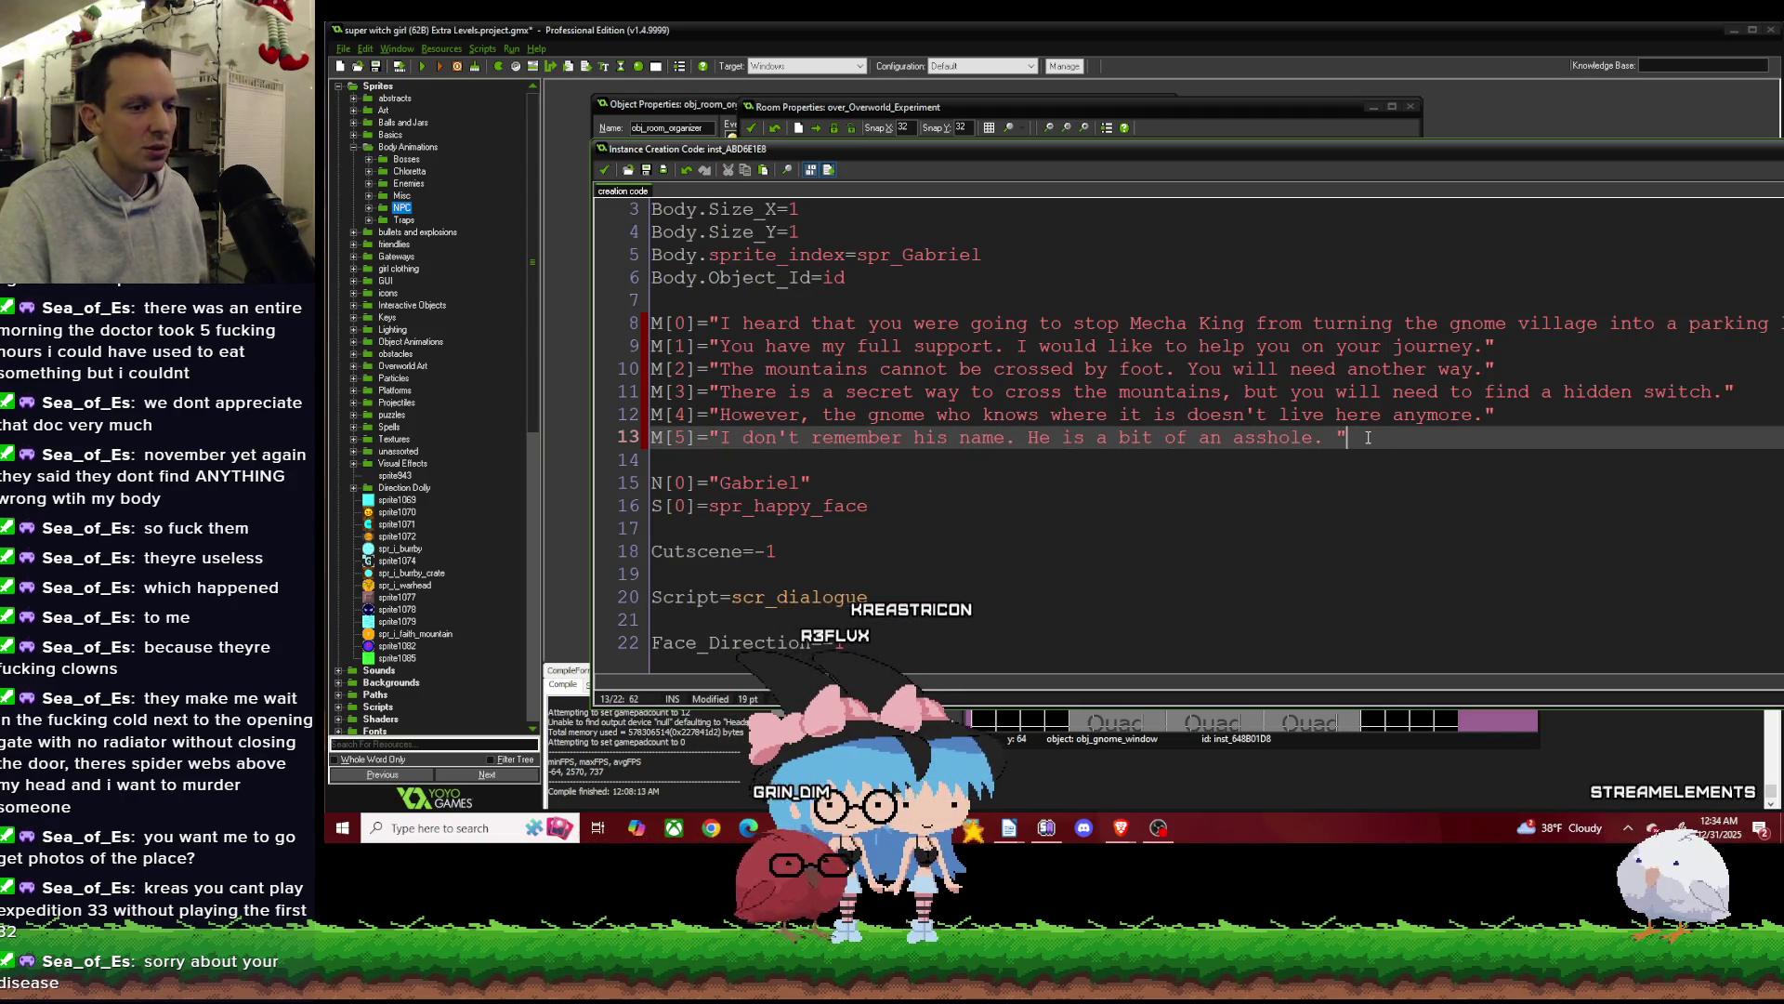
key("Delete")
key("End")
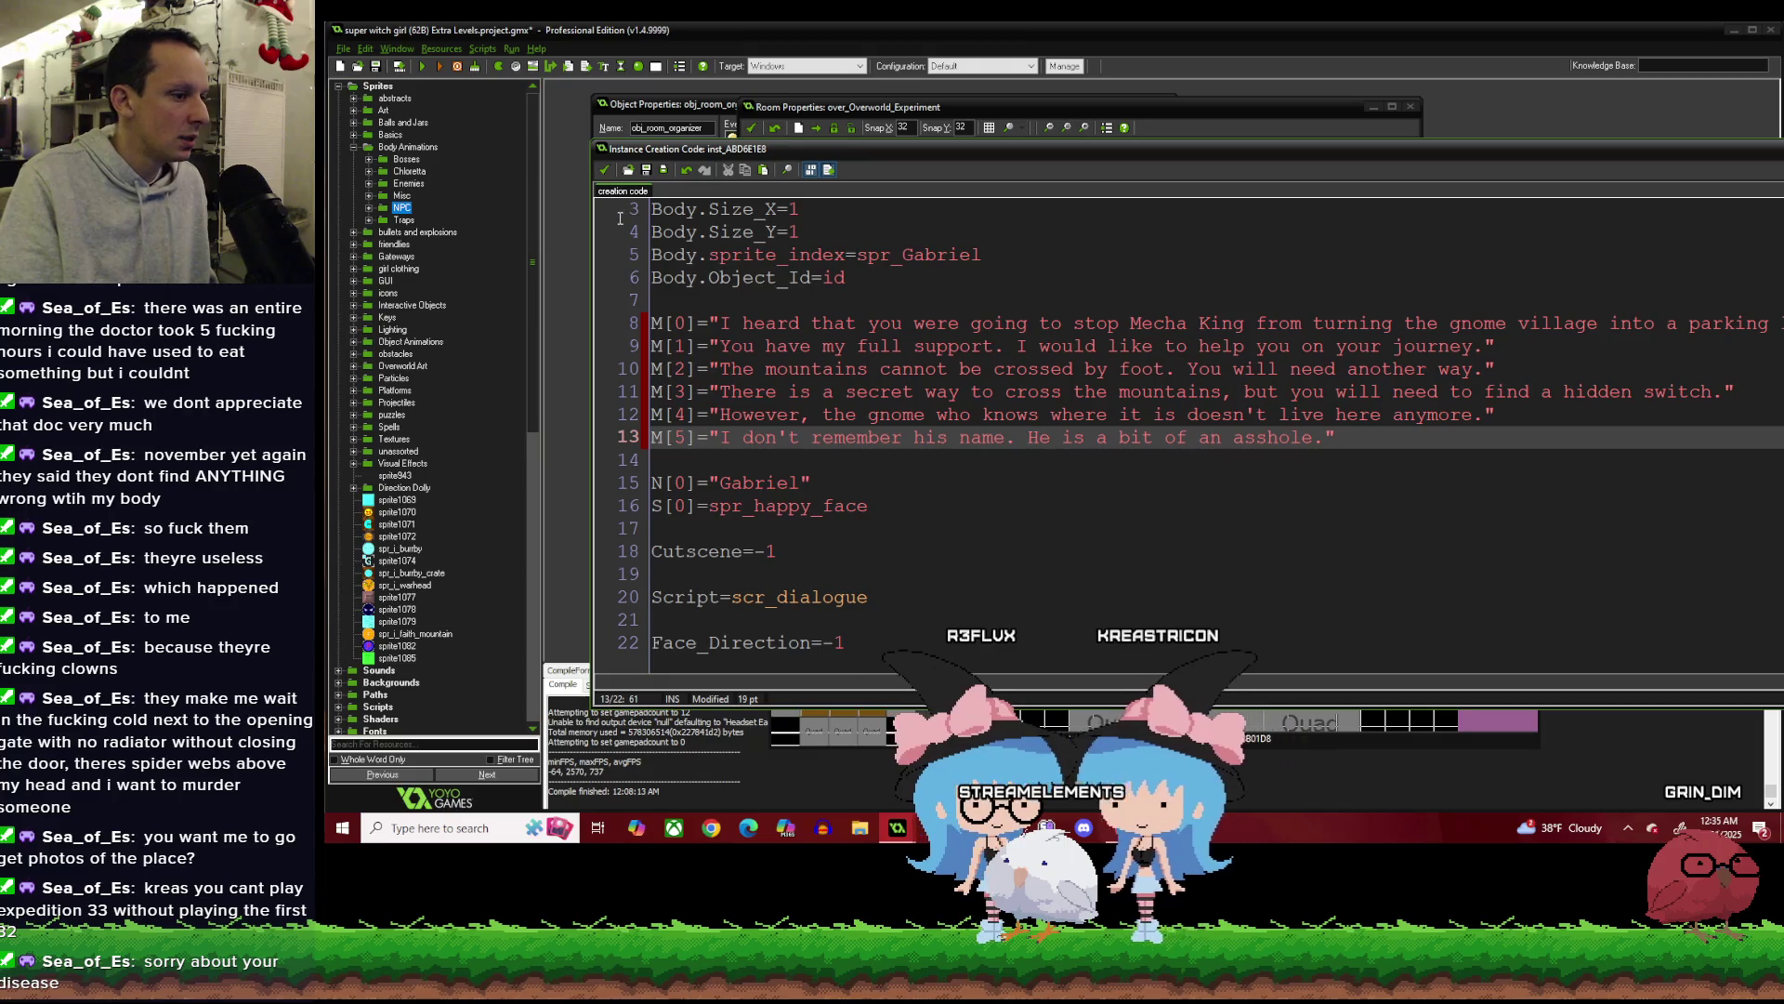
Close the NPC code and gnome room, then change the level node's Room_Id from Level_42a to rm_Gnome_Paul.
left_click(604, 169)
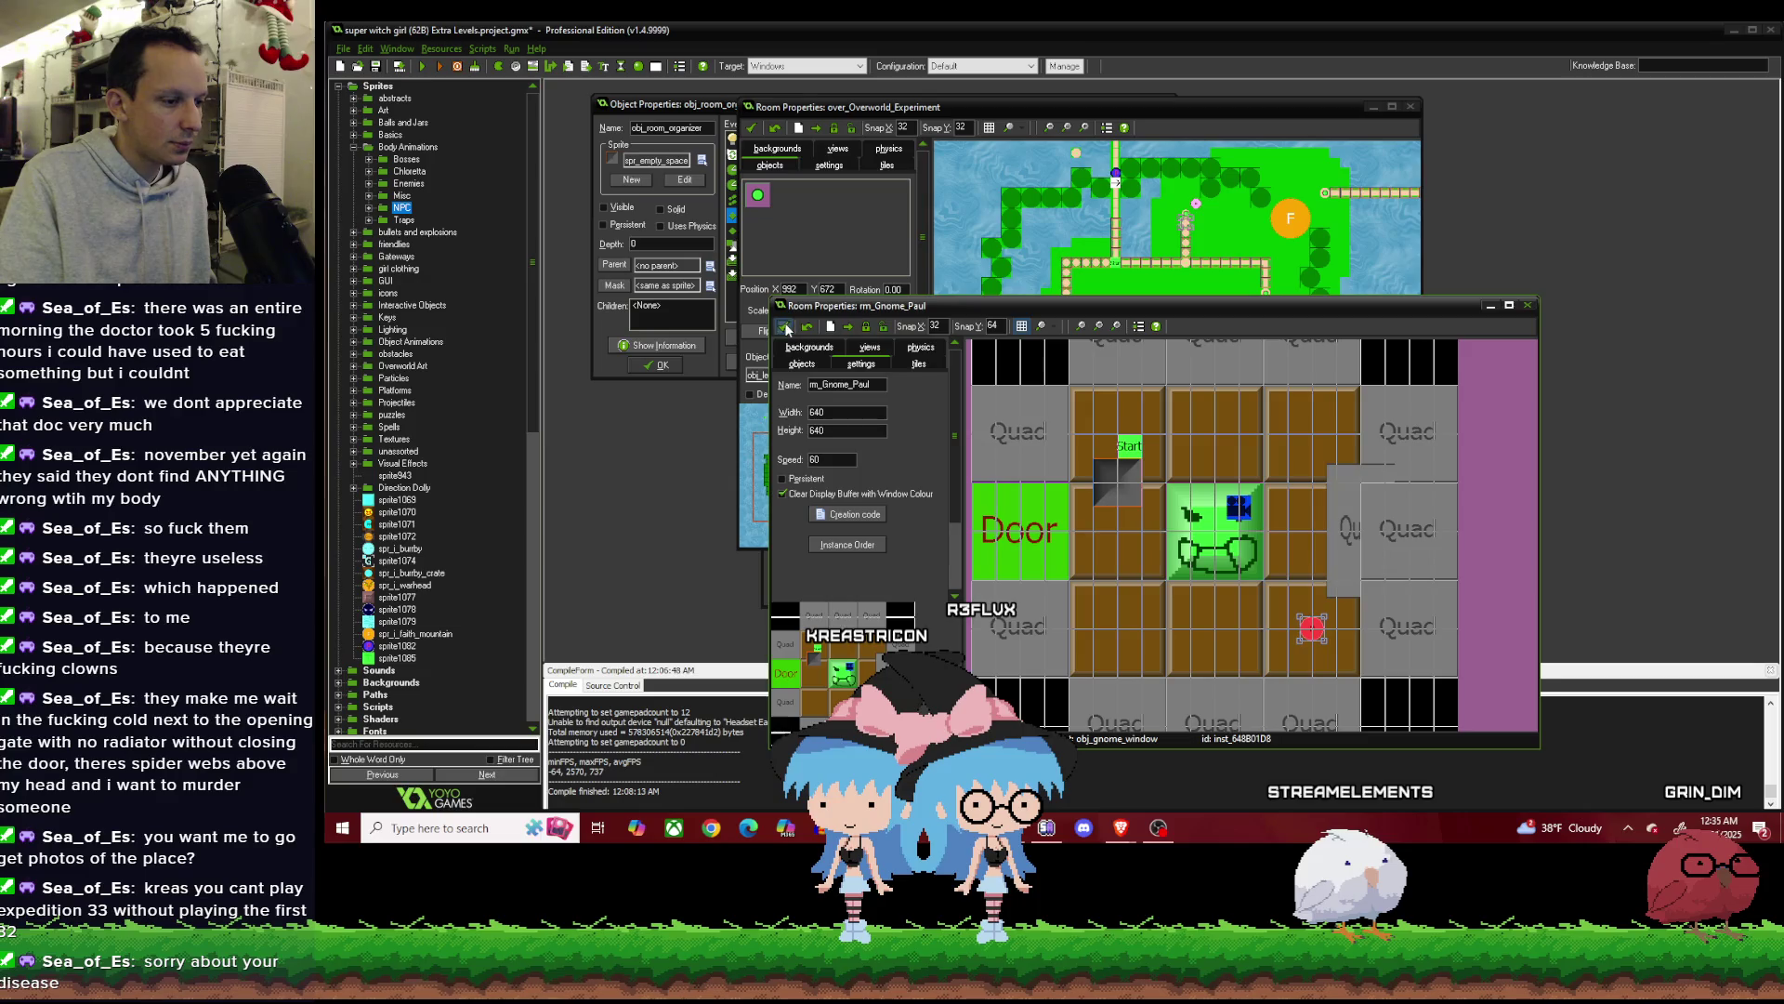
left_click(784, 327)
scroll(1171, 279, "up", 3)
right_click(1178, 185)
left_click(1225, 248)
left_click(1077, 391)
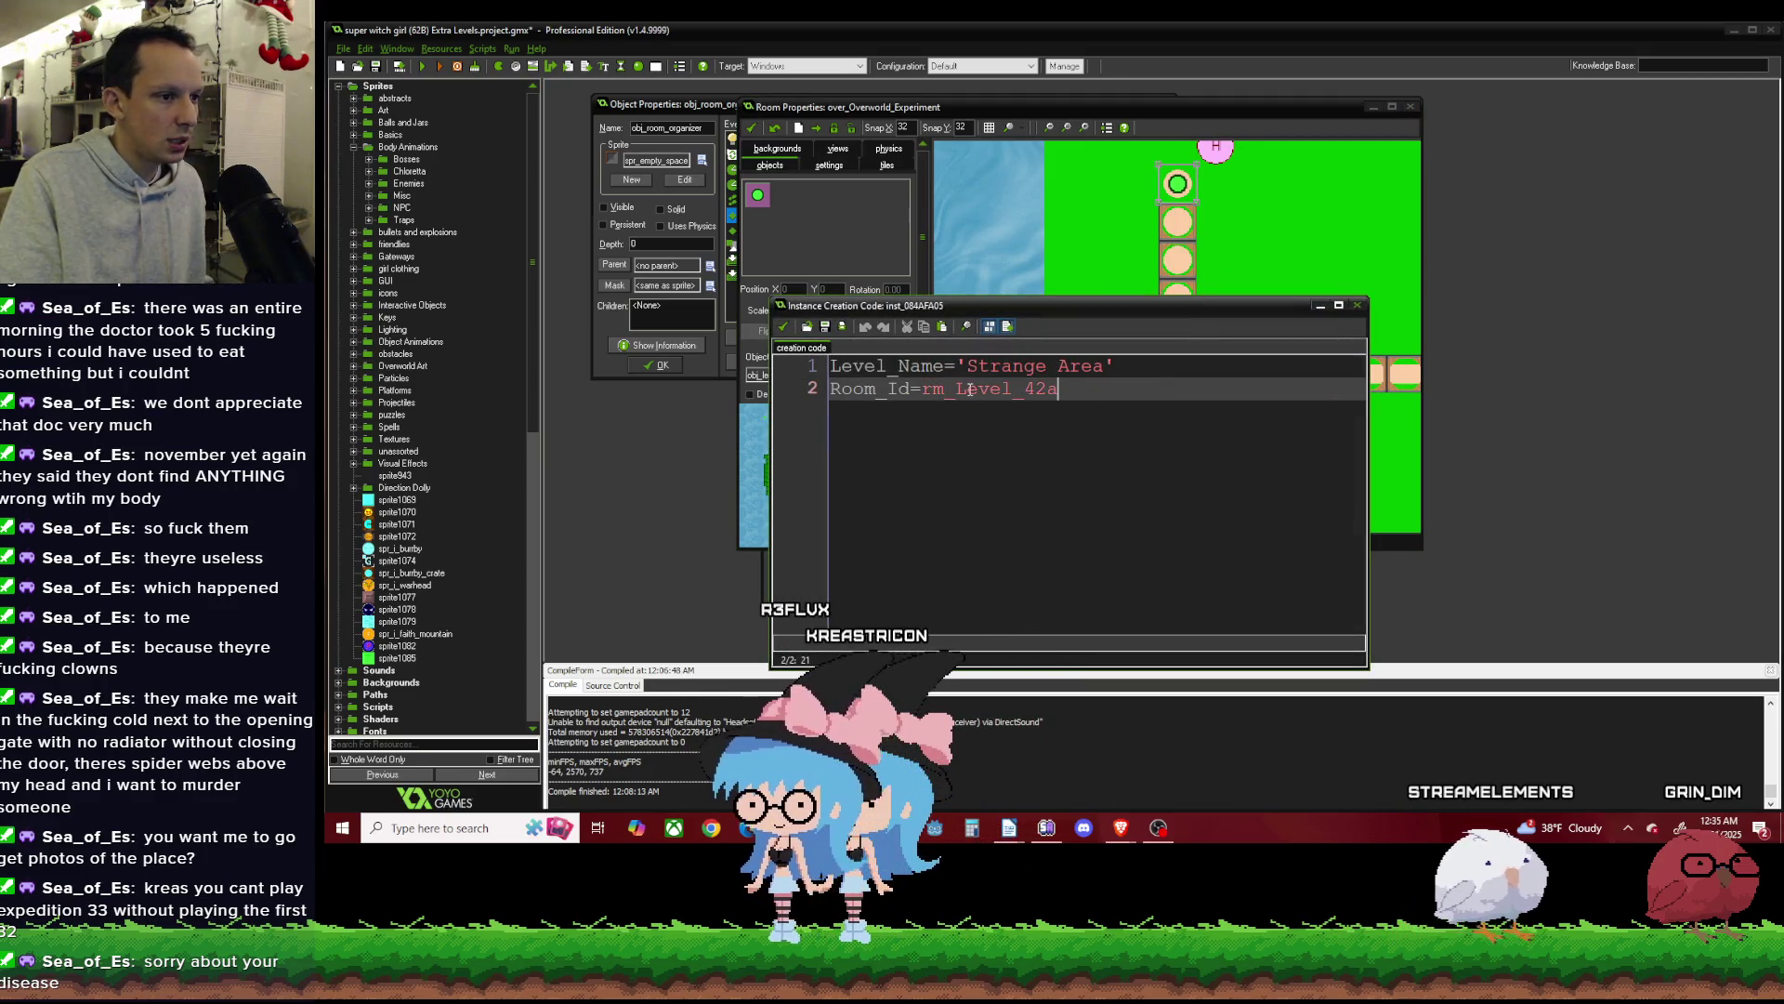
key("ctrl+shift+Left")
type("Gnome")
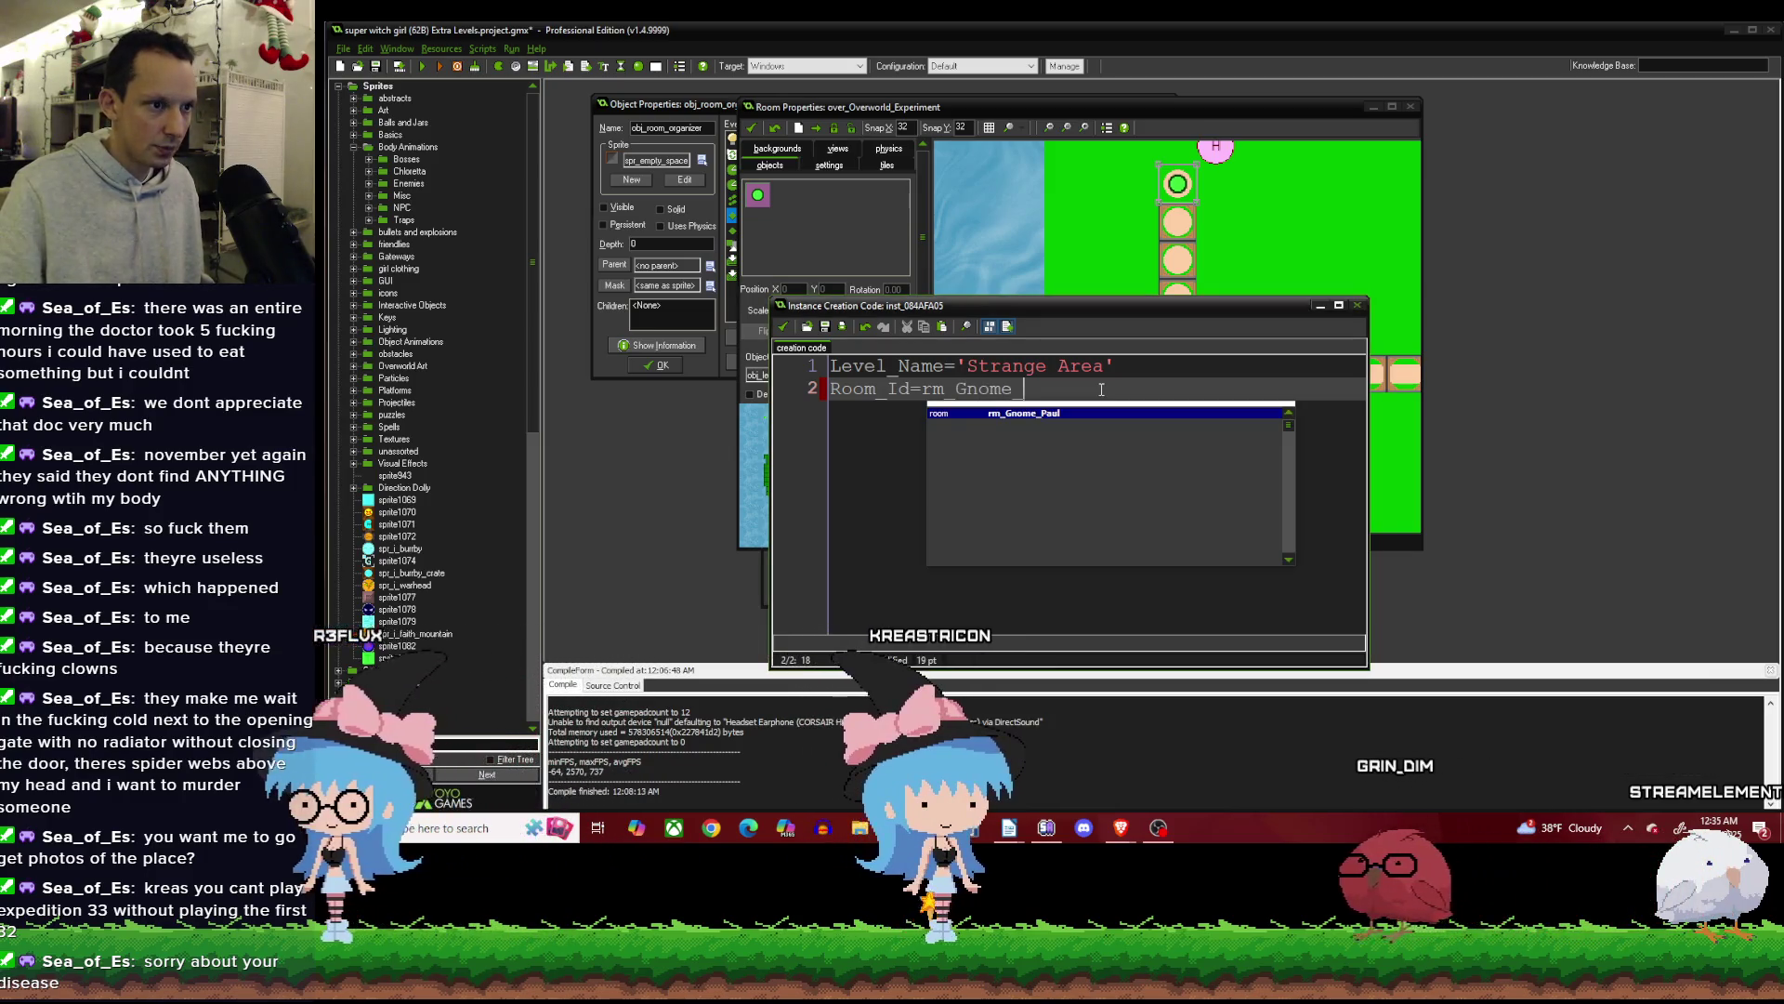
type("_Paul")
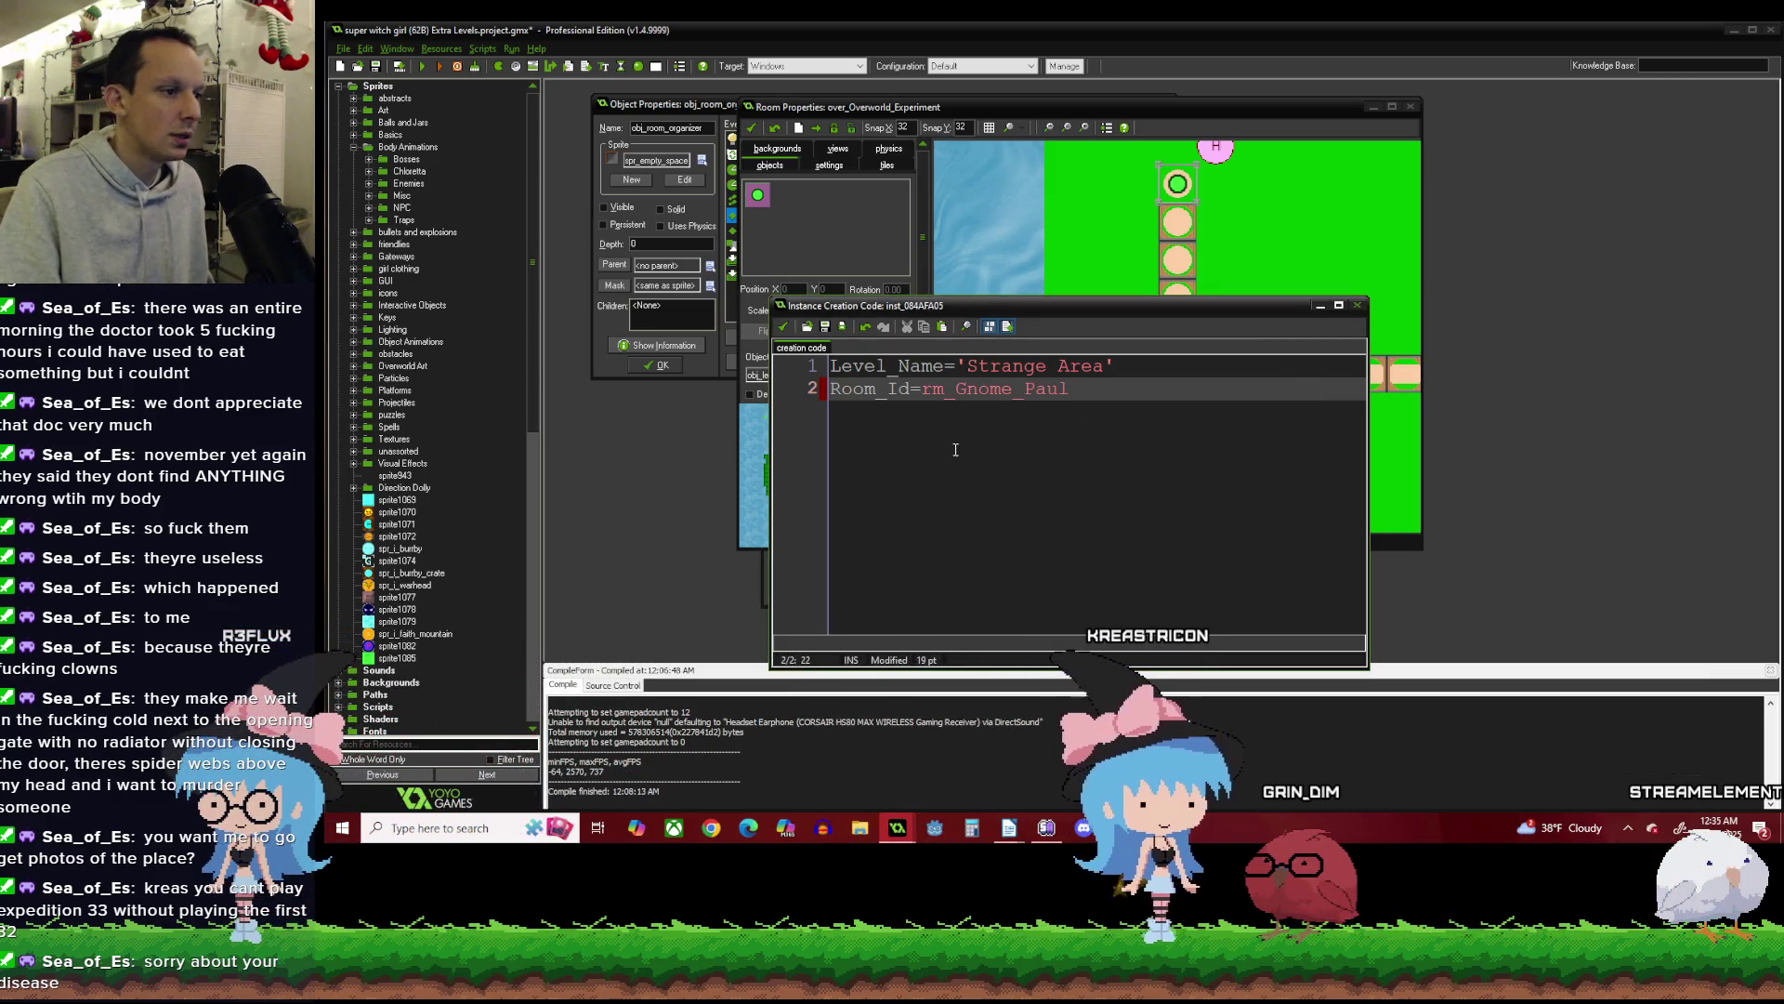
left_click(781, 329)
Reopen the node's creation code and open the rm_Gnome_Paul room from it.
scroll(1185, 160, "up", 2)
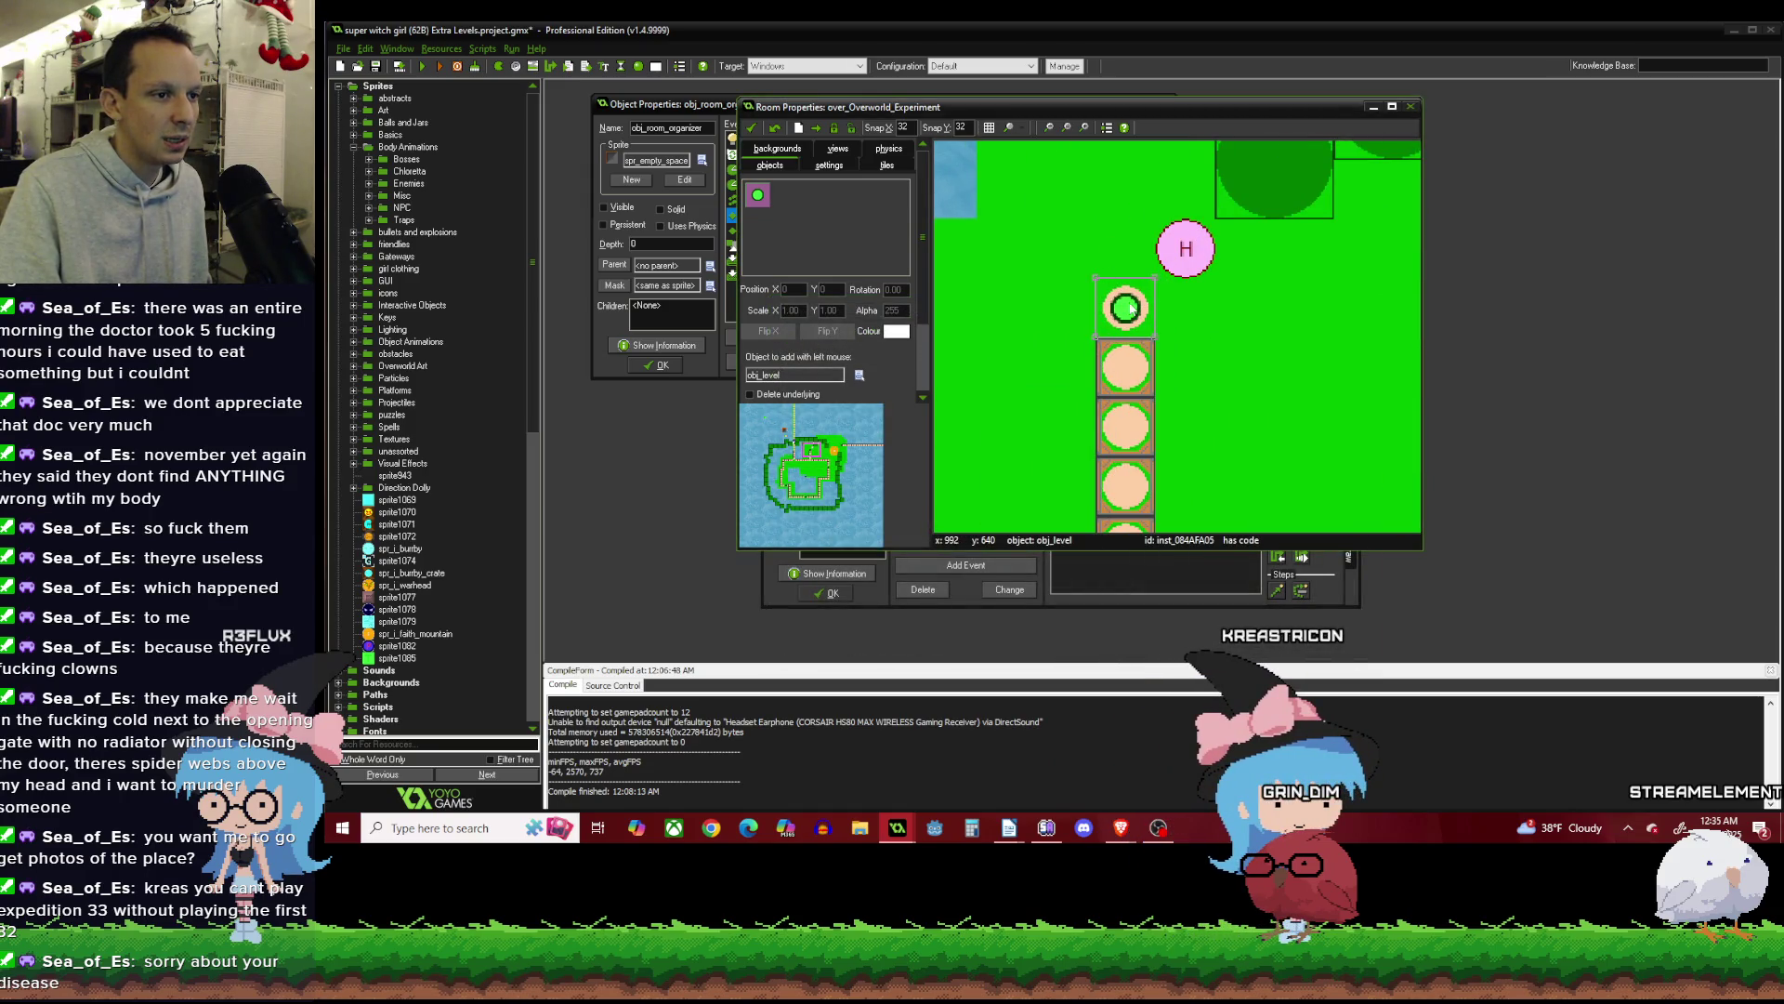
right_click(1126, 306)
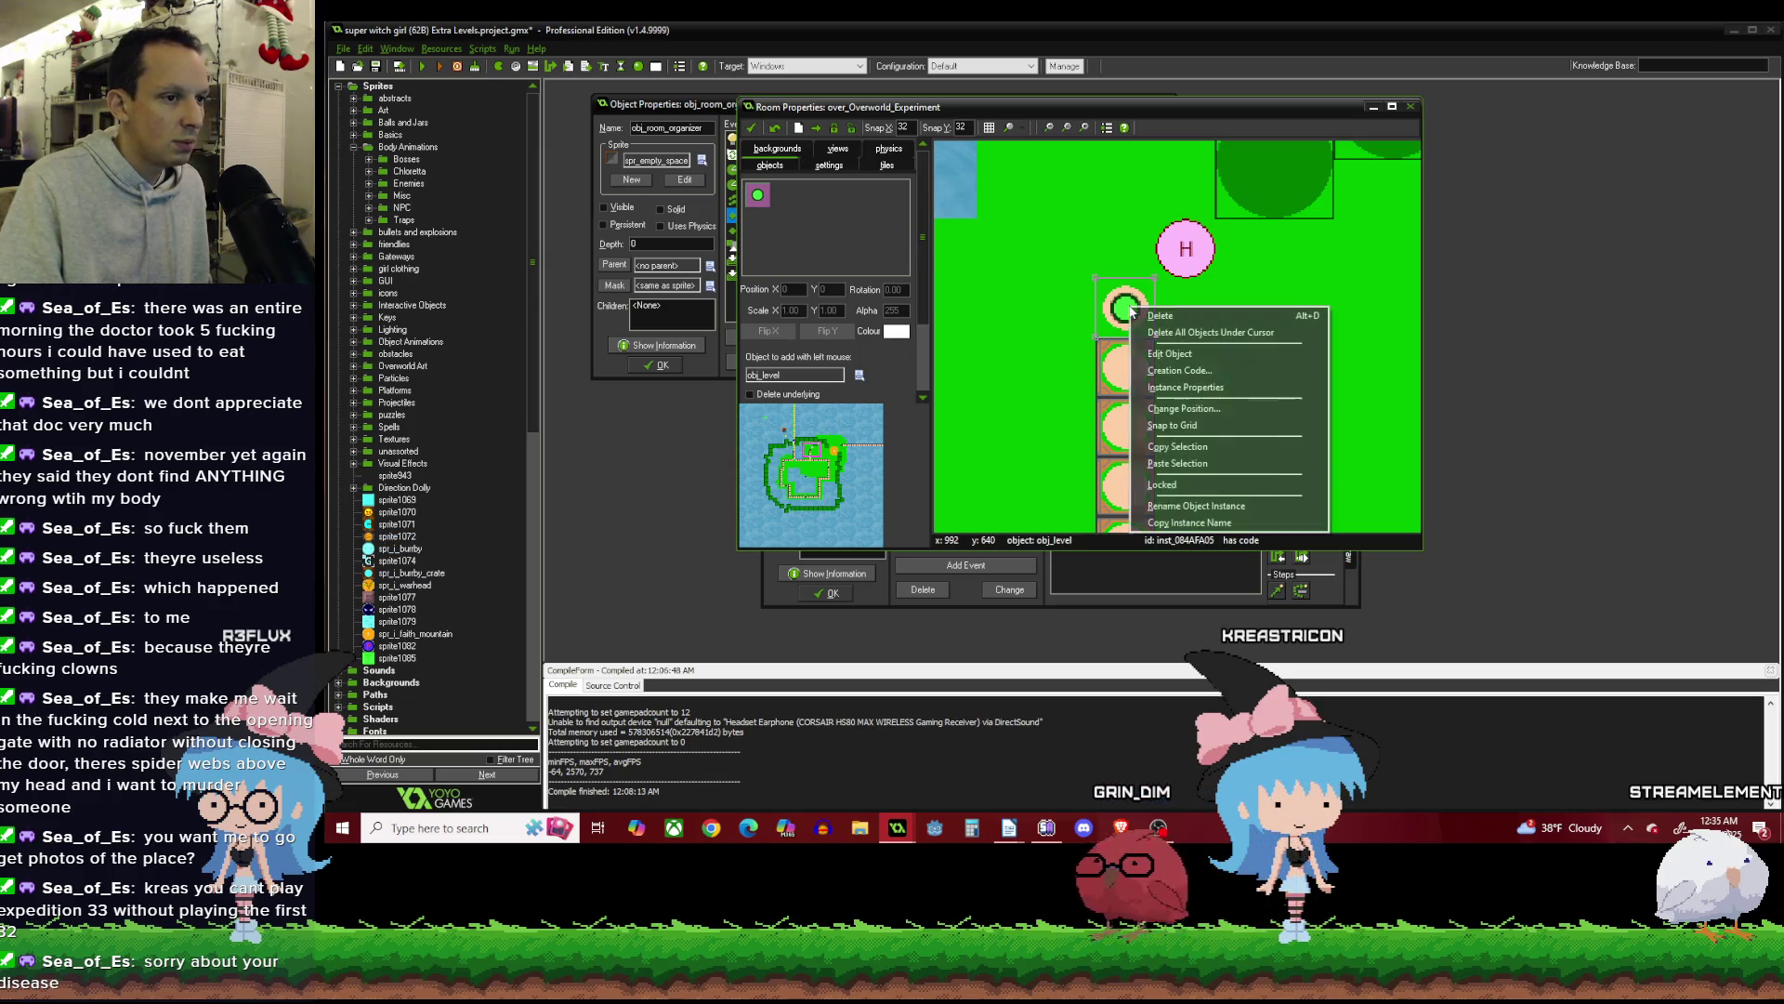
left_click(1173, 339)
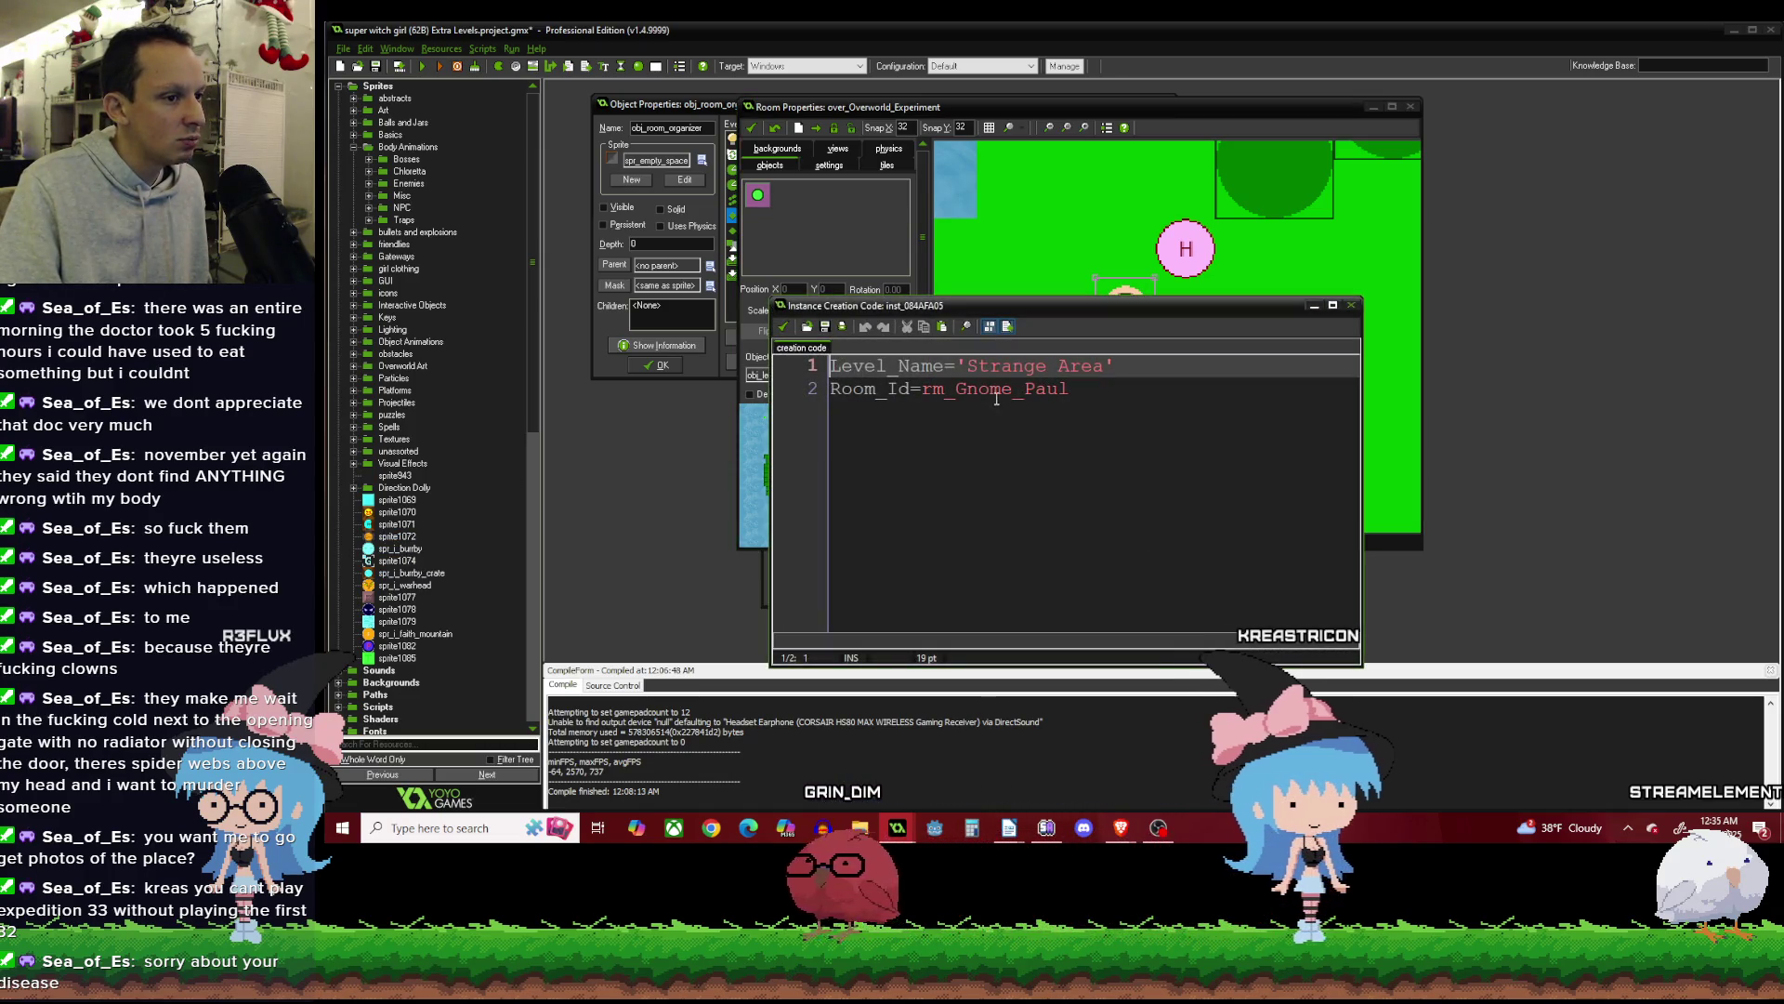
right_click(999, 397)
key("Escape")
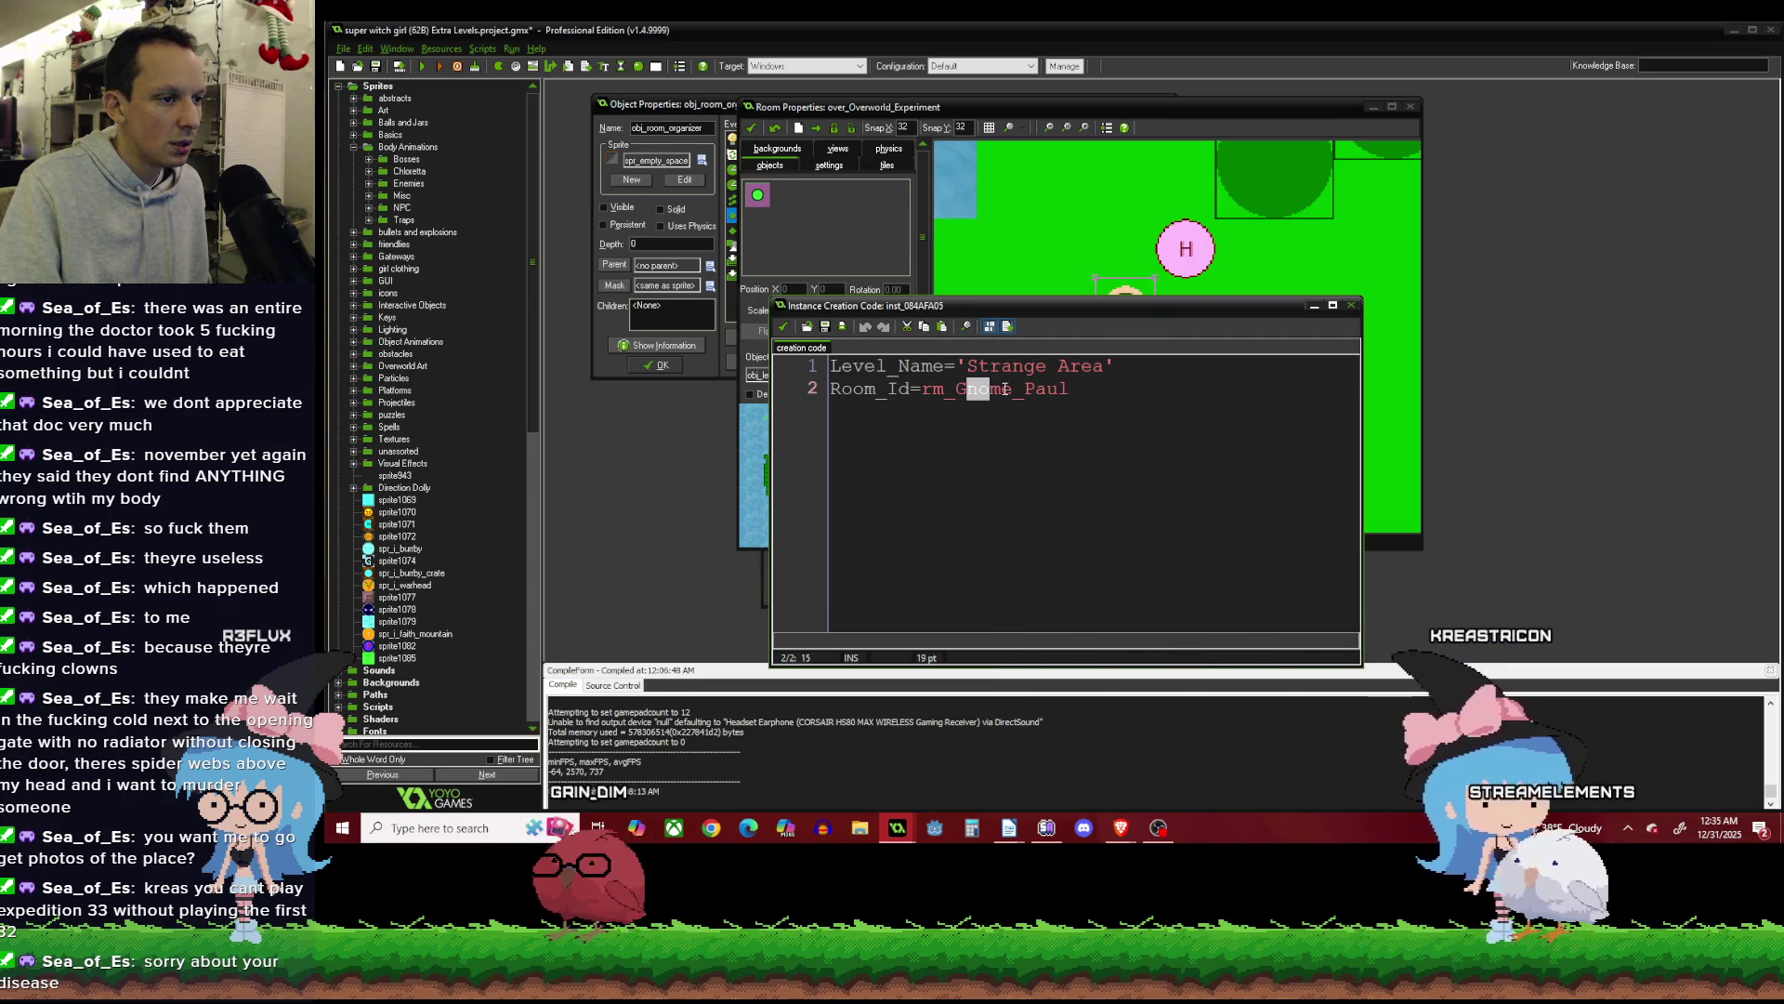
middle_click(1005, 389)
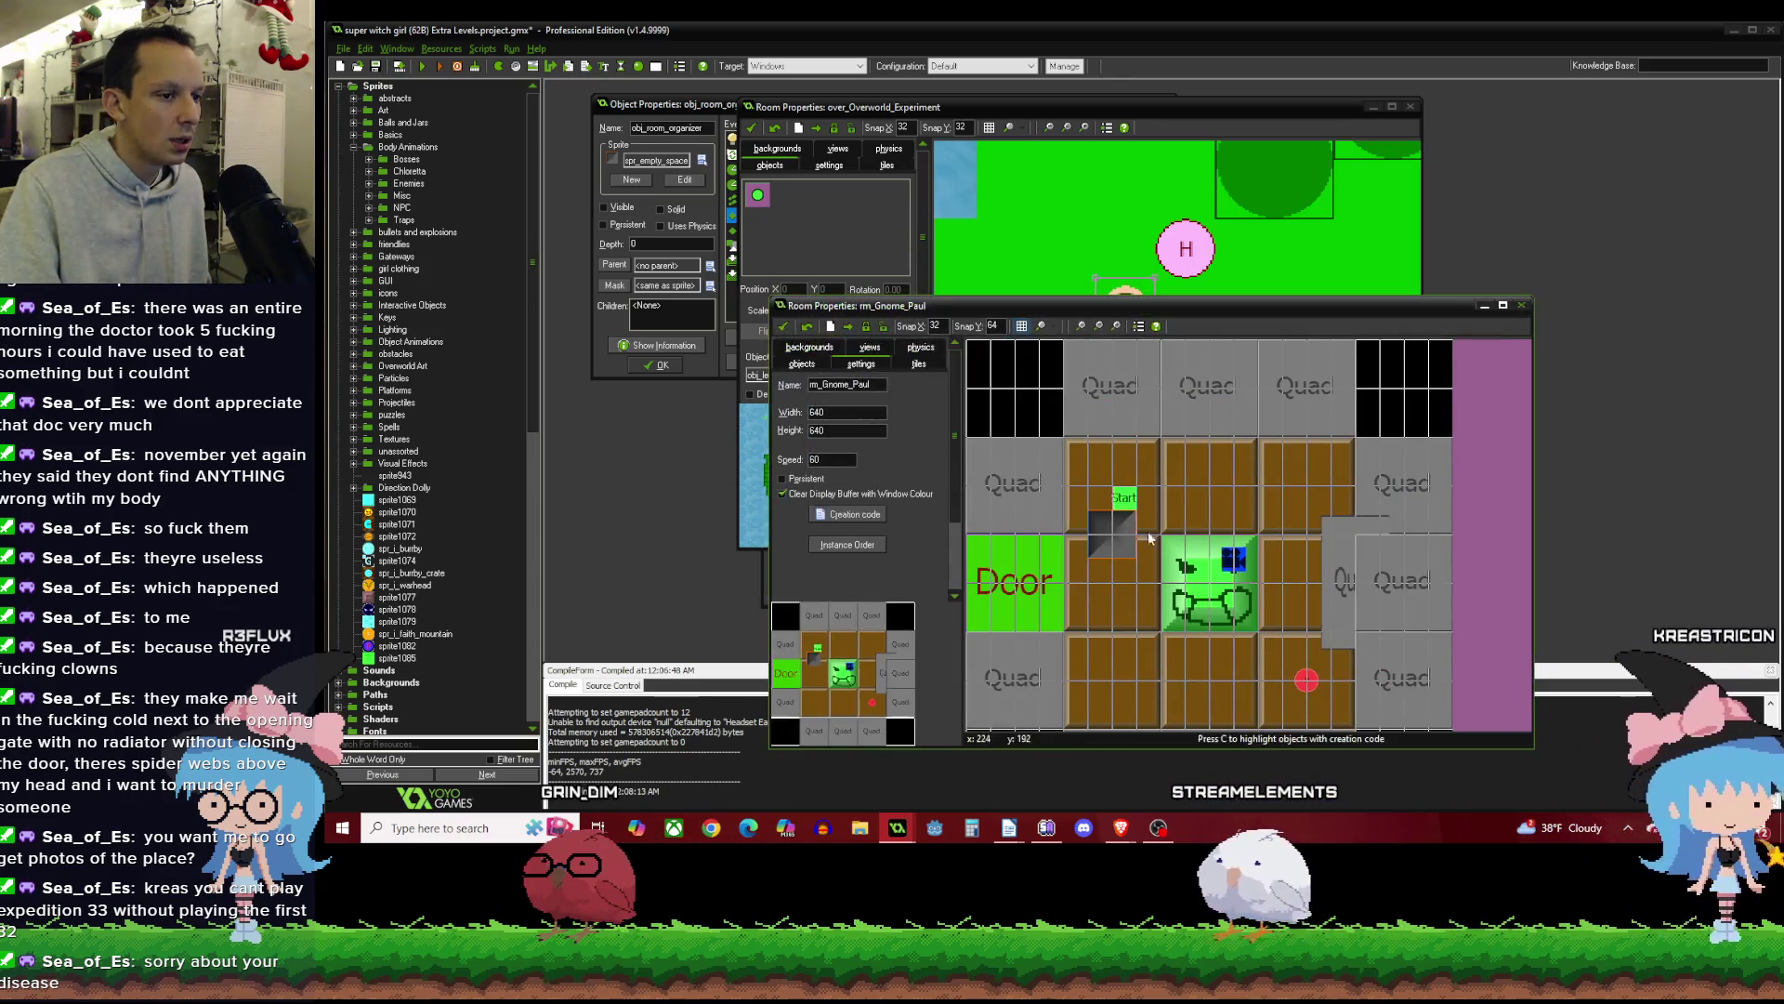
right_click(1307, 682)
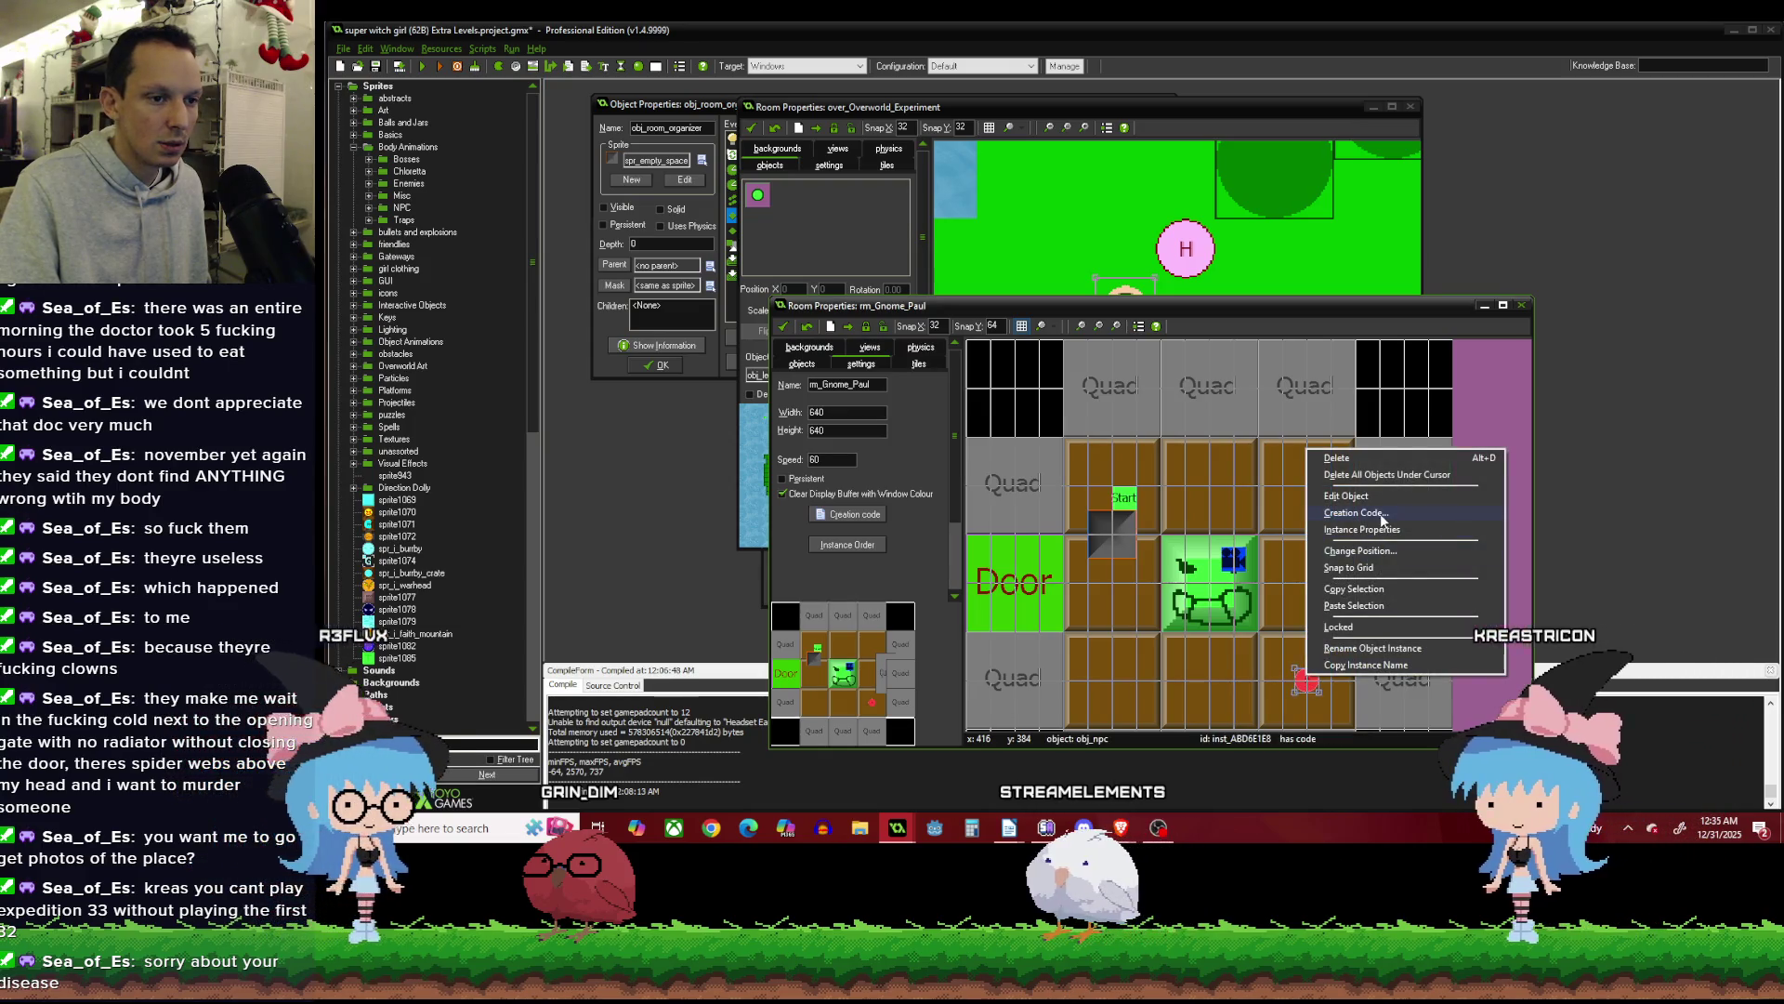
Change the gnome NPC's N[0] name to 'Gnome Paul' and close the gnome house room.
left_click(1356, 513)
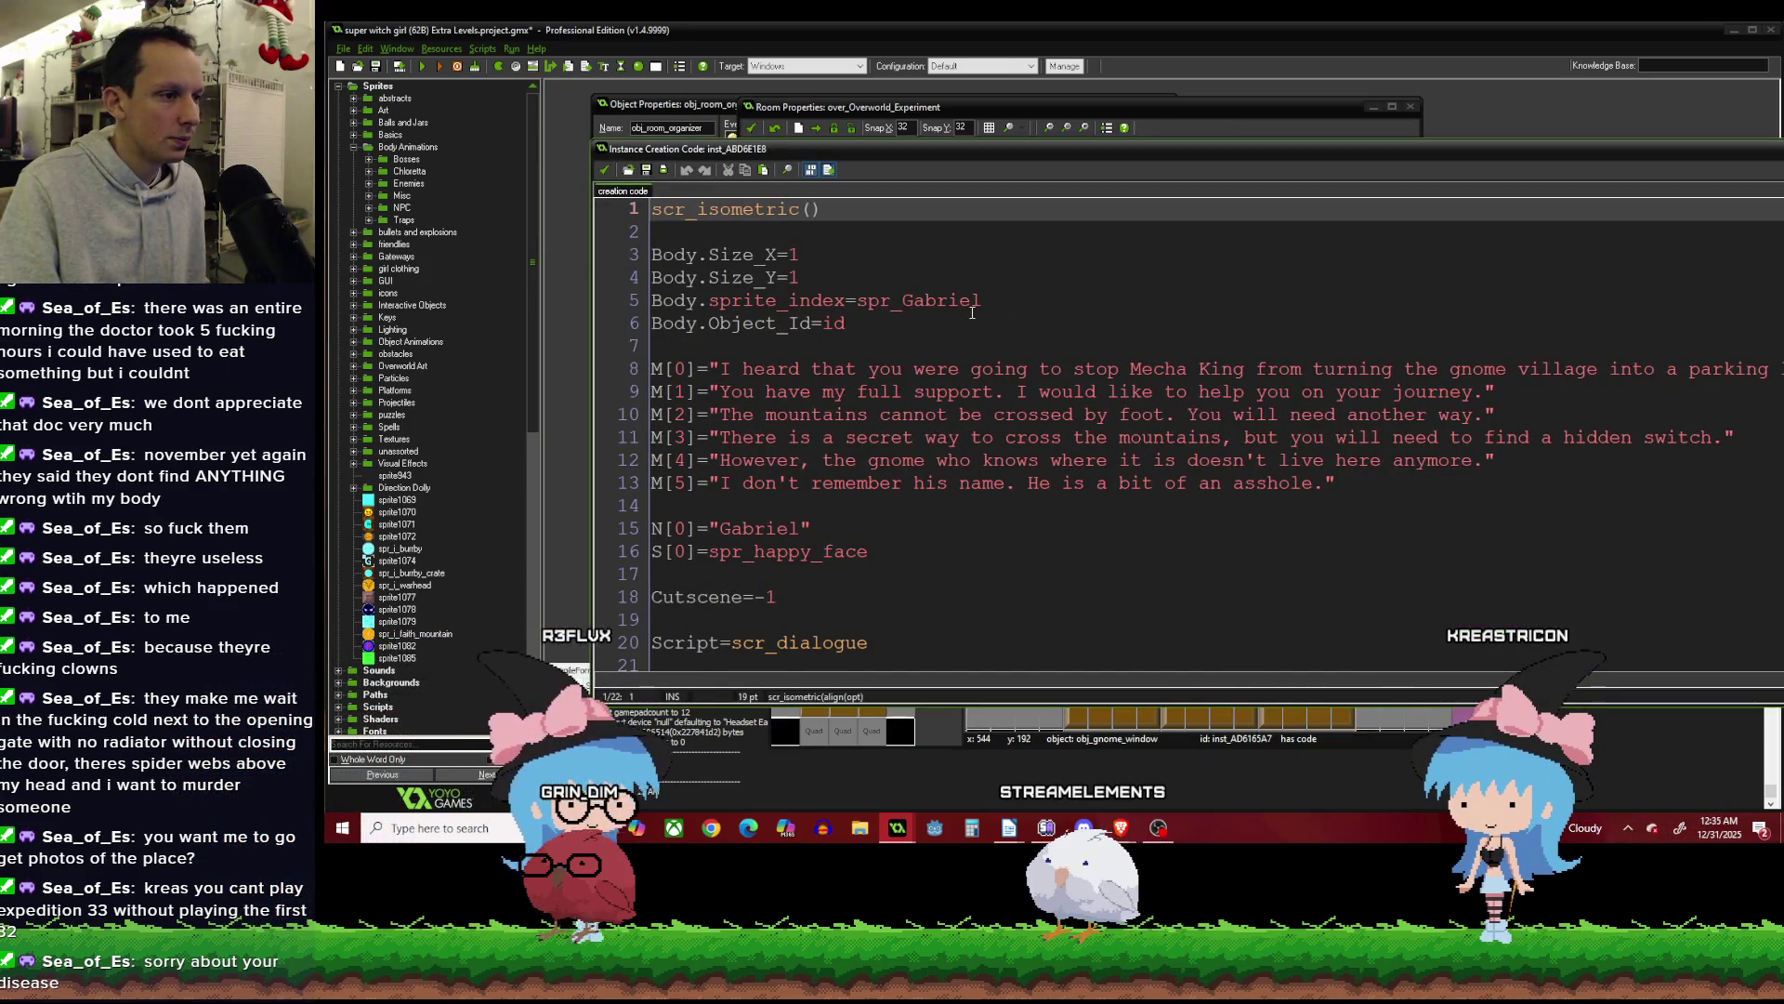
scroll(972, 312, "down", 1)
left_click_drag(798, 481, 720, 481)
type("G")
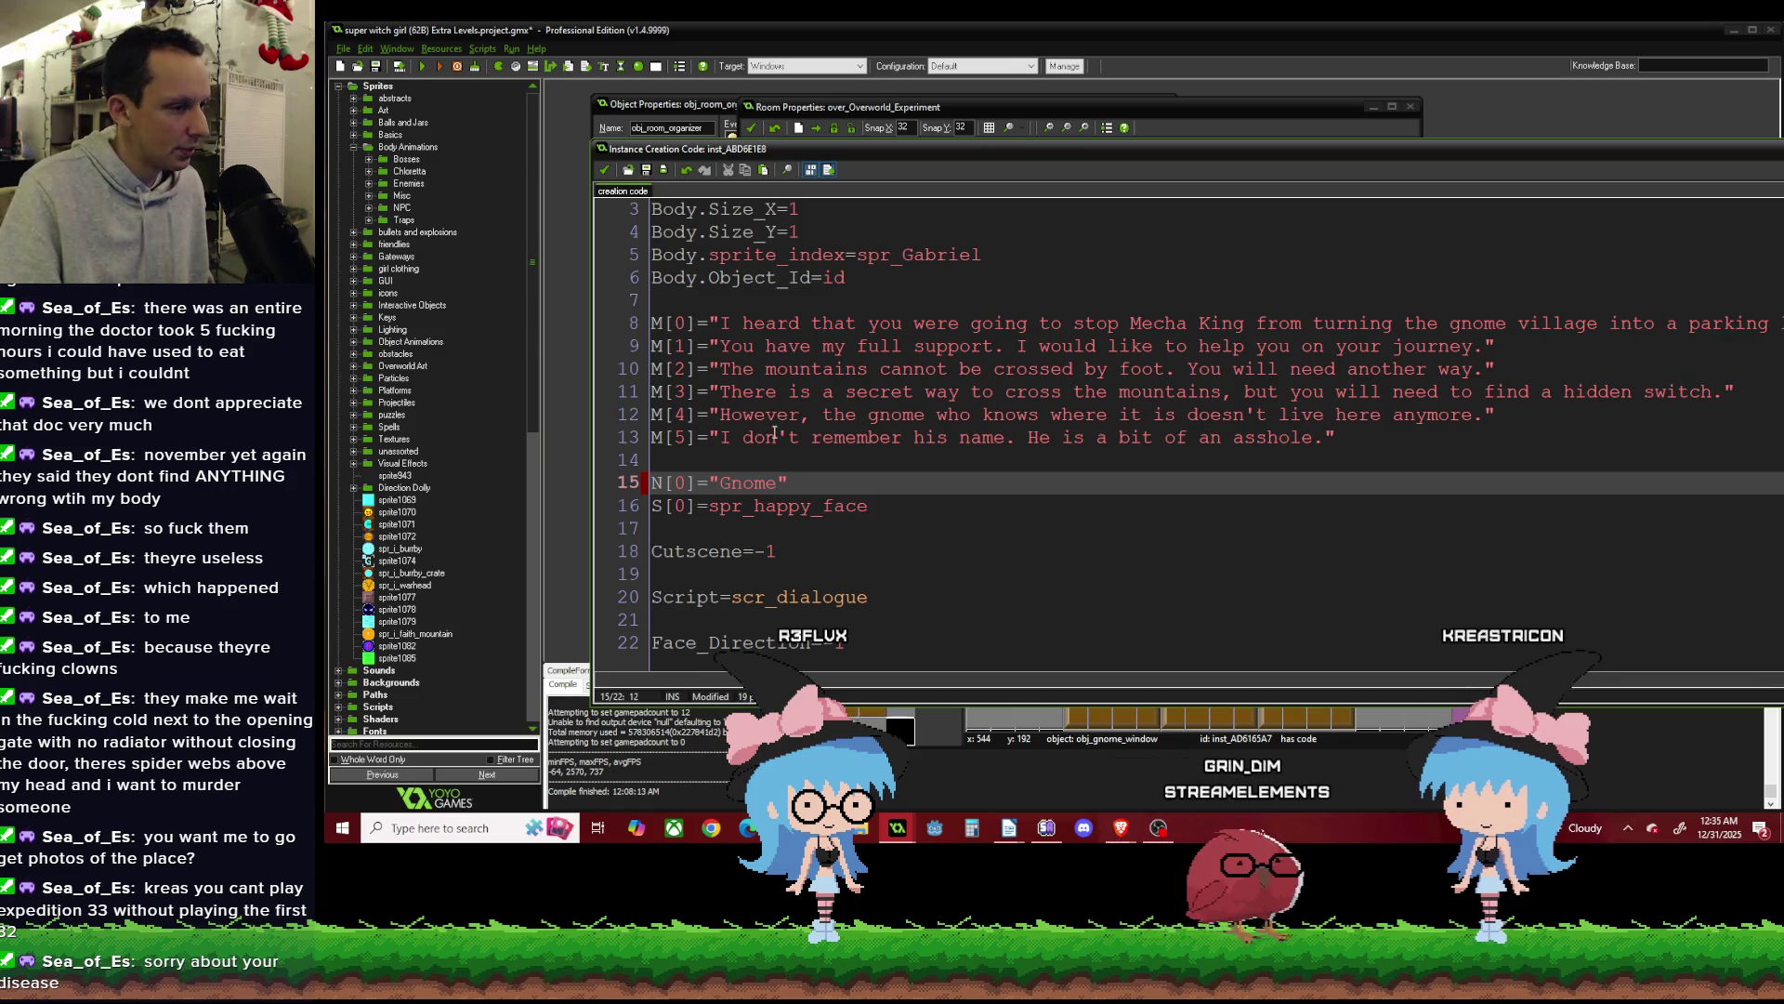
left_click_drag(721, 485, 770, 486)
key("Right")
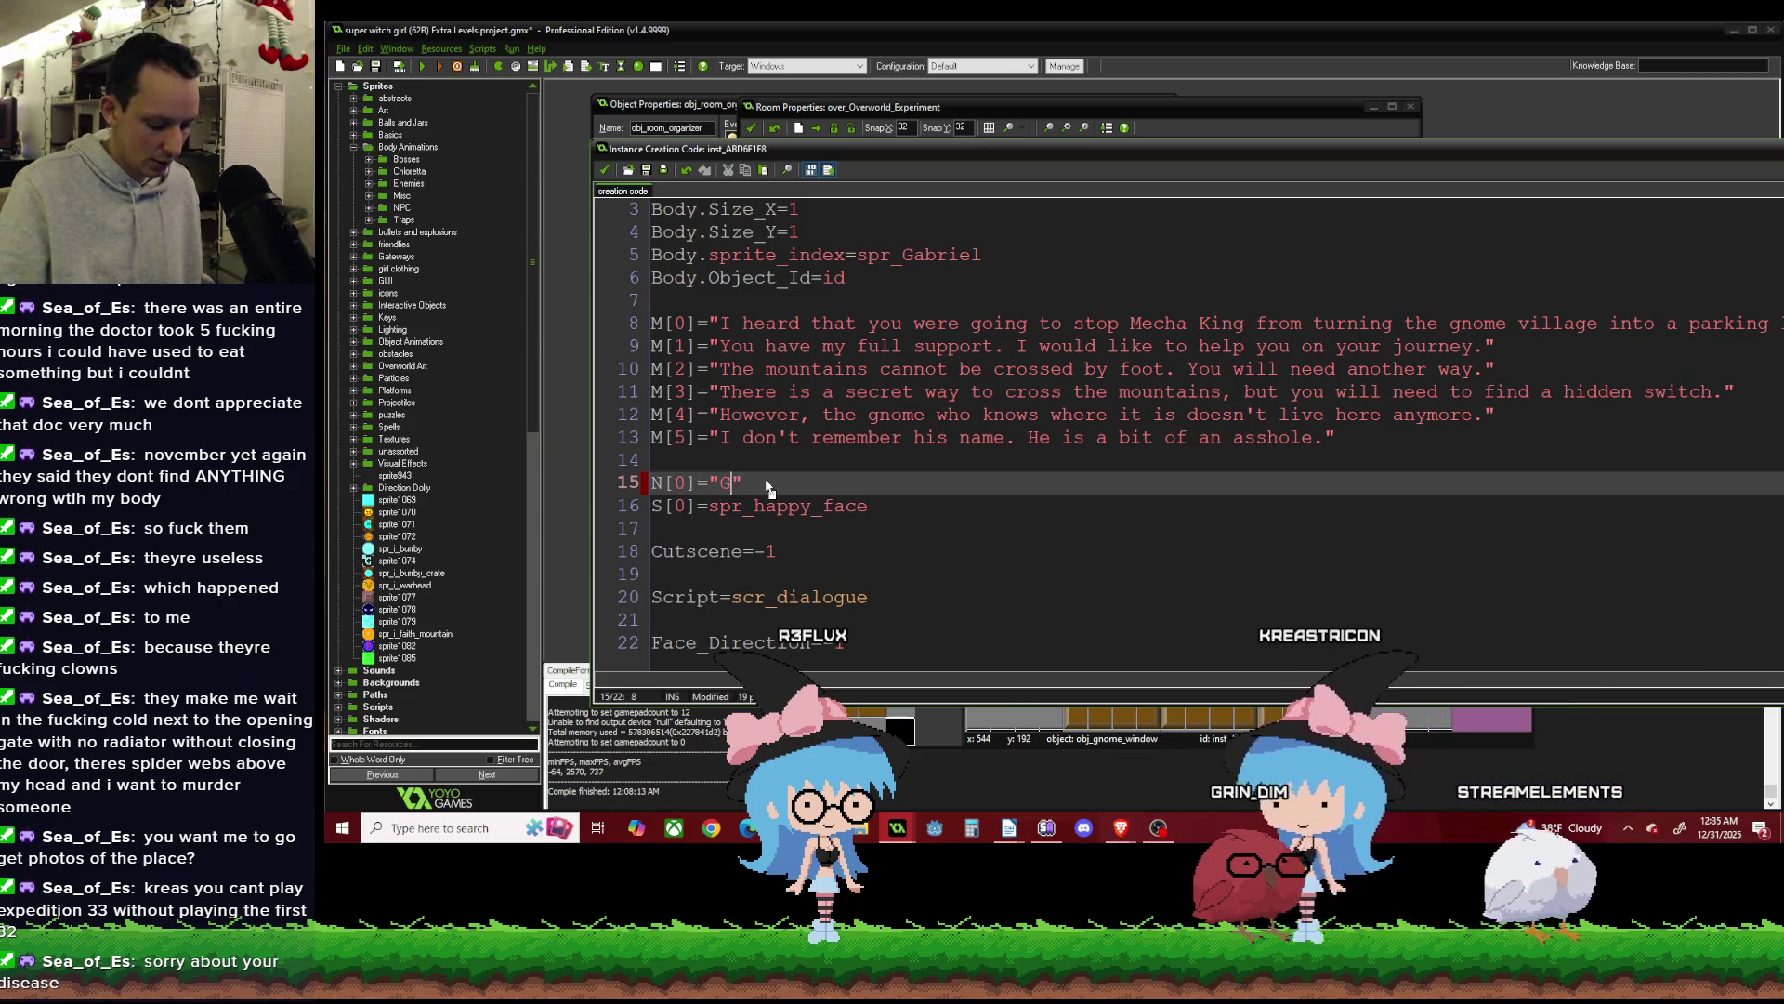
type("Paul")
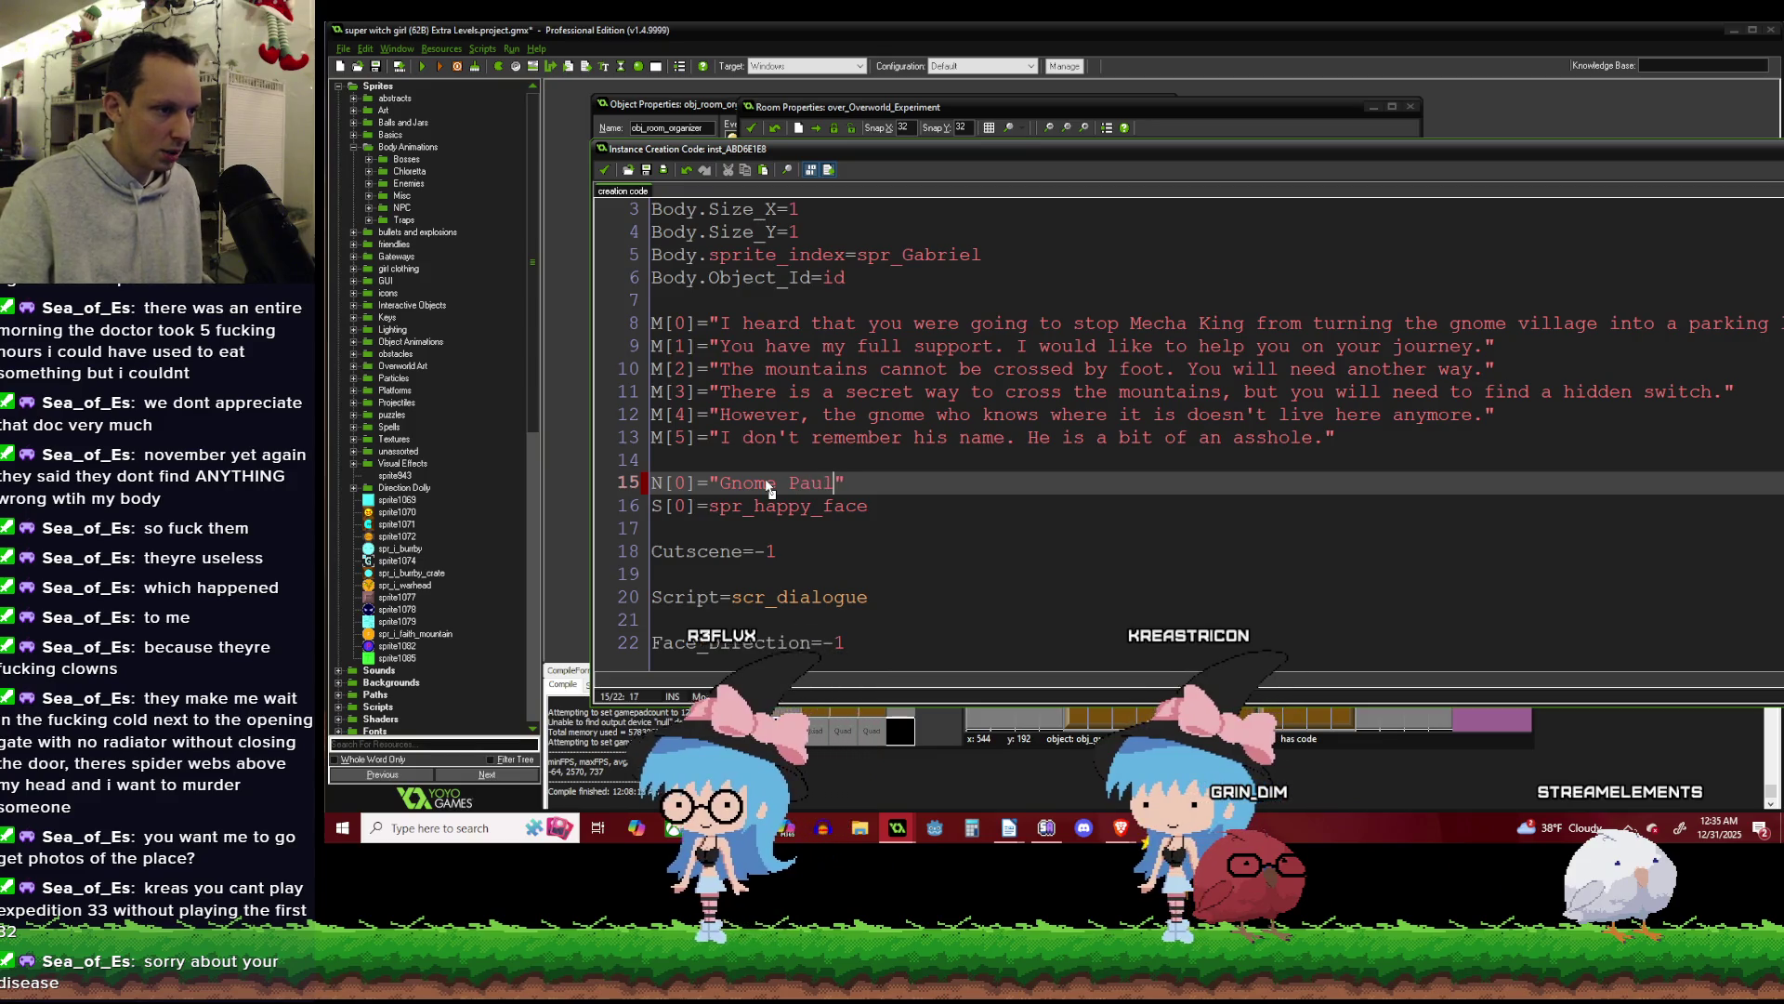
left_click(604, 169)
left_click(783, 326)
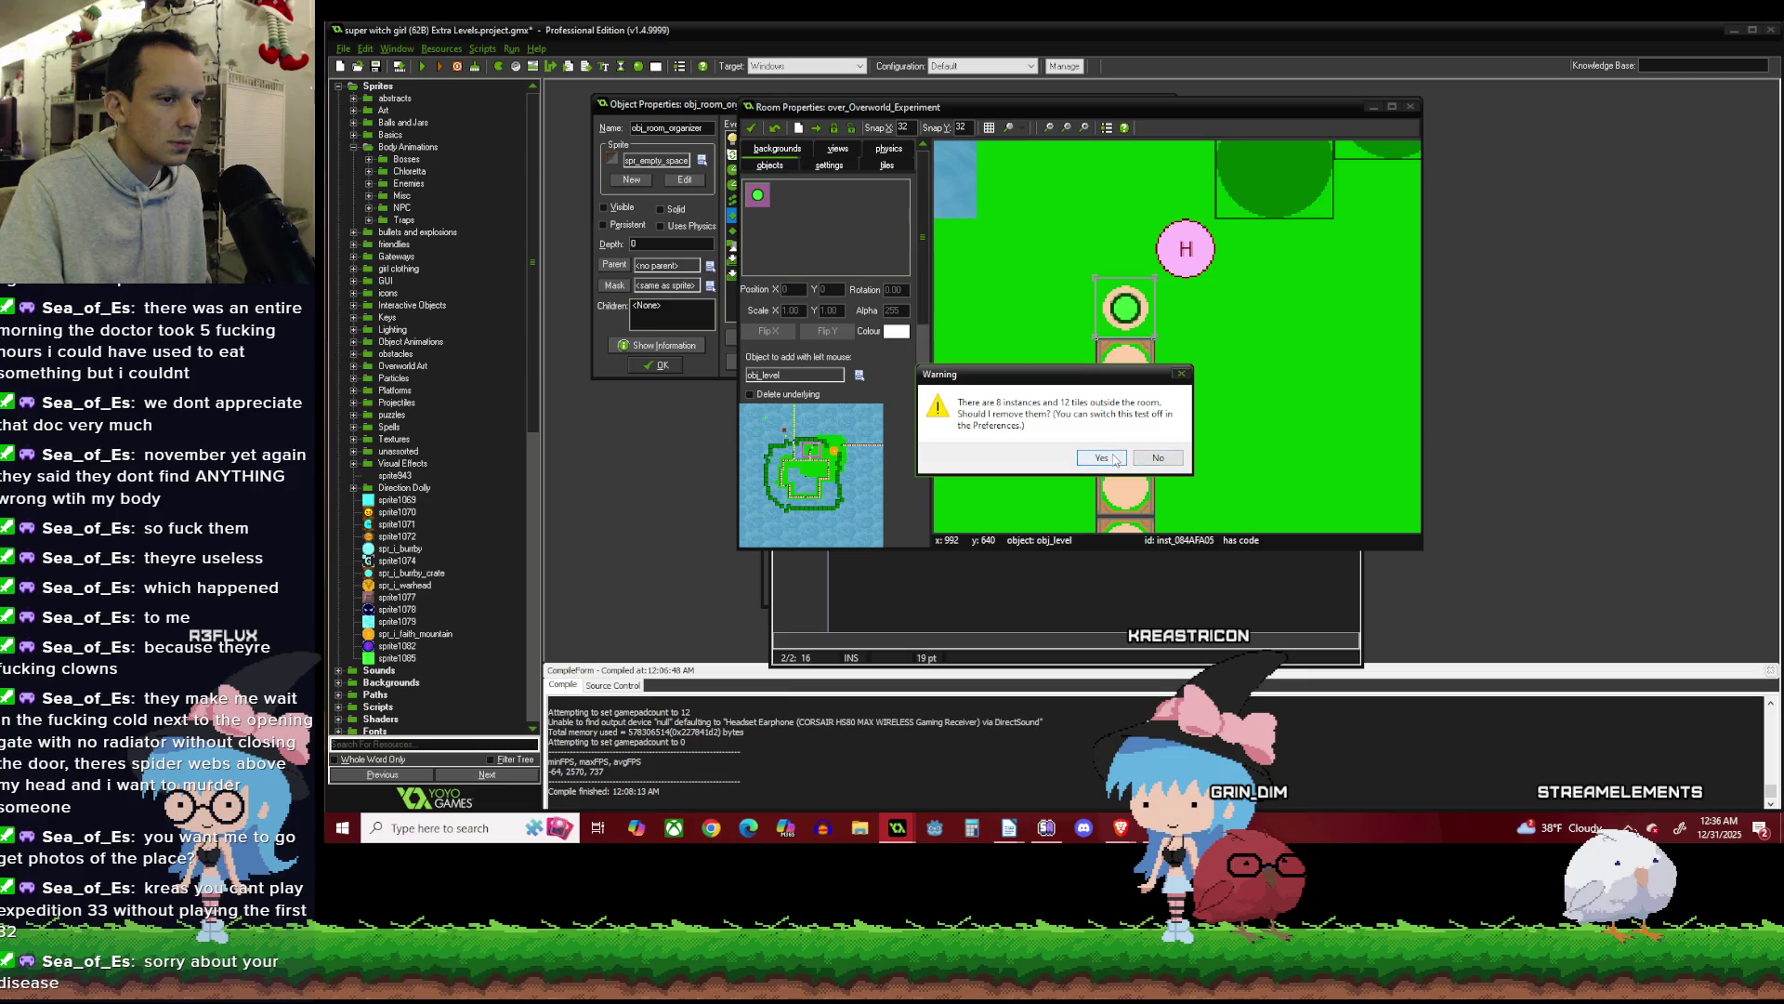
Accept the outside-instances warning, close the two object property windows, and run the game, saving with F5.
left_click(1114, 459)
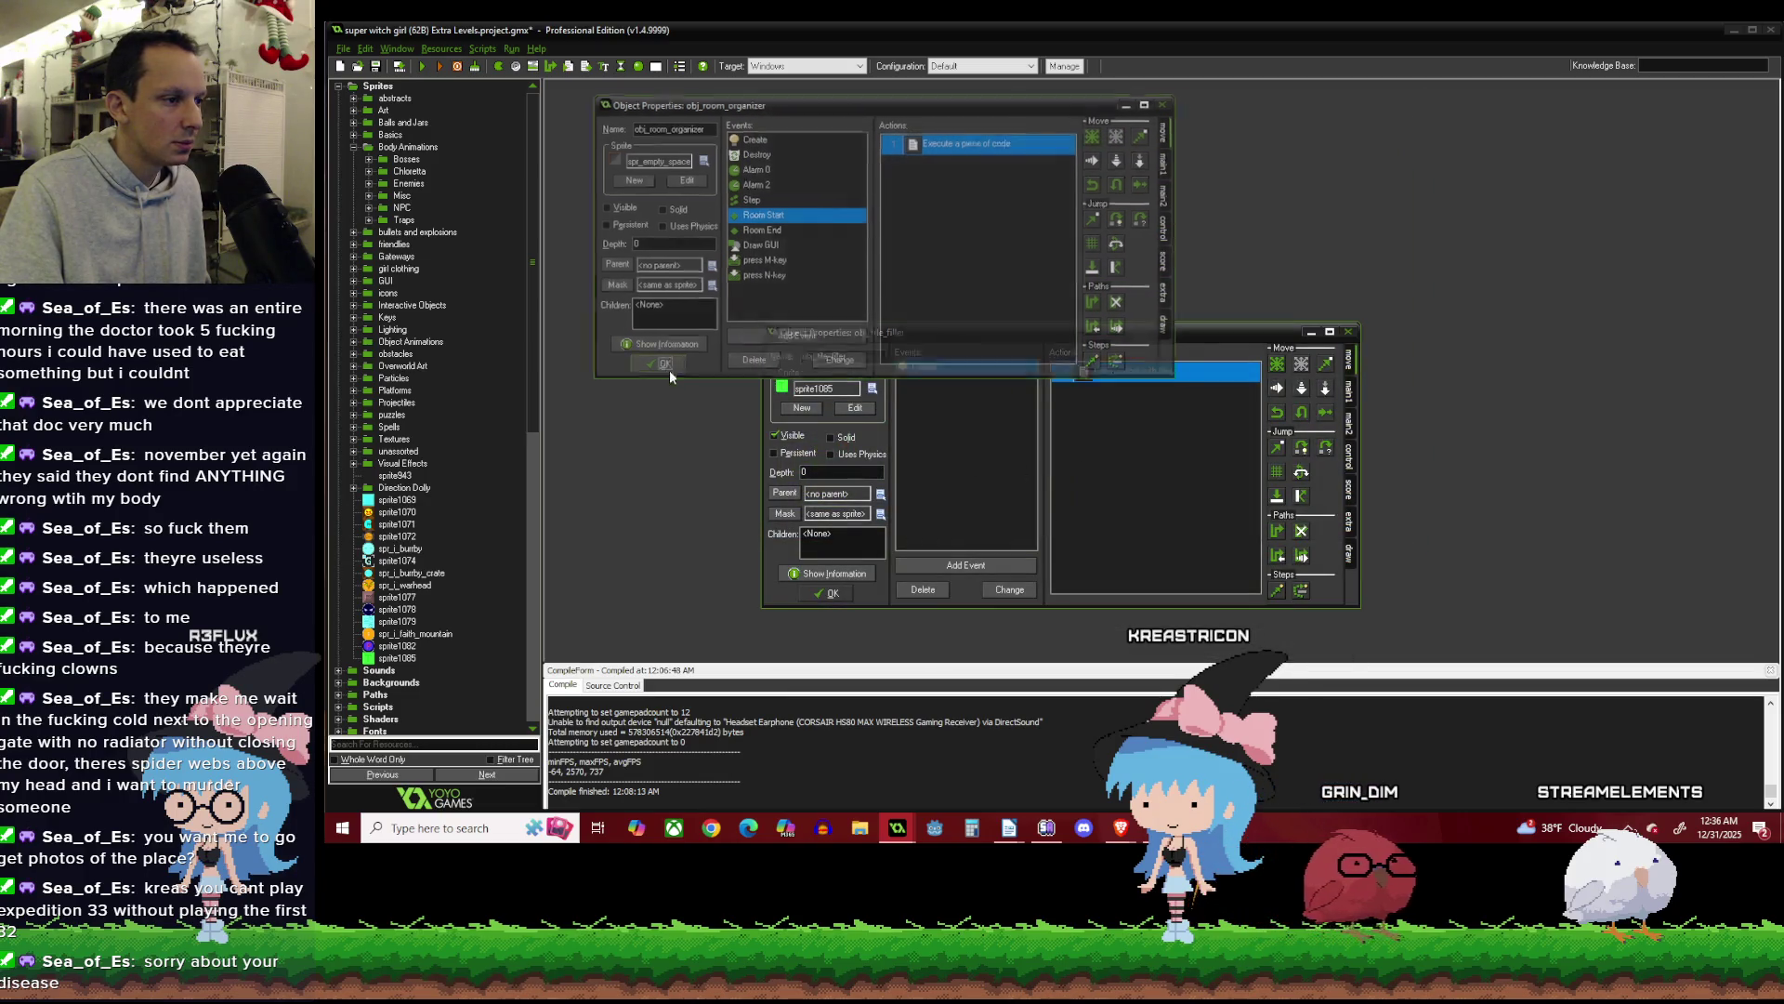
left_click(667, 368)
left_click(828, 592)
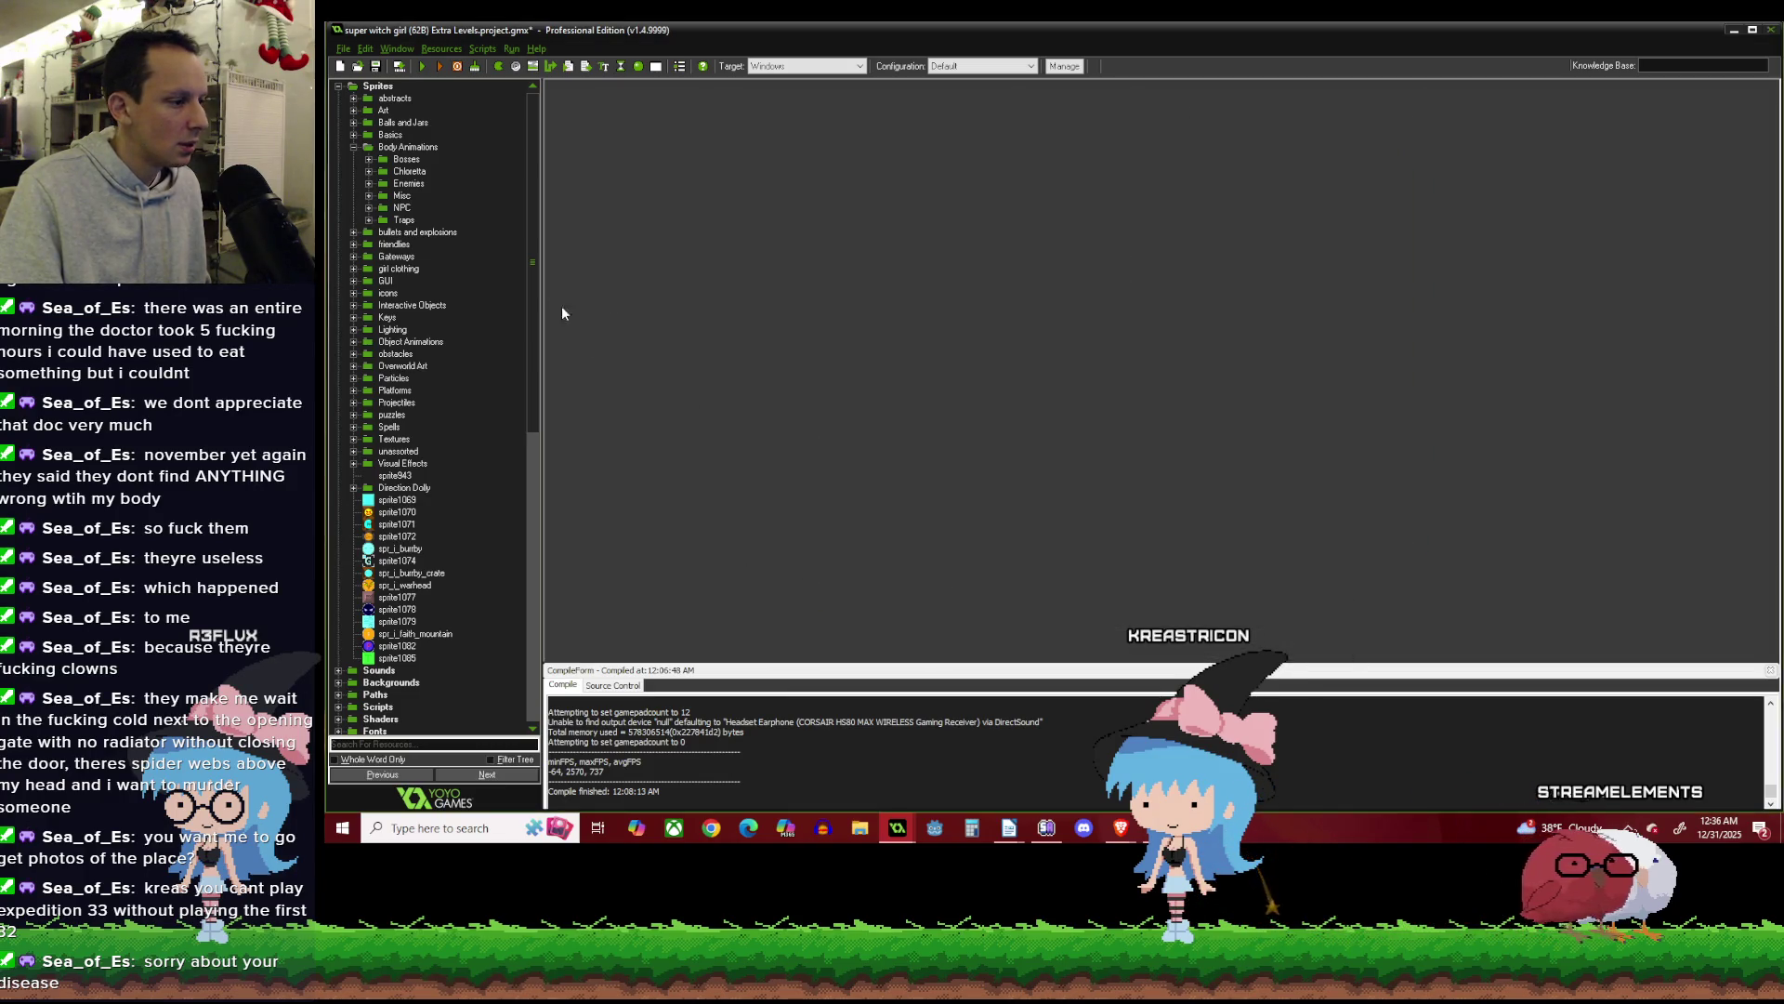
left_click(424, 68)
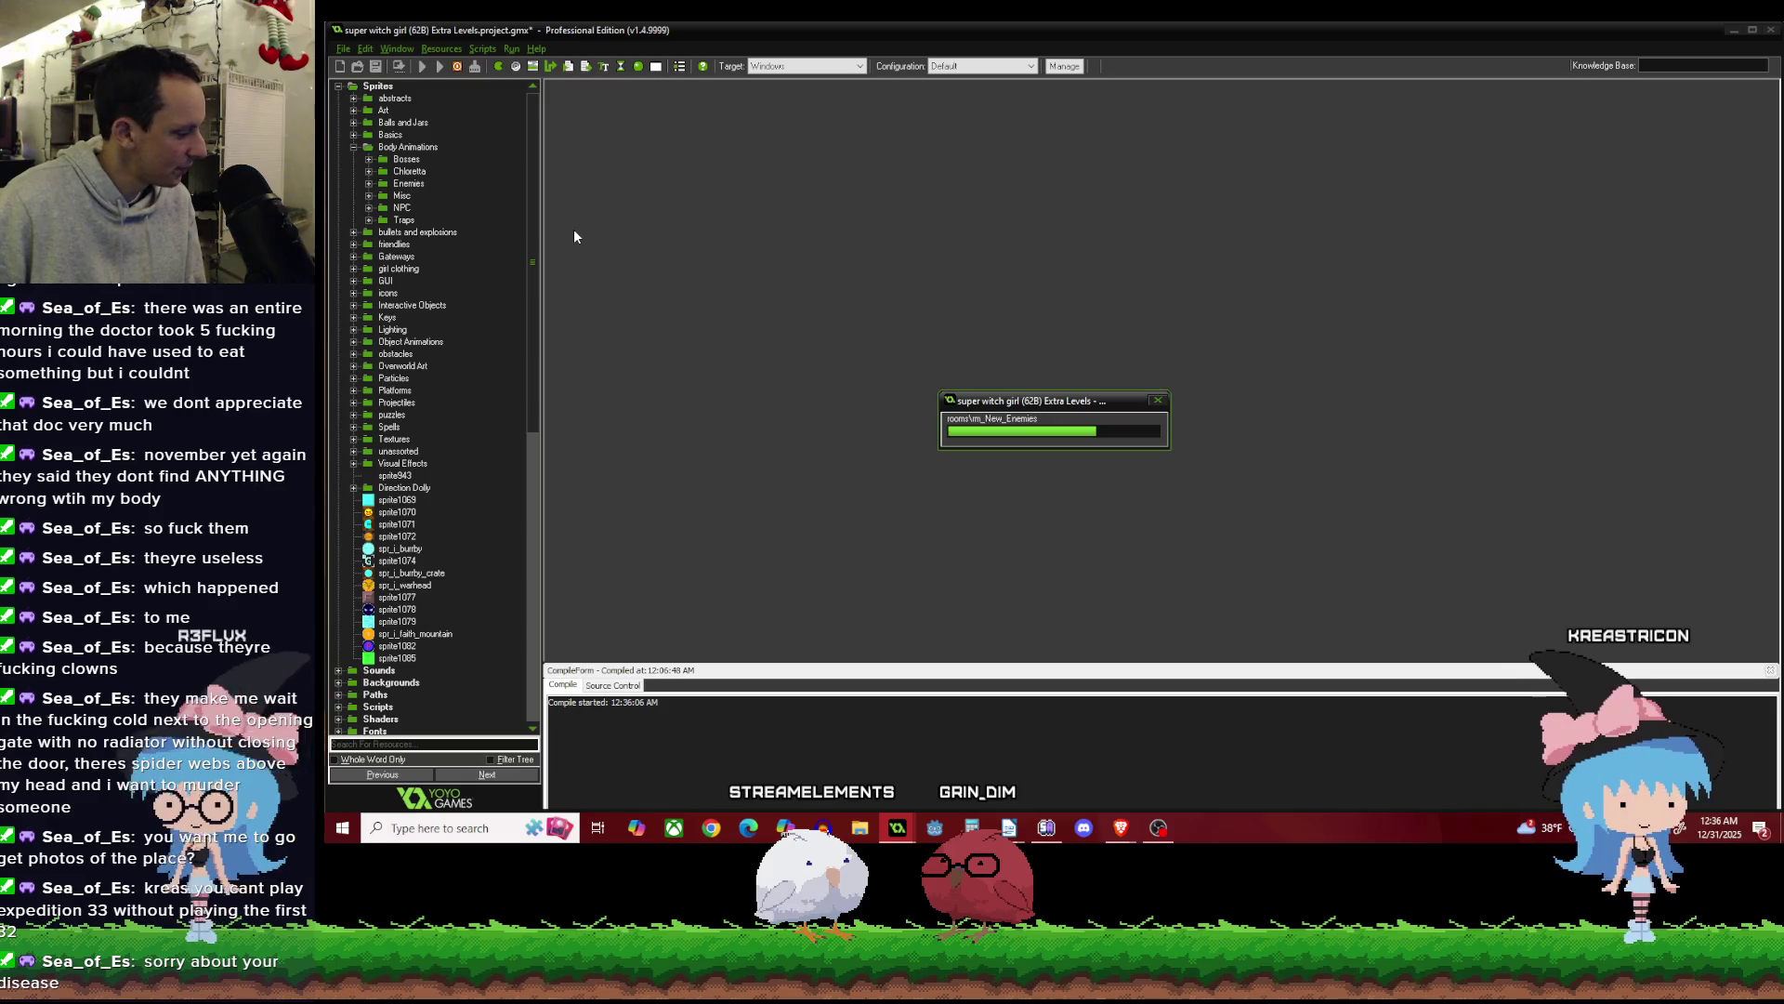
key("F5")
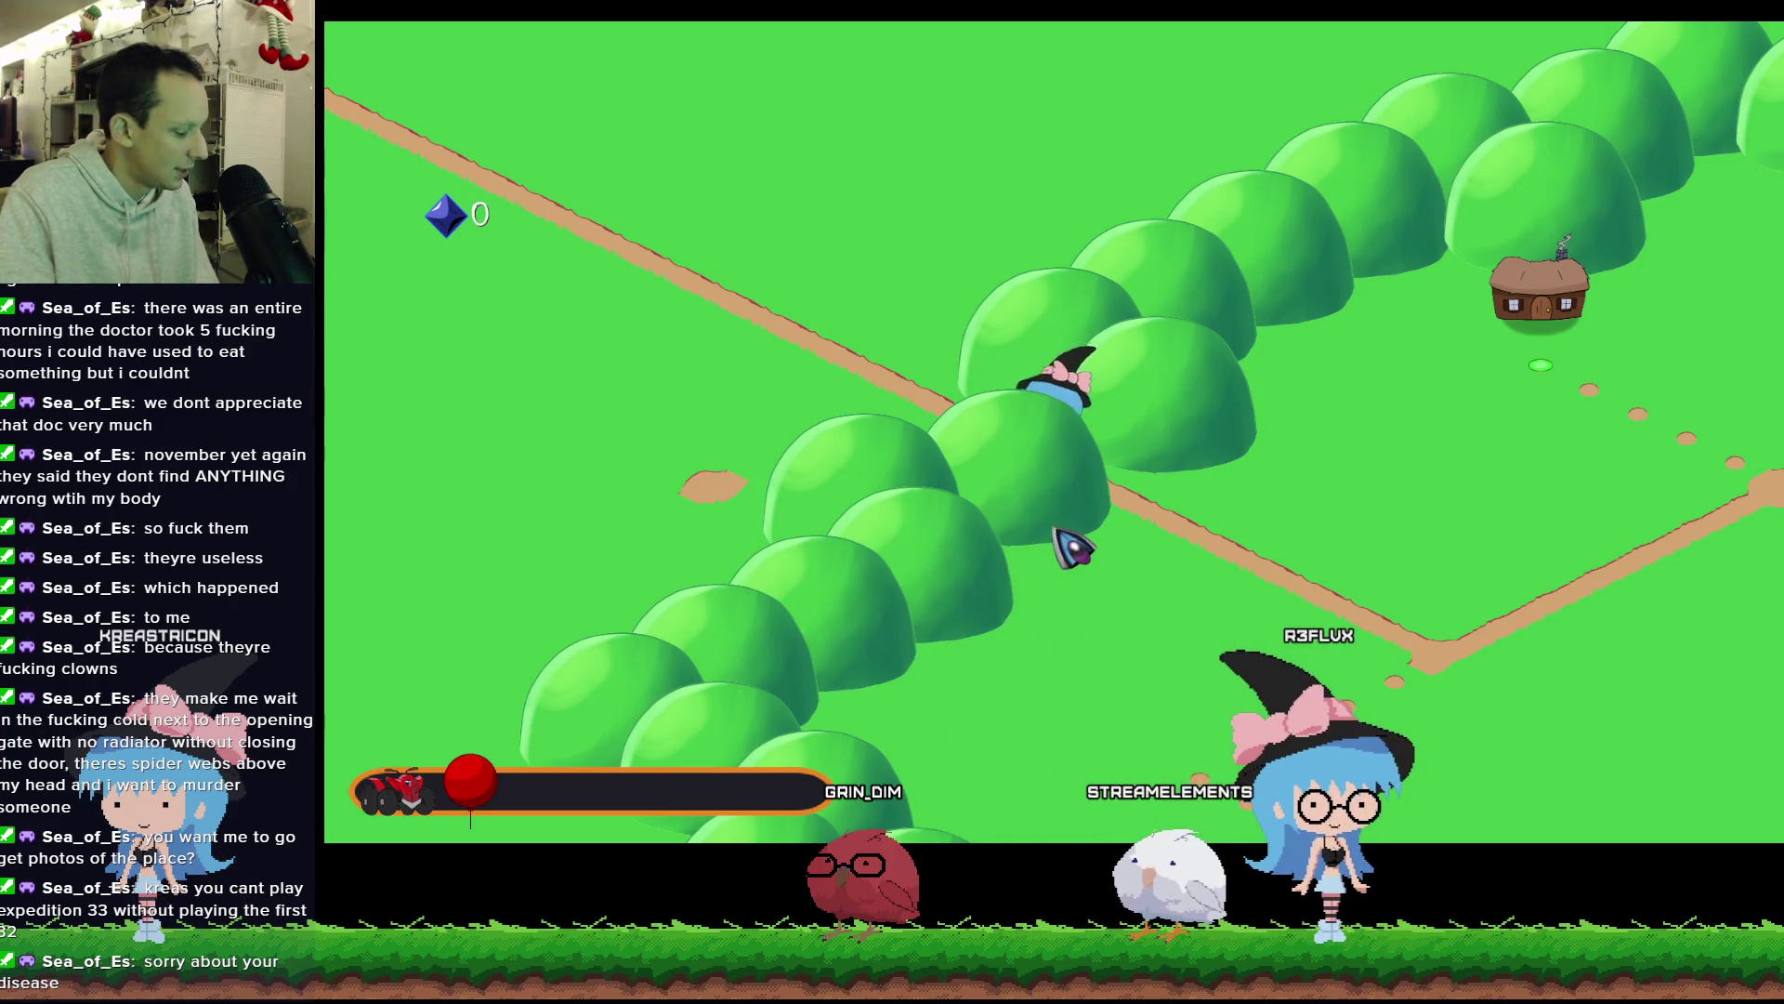
Pause the game with Escape and choose Quit Game.
key("Escape")
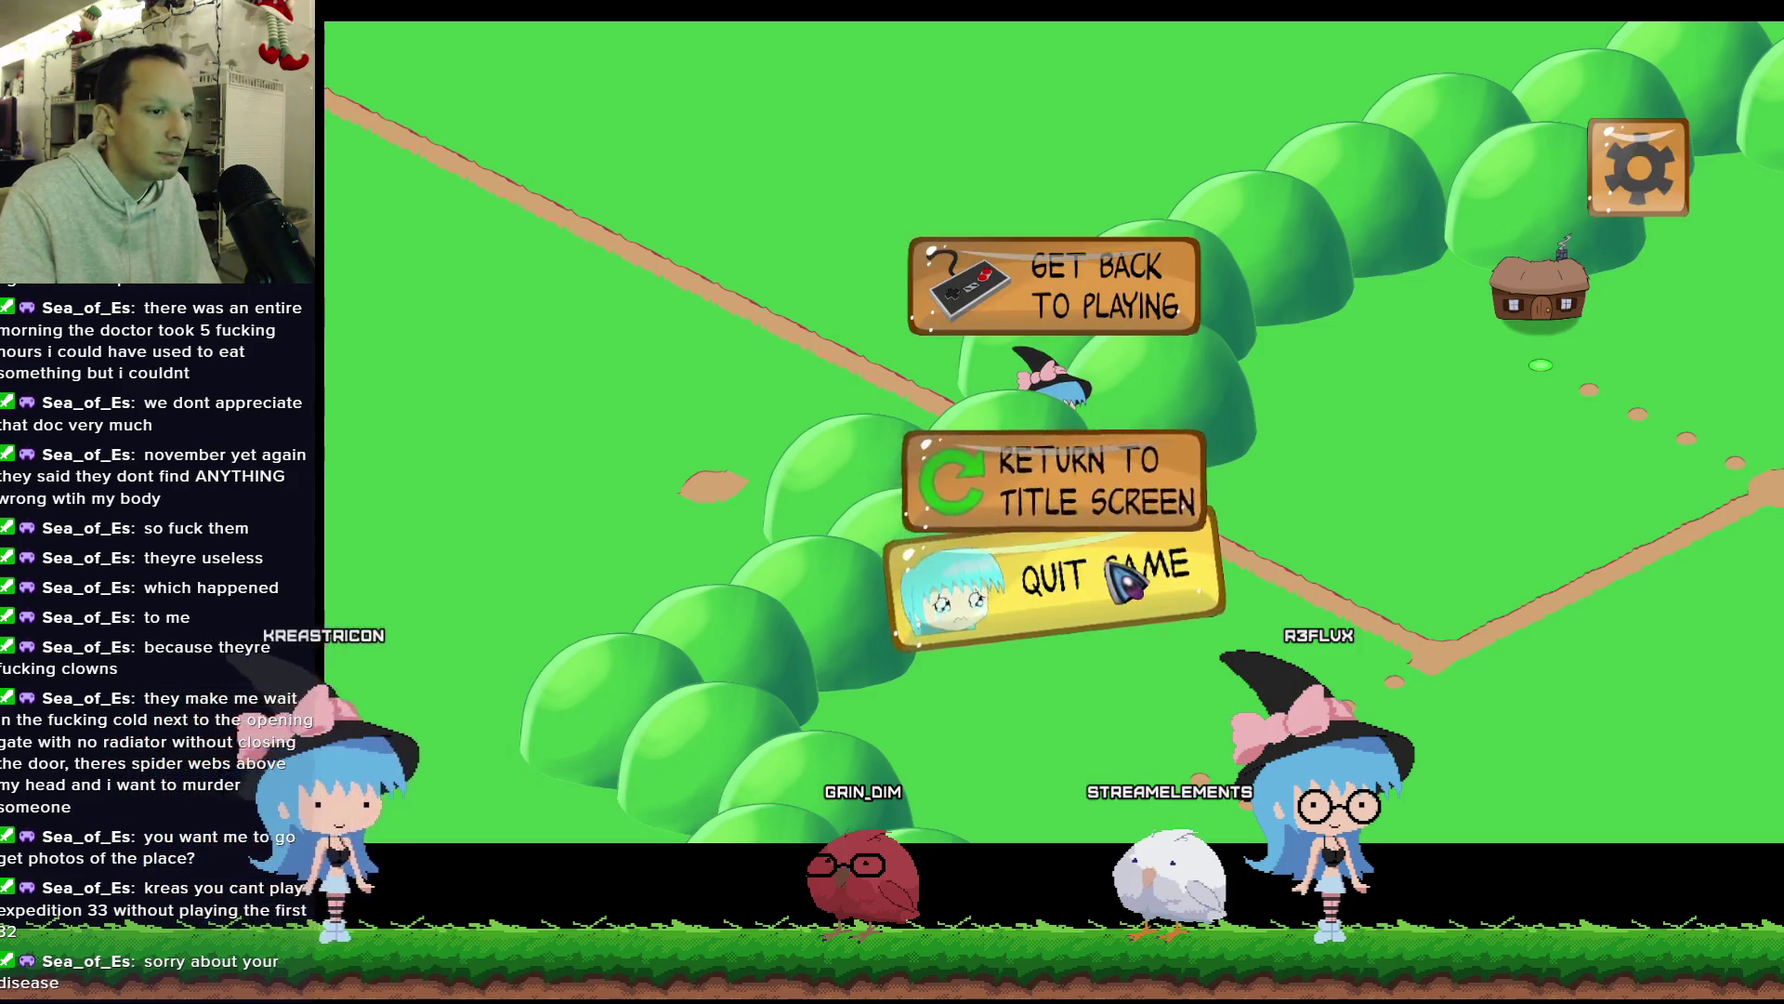
left_click(1153, 570)
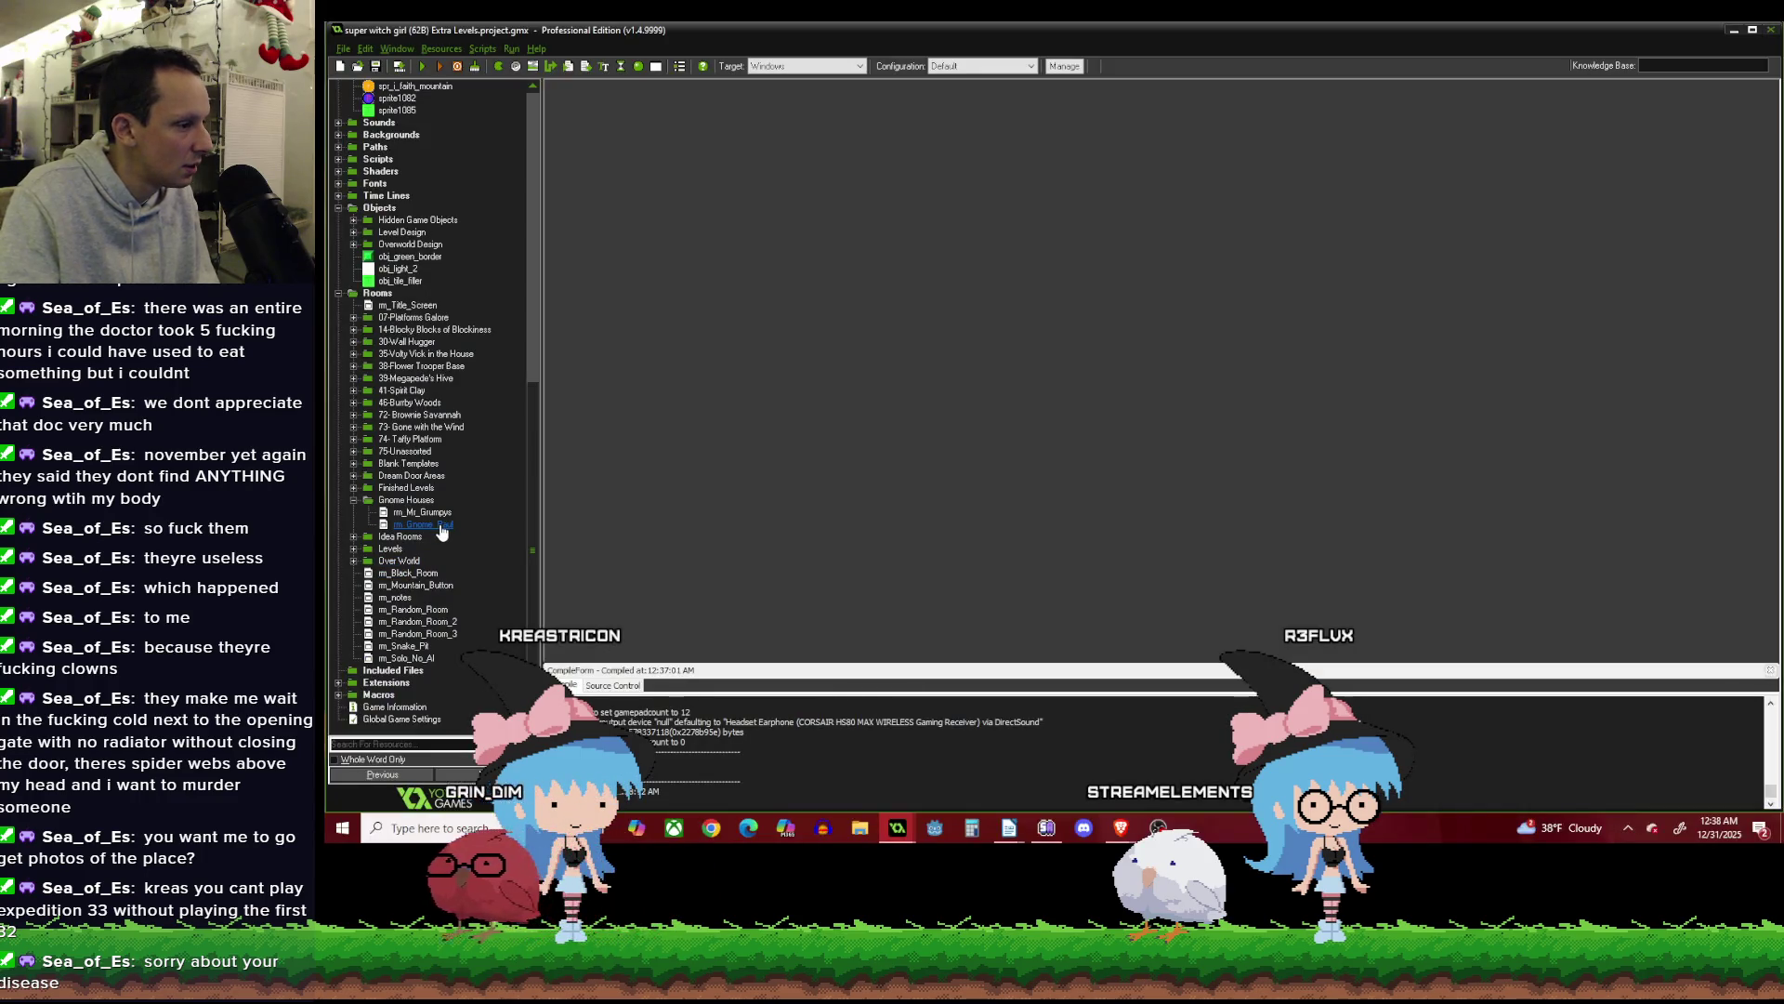
In over_Overworld_Experiment, set the passage arrow node's creation code to direction=270.
left_click(416, 585)
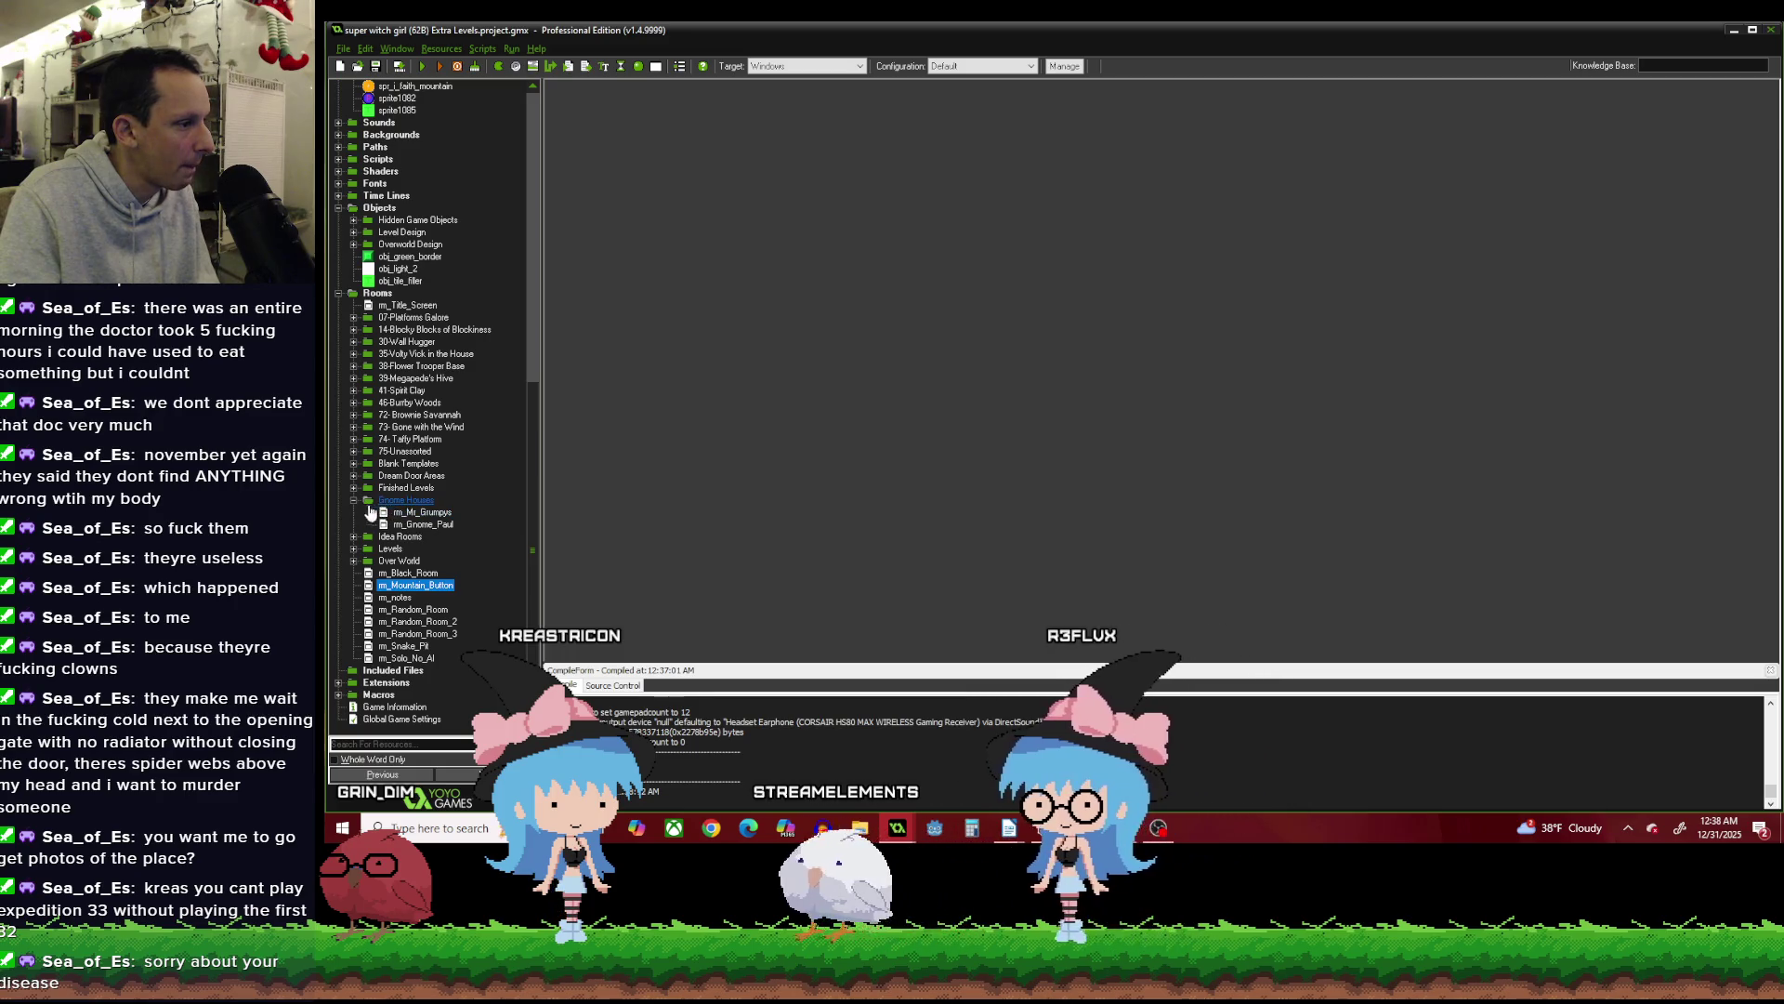
left_click(354, 560)
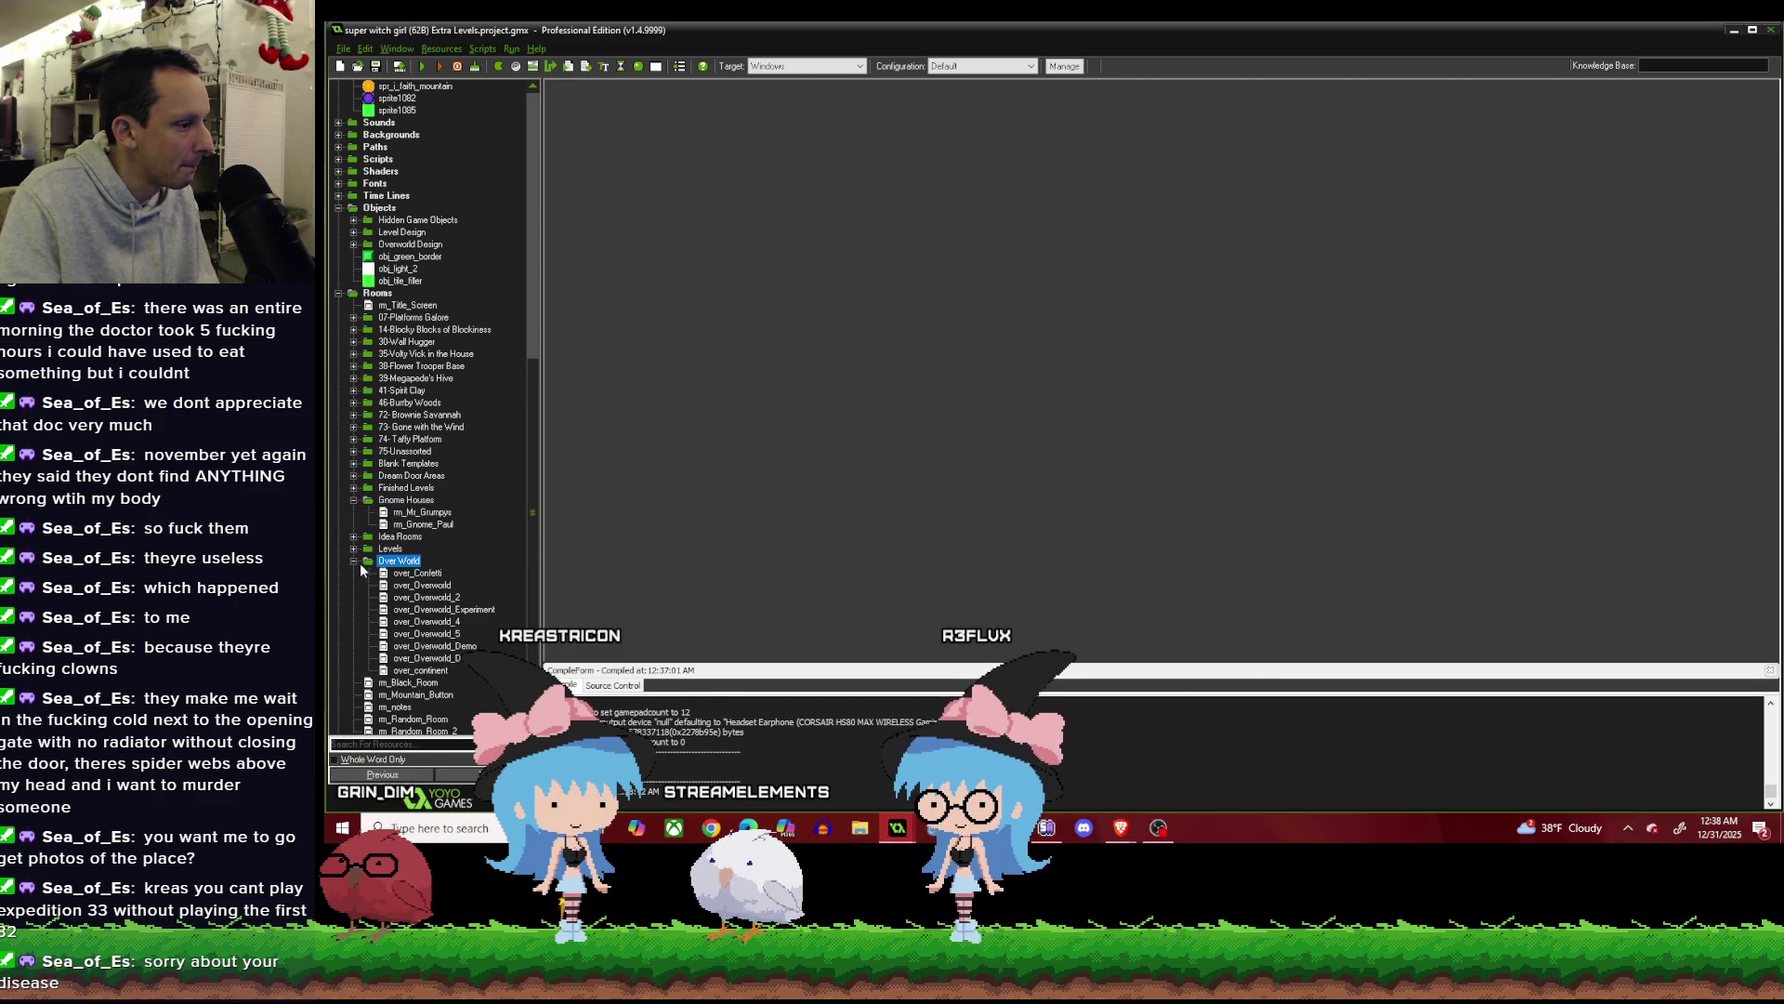
double_click(458, 612)
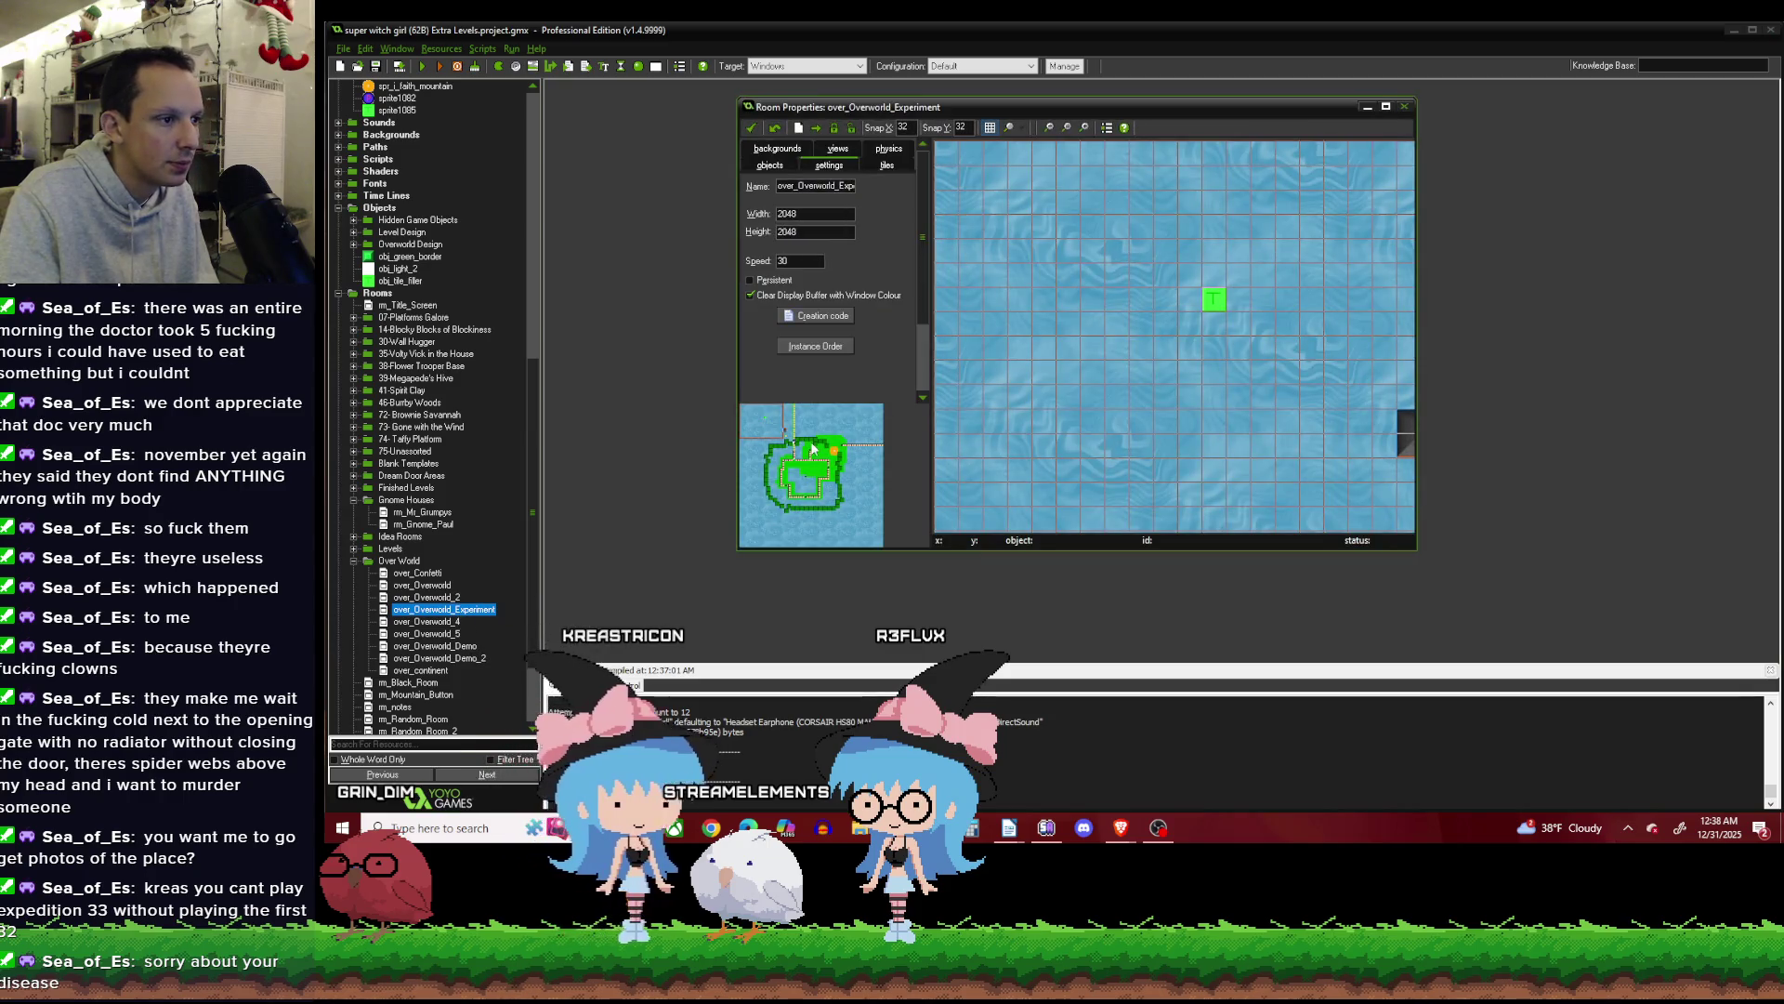
left_click(811, 449)
right_click(1175, 313)
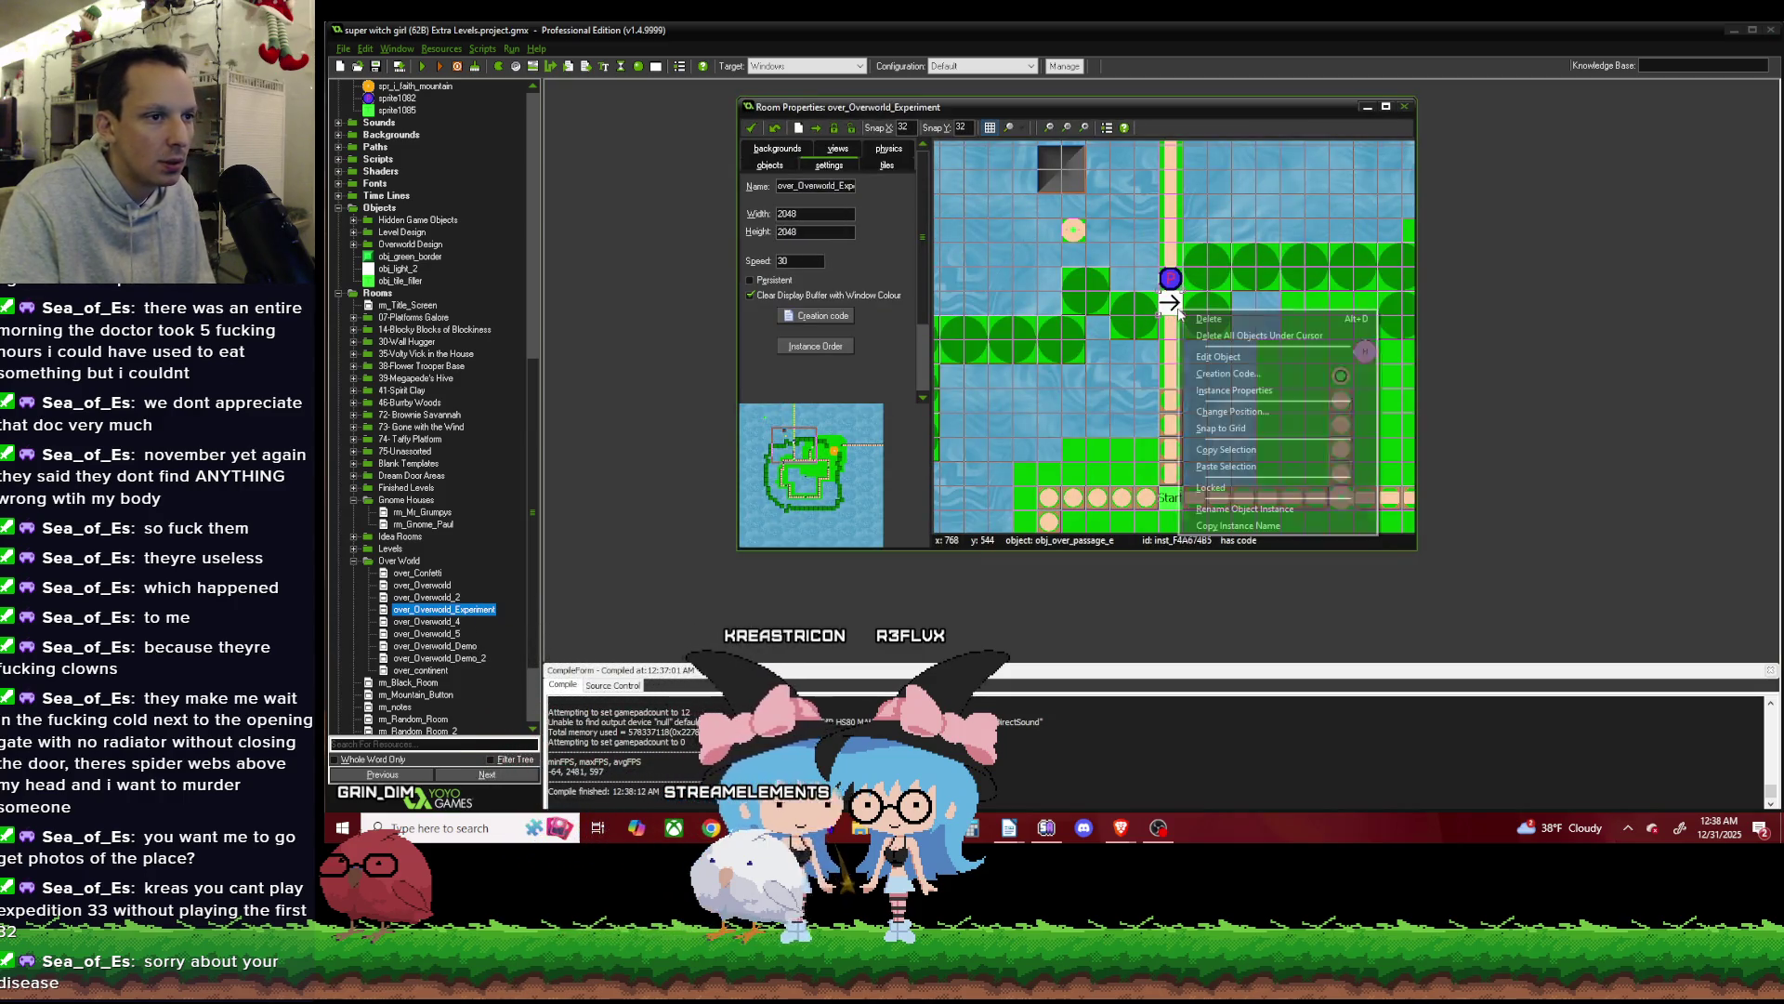
left_click(1227, 374)
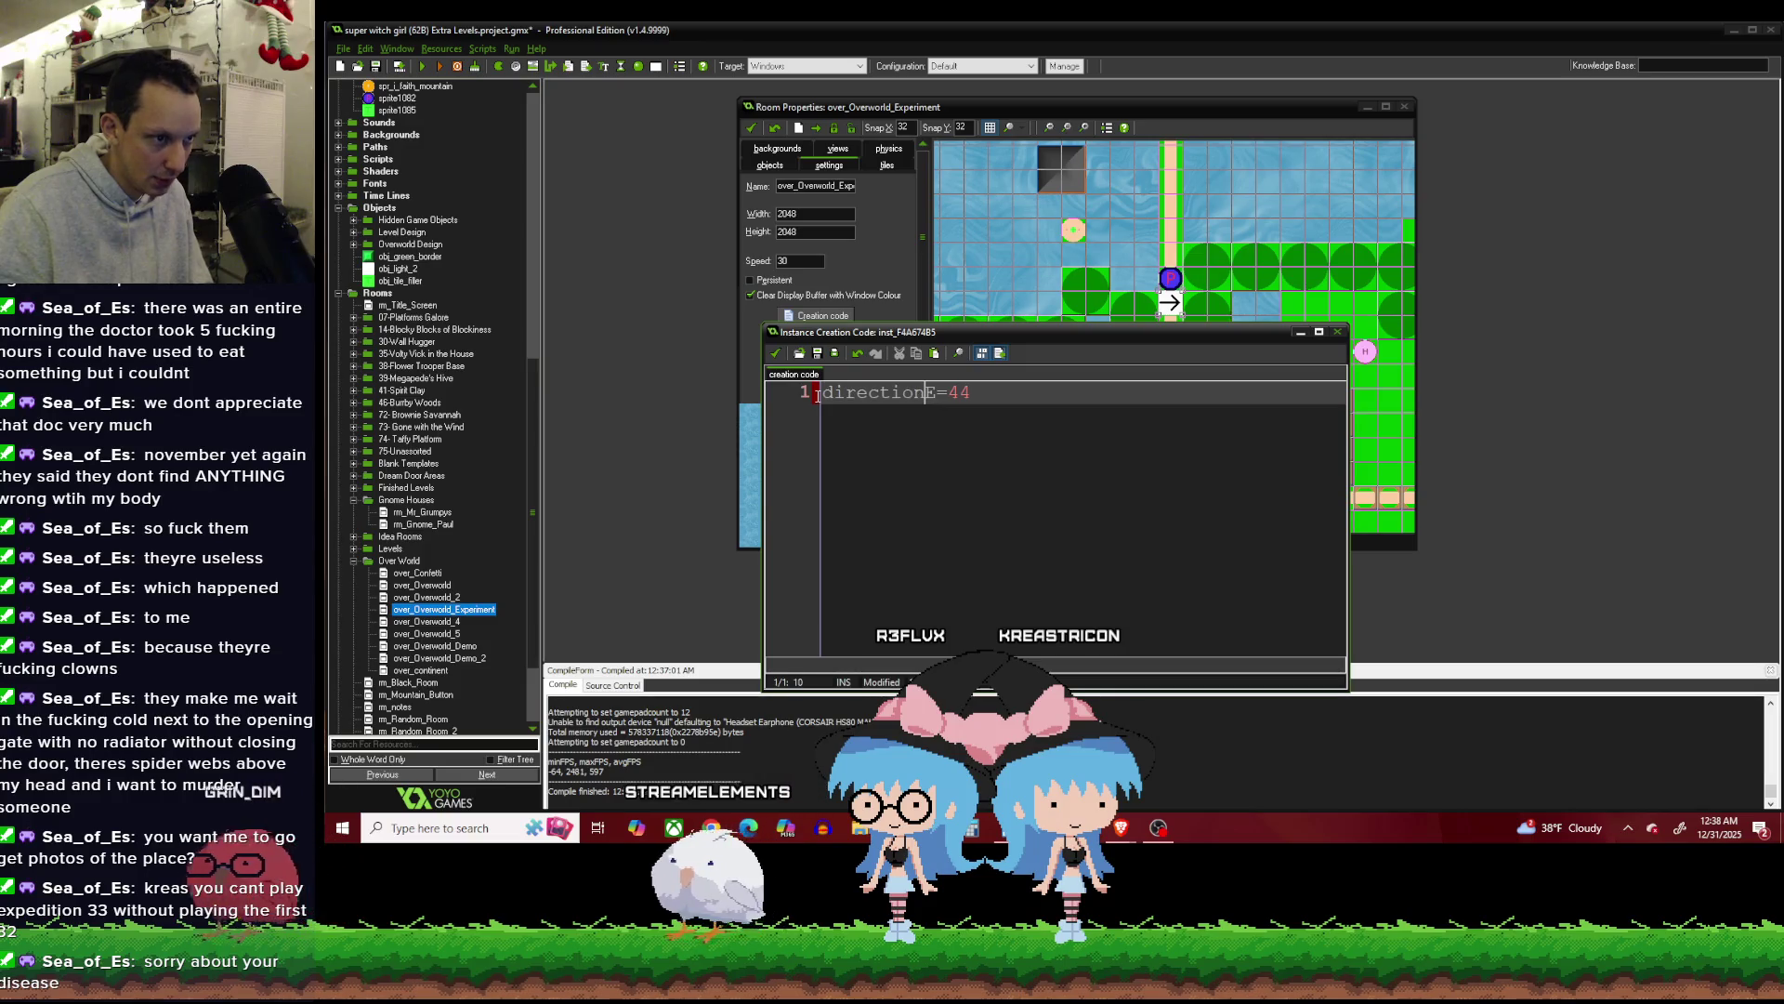
type("70")
key("Return")
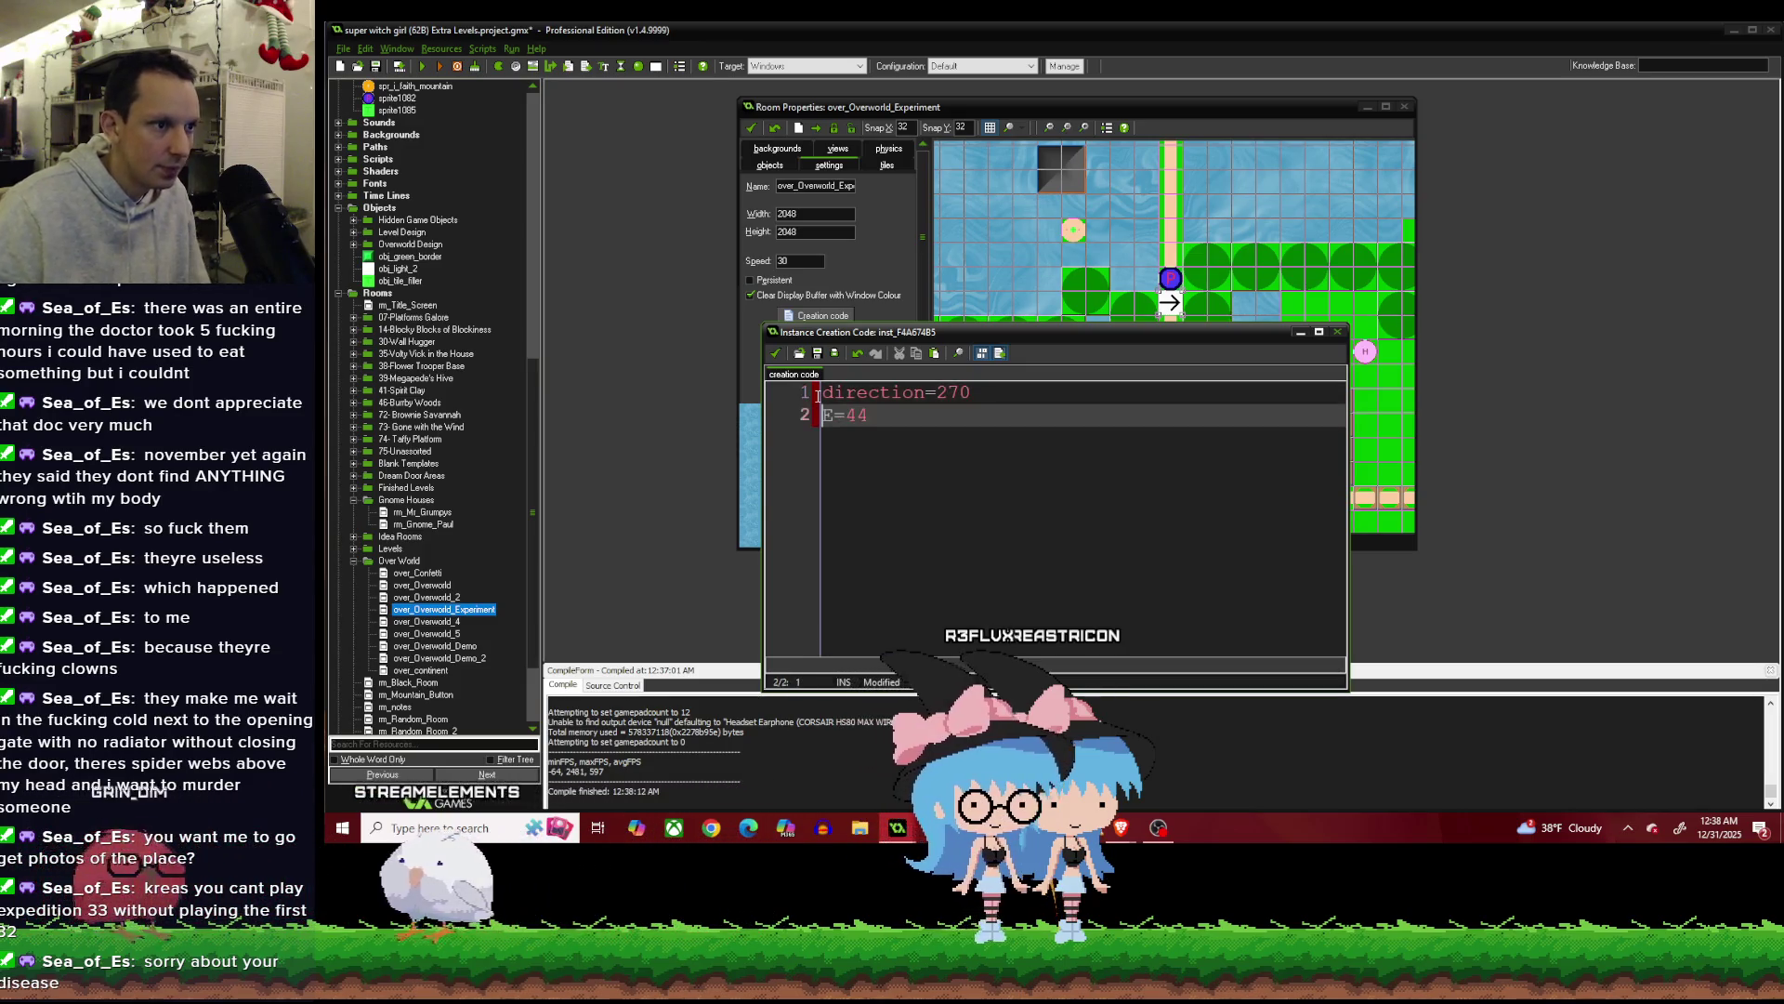
left_click(775, 353)
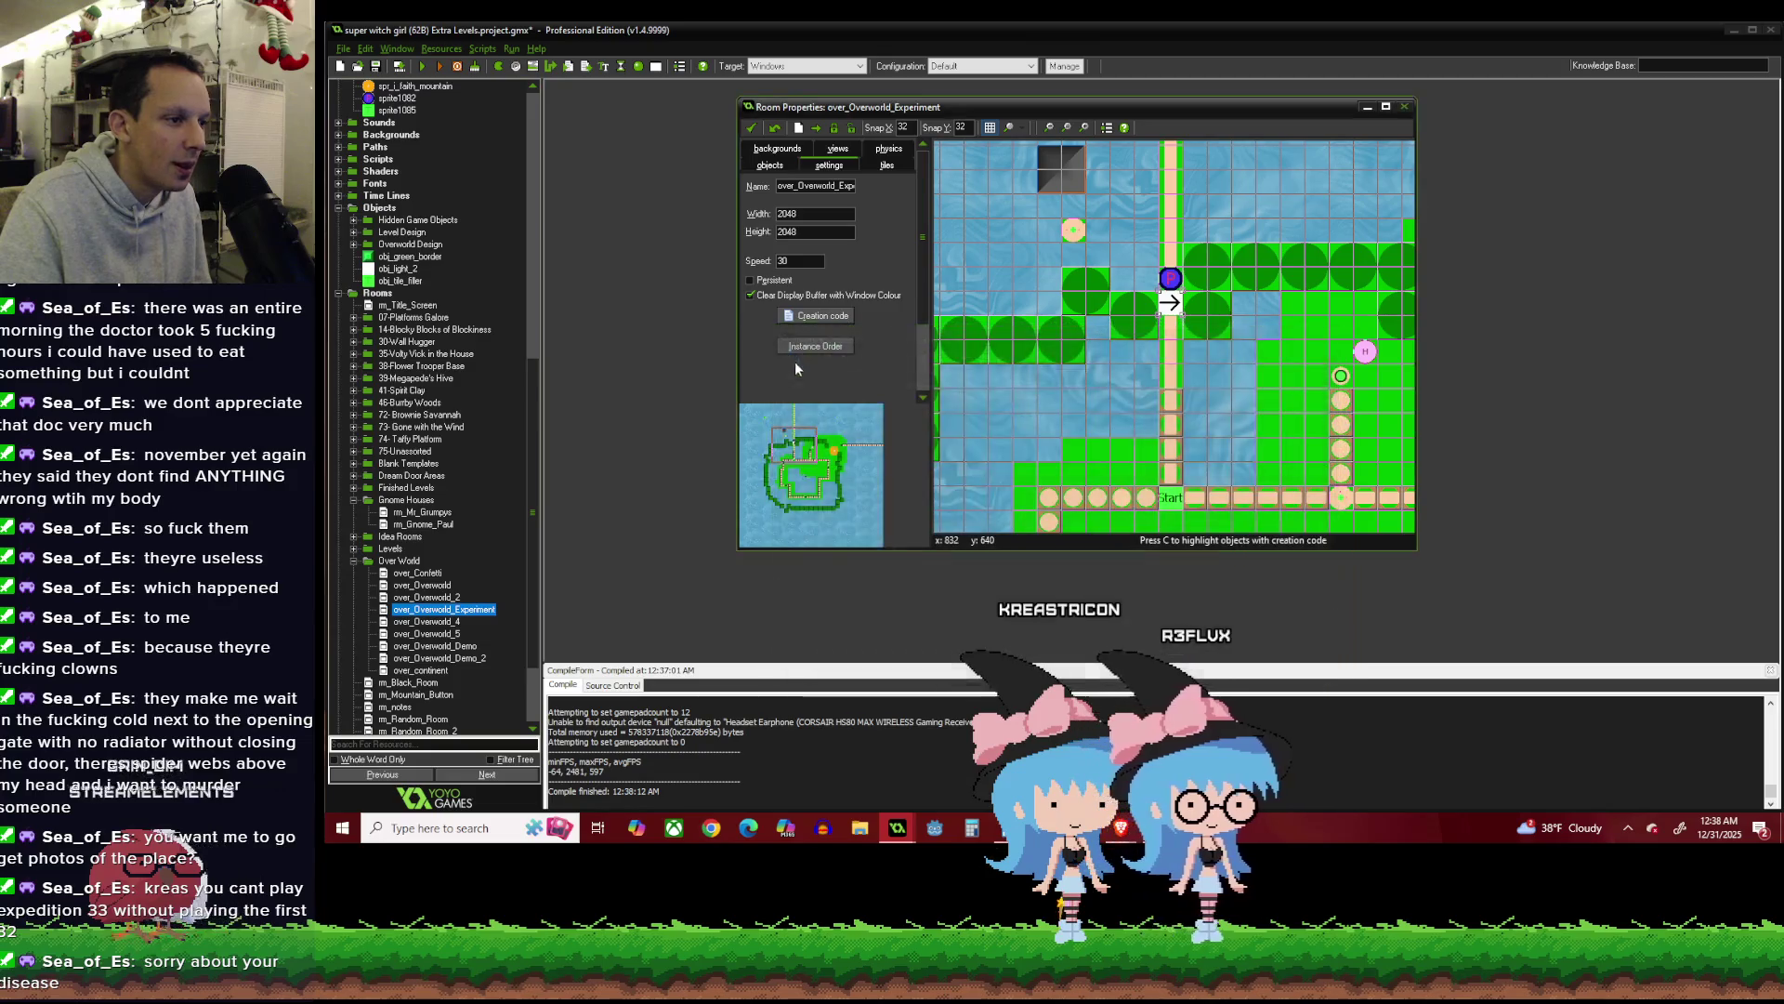
Inspect other areas of the room, including the F circle, then close the room keeping changes.
left_click(811, 457)
left_click(856, 447)
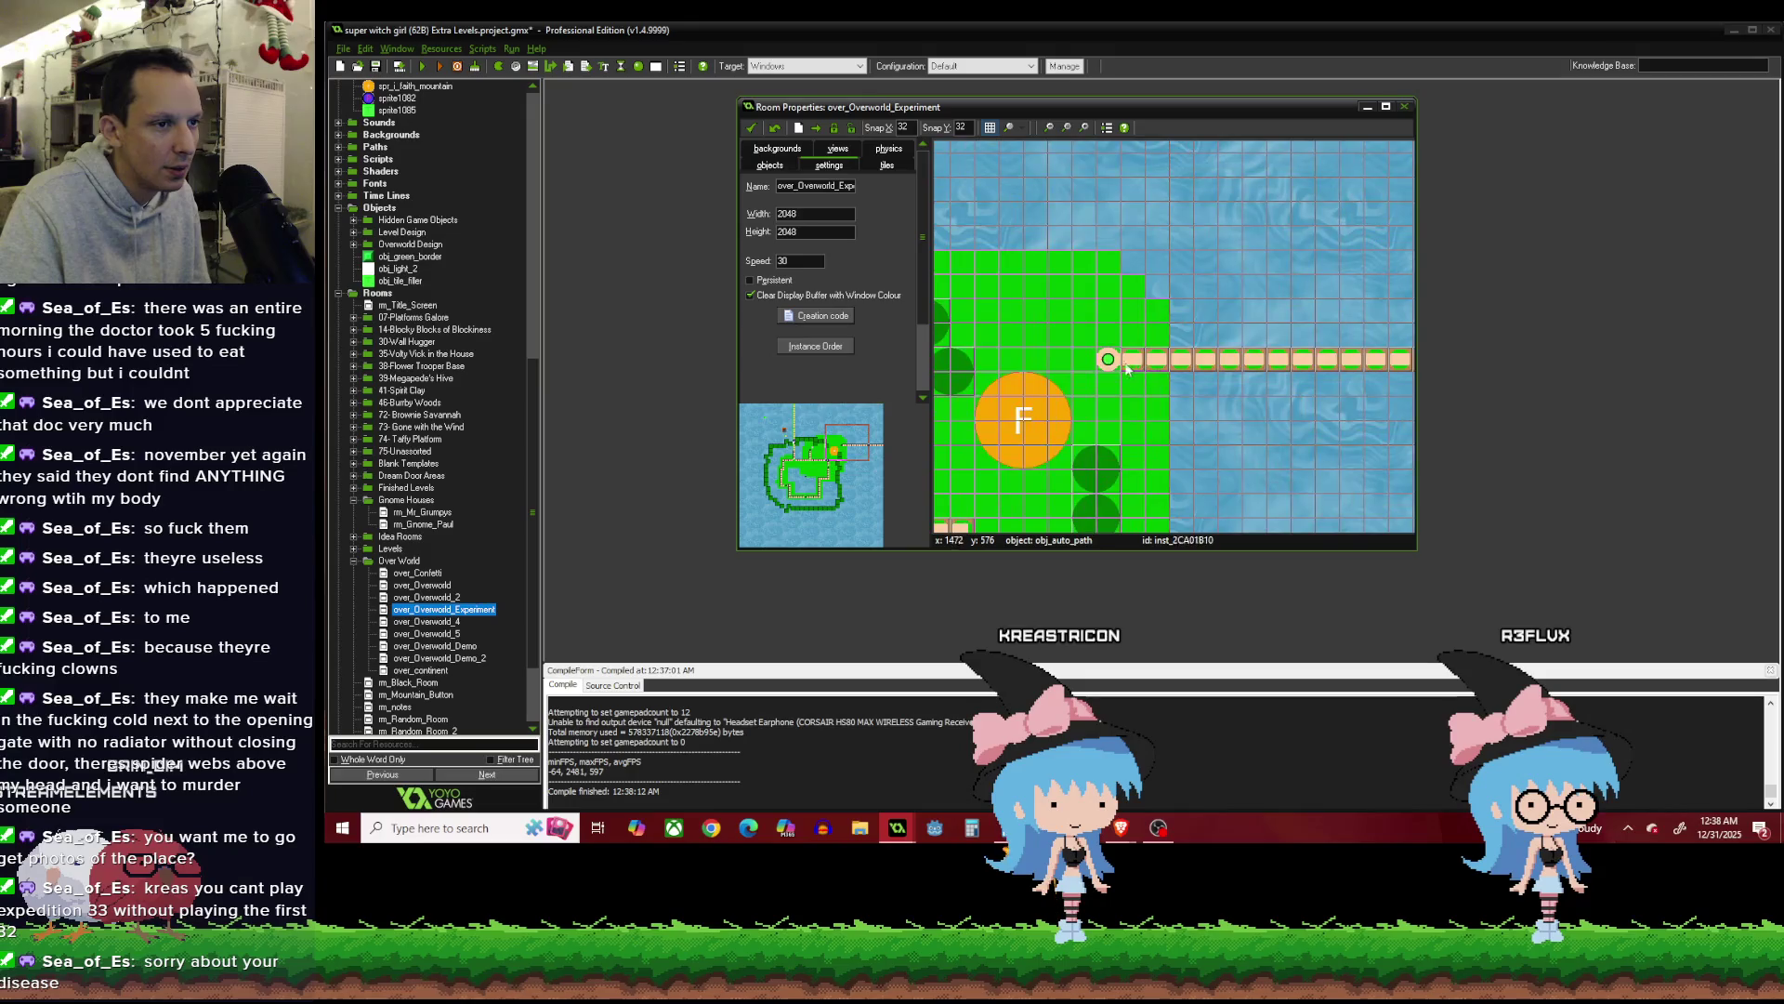
scroll(1168, 371, "down", 2)
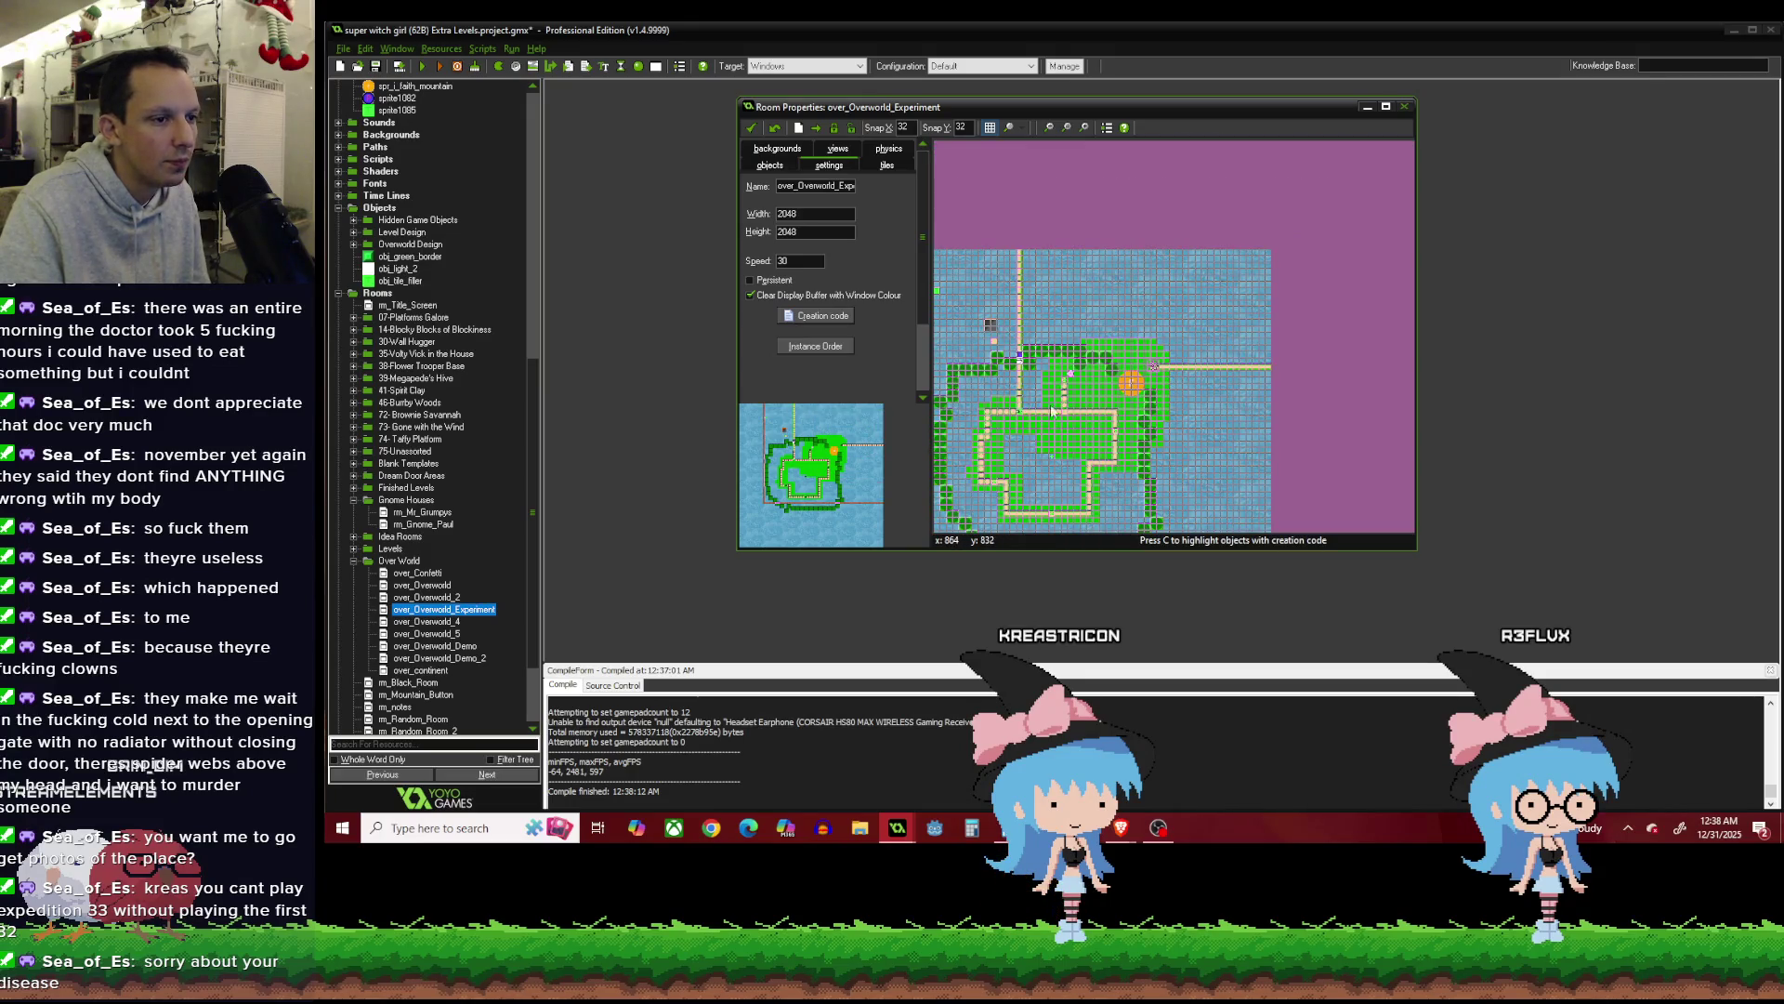
scroll(1041, 428, "up", 2)
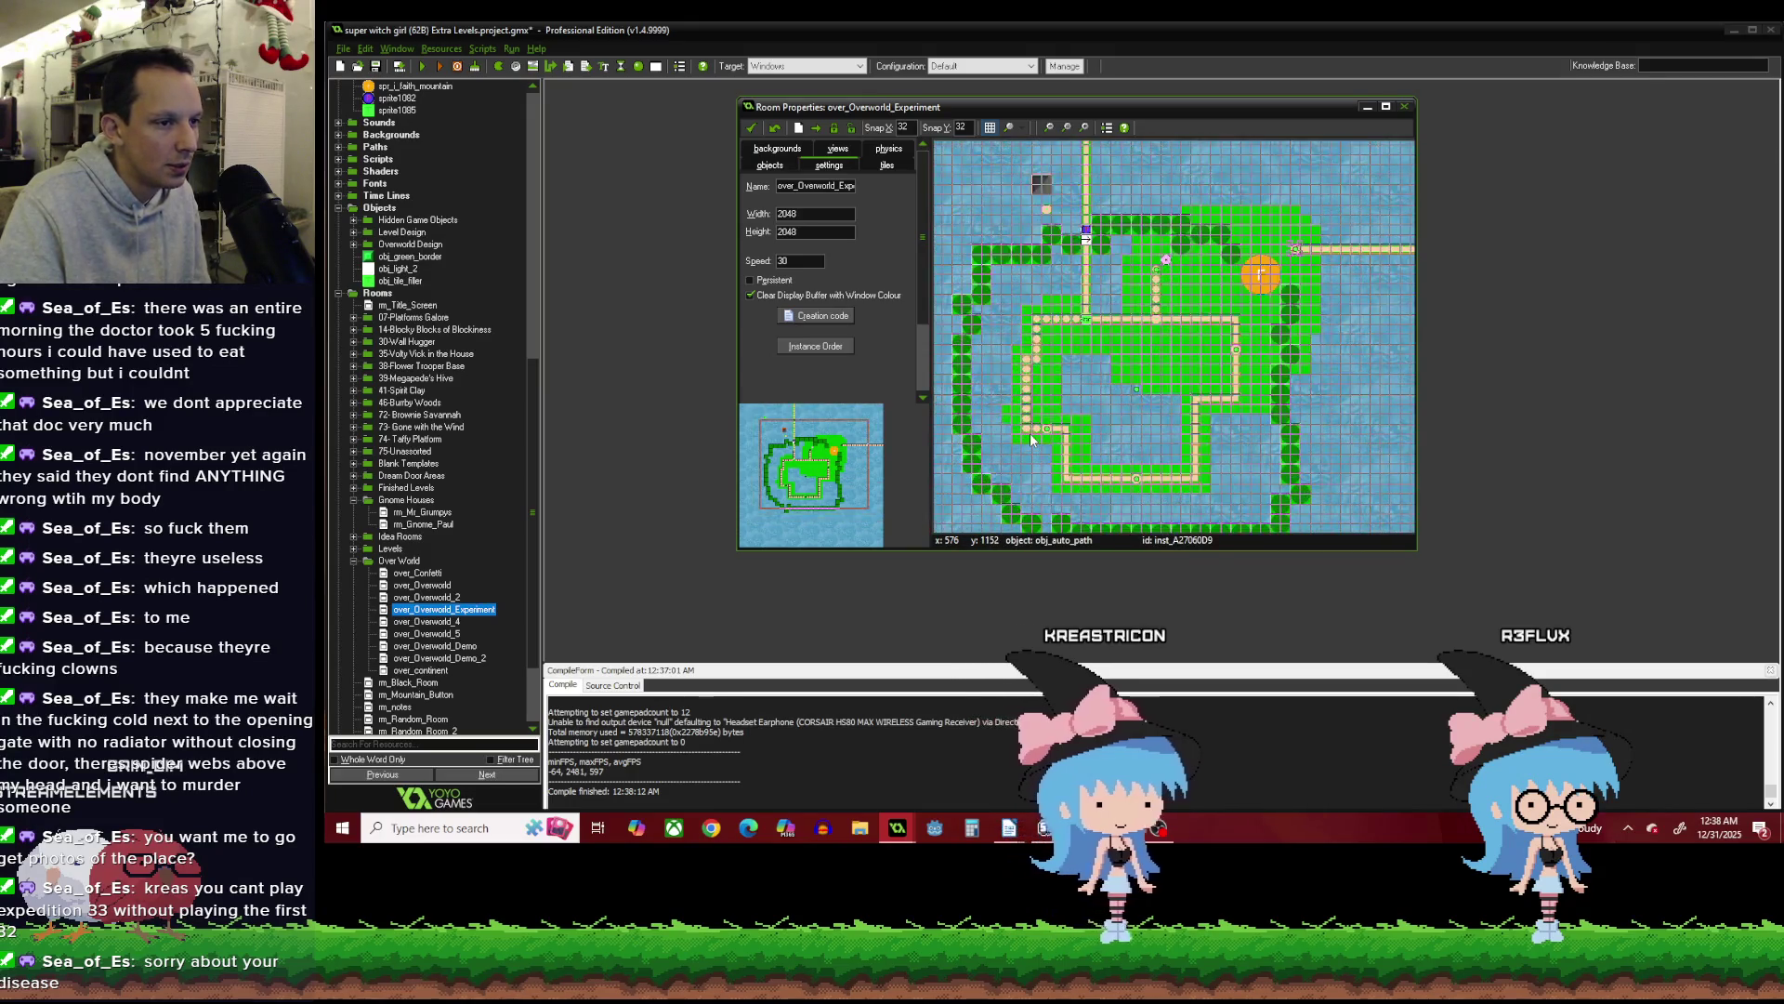
scroll(1058, 442, "down", 2)
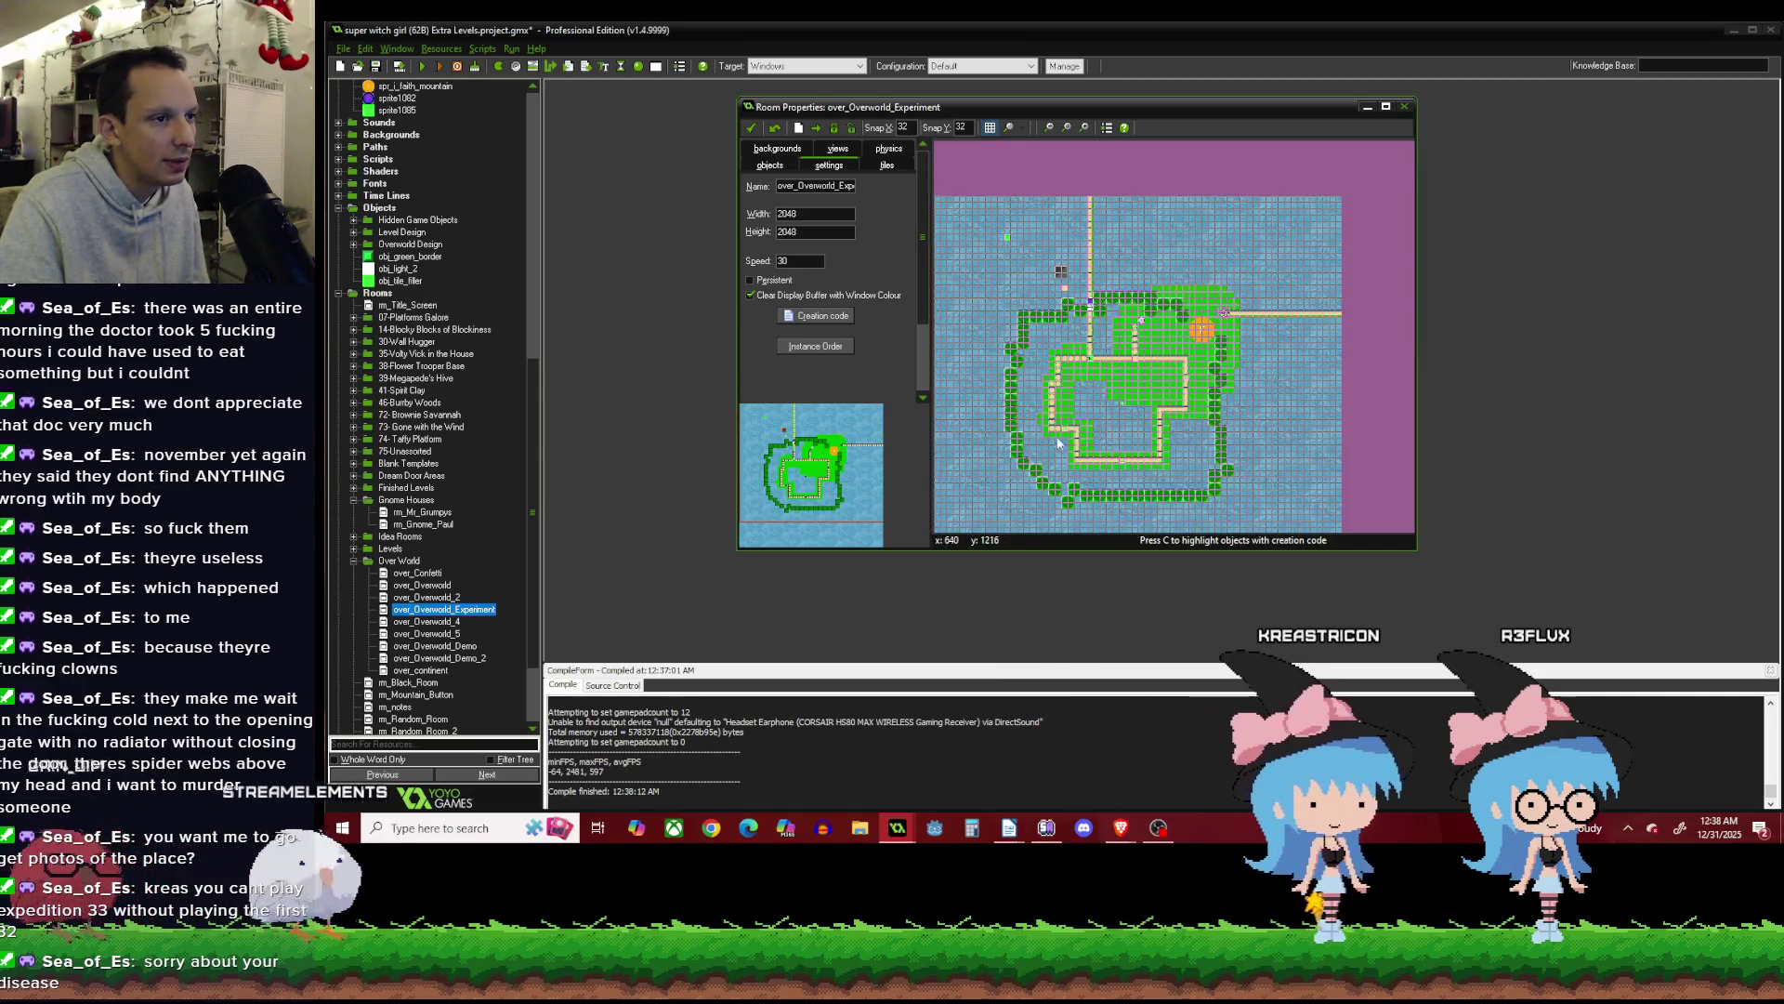
scroll(1032, 251, "up", 2)
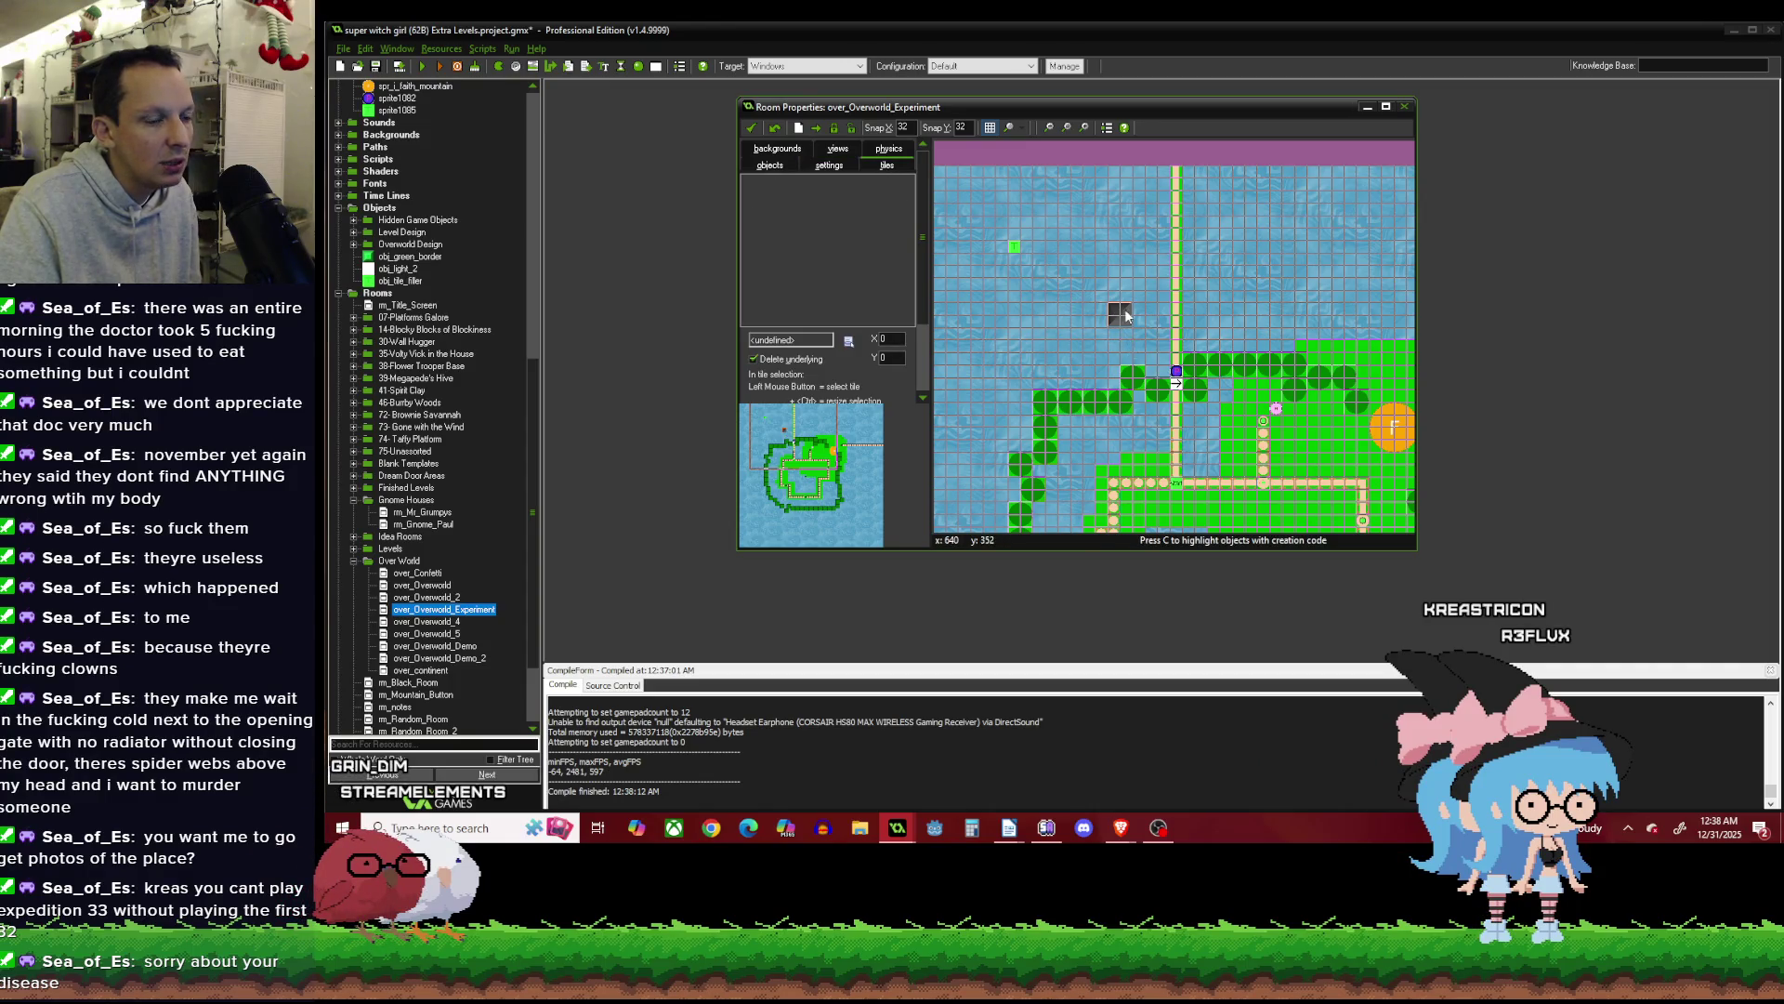
scroll(1126, 316, "down", 2)
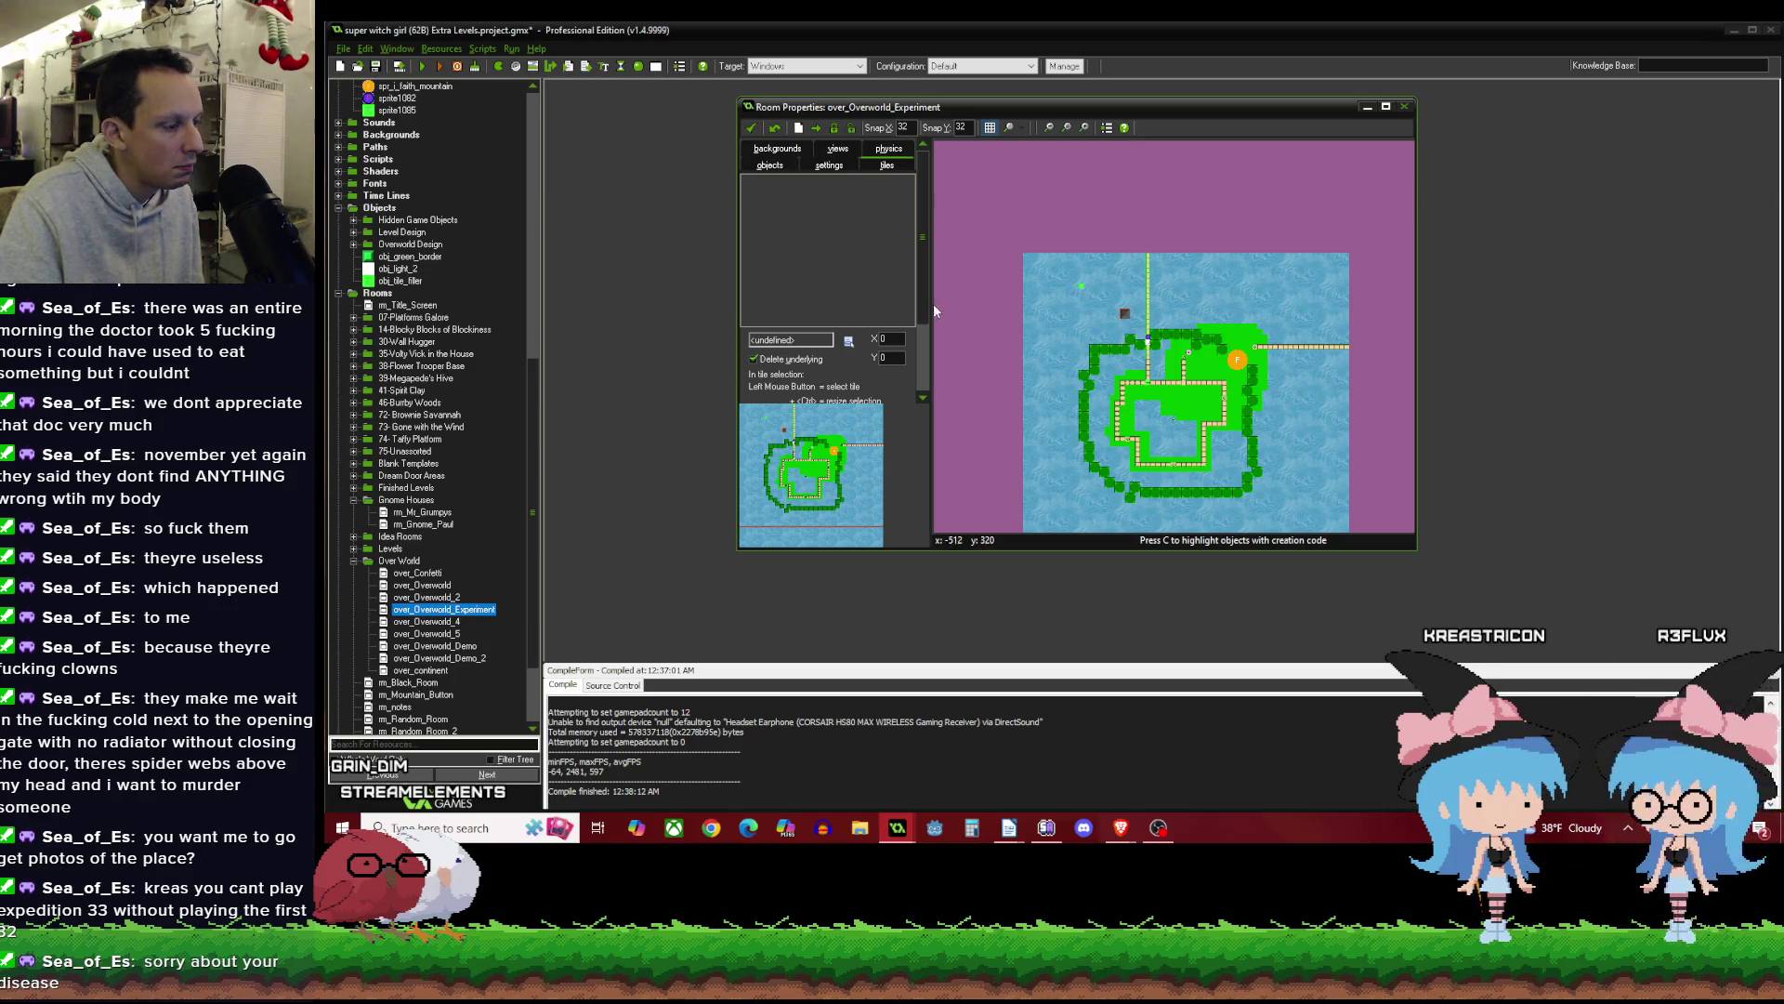
left_click(753, 128)
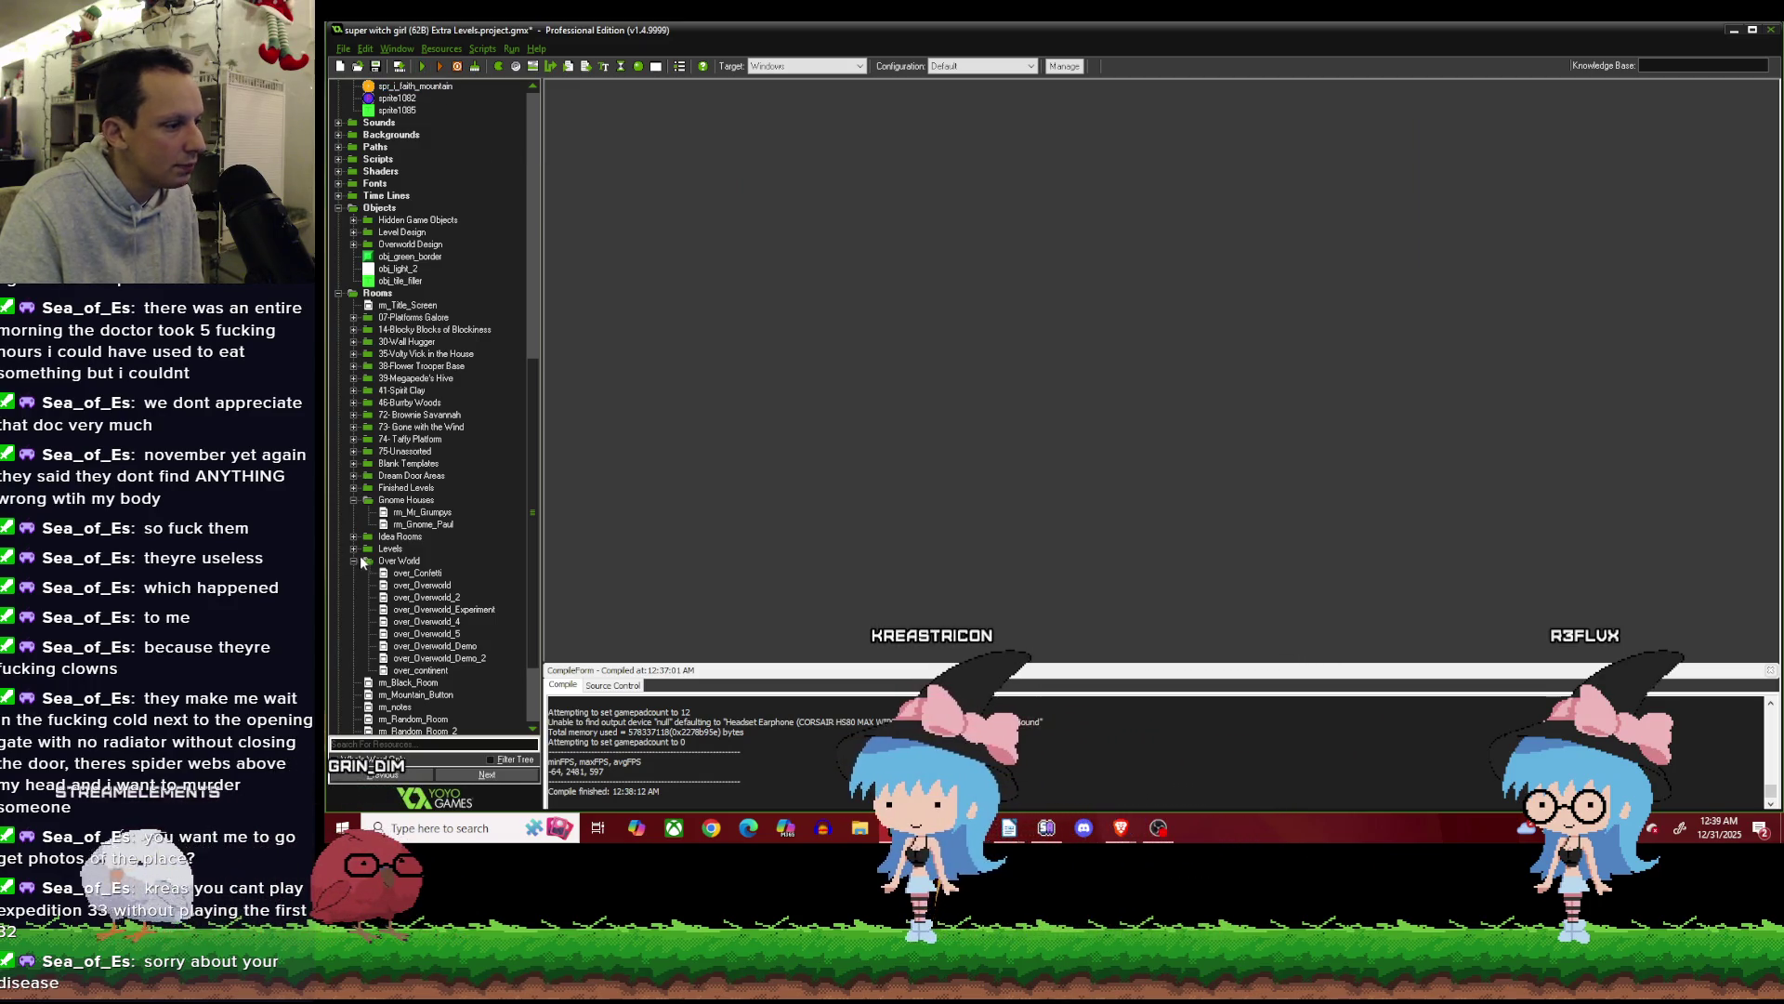
Open the Create event code of the 1up object from the over_Overworld_2 room.
double_click(426, 596)
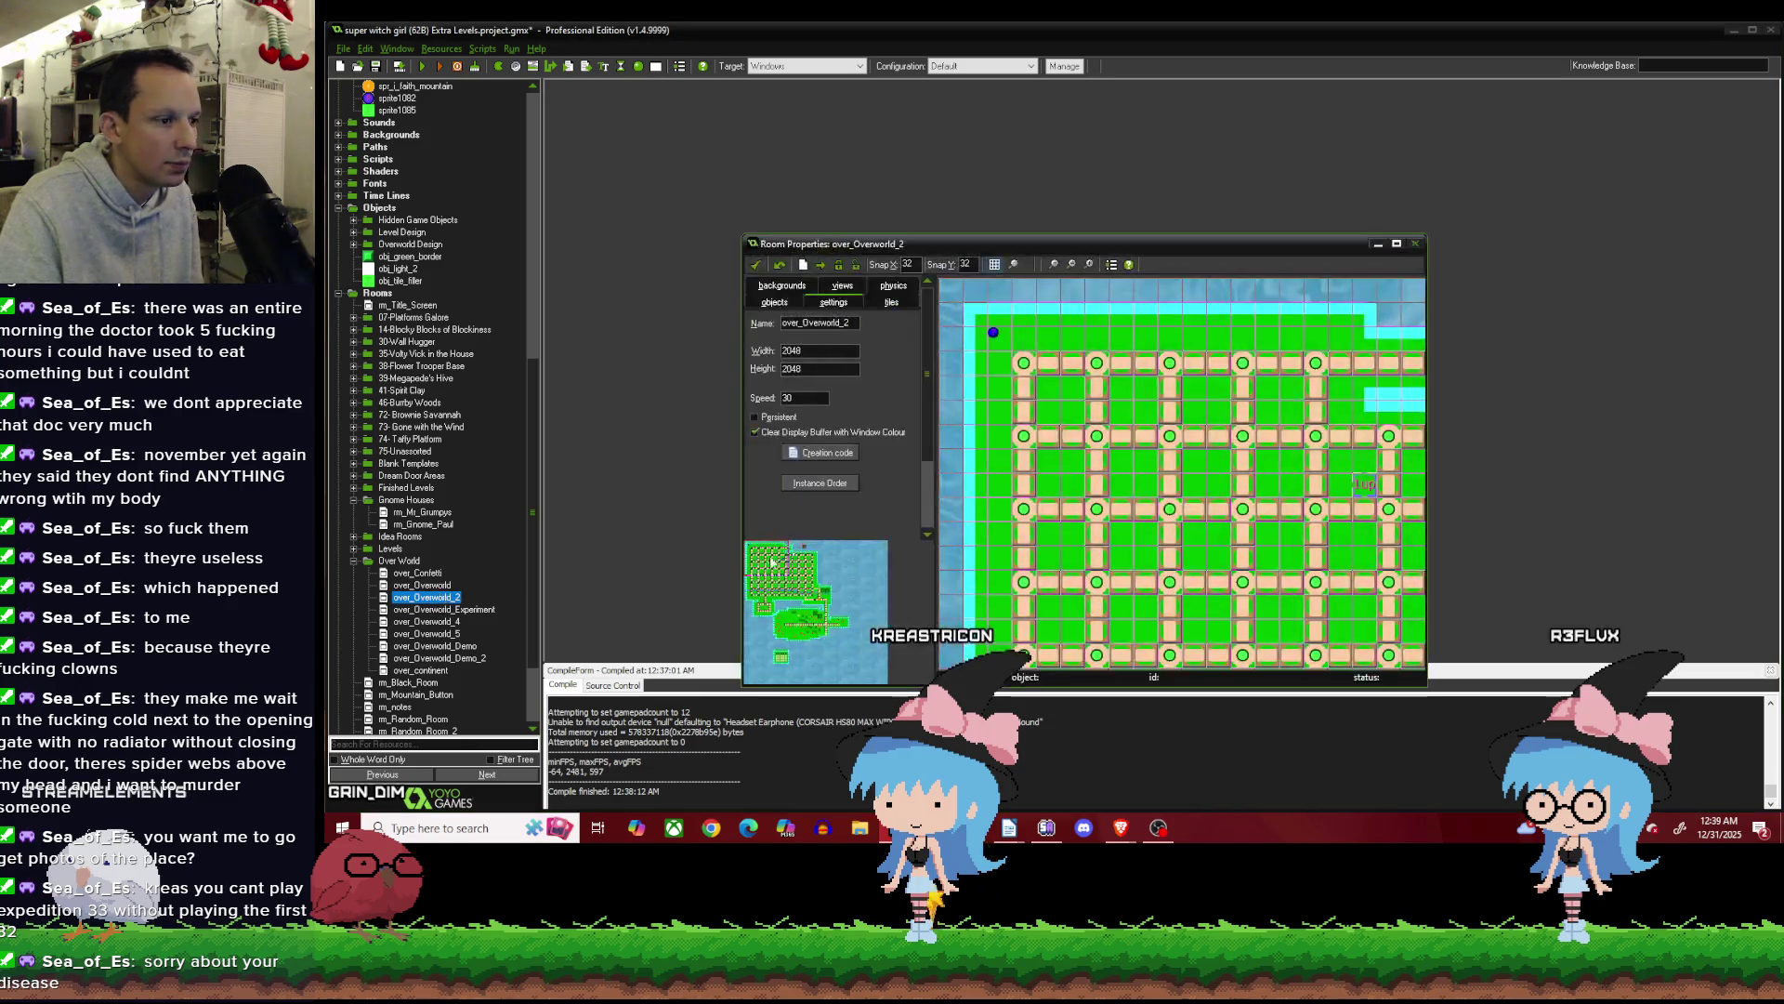
left_click(791, 564)
scroll(1190, 503, "up", 1)
right_click(1095, 493)
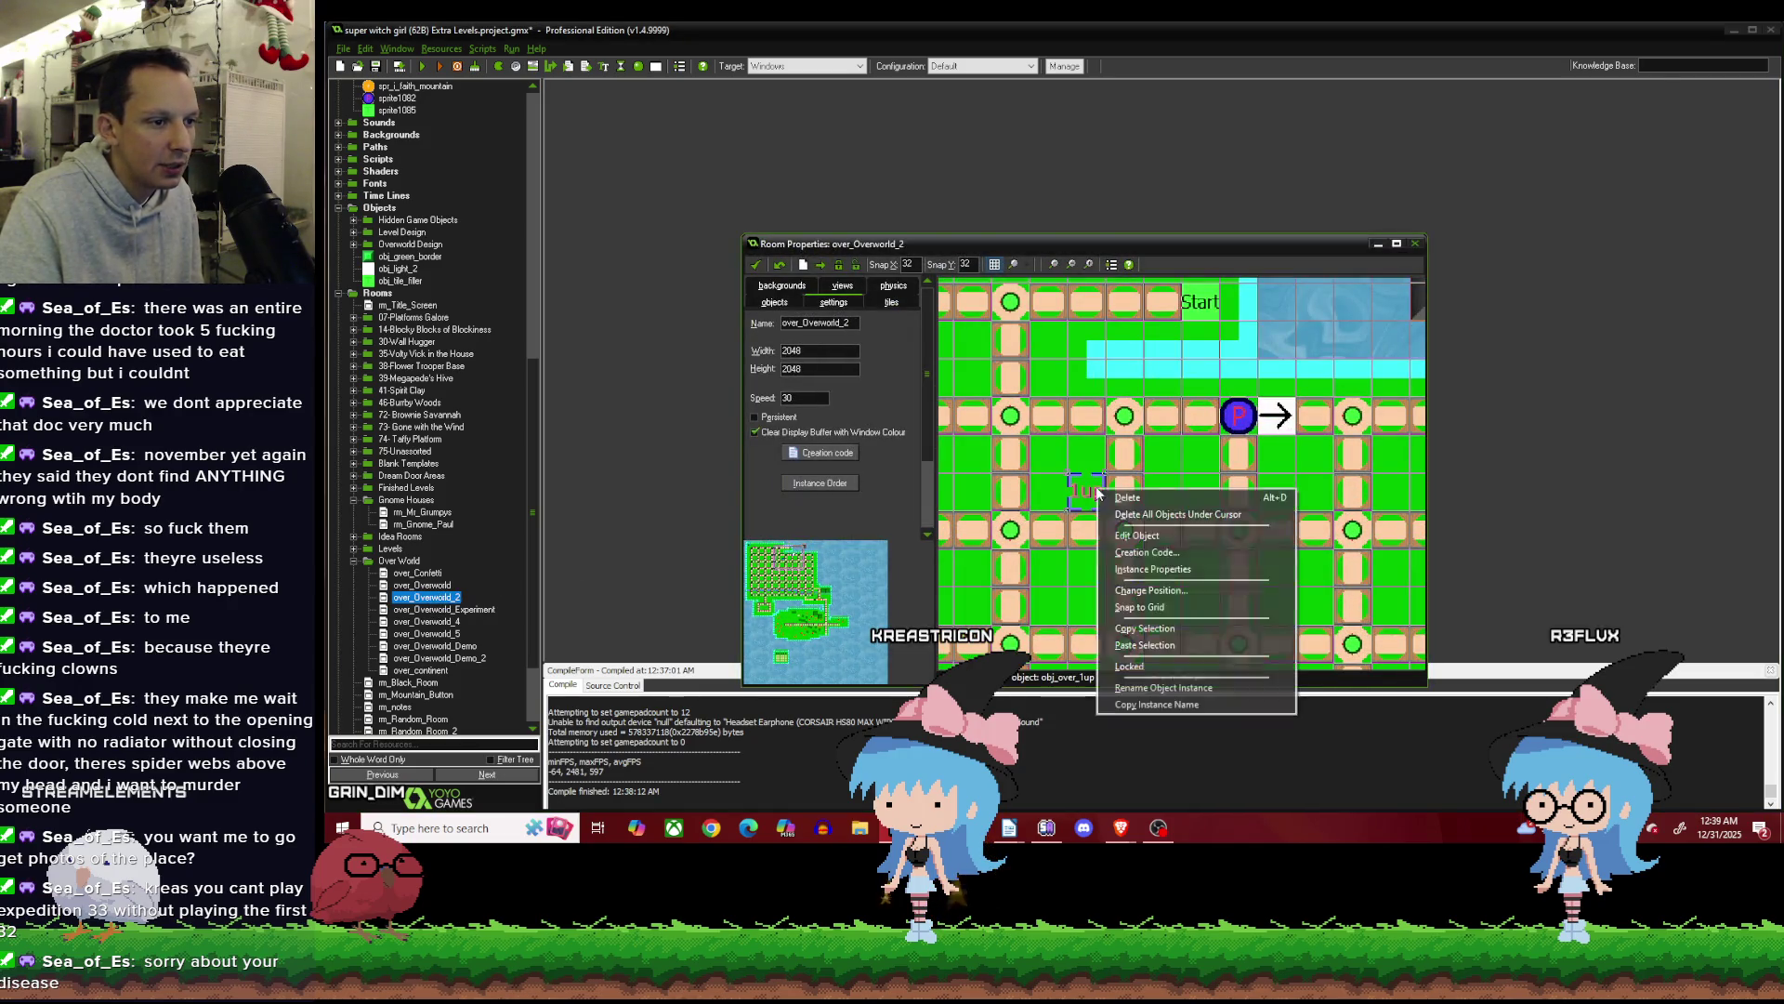
left_click(1135, 537)
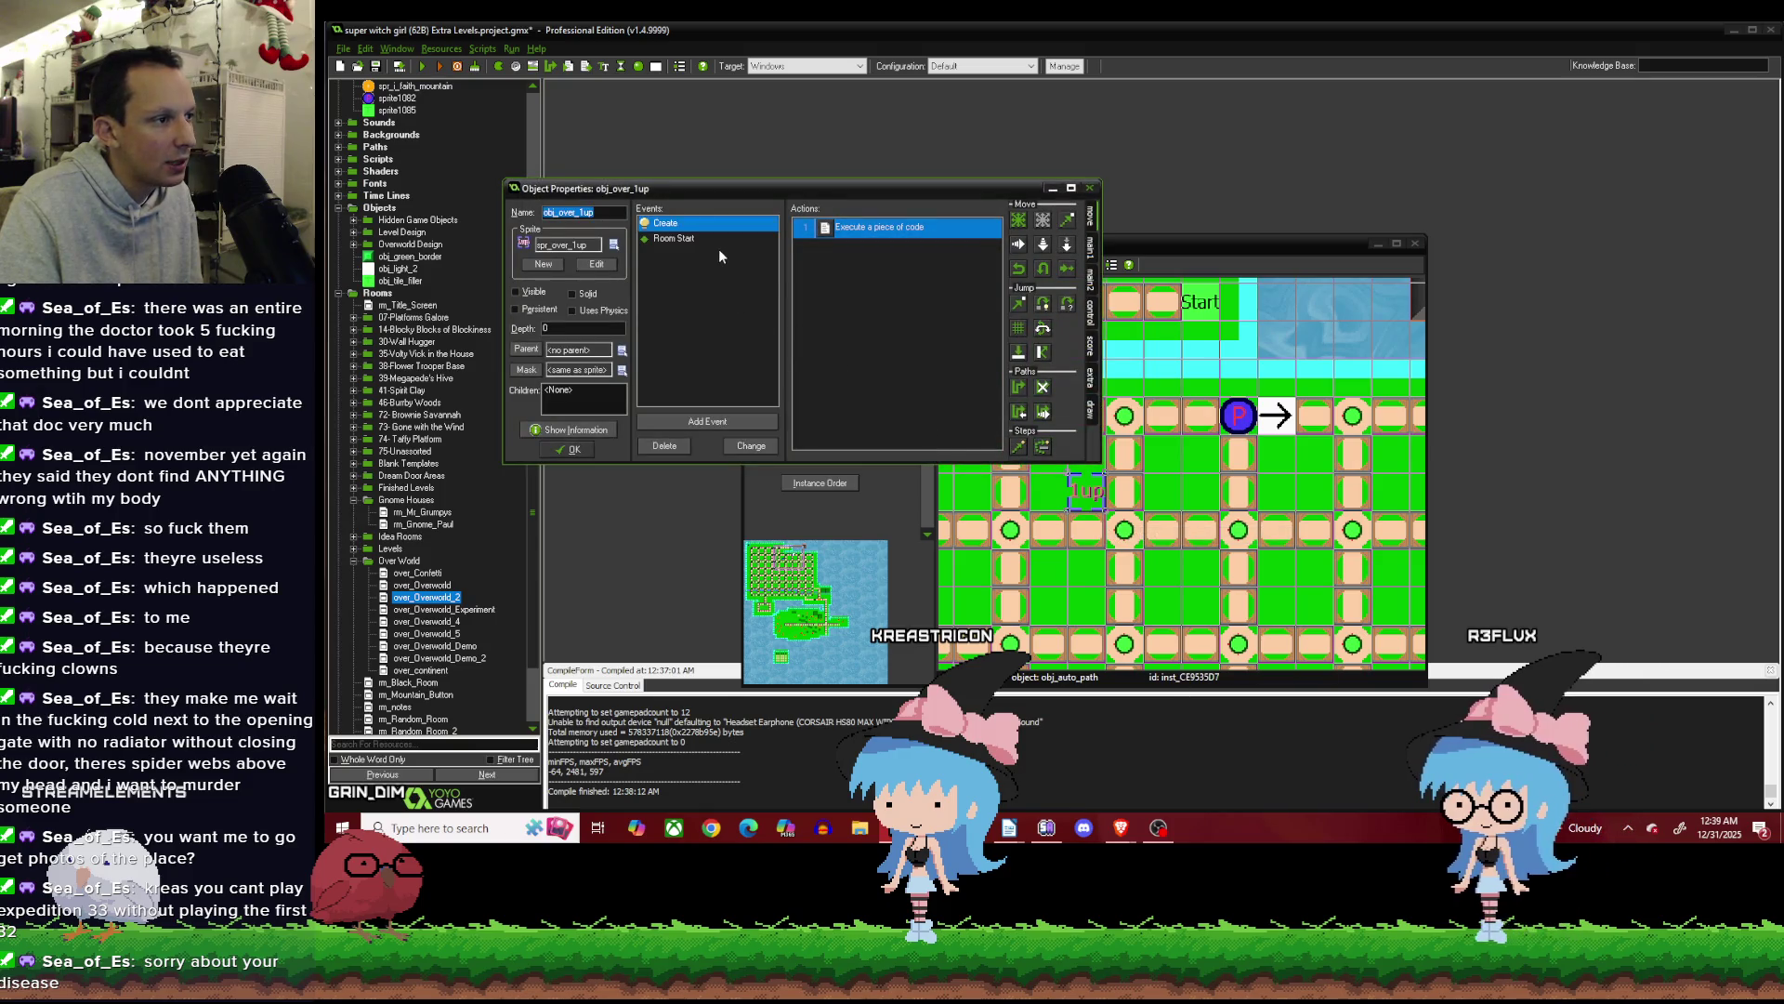
left_click(716, 240)
left_click(707, 224)
double_click(879, 227)
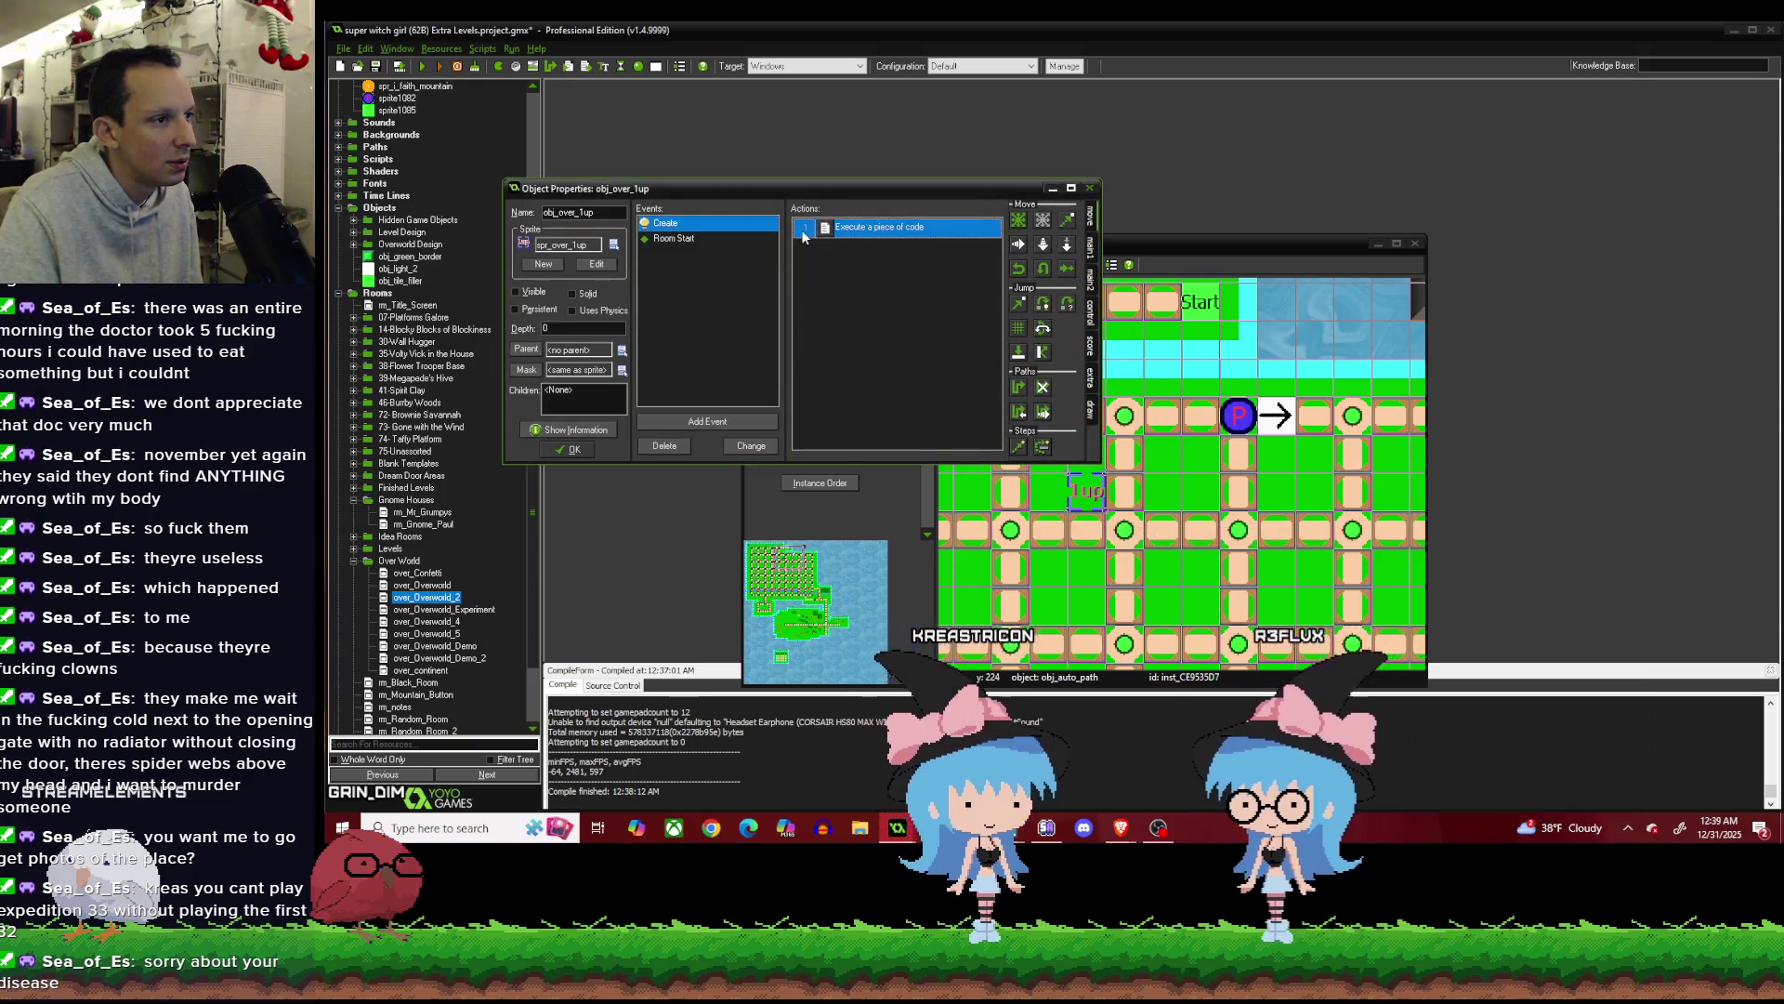
Cut the sprite argument on line 3 from spr_1up back to spr_.
double_click(1551, 254)
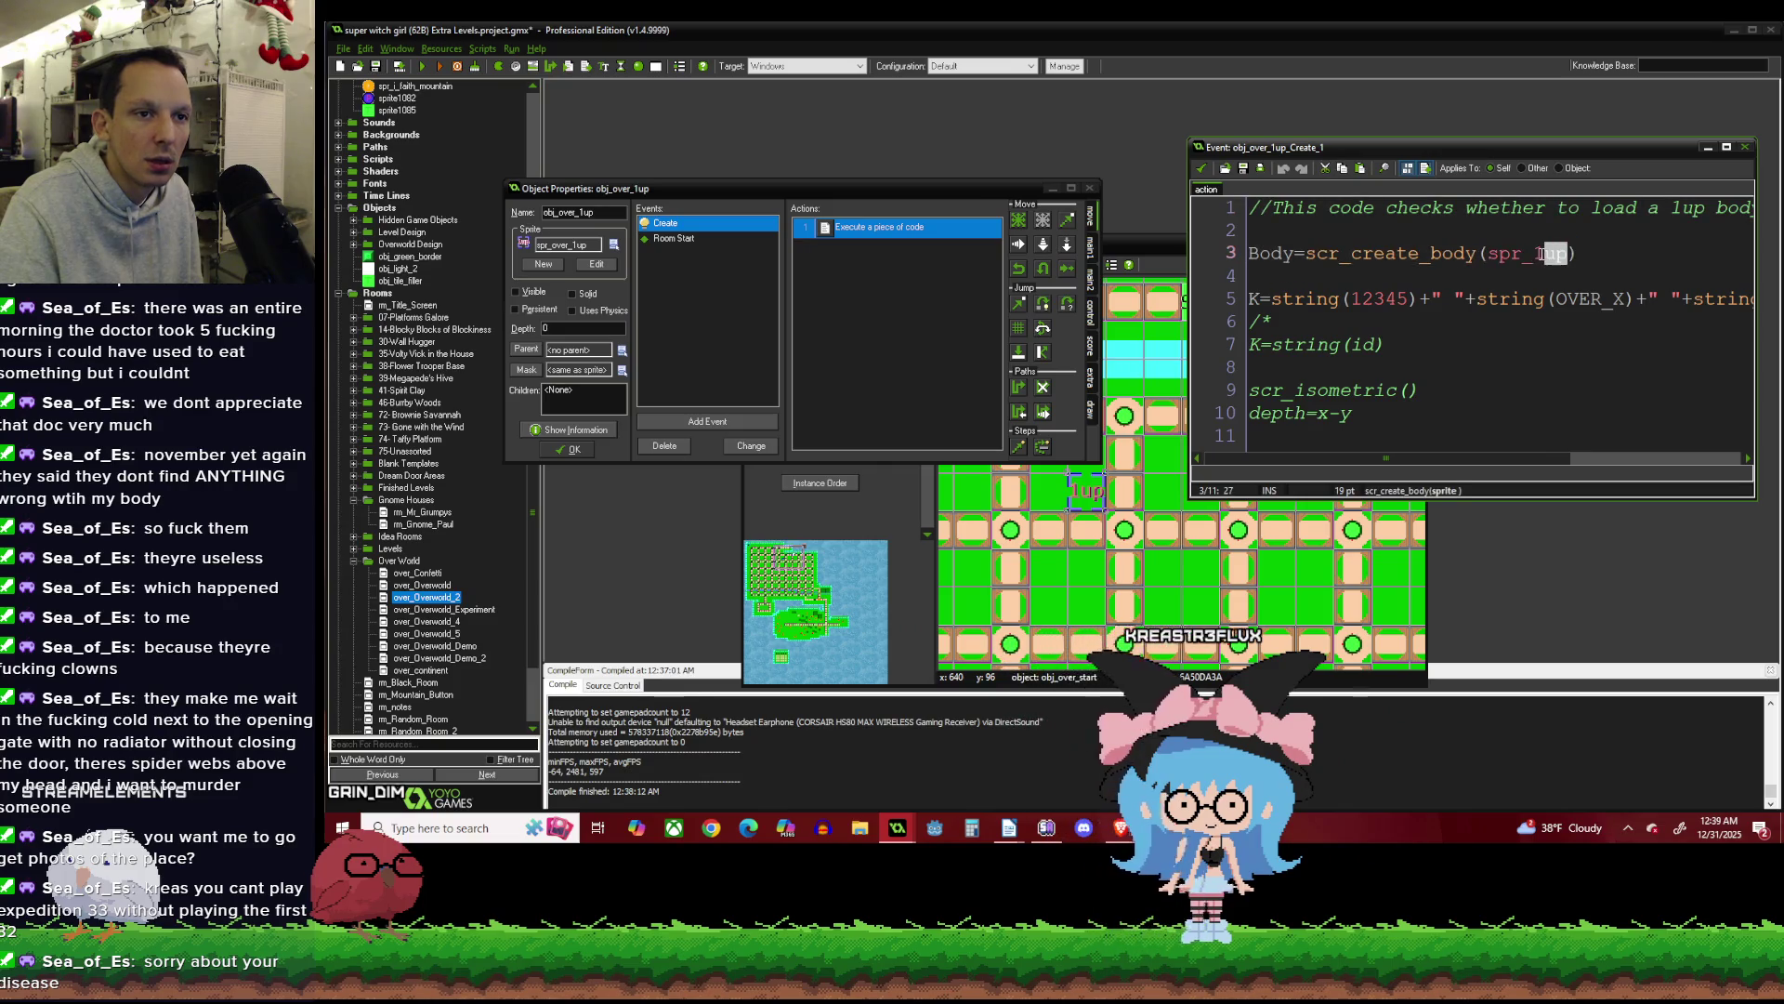
type("1")
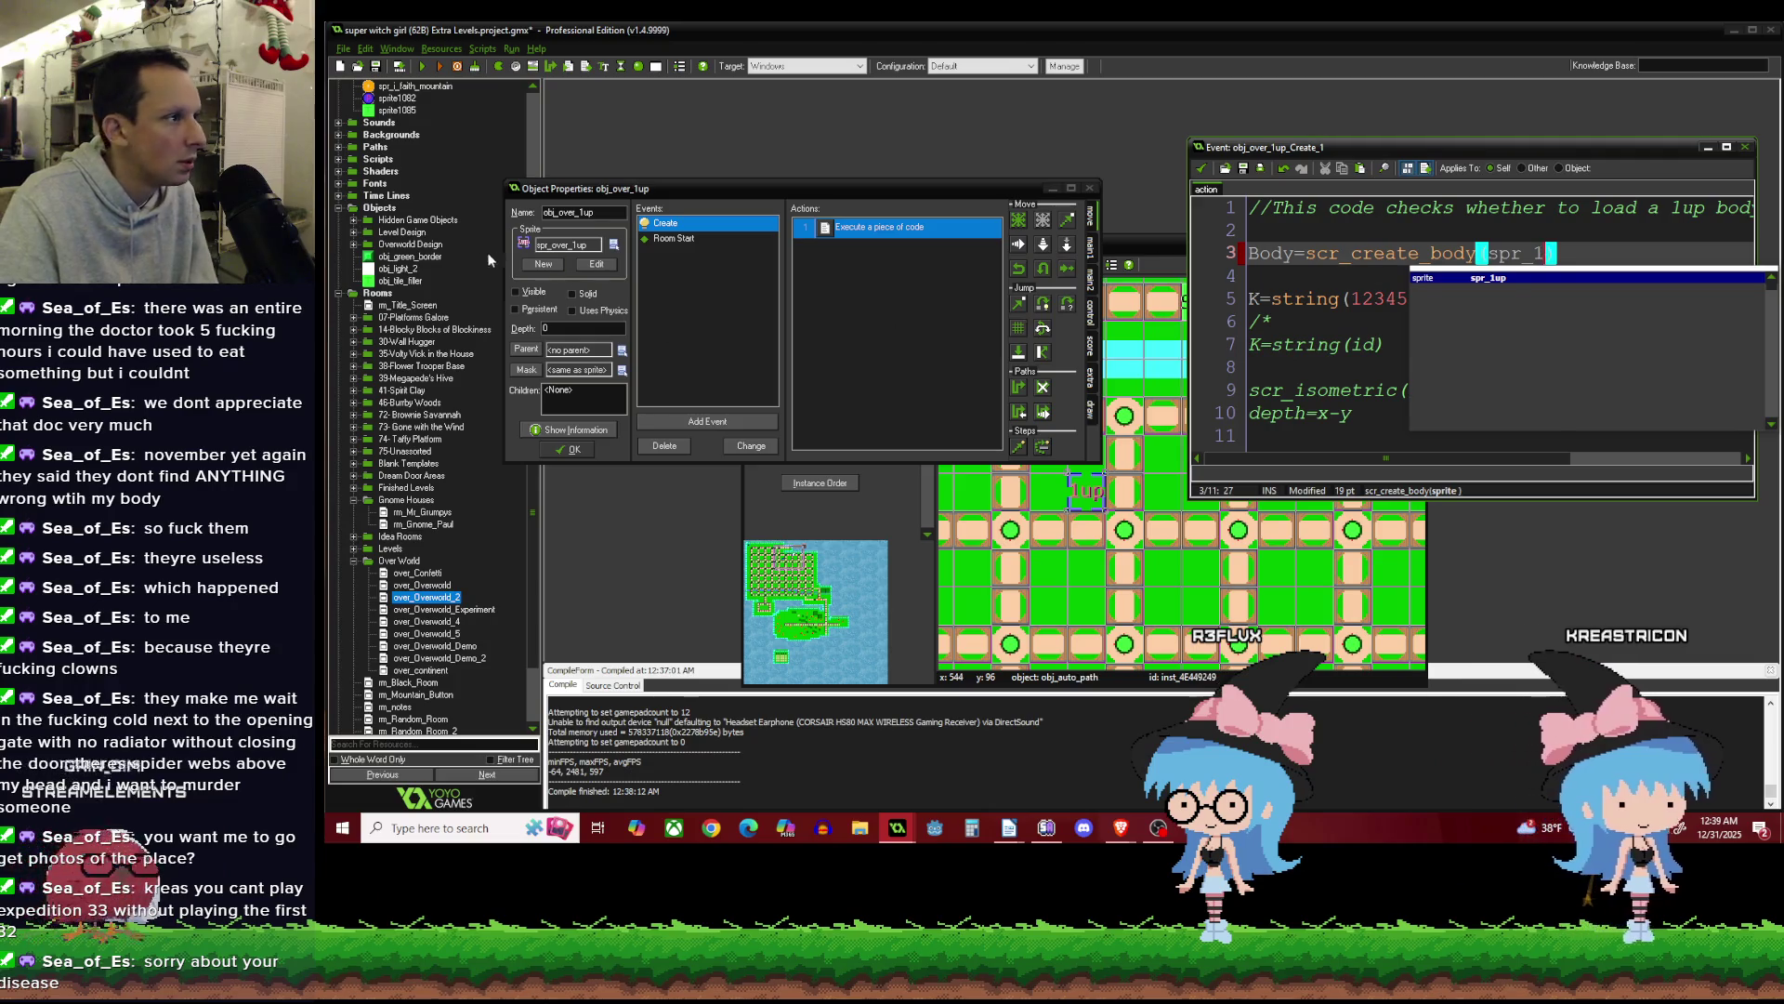
key("BackSpace")
scroll(437, 248, "up", 10)
scroll(436, 247, "down", 10)
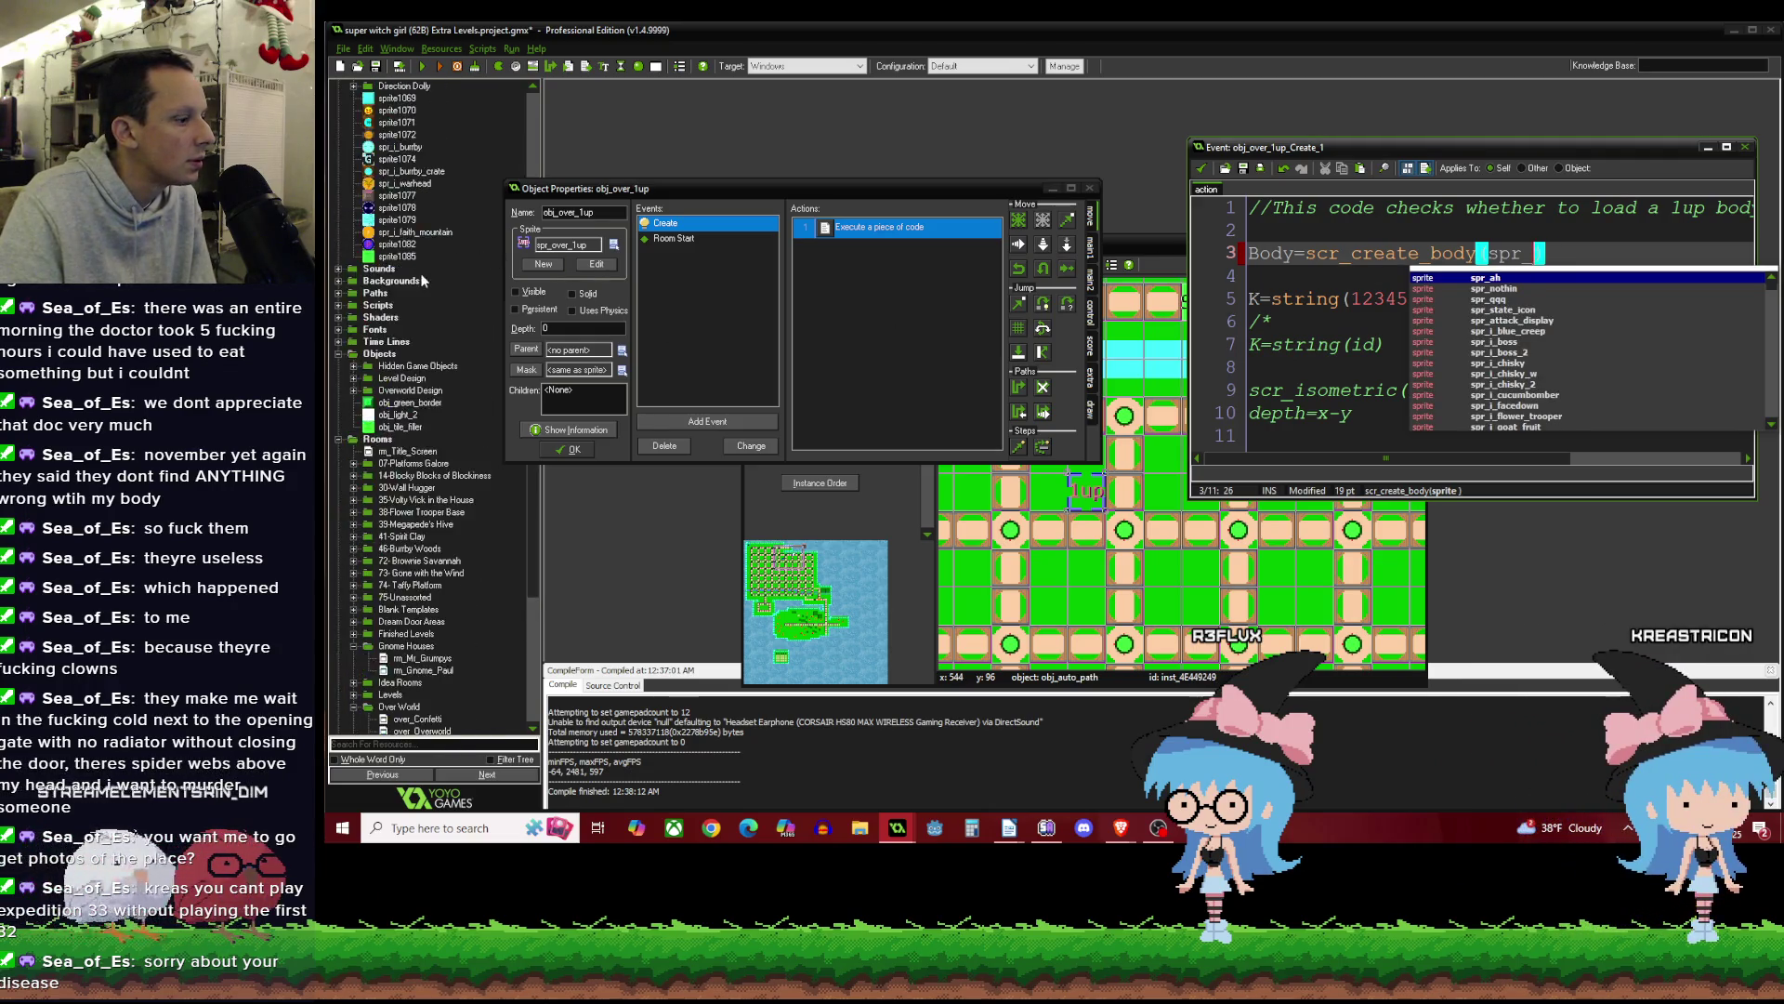
Browse the Basics, Pick Me Ups and Overworld Art sprite folders and open sprite1084's properties.
left_click(340, 329)
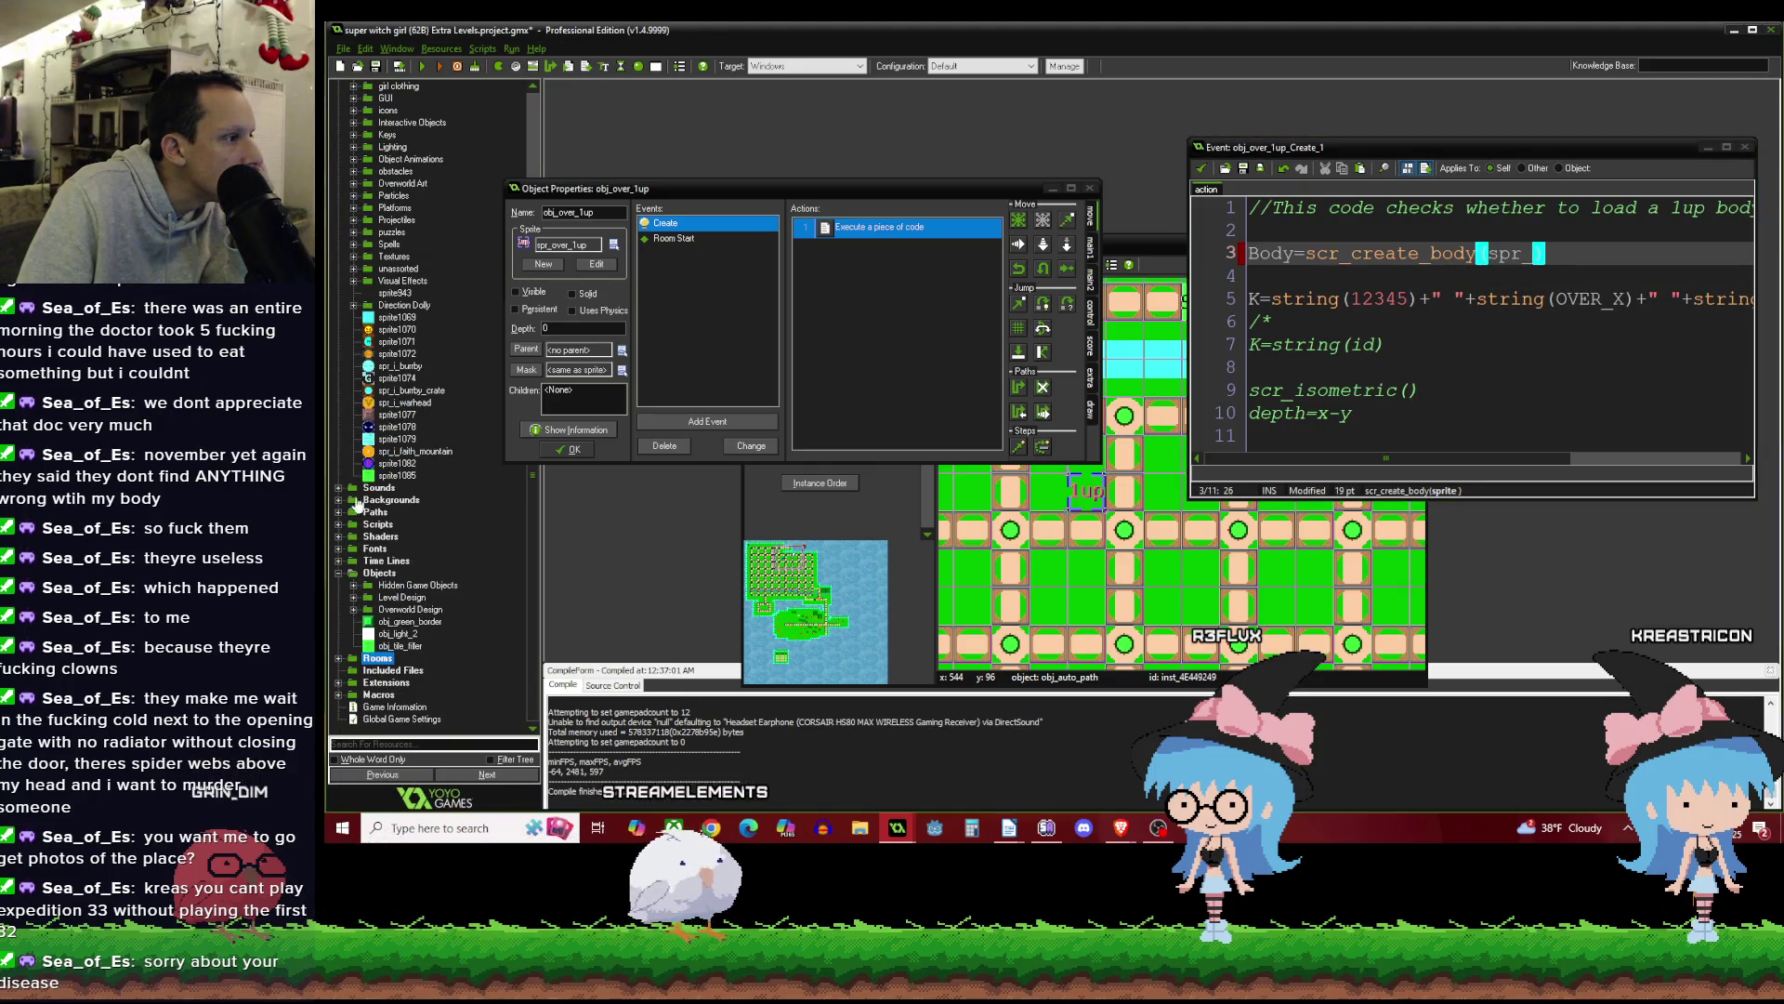
scroll(357, 502, "up", 5)
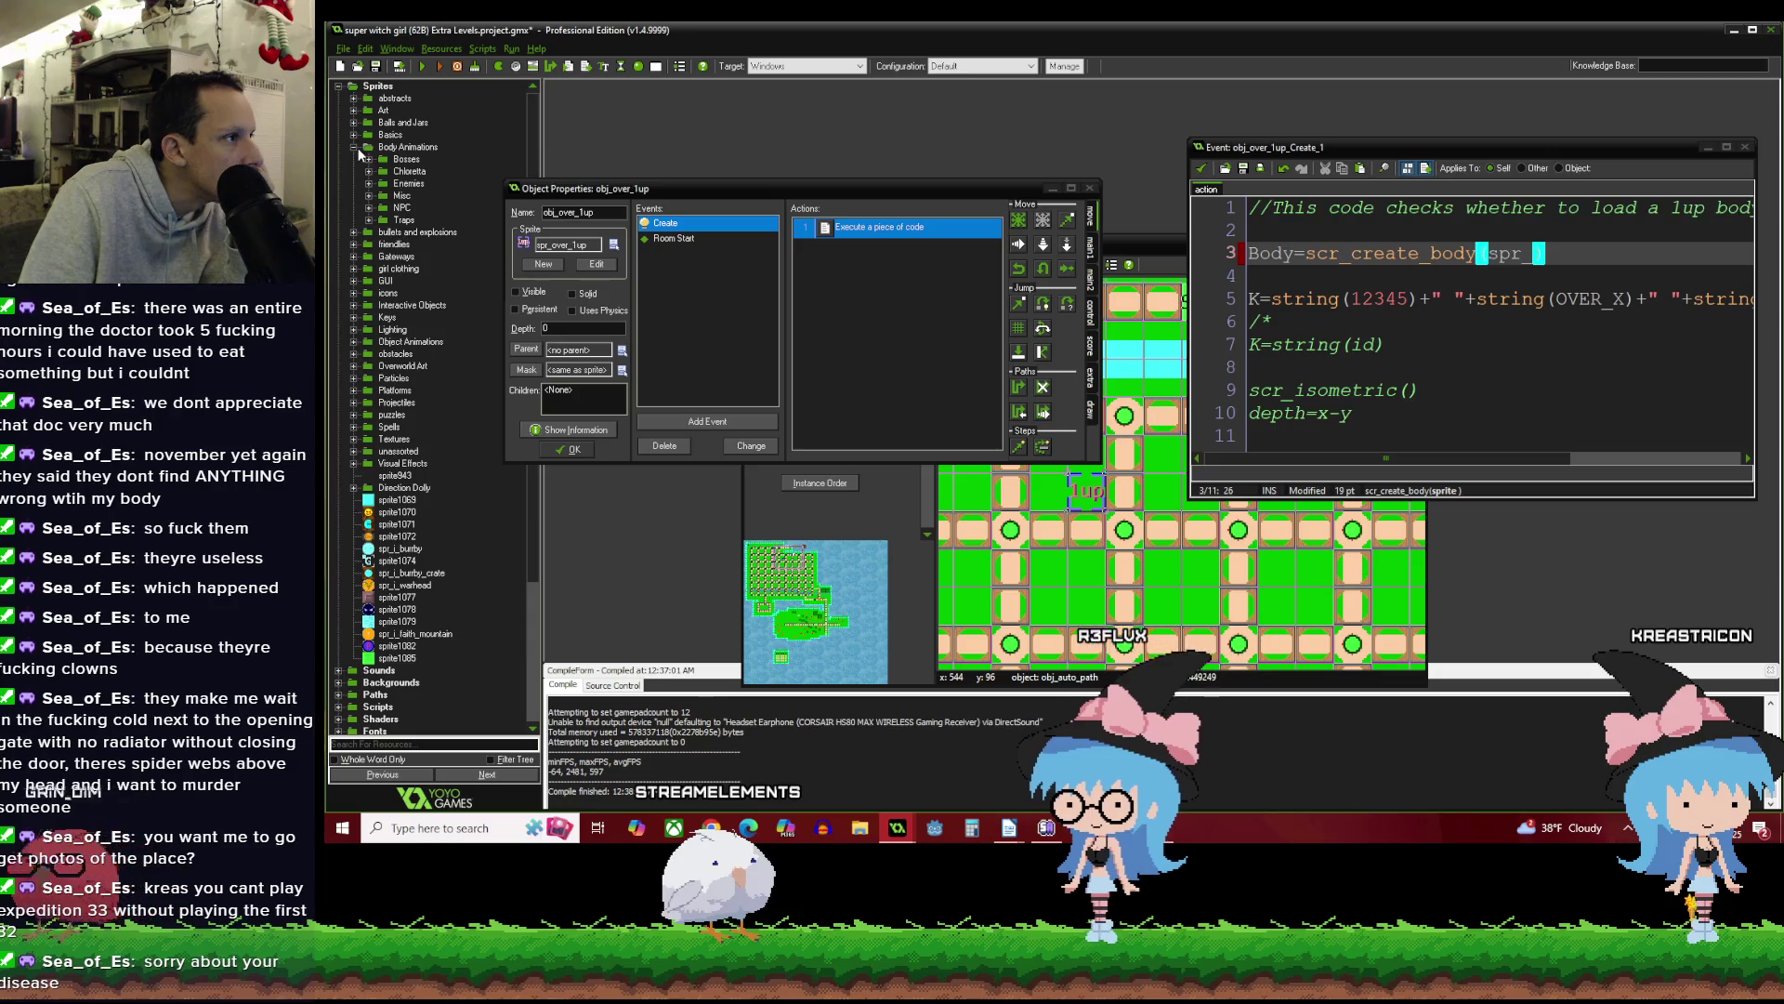
left_click(354, 146)
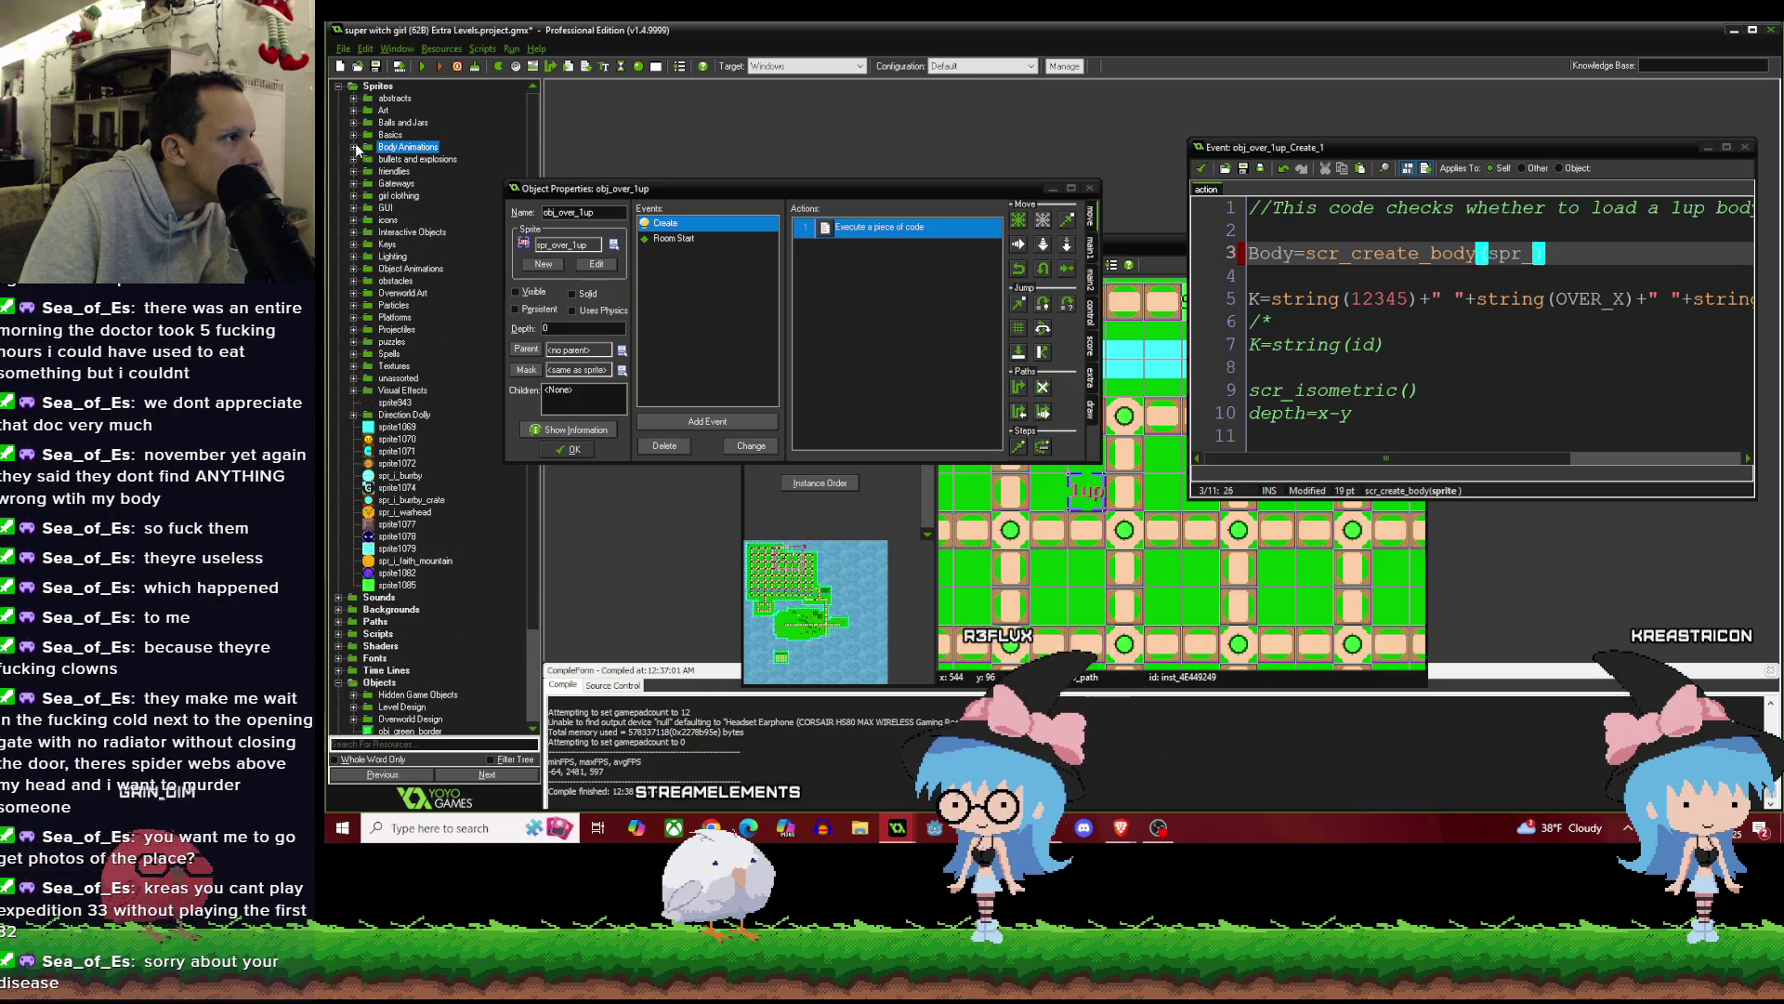
left_click(353, 293)
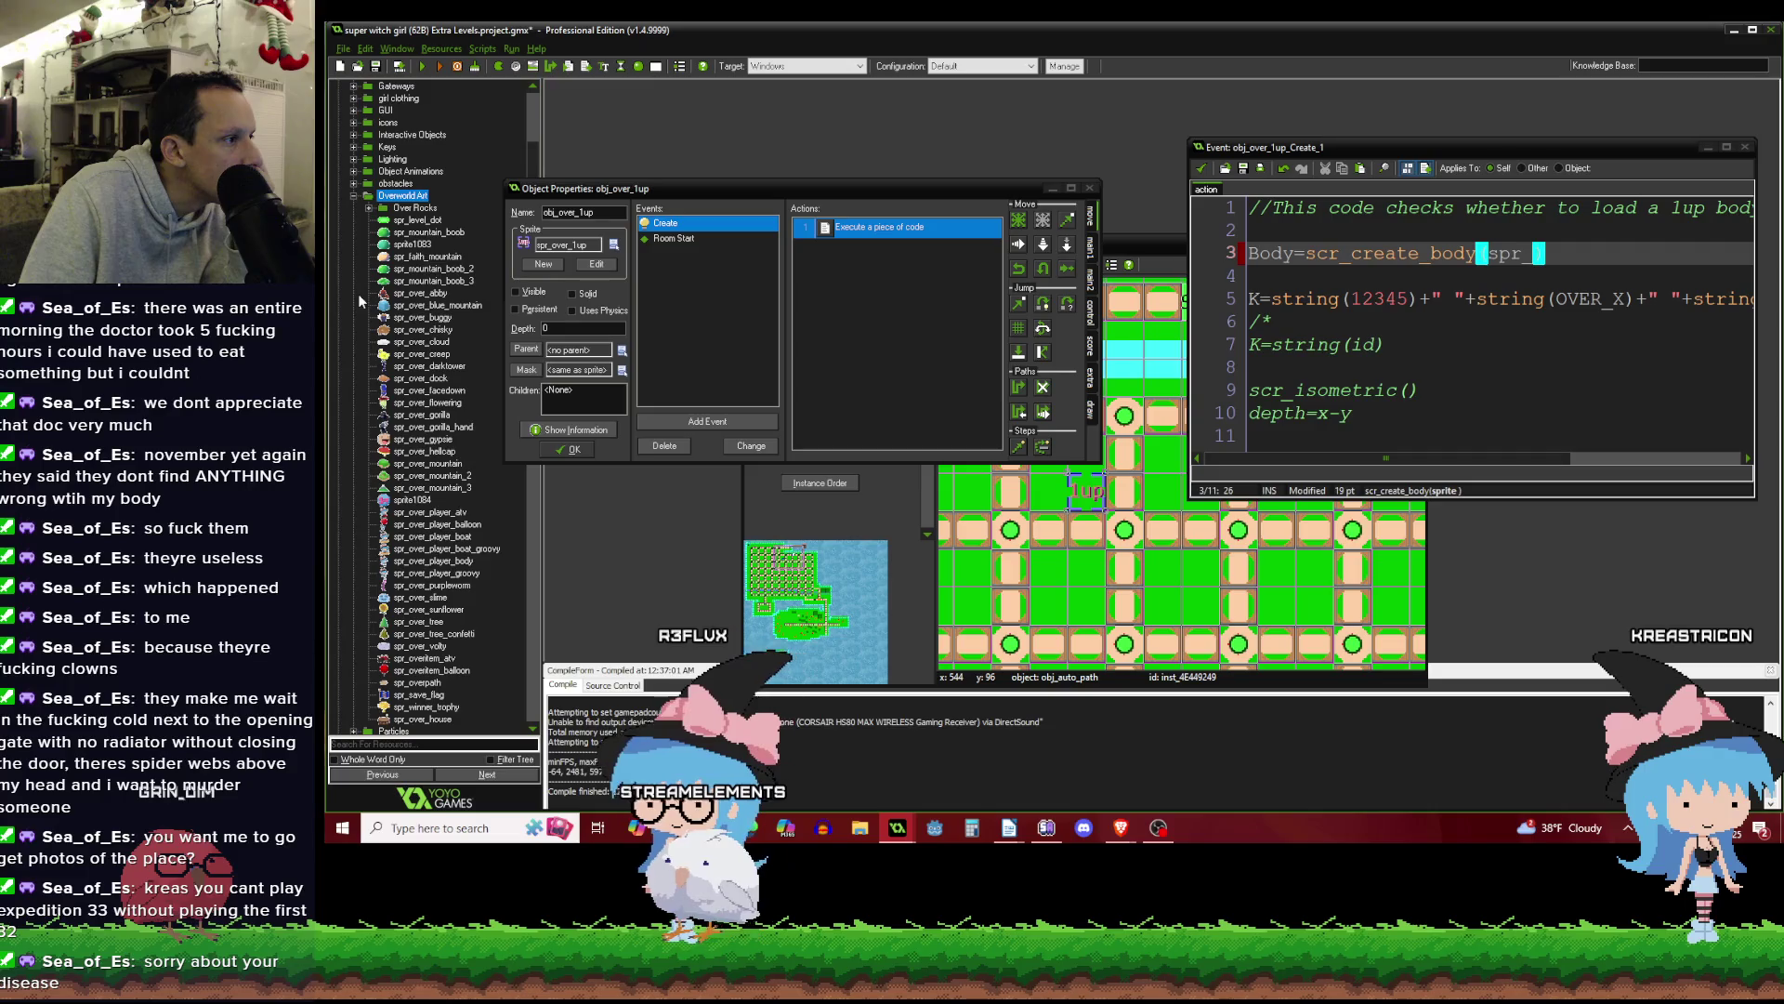
left_click(351, 195)
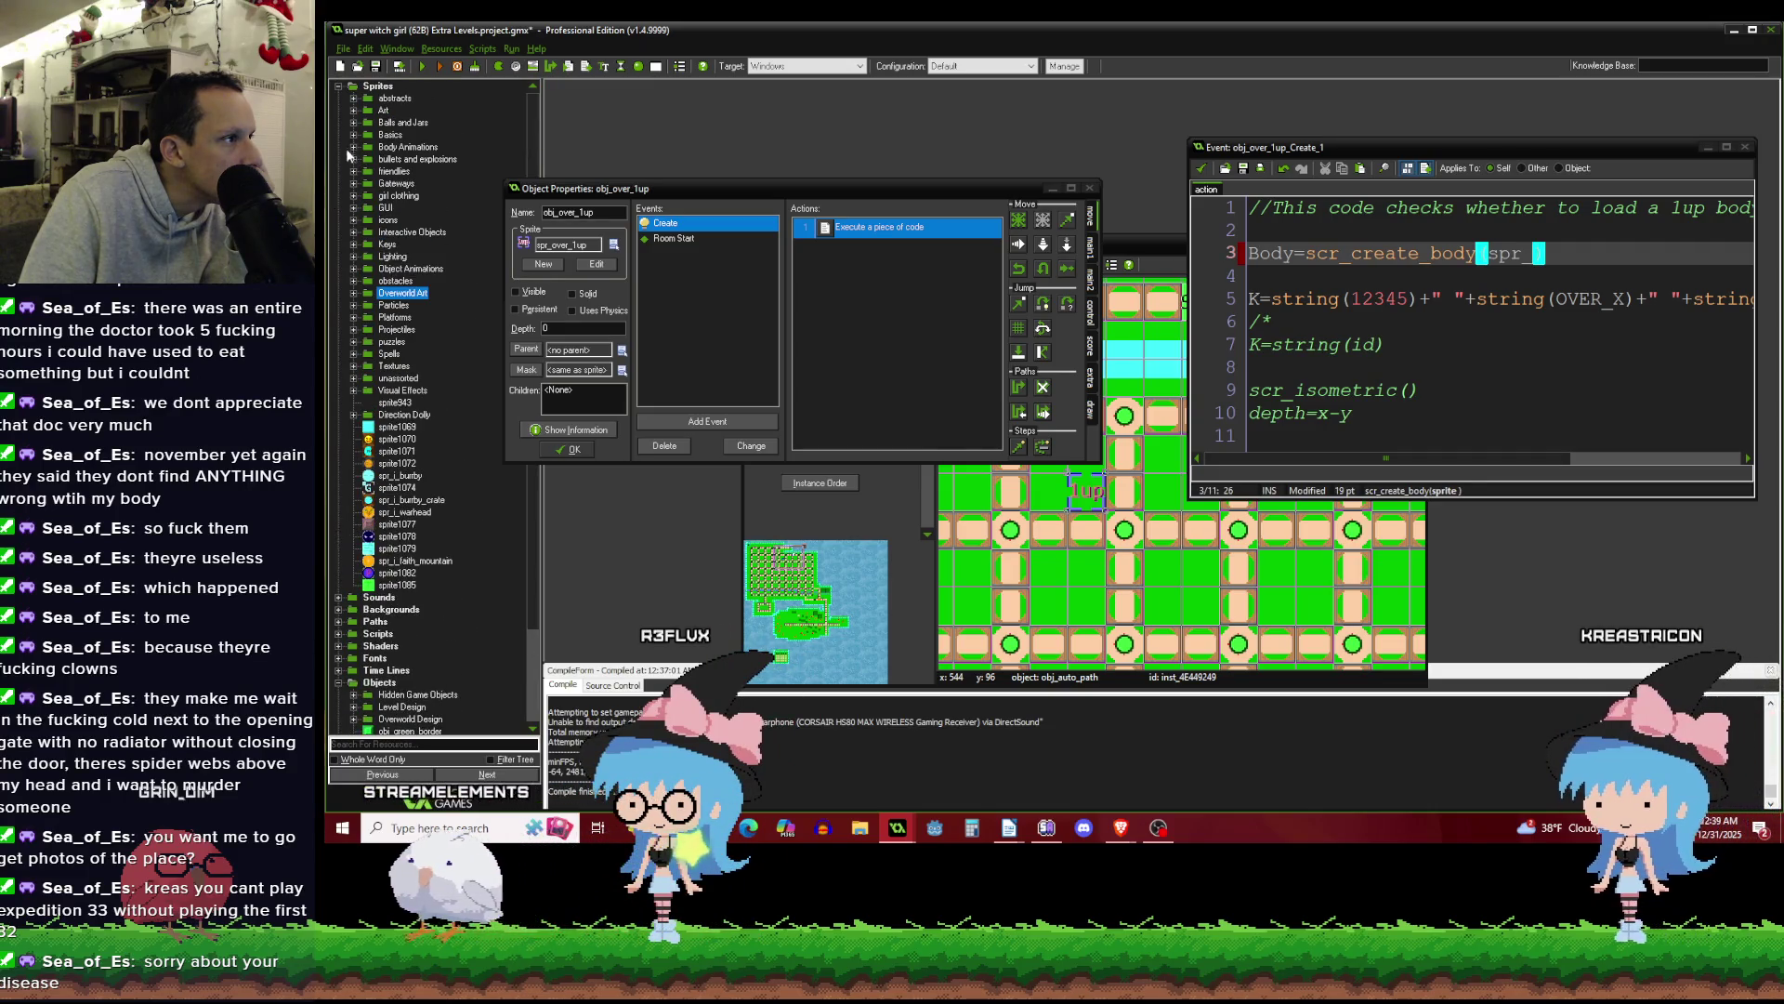
left_click(354, 135)
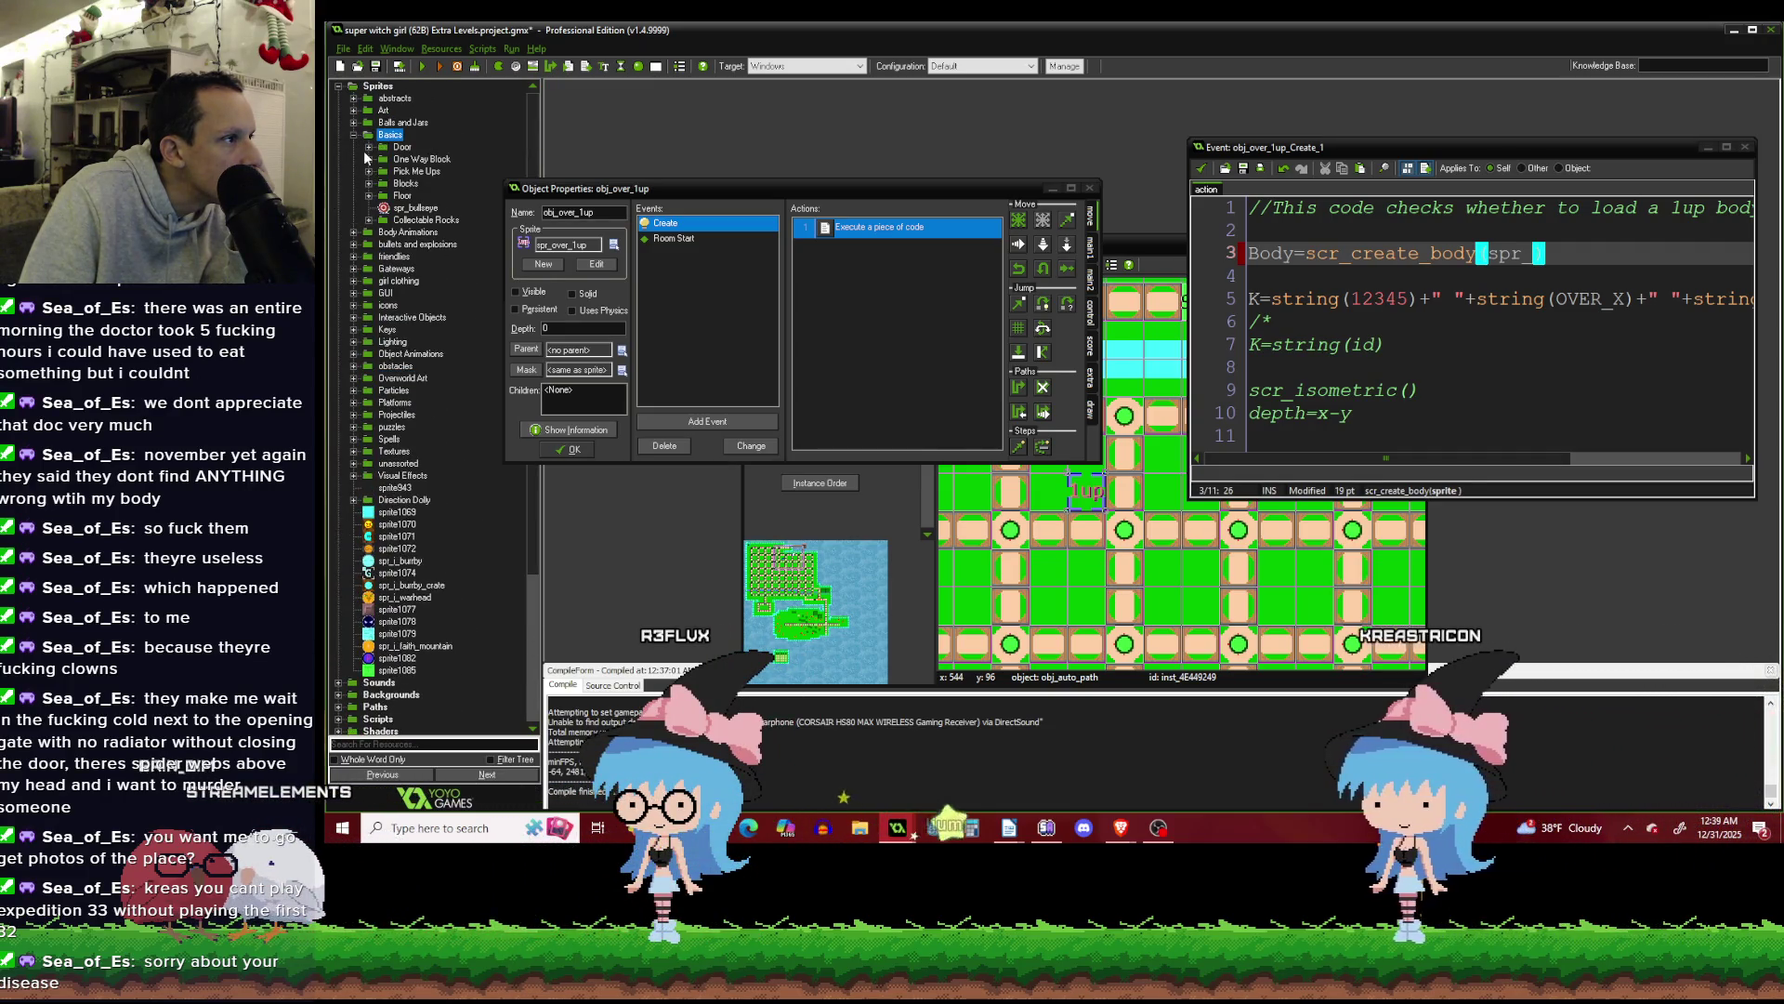
left_click(369, 171)
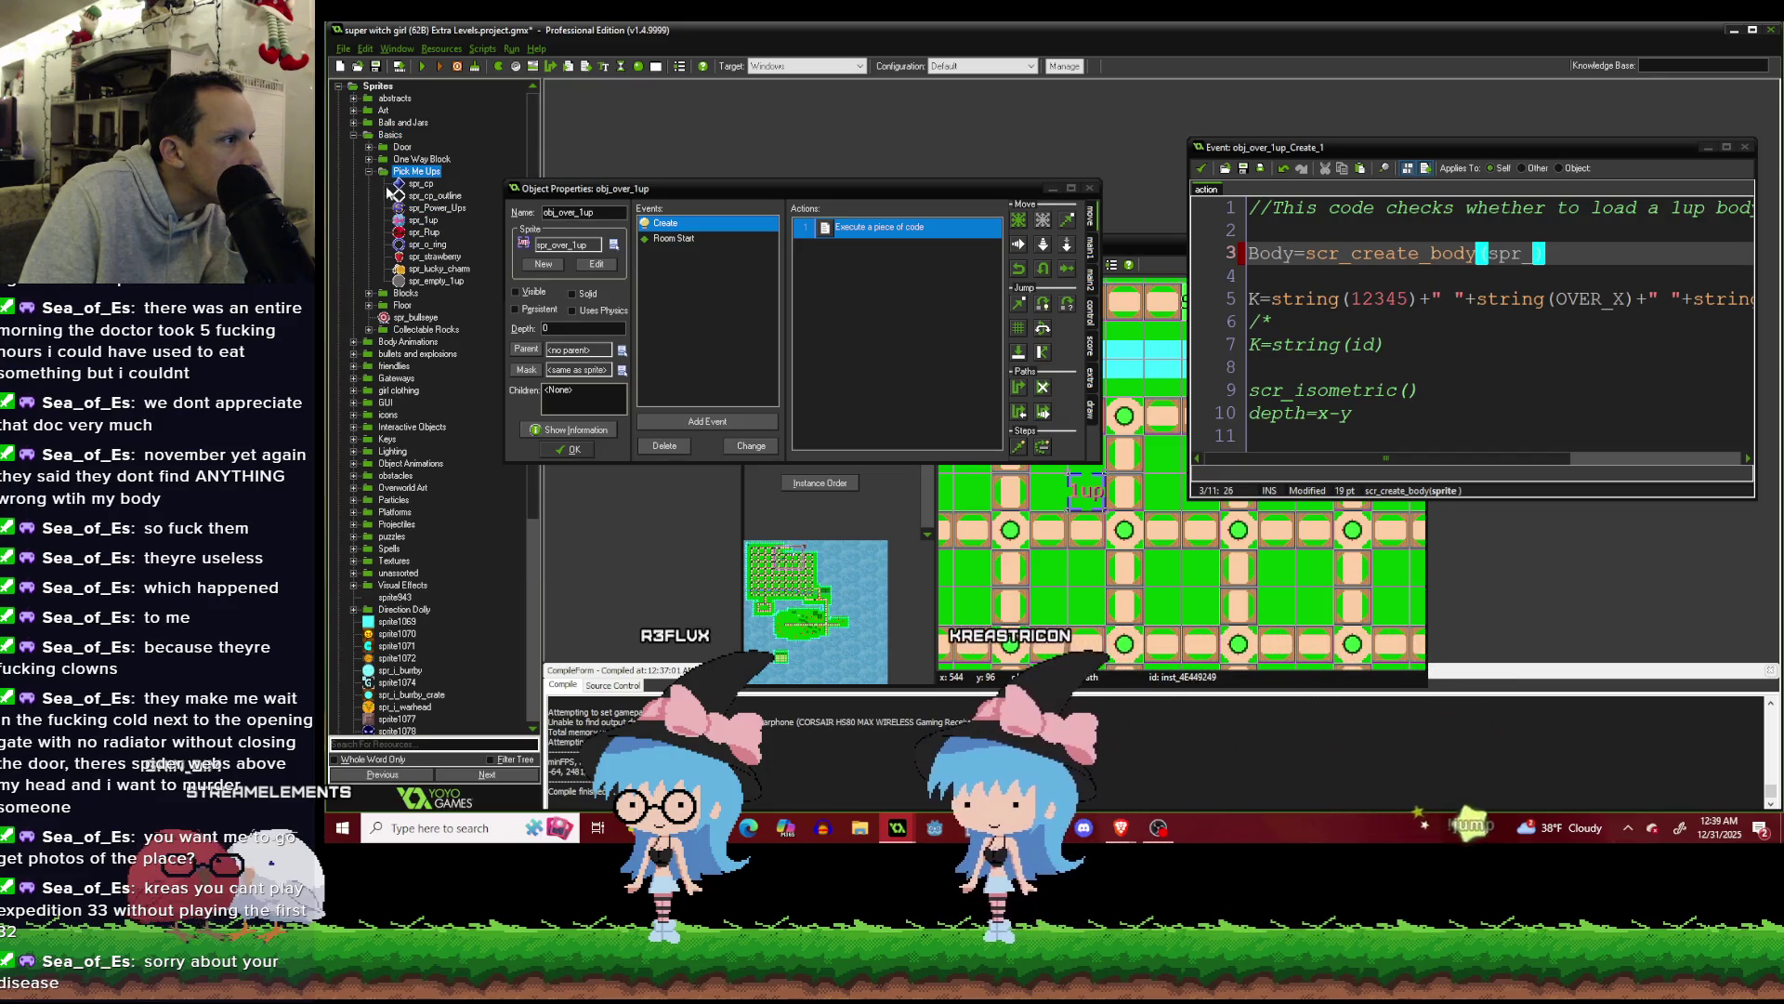
scroll(362, 167, "down", 8)
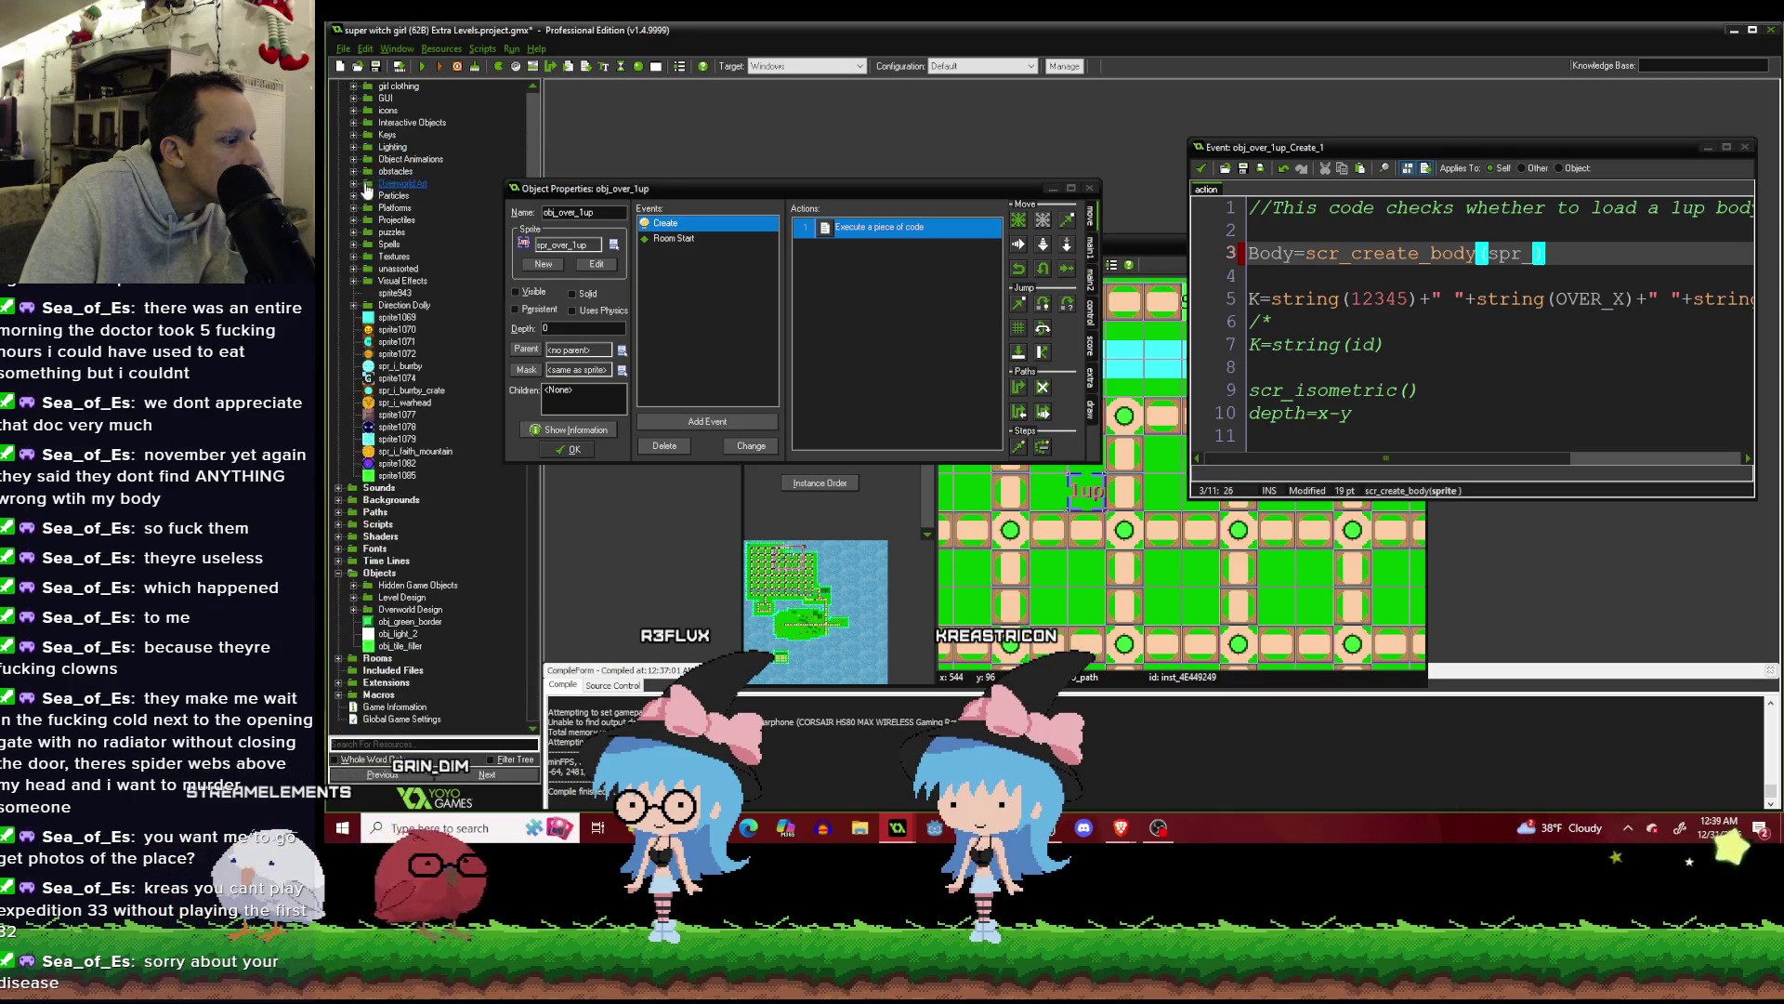
scroll(356, 382, "up", 3)
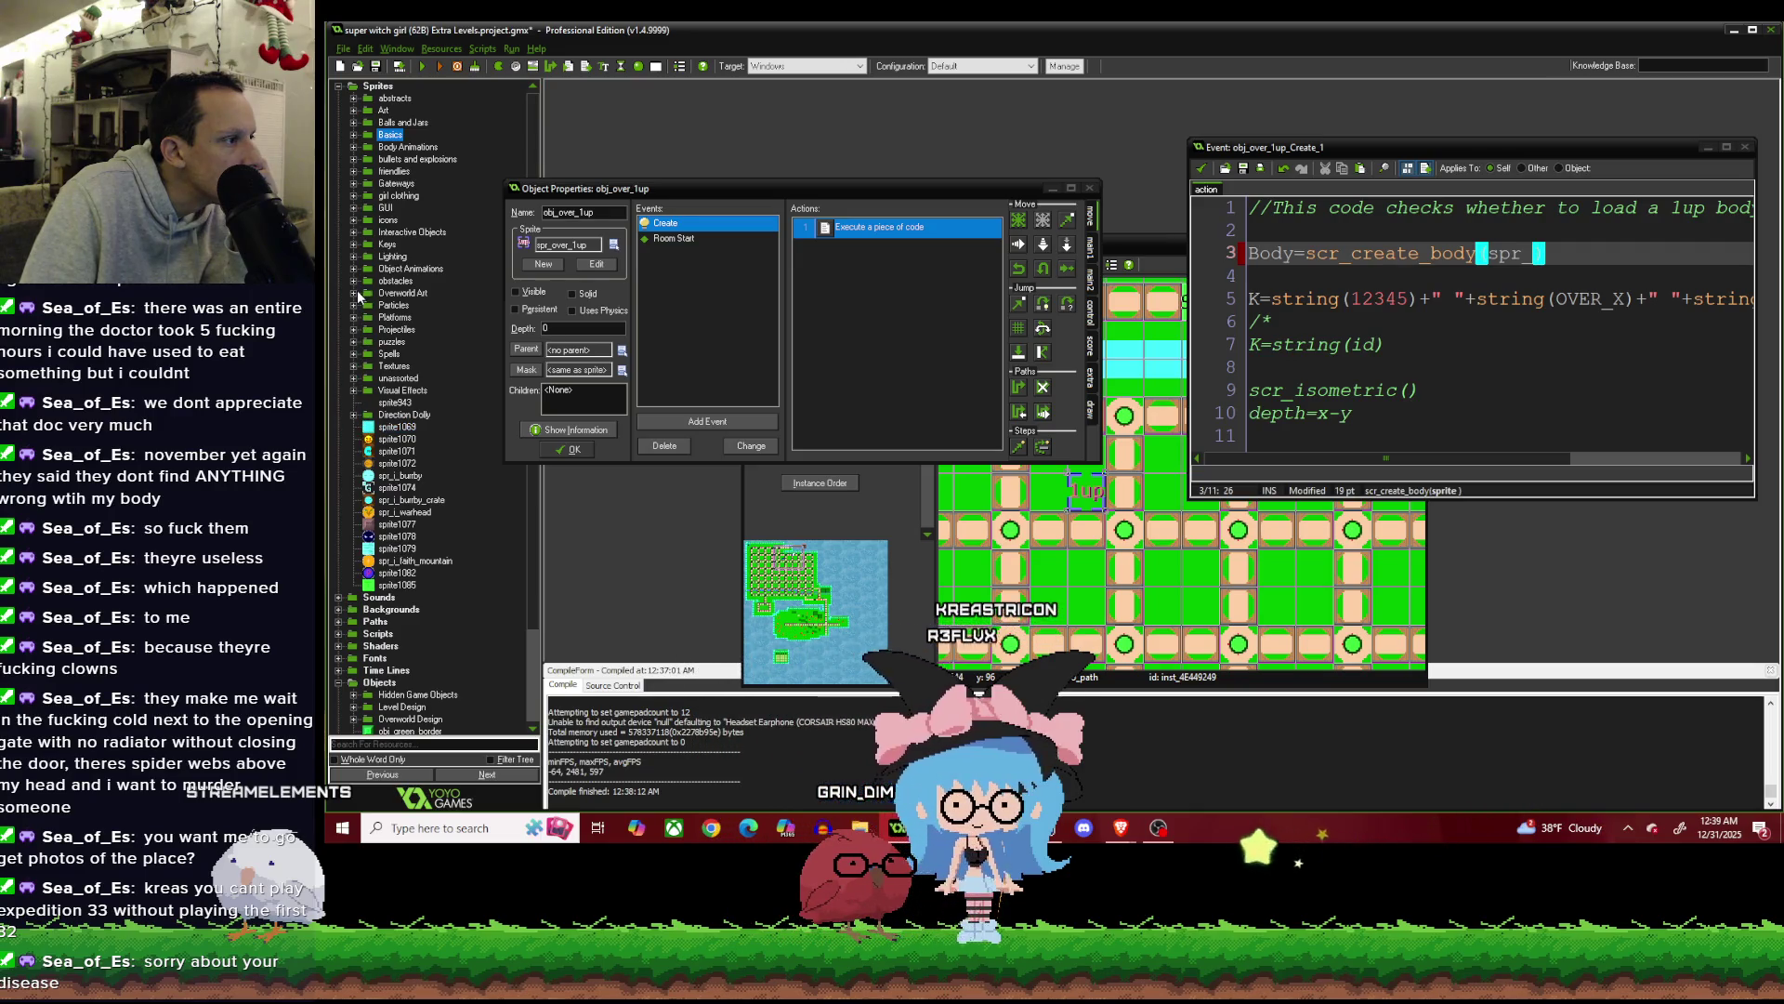
double_click(400, 293)
scroll(379, 310, "down", 2)
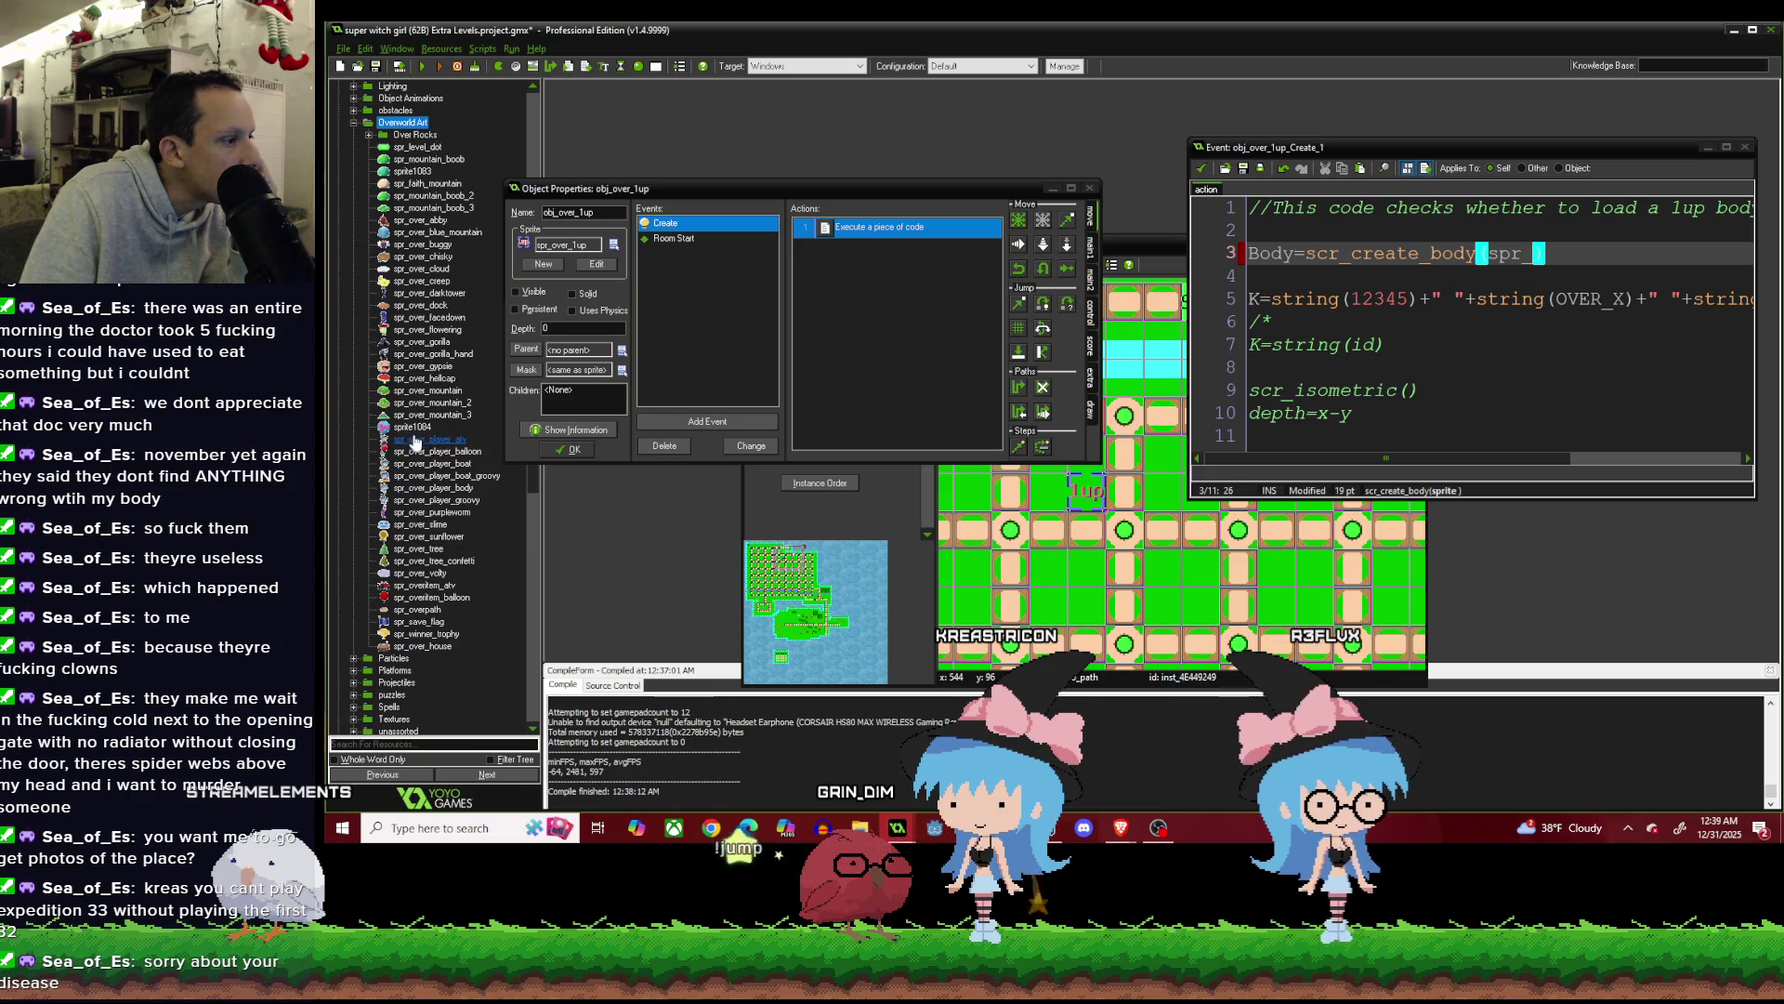
double_click(414, 428)
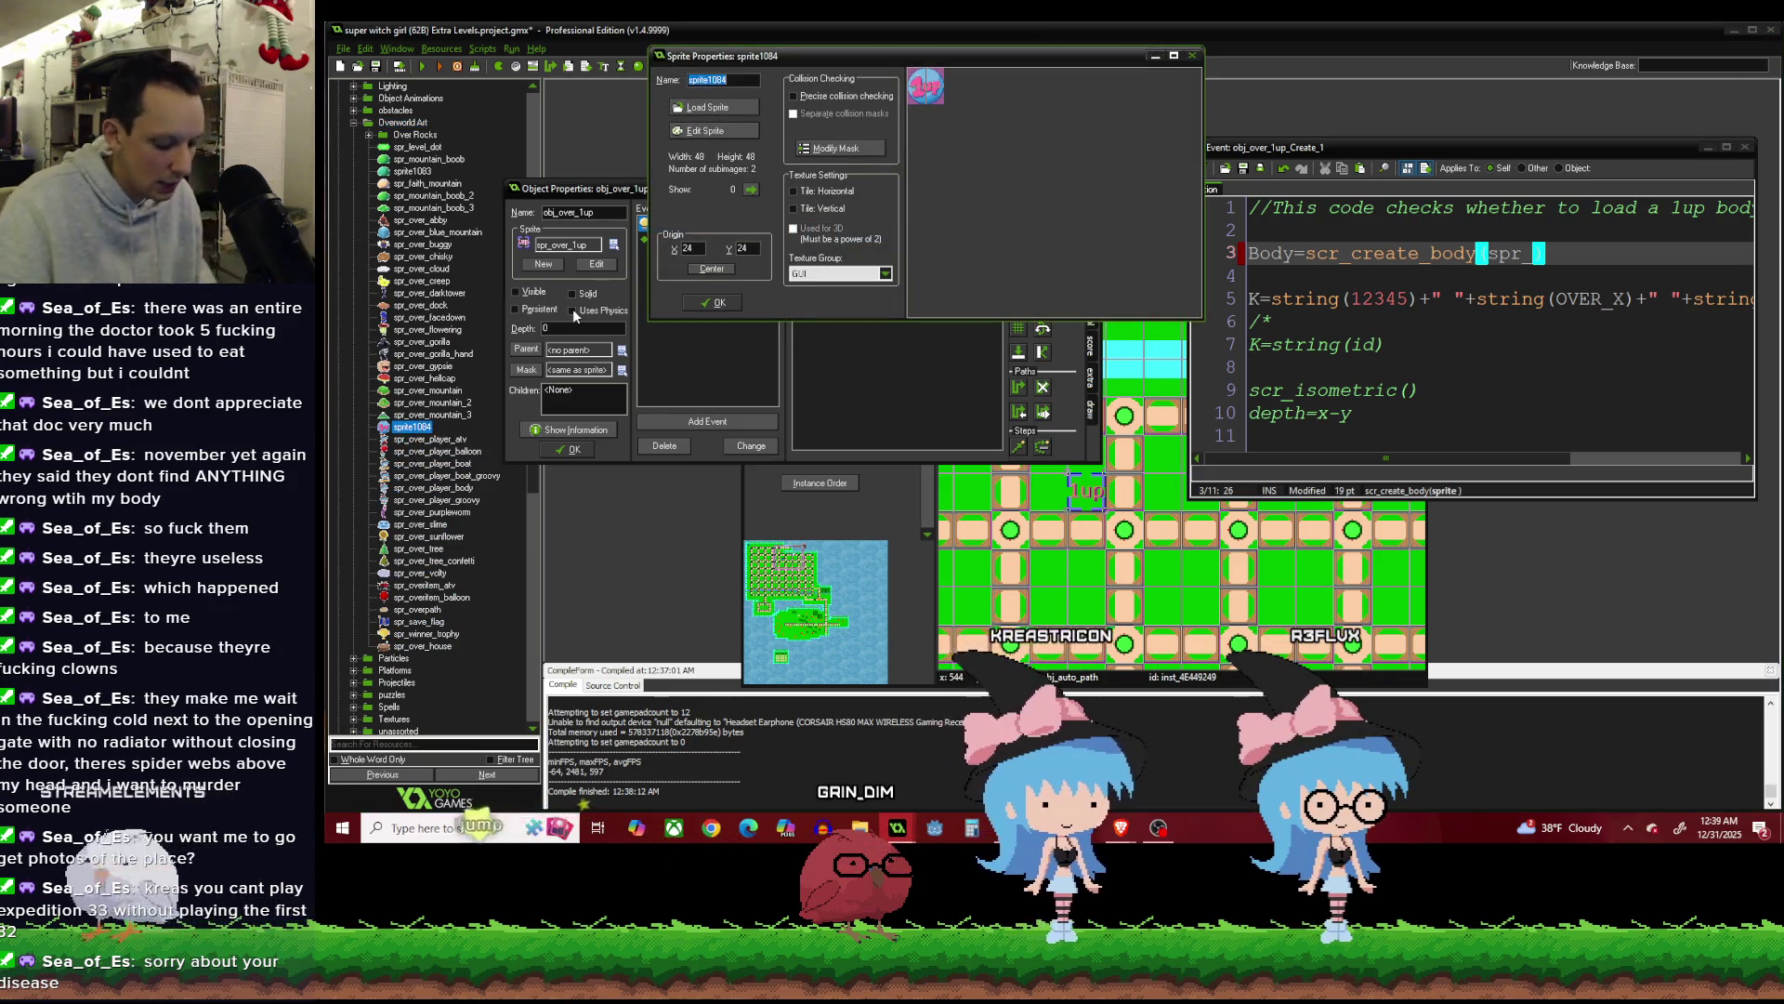
Rename sprite1084 to spr_over_sprite and close its sprite properties.
type("spr_over_sprite")
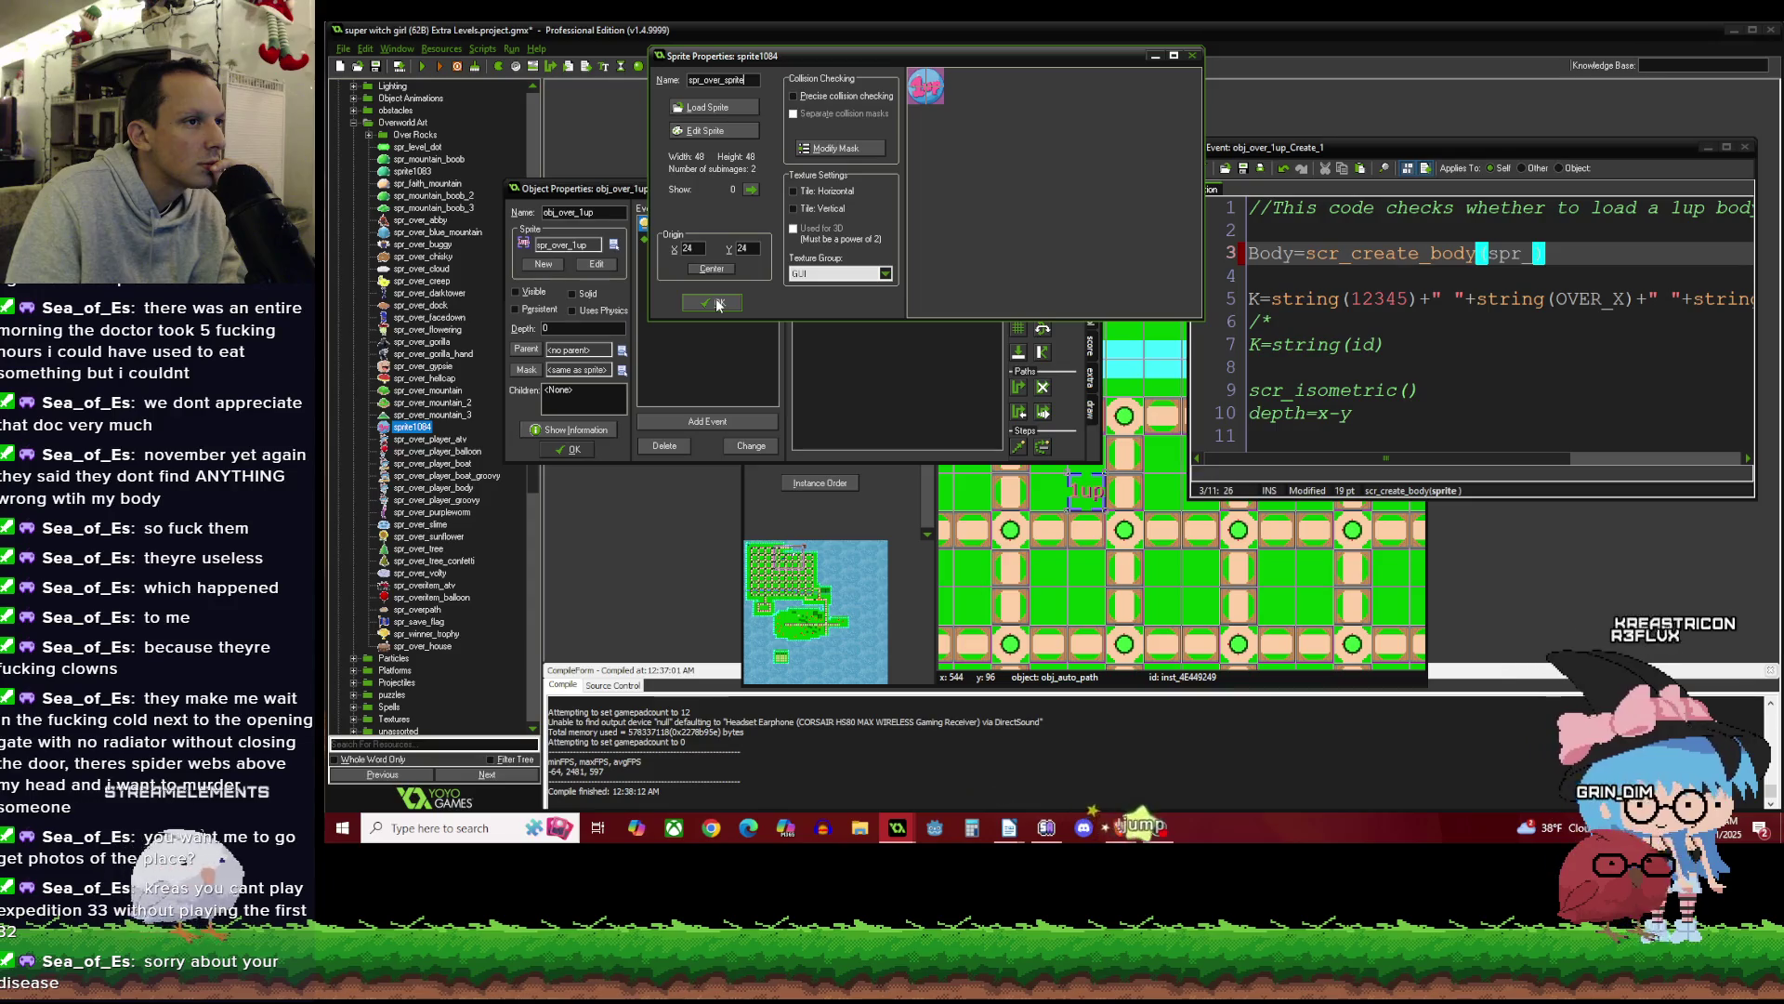
left_click(719, 304)
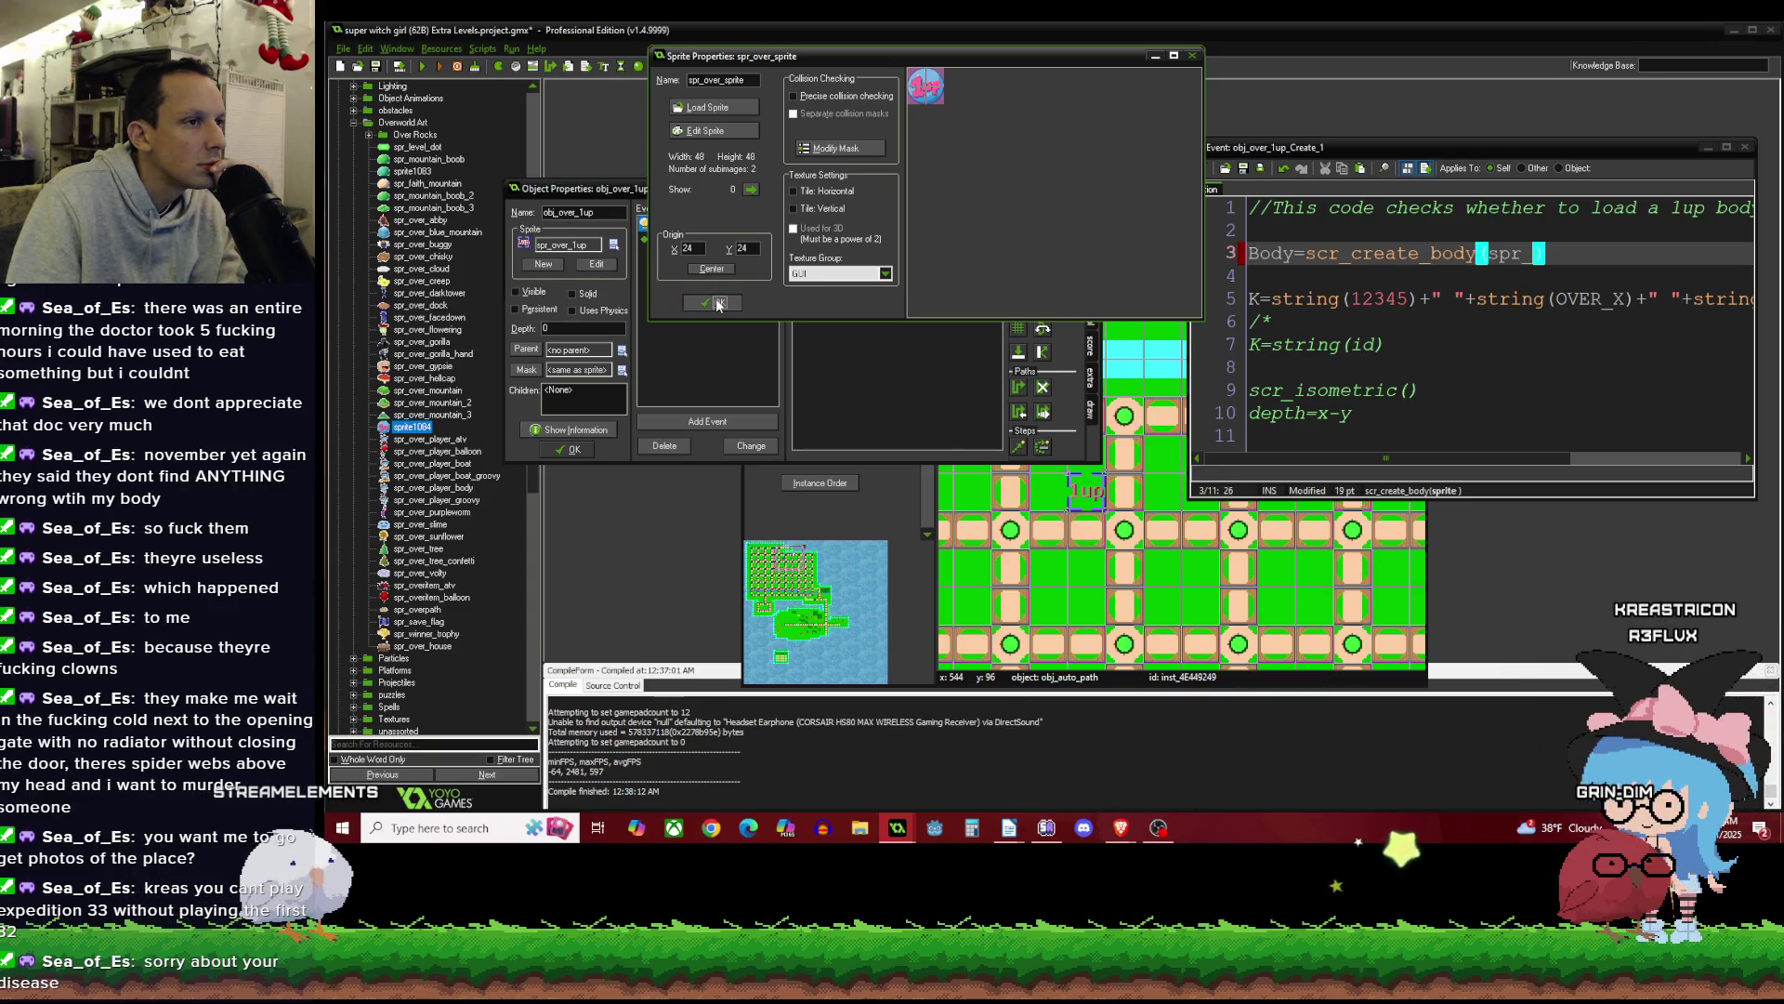
left_click(719, 302)
type("over_sprit")
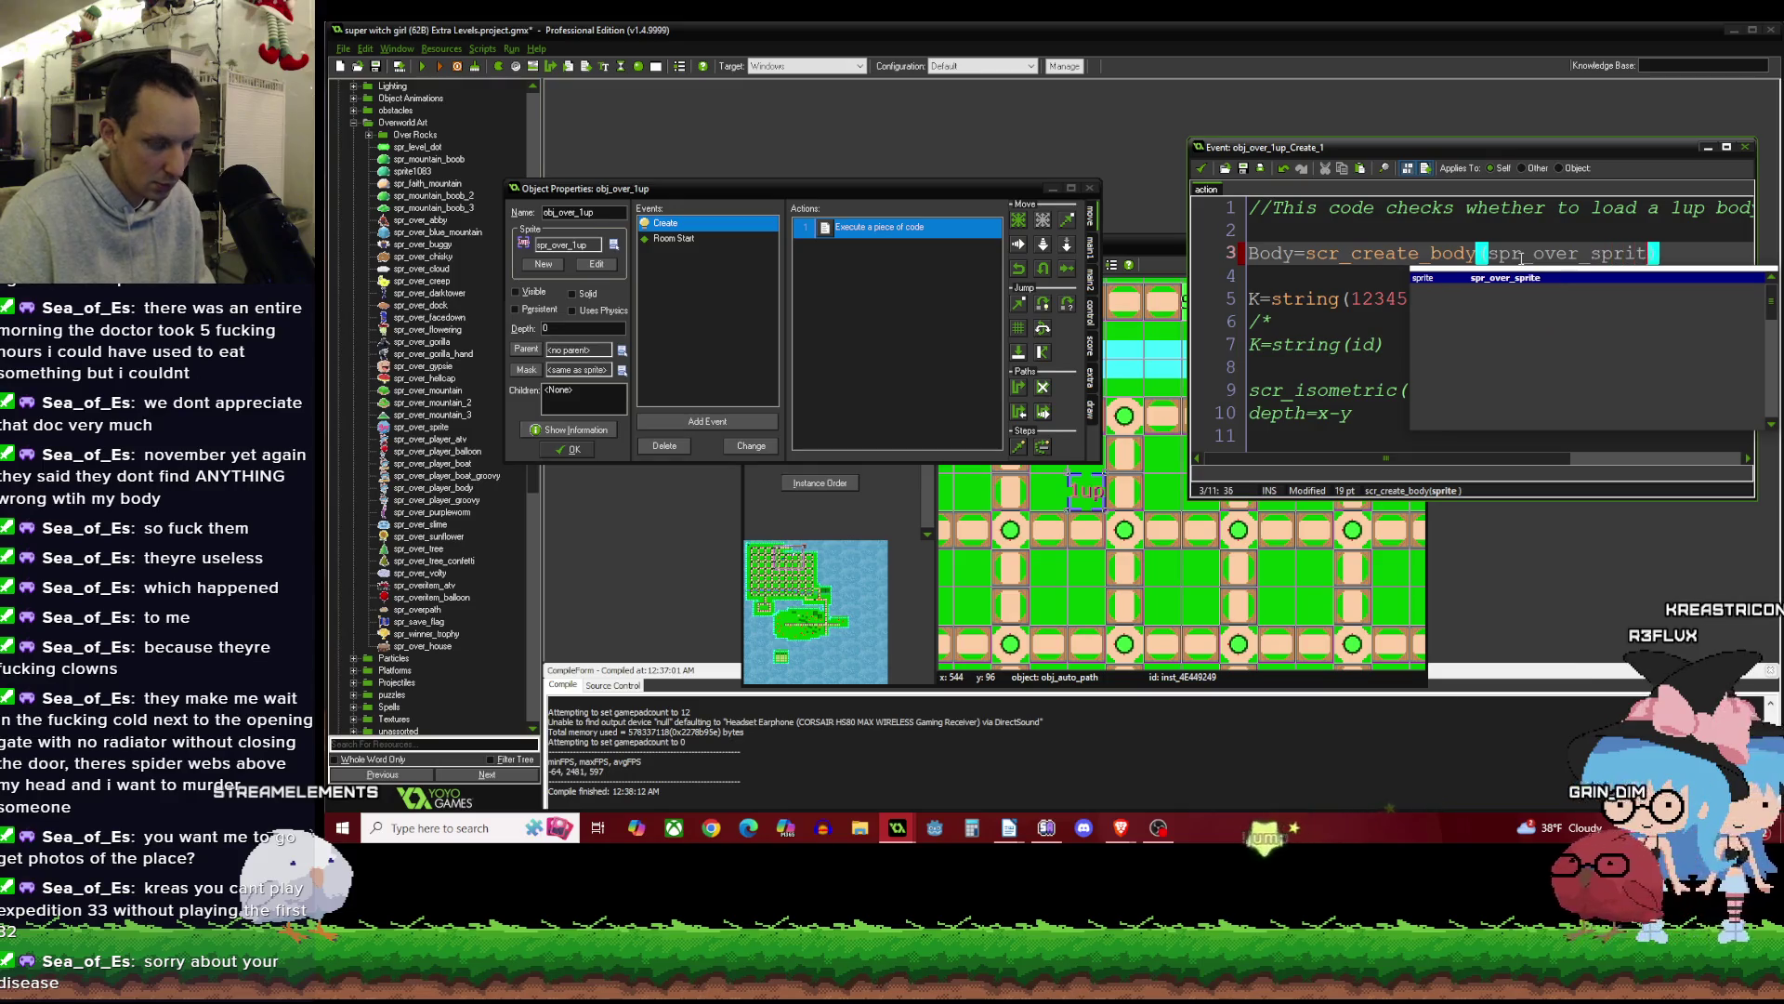
Close obj_over_1up's Create code and object properties, then start a test run.
type("e")
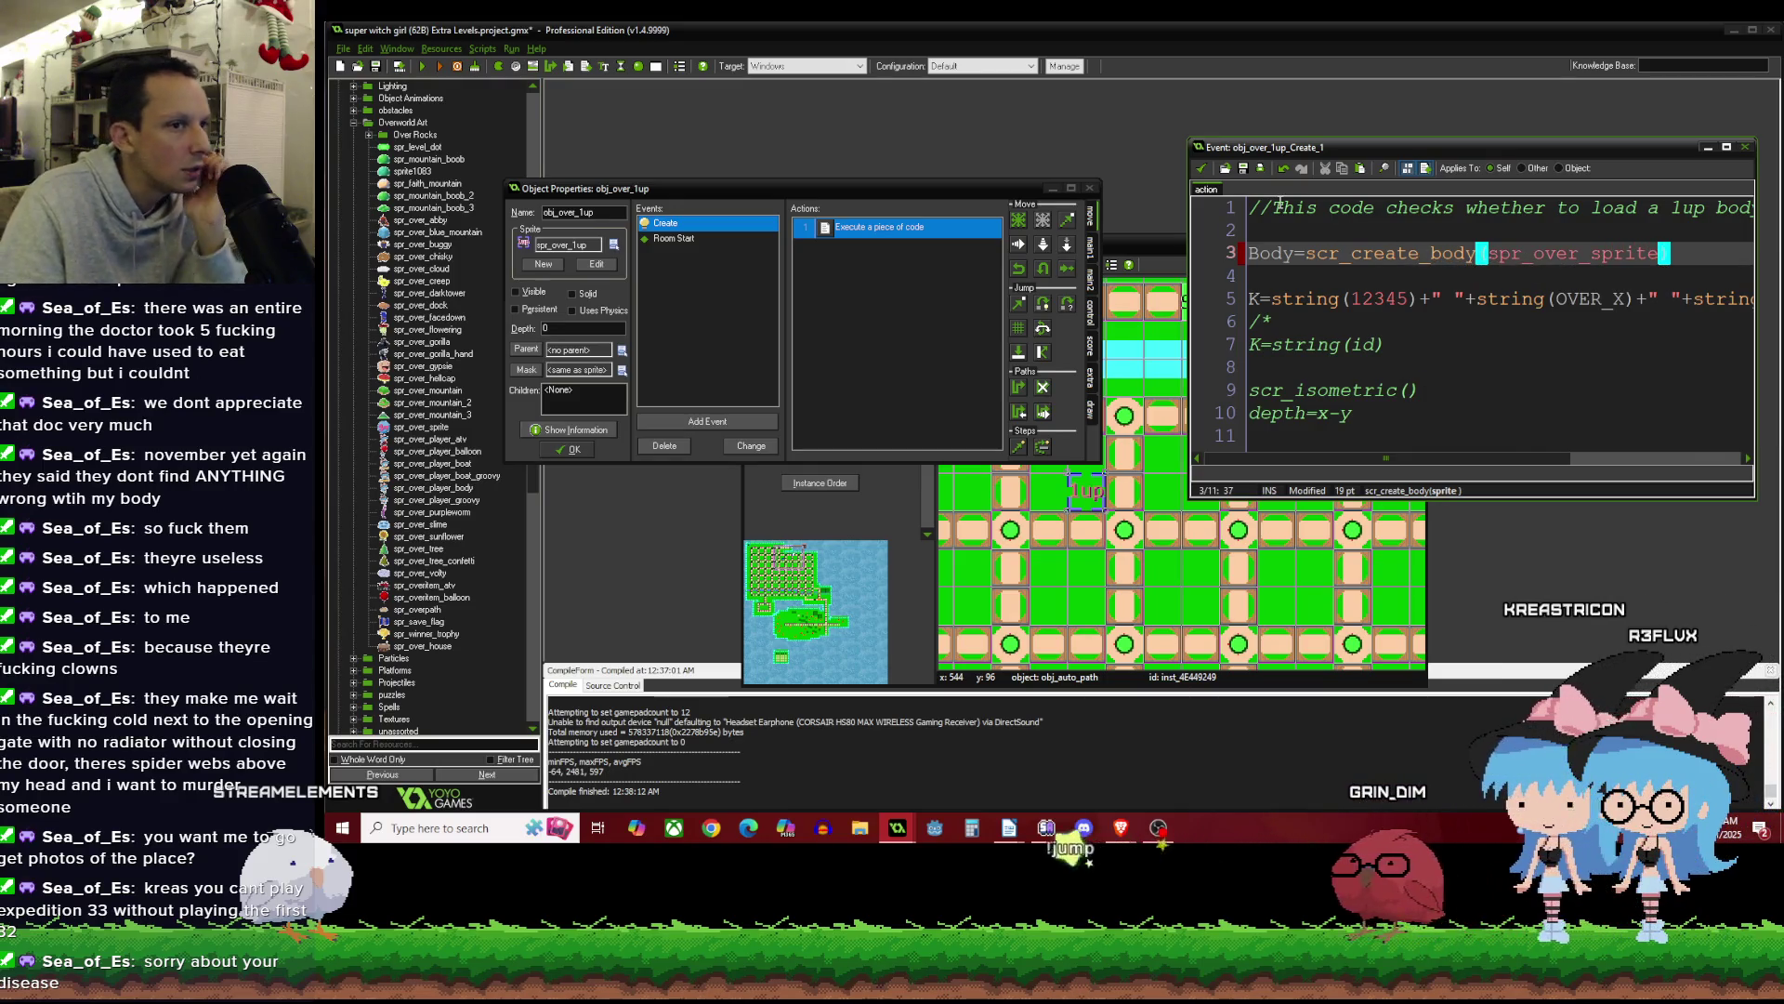
left_click(1201, 169)
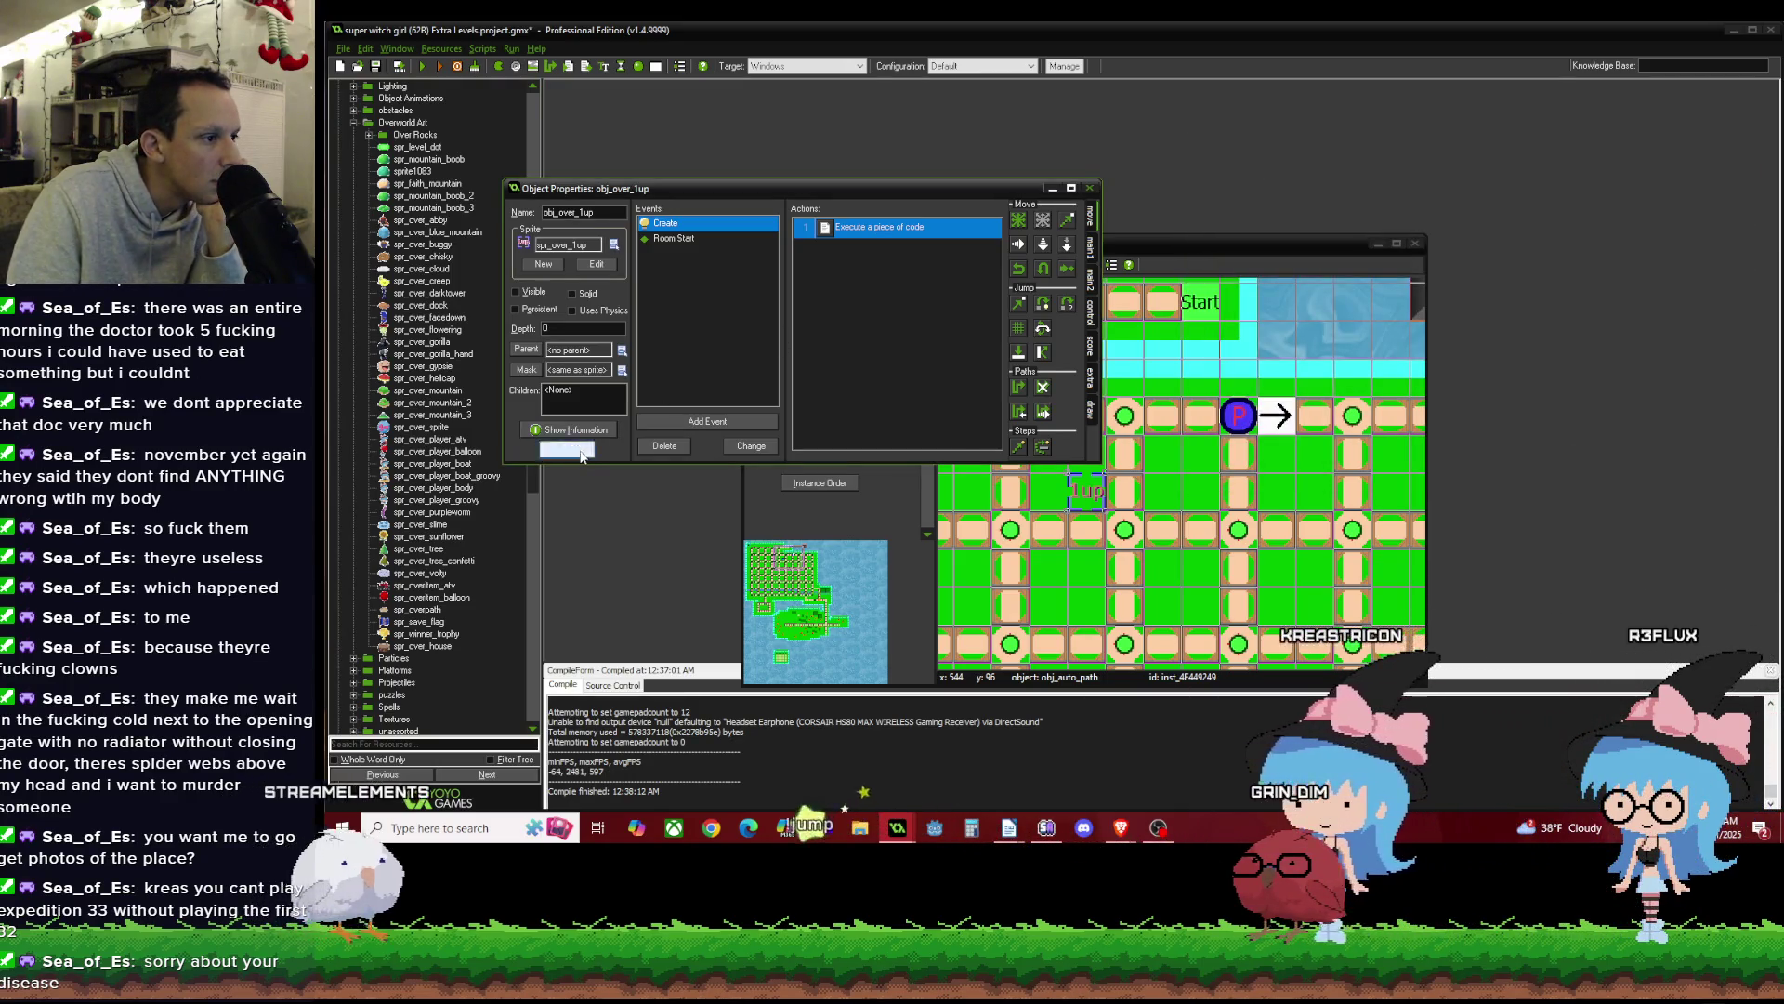
left_click(574, 452)
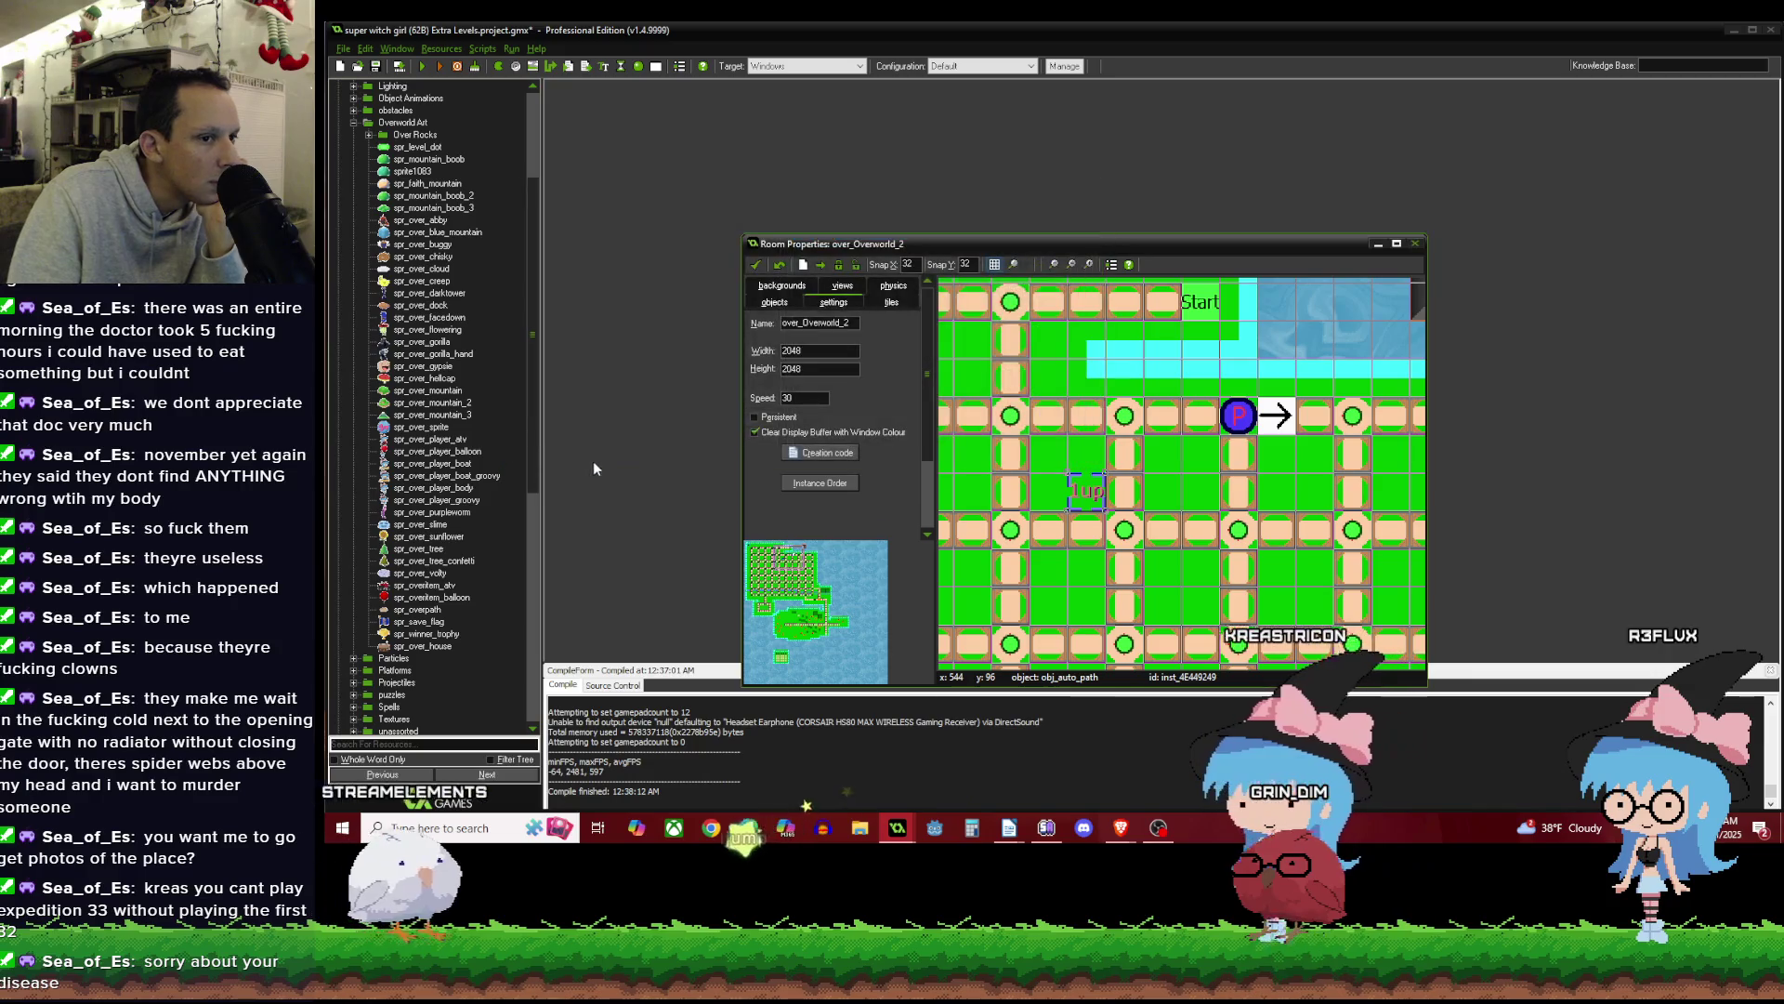
left_click(422, 67)
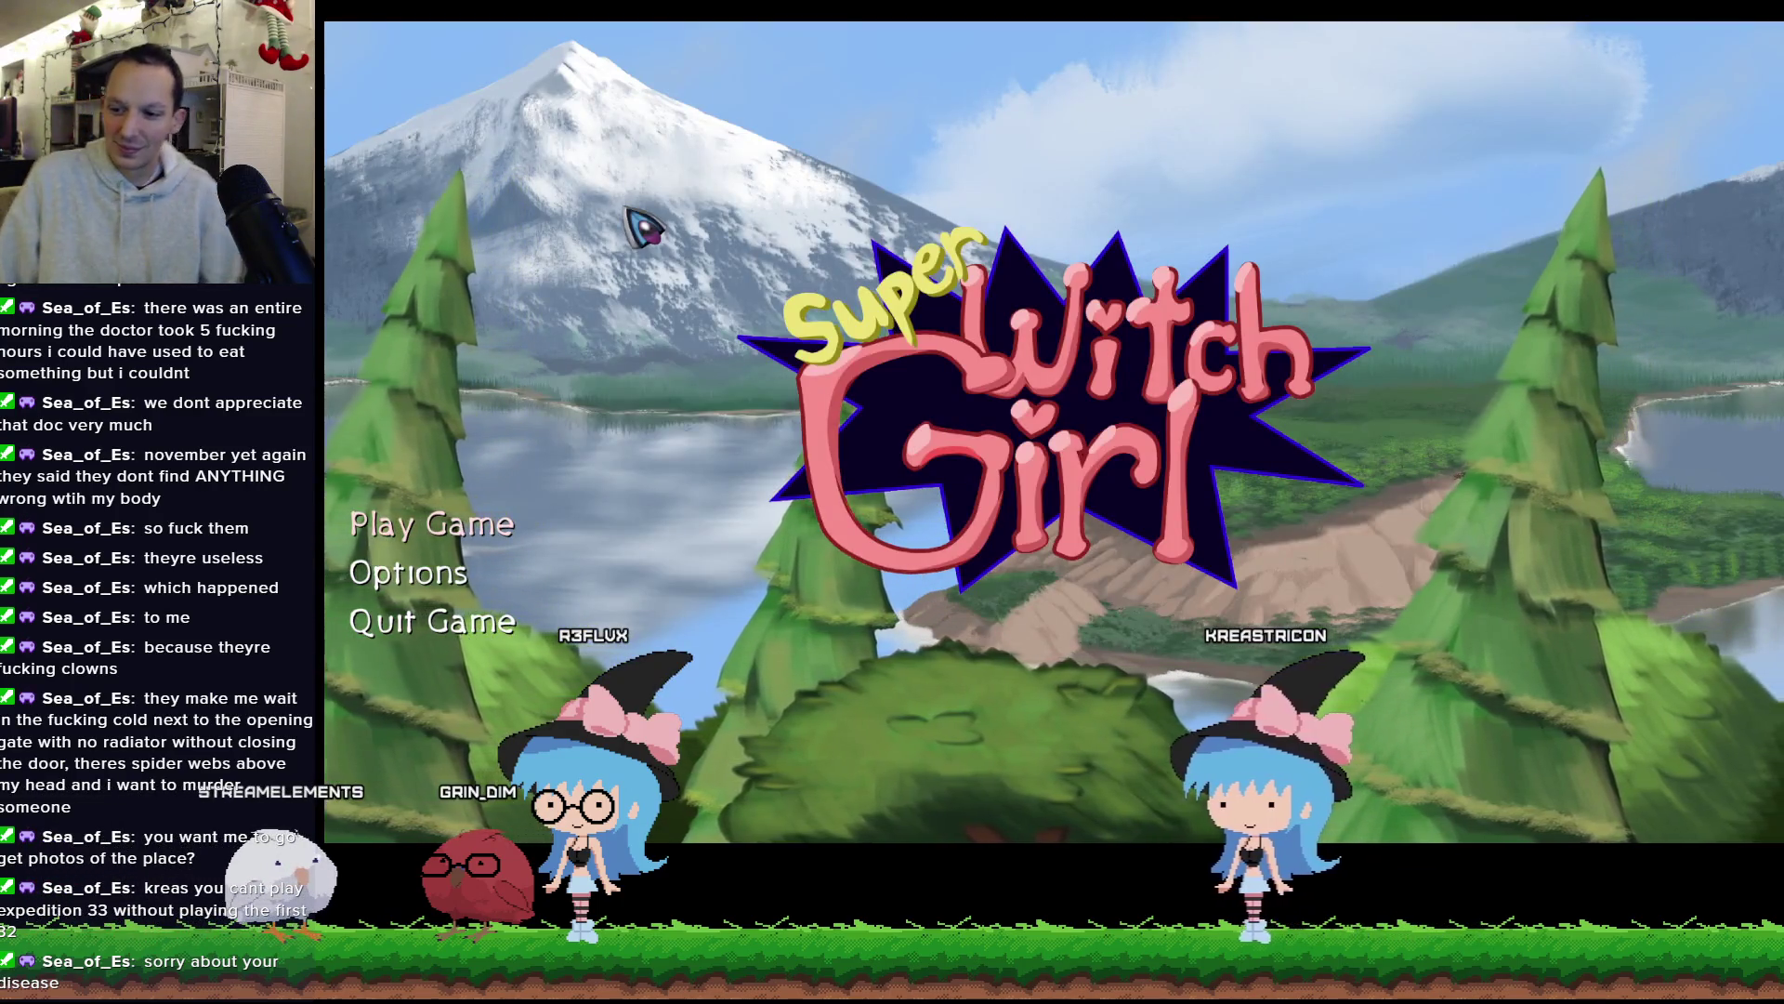
Choose to start playing from the Super Witch Girl title screen.
left_click(414, 520)
Start the game, walk the witch right and left, pause and resume, then dismiss the ATV dialogue.
left_click(437, 537)
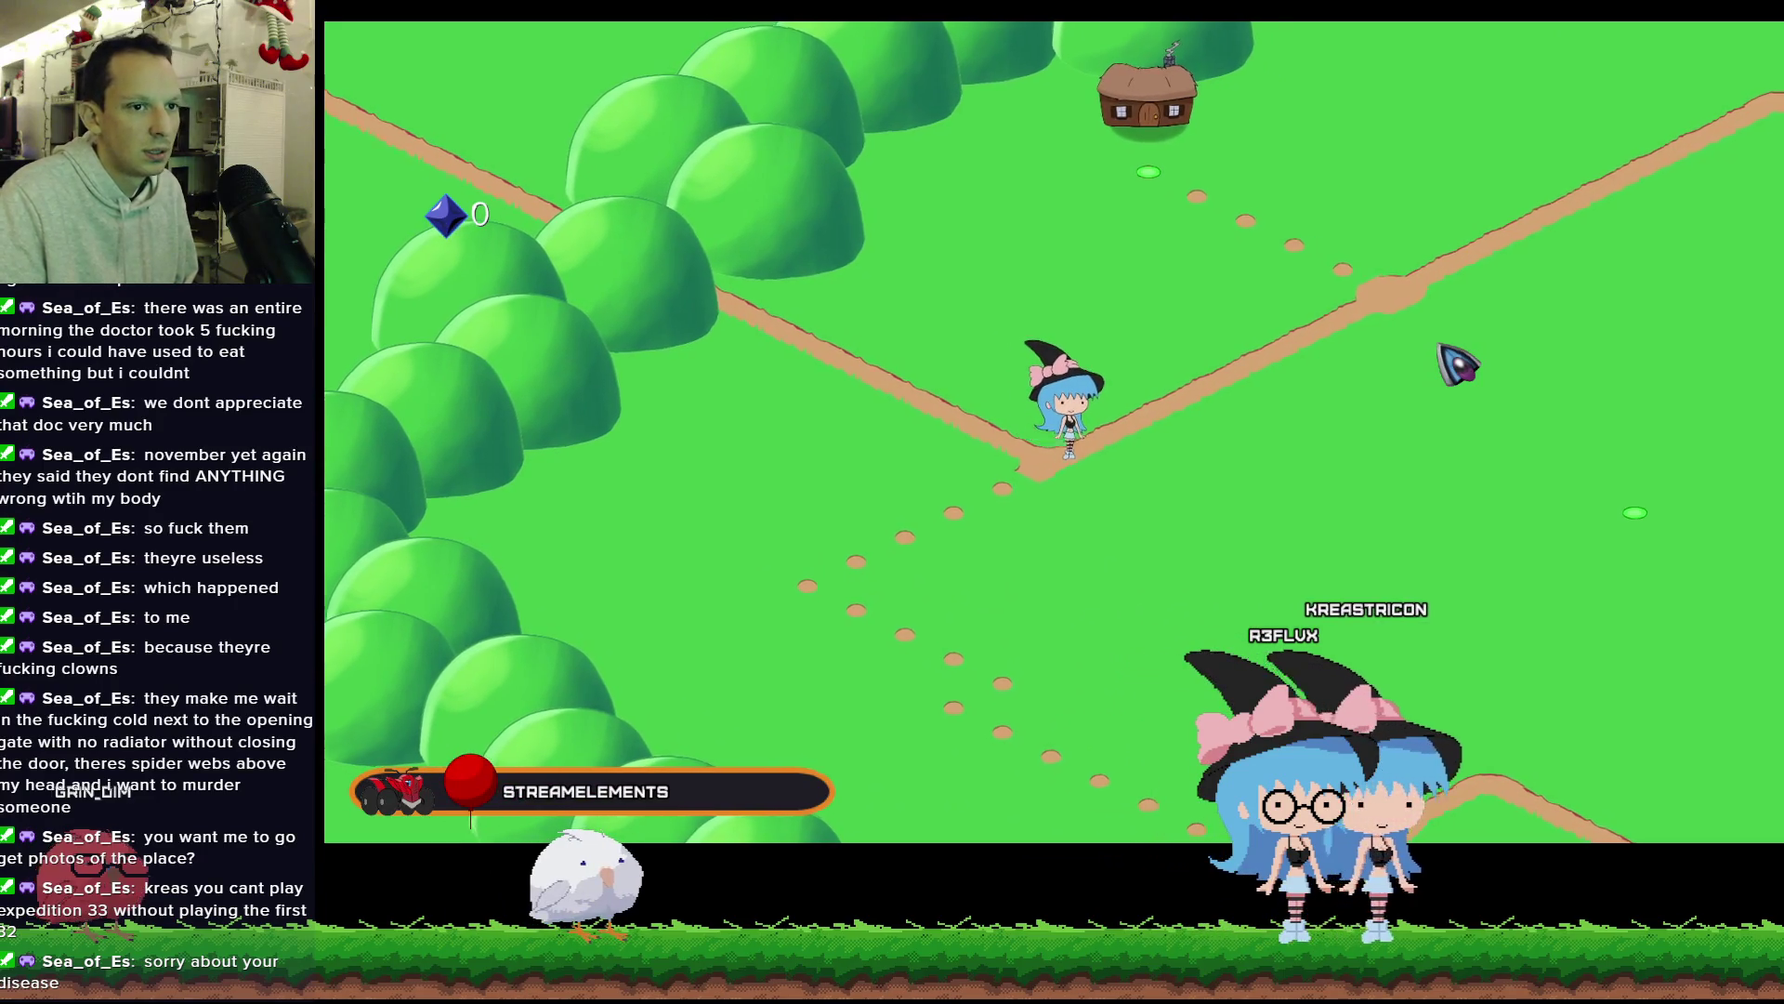
key("Right")
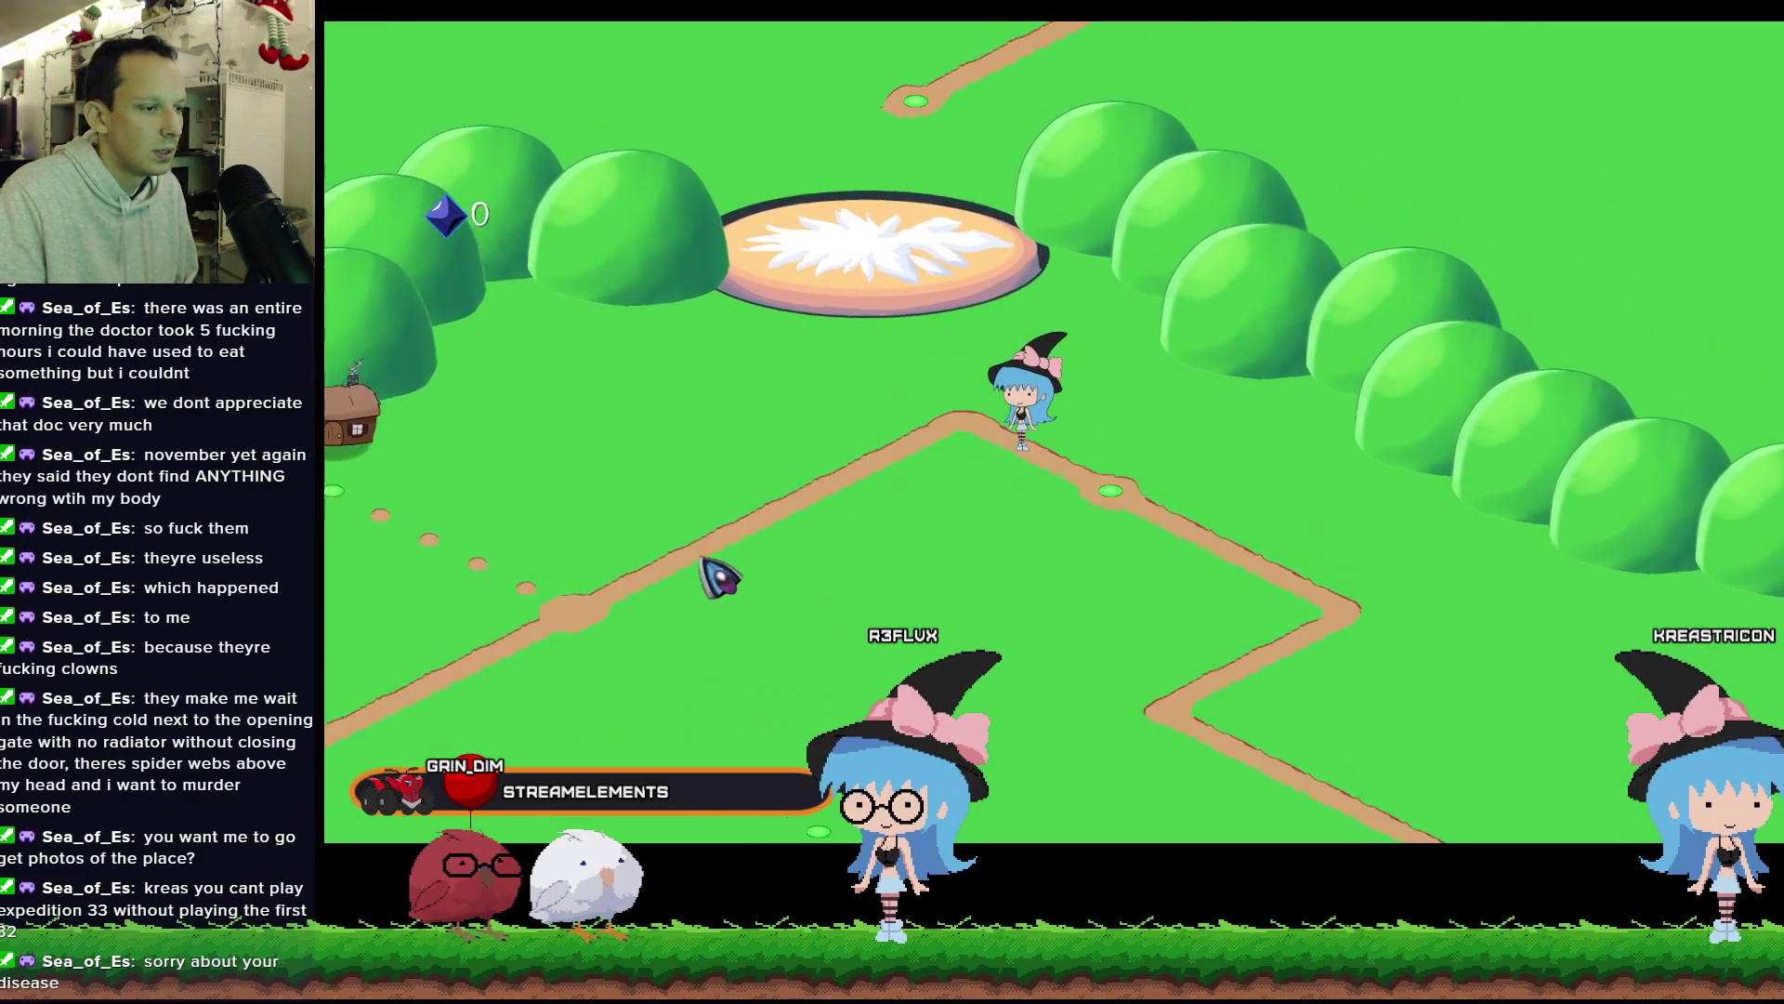
key("Left")
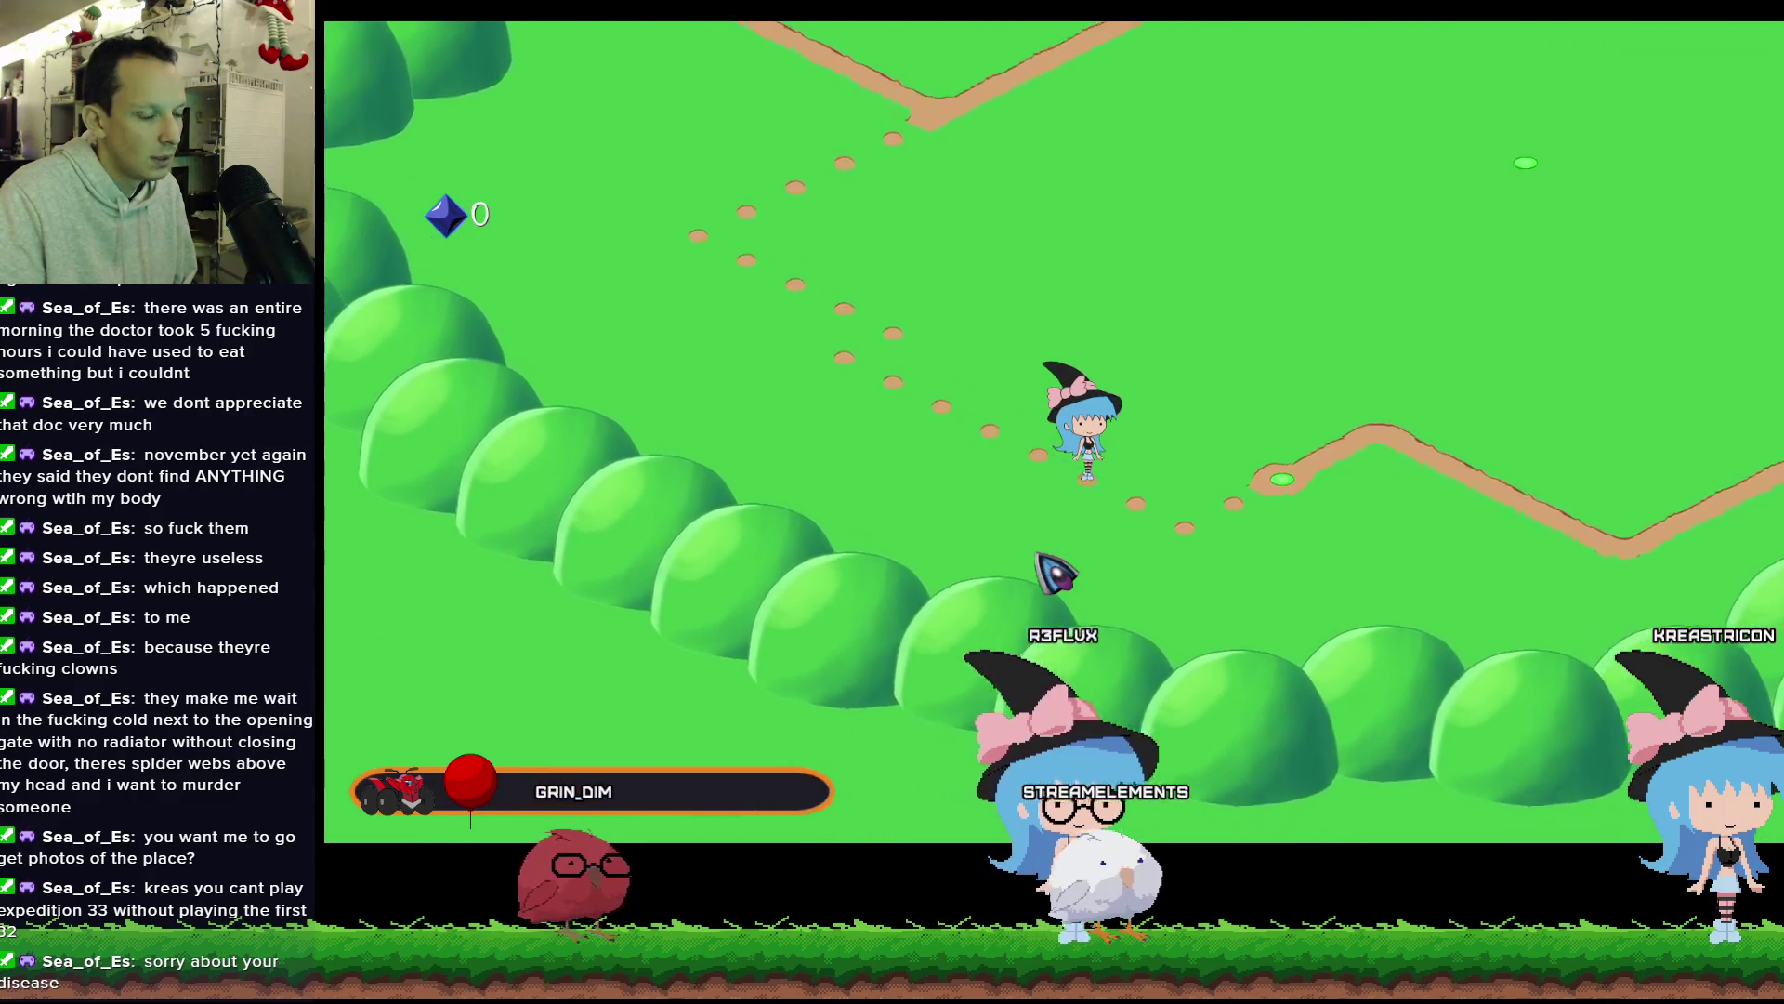
key("Escape")
key("Escape")
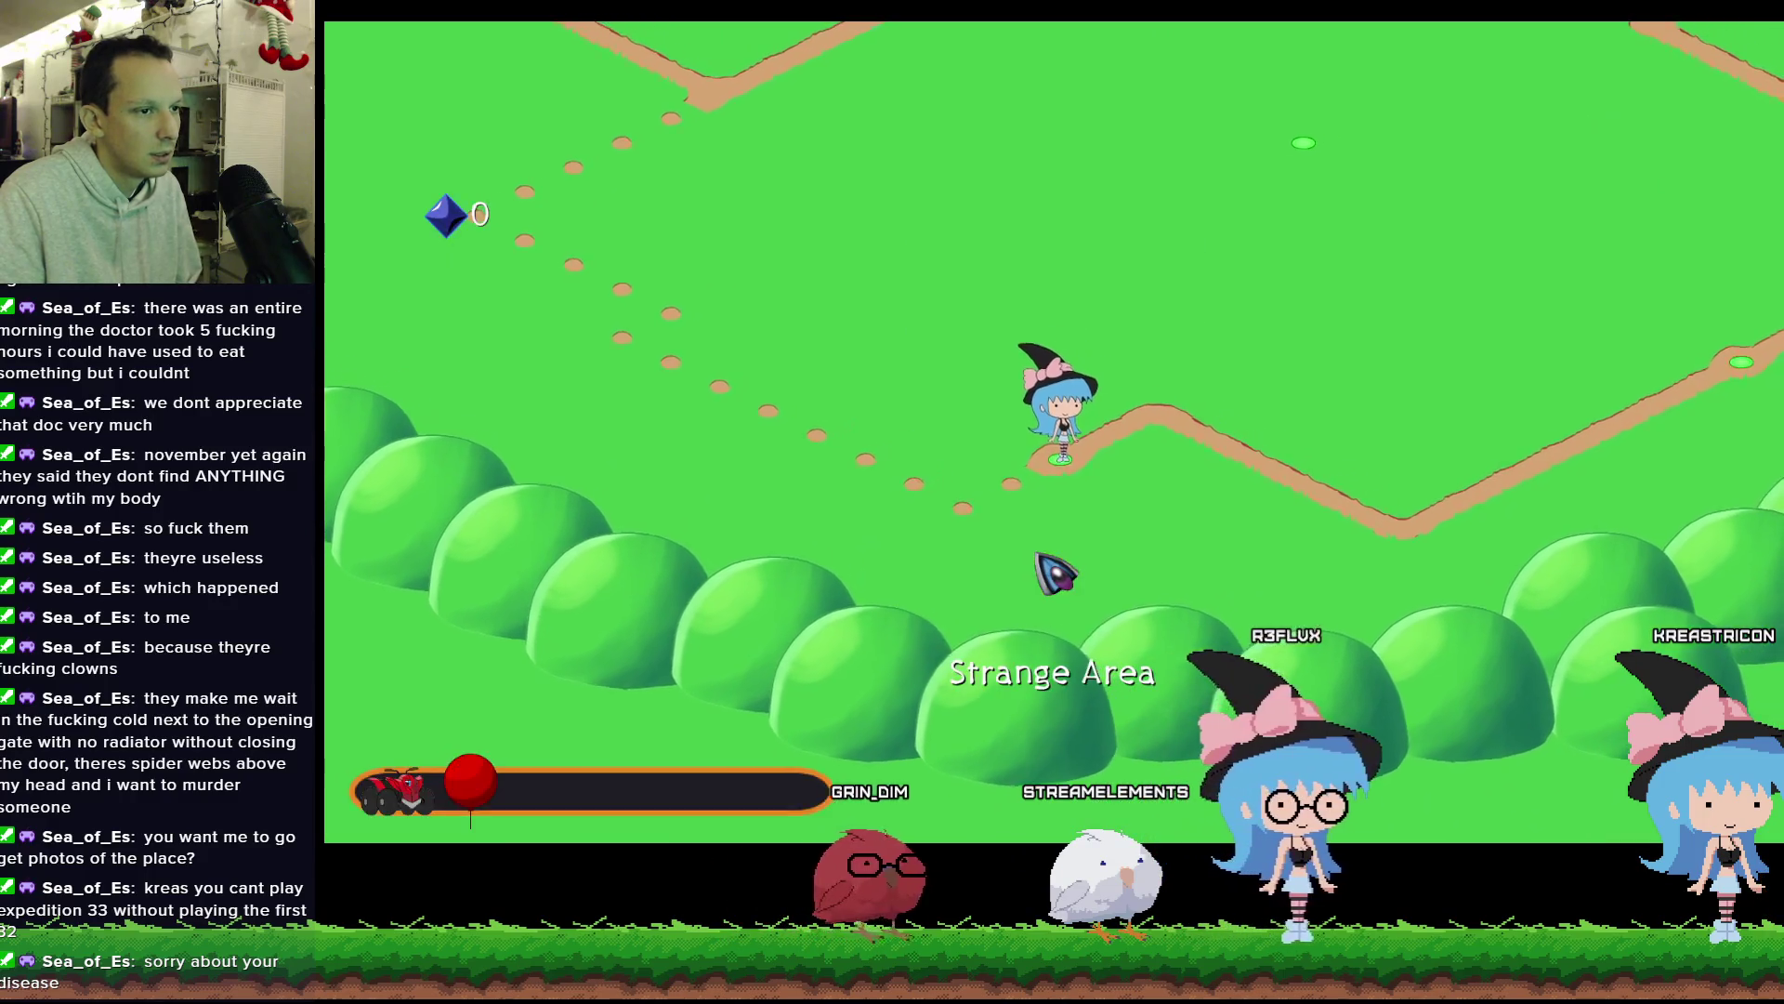
key("Escape")
key("Escape")
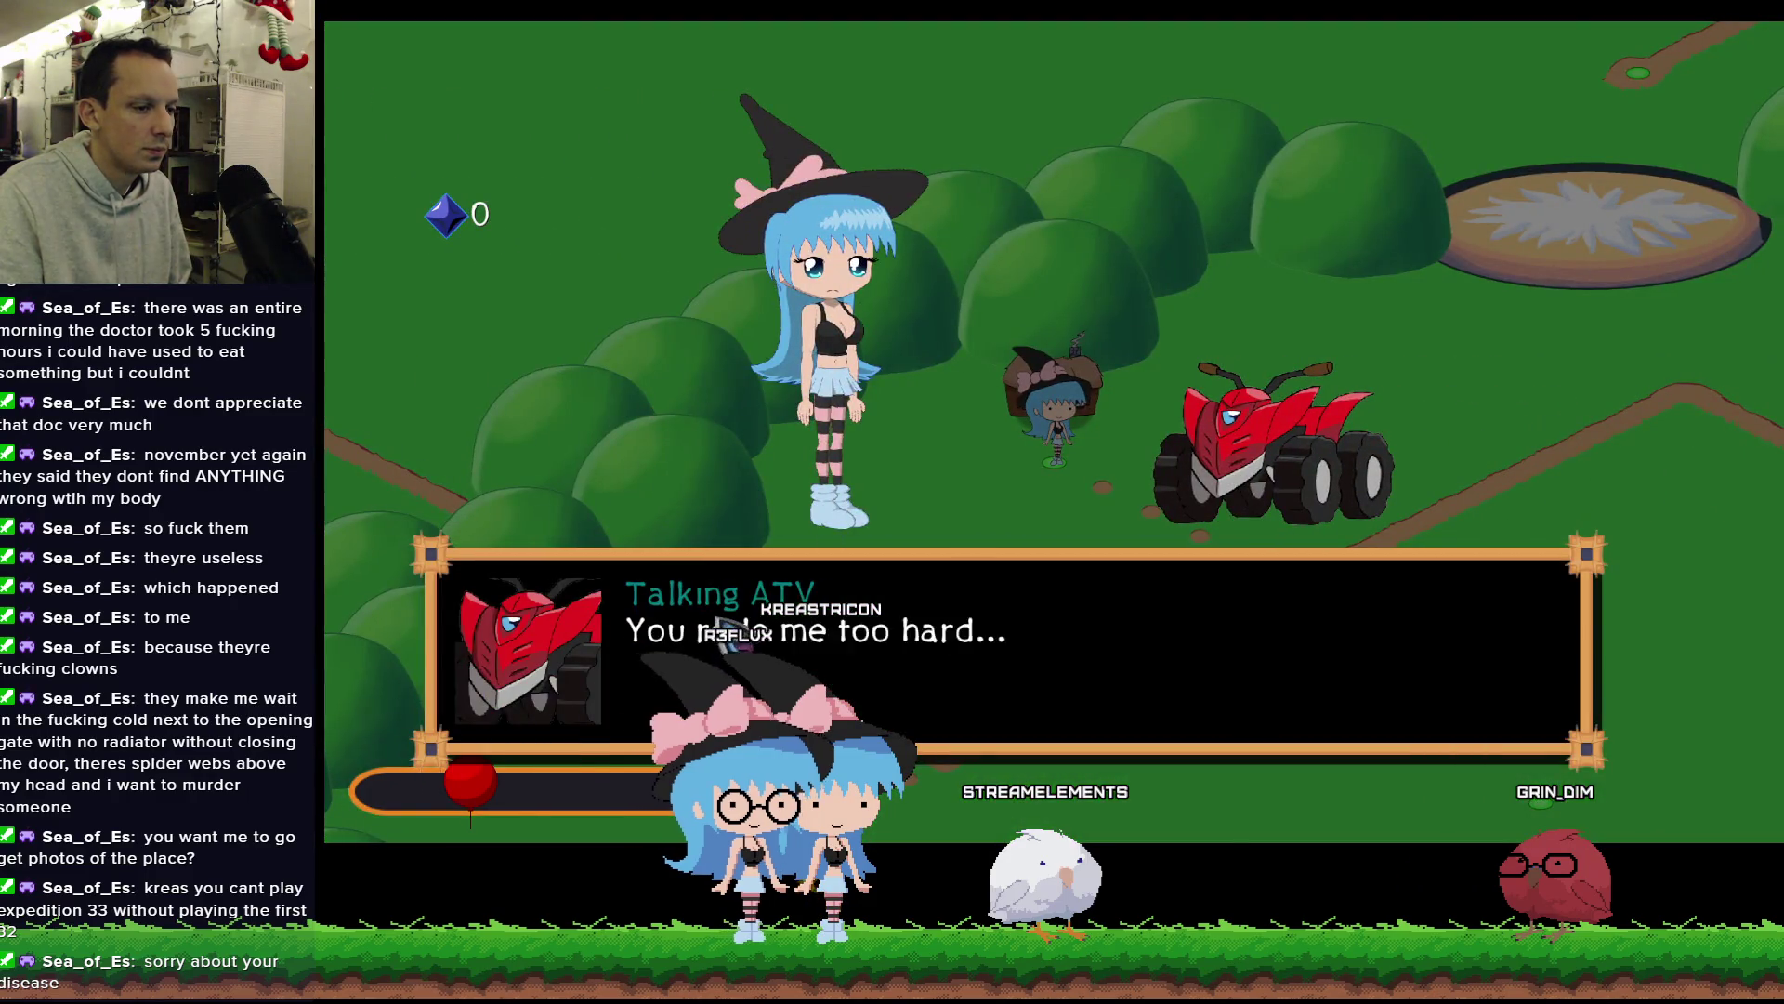
left_click(734, 639)
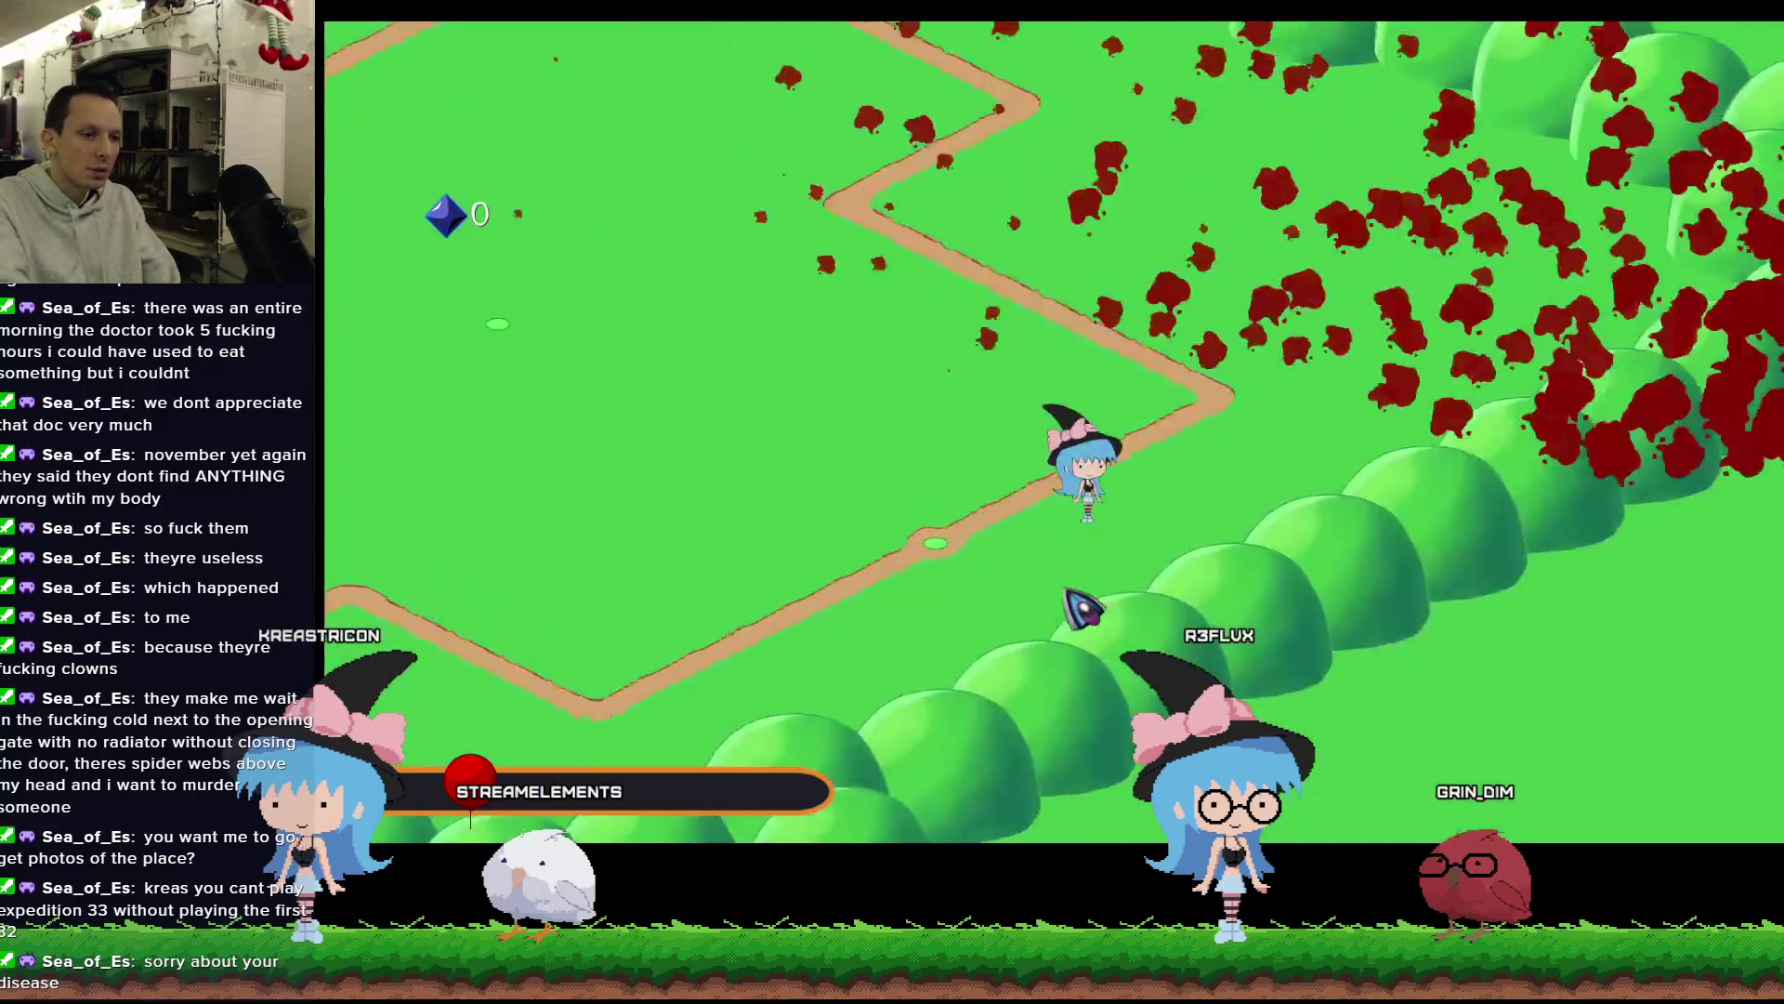
Pause the game and return to the title screen to end the test run.
key("Escape")
left_click(1060, 493)
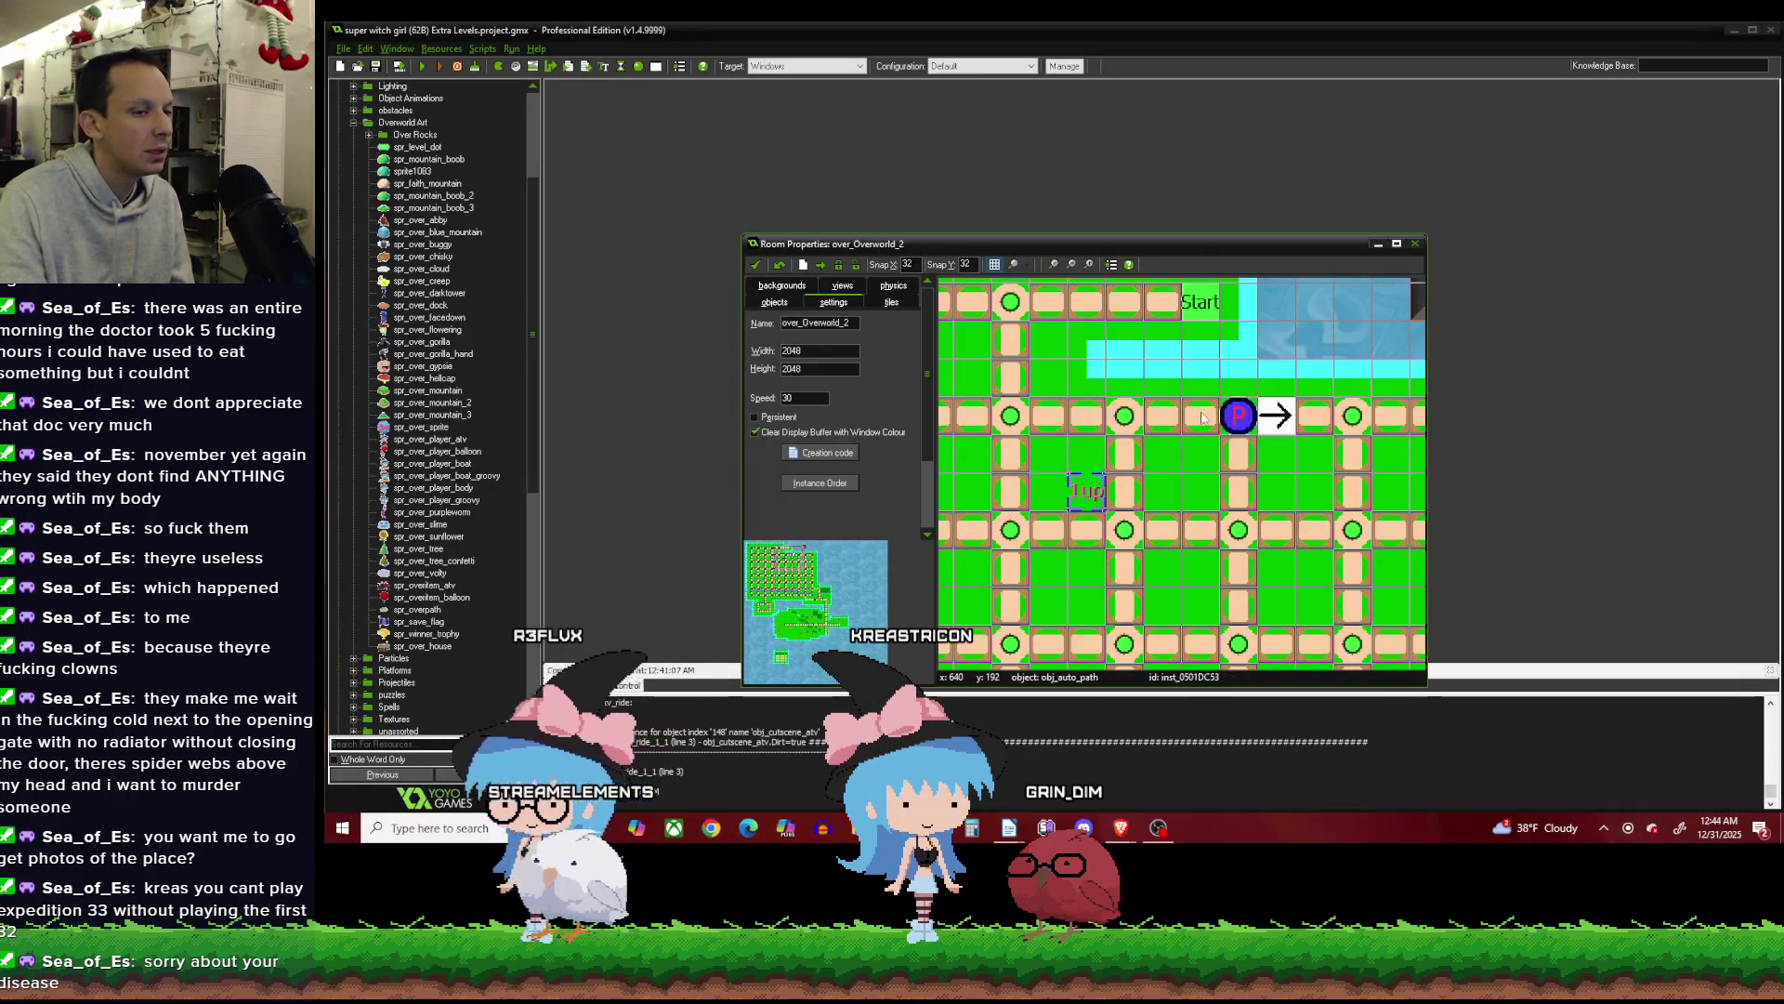
Start another compile and browse the Level Design objects in the resource tree.
left_click(422, 67)
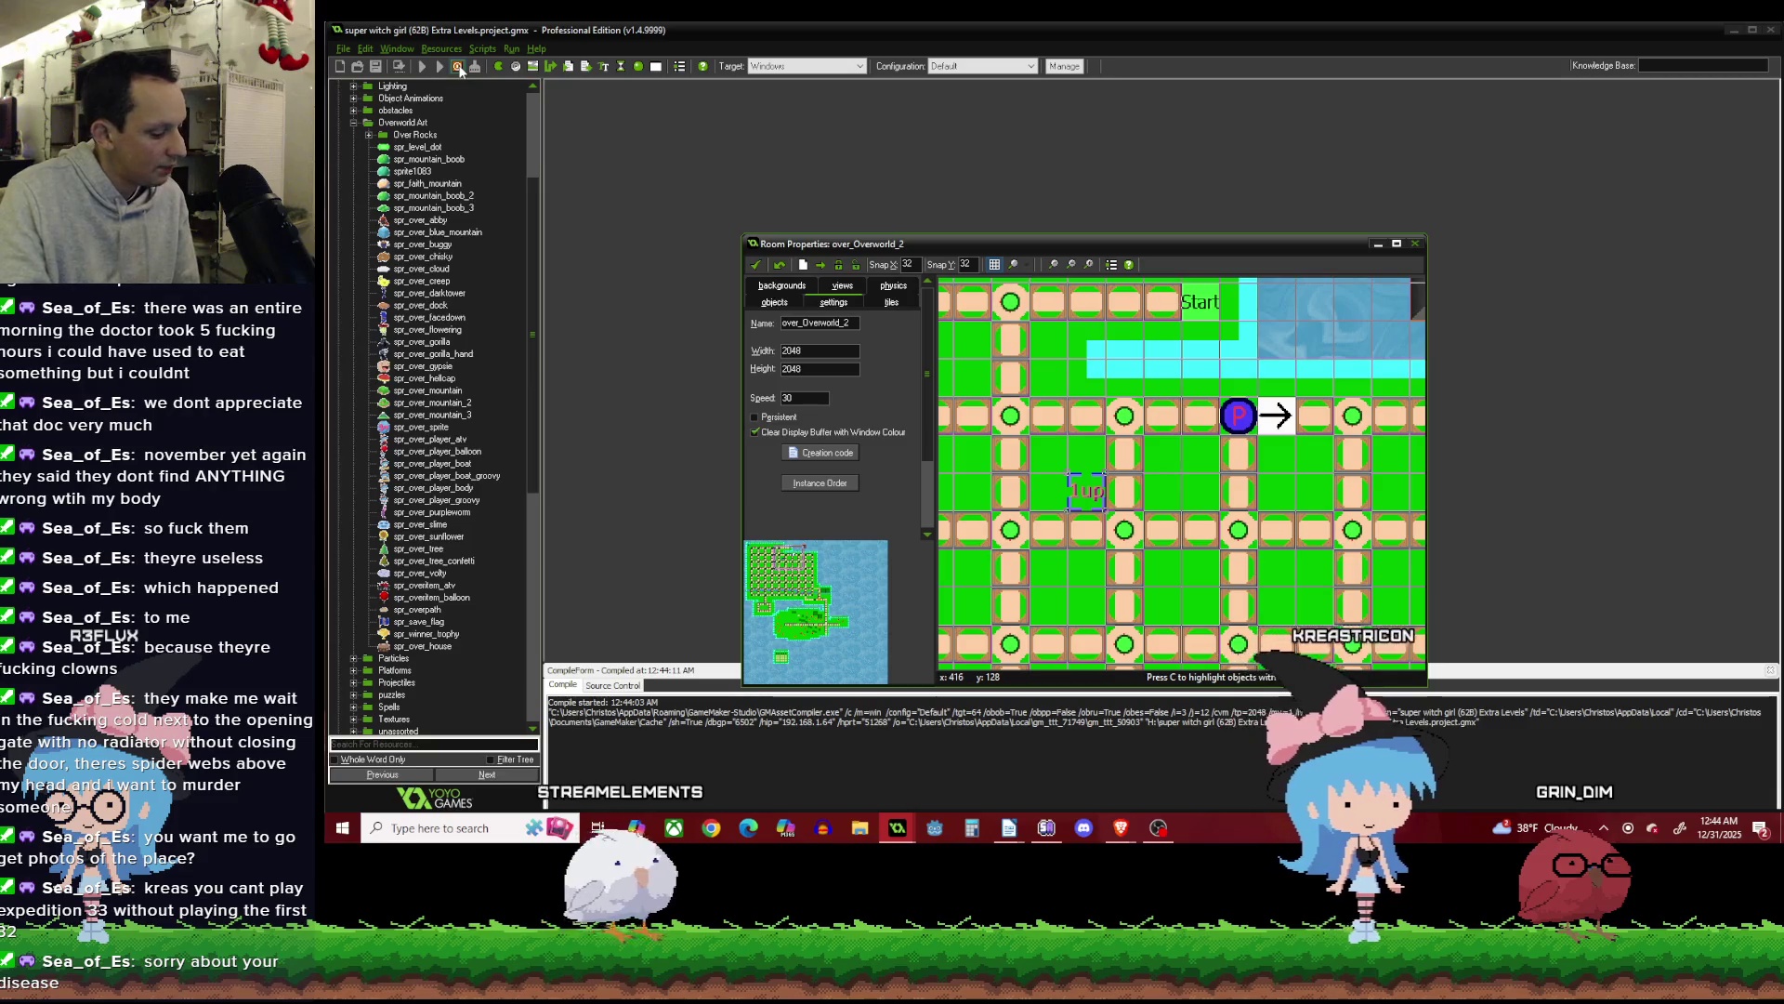
scroll(485, 272, "down", 6)
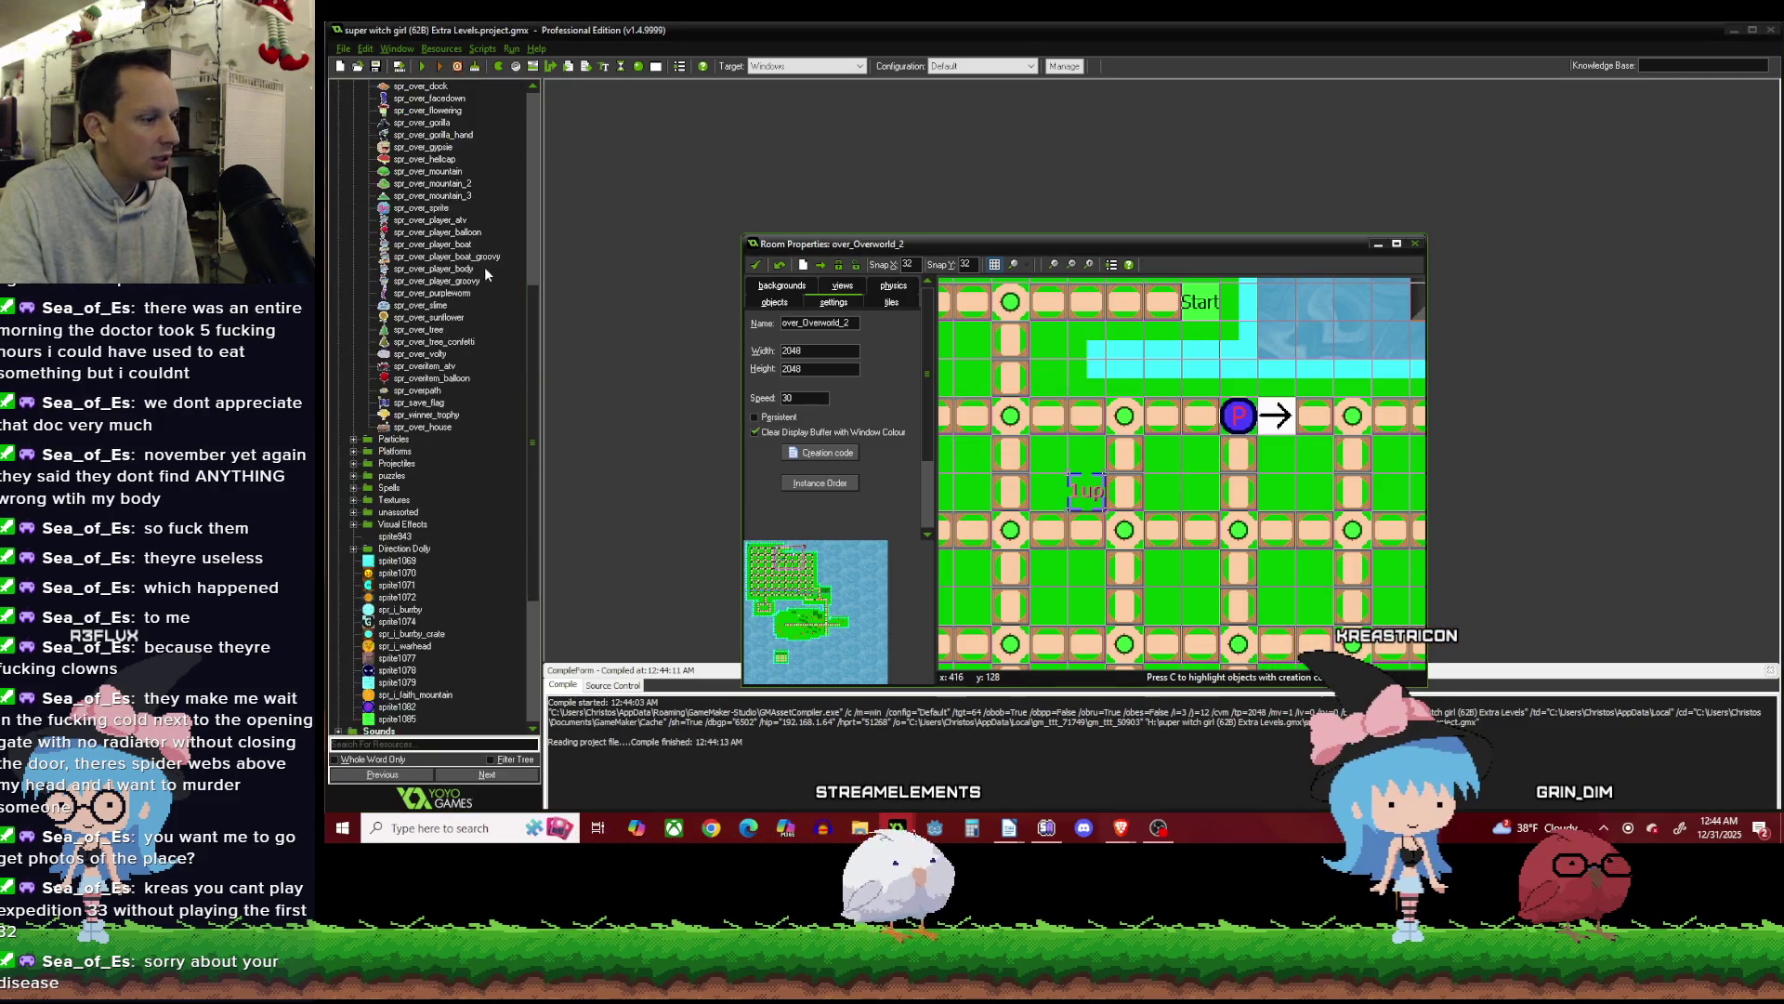
scroll(485, 272, "down", 7)
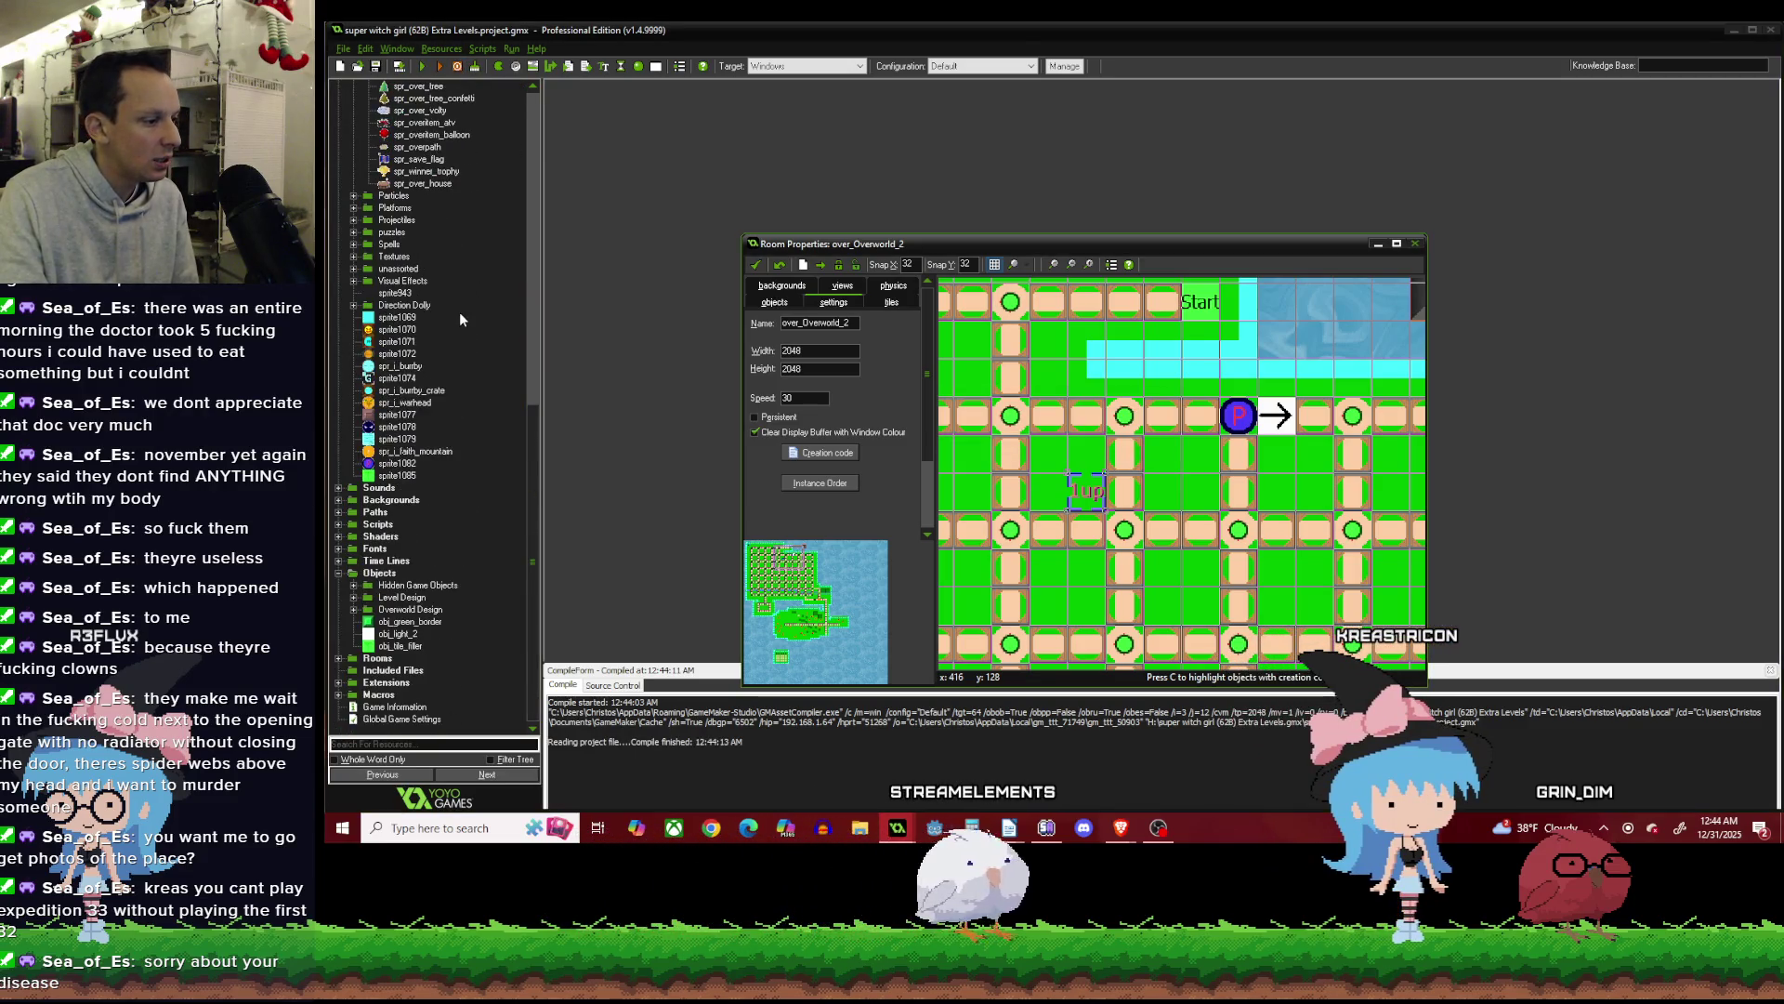
left_click(354, 599)
left_click(354, 439)
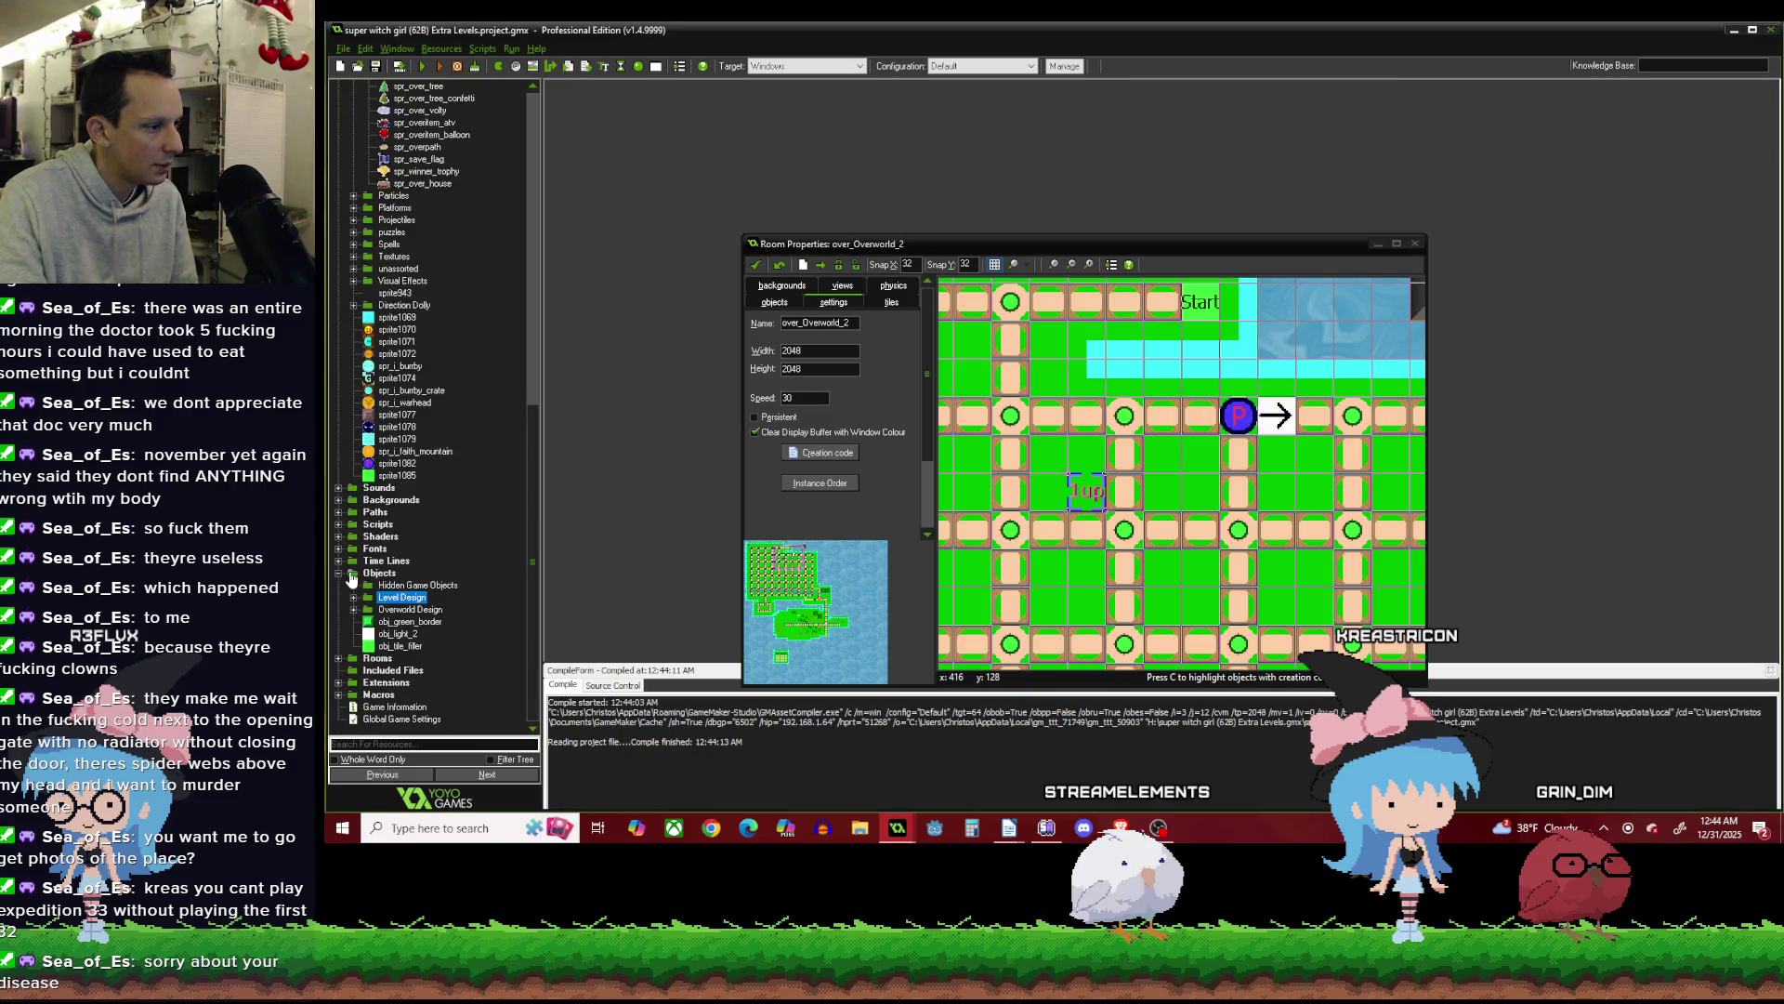
Open the over_Overworld_Experiment room and jump its view to the green island.
left_click(354, 610)
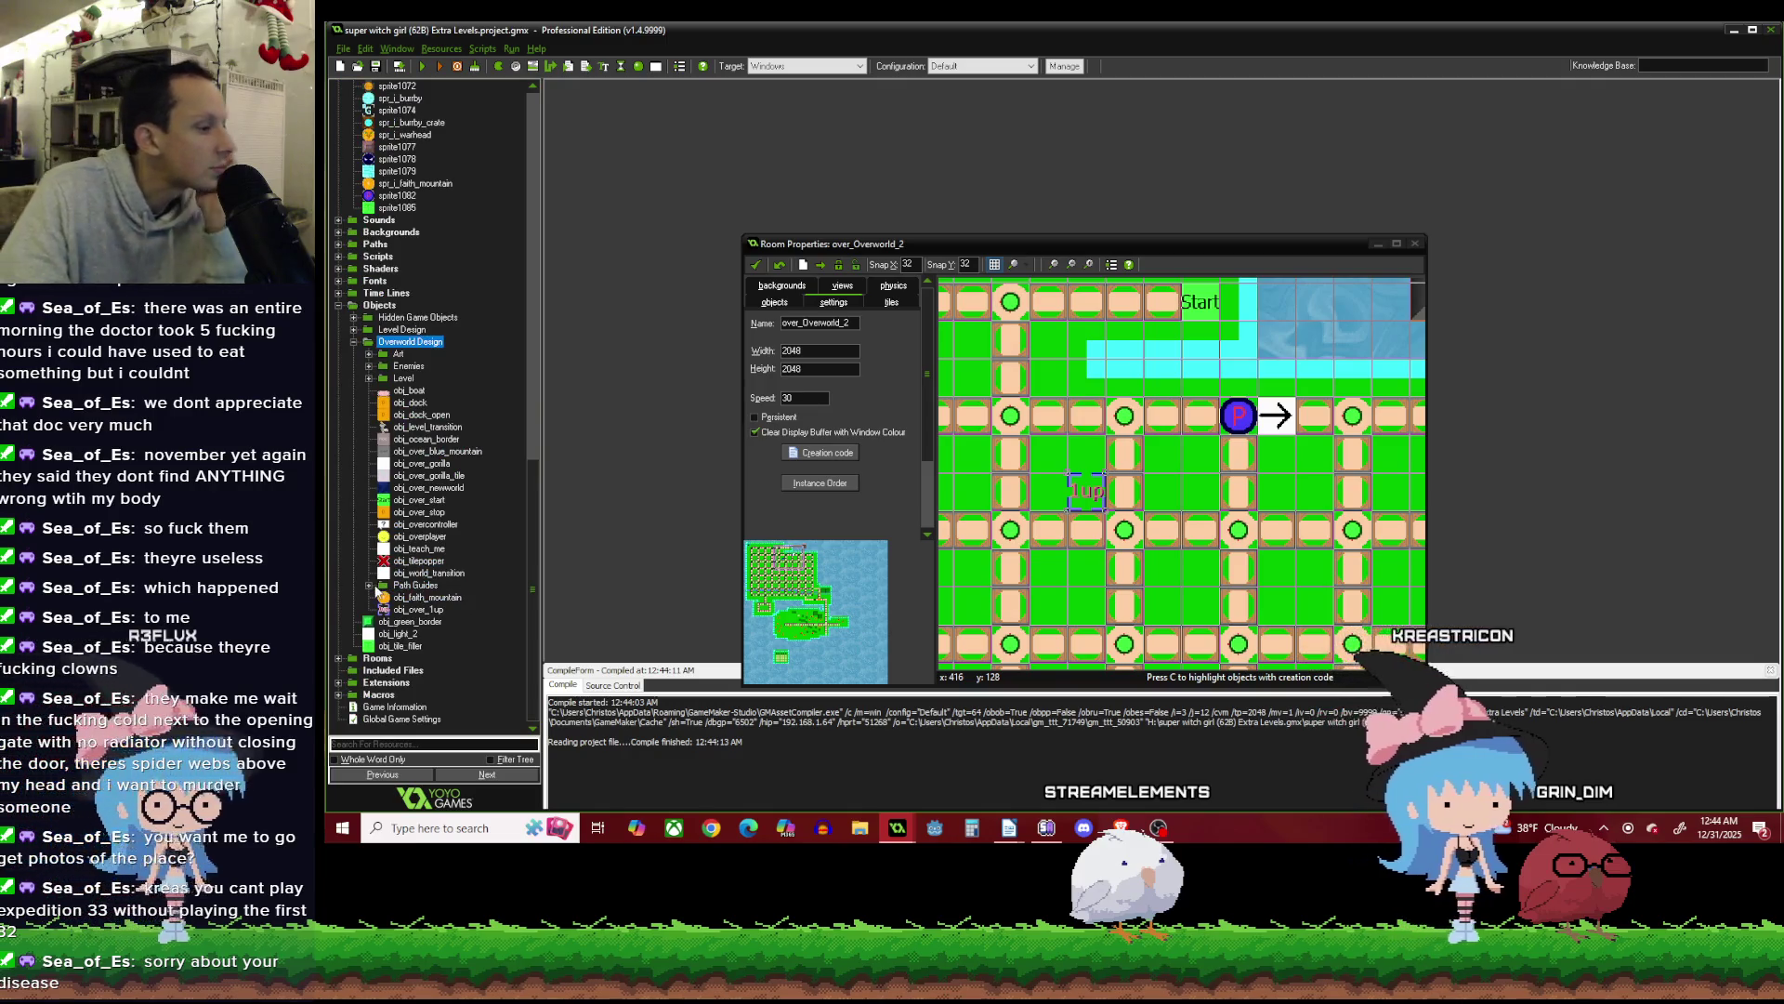
left_click(370, 584)
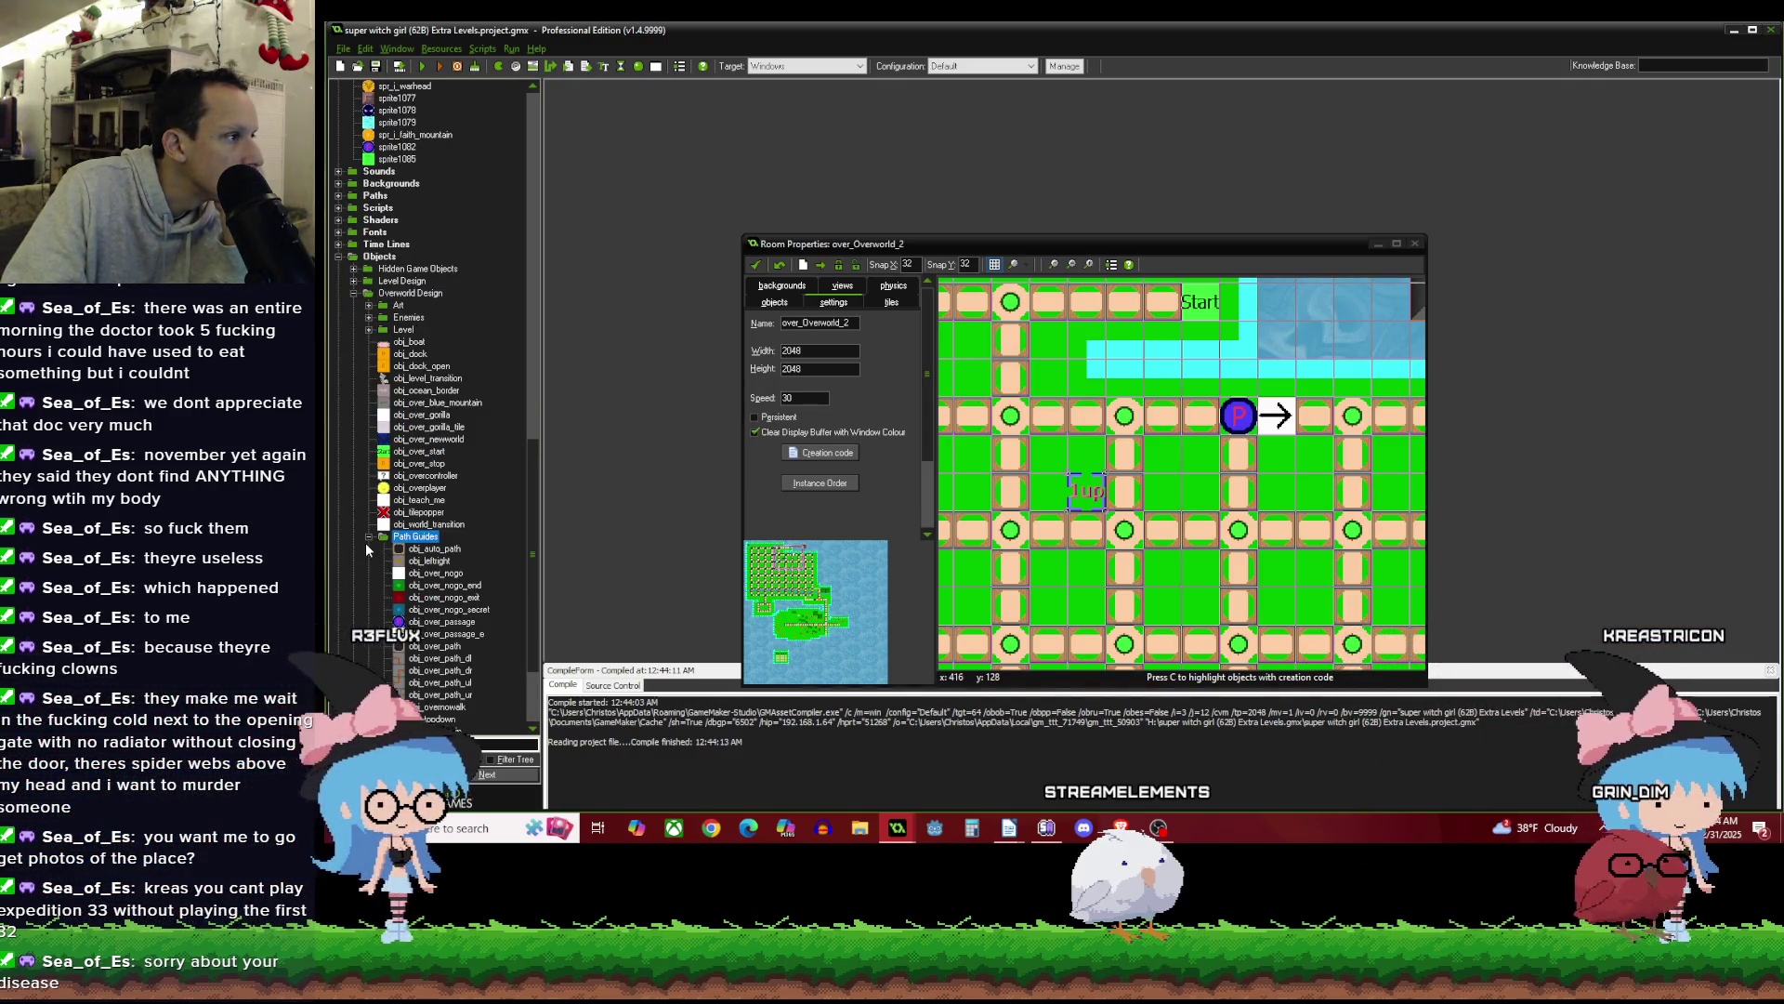
left_click(368, 537)
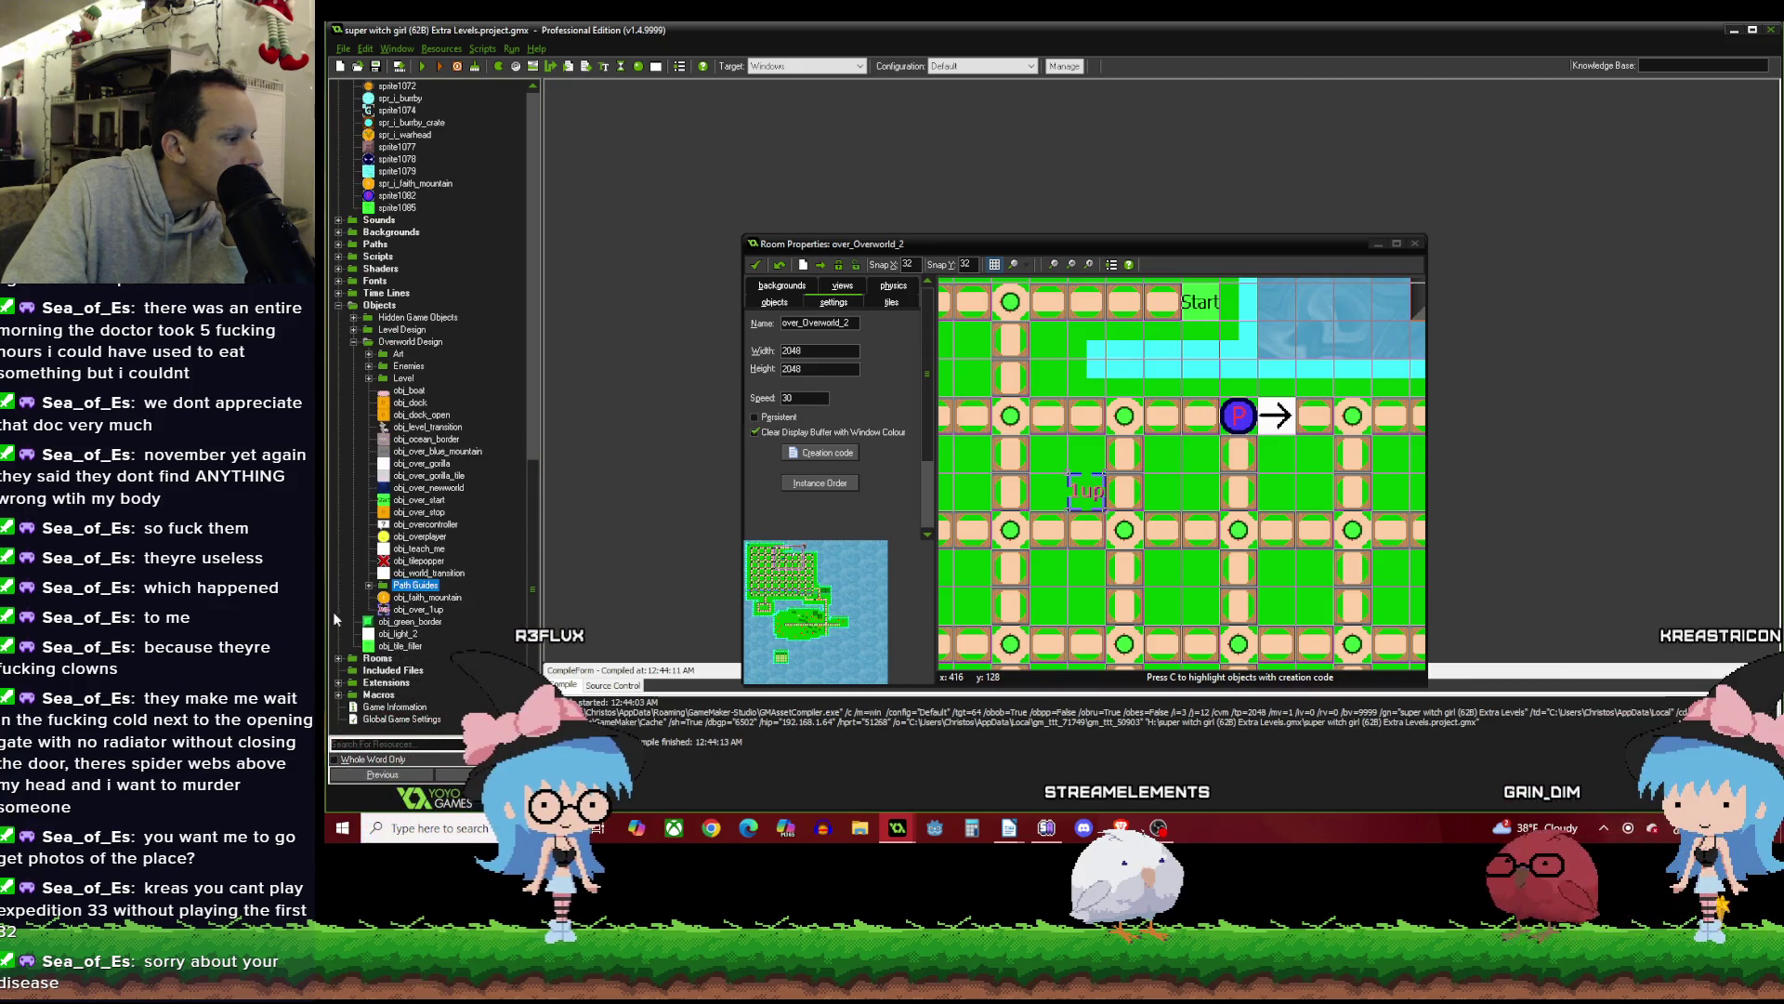
left_click(346, 659)
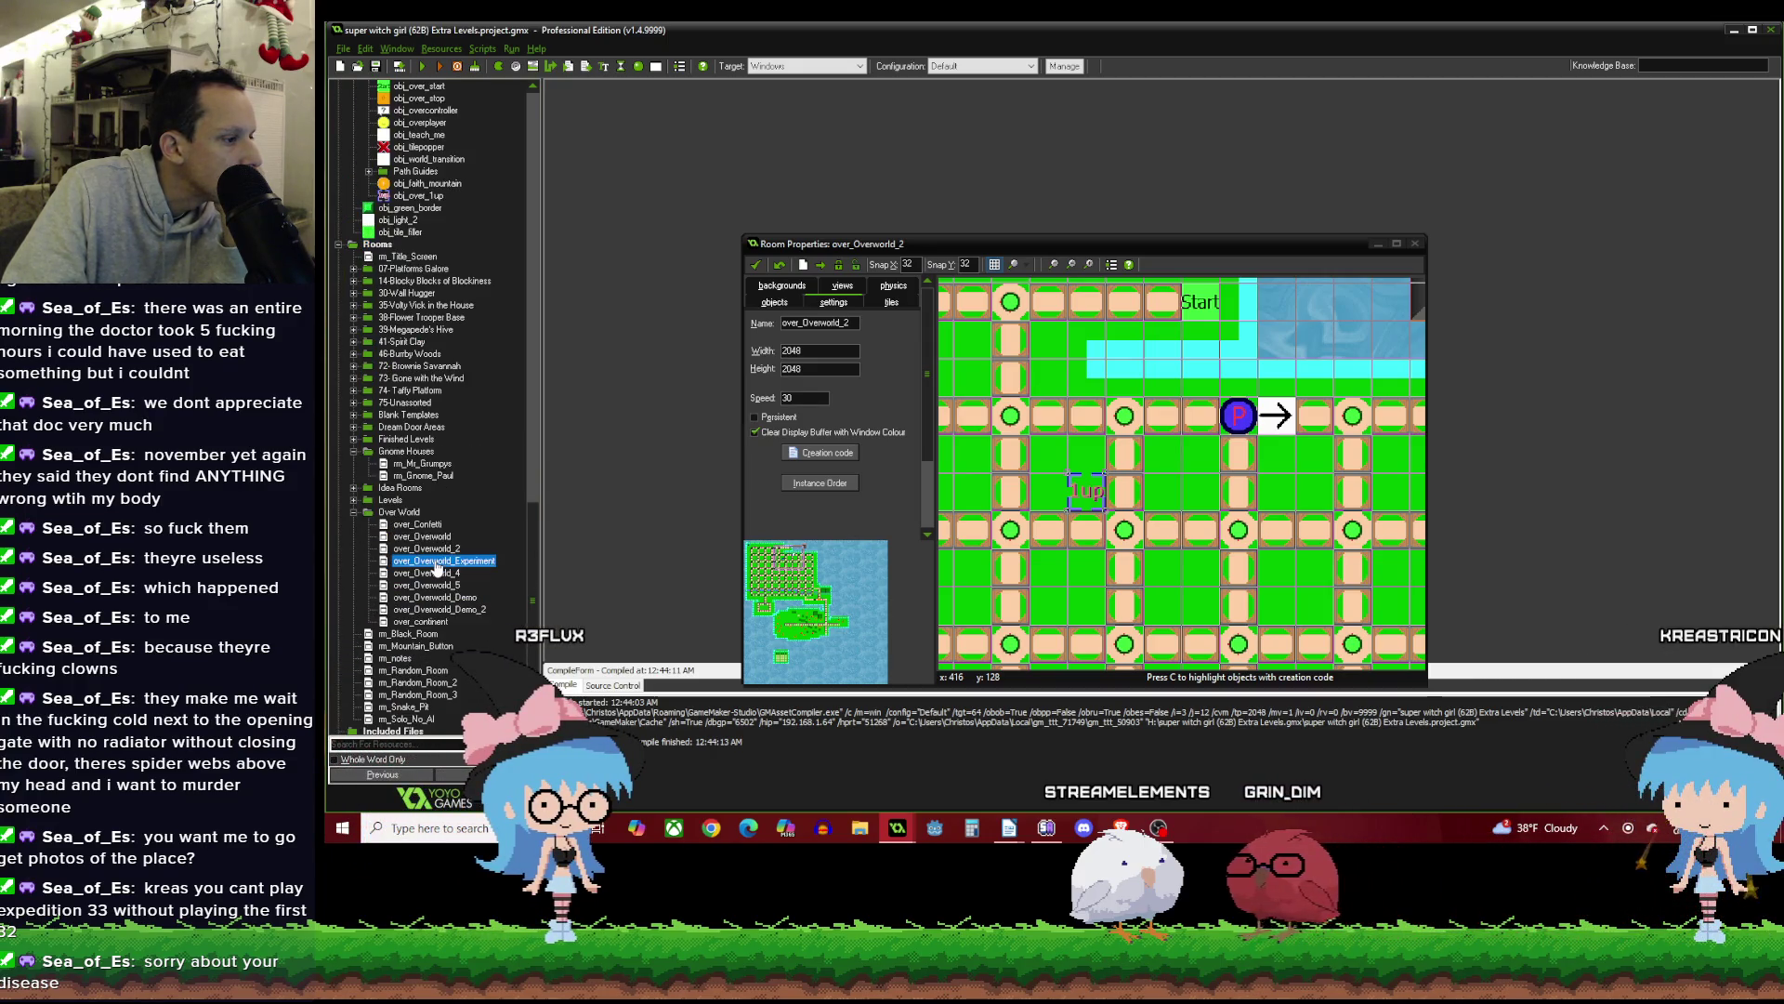
double_click(437, 562)
left_click(820, 459)
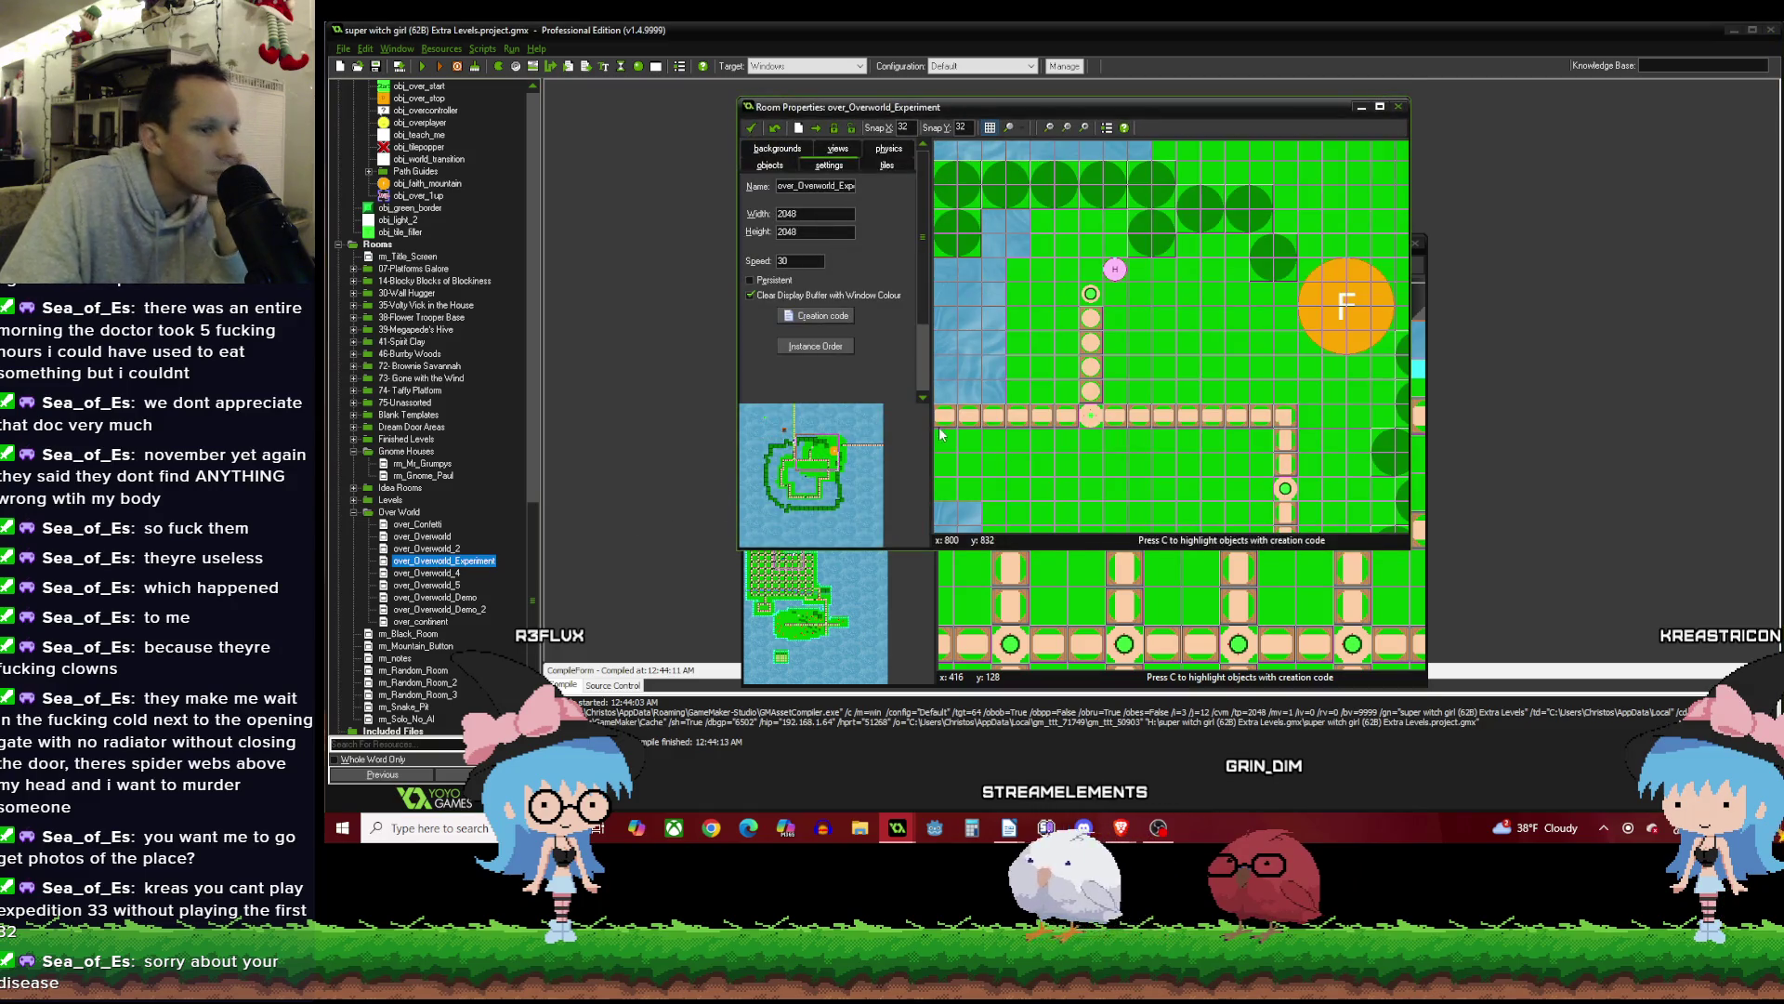
Place an obj_over_stop node on the island's road junction.
left_click(770, 167)
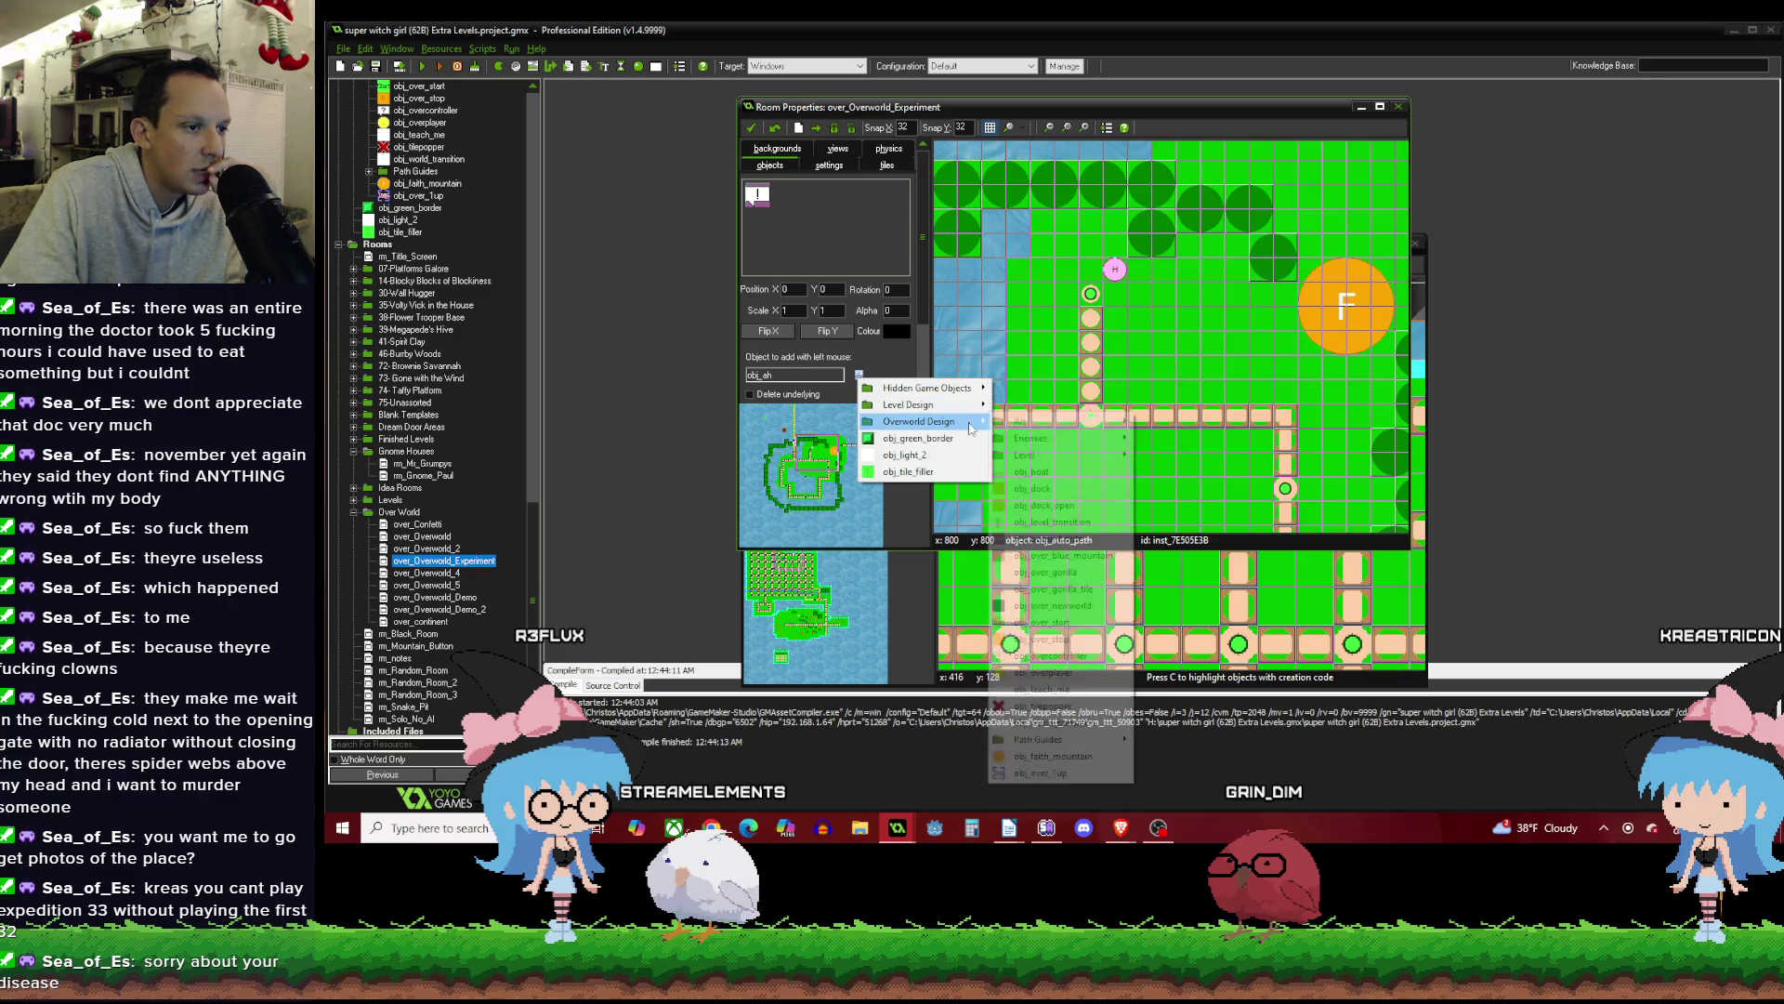
mouse_move(930, 421)
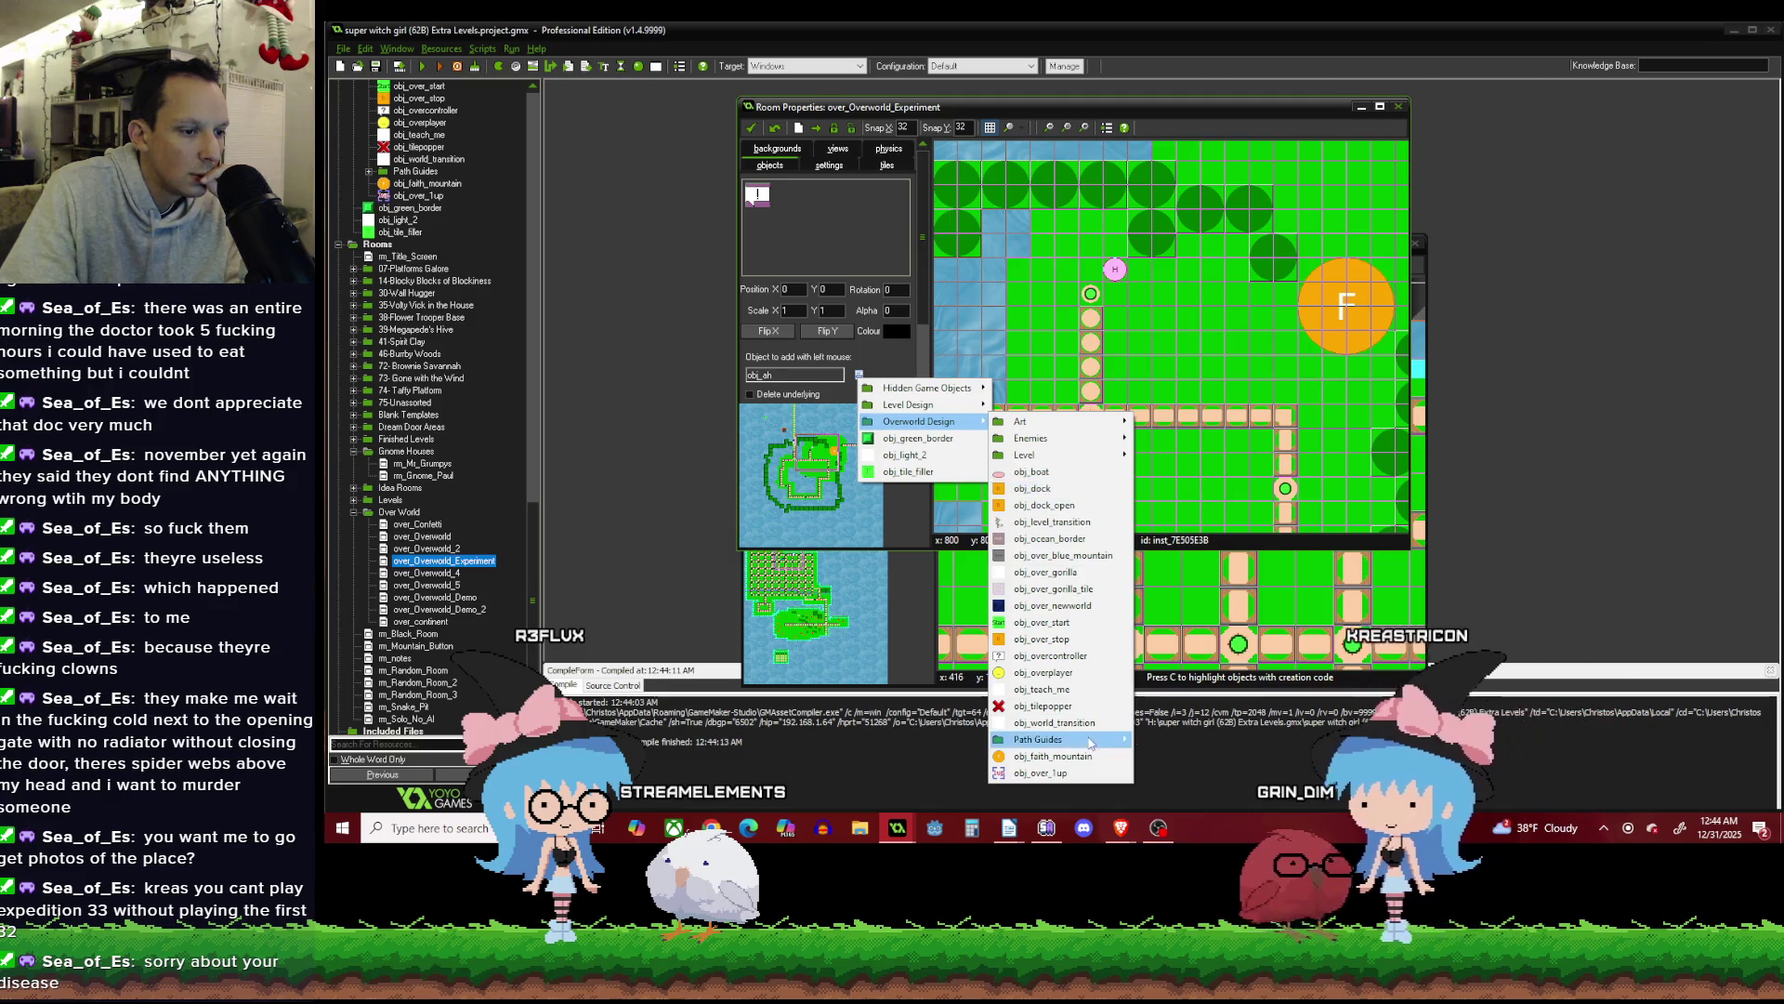
mouse_move(1122, 741)
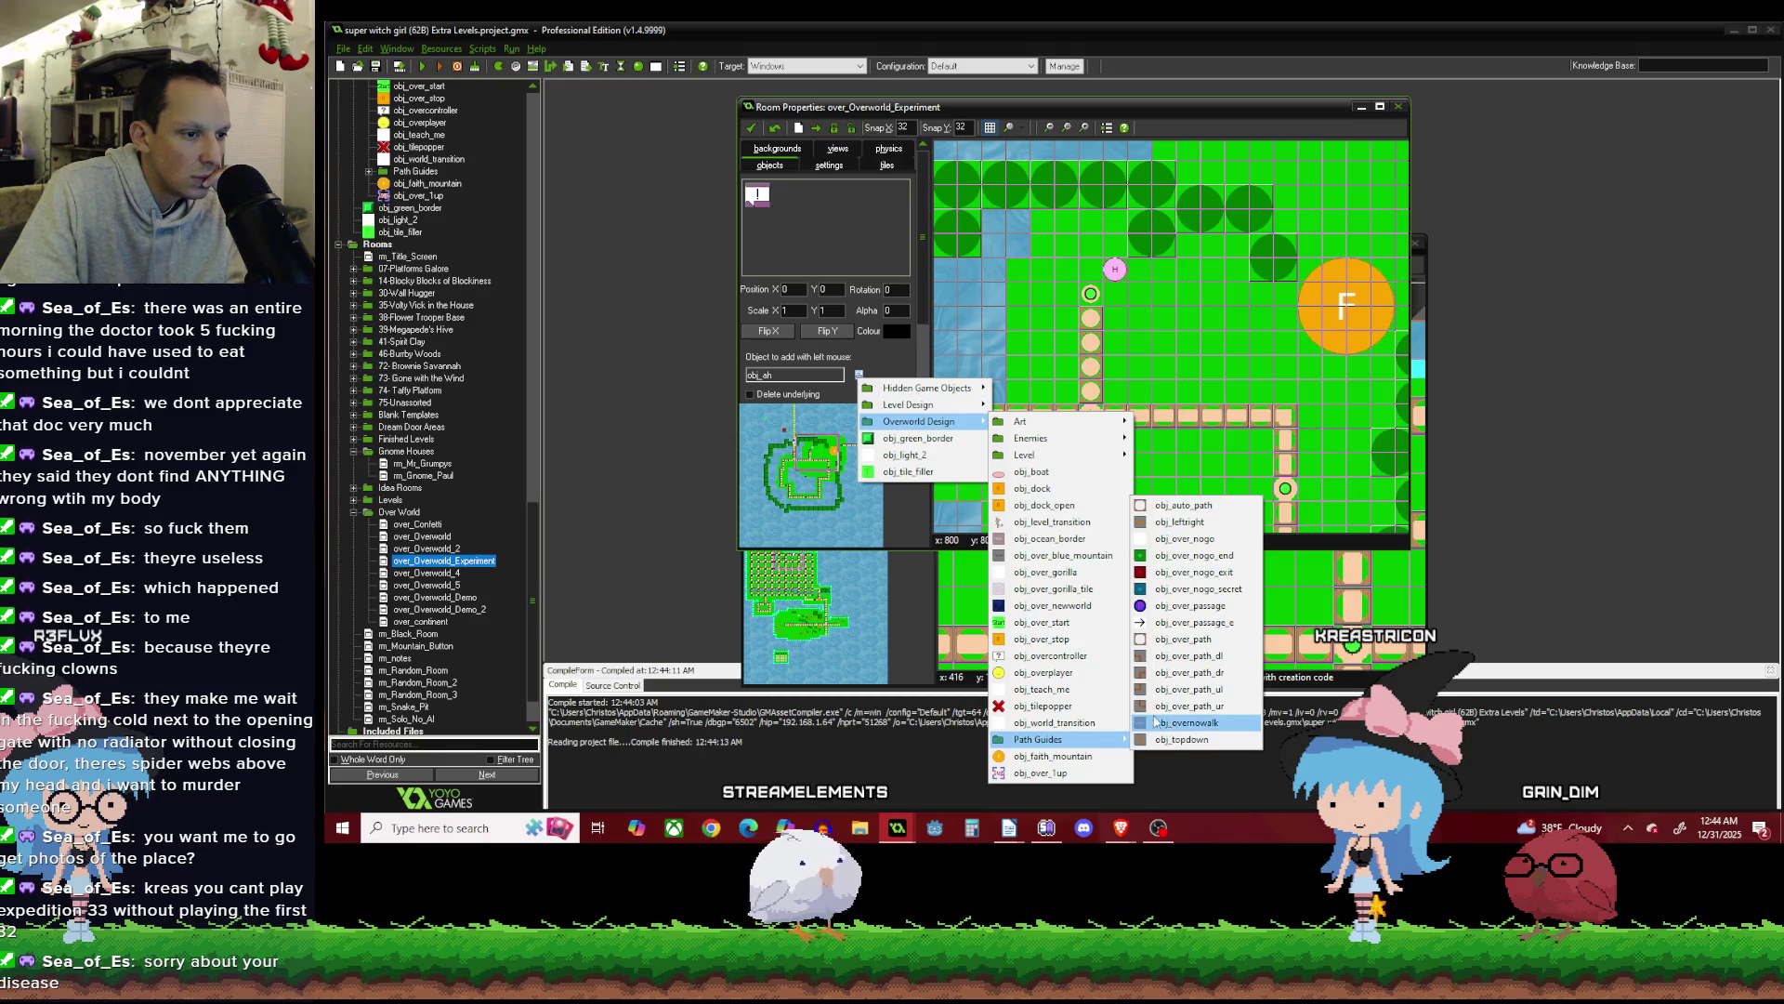
left_click(1092, 641)
left_click(1092, 418)
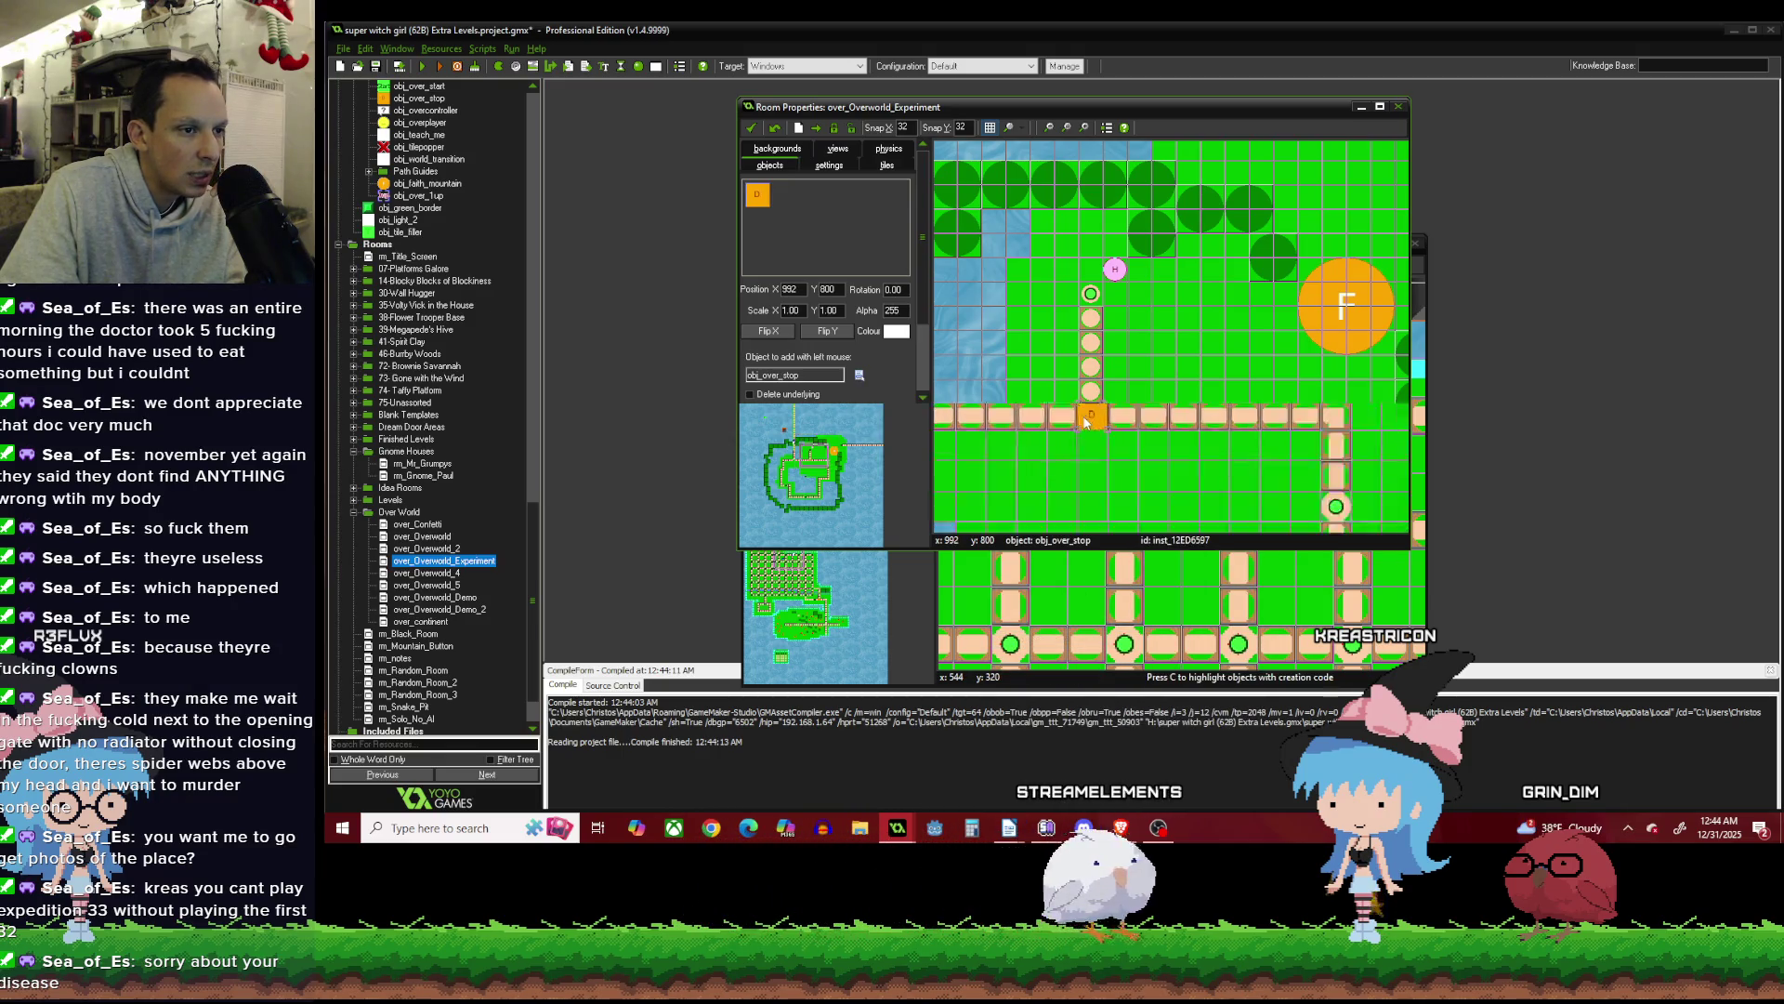
scroll(1066, 417, "up", 2)
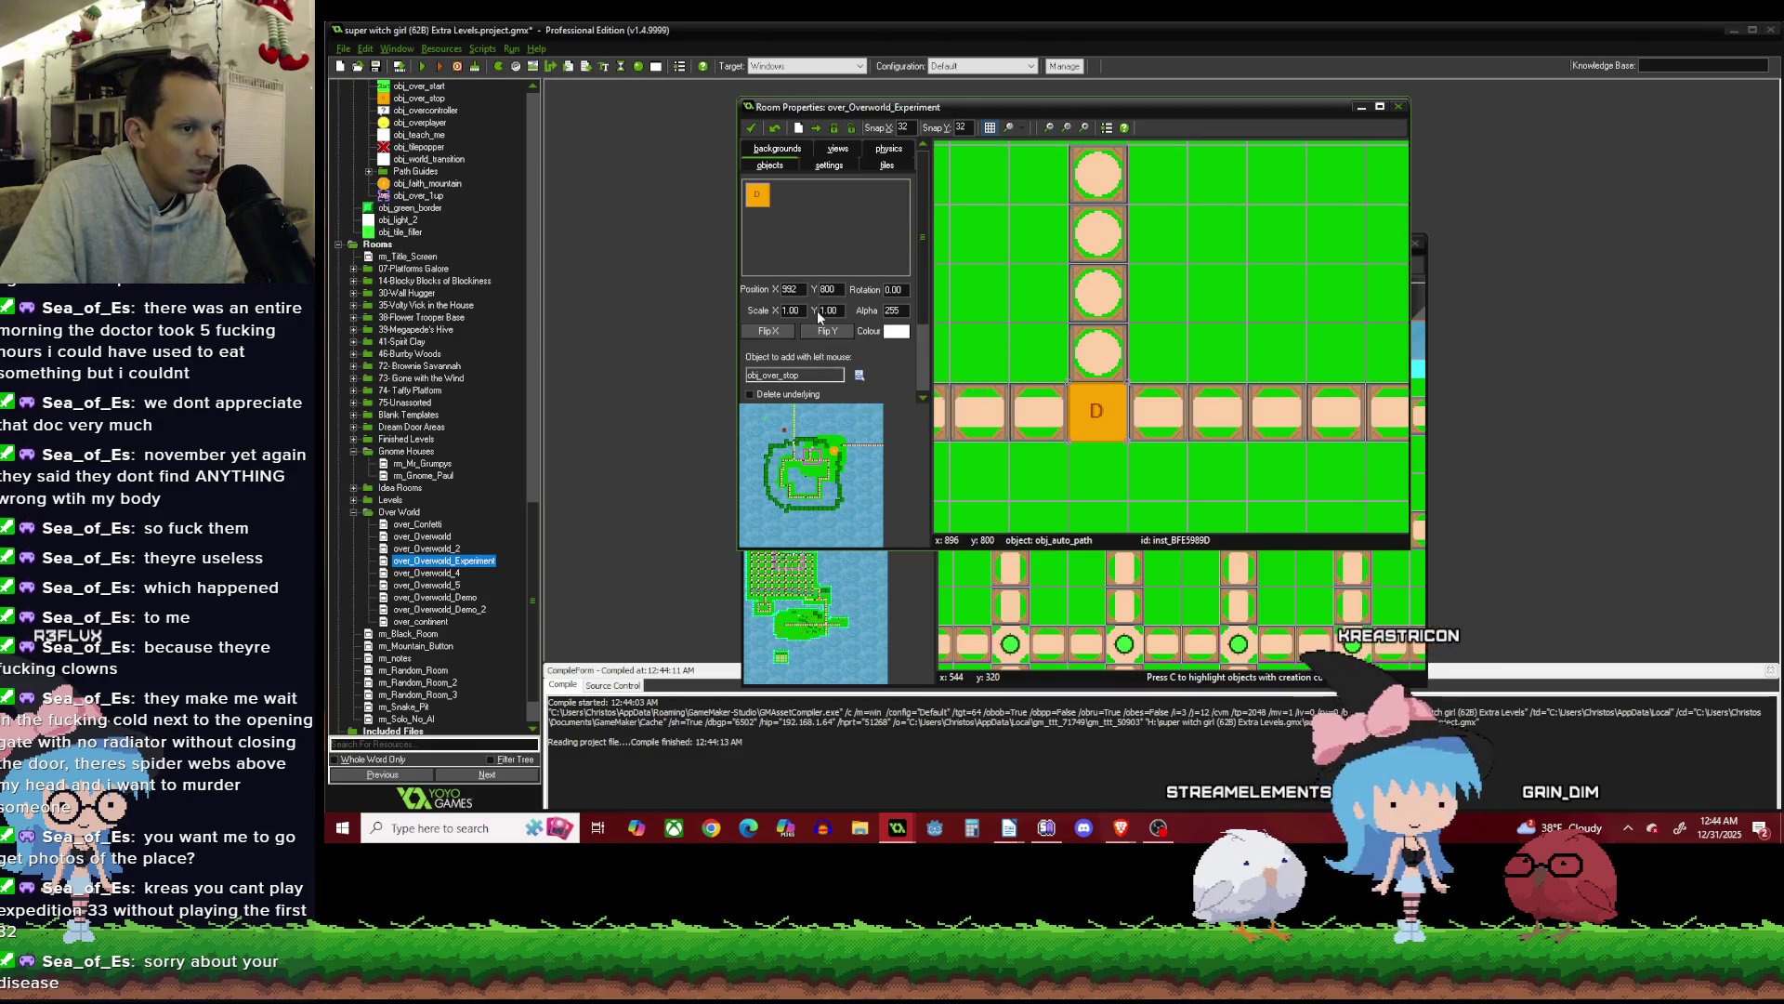
Open obj_auto_path's object properties from a path tile's context menu.
right_click(1107, 414)
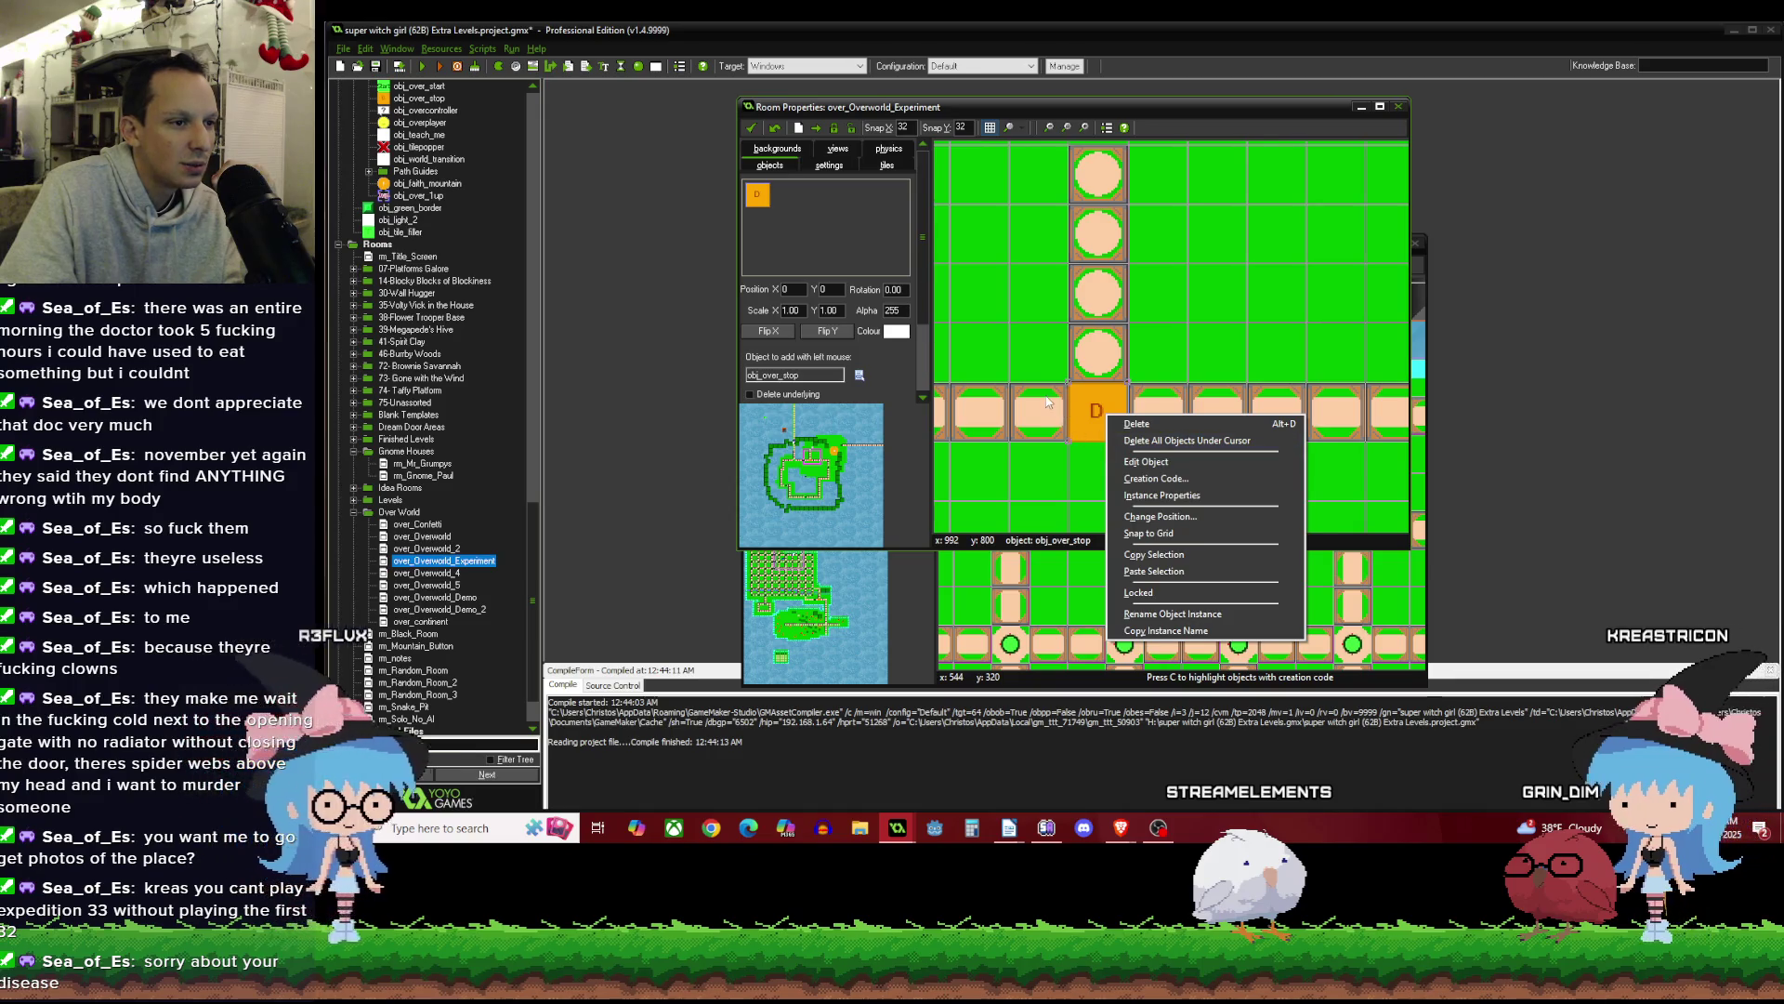
left_click(1048, 401)
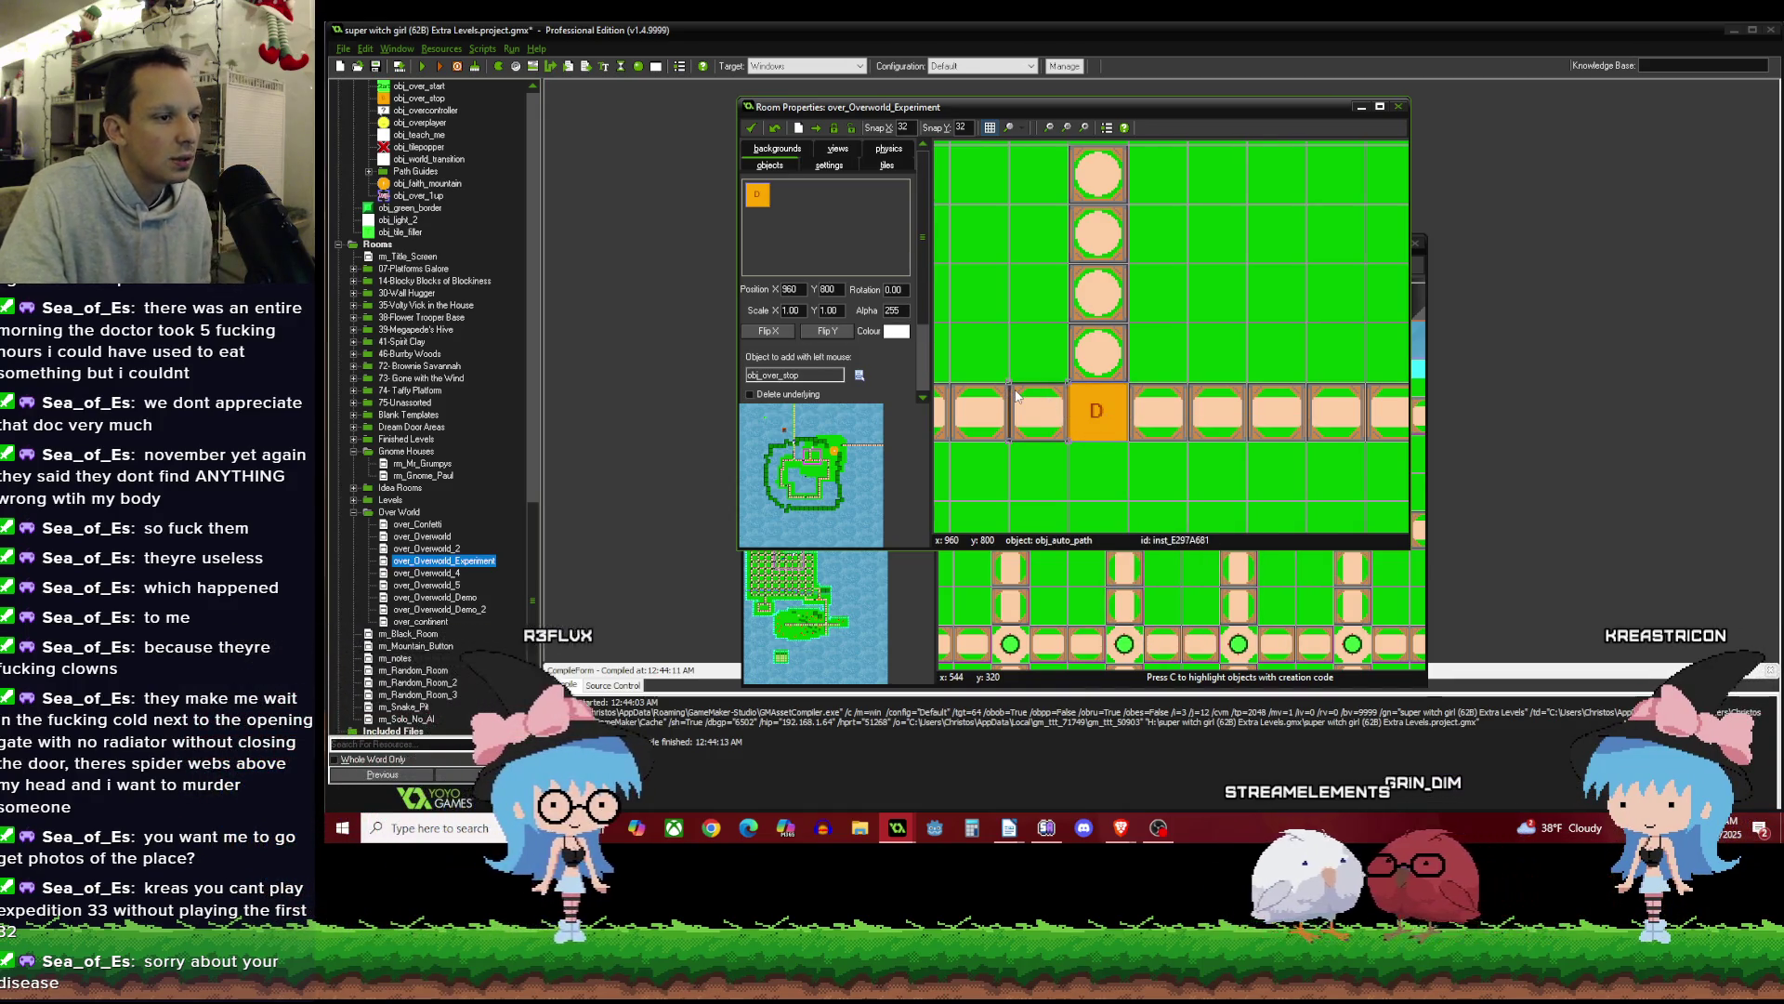
right_click(1016, 396)
left_click(1064, 410)
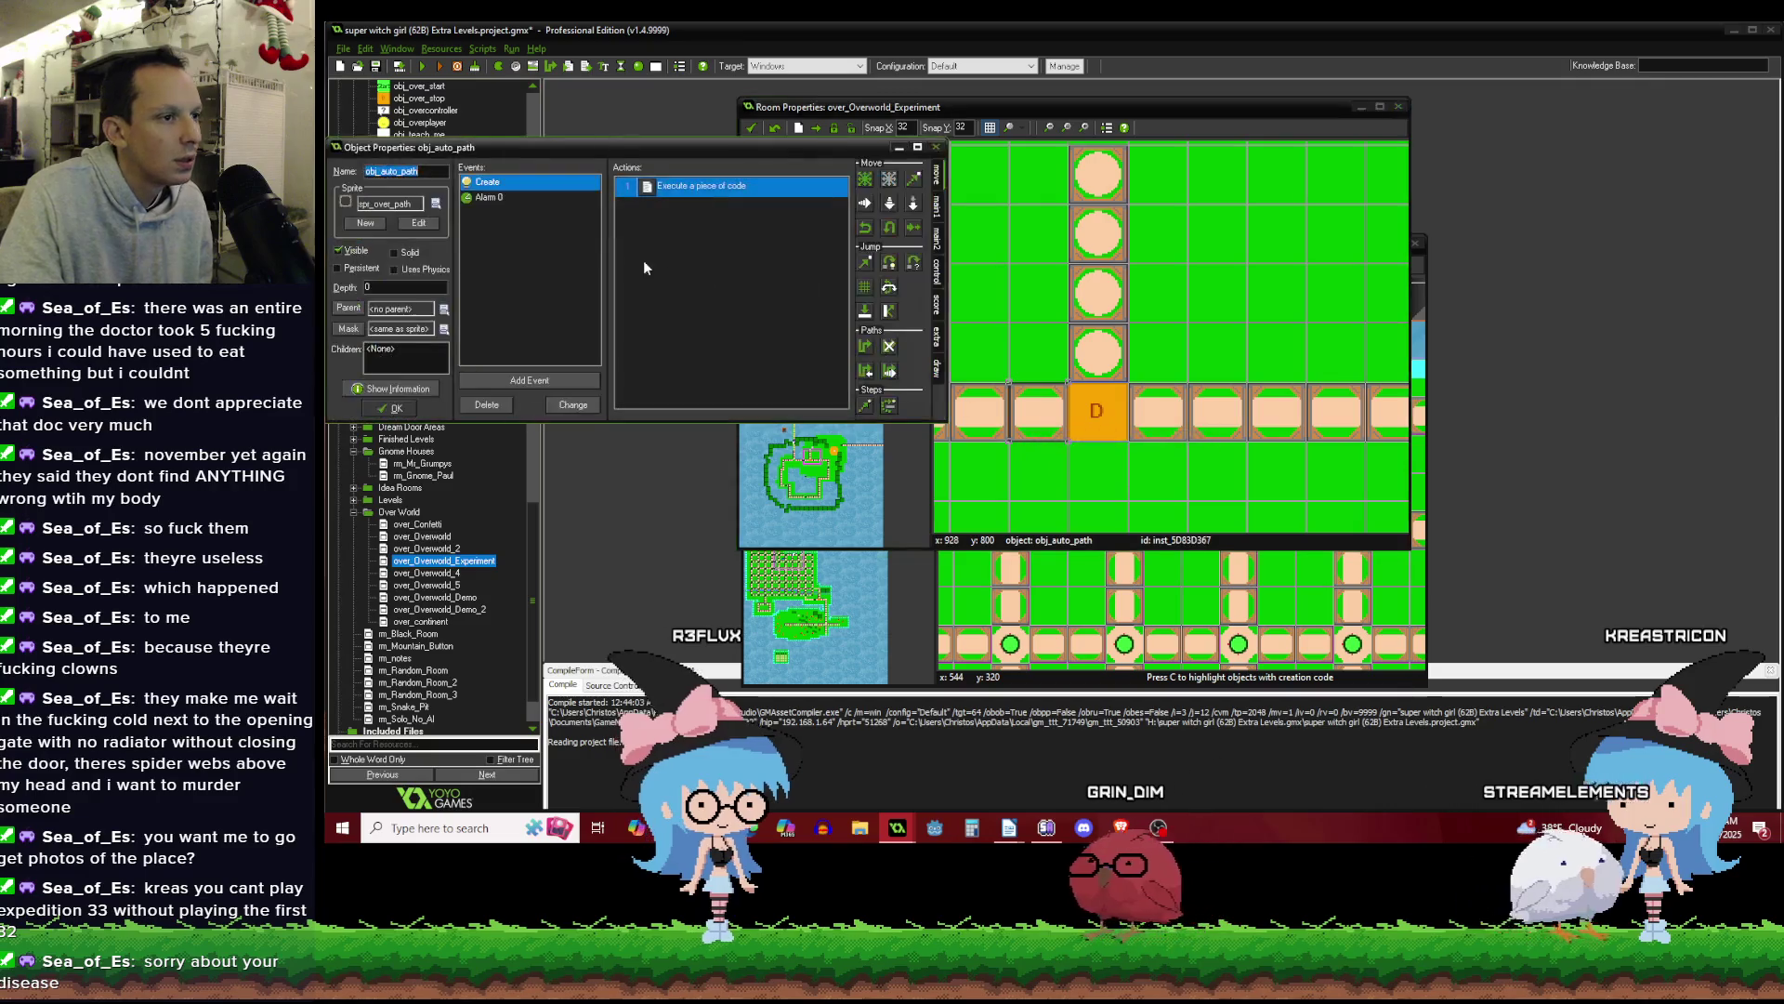
Inspect the spr_over_path image, then close it and the path object's properties.
left_click(419, 224)
left_click(707, 132)
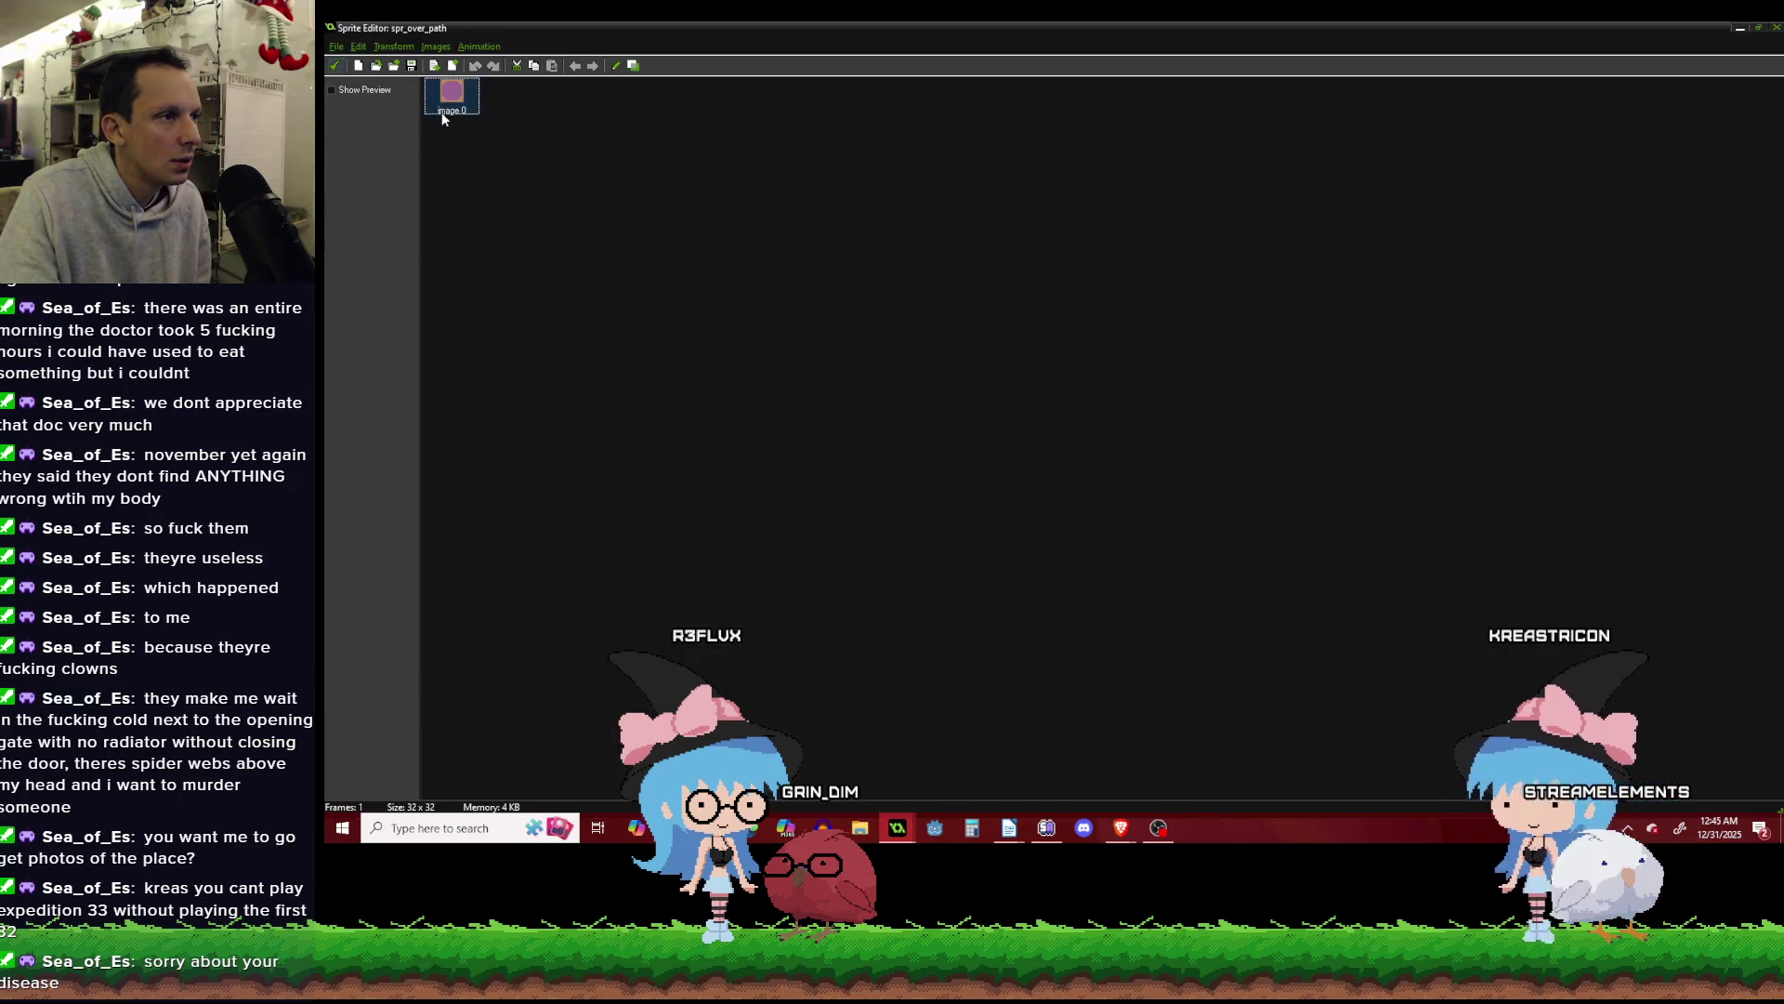
left_click(335, 66)
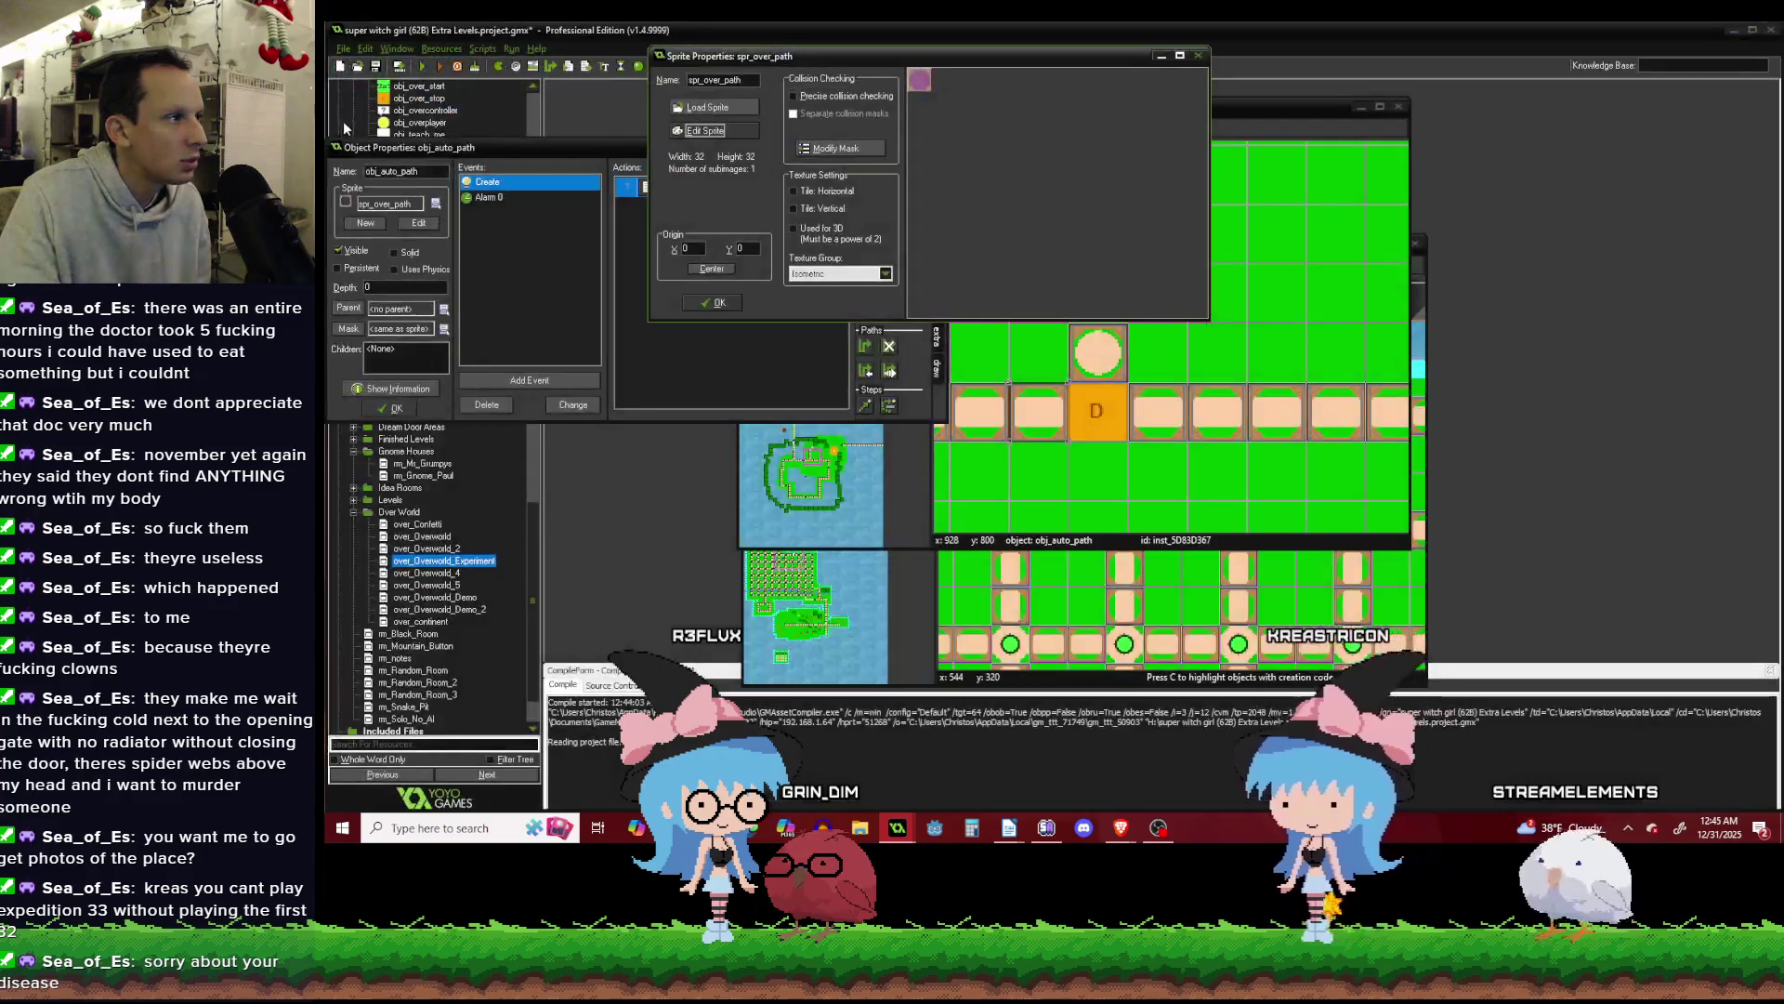
left_click(721, 305)
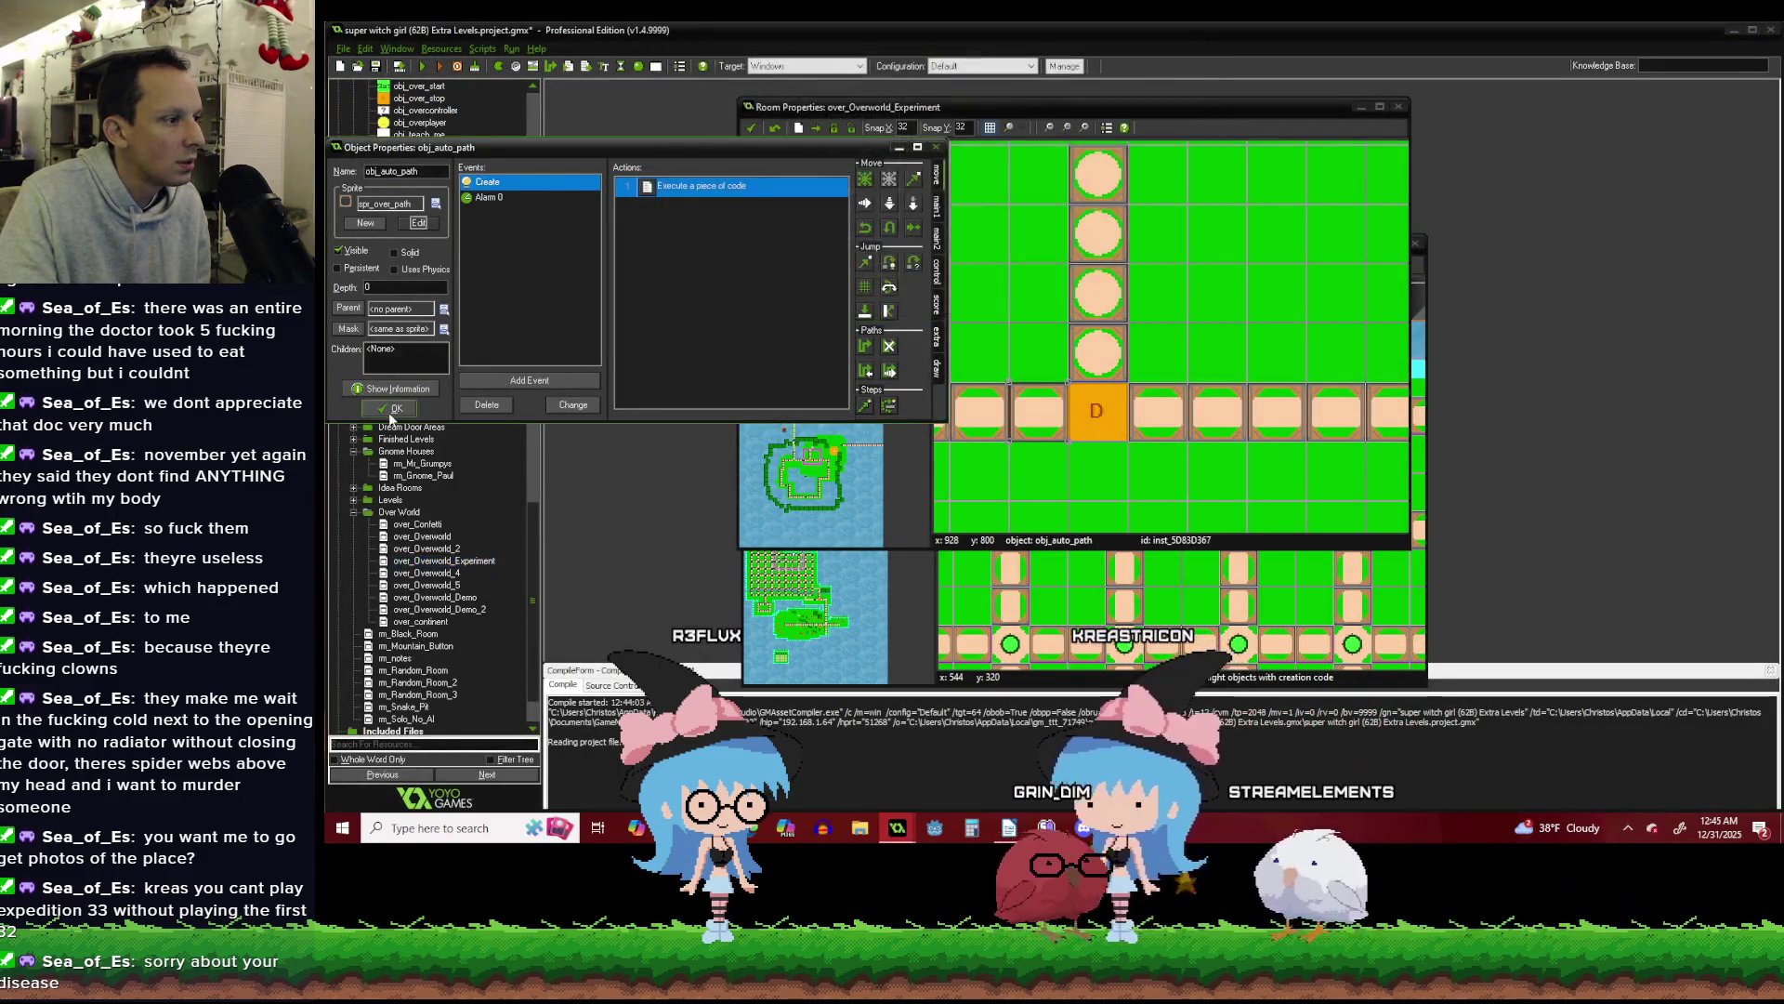
left_click(390, 408)
Check the D instance's creation code and close it unchanged.
right_click(1094, 427)
left_click(1144, 491)
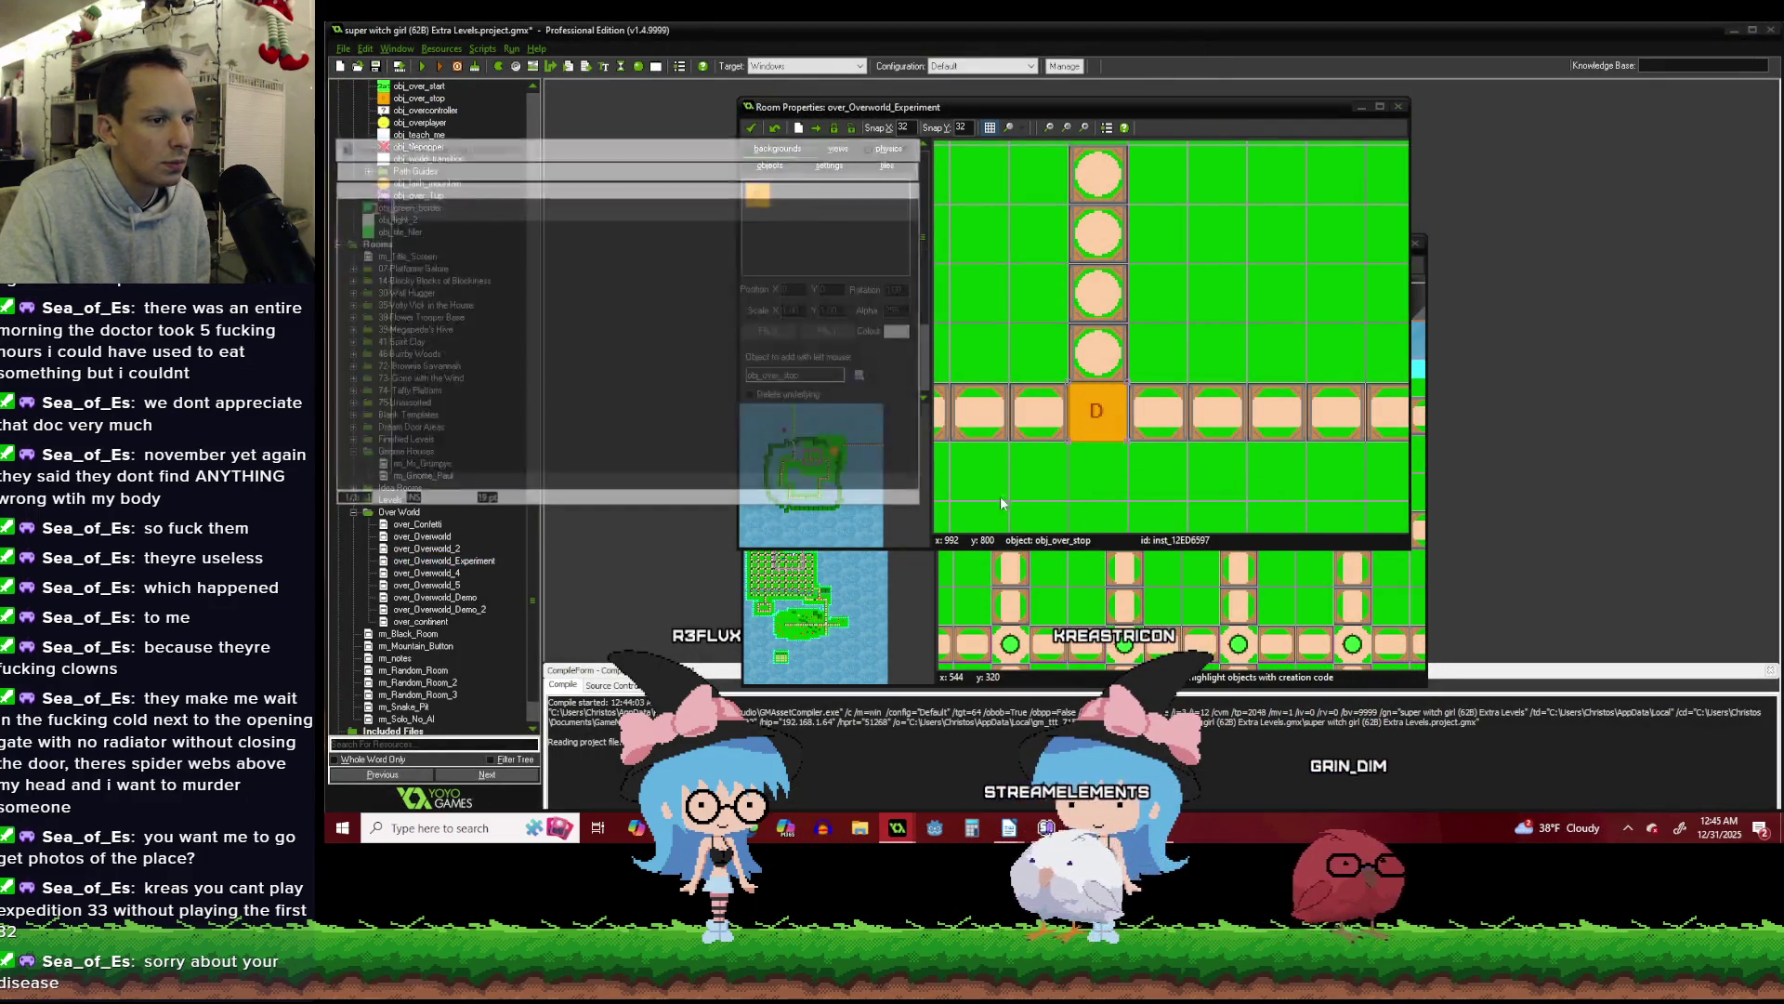
left_click(340, 169)
Give obj_over_stop a new sprite and paste the copied tile image into it.
right_click(1099, 417)
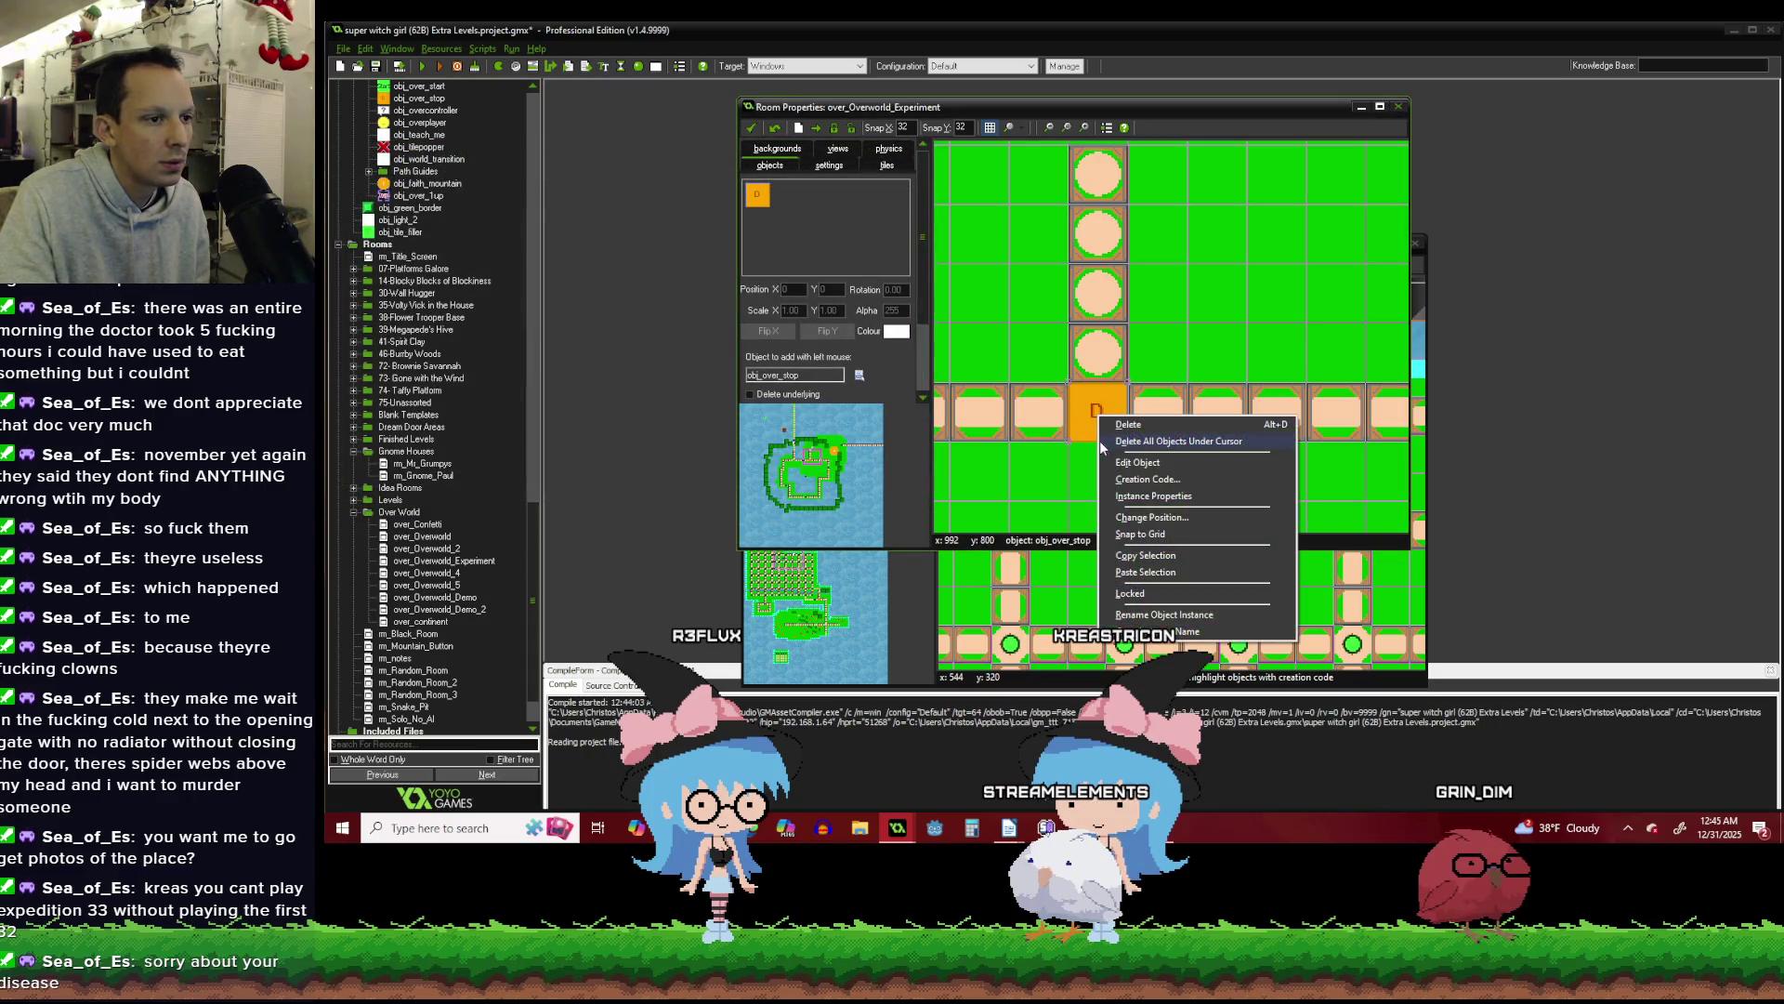
left_click(1153, 463)
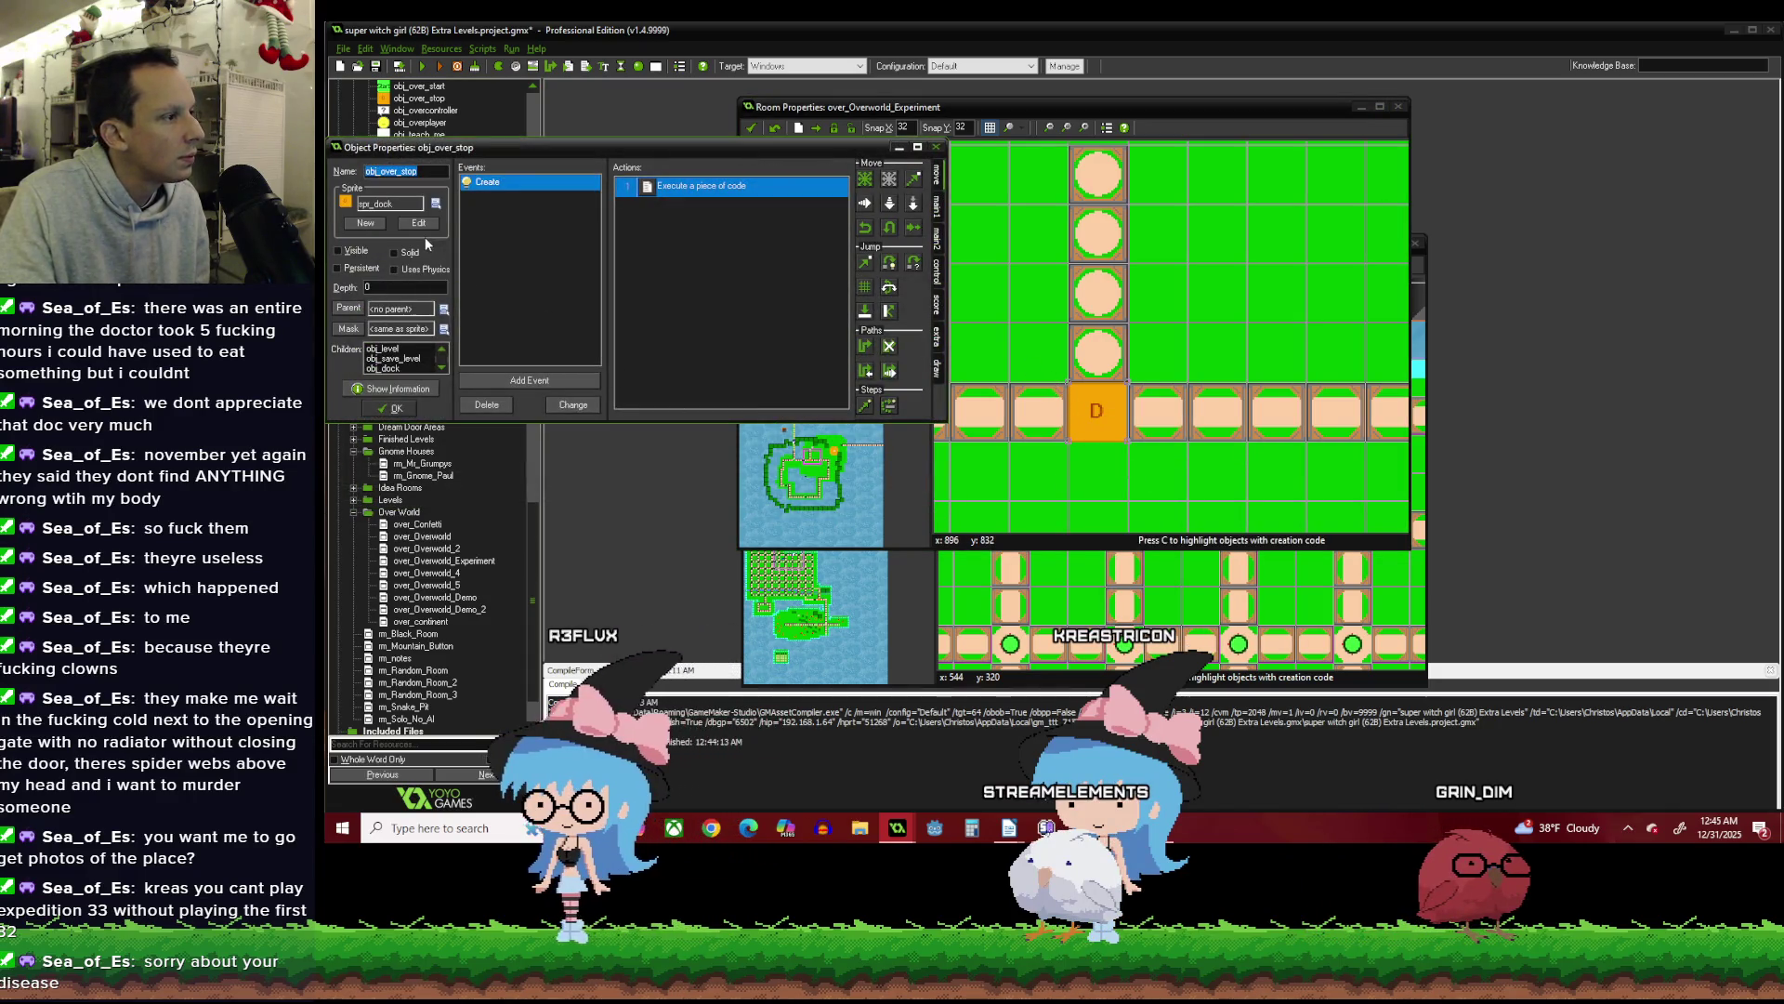
left_click(365, 223)
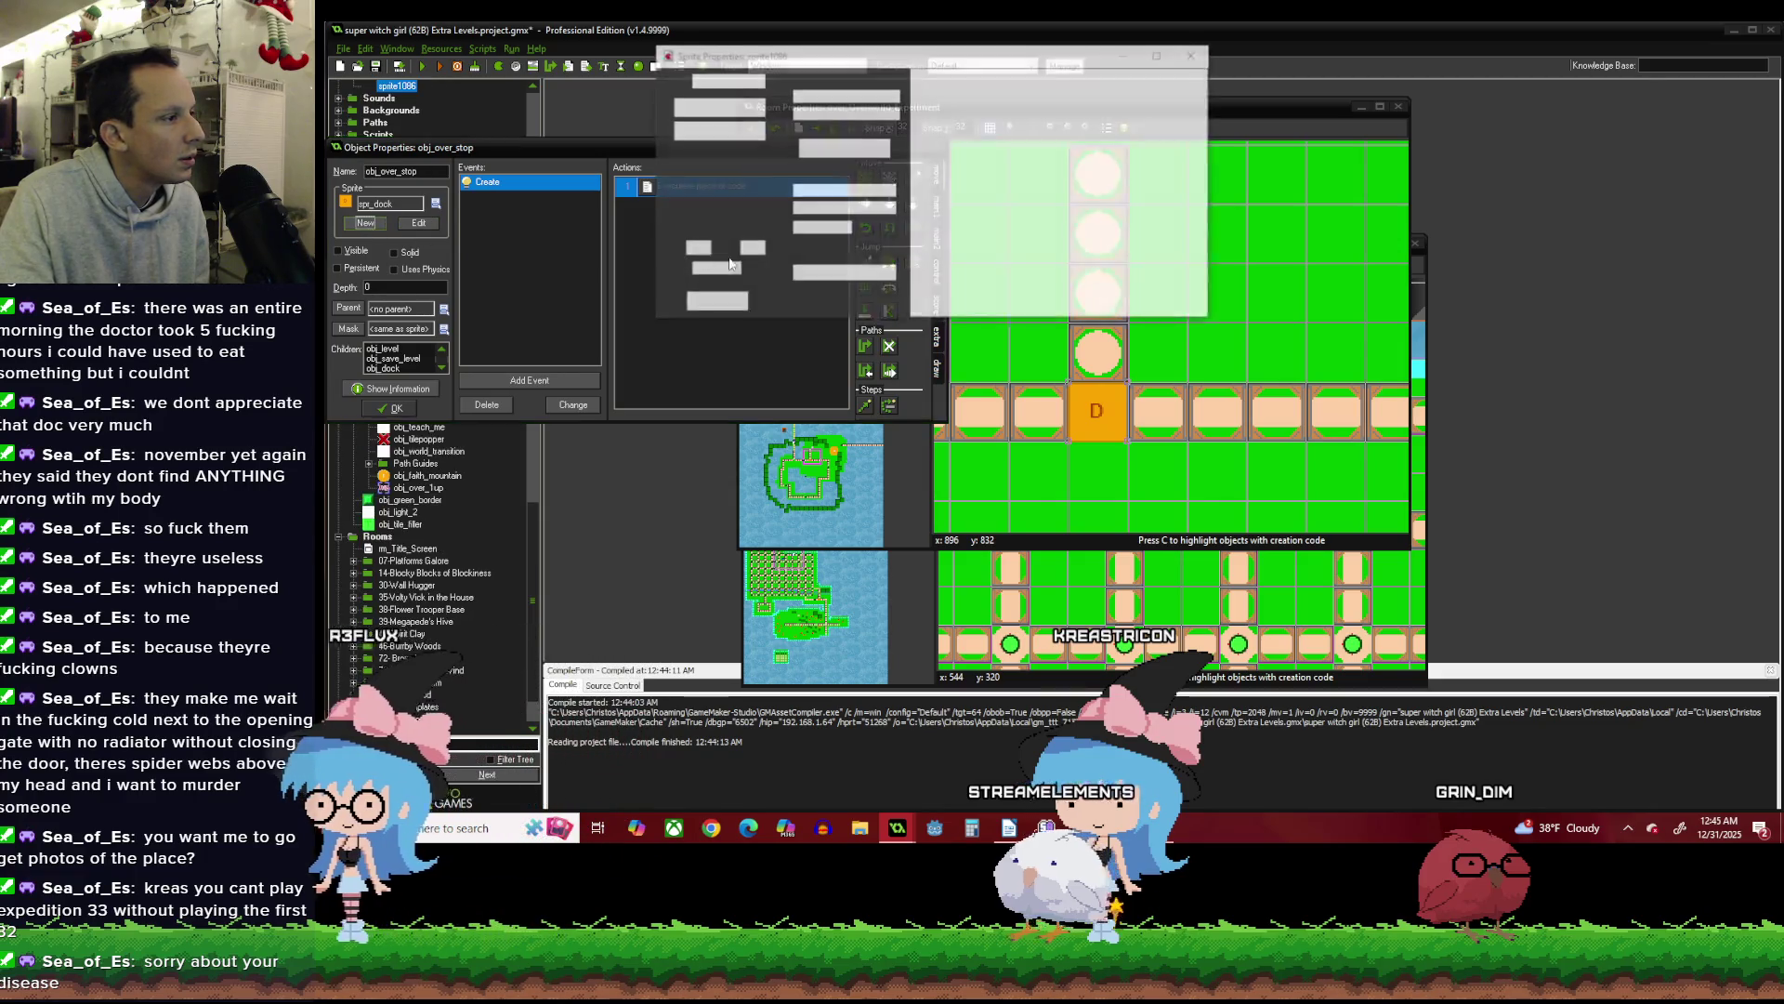
left_click(705, 130)
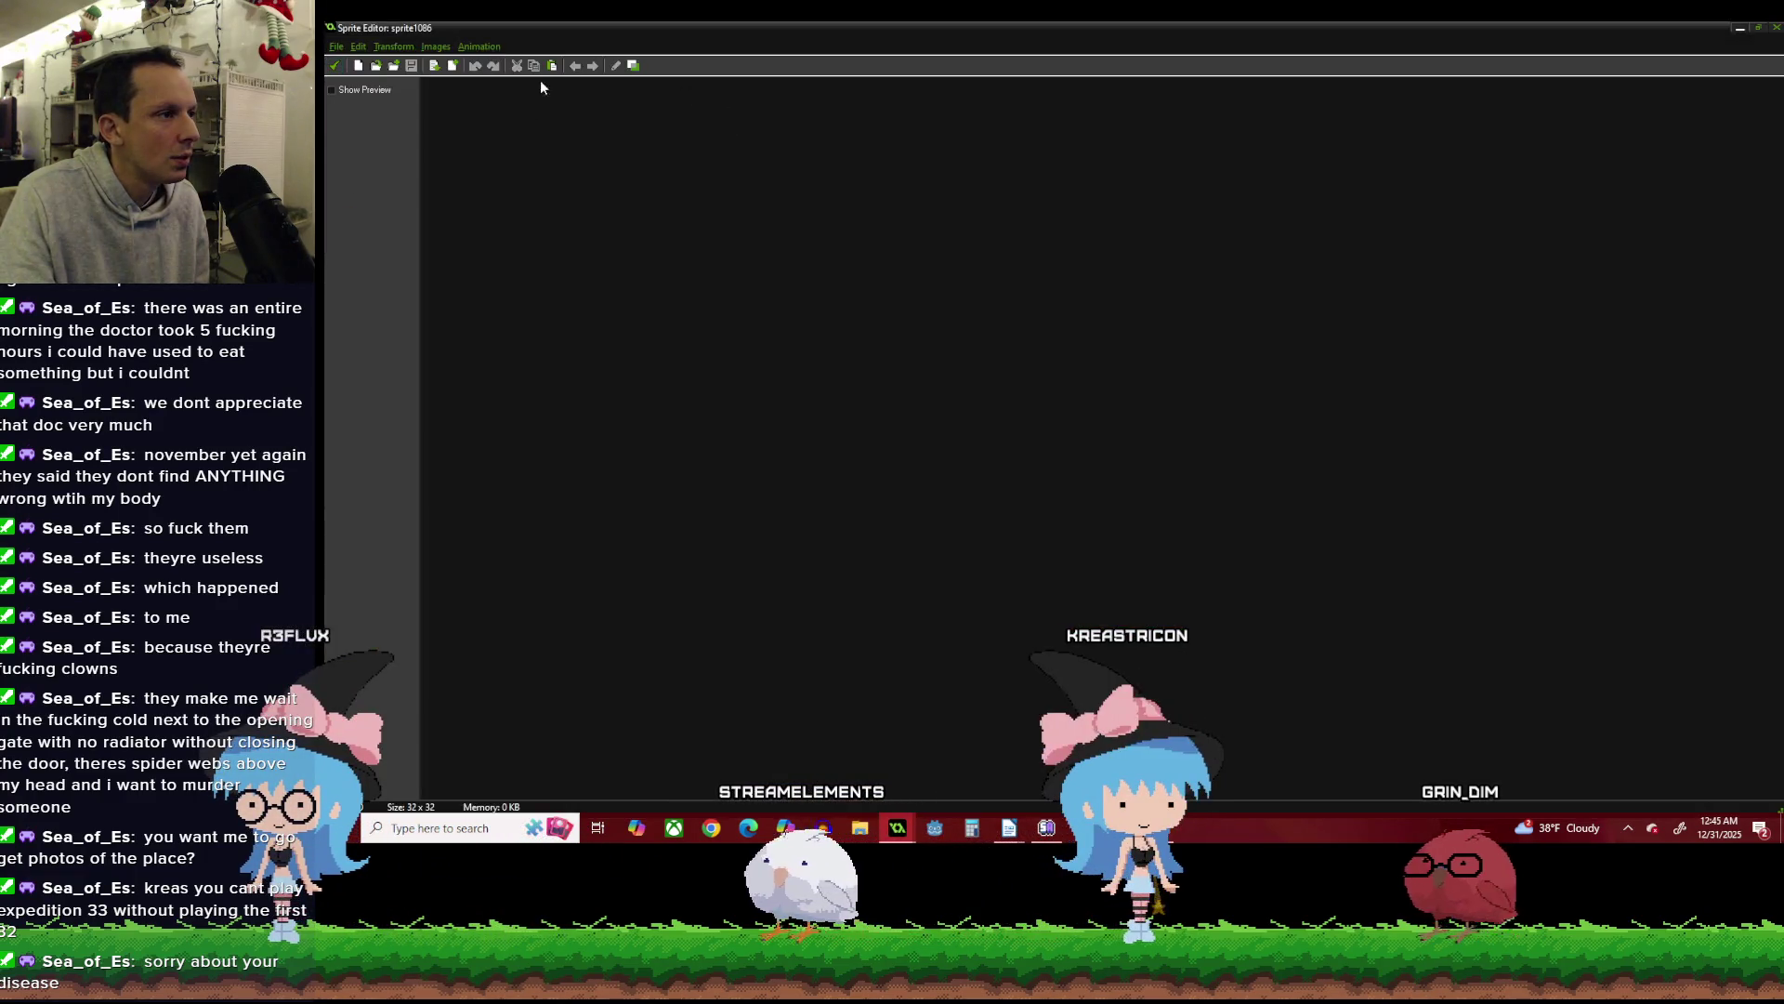
left_click(552, 68)
Draw a yellow cross's horizontal and vertical bars with a bottom arrowhead on the tile.
double_click(437, 104)
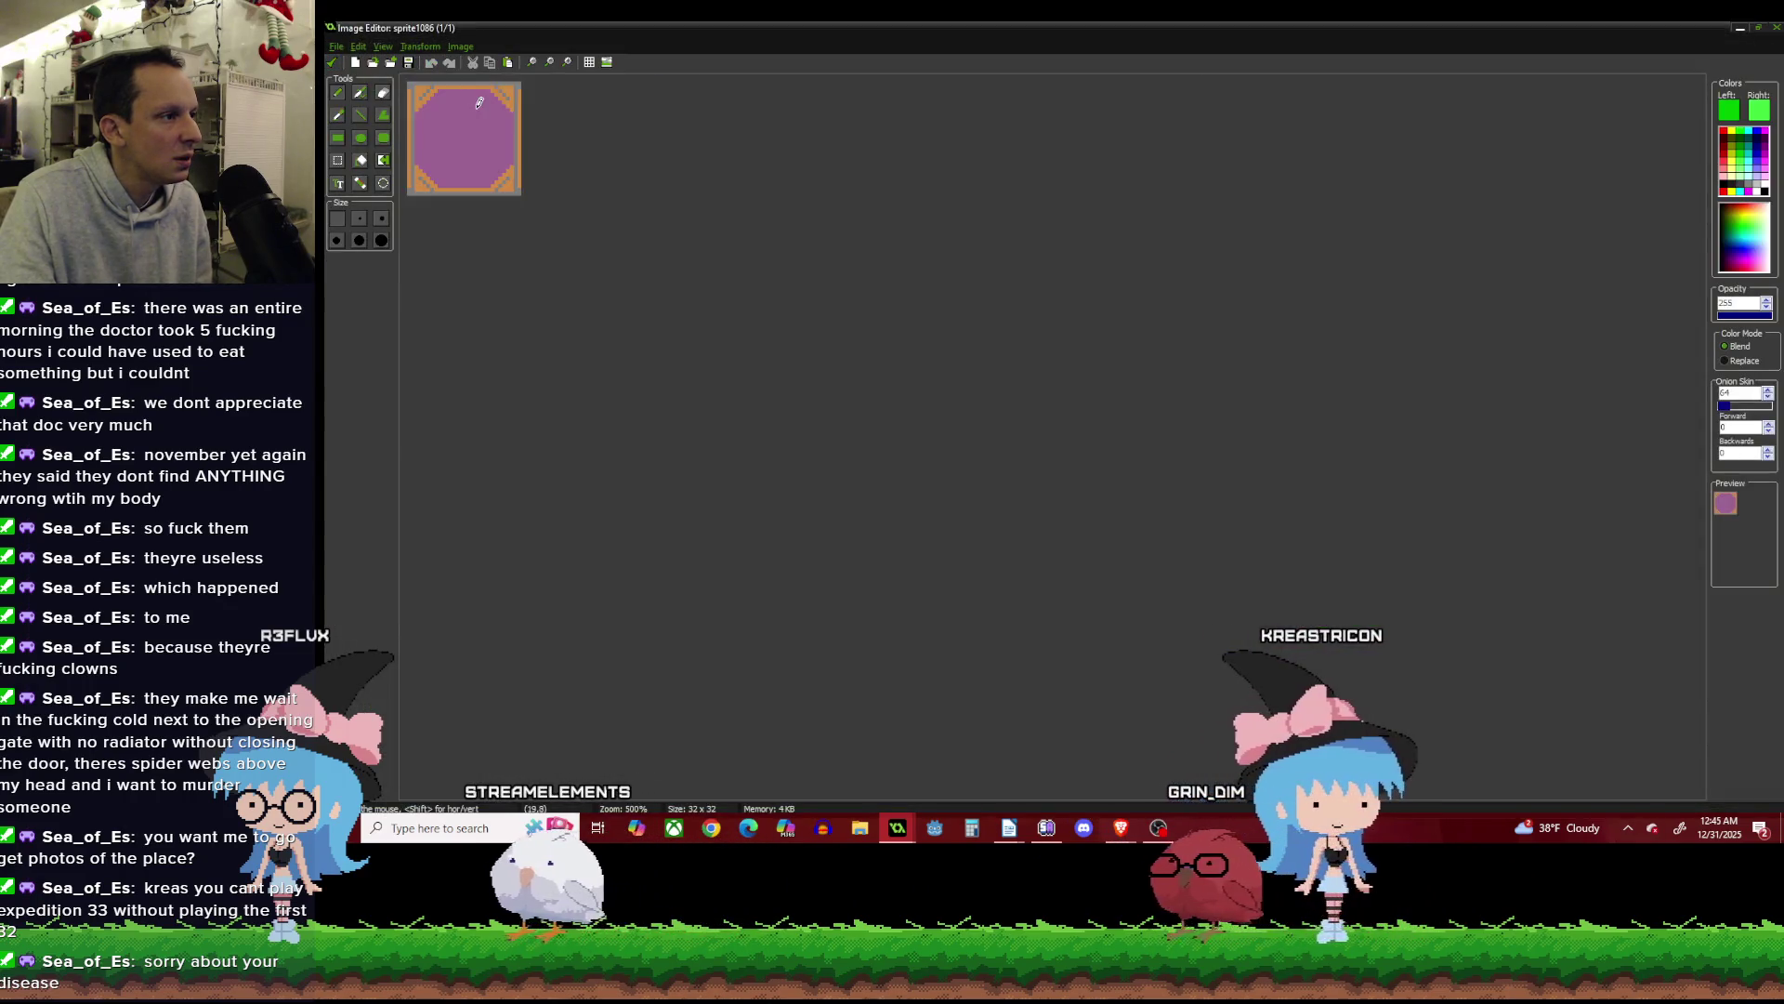
scroll(471, 142, "up", 1)
left_click(1741, 153)
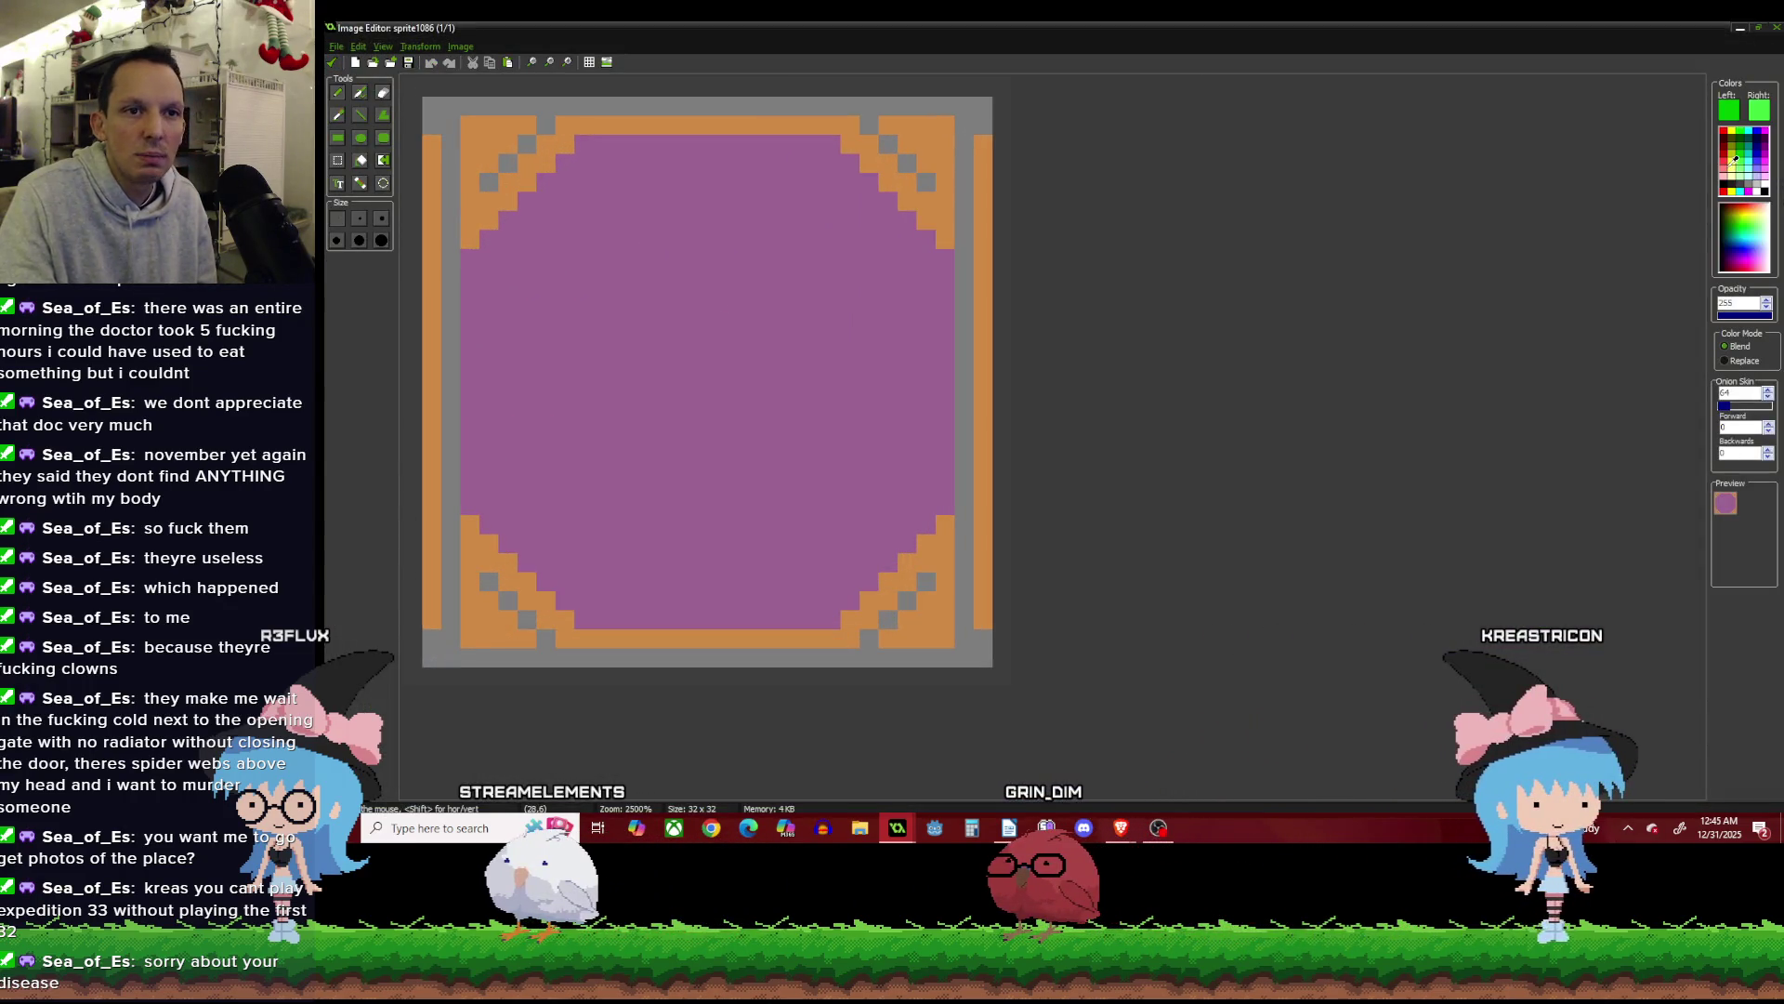
left_click(360, 114)
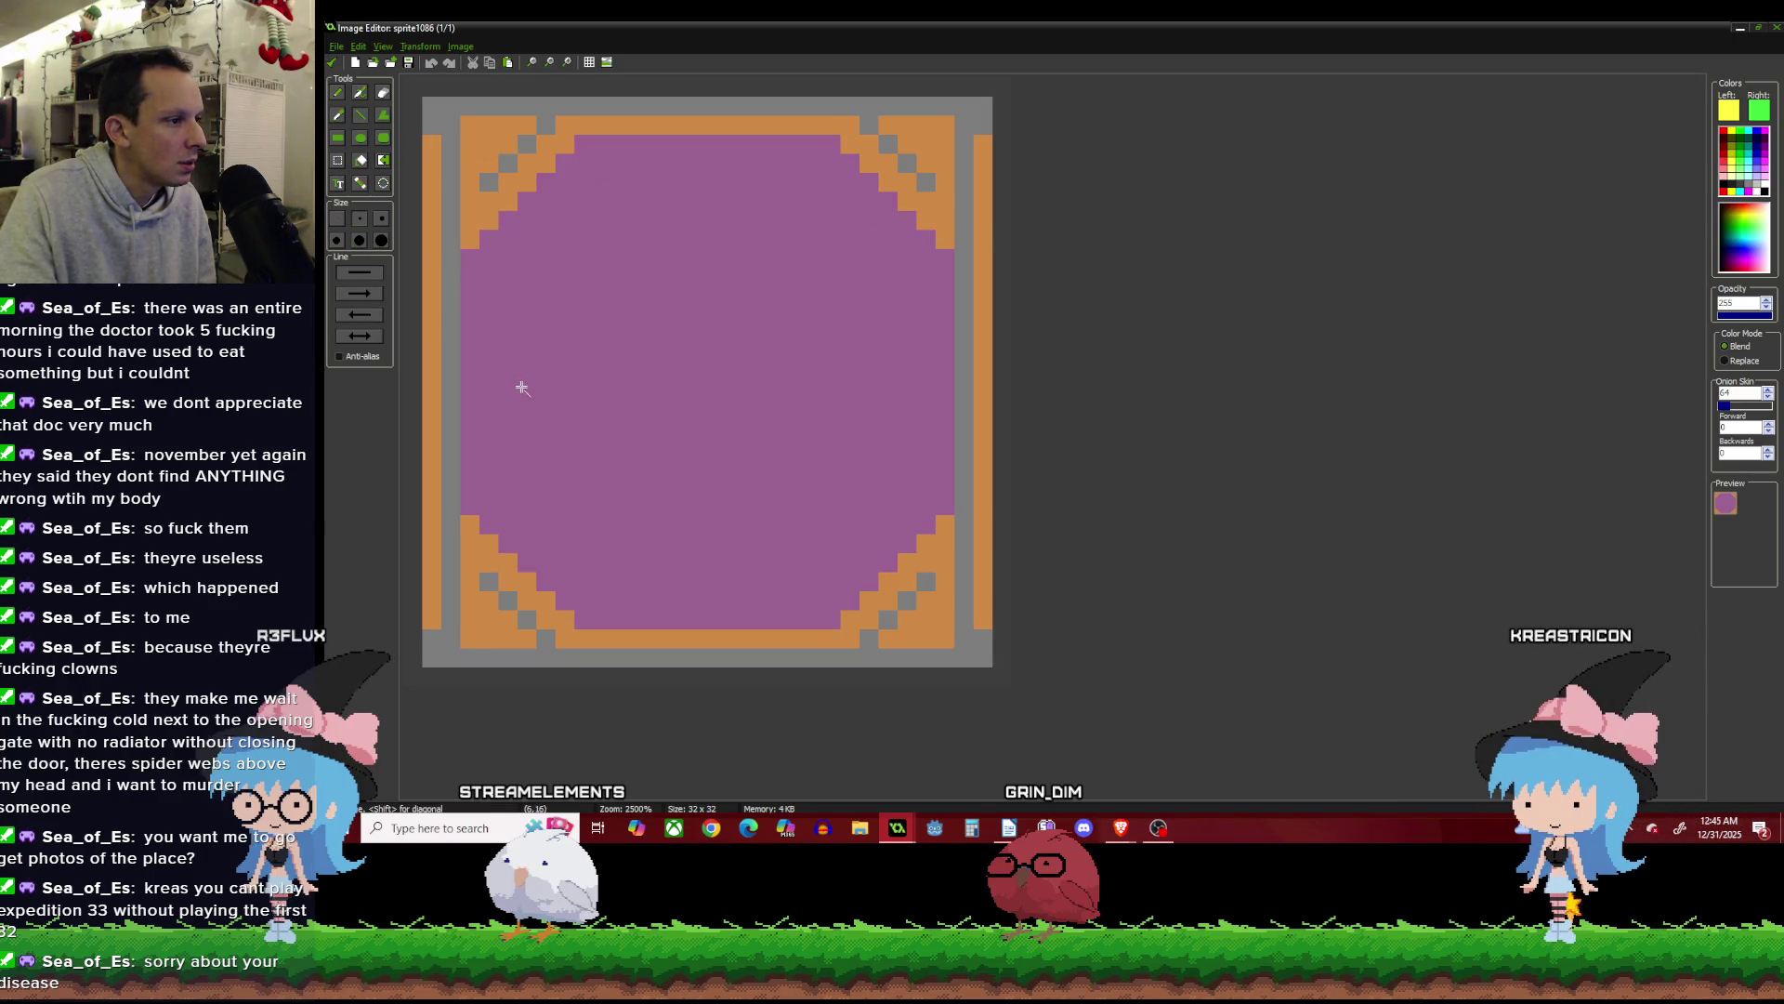
left_click_drag(521, 388, 811, 386)
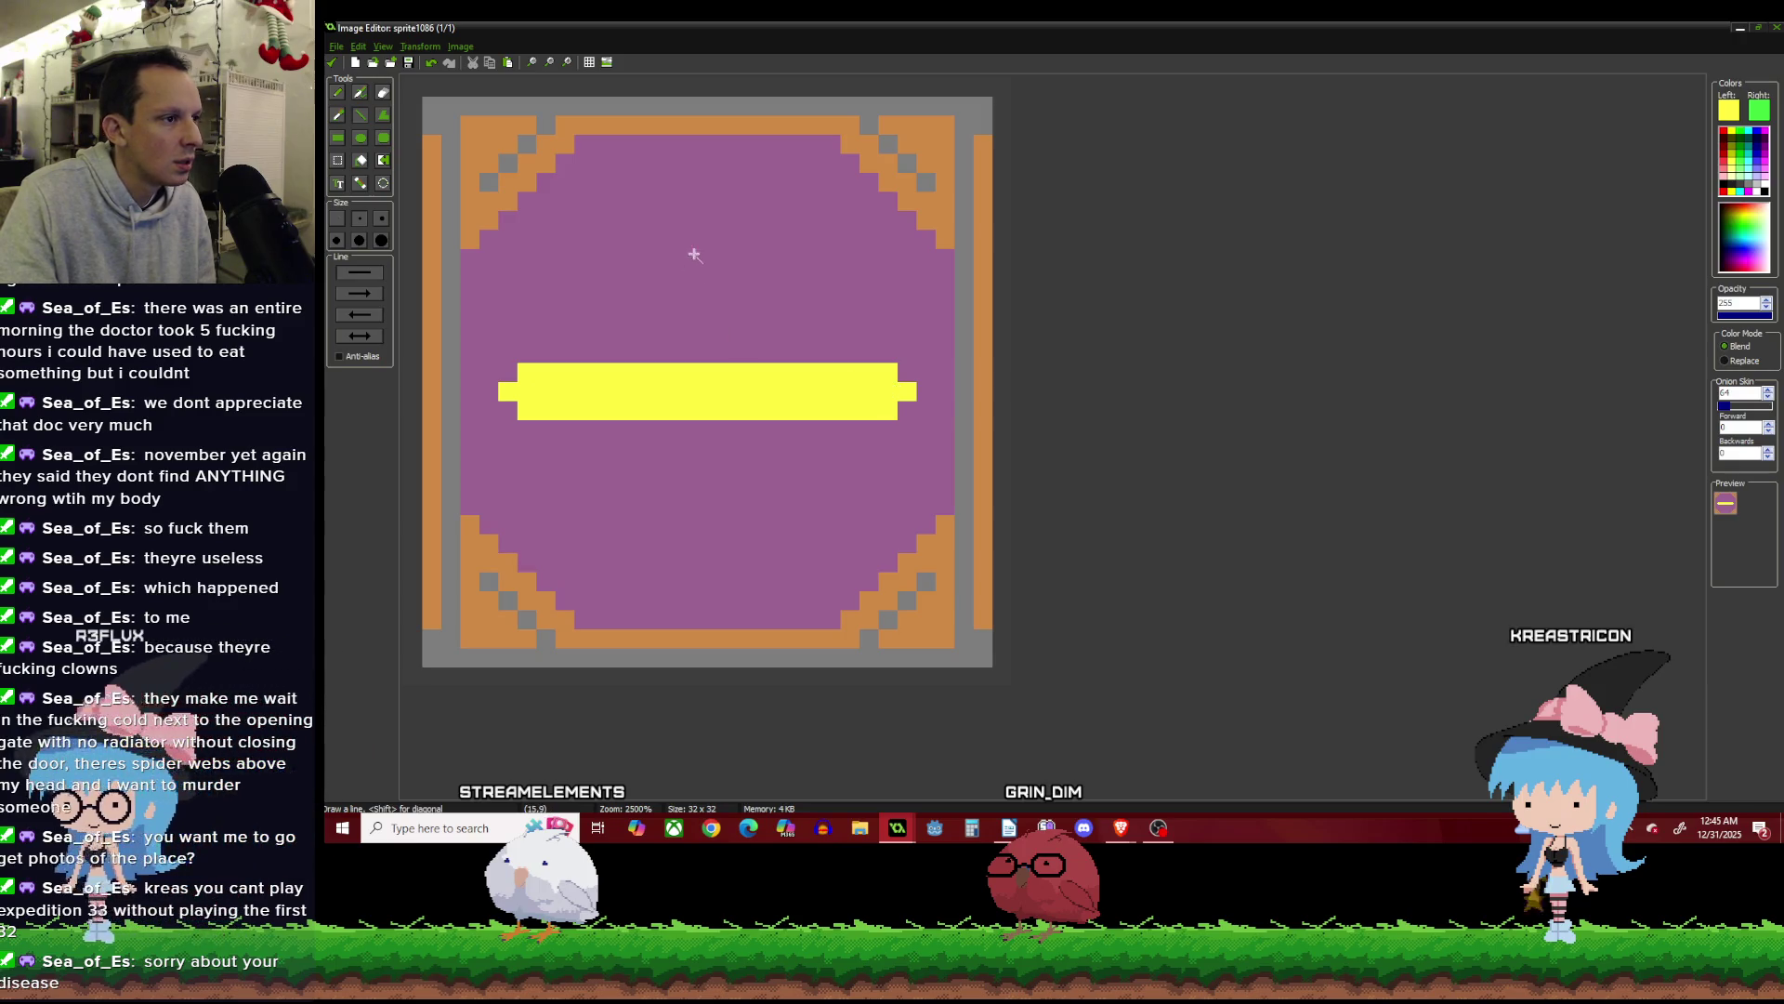
left_click_drag(713, 221, 721, 525)
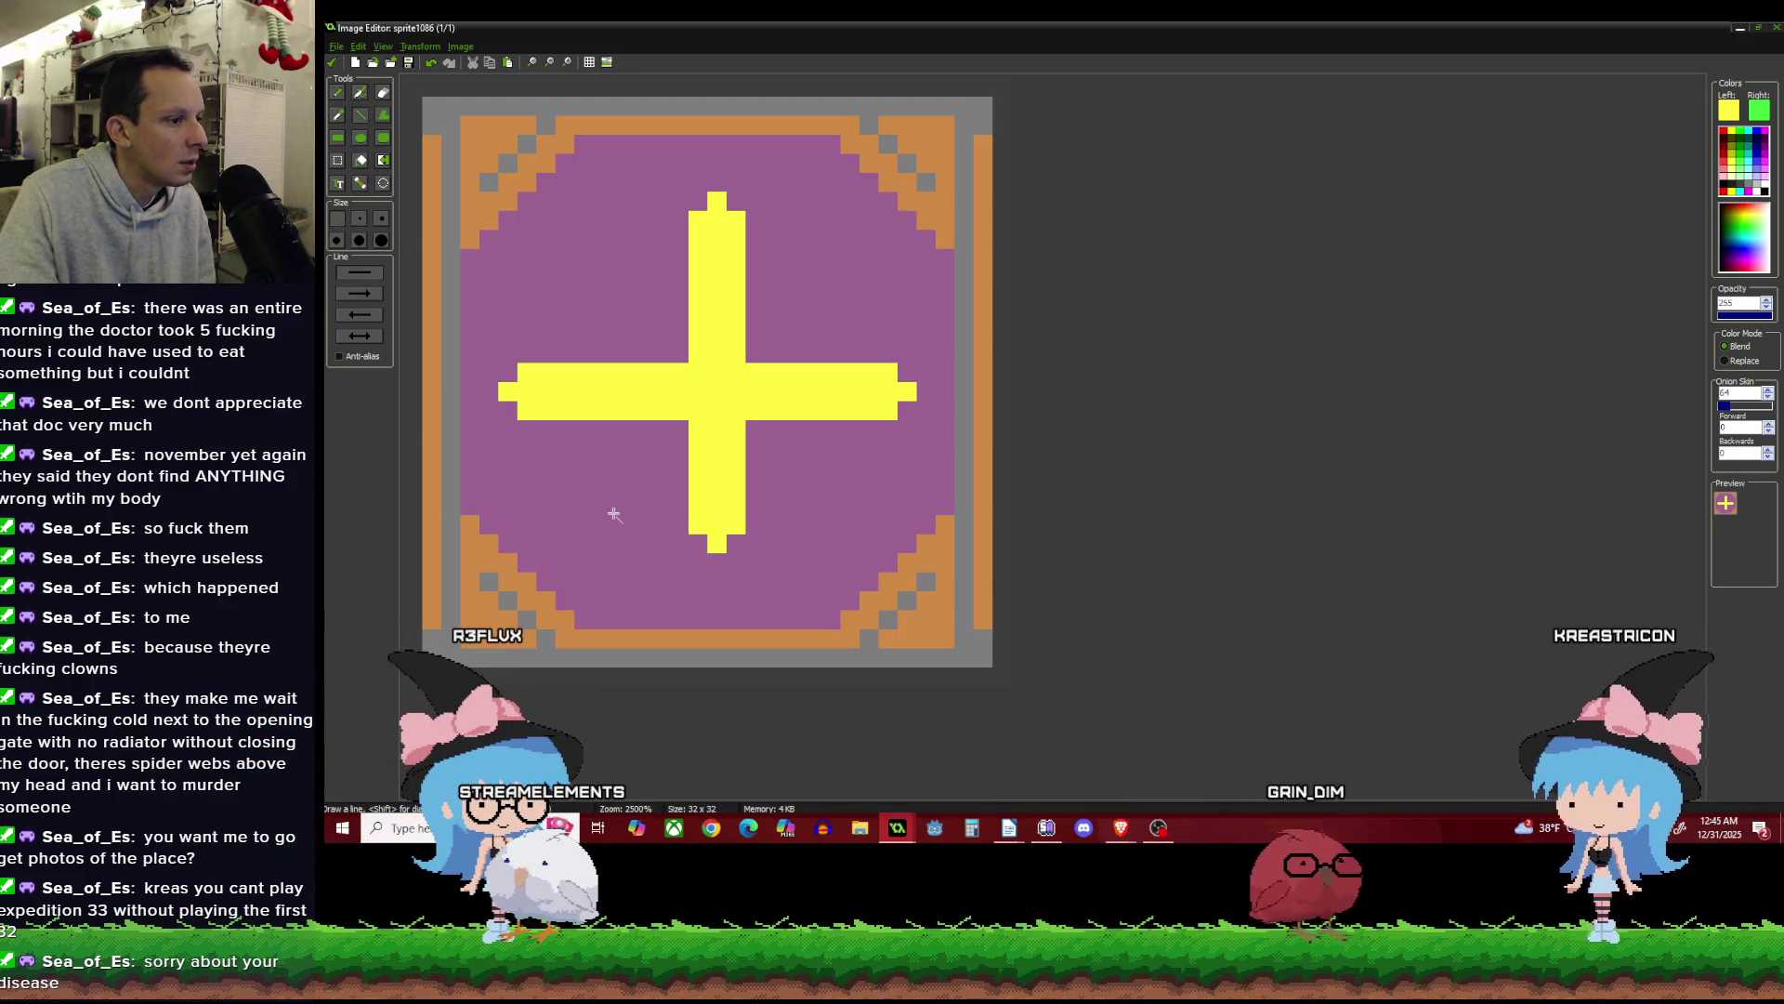
left_click_drag(645, 545, 782, 546)
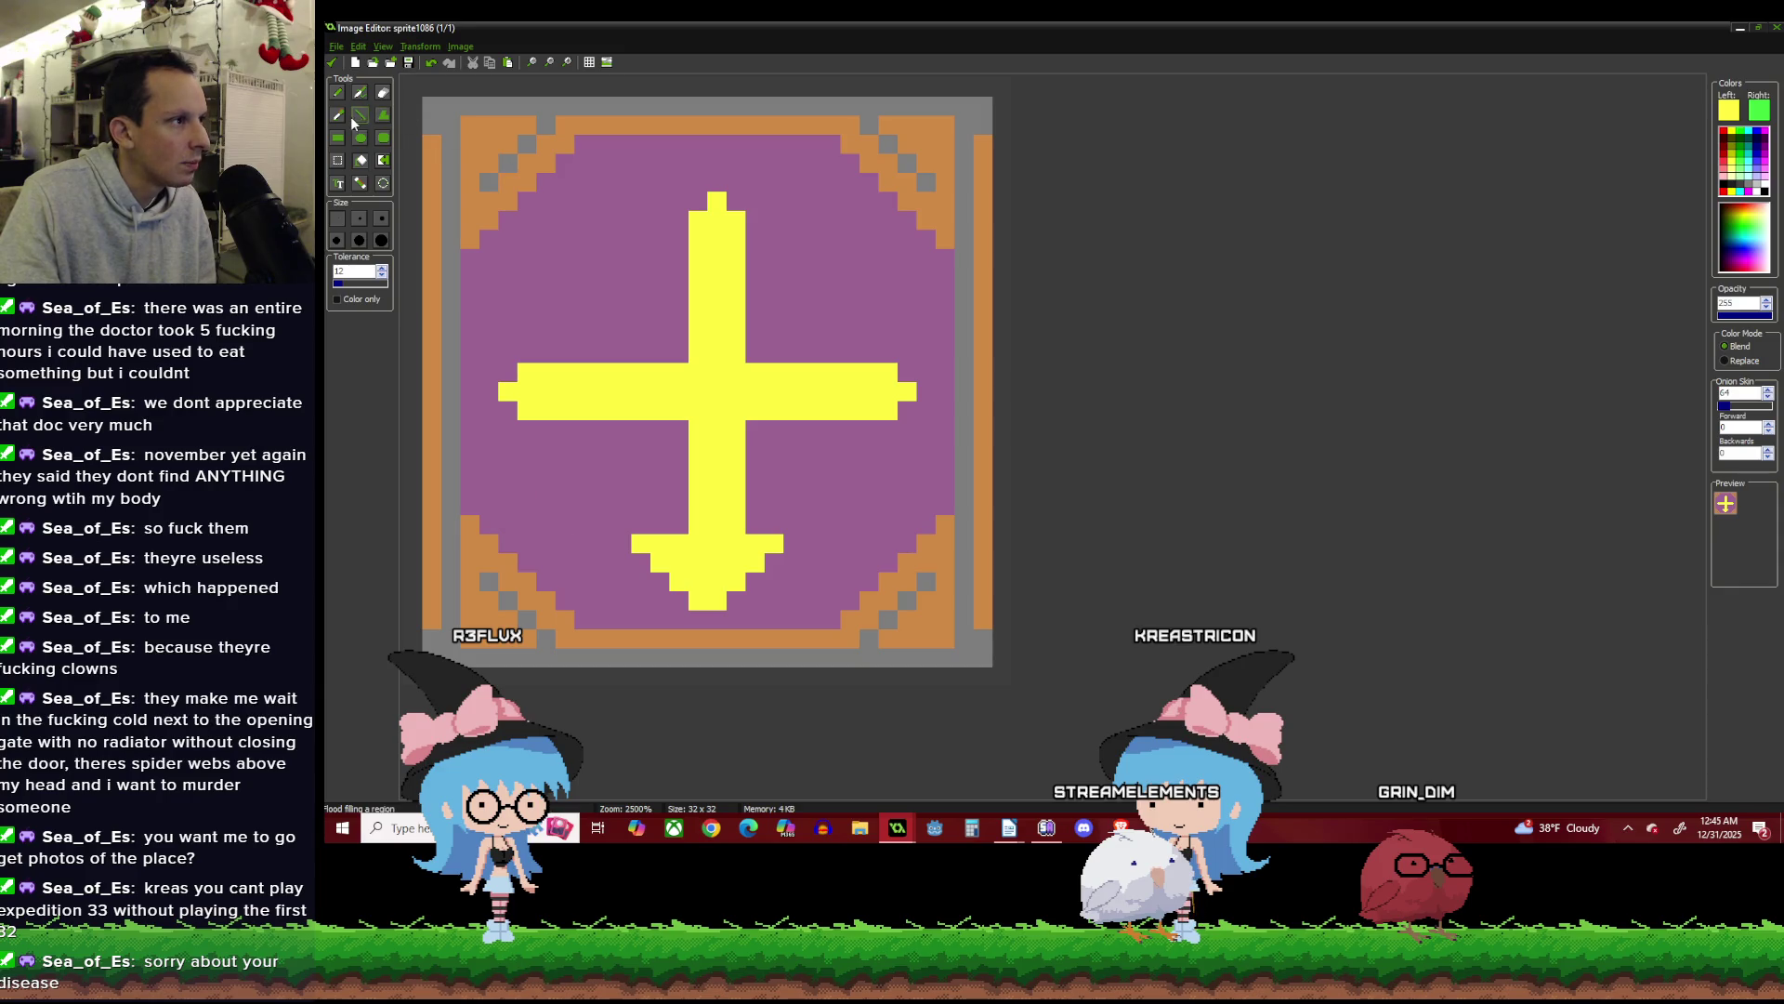
Thicken the cross's upper arm and shape it into a yellow arrow tip.
left_click(353, 115)
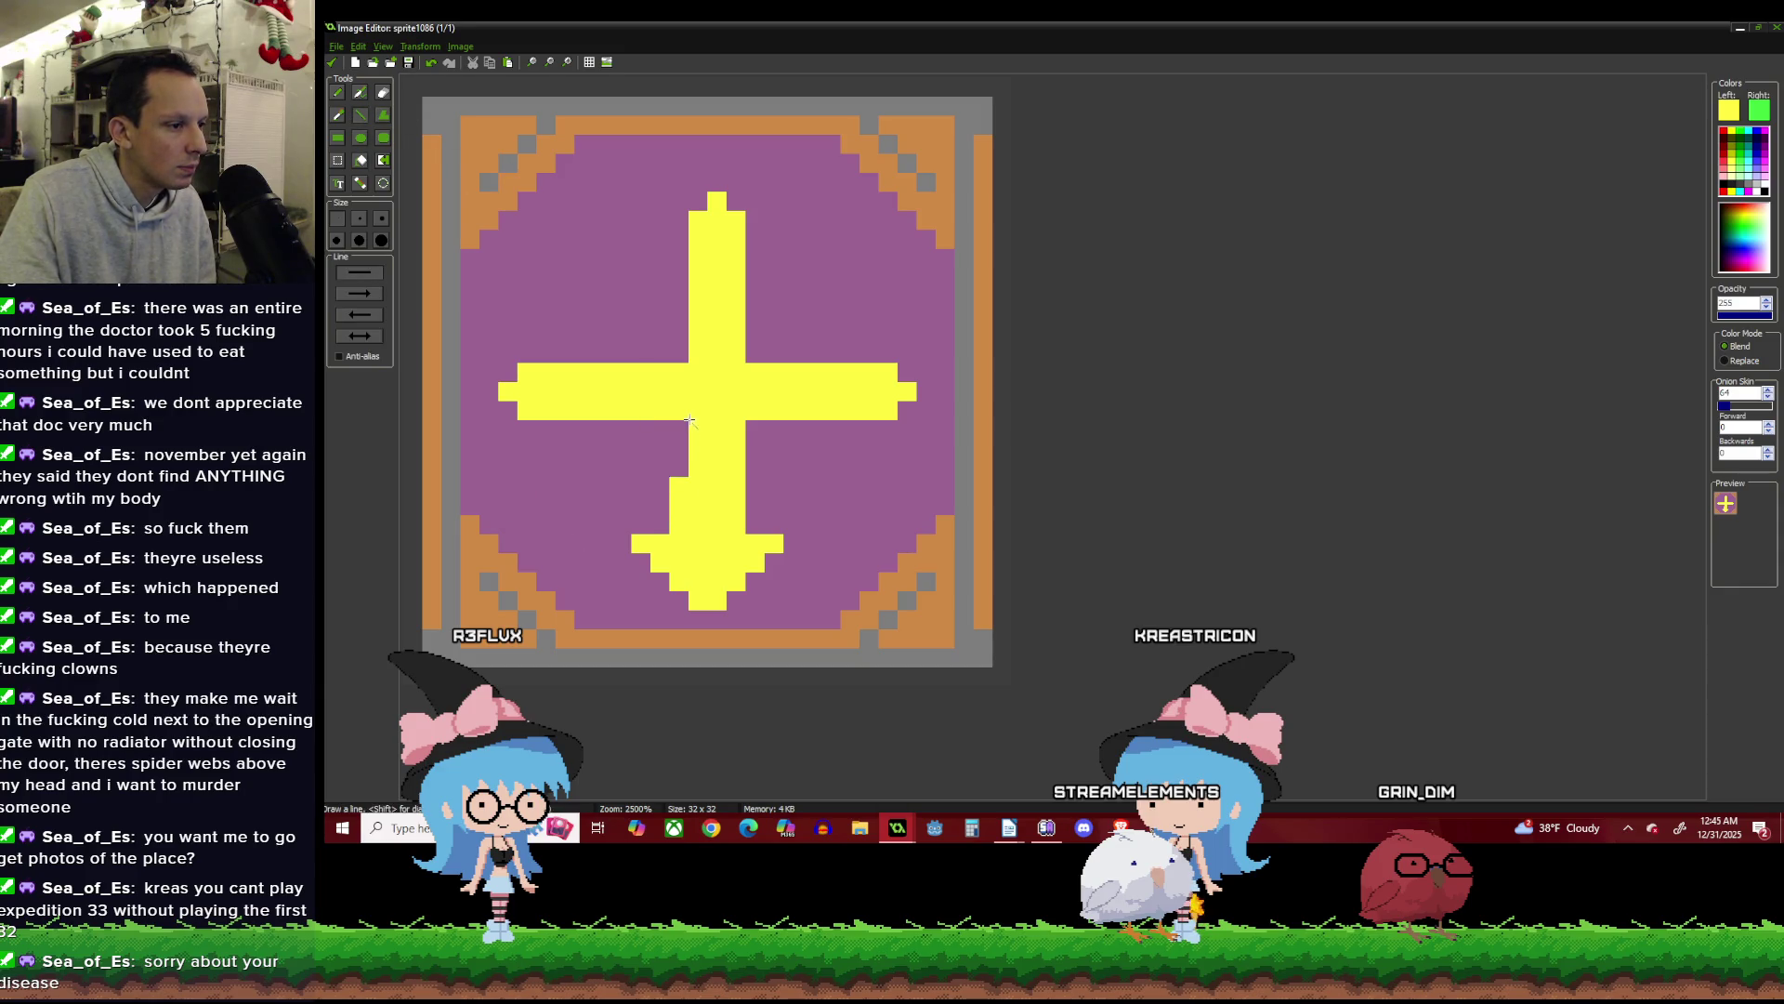
mouse_move(683, 405)
left_mouse_down()
mouse_move(681, 212)
mouse_move(777, 202)
left_mouse_up()
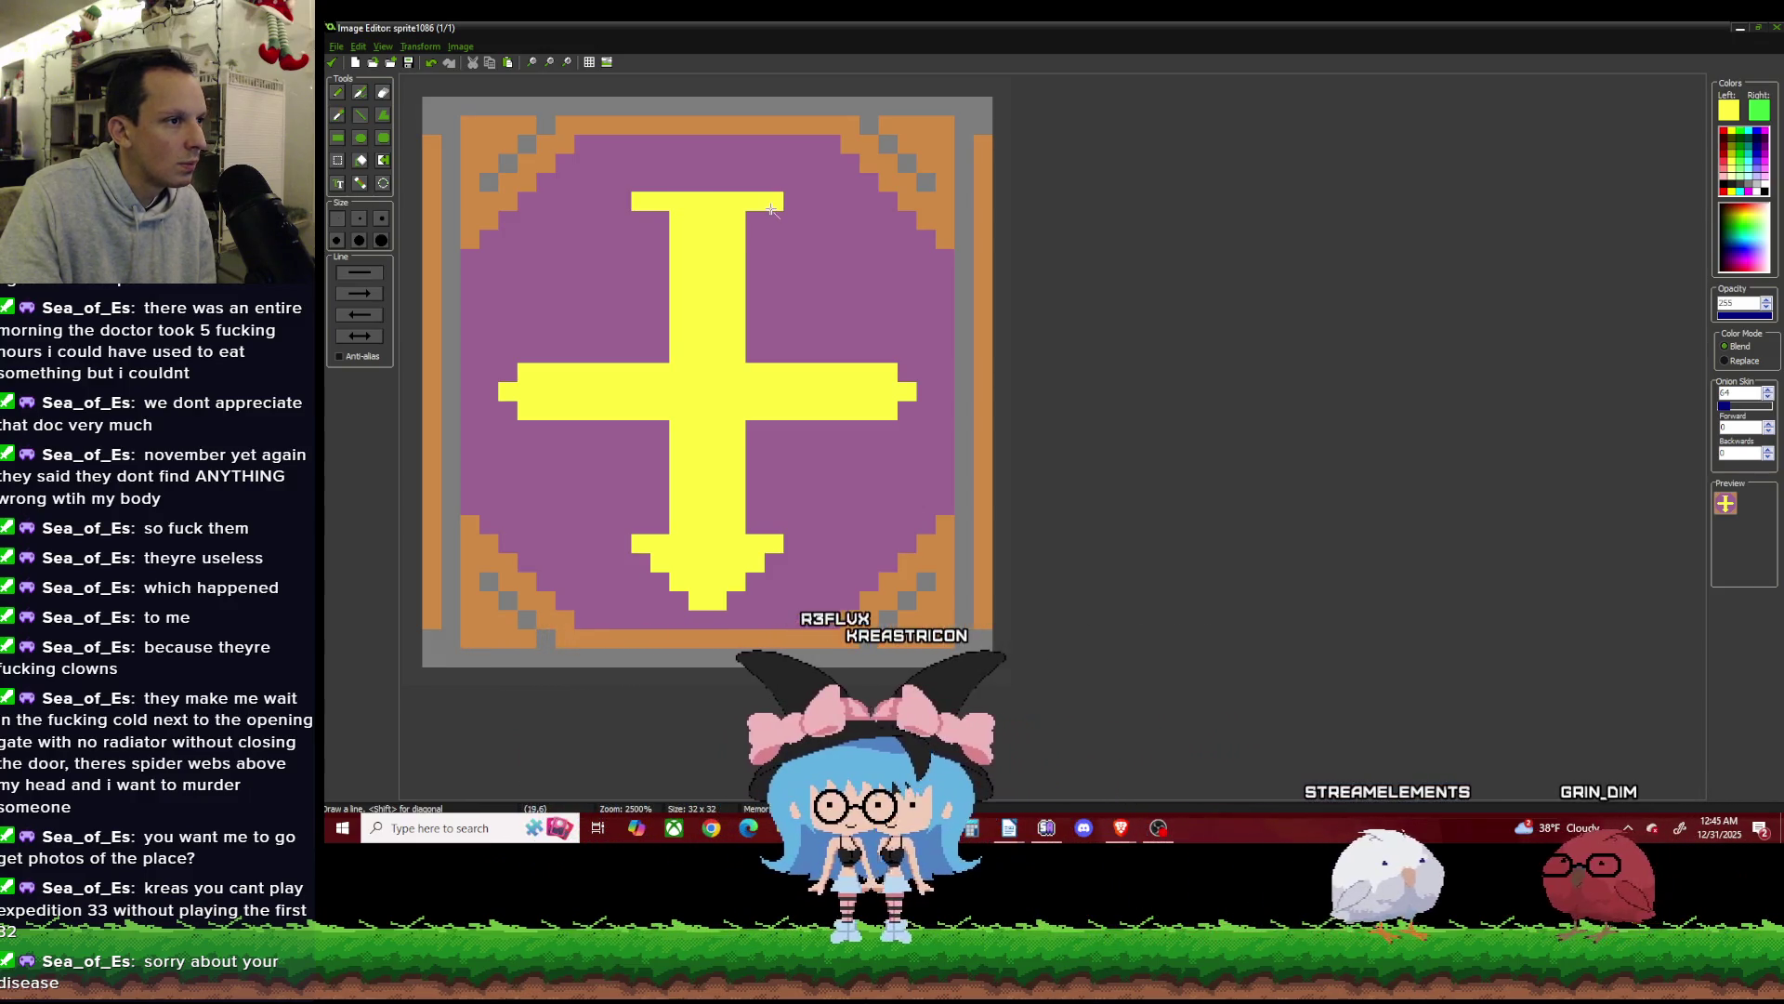
left_click(755, 182)
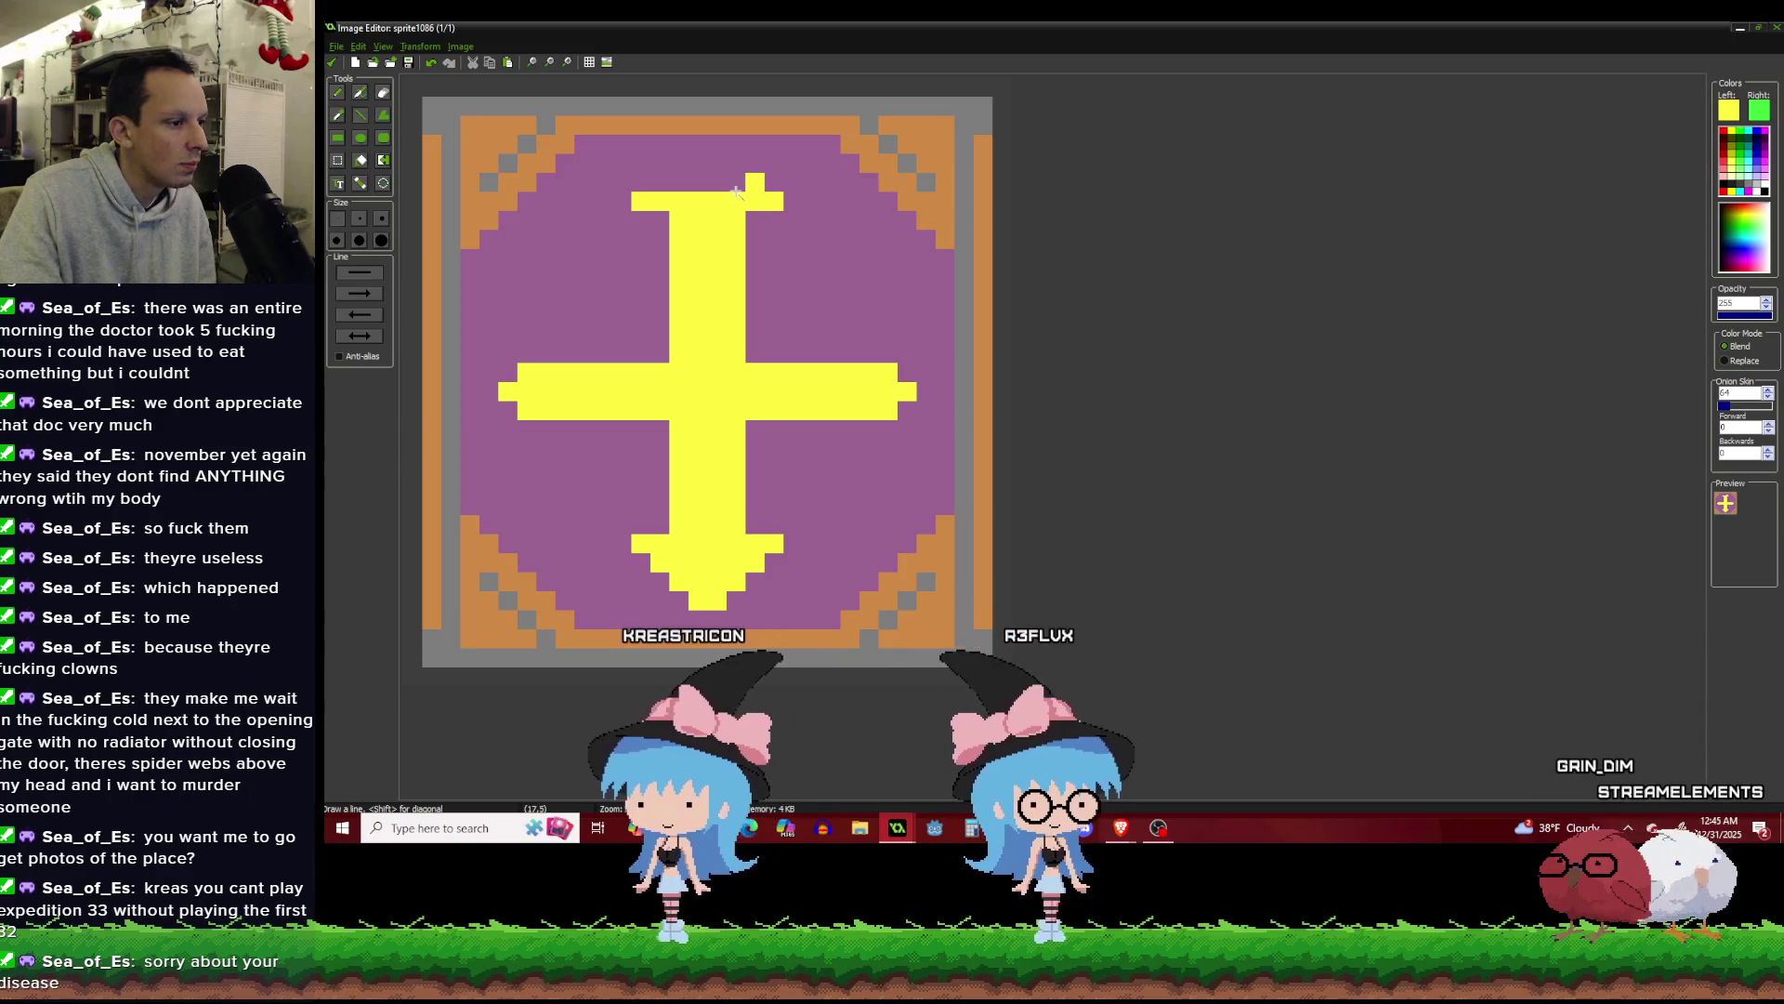
key("ctrl+z")
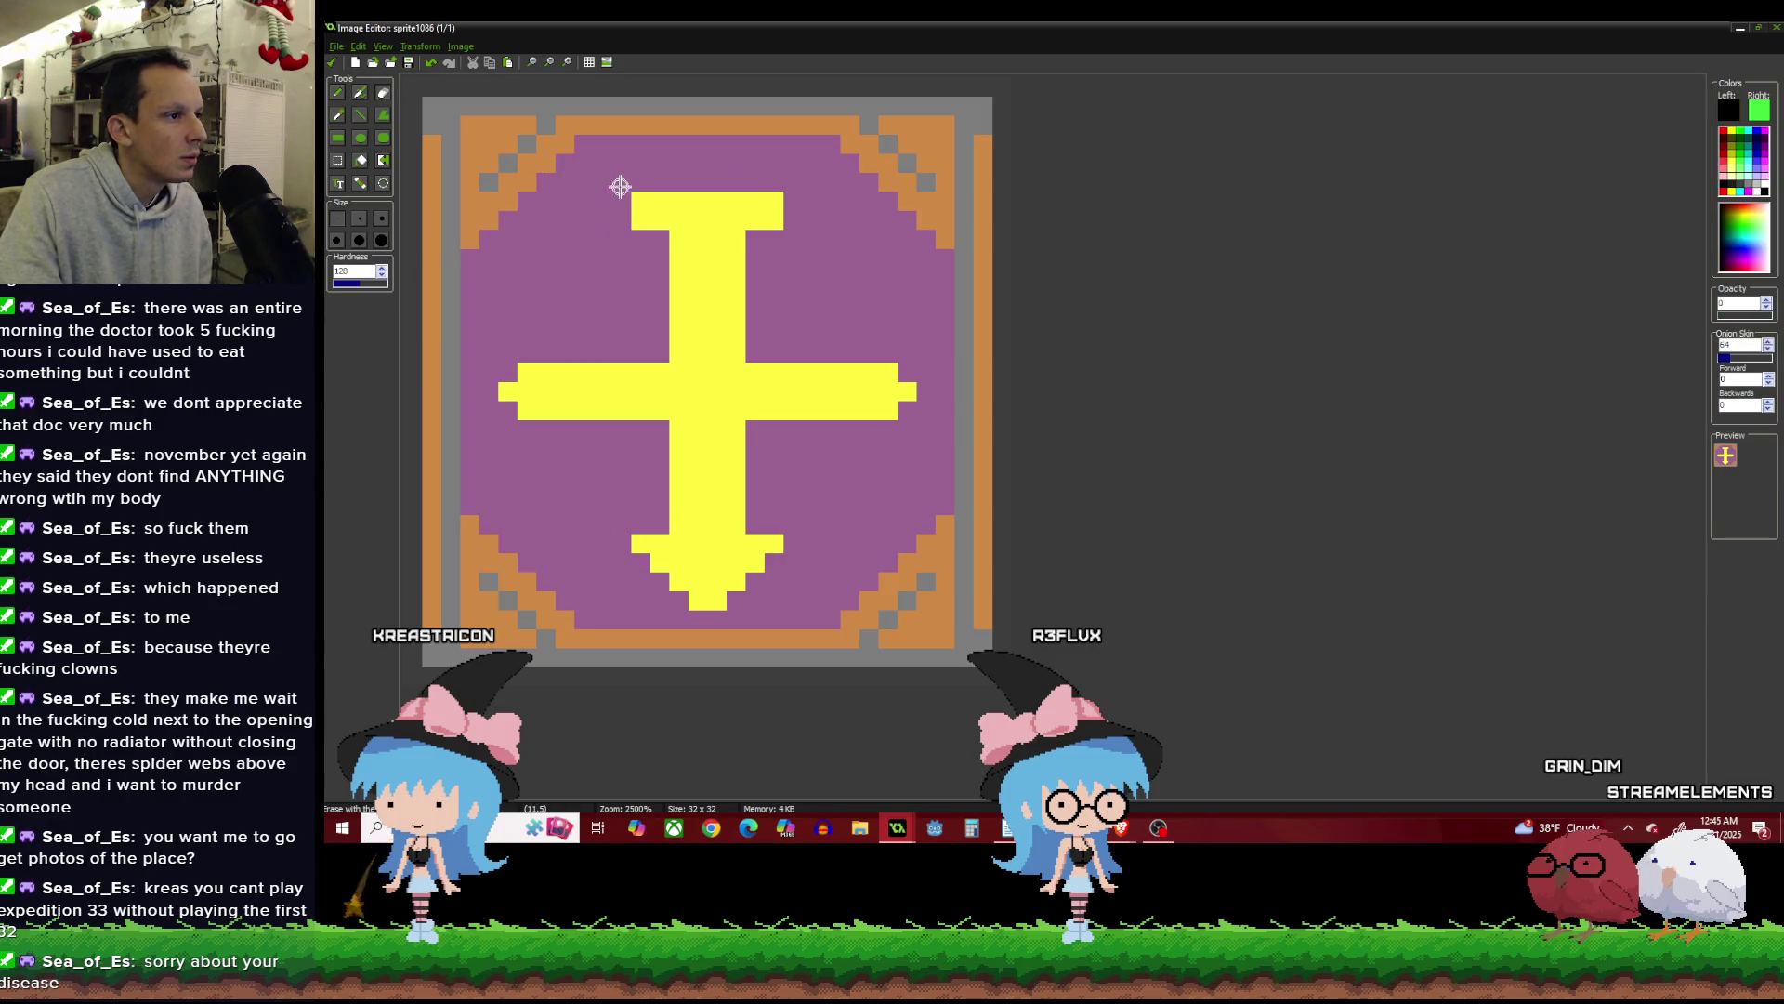
left_click(337, 92)
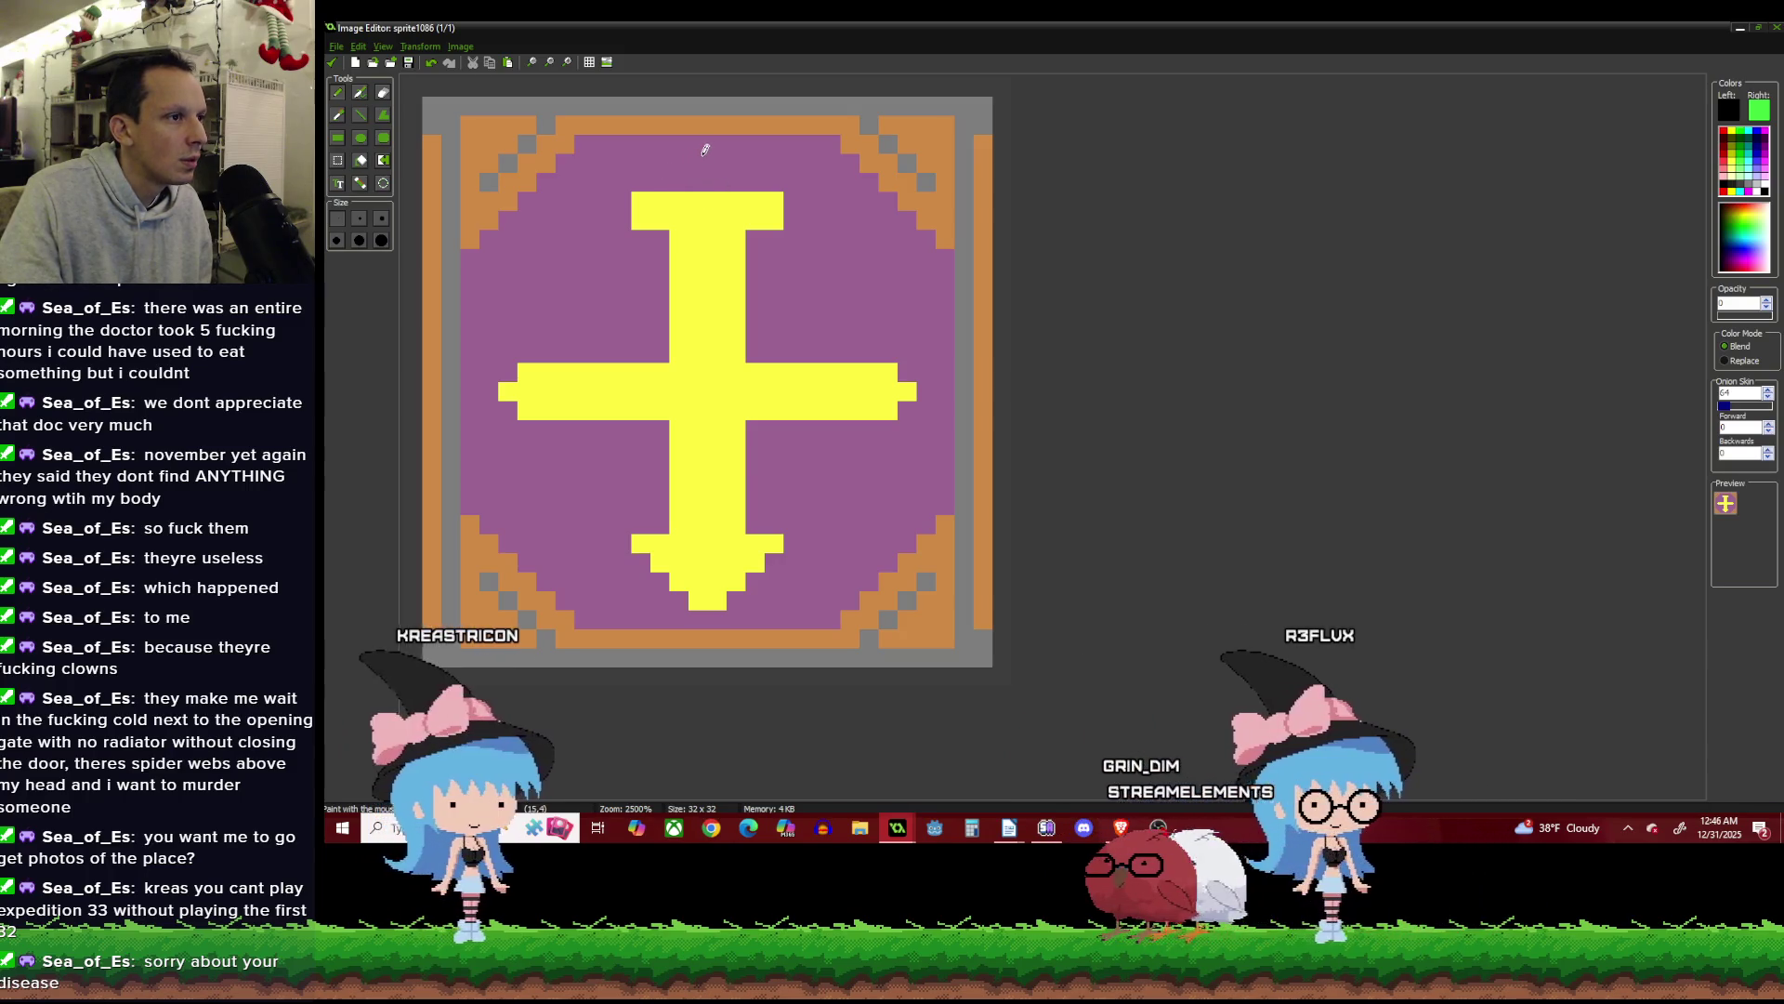
left_click(729, 223, "ctrl")
left_click_drag(717, 163, 680, 177)
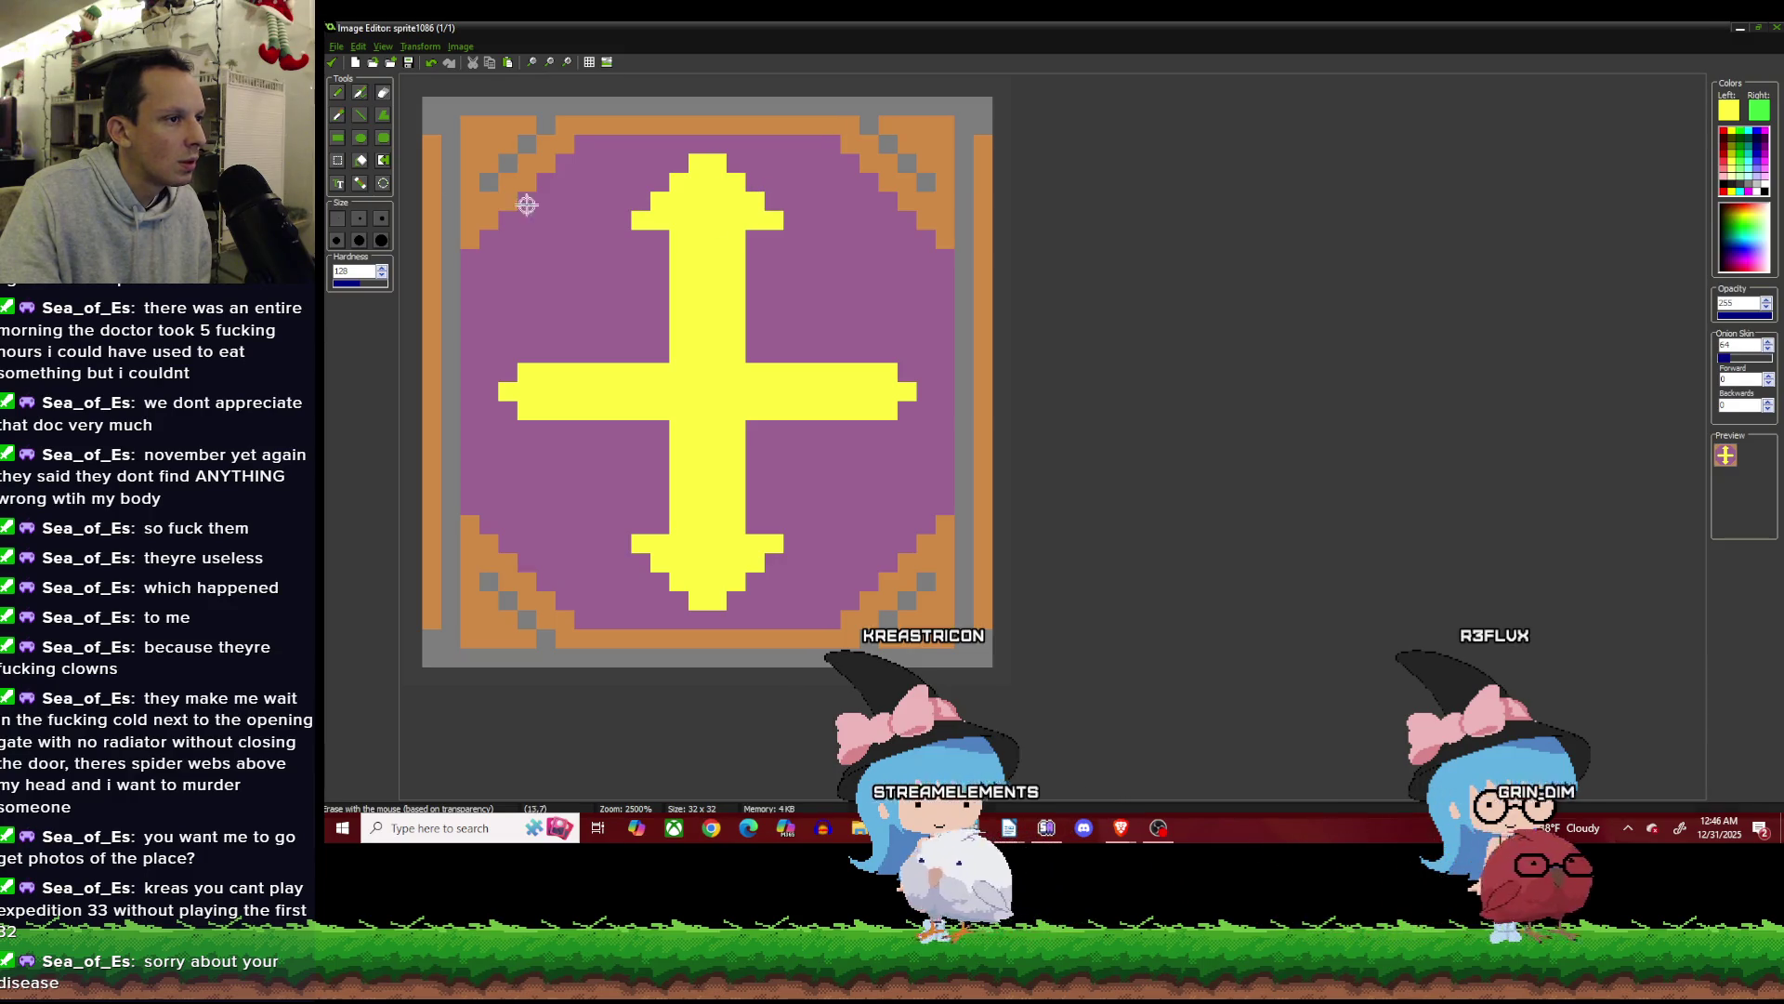
Pixel-paint the left and right arrowheads and apply the drawing to sprite1086.
left_click(339, 93)
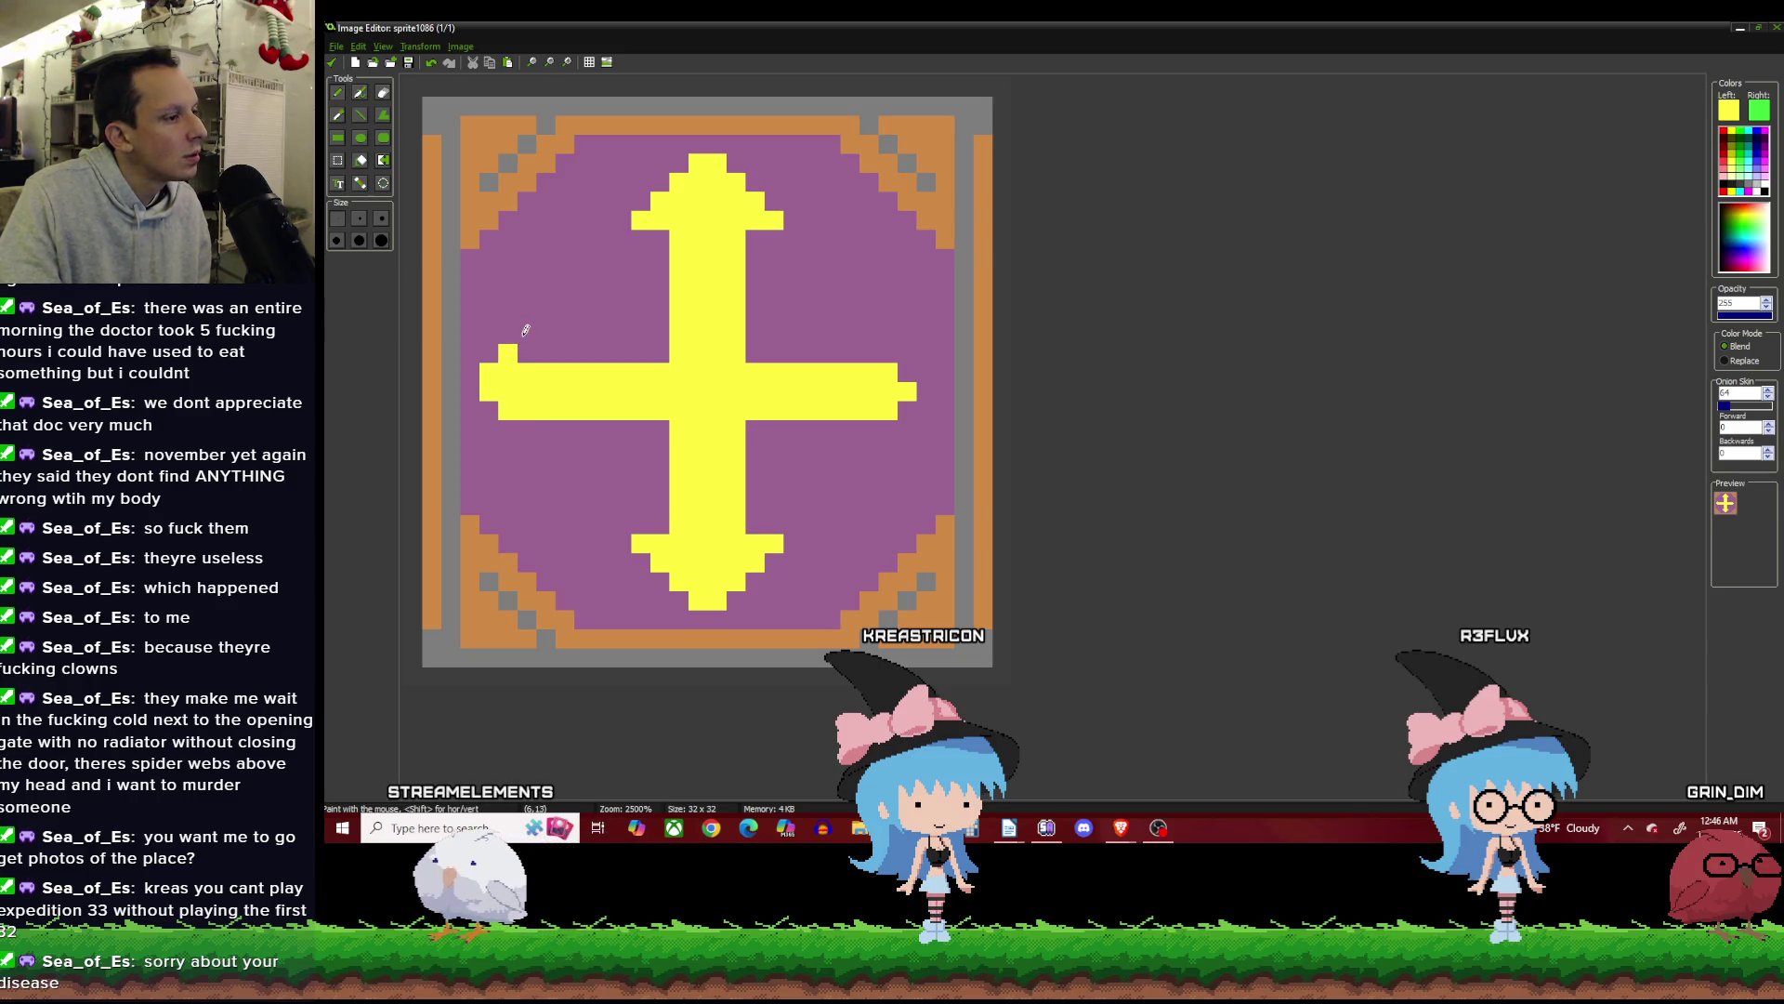
left_click(526, 428)
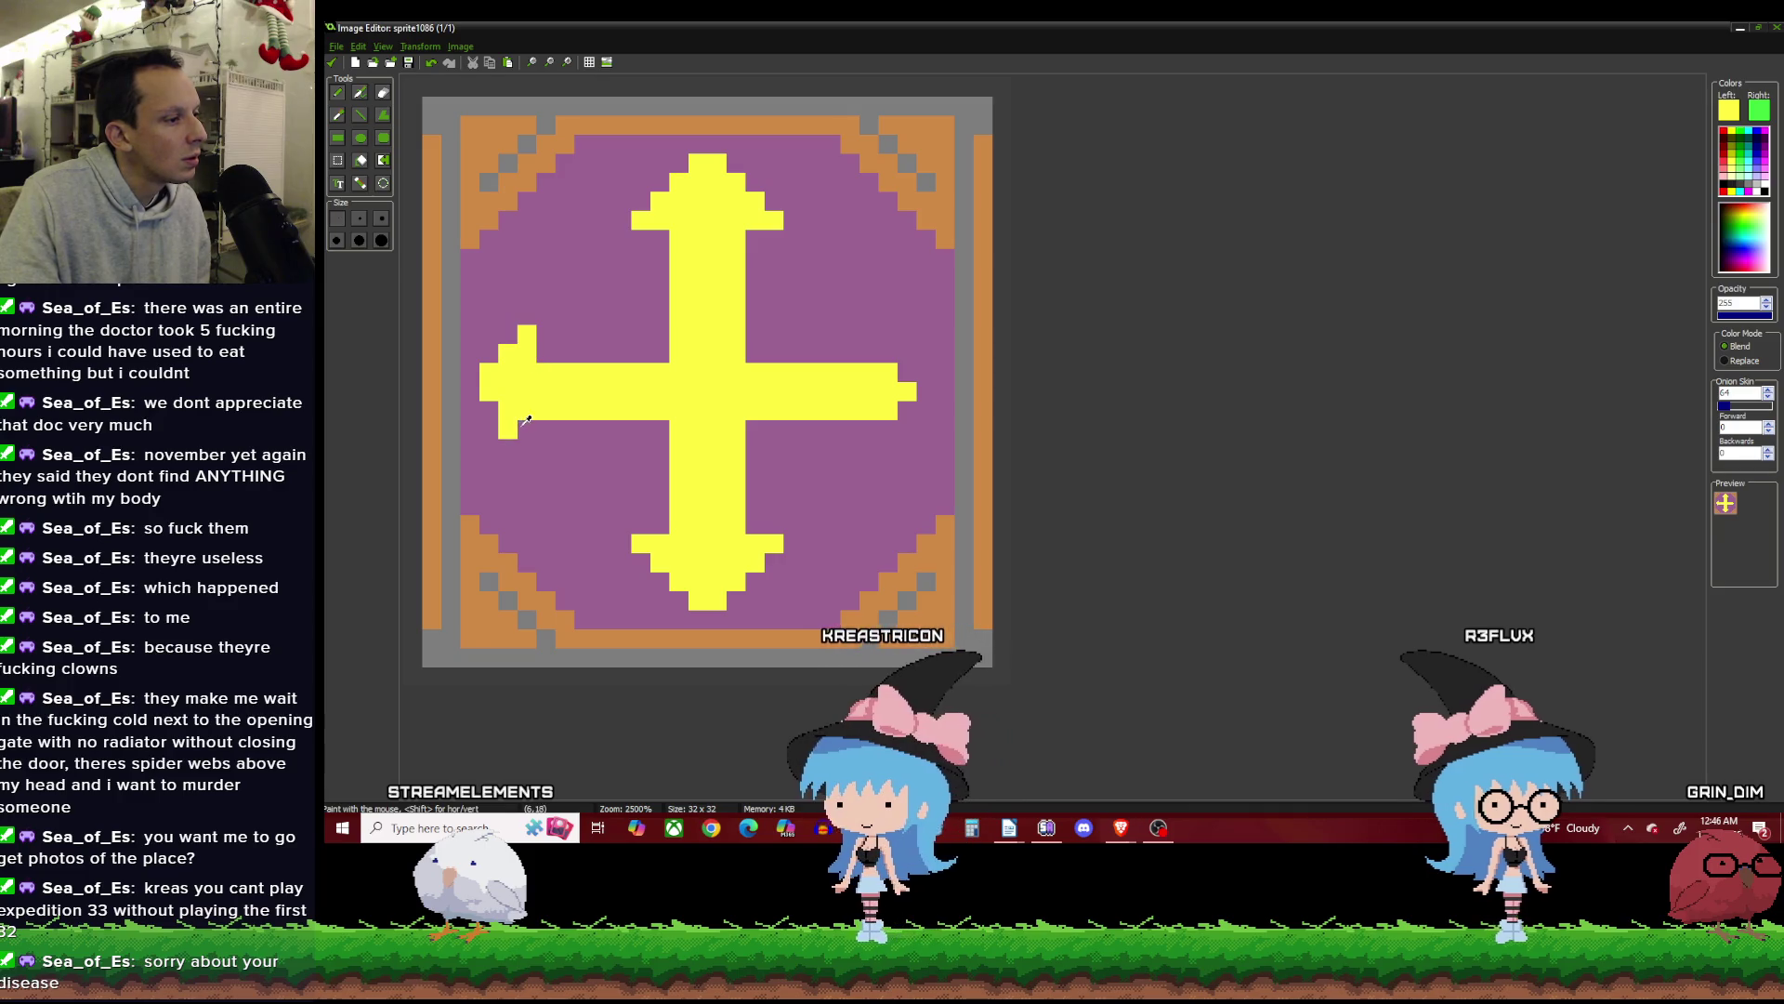
left_click_drag(539, 353, 665, 354)
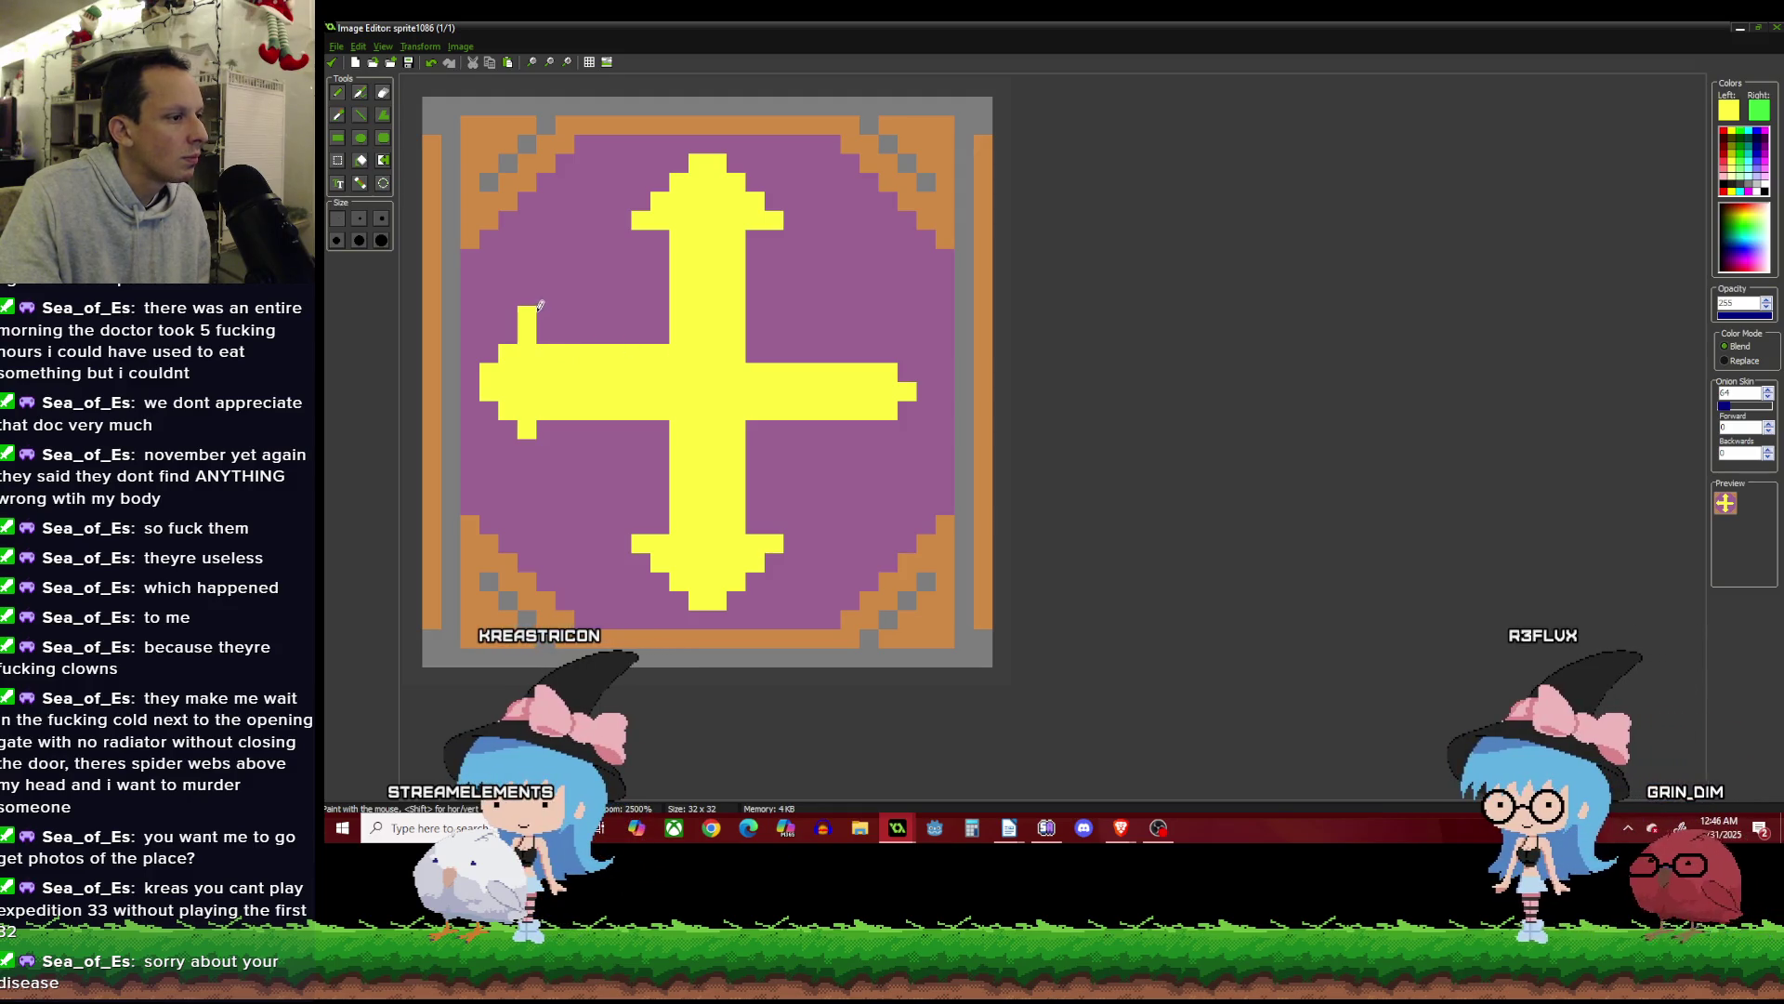
left_click_drag(546, 313, 546, 337)
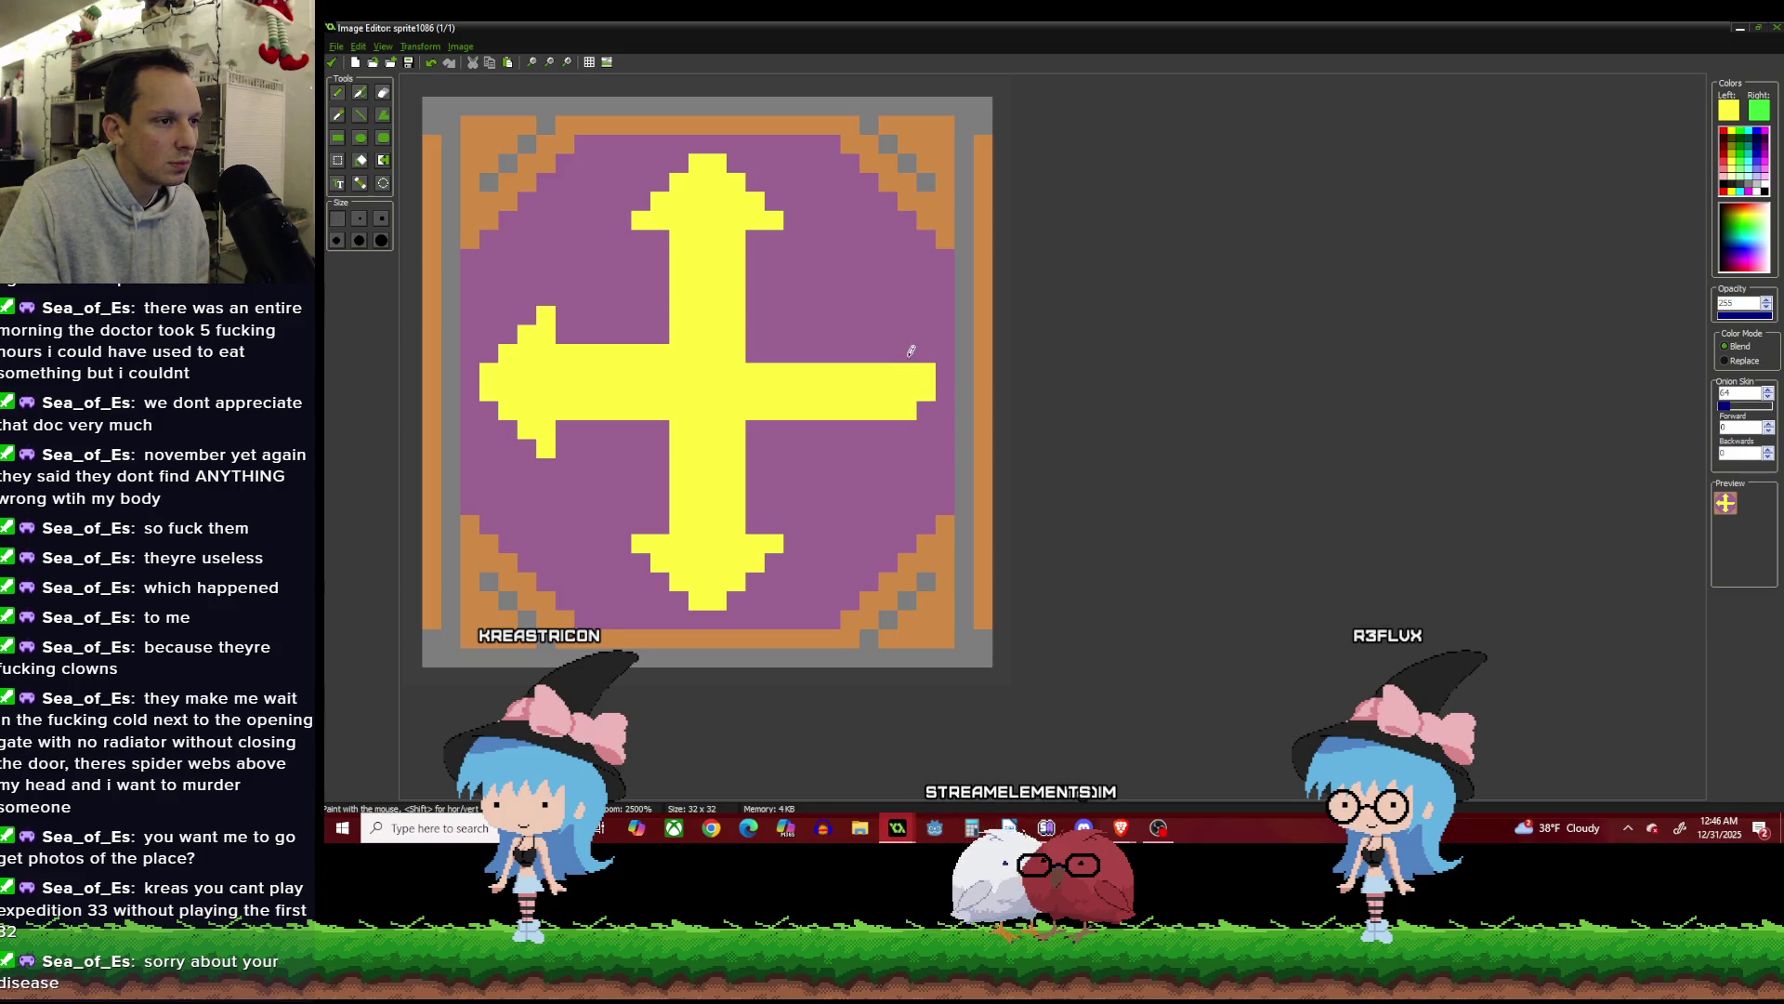
left_click(868, 316)
left_click(888, 335)
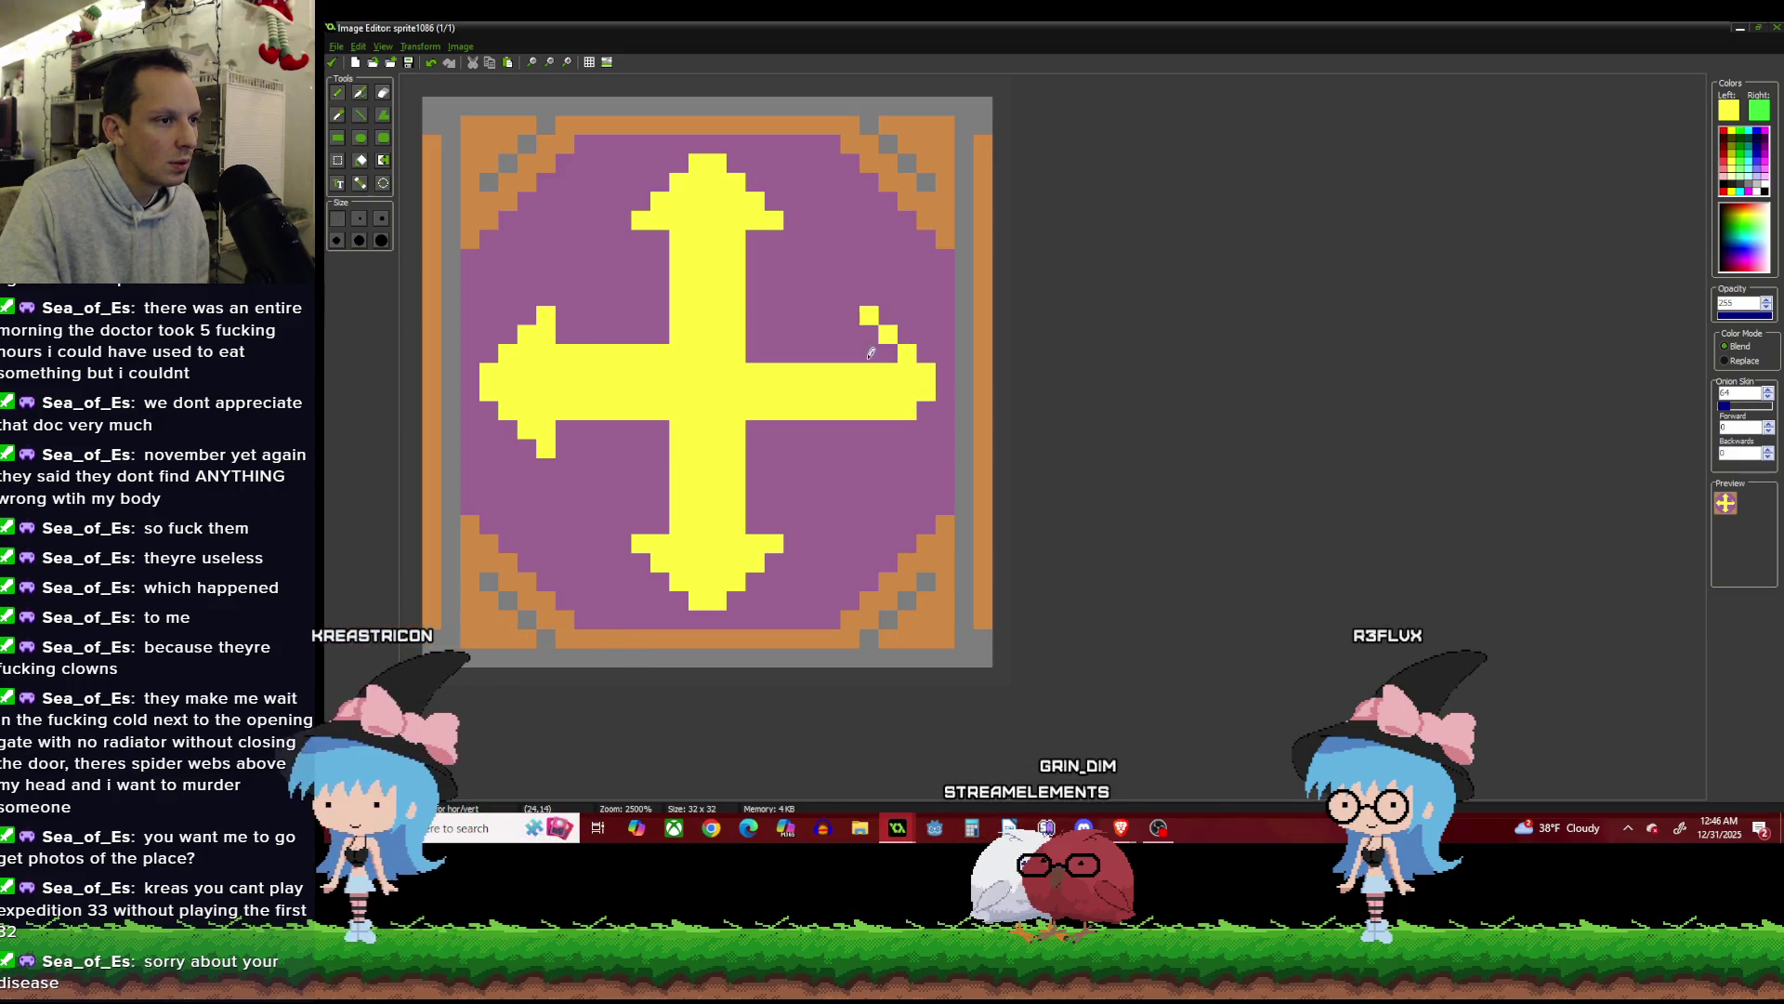
left_click(869, 446)
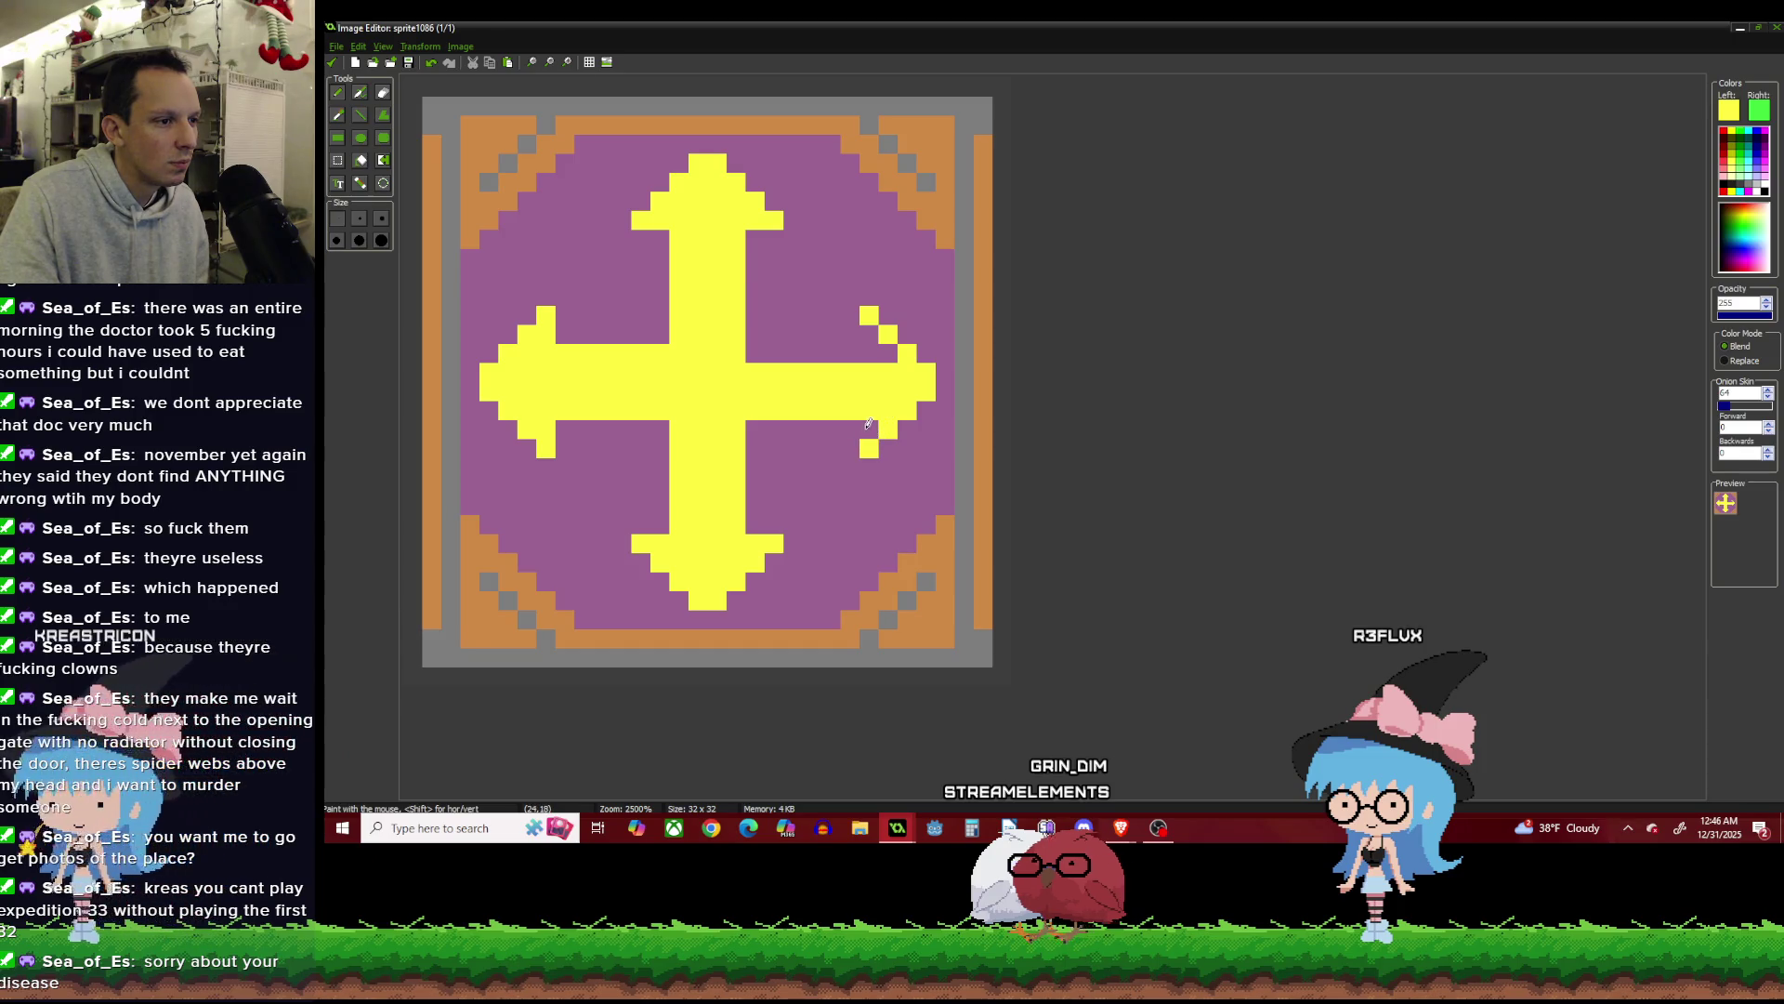
left_click(865, 340)
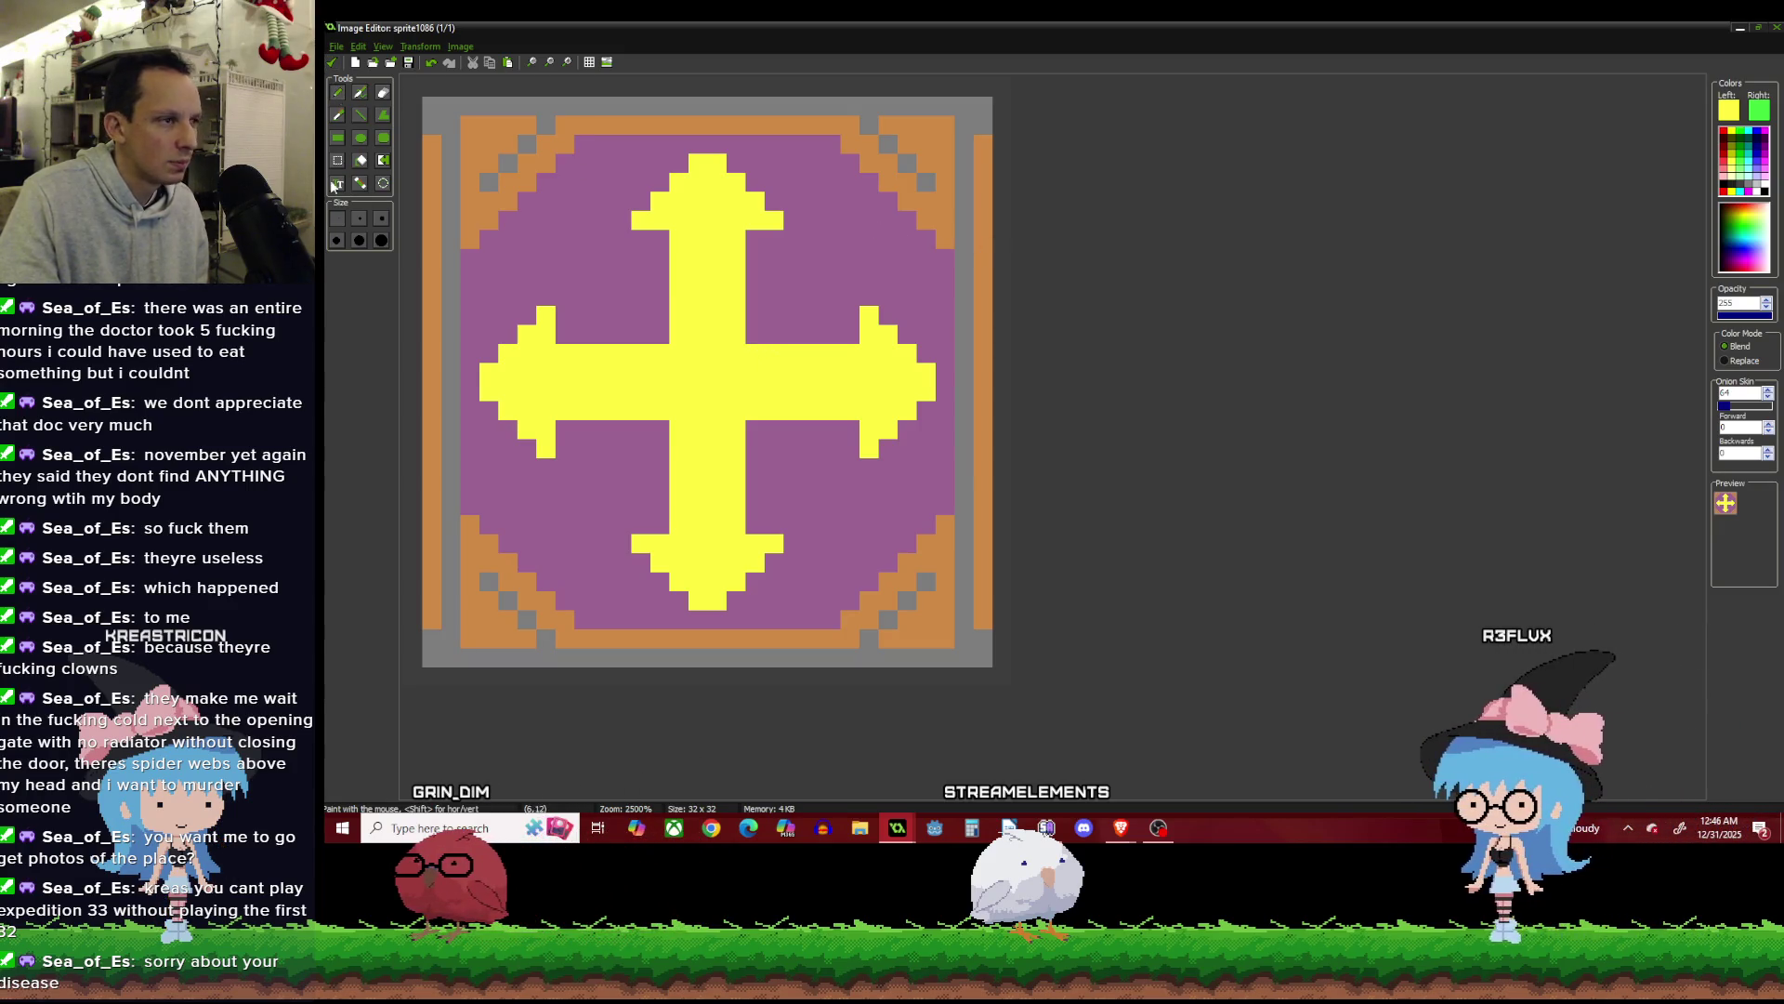
left_click(332, 64)
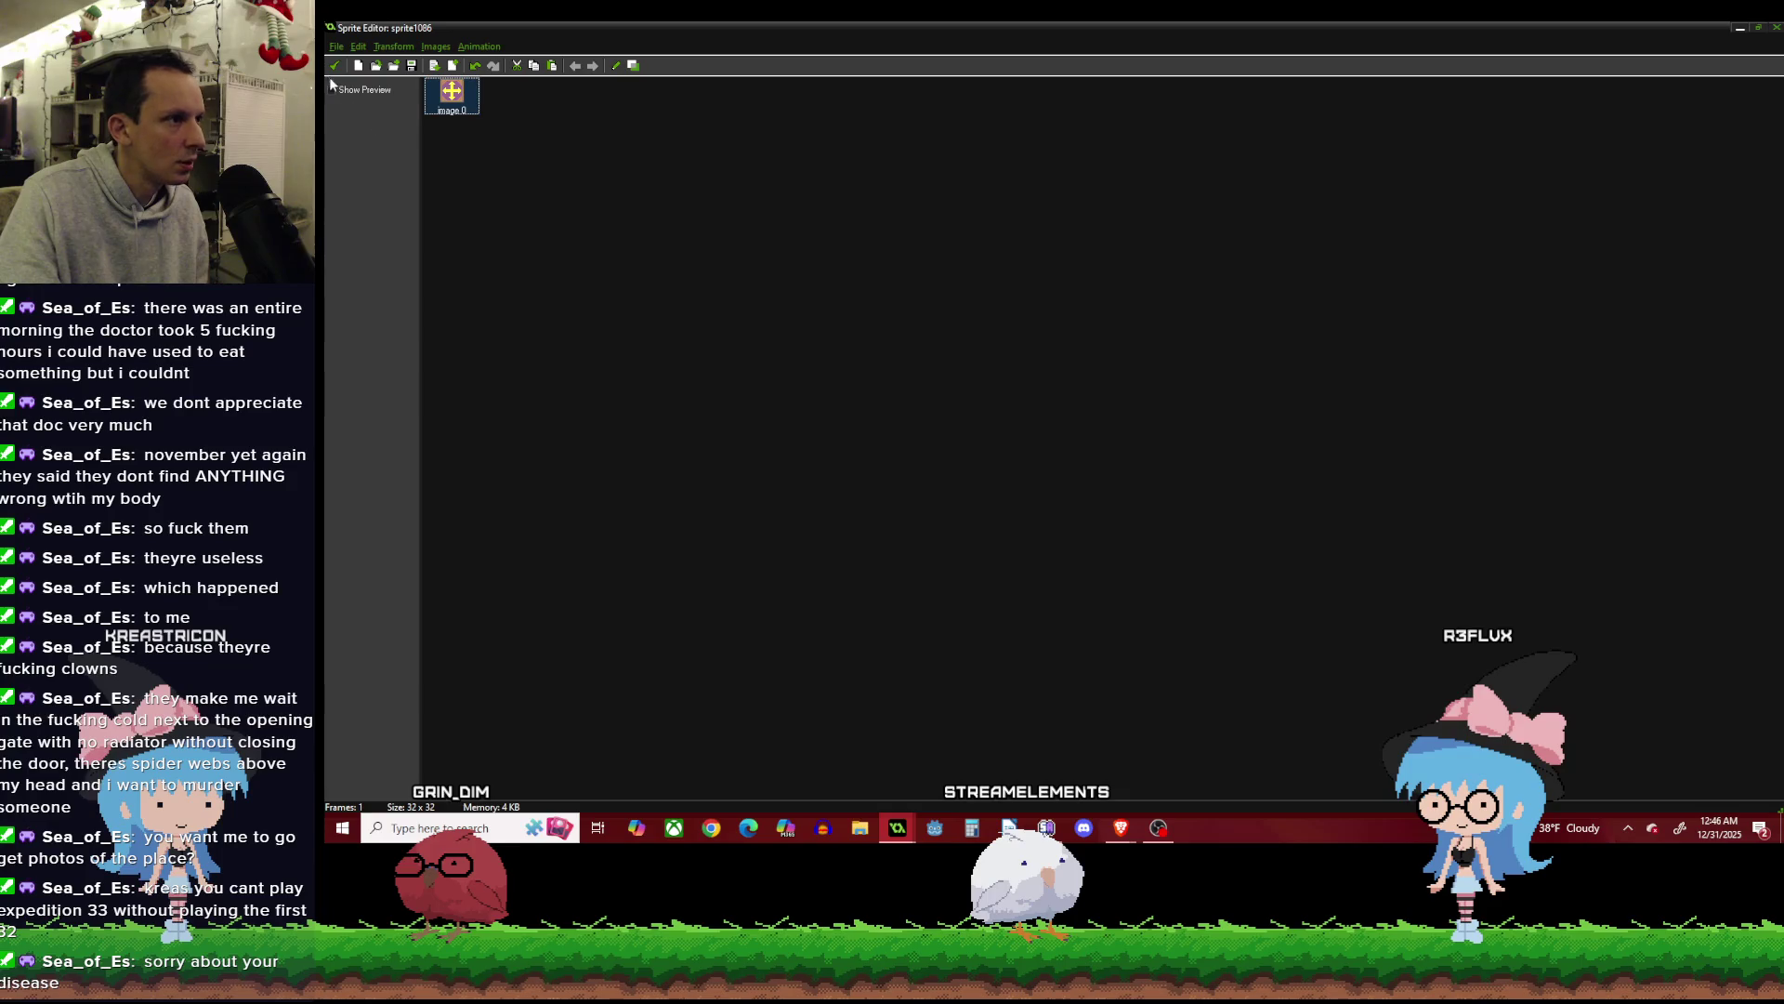
Confirm sprite1086 and obj_over_stop so the node shows the arrow-cross sprite.
left_click(335, 65)
left_click(714, 303)
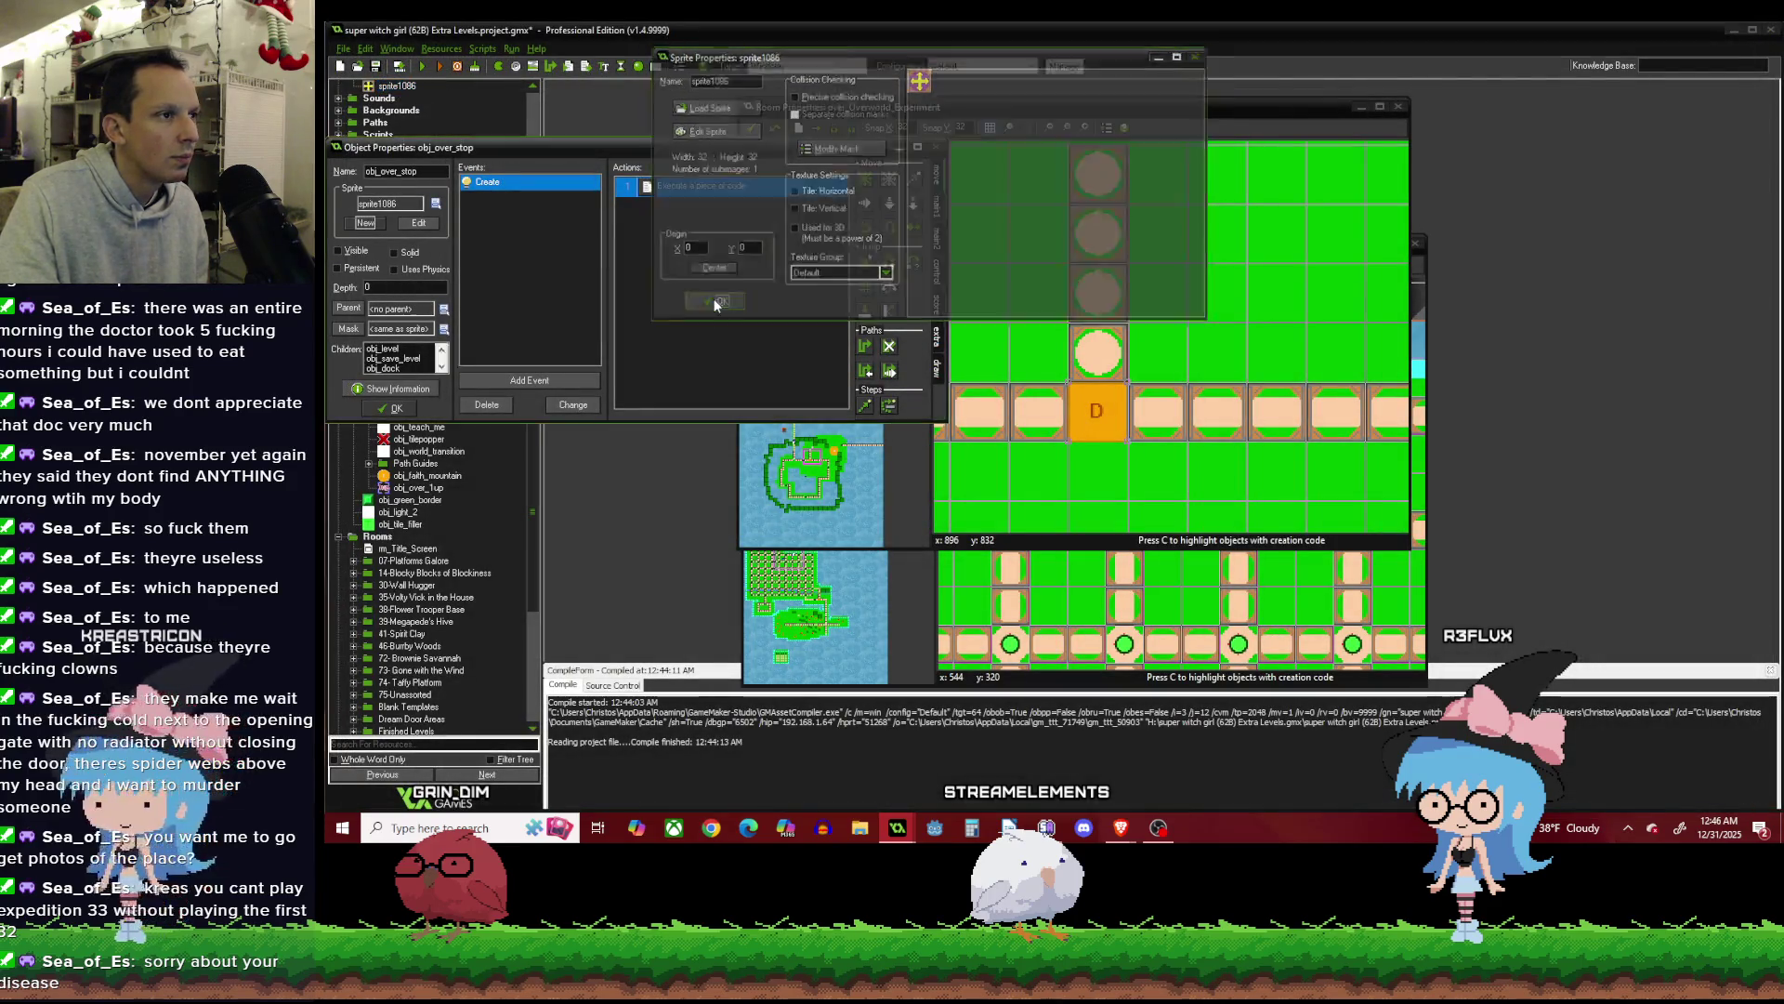
left_click(409, 411)
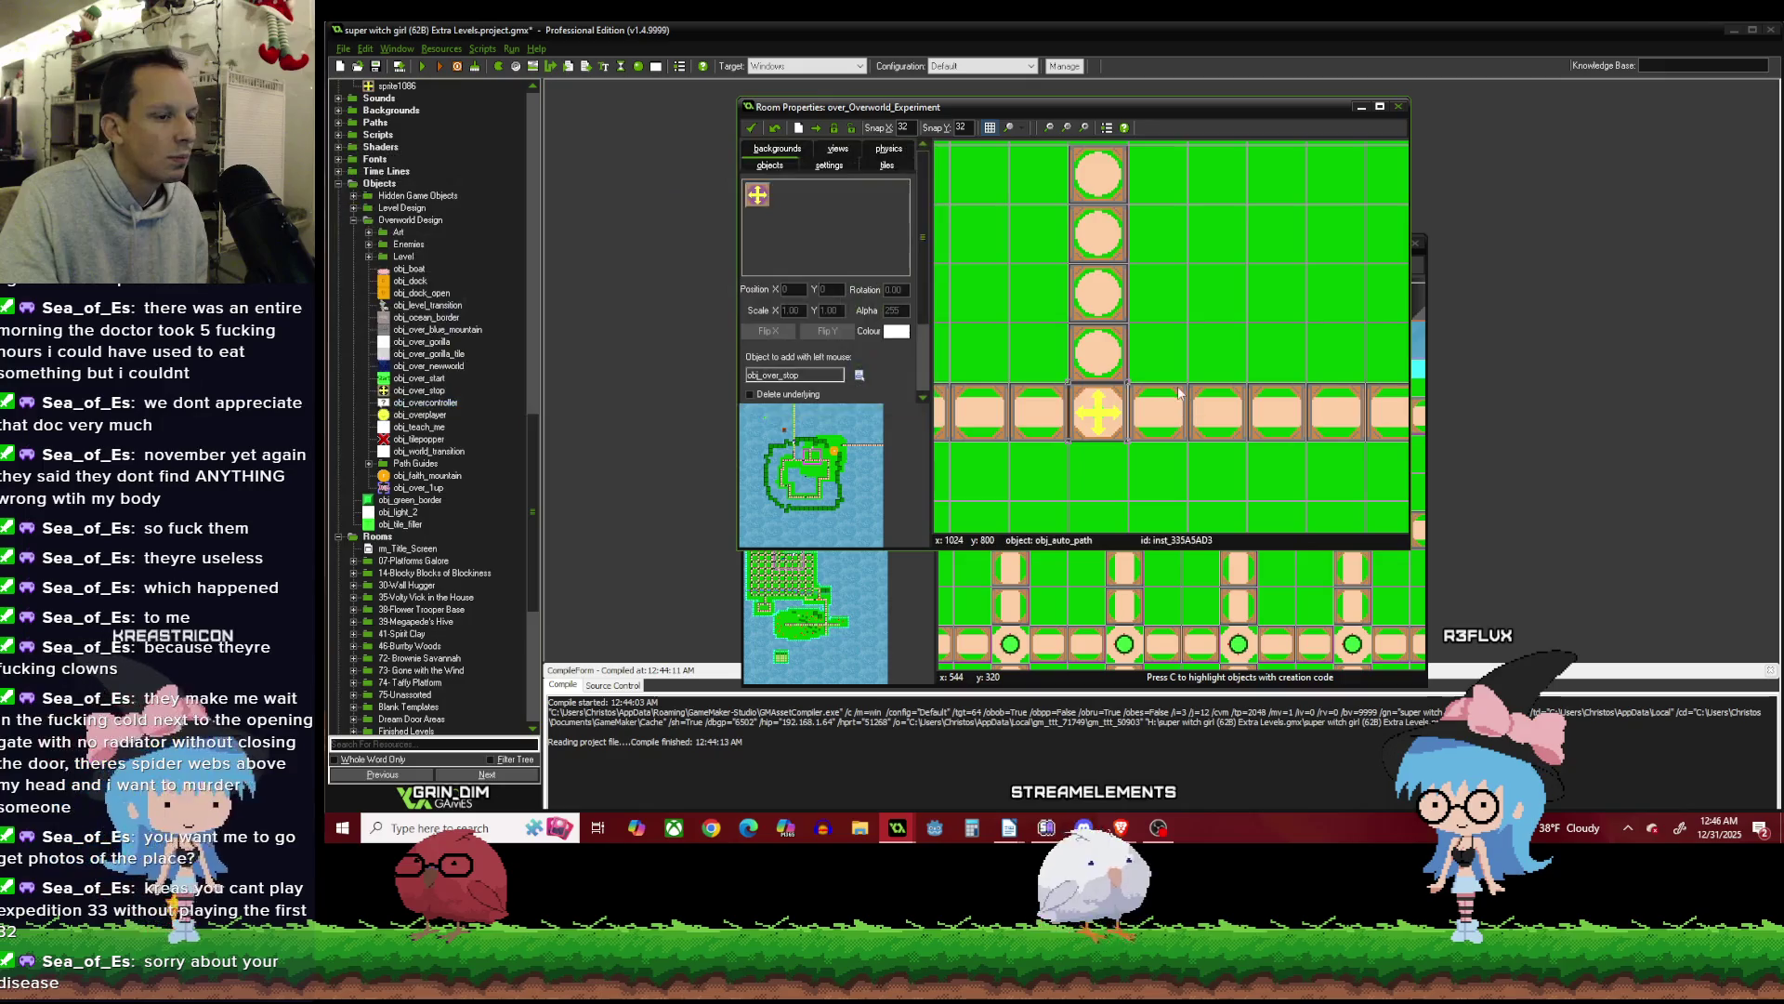
scroll(1162, 398, "down", 2)
scroll(1161, 398, "up", 2)
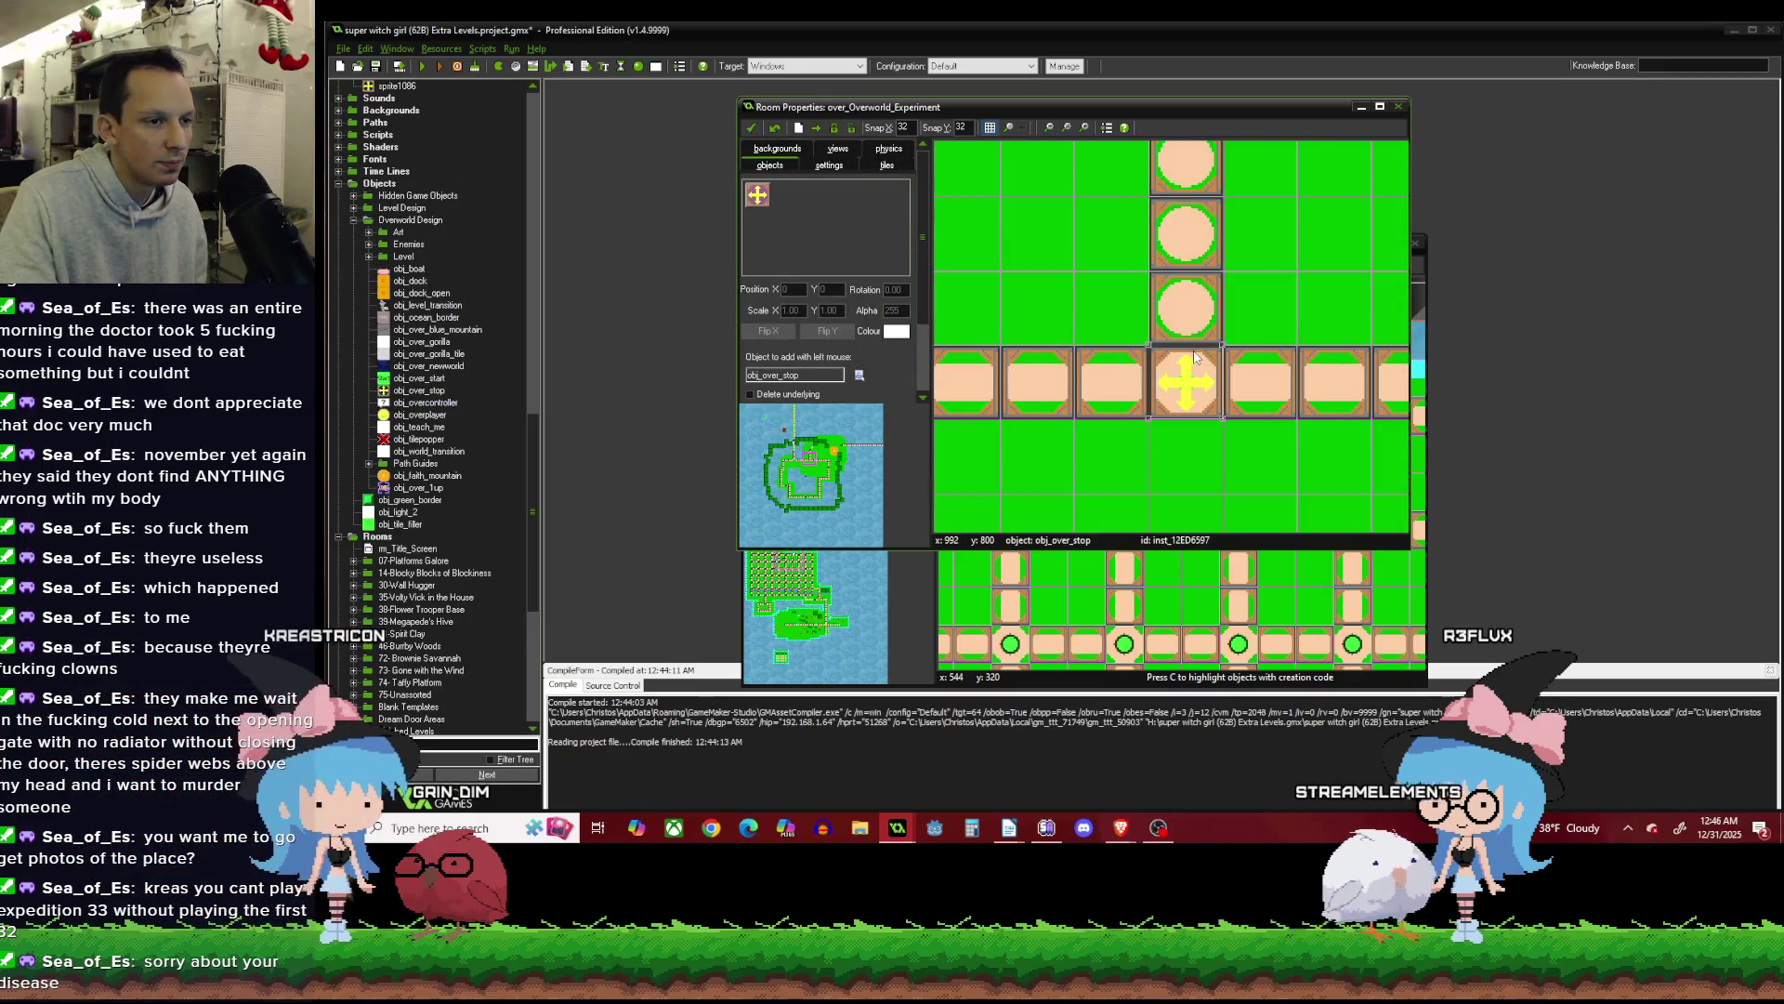
scroll(1175, 373, "up", 1)
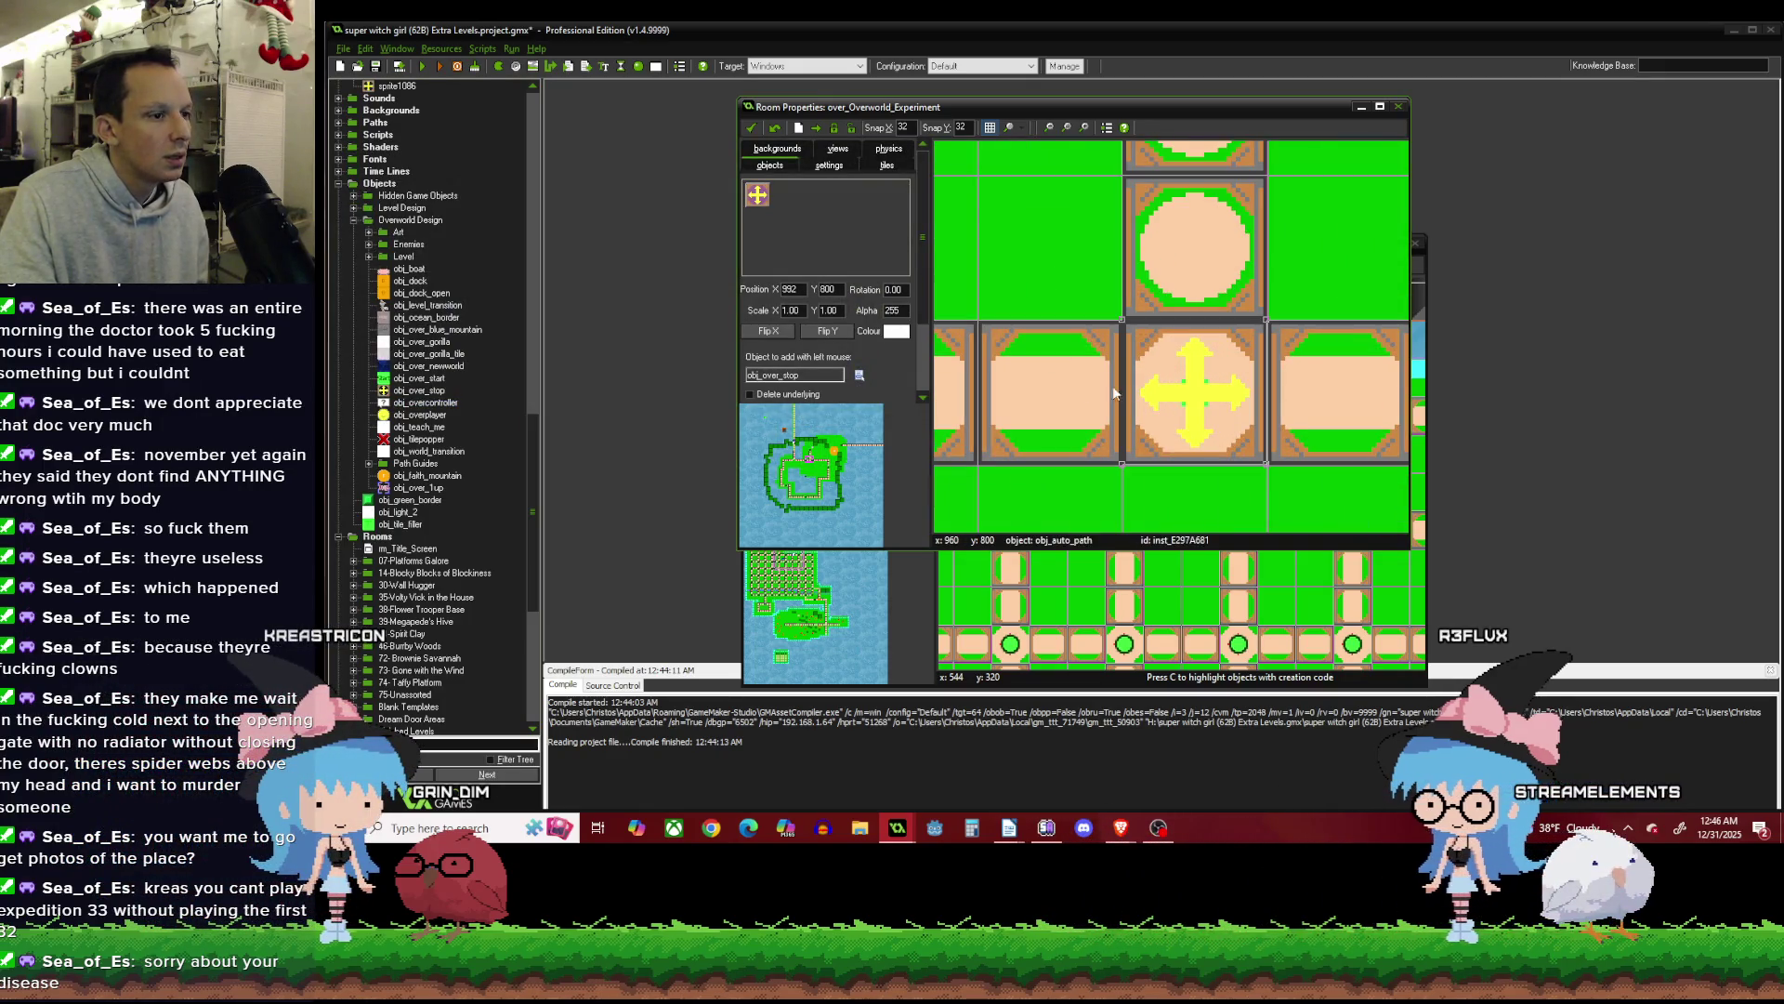
Reopen sprite1086 for editing through the stop instance's object properties.
right_click(1184, 371)
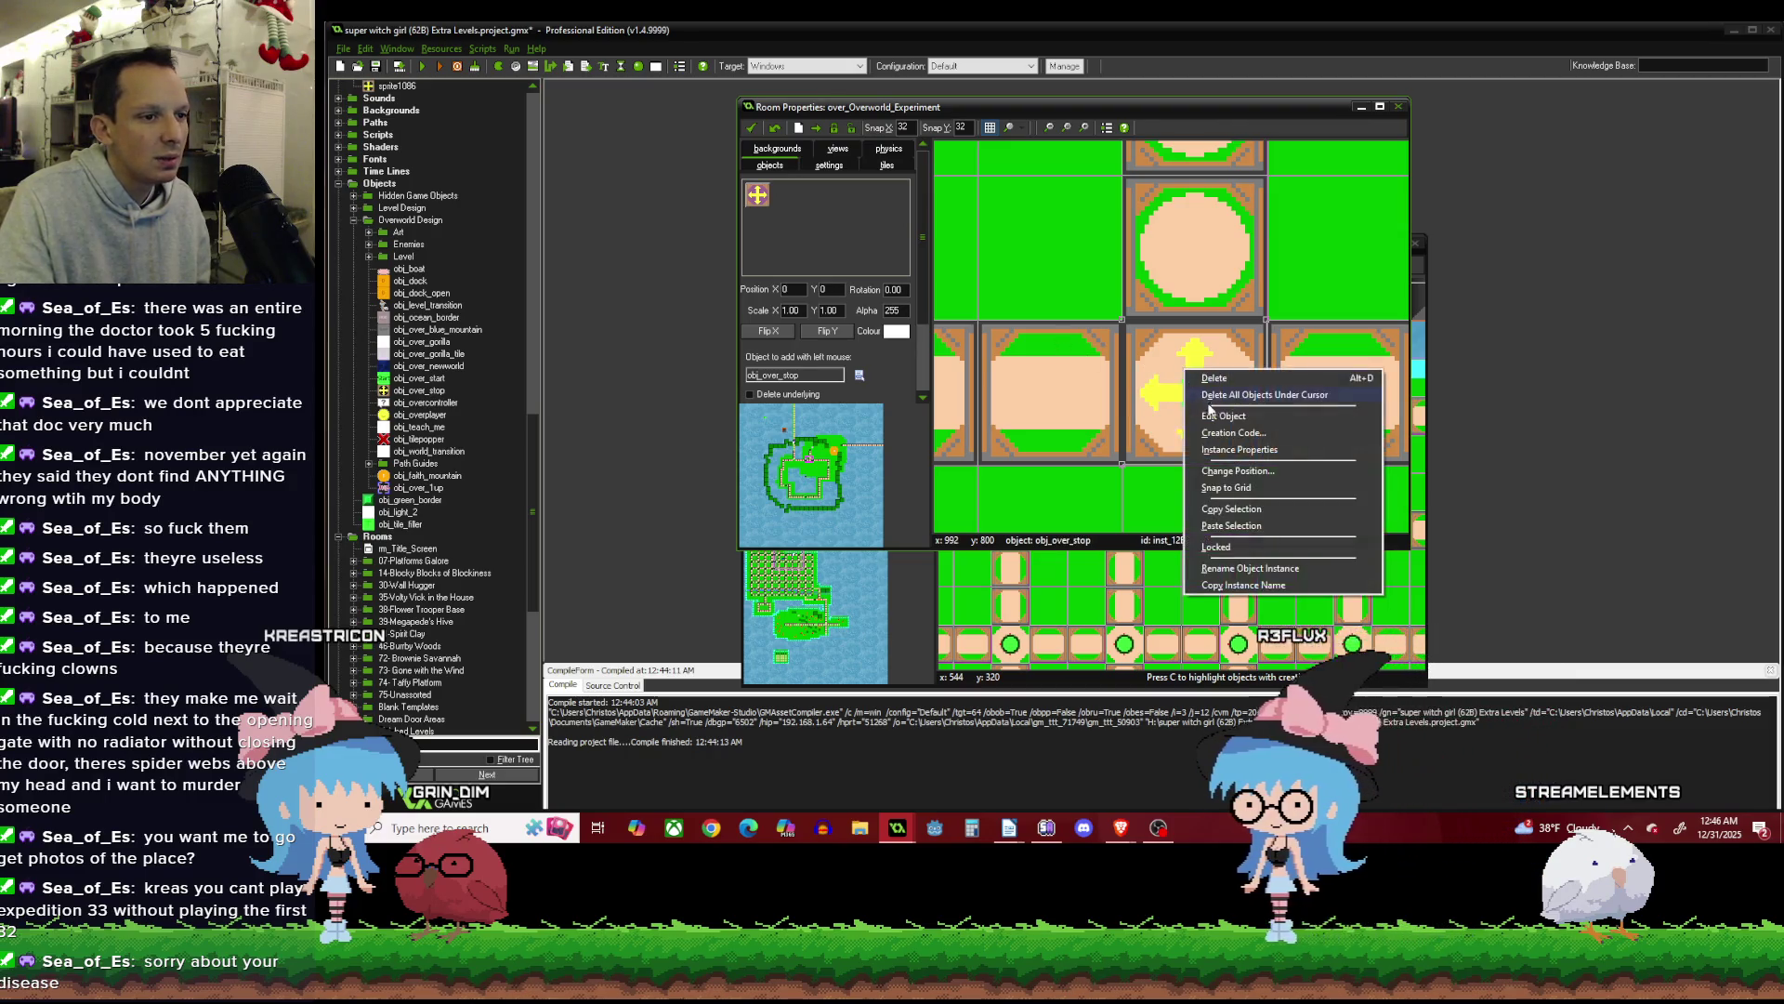
left_click(1218, 415)
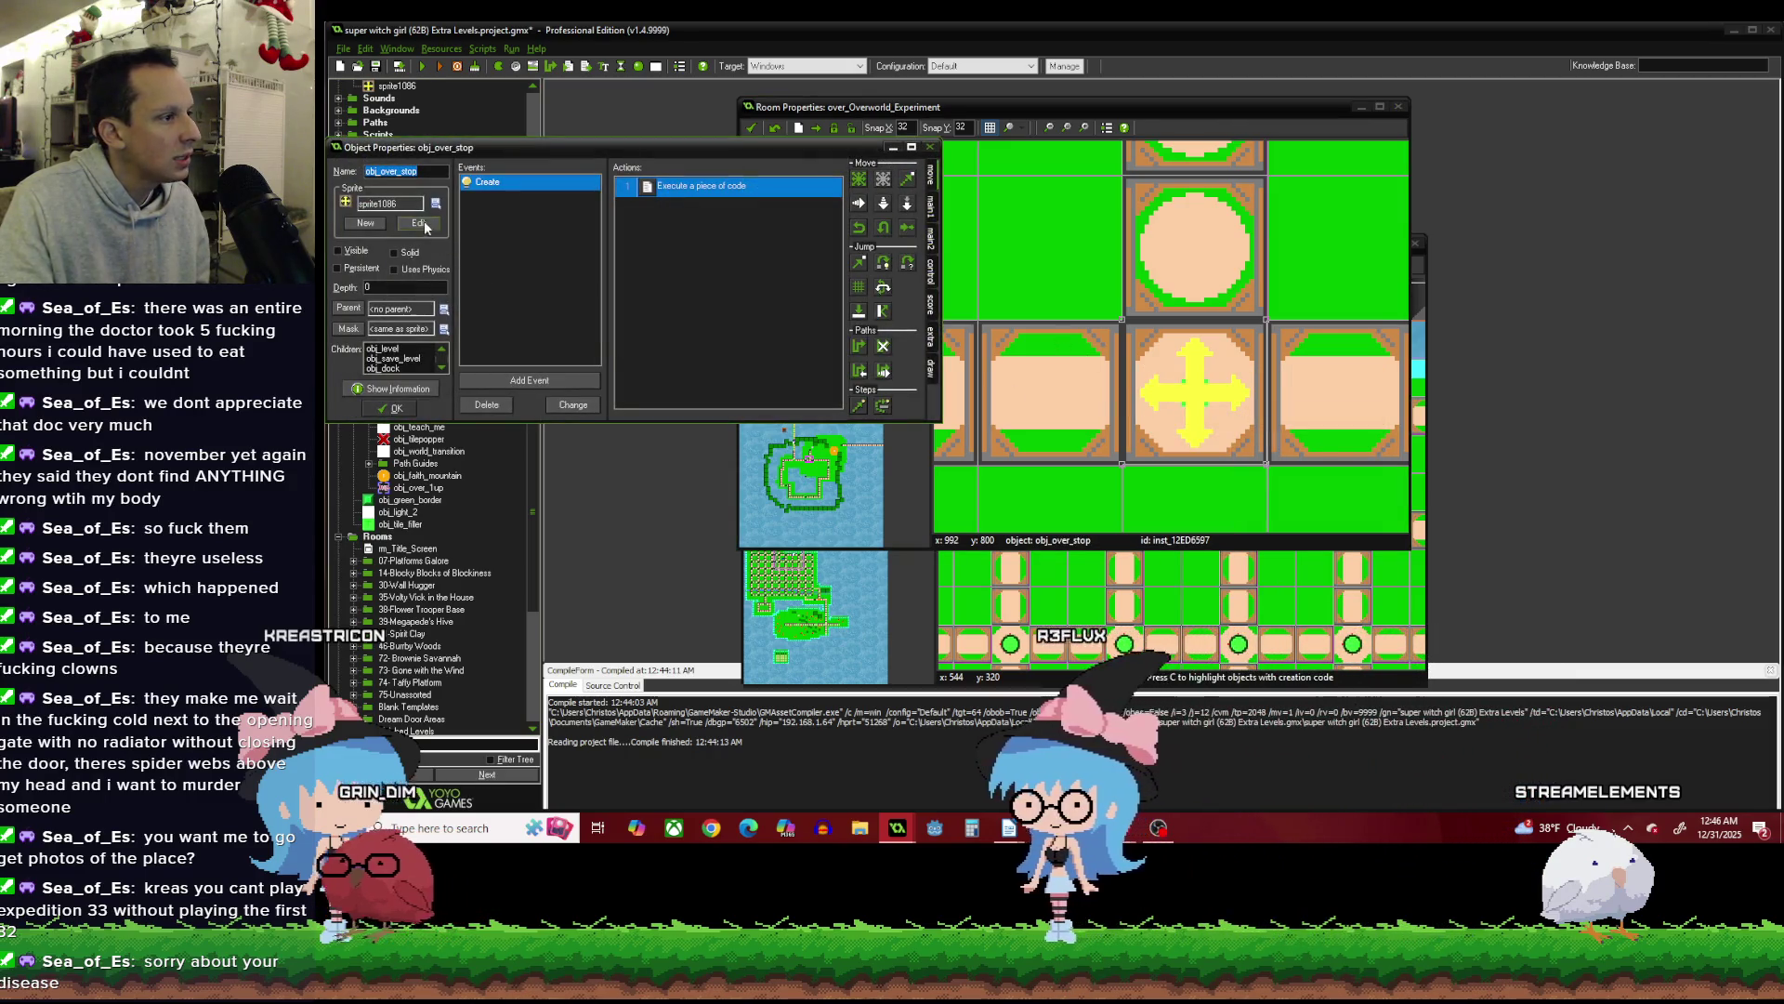
left_click(420, 223)
left_click(738, 135)
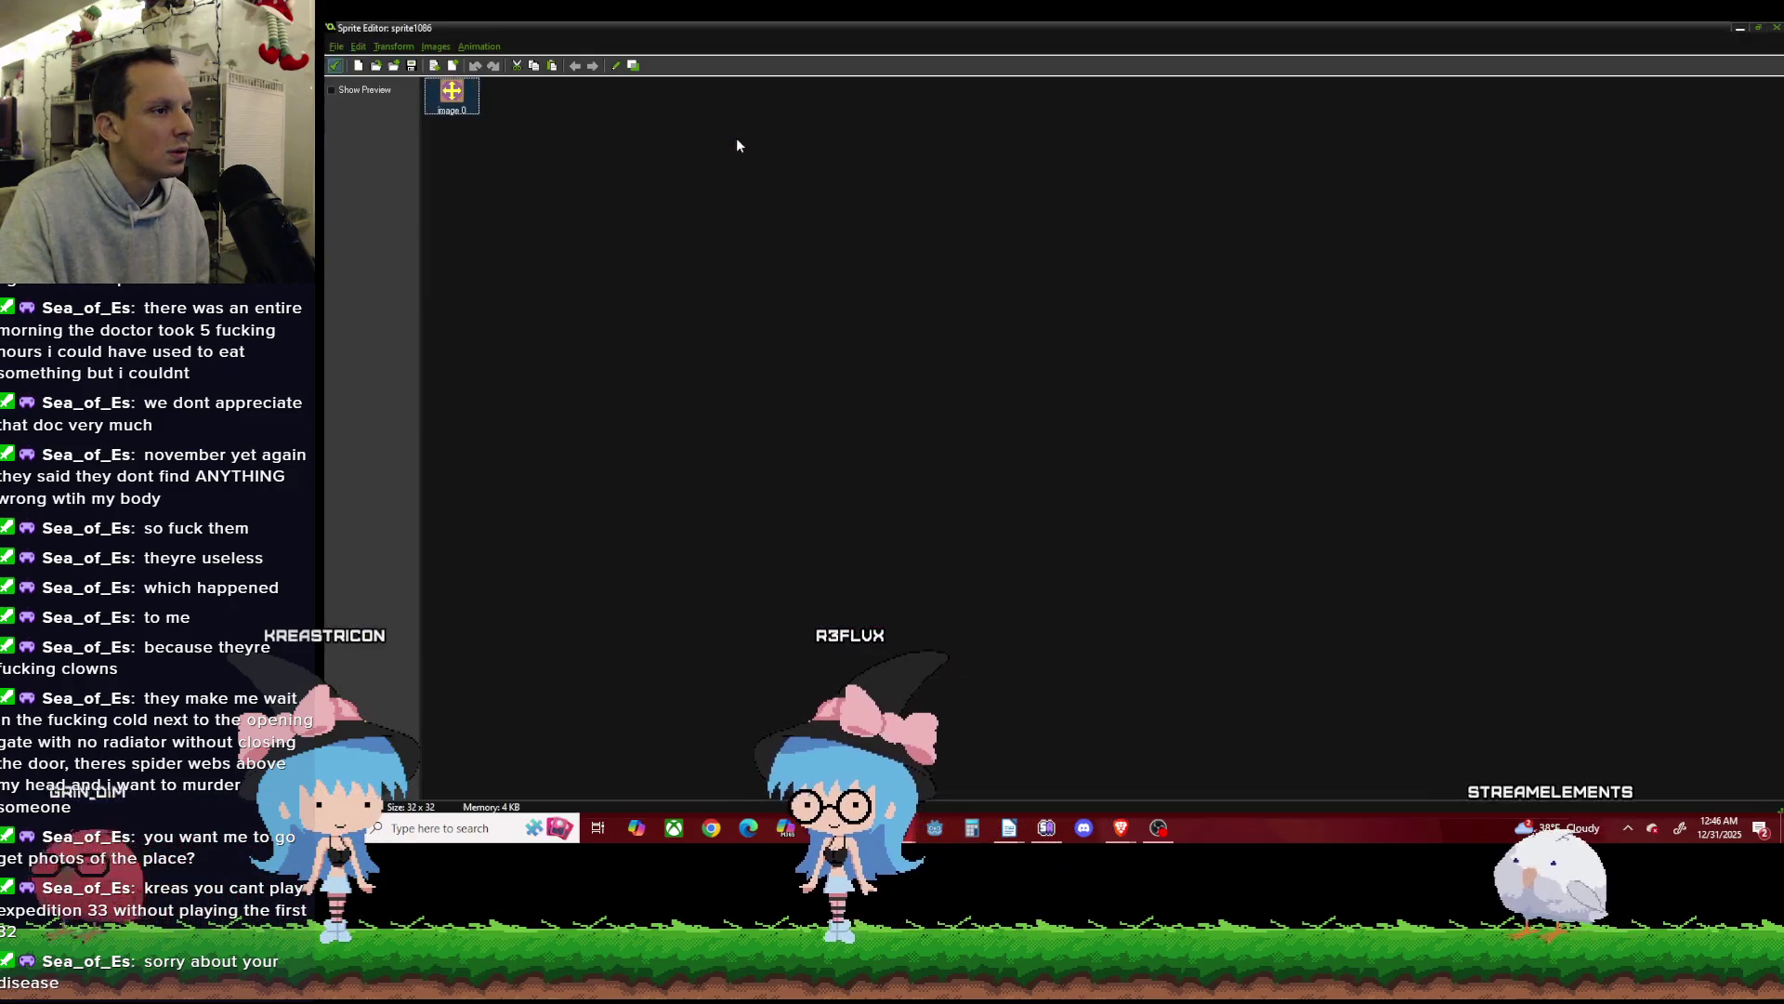
Outline sprite1086's arrow cross in dark navy blue and close the Sprite Editor.
left_click(477, 48)
mouse_move(436, 49)
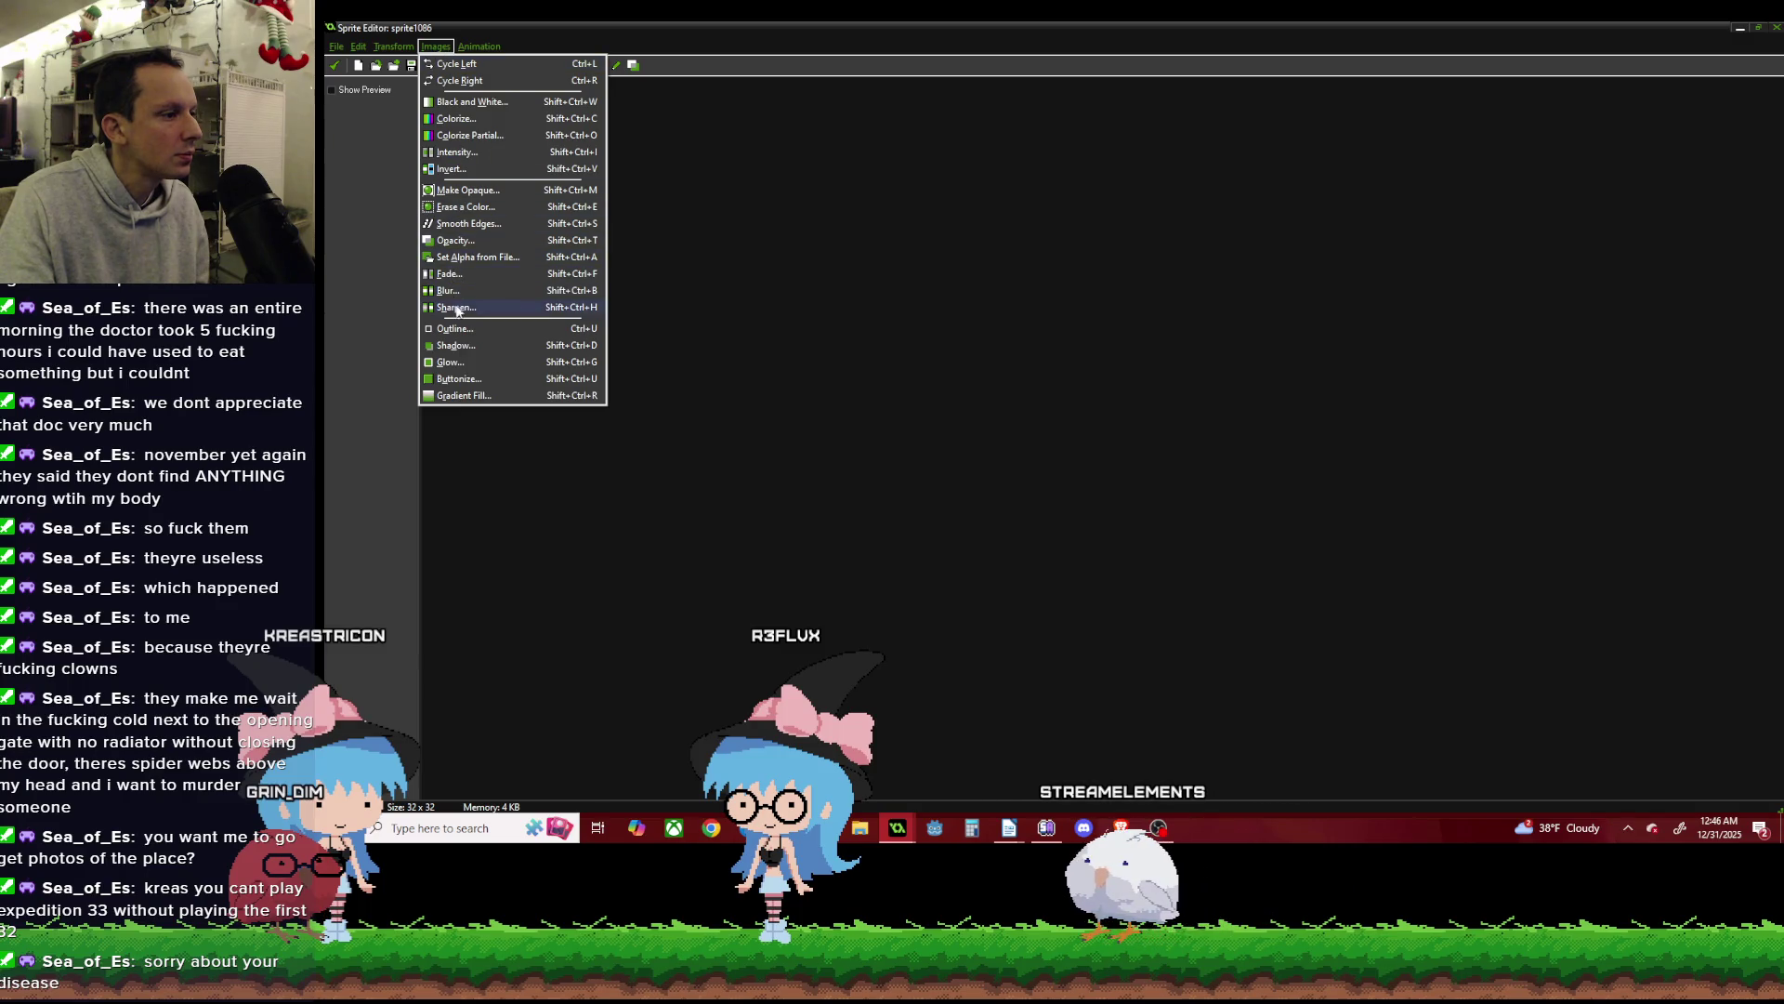
left_click(471, 329)
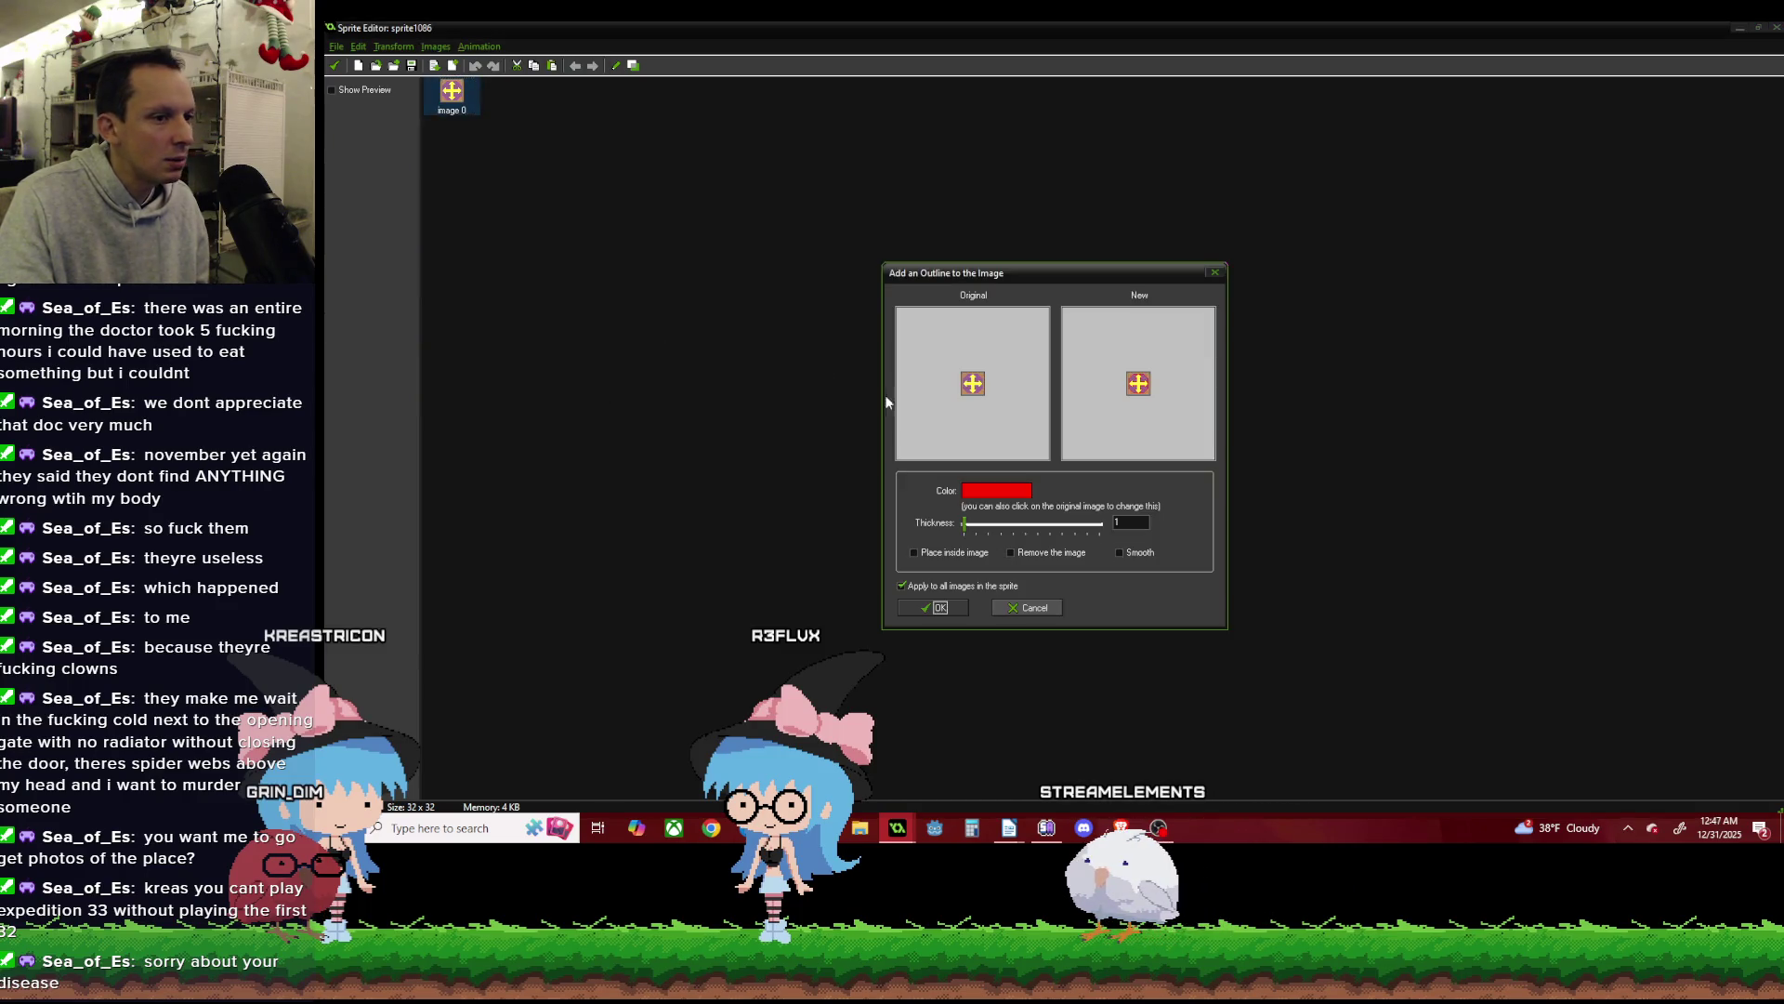
left_click(990, 490)
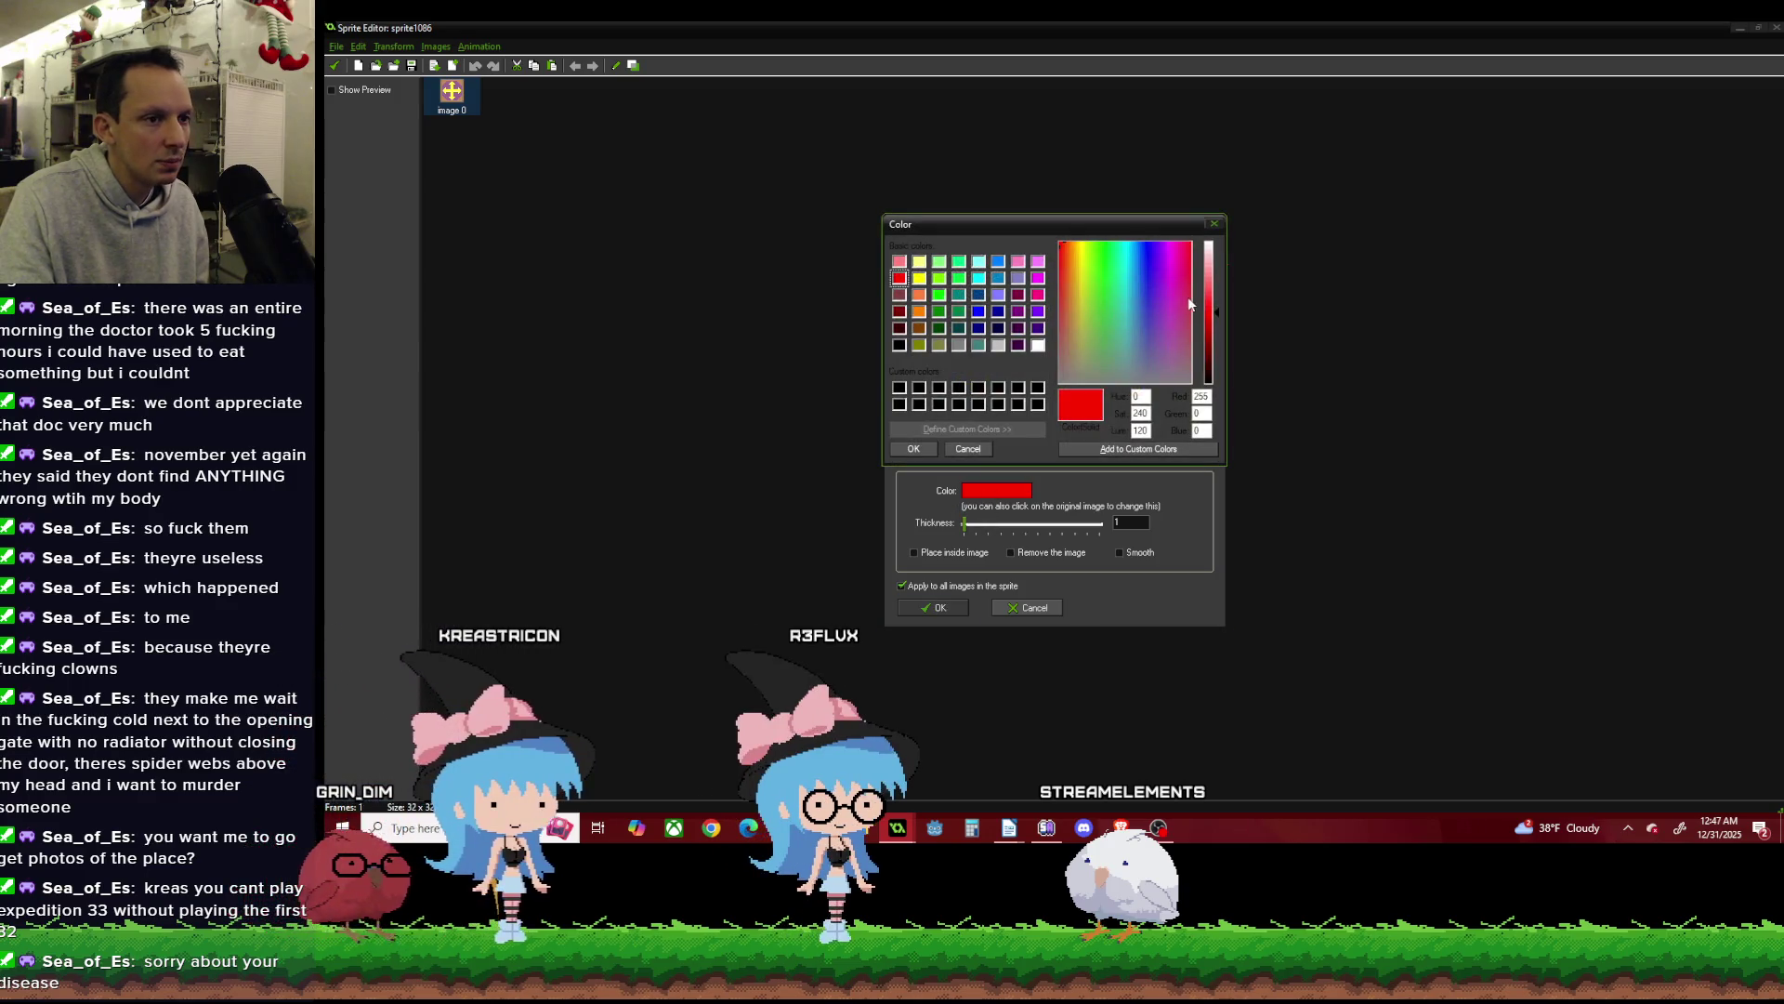
left_click(1152, 252)
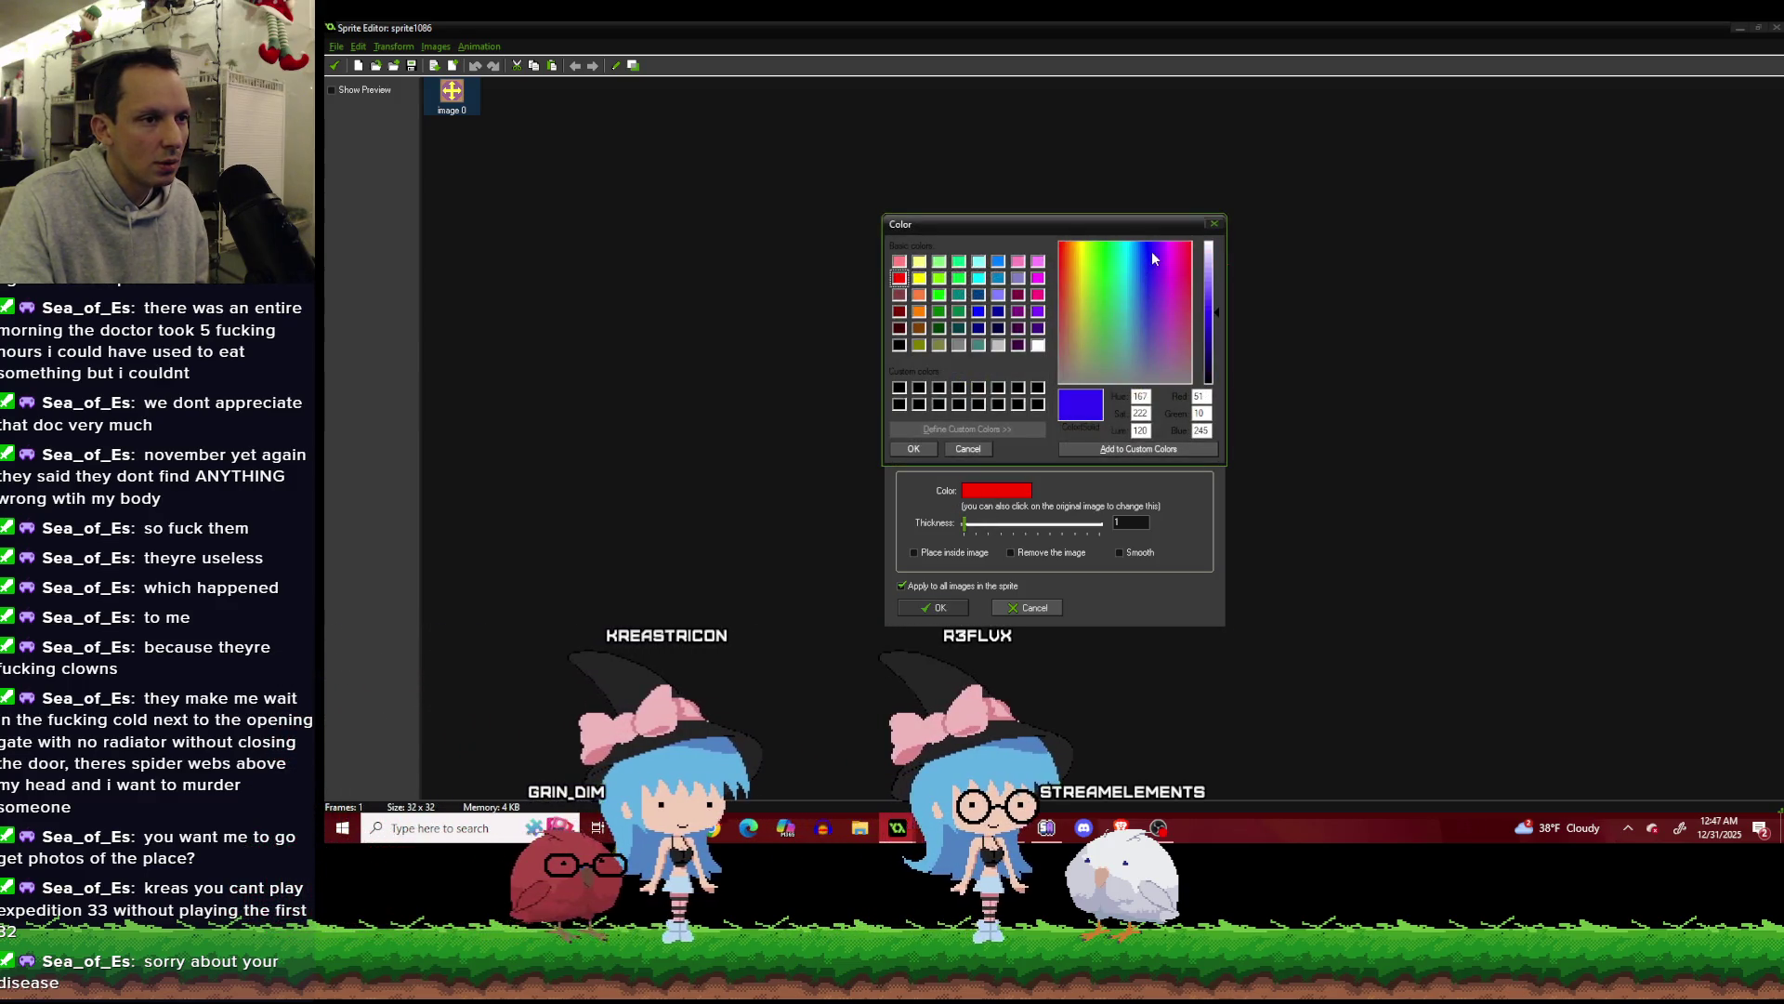
left_click(1213, 355)
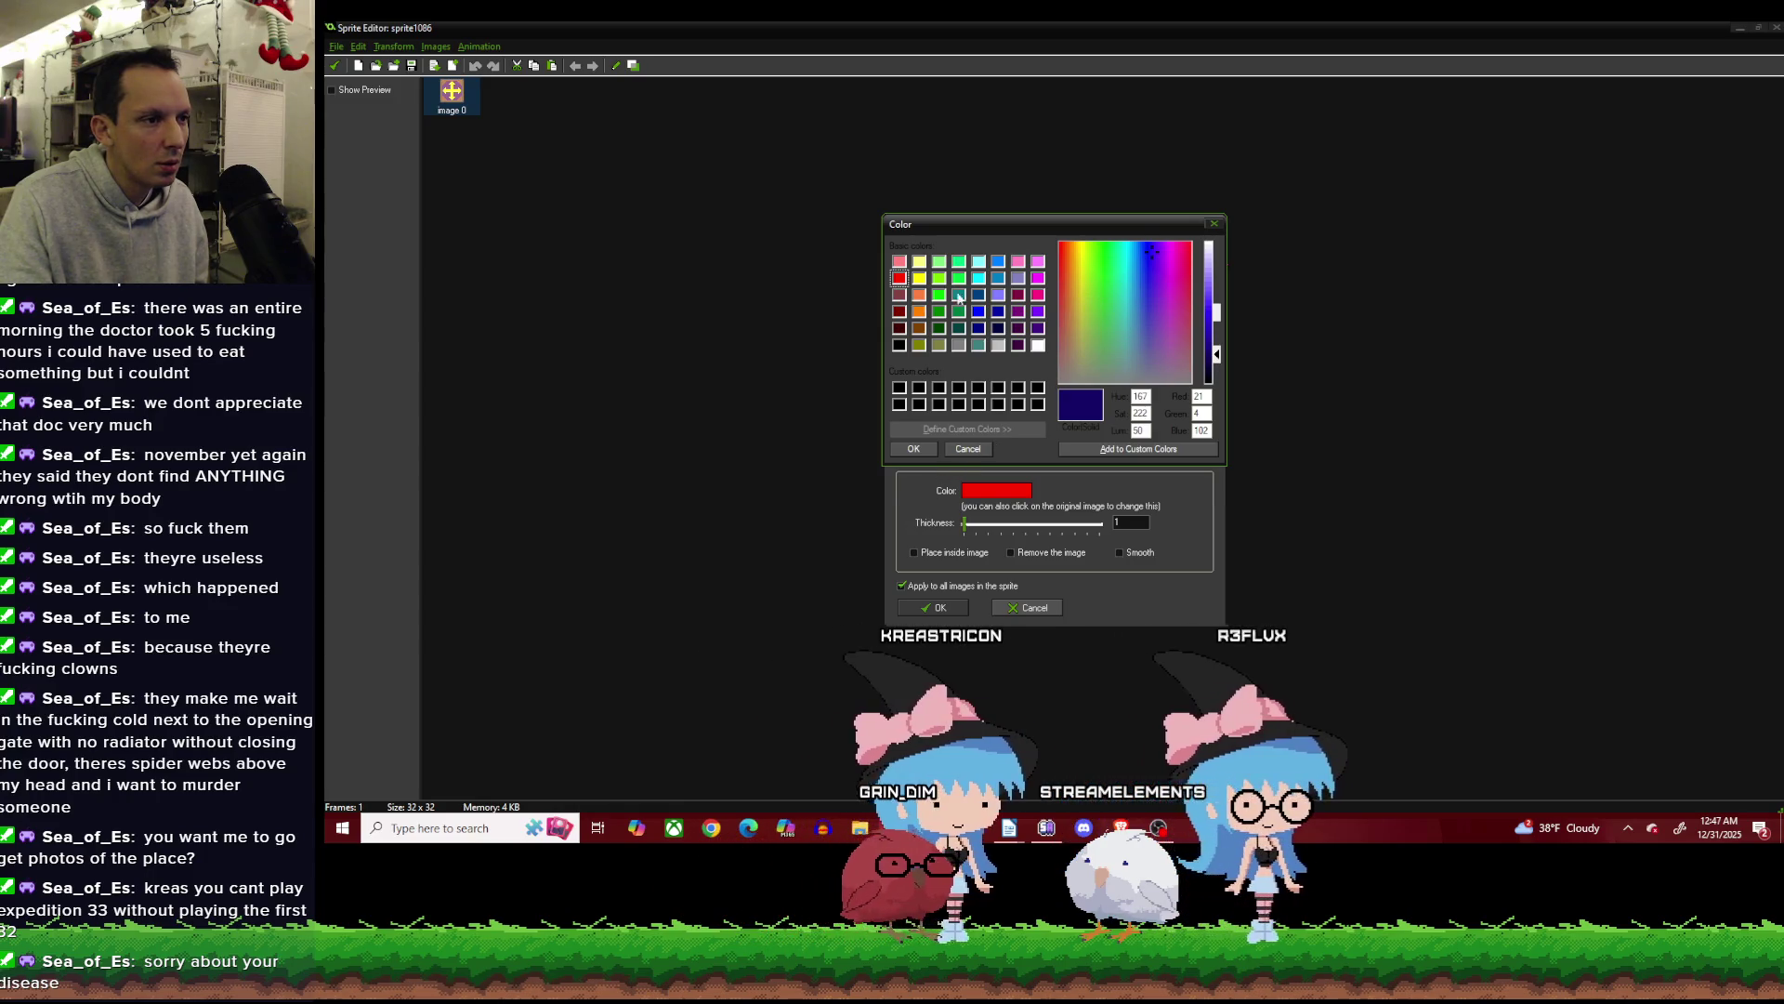
left_click(1141, 250)
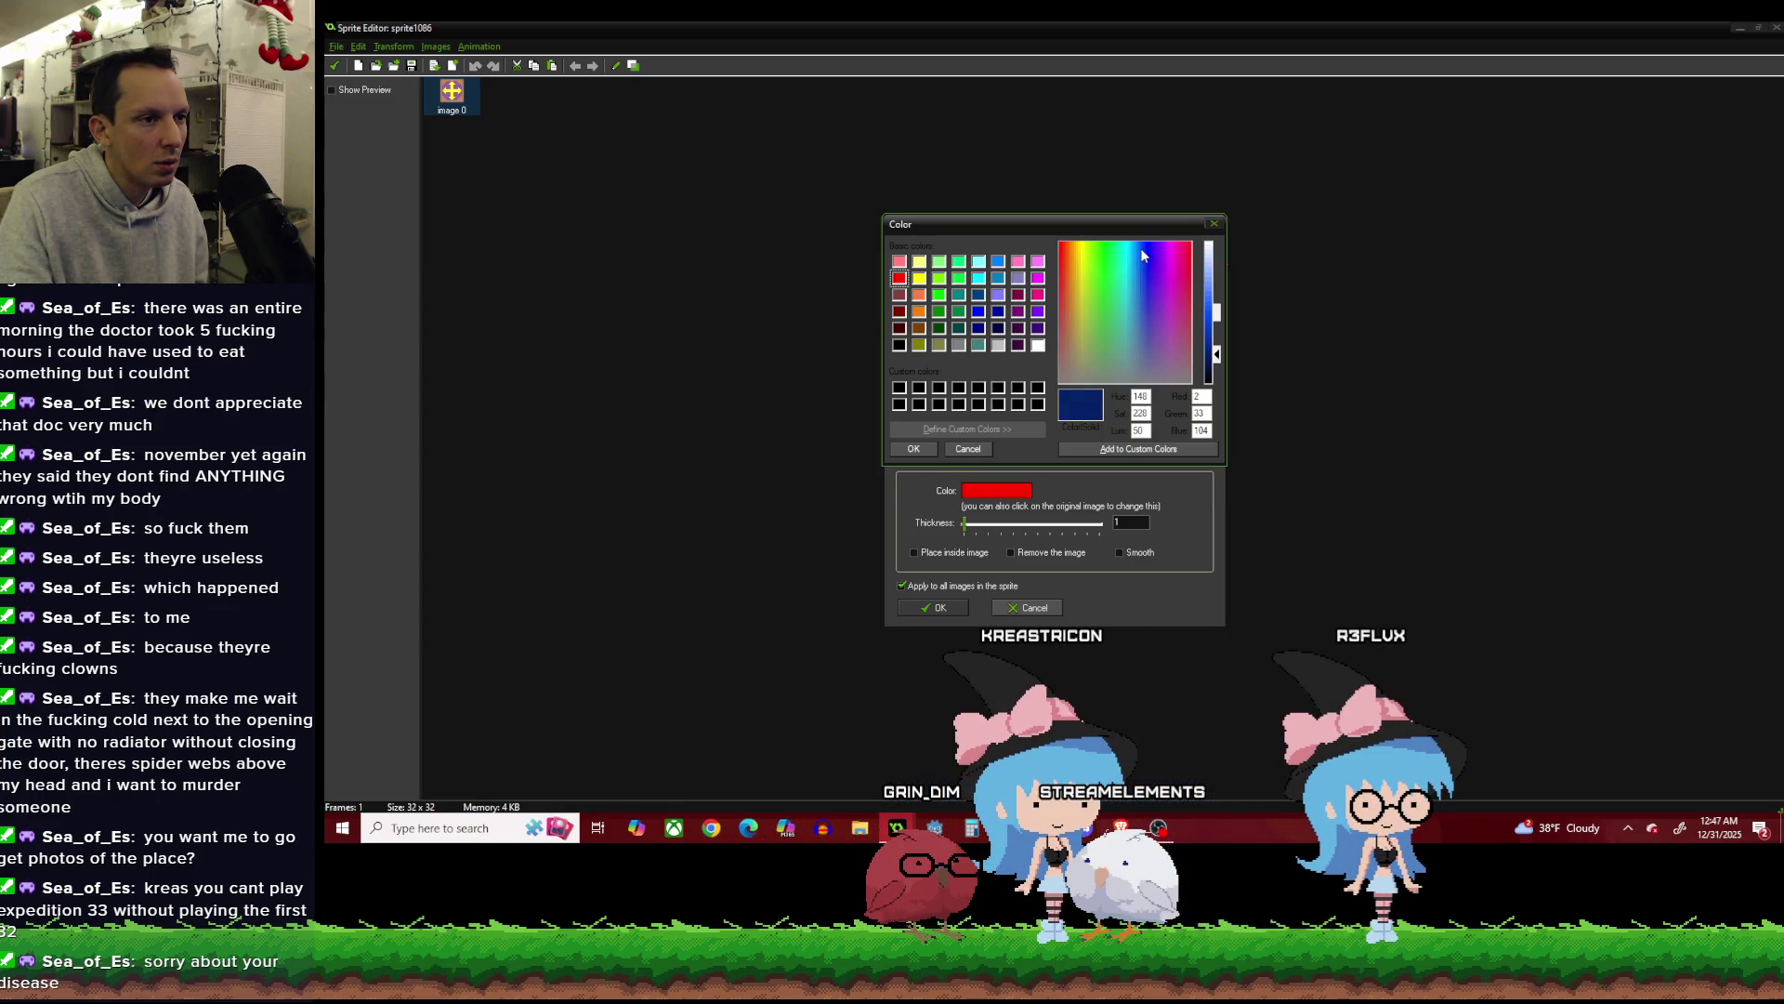
left_click(914, 449)
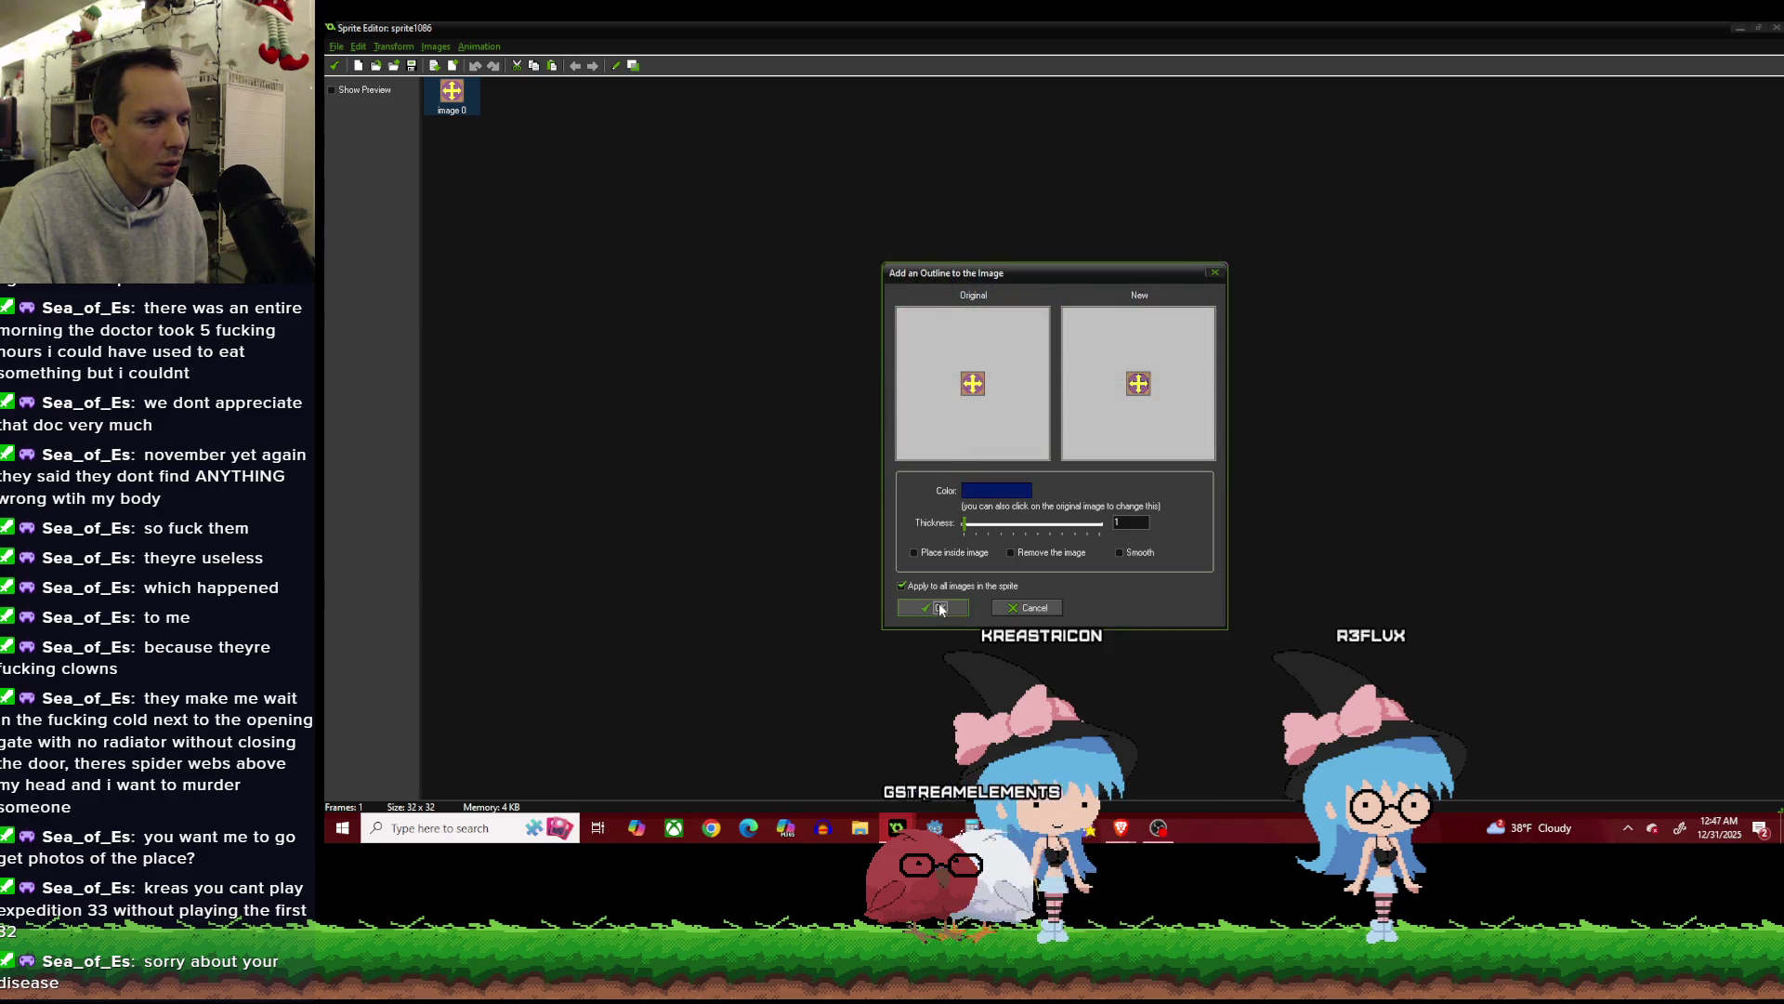
left_click(939, 608)
left_click(334, 66)
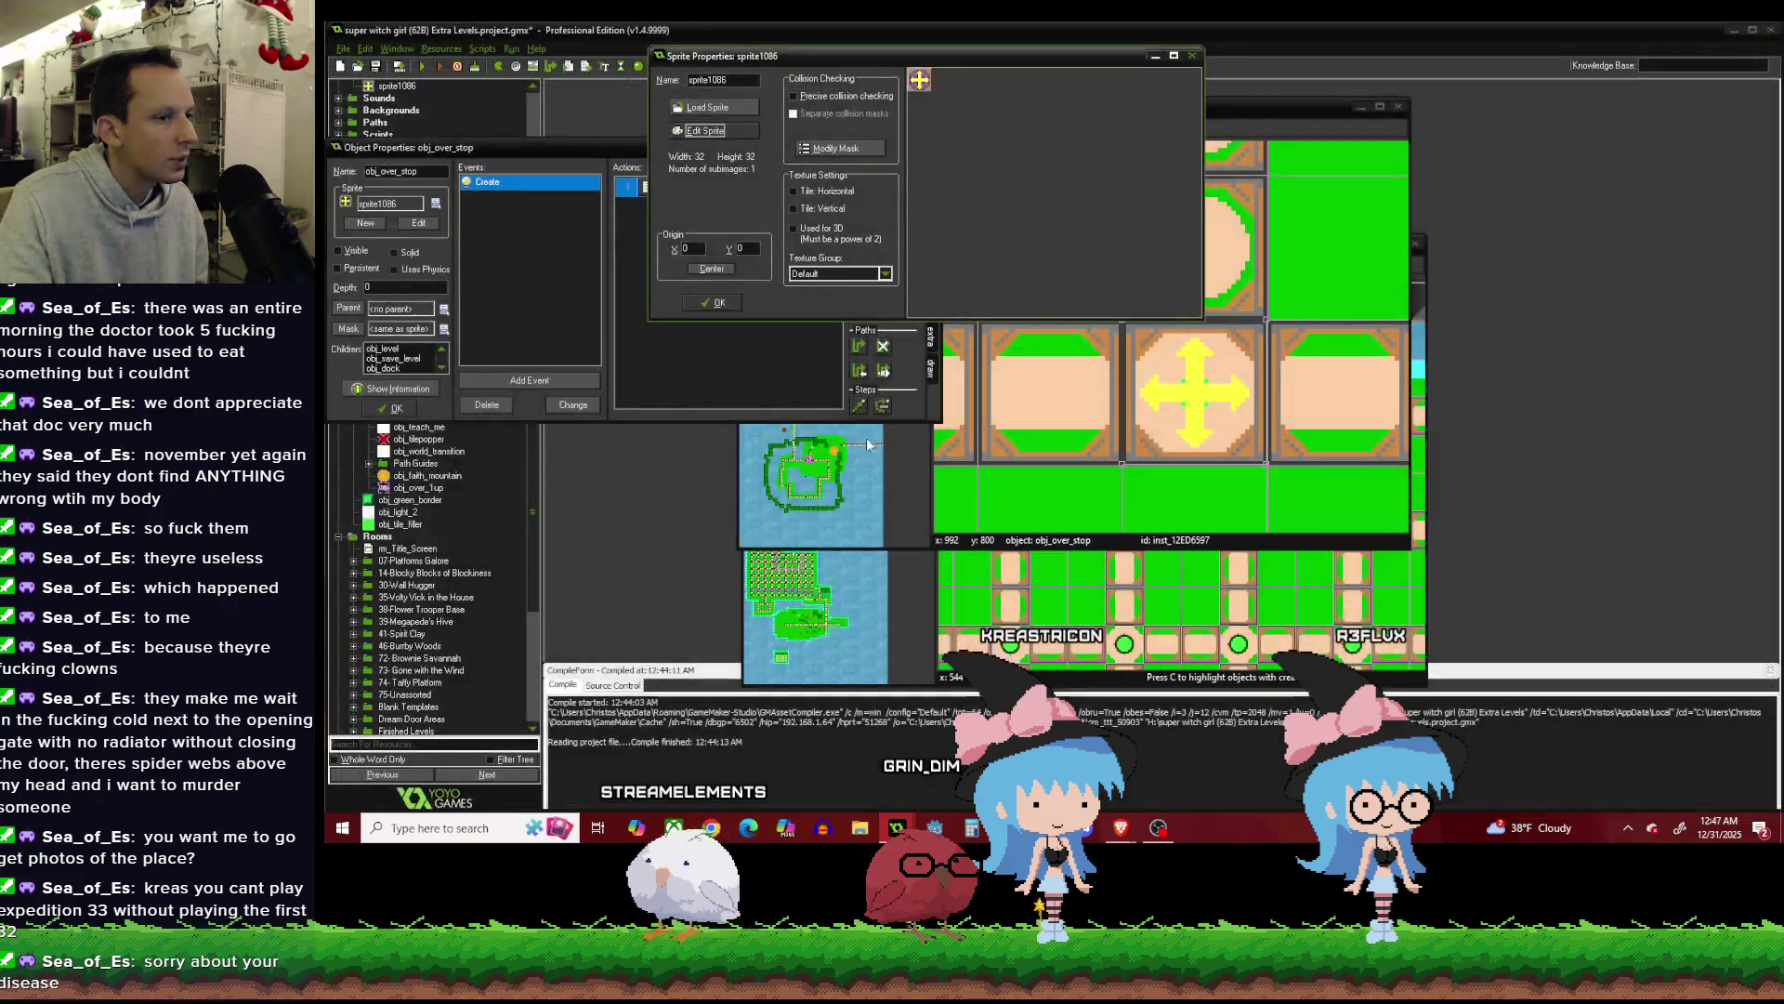
Close sprite1086, obj_over_stop, and the over_Overworld_Experiment and over_Overworld_2 room windows.
left_click(714, 304)
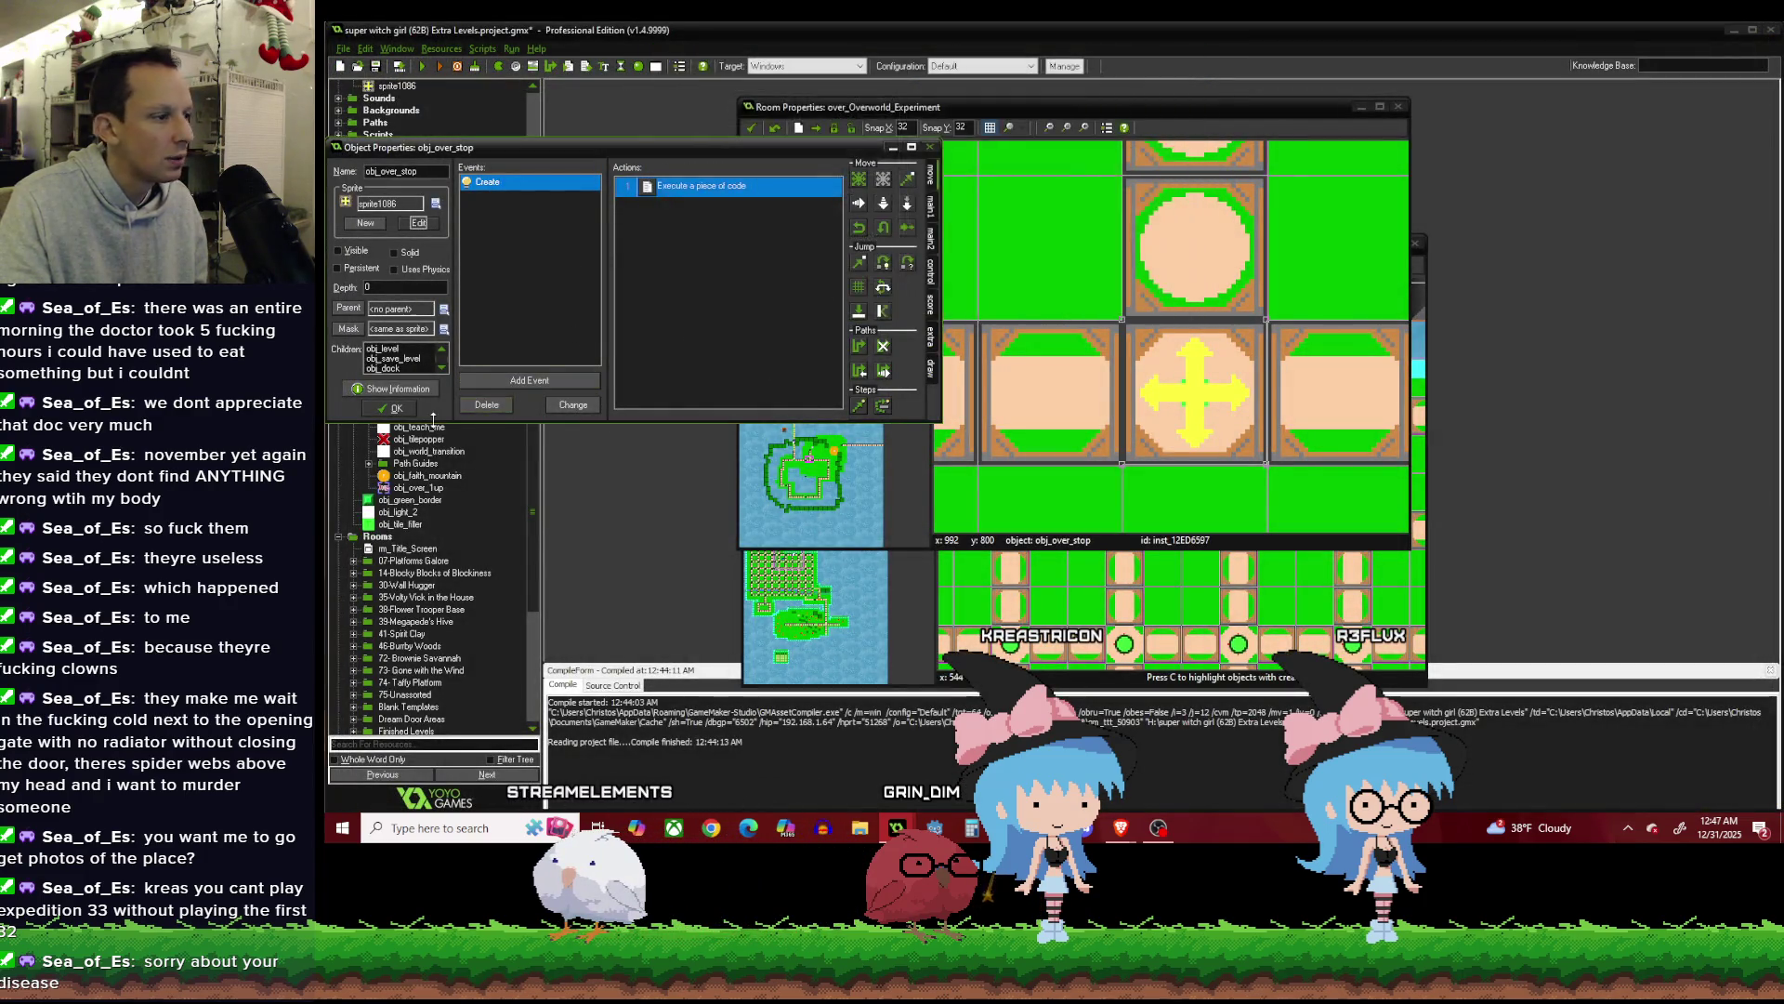
left_click(397, 409)
scroll(1262, 316, "down", 2)
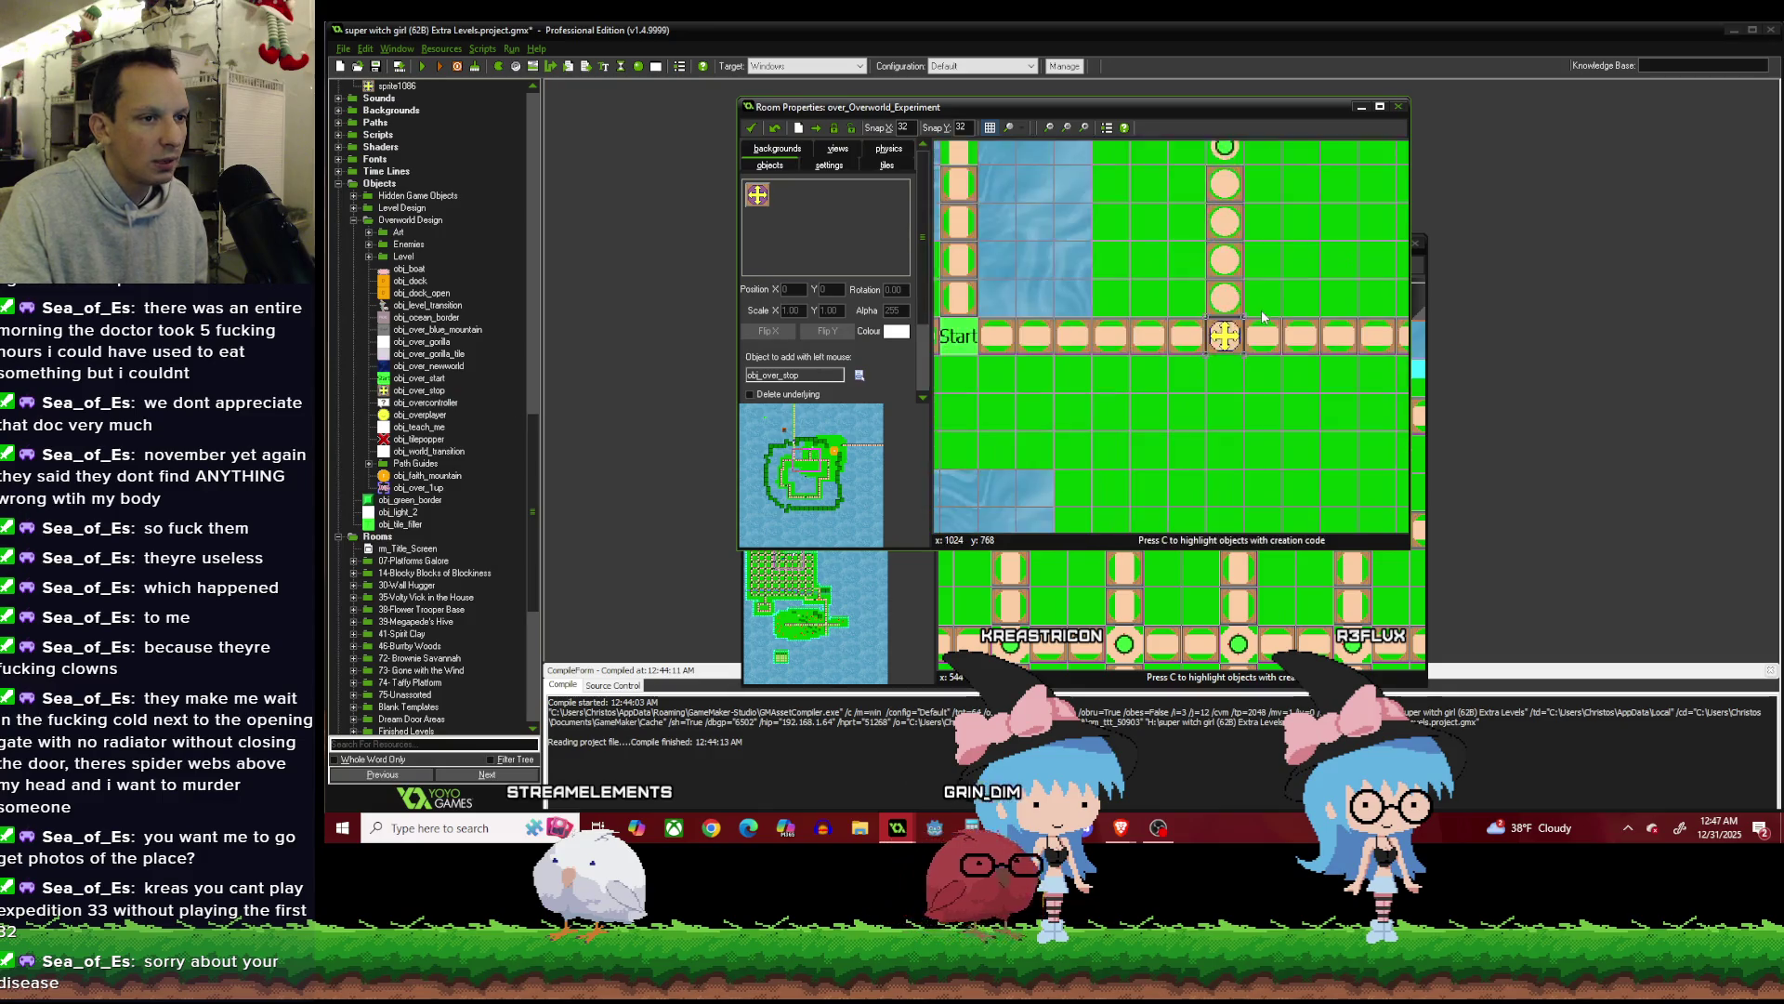
scroll(1323, 310, "down", 1)
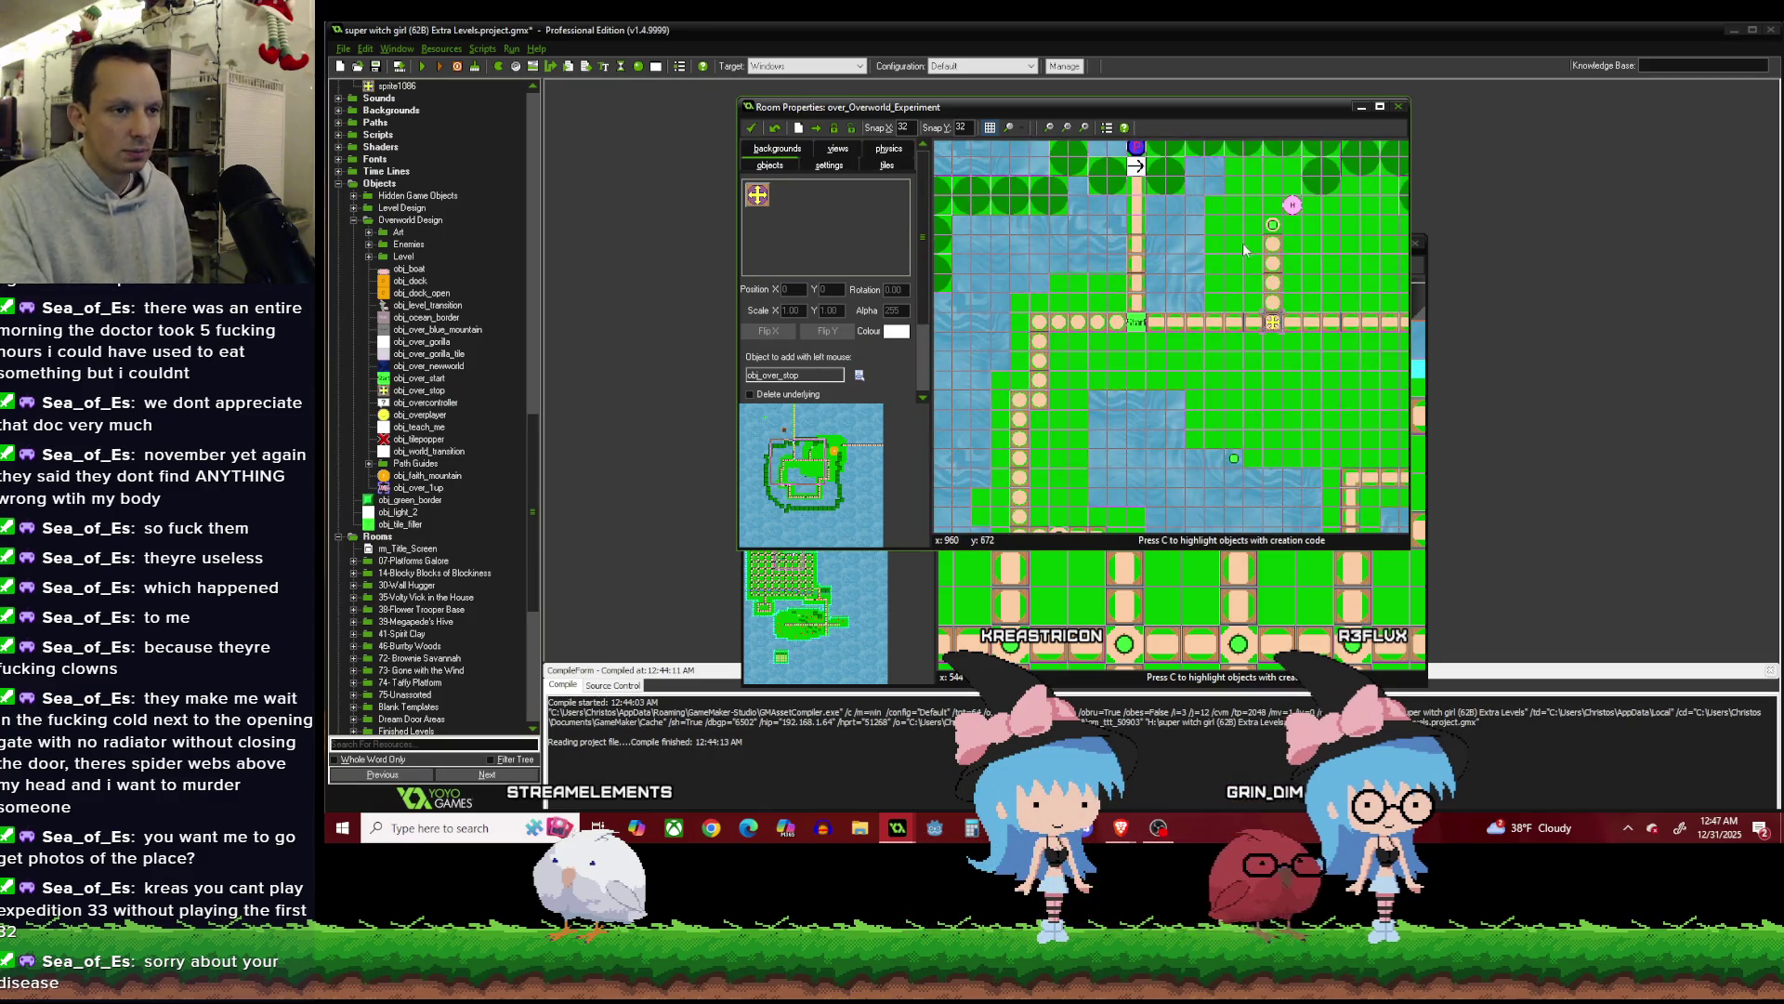
scroll(1227, 213, "up", 2)
left_click(754, 132)
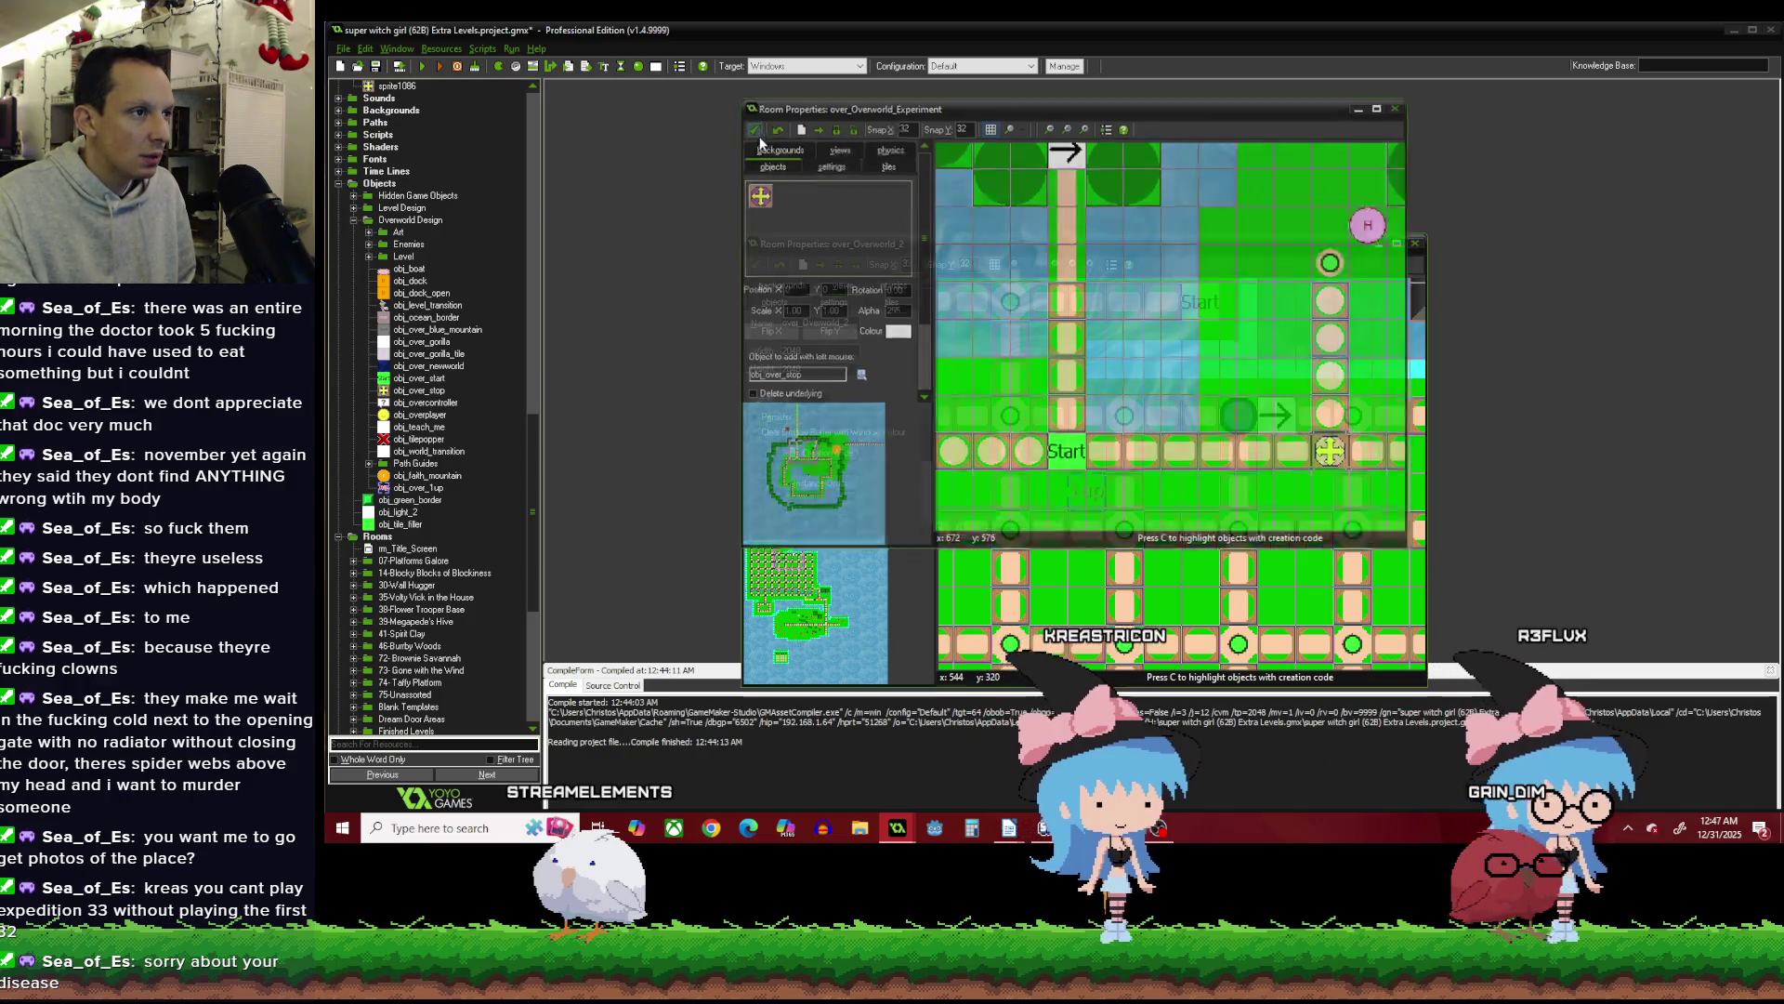
left_click(759, 264)
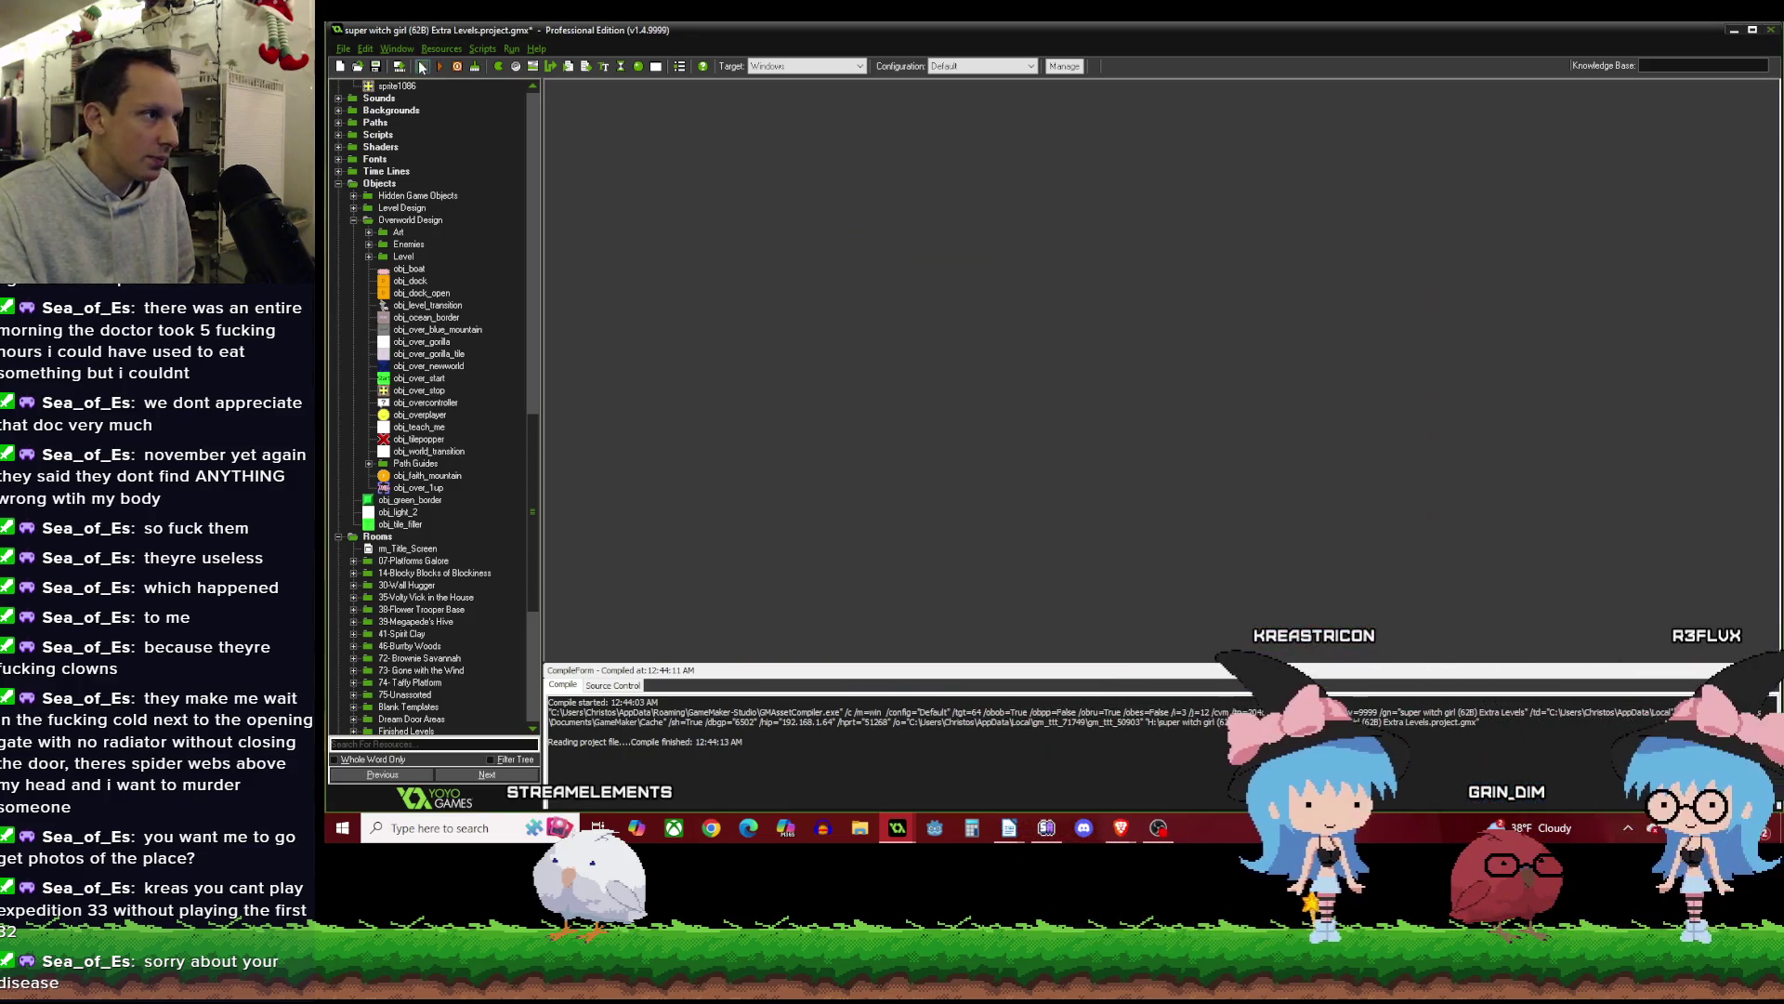
Test-run the game and start playing from the Super Witch Girl title screen.
left_click(423, 67)
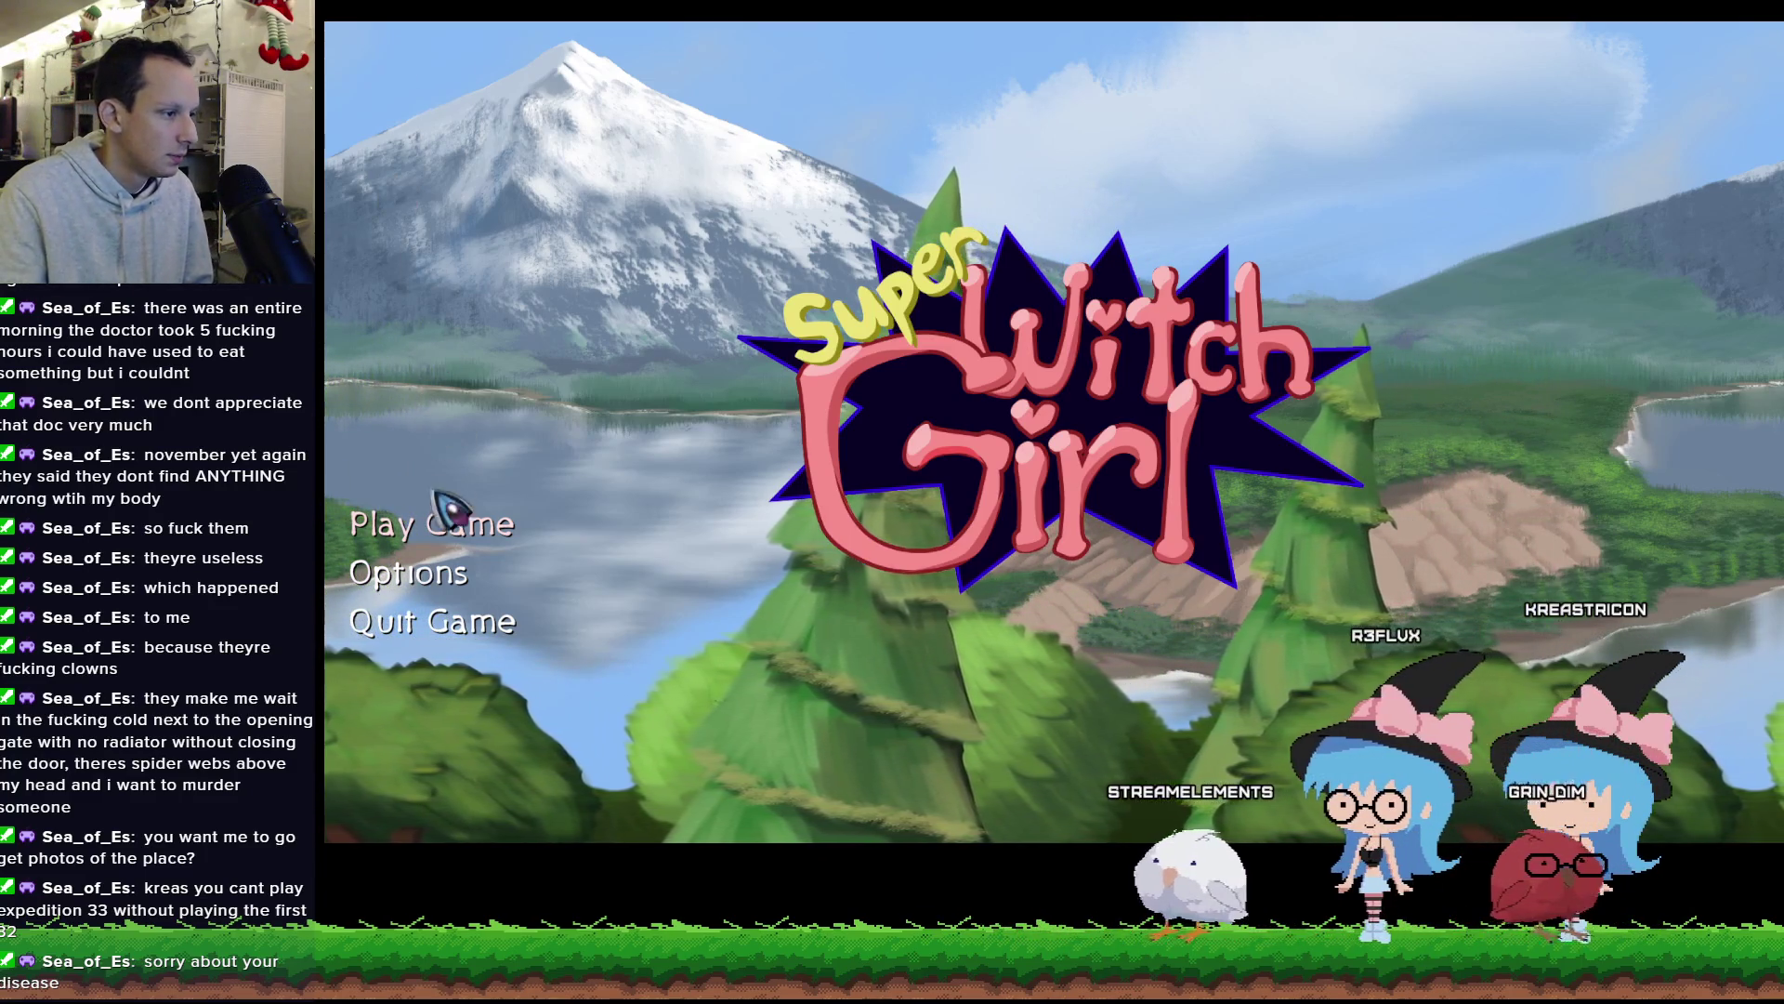
left_click(455, 534)
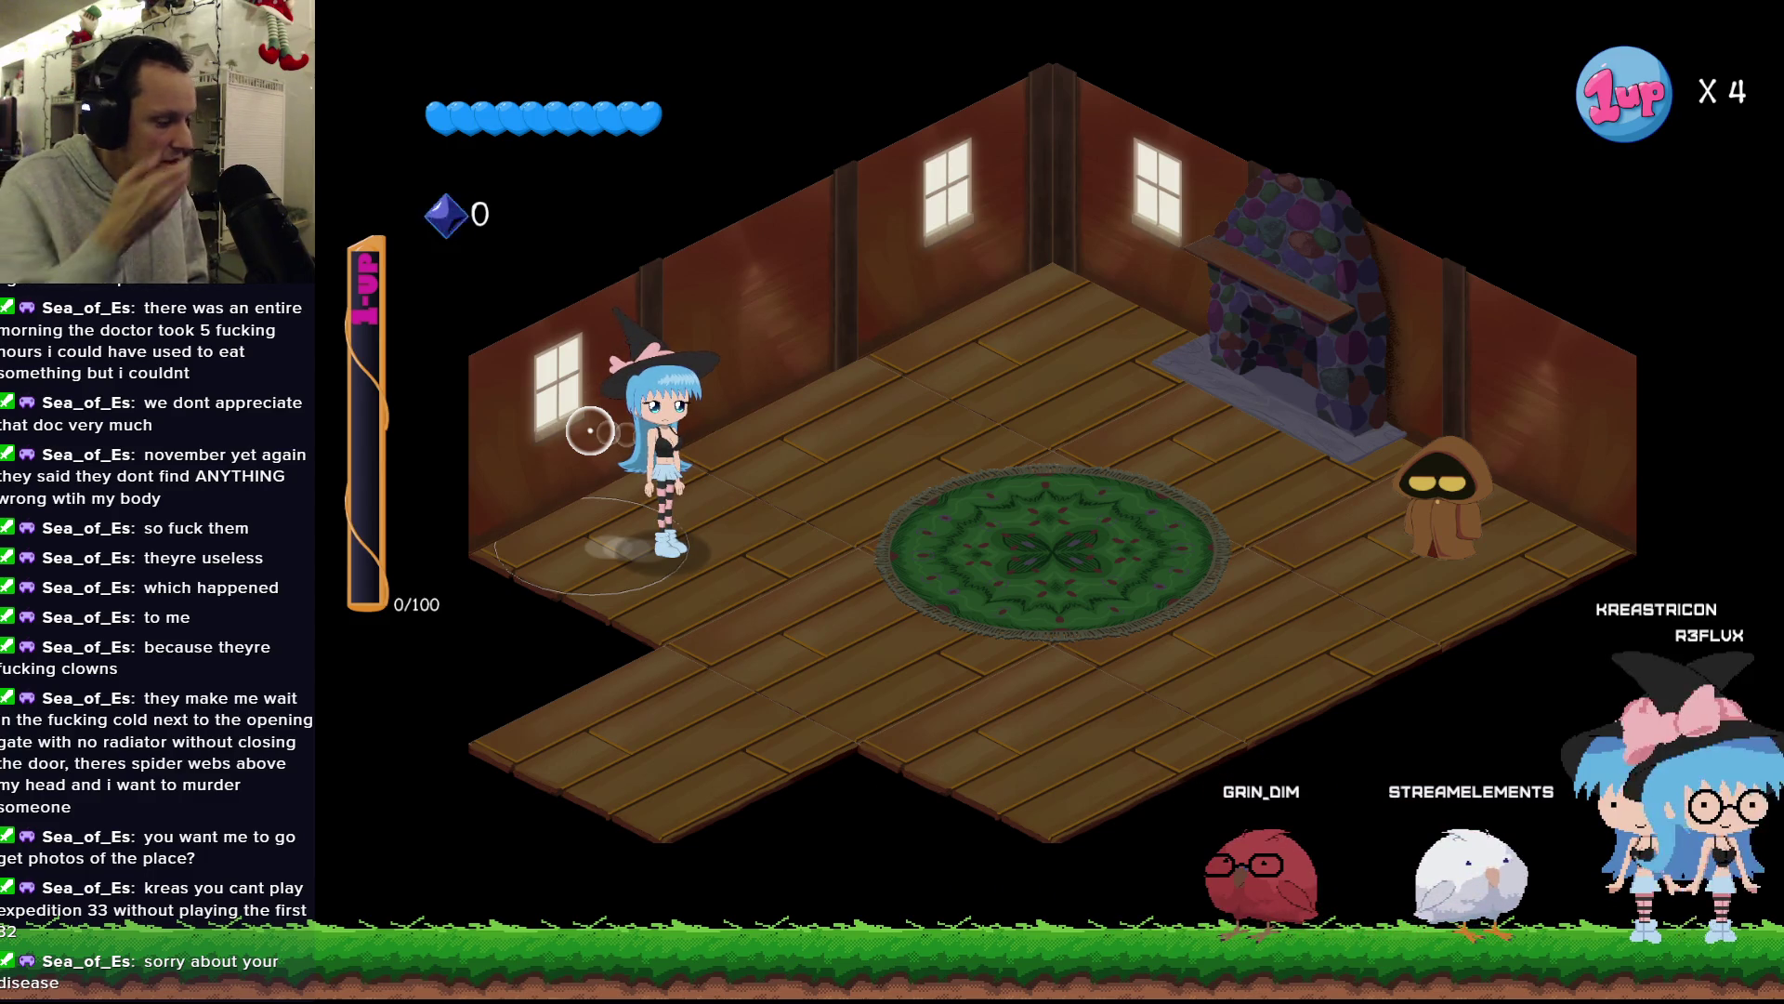
Walk the witch to the hooded gnome and read his hidden-switch hint to the end.
key("d")
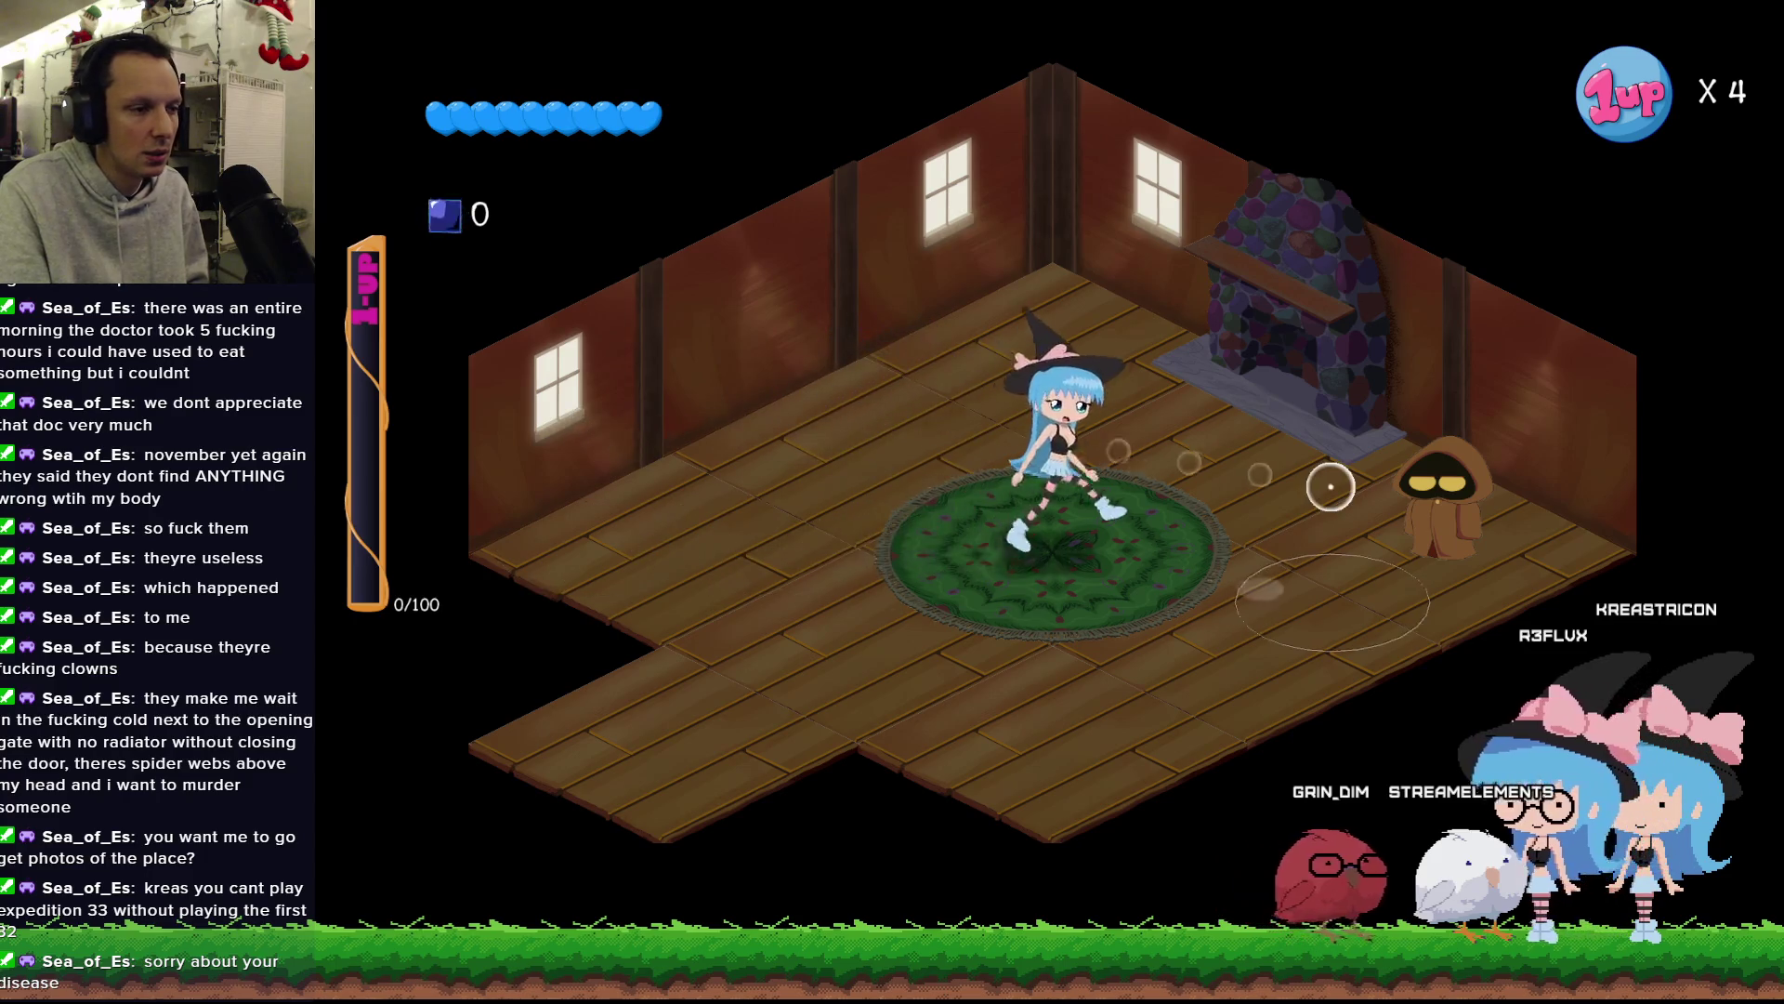
key("e")
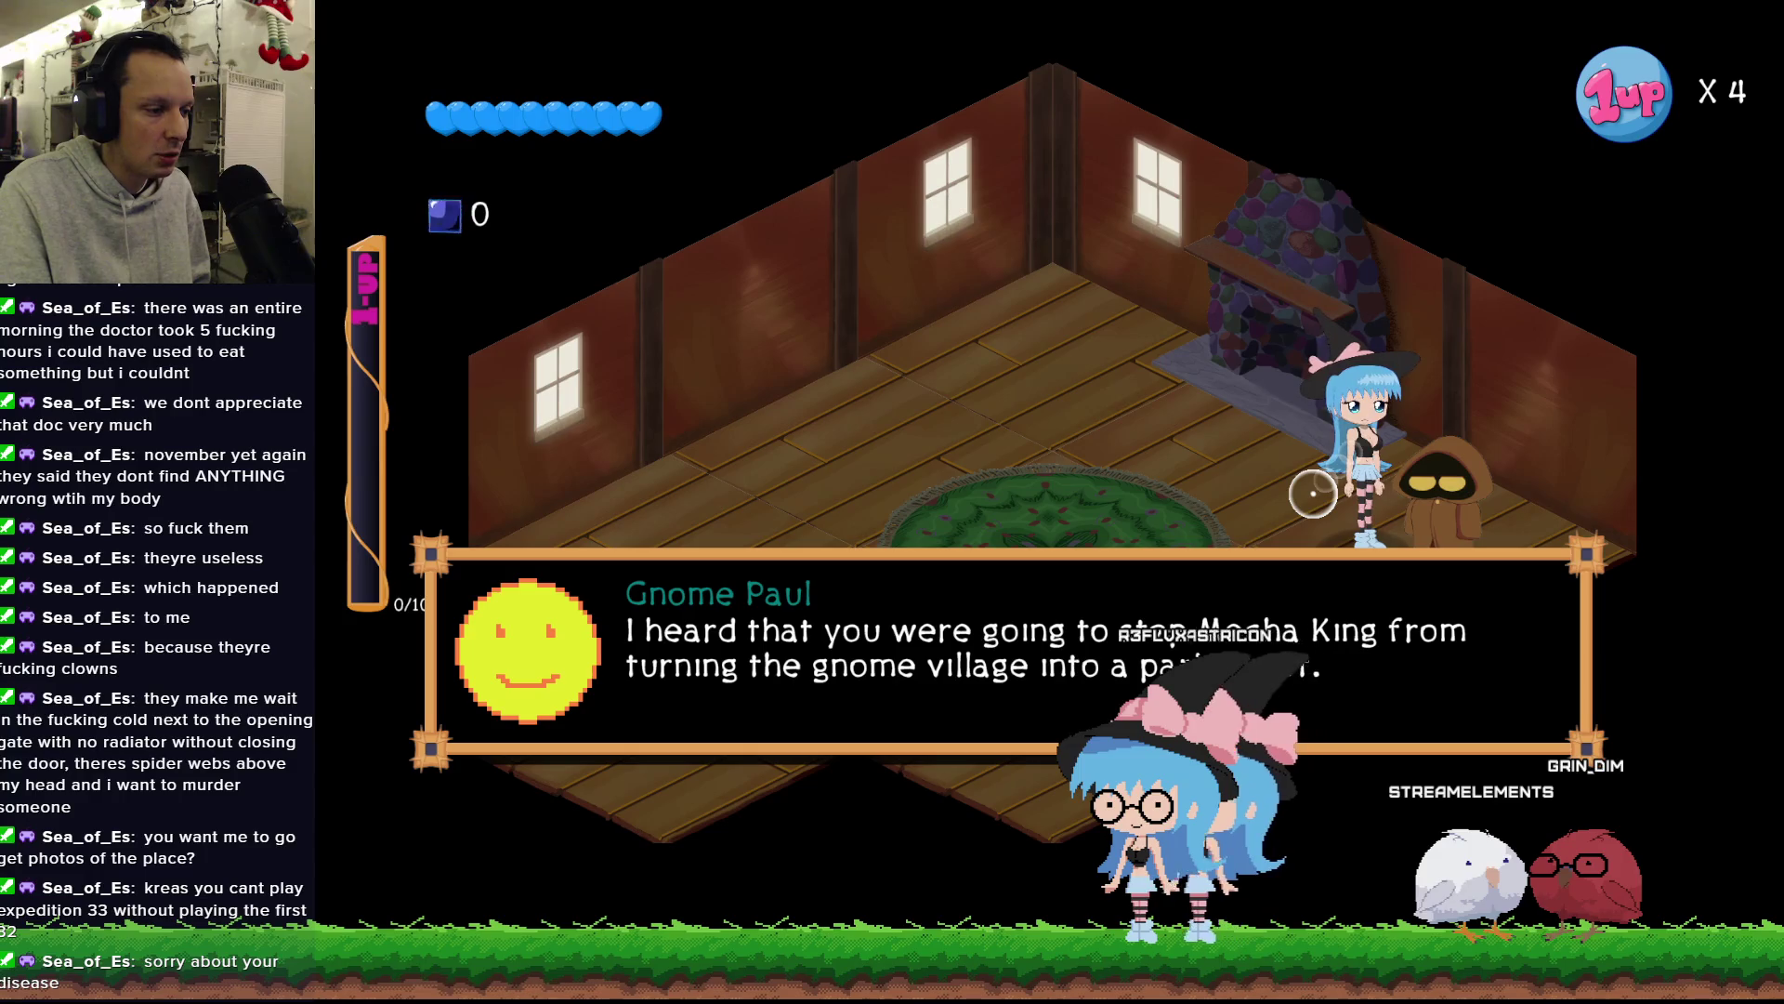
key("e")
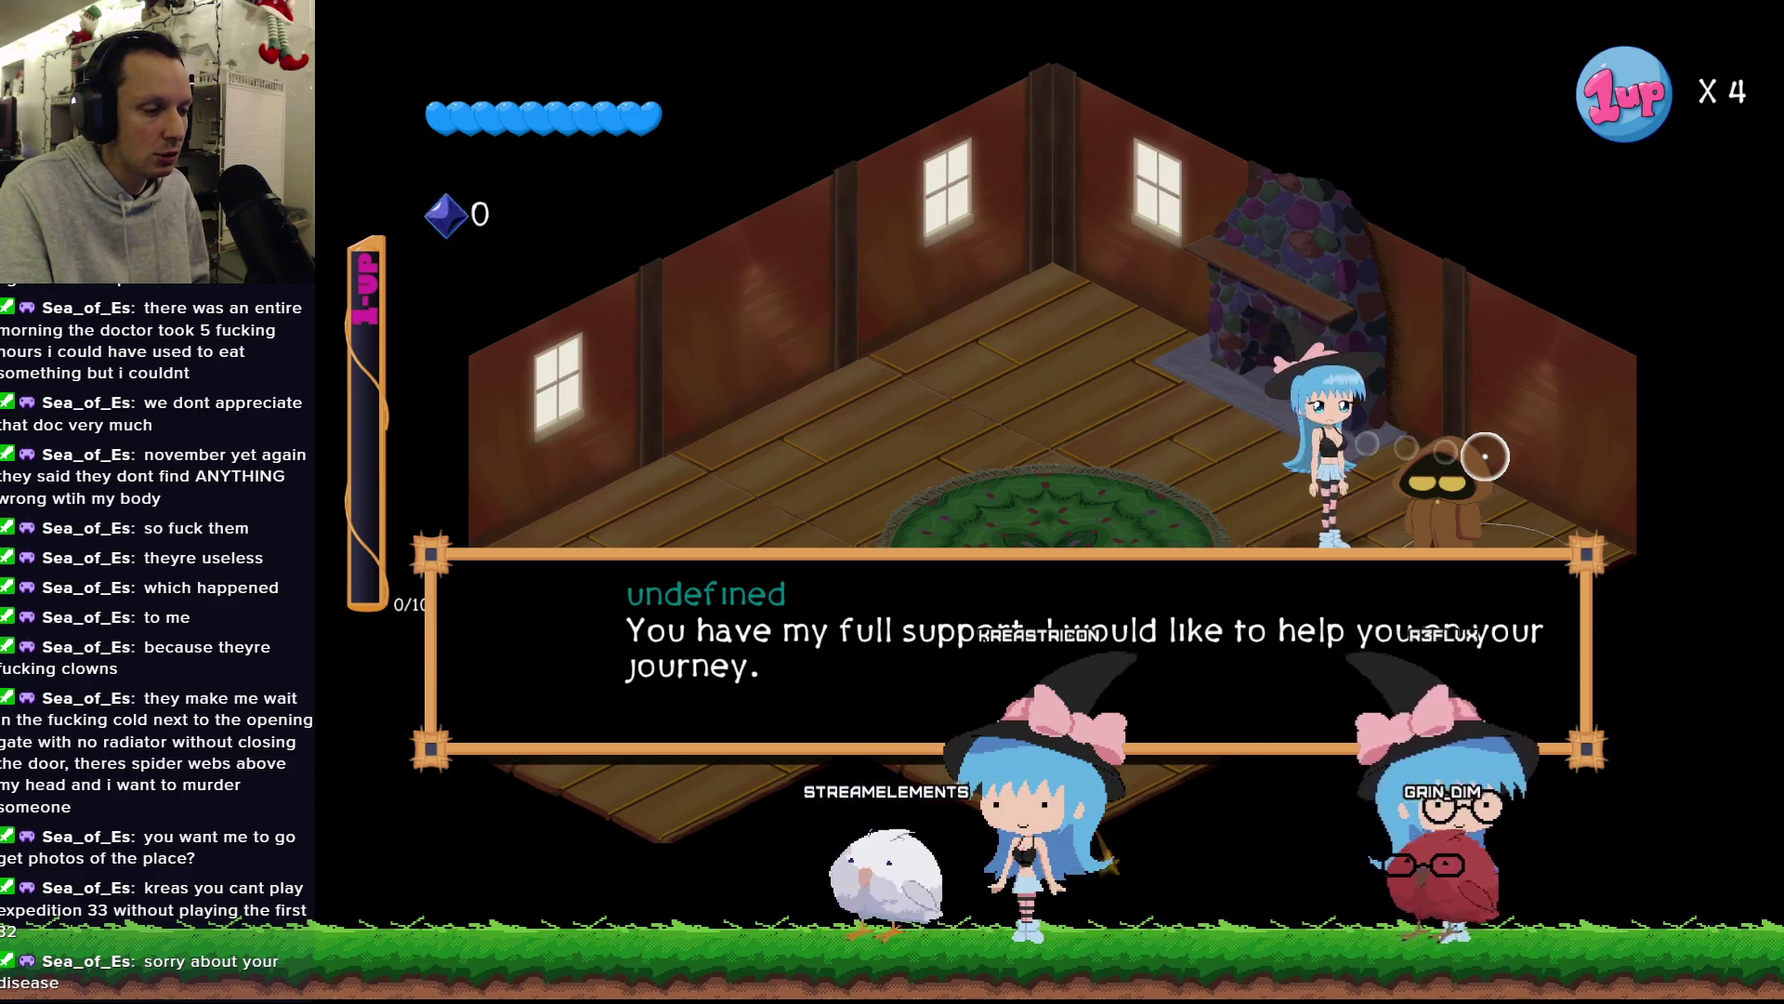
key("e")
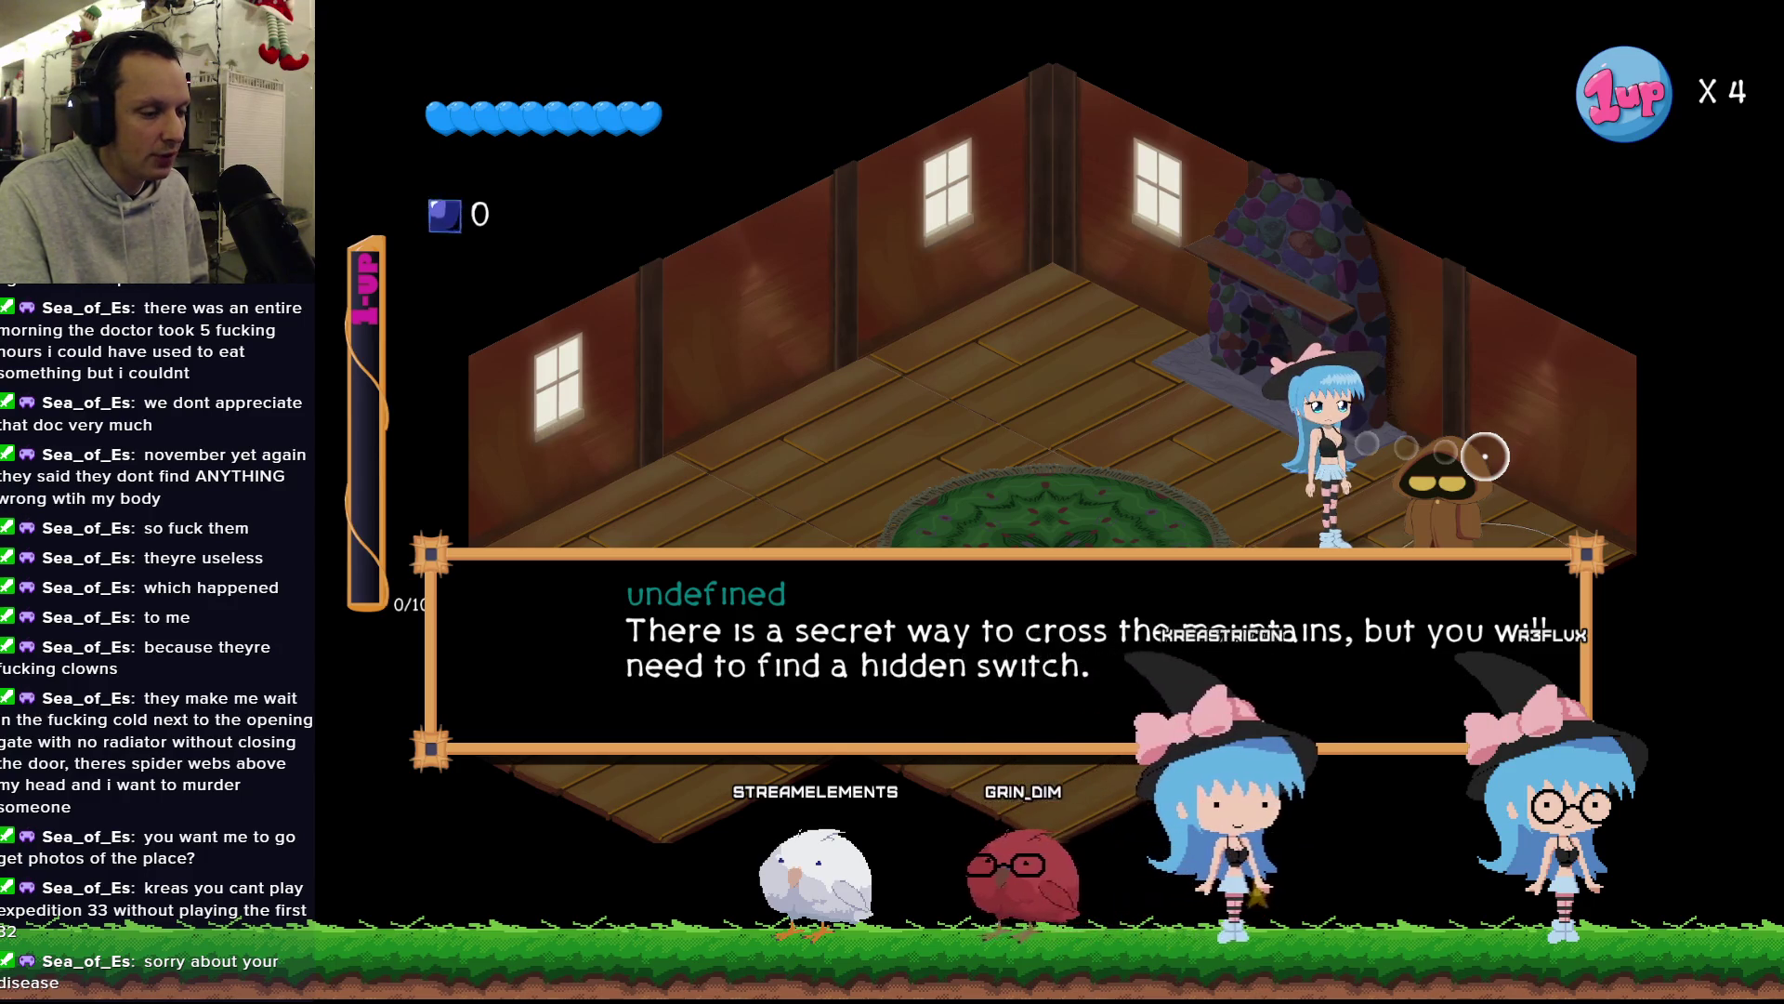
key("Return")
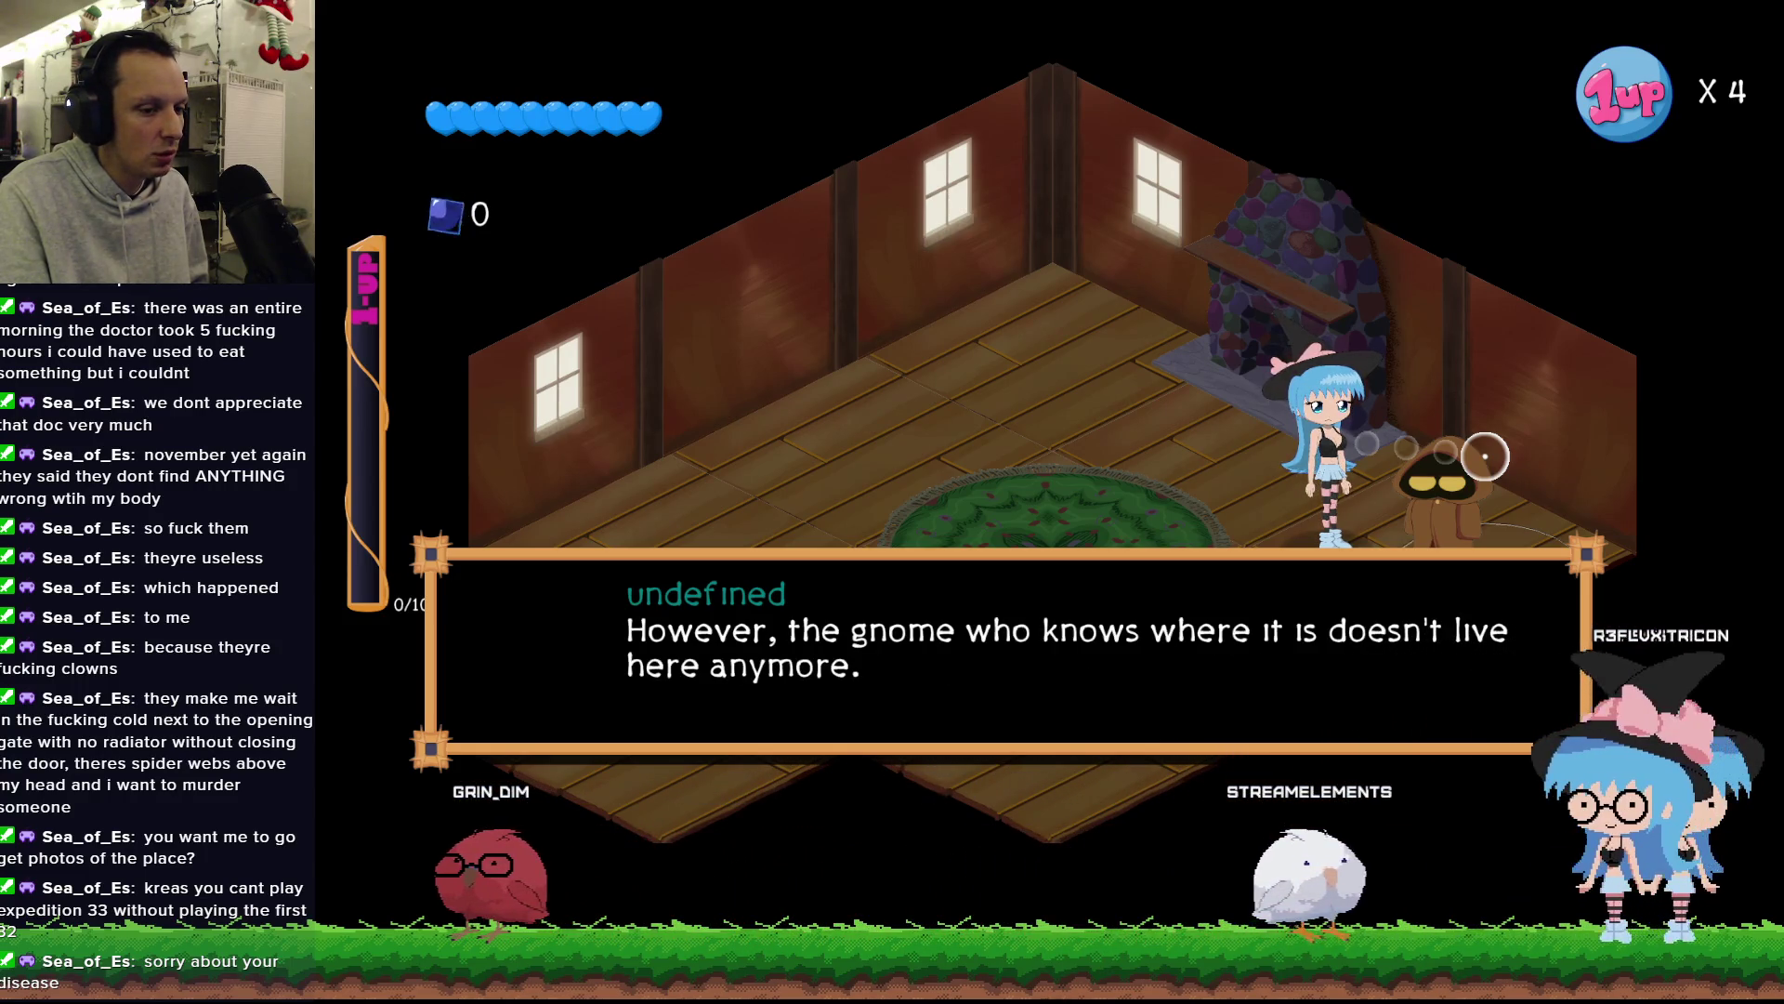
key("Return")
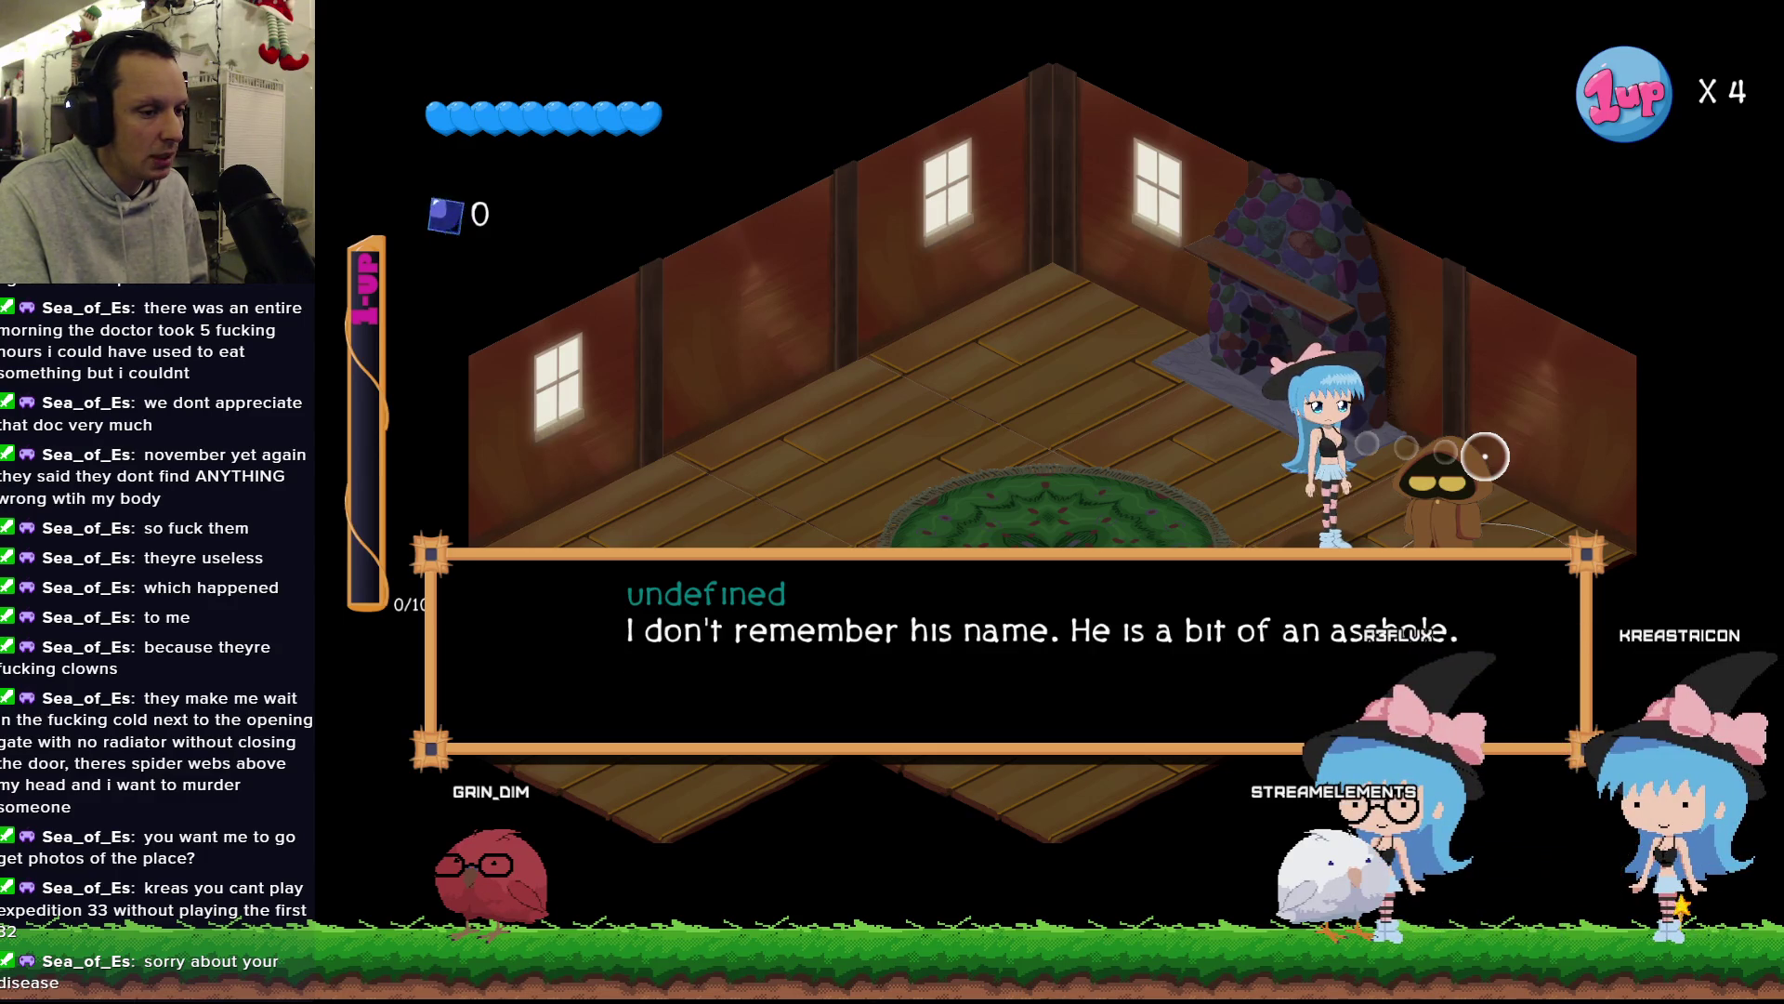
key("Return")
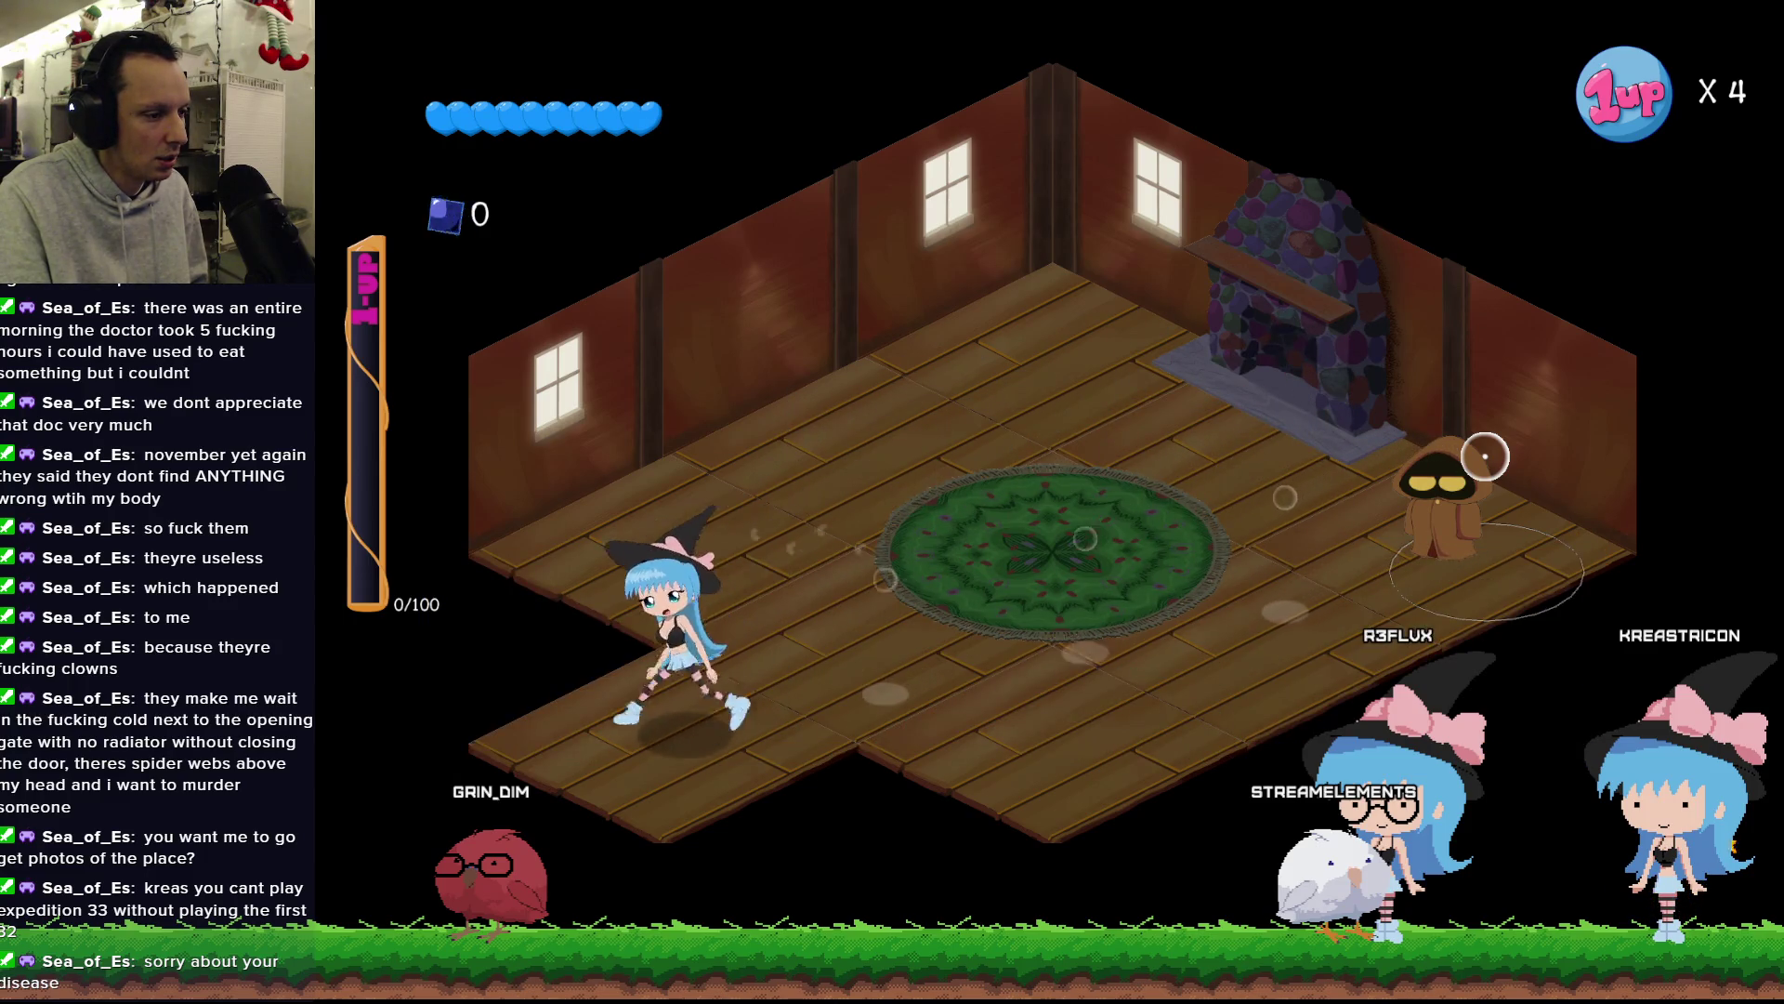
Walk the witch out of the house and back around the wooden room.
key("Left")
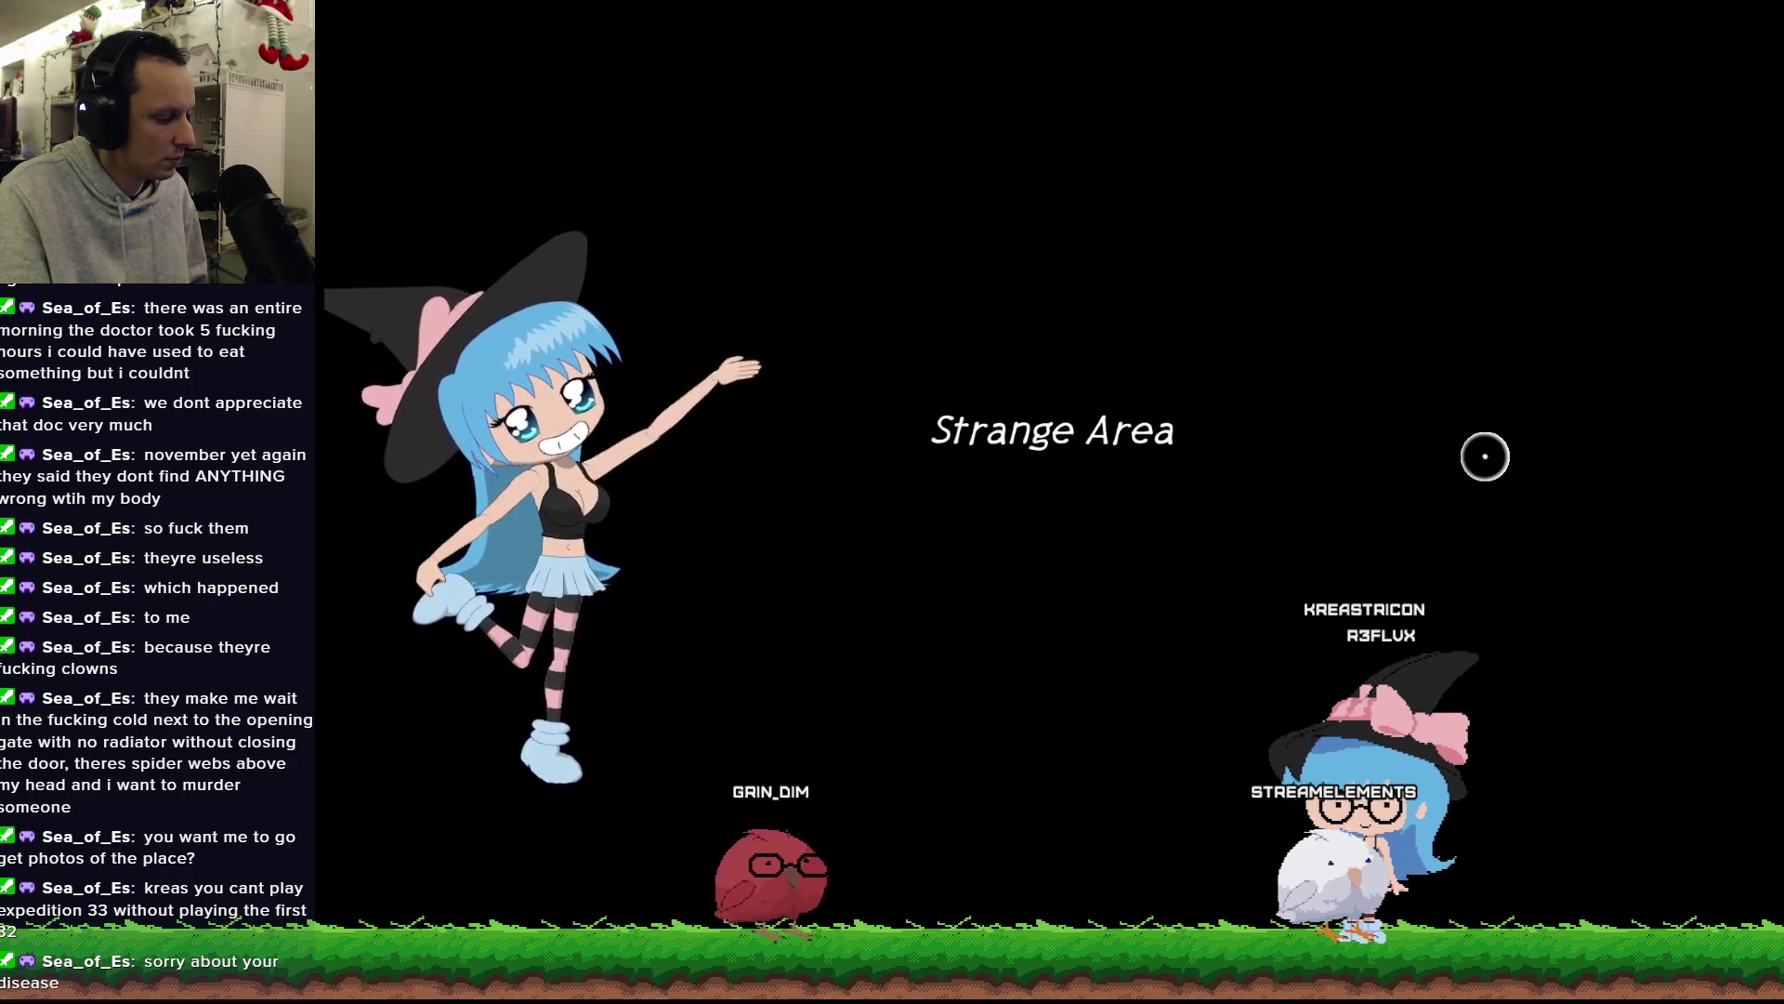
key("Right")
key("Up")
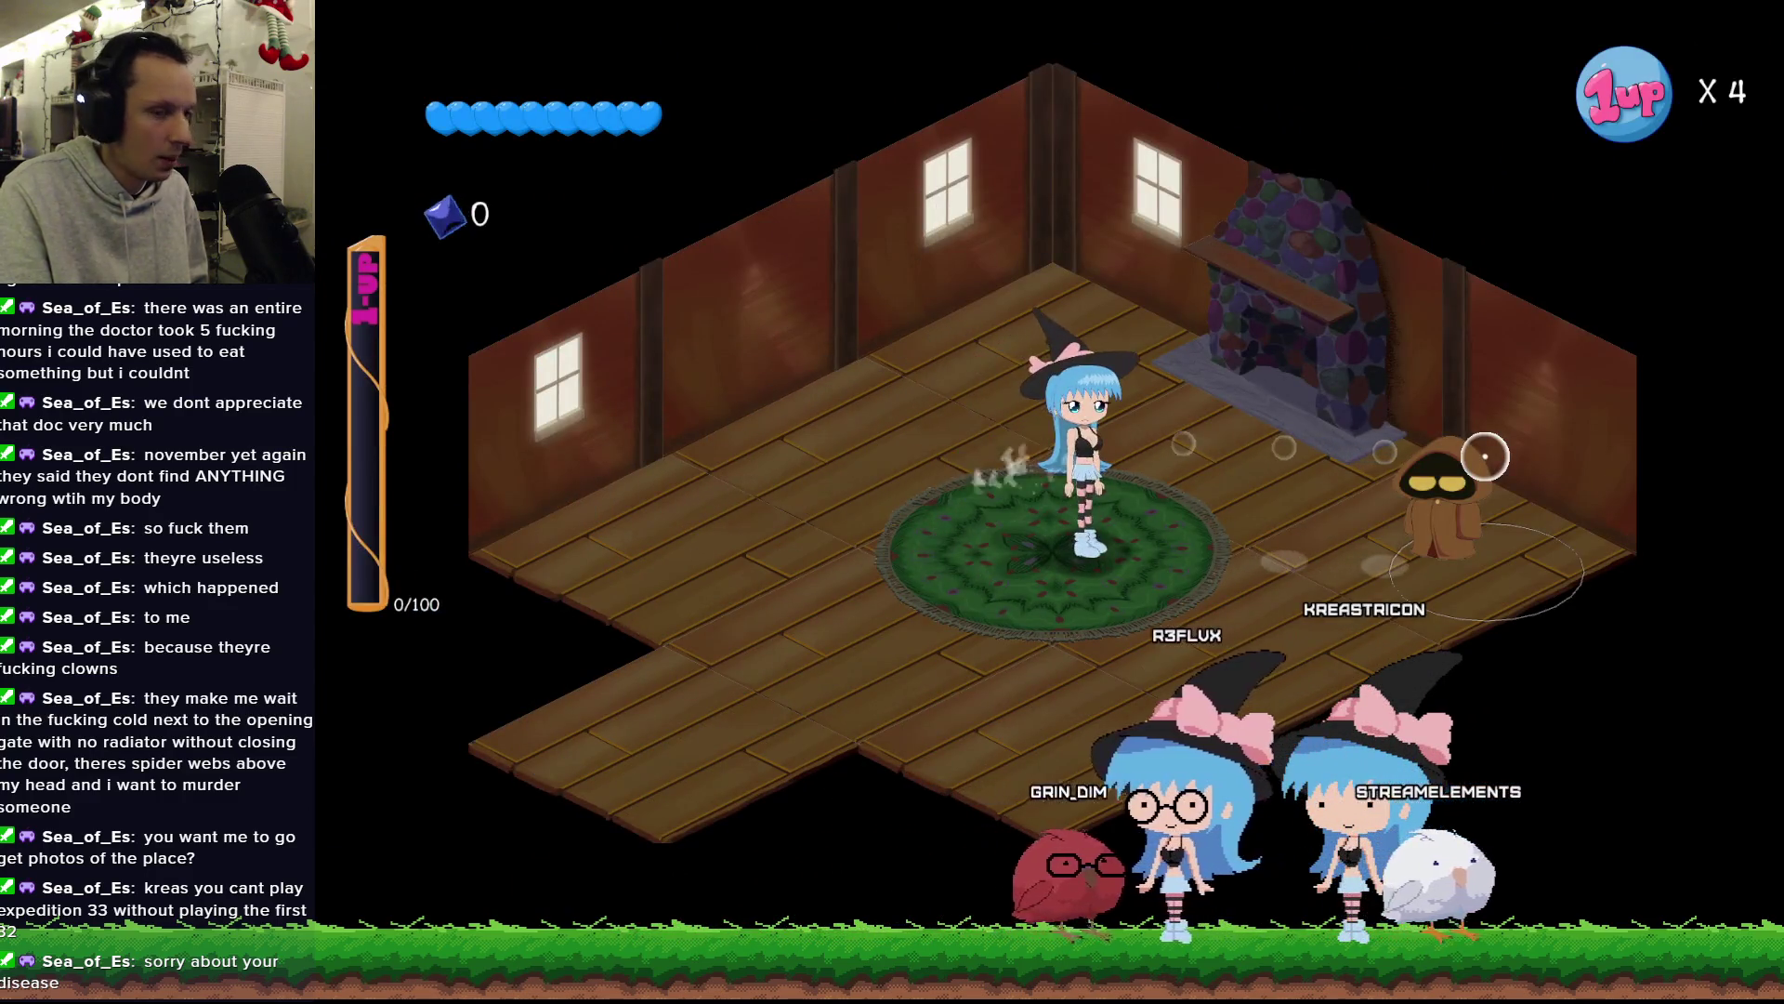
key("Left")
key("Left")
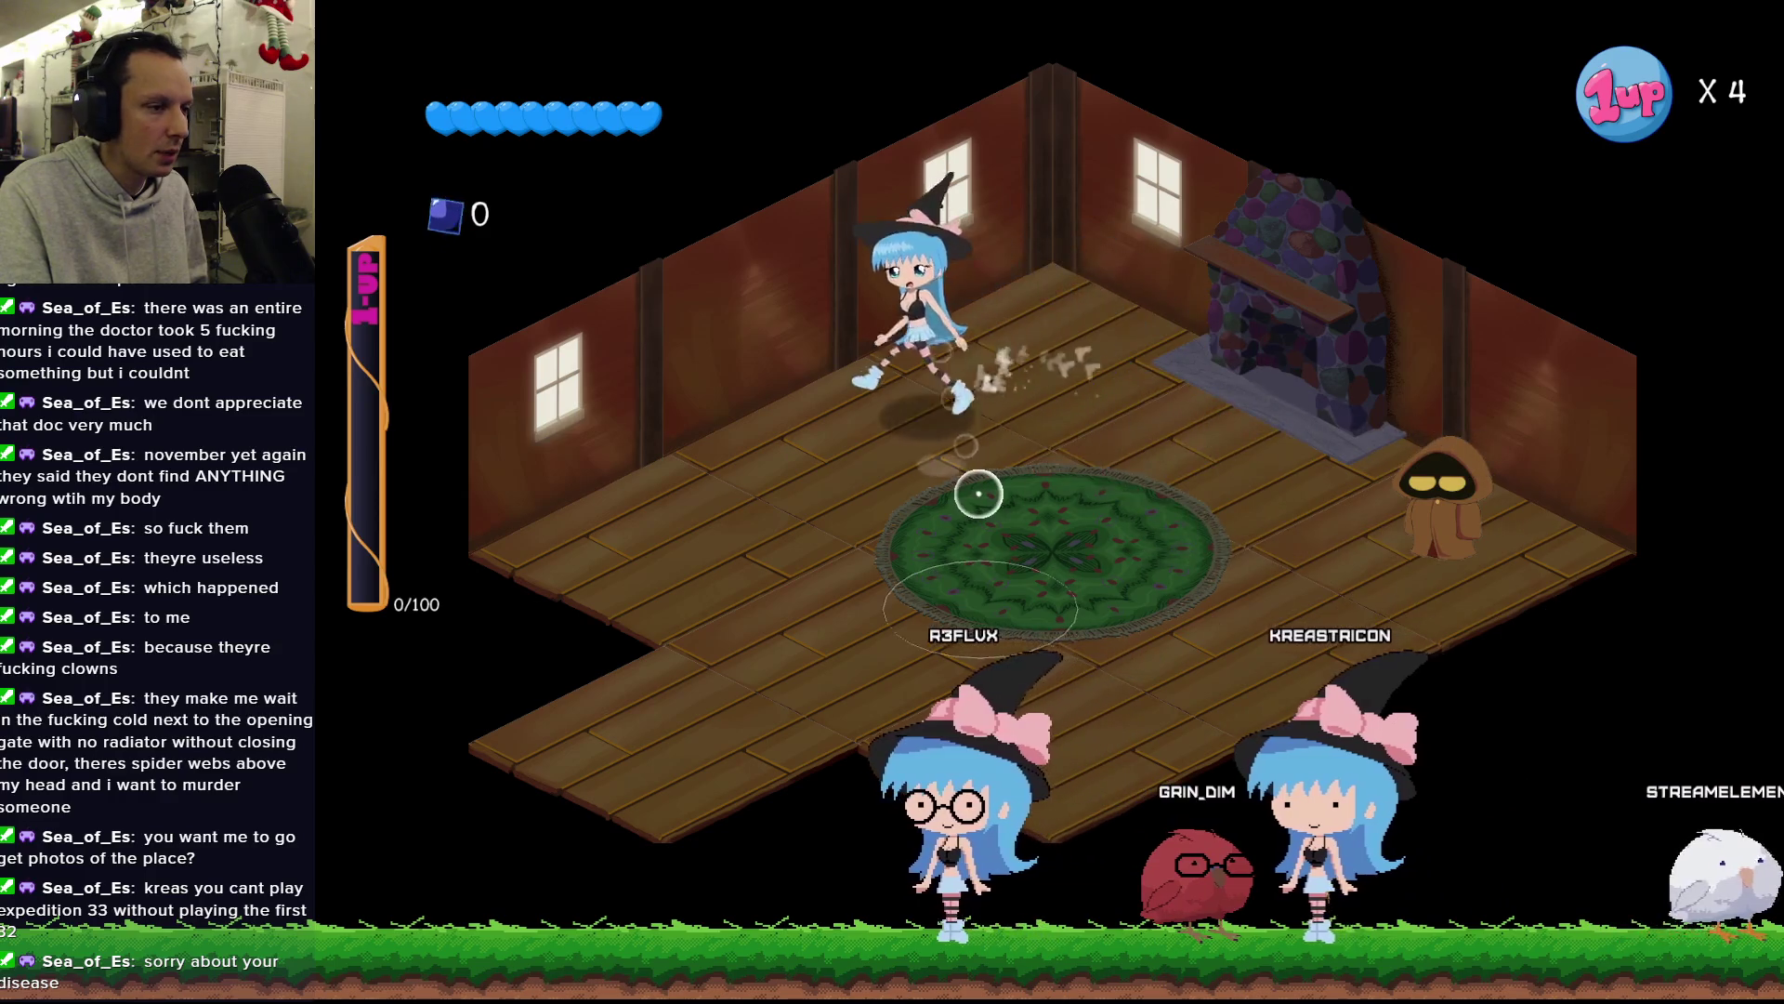
key("Right")
key("Right")
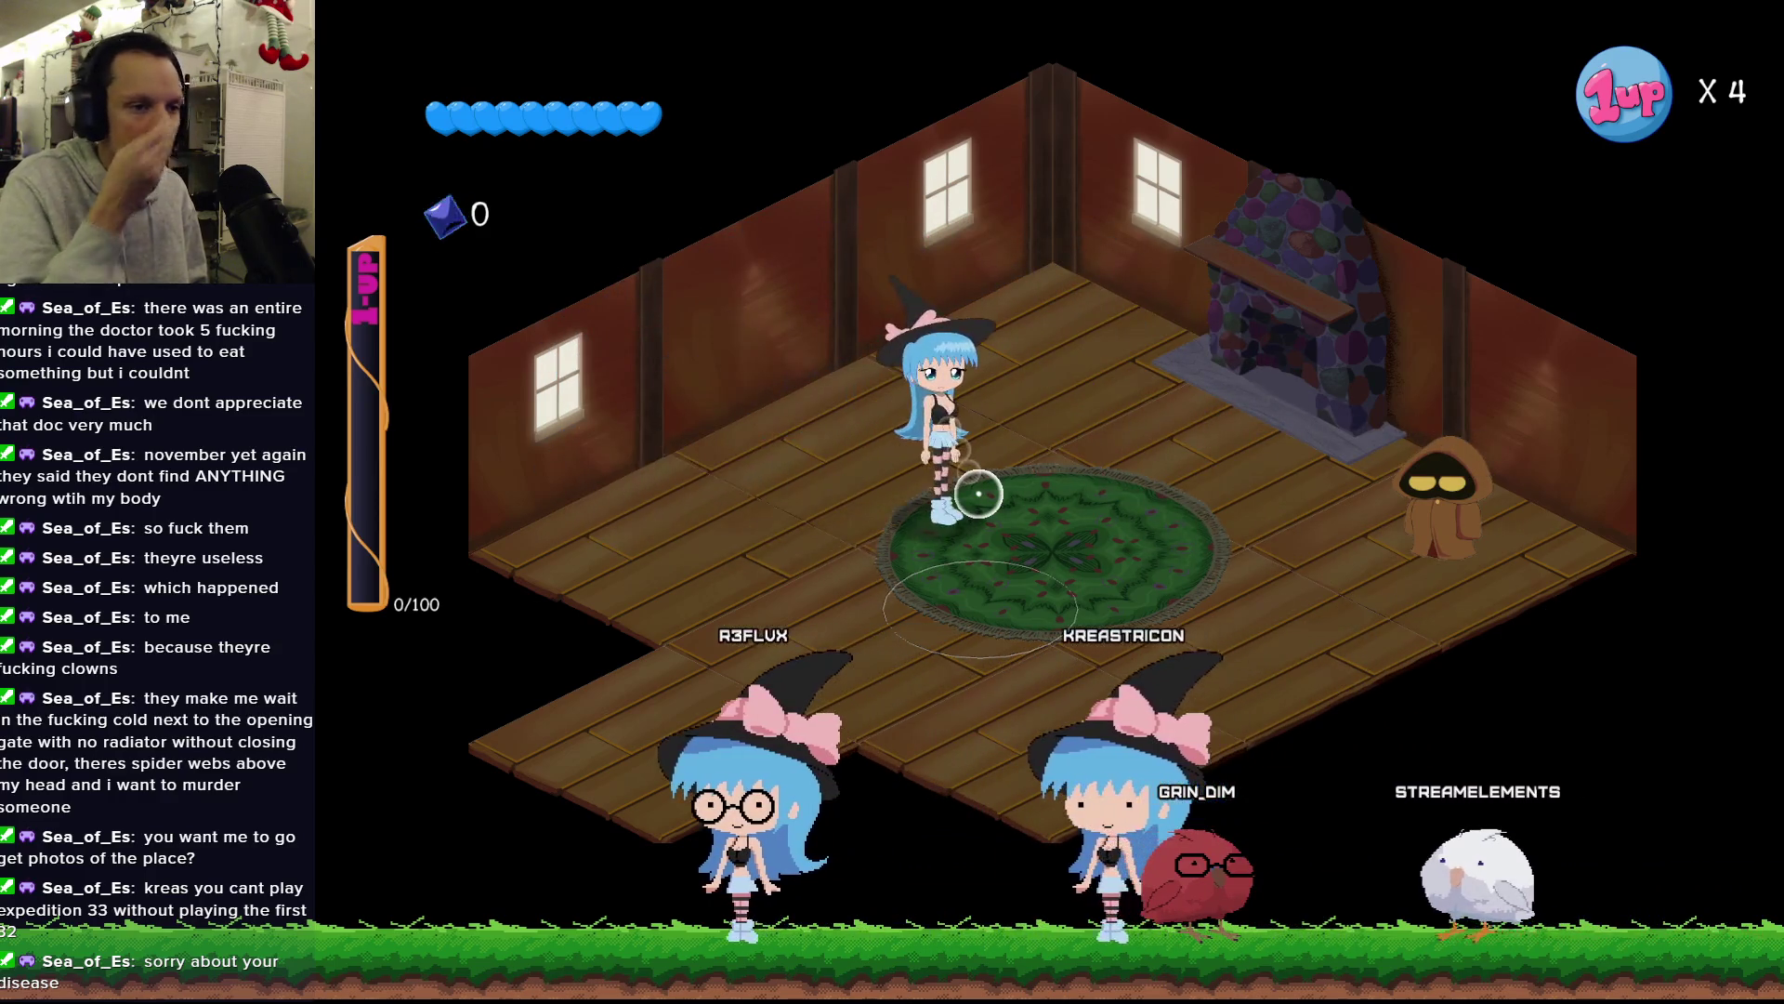